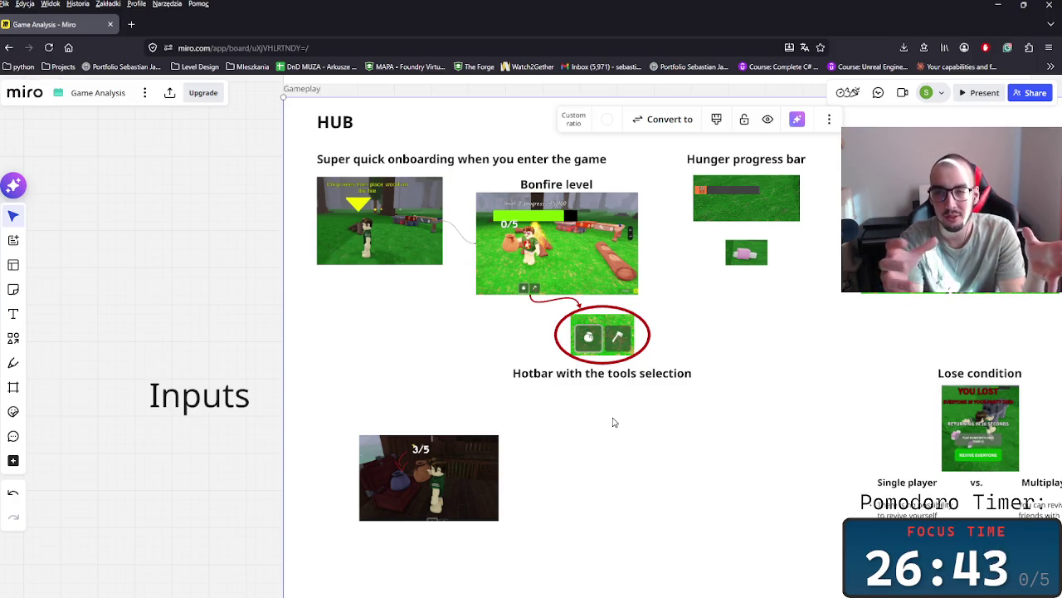
- Switch from the Miro board to the Roblox Home page and bring up the Windows search panel
{"action": "key", "text": "alt+Tab"}
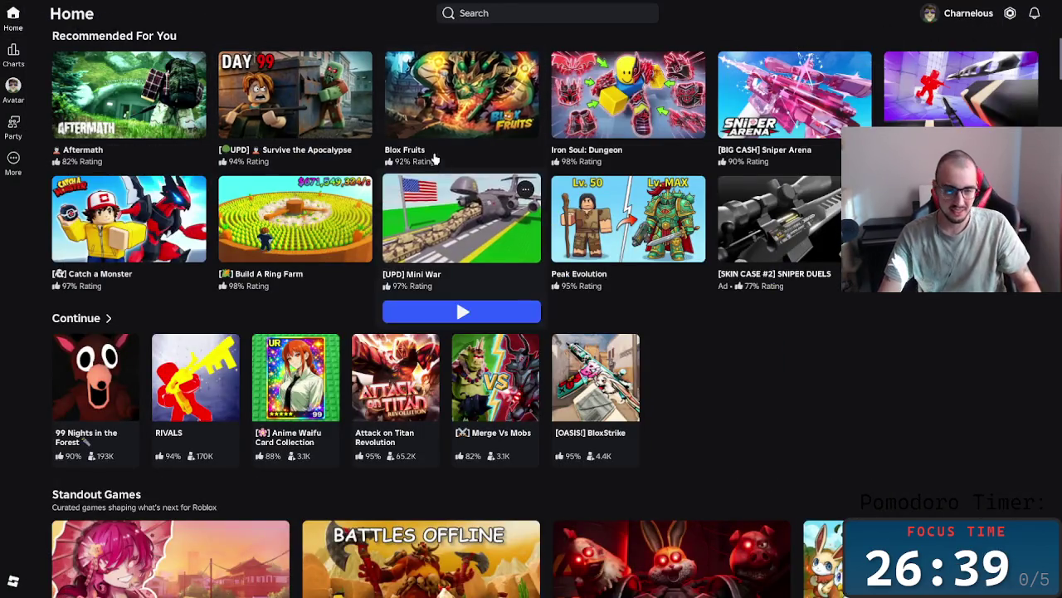
{"action": "key", "text": "alt+Tab"}
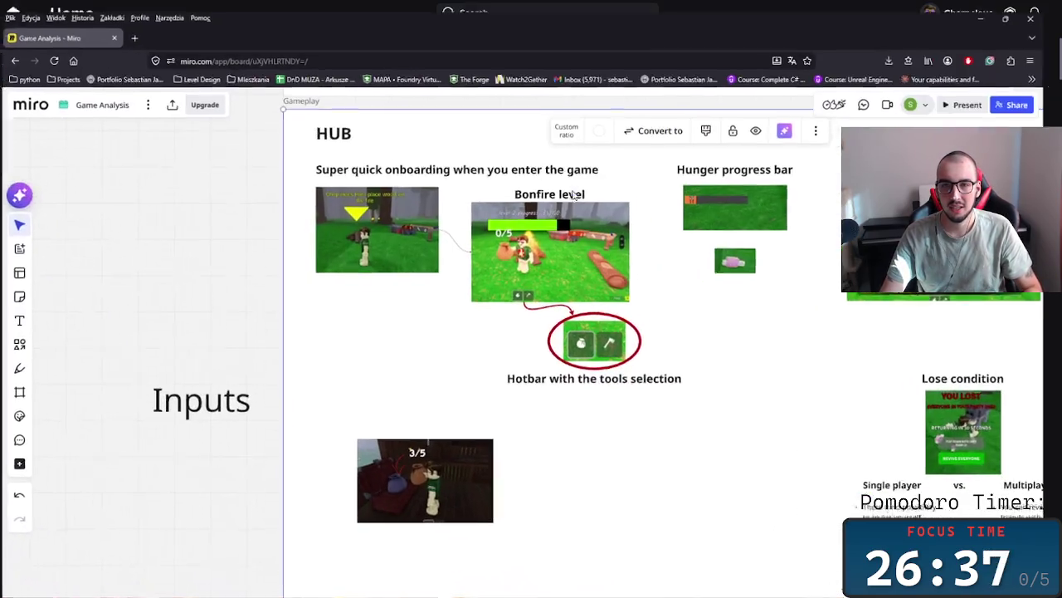
{"action": "key", "text": "alt+Tab"}
{"action": "key", "text": "alt+Tab"}
{"action": "key", "text": "alt+Tab"}
{"action": "key", "text": "alt+Tab"}
{"action": "key", "text": "alt+Tab"}
{"action": "key", "text": "alt+Tab"}
{"action": "key", "text": "alt+Tab"}
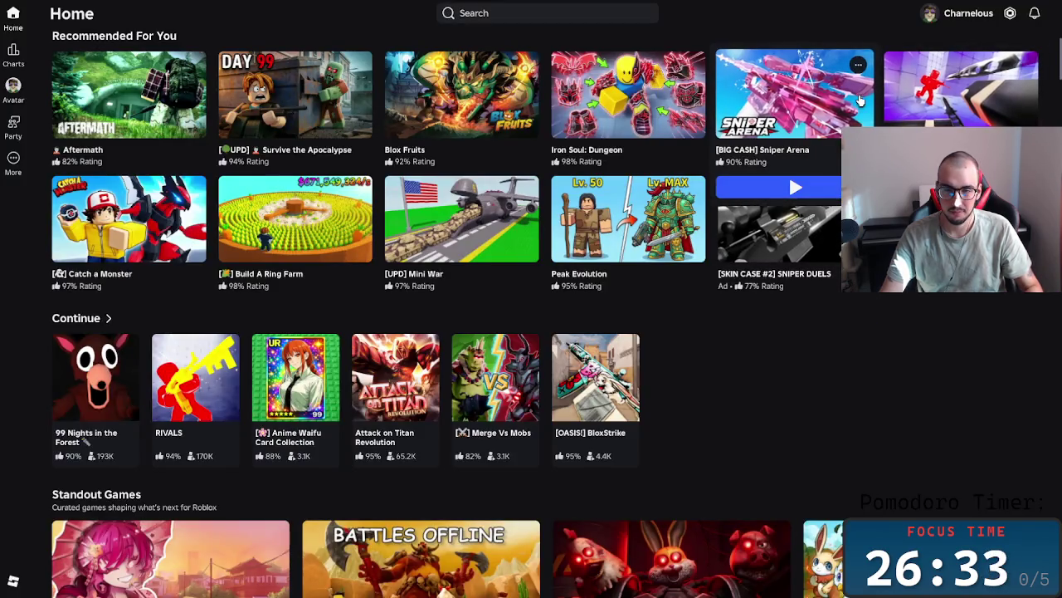
{"action": "key", "text": "super"}
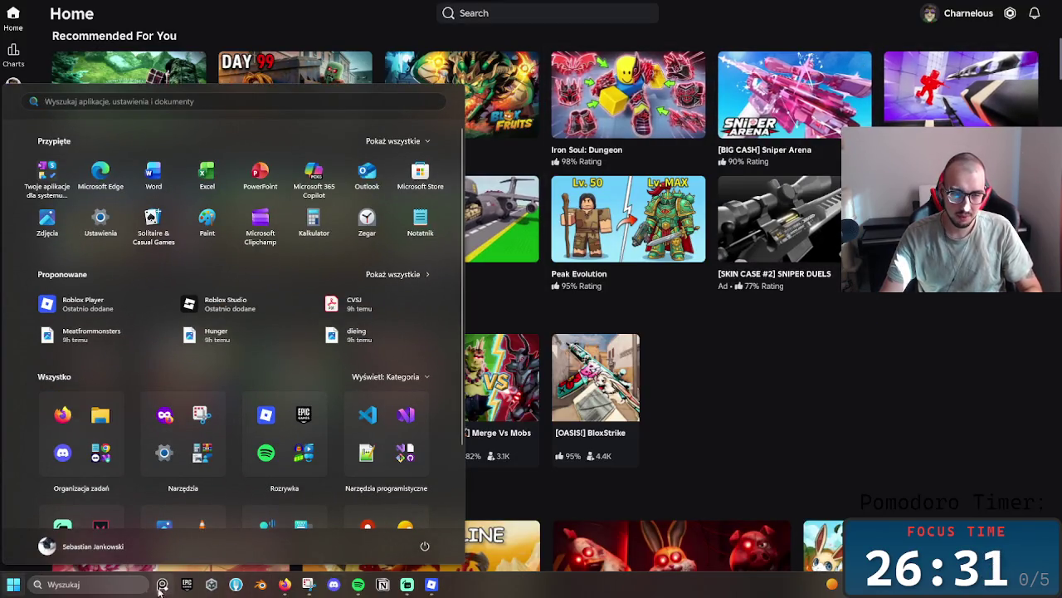
{"action": "left_click", "coordinate": [124, 584]}
- Search 'ustawienia' and clear it, open and close File Explorer, then exit Roblox via More > Exit
{"action": "type", "text": "ustawienia"}
{"action": "key", "text": "BackSpace"}
{"action": "key", "text": "BackSpace"}
{"action": "key", "text": "BackSpace"}
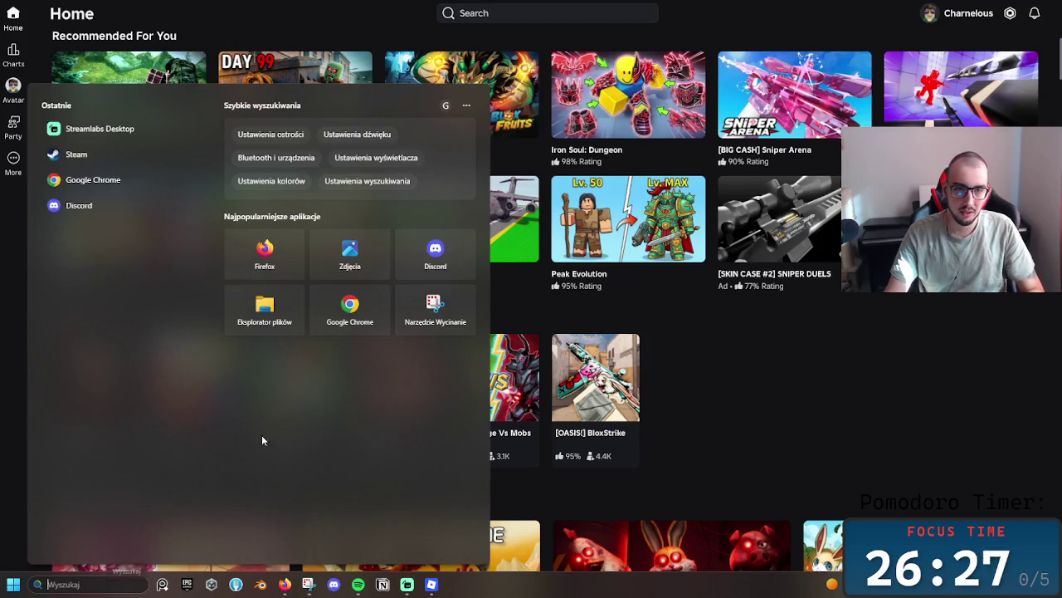
{"action": "left_click", "coordinate": [265, 314]}
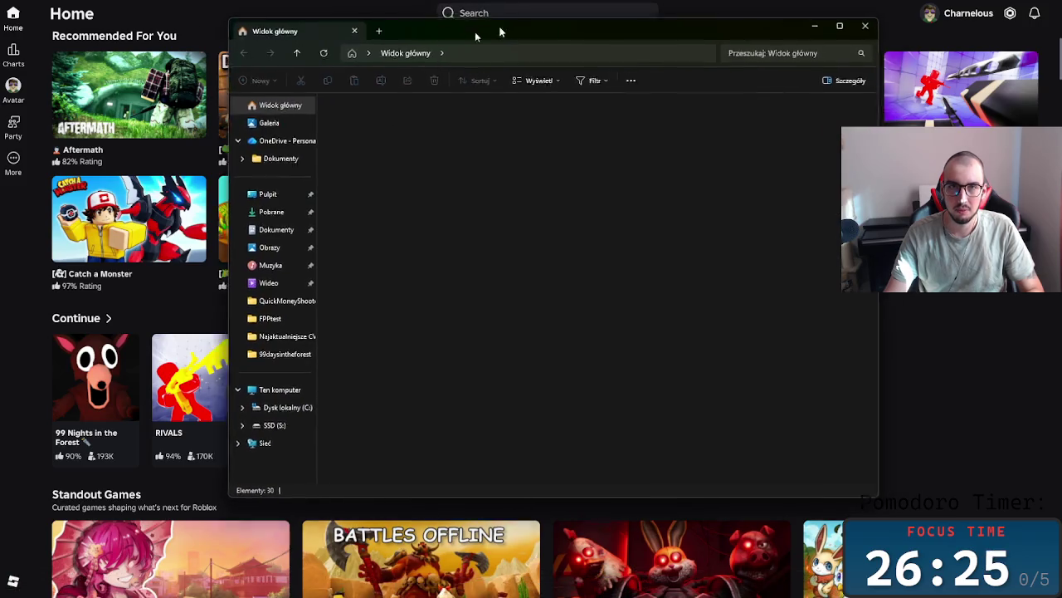
{"action": "key", "text": "alt+F4"}
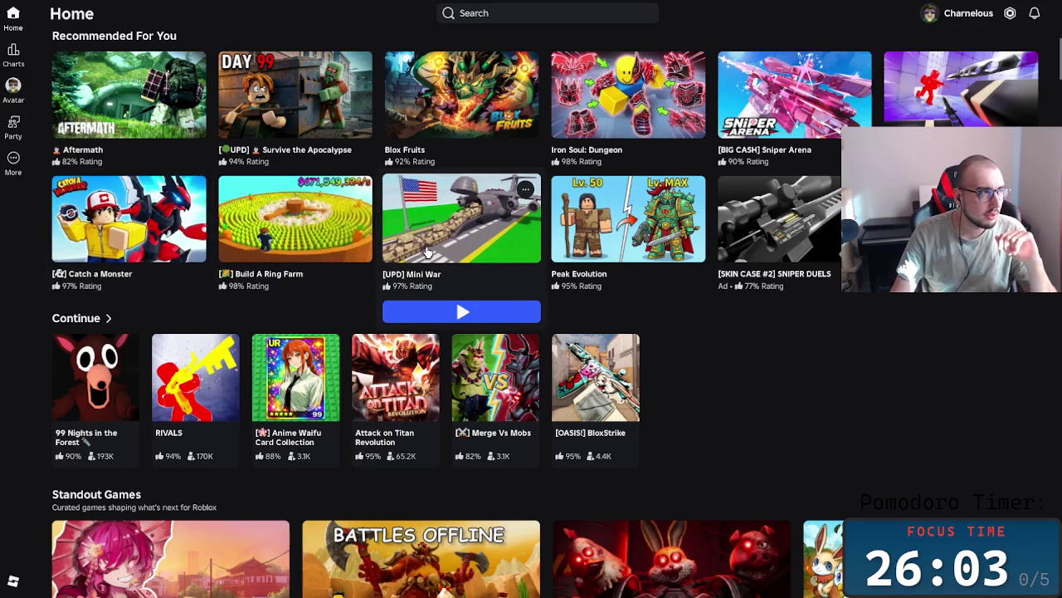
{"action": "left_click", "coordinate": [13, 161]}
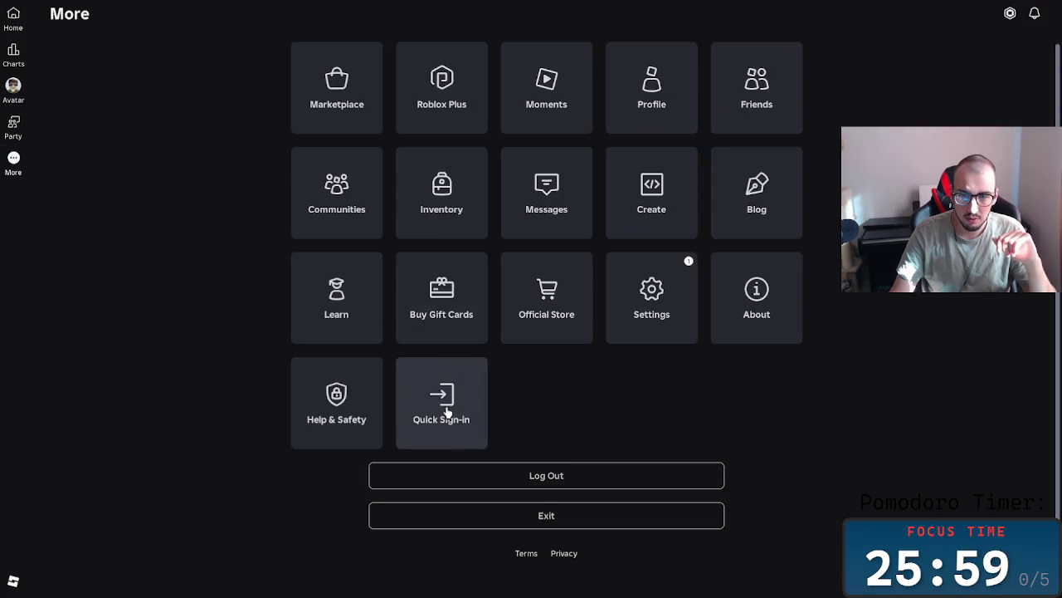
{"action": "left_click", "coordinate": [547, 513]}
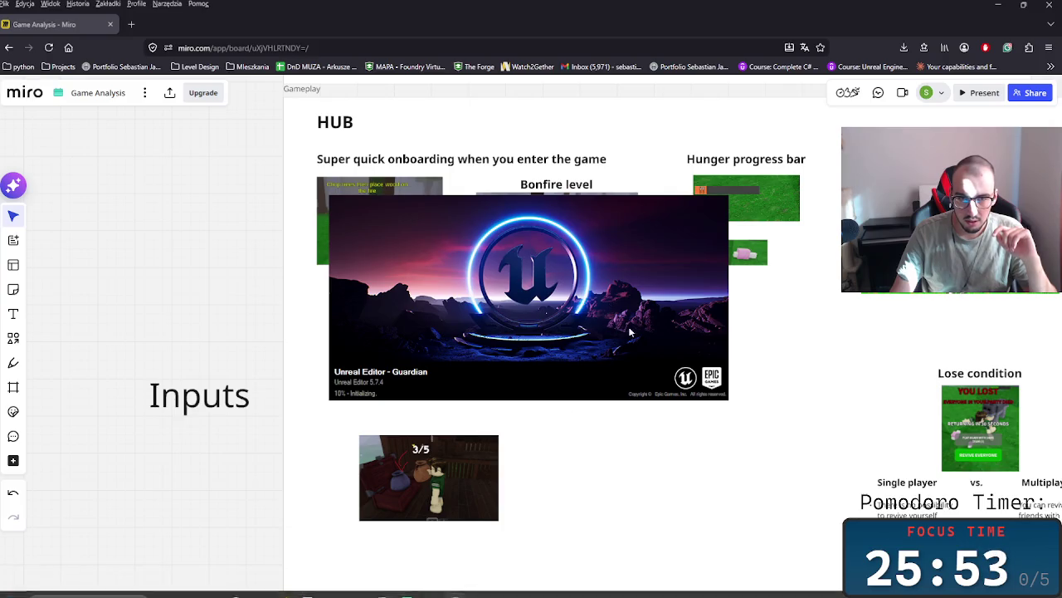
- Bring the Miro board forward, then the loading Unreal Editor window from the taskbar
{"action": "left_click", "coordinate": [712, 422]}
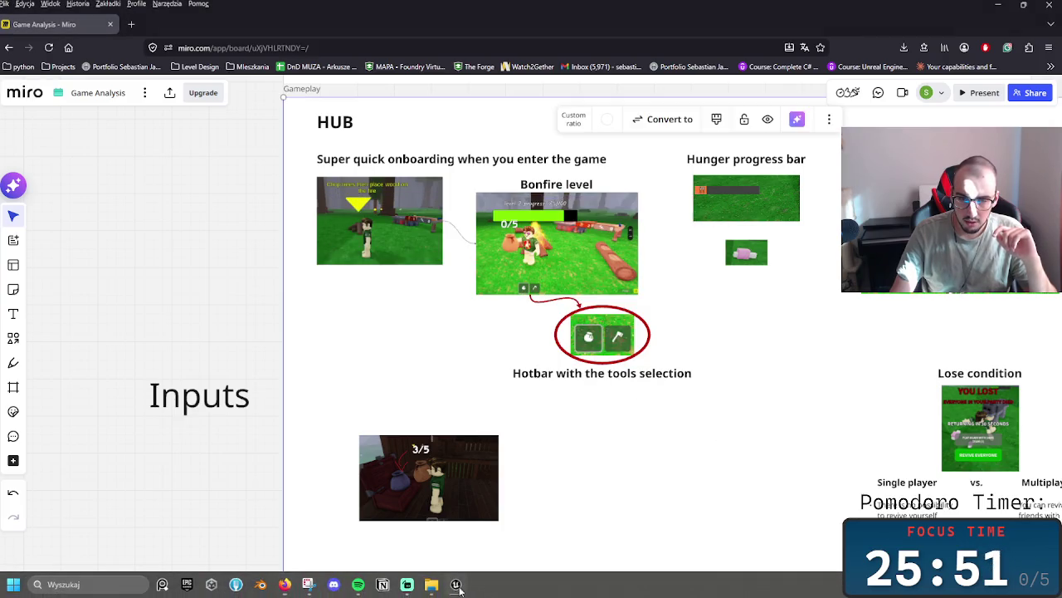
{"action": "left_click", "coordinate": [457, 585]}
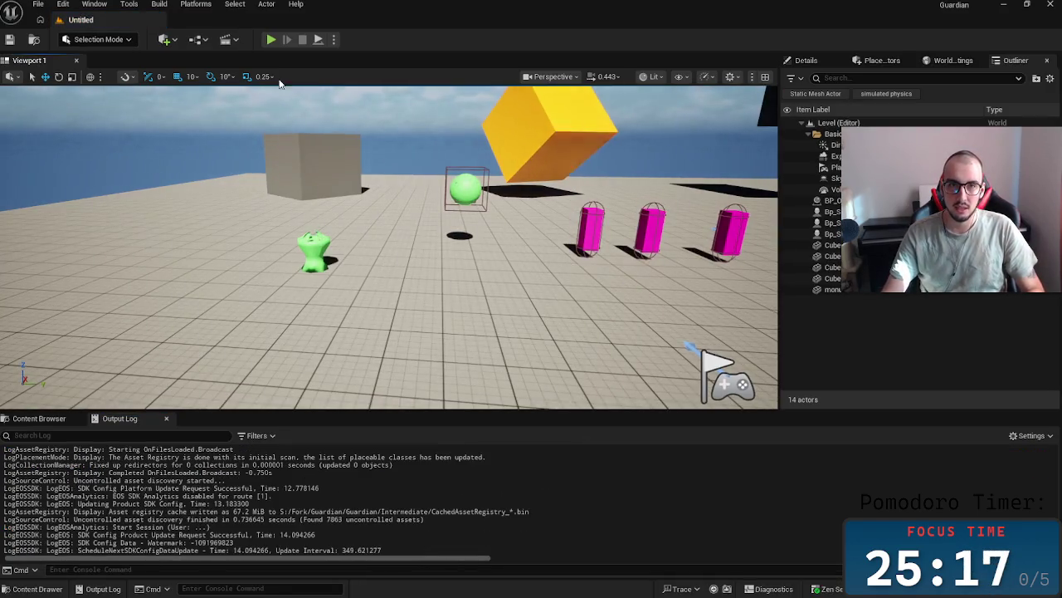
- Play the level in the editor and step the debug display back five columns
{"action": "key", "text": "alt+p"}
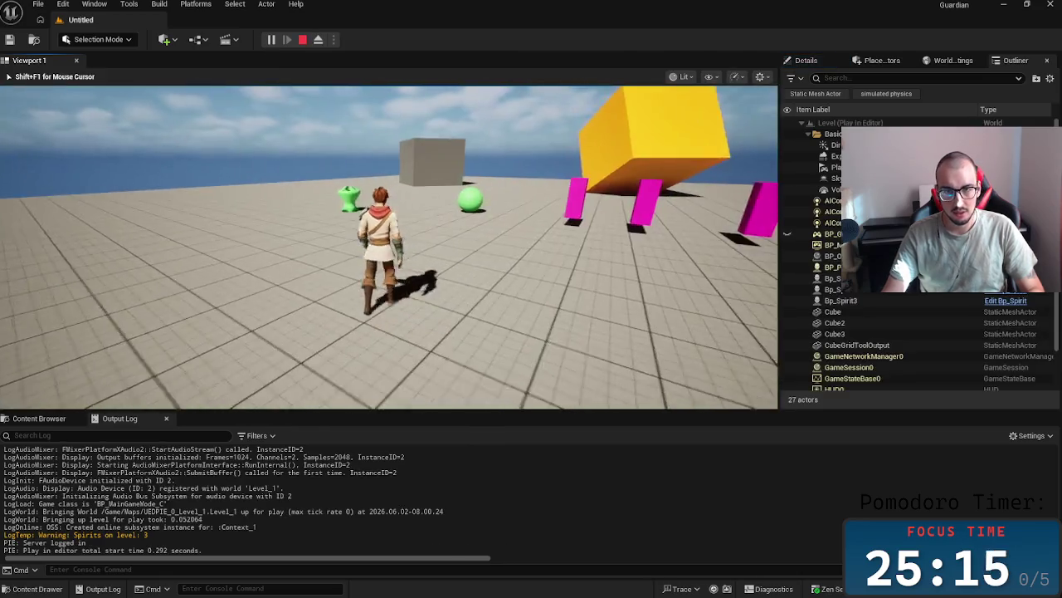
{"action": "key", "text": "Left"}
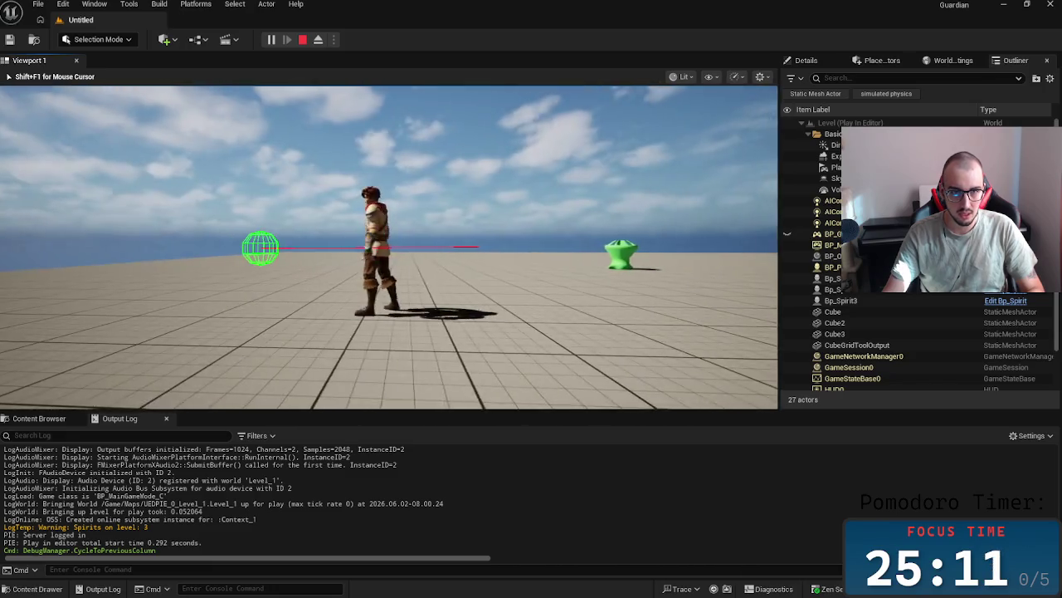
{"action": "key", "text": "Left"}
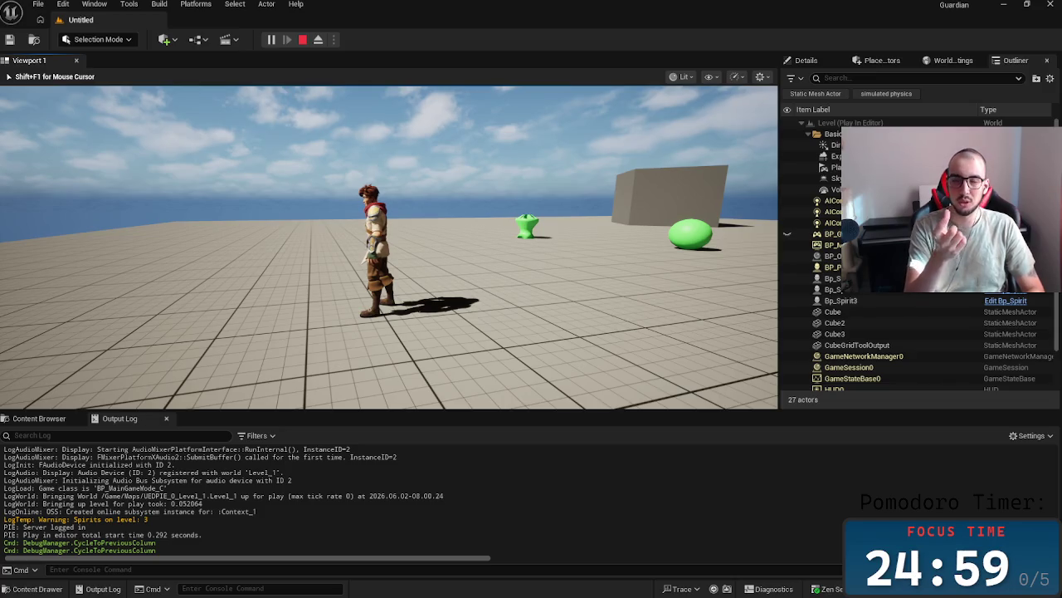
{"action": "key", "text": "Left"}
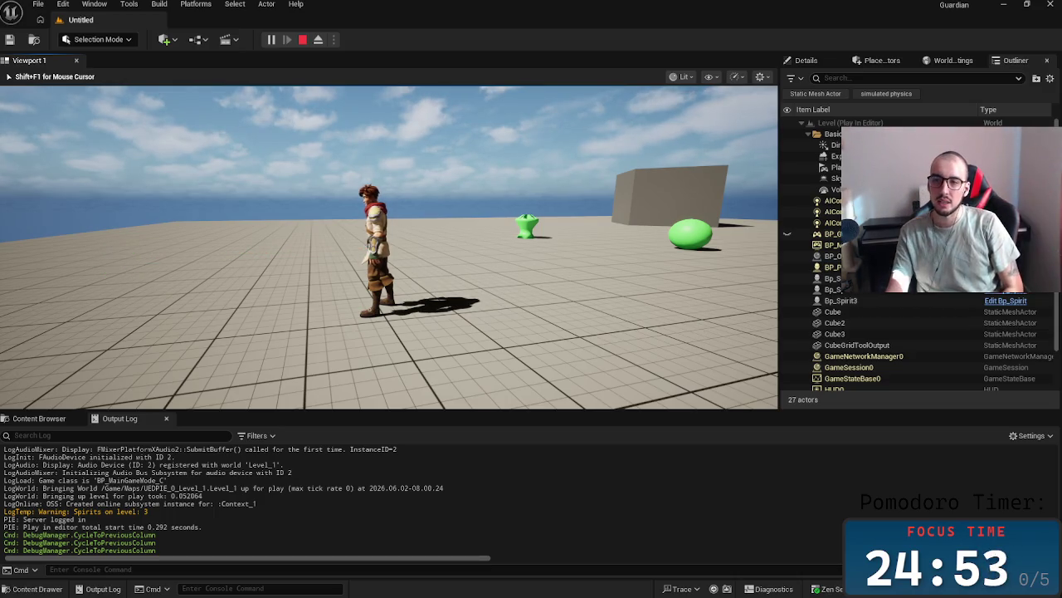
{"action": "key", "text": "Left"}
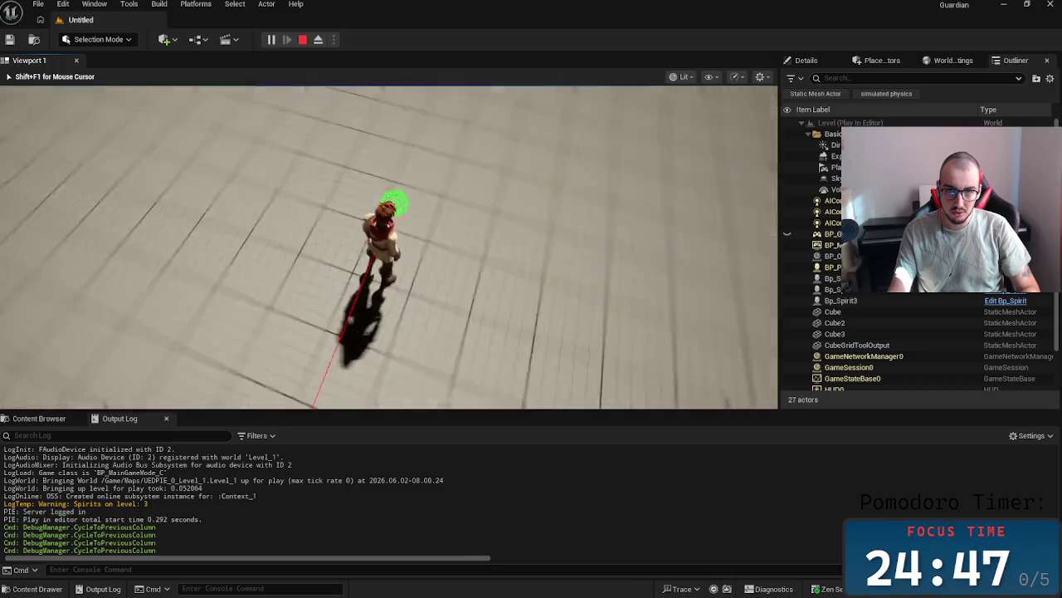
{"action": "key", "text": "Left"}
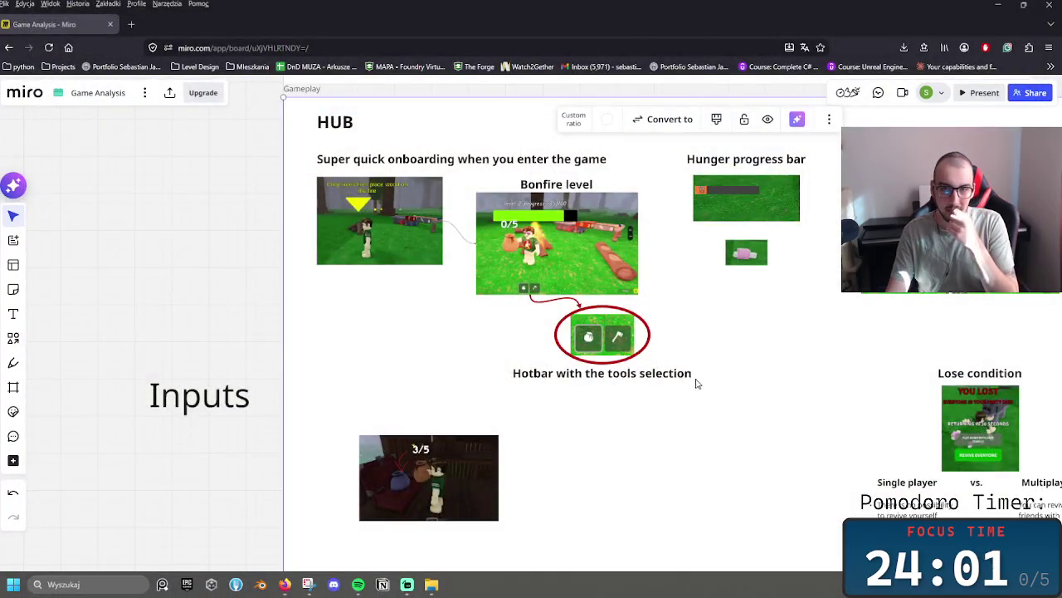
- Select the Gameplay frame, then deselect it on empty canvas
{"action": "scroll", "coordinate": [695, 379], "scroll_direction": "down", "scroll_amount": 2}
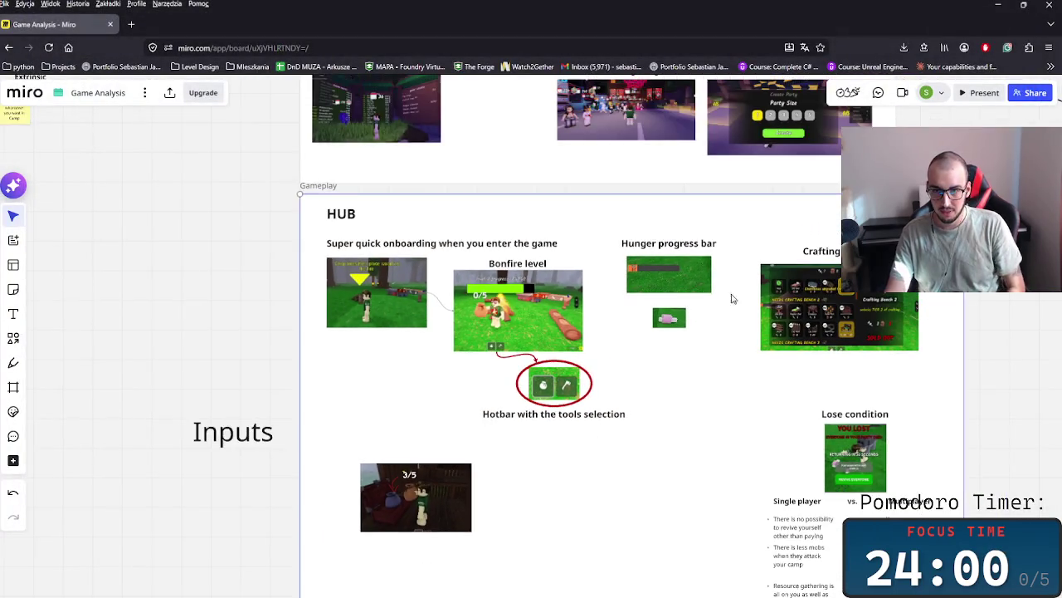
{"action": "left_click", "coordinate": [701, 278]}
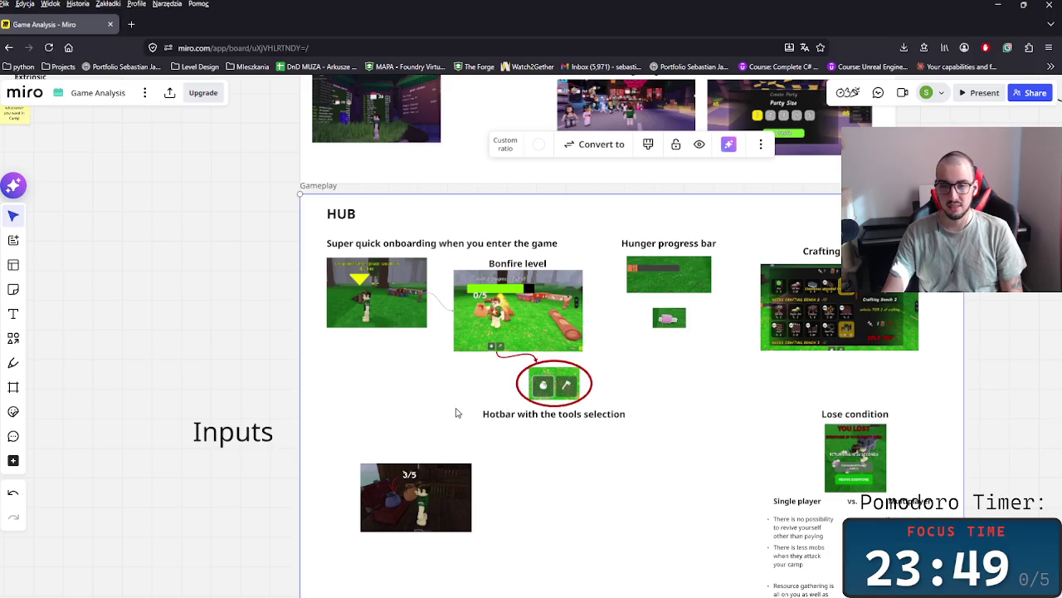
{"action": "scroll", "coordinate": [548, 299], "scroll_direction": "up", "scroll_amount": 3}
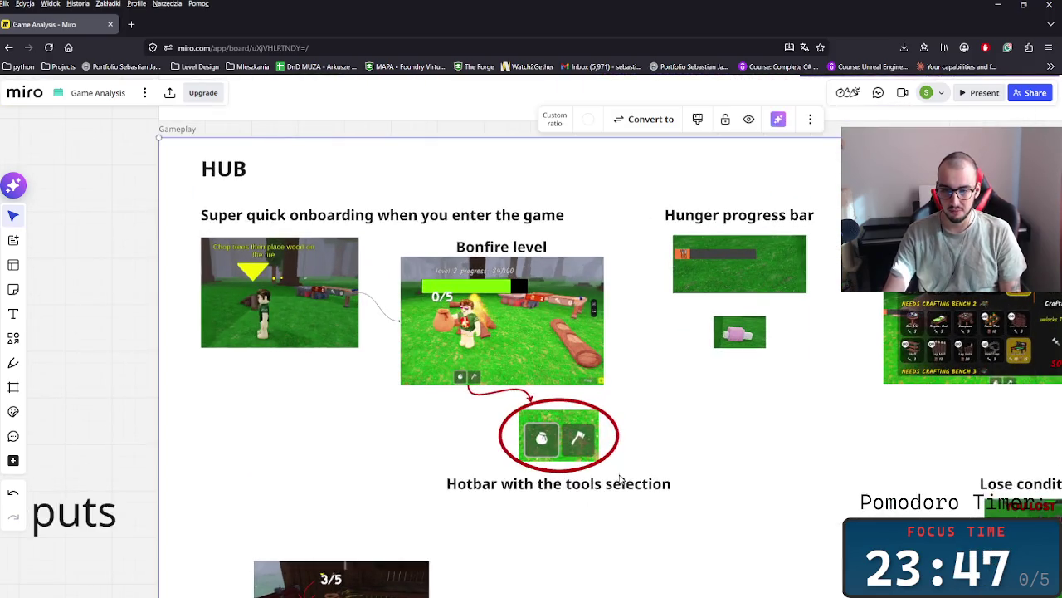
{"action": "left_click", "coordinate": [627, 433]}
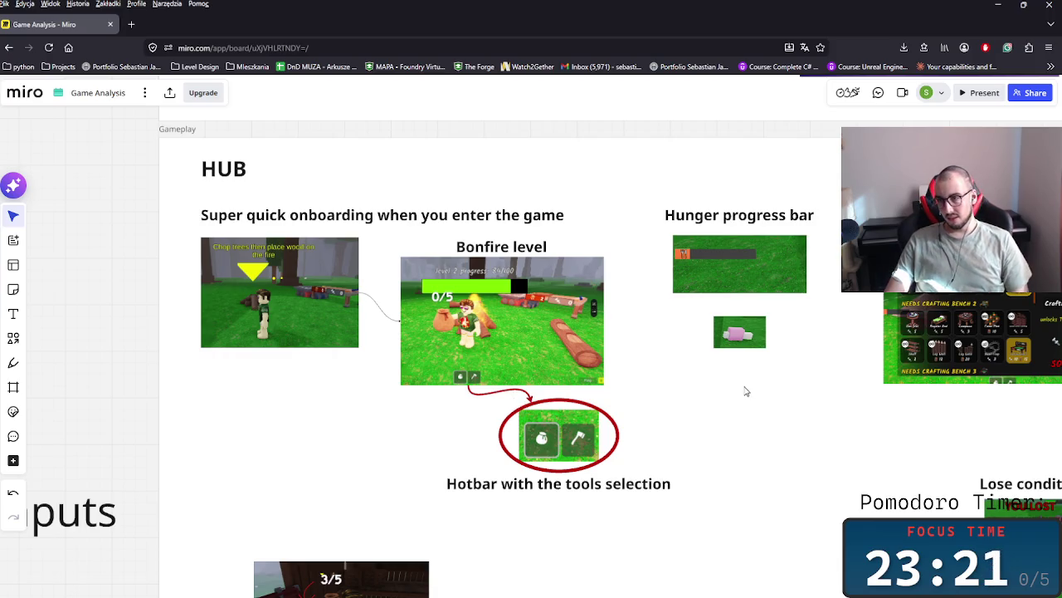
- Drag the Inputs text heading to the left, clear of the Gameplay frame
{"action": "scroll", "coordinate": [522, 396], "scroll_direction": "left", "scroll_amount": 3}
{"action": "scroll", "coordinate": [522, 396], "scroll_direction": "down", "scroll_amount": 1}
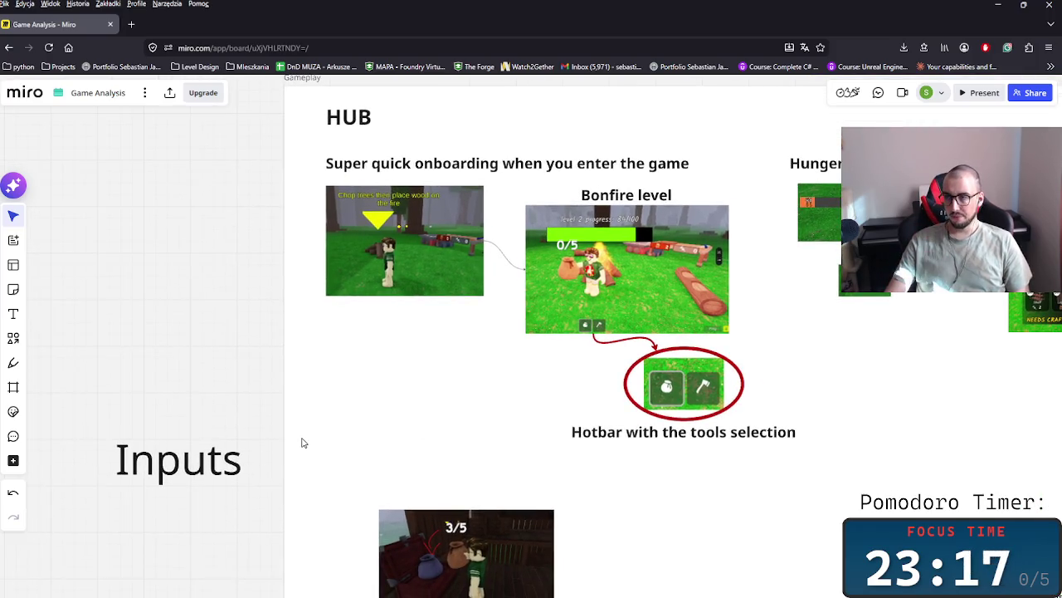
{"action": "scroll", "coordinate": [473, 441], "scroll_direction": "right", "scroll_amount": 2}
{"action": "scroll", "coordinate": [775, 451], "scroll_direction": "right", "scroll_amount": 5}
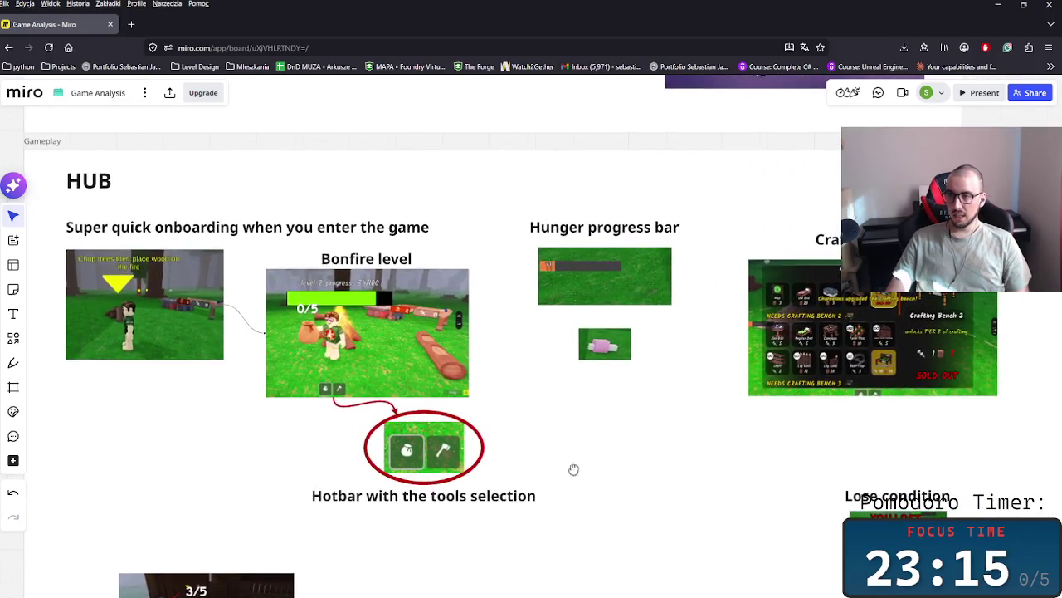
{"action": "scroll", "coordinate": [579, 470], "scroll_direction": "right", "scroll_amount": 2}
{"action": "scroll", "coordinate": [578, 470], "scroll_direction": "up", "scroll_amount": 1}
{"action": "scroll", "coordinate": [666, 377], "scroll_direction": "up", "scroll_amount": 2}
{"action": "scroll", "coordinate": [538, 473], "scroll_direction": "left", "scroll_amount": 1}
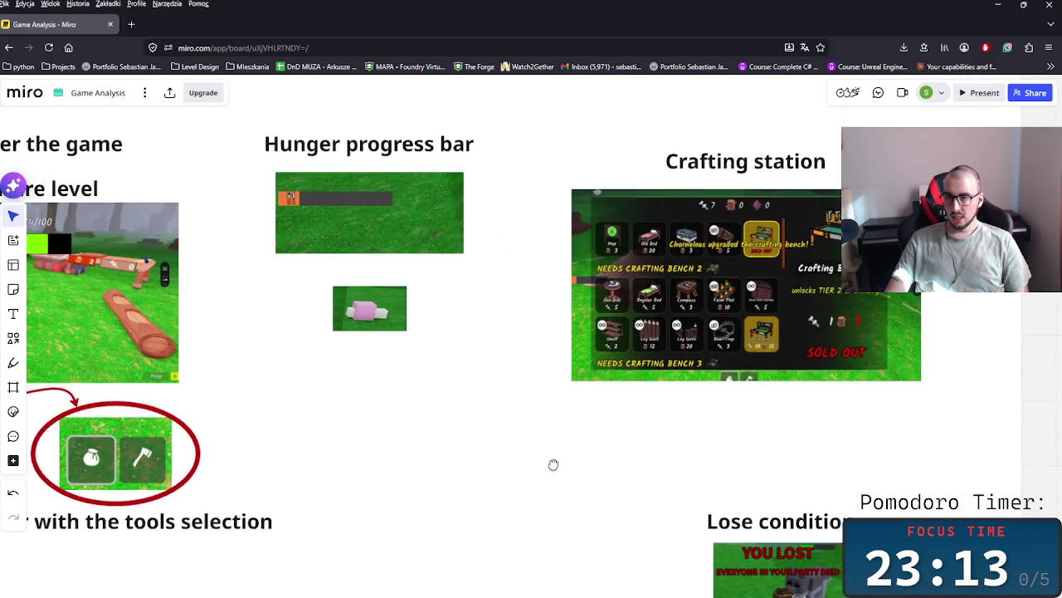
{"action": "scroll", "coordinate": [553, 465], "scroll_direction": "left", "scroll_amount": 3}
{"action": "scroll", "coordinate": [681, 436], "scroll_direction": "left", "scroll_amount": 5}
{"action": "scroll", "coordinate": [728, 465], "scroll_direction": "down", "scroll_amount": 1}
{"action": "scroll", "coordinate": [727, 465], "scroll_direction": "down", "scroll_amount": 1}
{"action": "scroll", "coordinate": [724, 482], "scroll_direction": "down", "scroll_amount": 3}
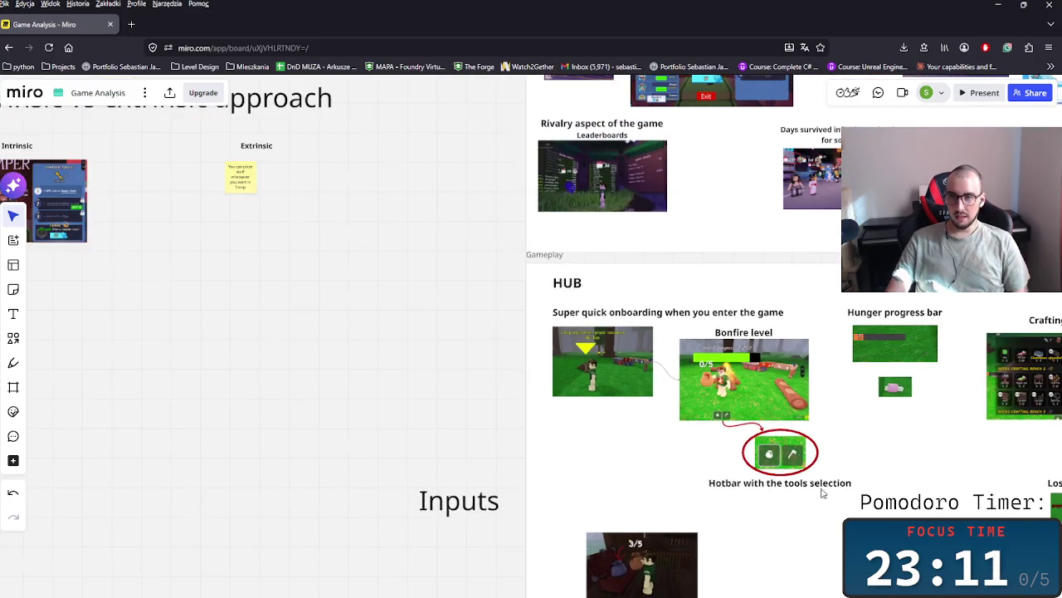
{"action": "scroll", "coordinate": [813, 498], "scroll_direction": "left", "scroll_amount": 1}
{"action": "scroll", "coordinate": [813, 497], "scroll_direction": "up", "scroll_amount": 1}
{"action": "scroll", "coordinate": [541, 473], "scroll_direction": "left", "scroll_amount": 3}
{"action": "scroll", "coordinate": [540, 474], "scroll_direction": "up", "scroll_amount": 2}
{"action": "scroll", "coordinate": [460, 405], "scroll_direction": "down", "scroll_amount": 3}
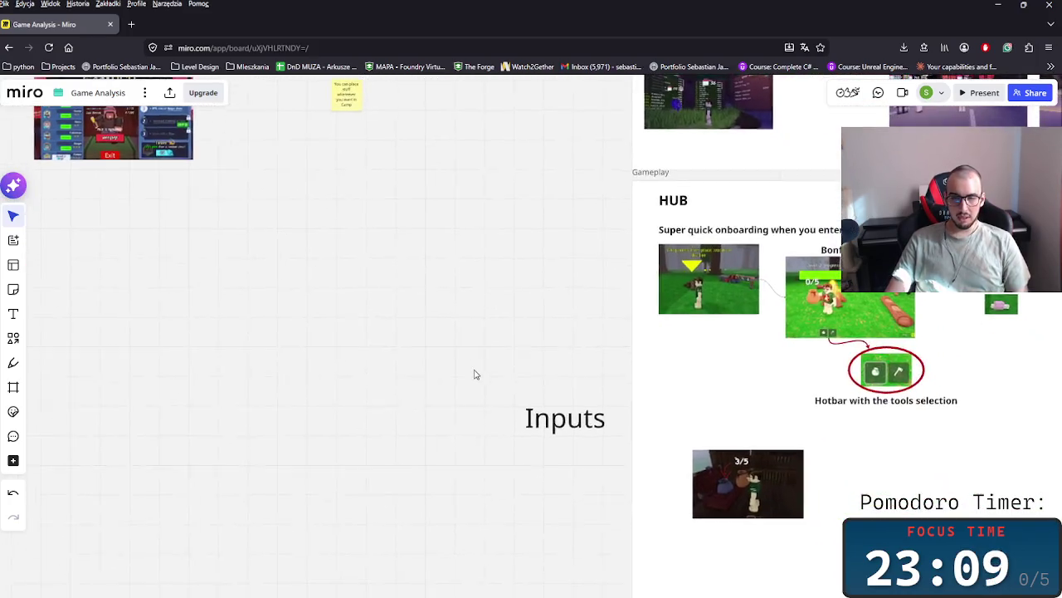
{"action": "scroll", "coordinate": [631, 393], "scroll_direction": "right", "scroll_amount": 3}
{"action": "scroll", "coordinate": [584, 376], "scroll_direction": "right", "scroll_amount": 4}
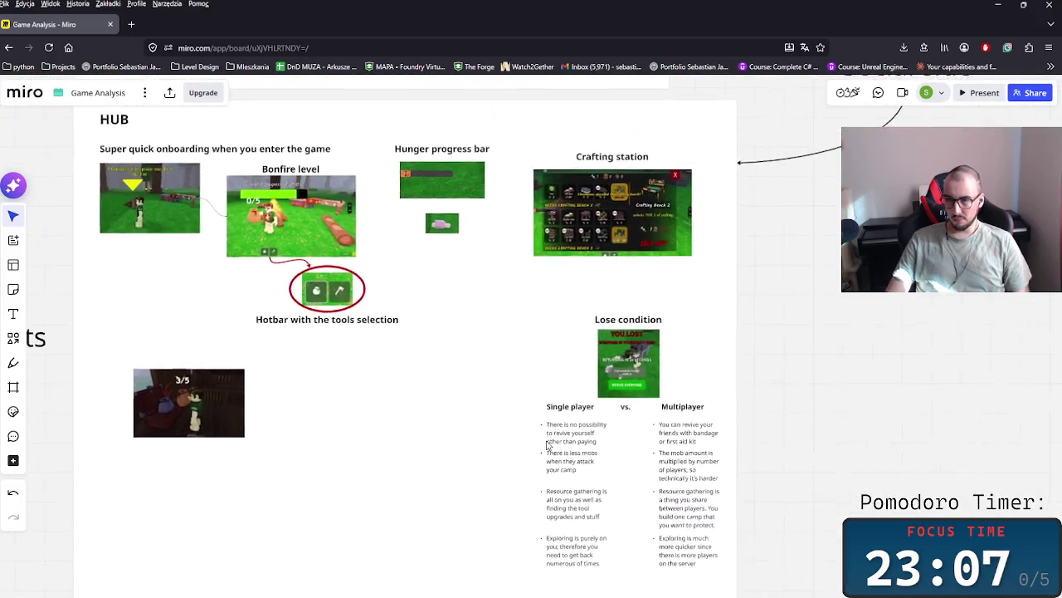
{"action": "scroll", "coordinate": [733, 436], "scroll_direction": "left", "scroll_amount": 3}
{"action": "scroll", "coordinate": [732, 436], "scroll_direction": "down", "scroll_amount": 1}
{"action": "scroll", "coordinate": [415, 321], "scroll_direction": "left", "scroll_amount": 2}
{"action": "scroll", "coordinate": [488, 438], "scroll_direction": "up", "scroll_amount": 1}
{"action": "scroll", "coordinate": [488, 437], "scroll_direction": "right", "scroll_amount": 1}
{"action": "scroll", "coordinate": [486, 434], "scroll_direction": "up", "scroll_amount": 1}
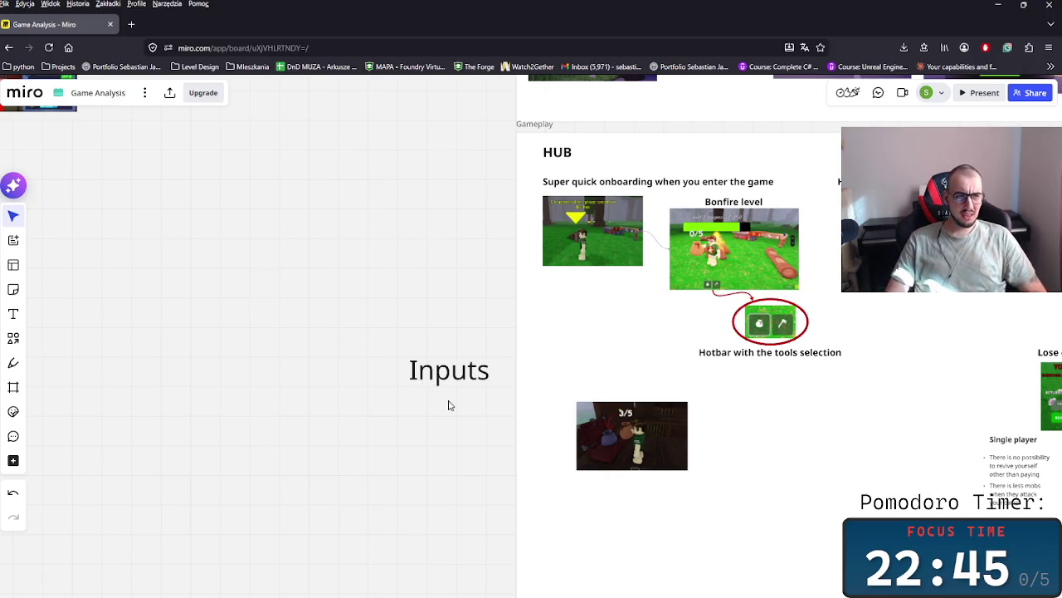
{"action": "scroll", "coordinate": [442, 403], "scroll_direction": "down", "scroll_amount": 2}
{"action": "scroll", "coordinate": [467, 386], "scroll_direction": "down", "scroll_amount": 3}
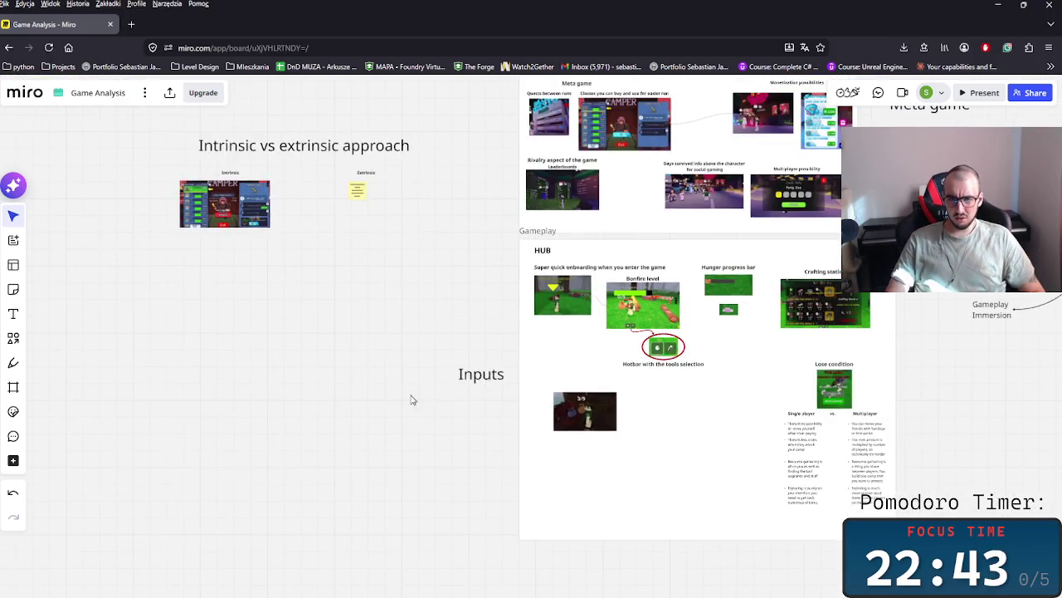
{"action": "left_click_drag", "start_coordinate": [517, 301], "coordinate": [337, 281]}
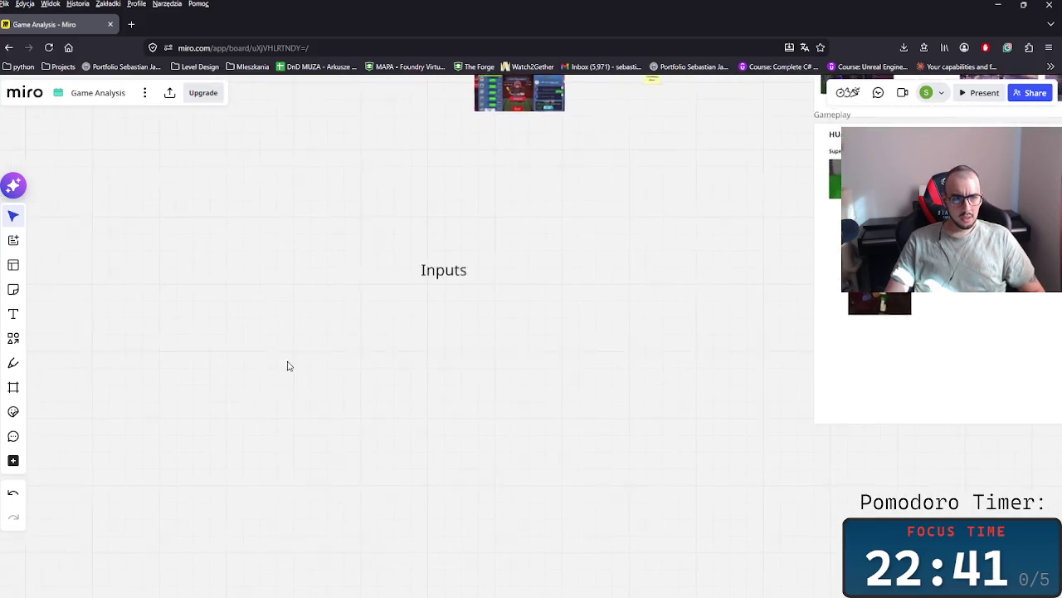
- Place a yellow sticky note just below the Inputs heading
{"action": "scroll", "coordinate": [211, 363], "scroll_direction": "up", "scroll_amount": 2}
{"action": "left_click", "coordinate": [13, 288]}
{"action": "left_click", "coordinate": [403, 286]}
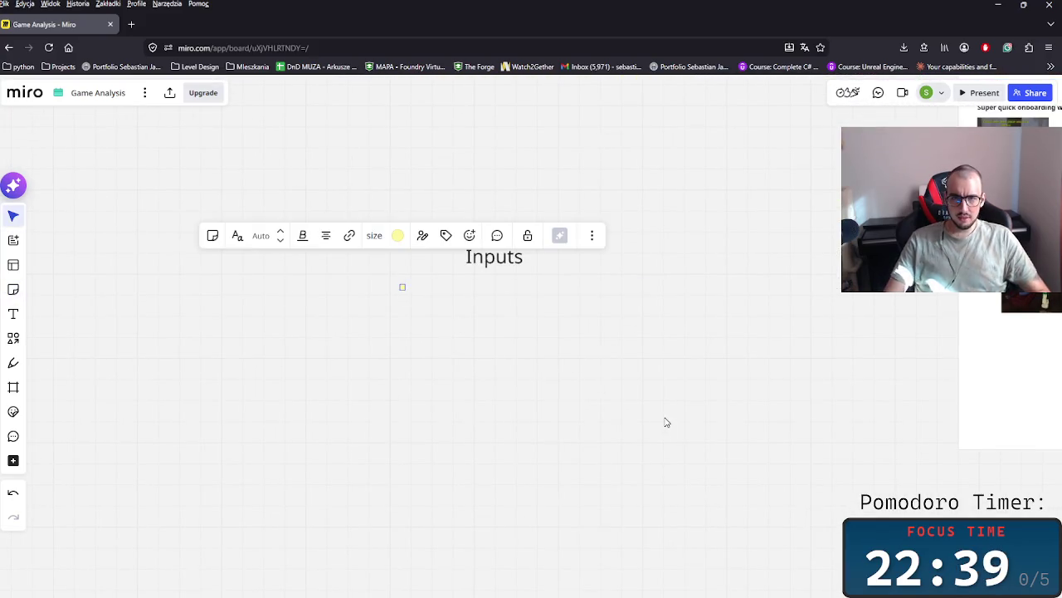
{"action": "scroll", "coordinate": [546, 360], "scroll_direction": "up", "scroll_amount": 2}
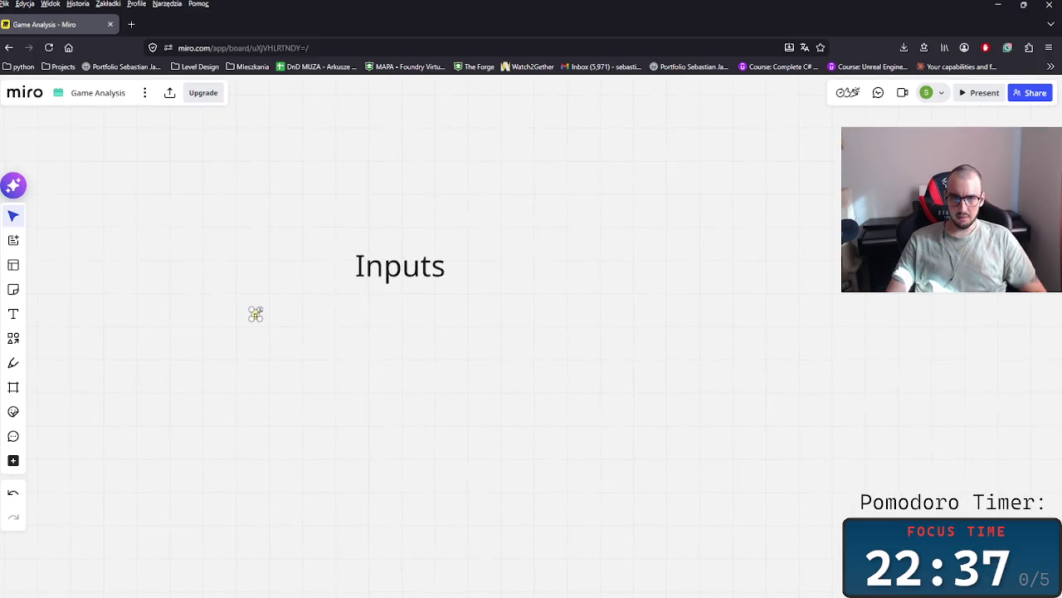
{"action": "left_click_drag", "start_coordinate": [259, 318], "coordinate": [358, 320]}
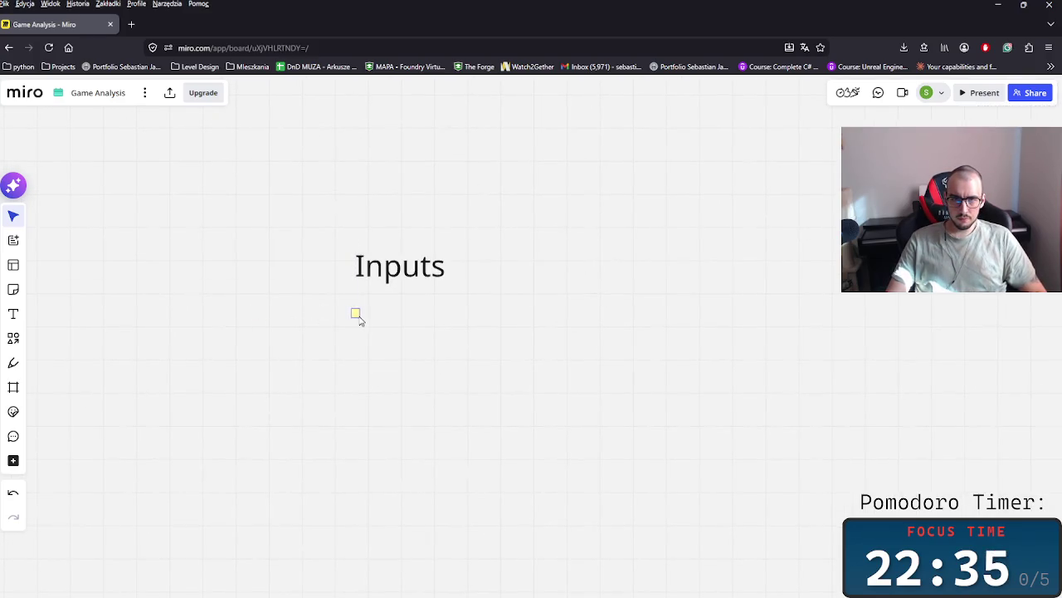
{"action": "scroll", "coordinate": [394, 334], "scroll_direction": "up", "scroll_amount": 5}
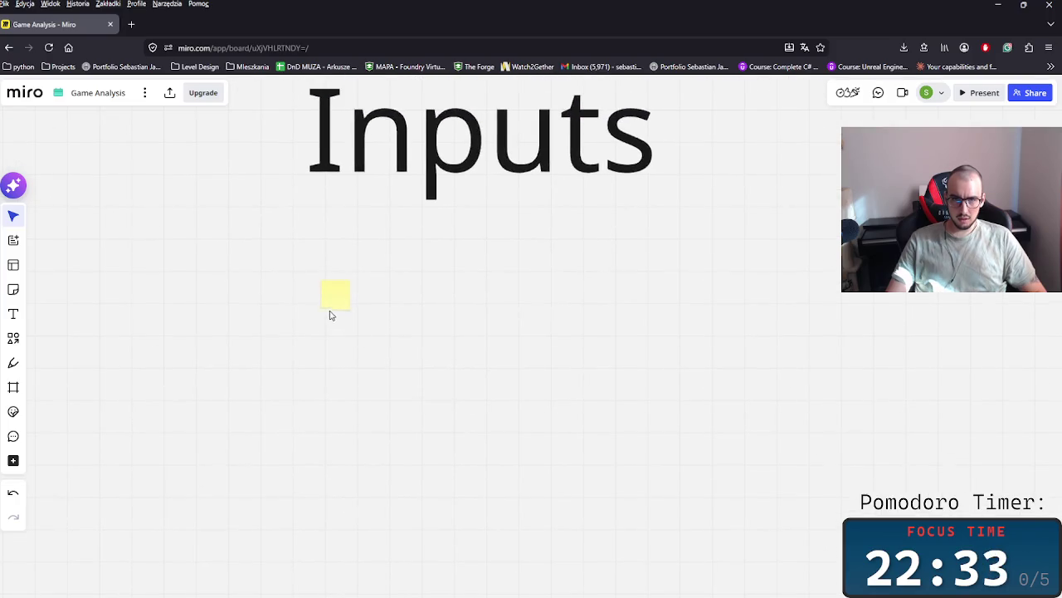
- Write 'Ctrl for aim lock for your cursor position' in the note and enlarge it
{"action": "left_click", "coordinate": [337, 296]}
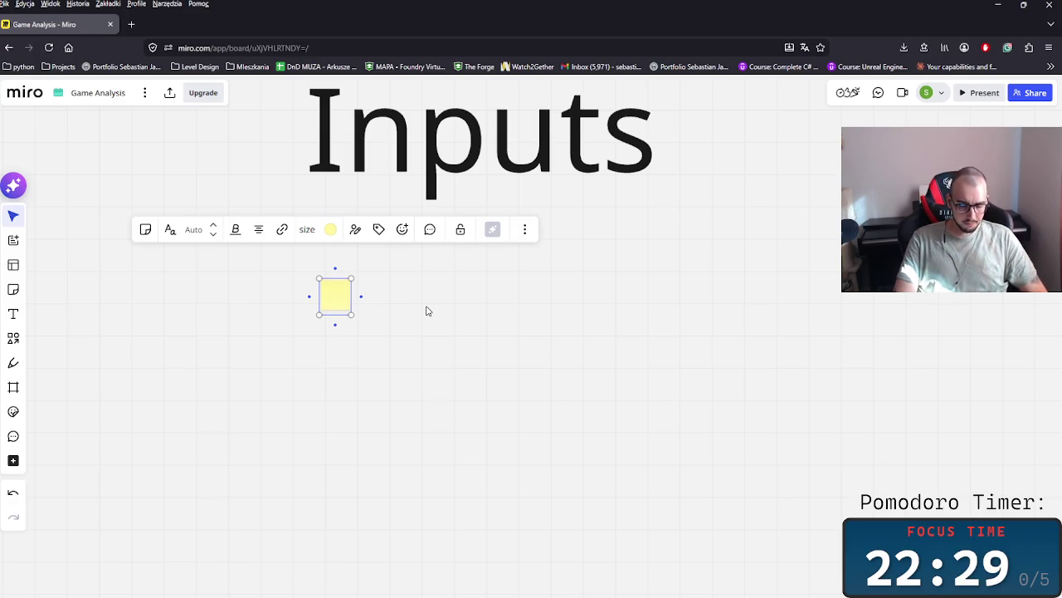
{"action": "type", "text": "Ctrl fort"}
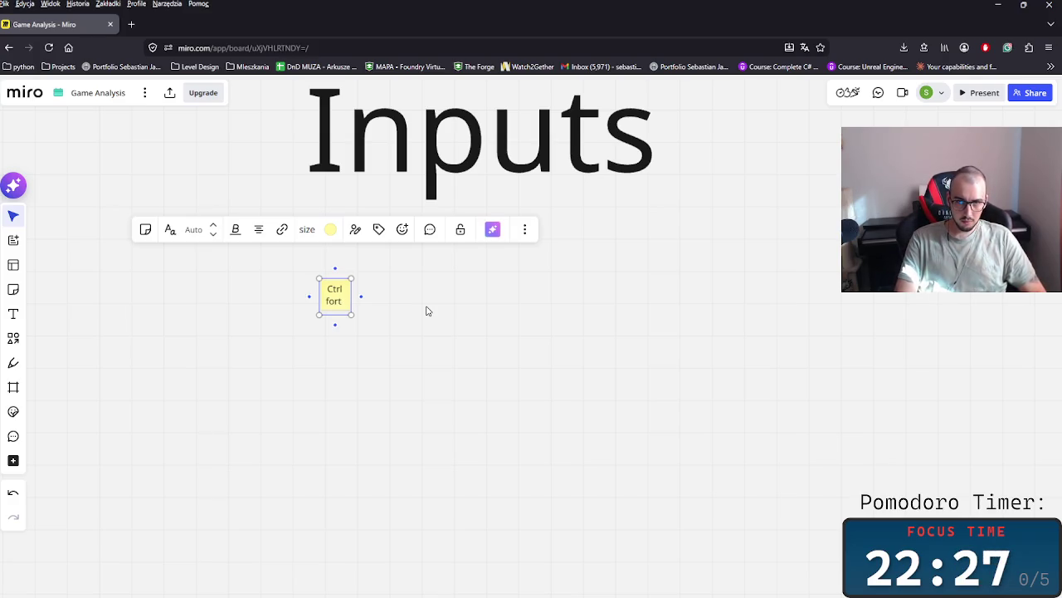
{"action": "key", "text": "BackSpace"}
{"action": "key", "text": "BackSpace"}
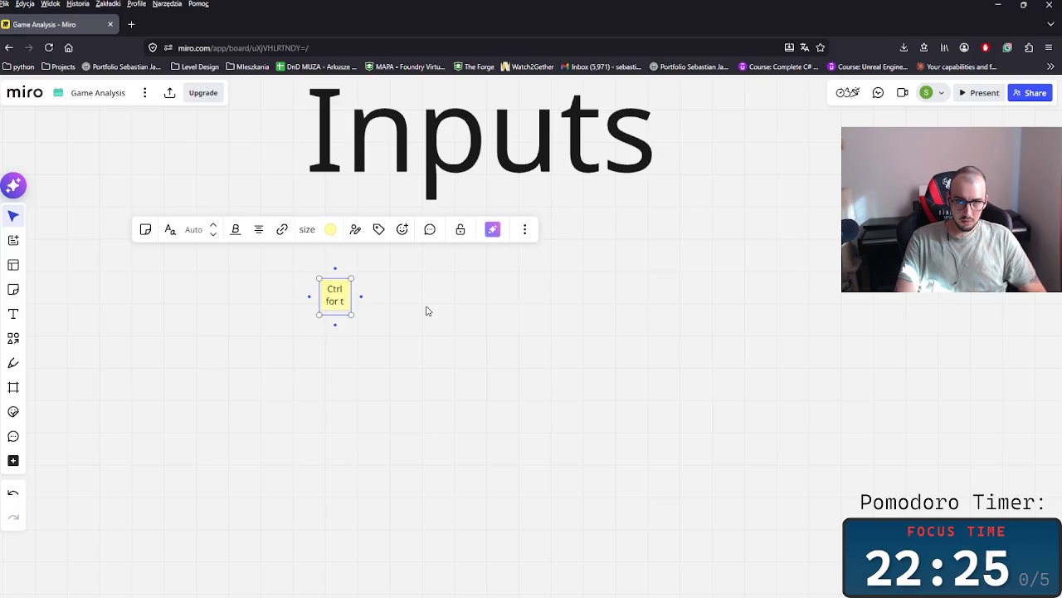
{"action": "type", "text": "m lock"}
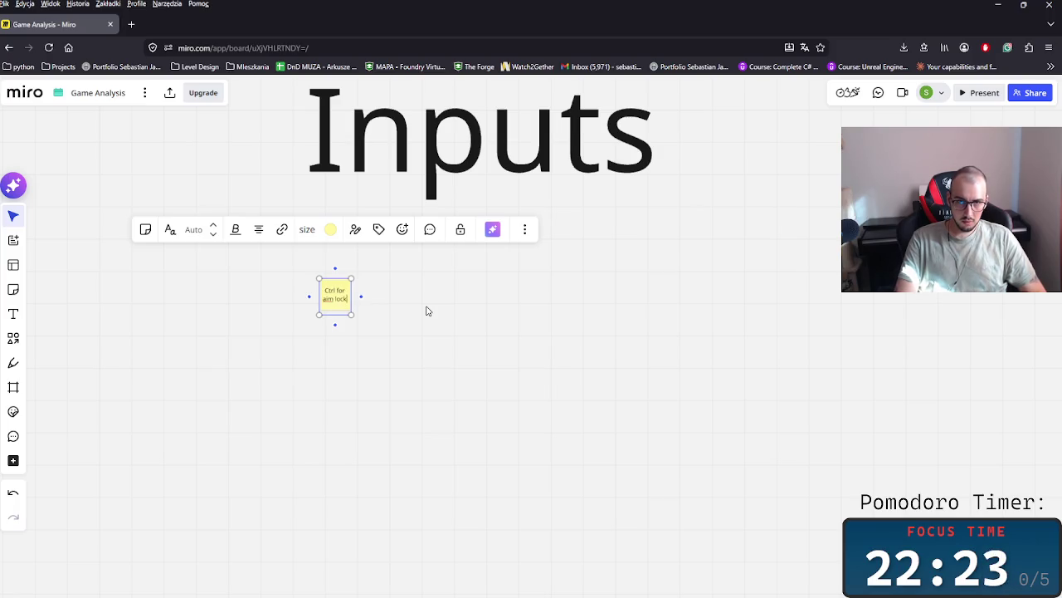
{"action": "type", "text": " for your"}
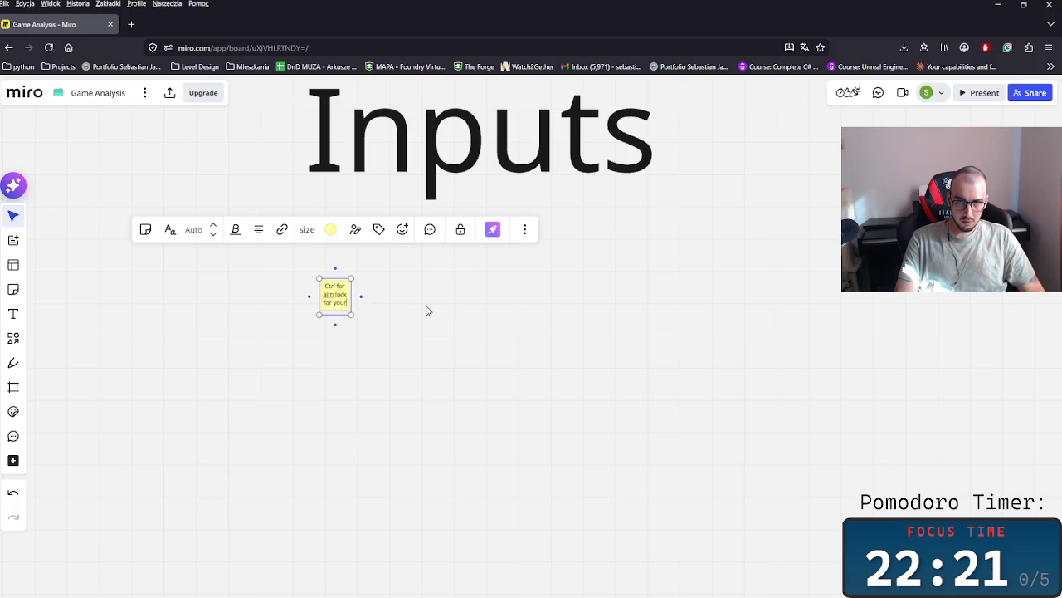
{"action": "type", "text": " cos"}
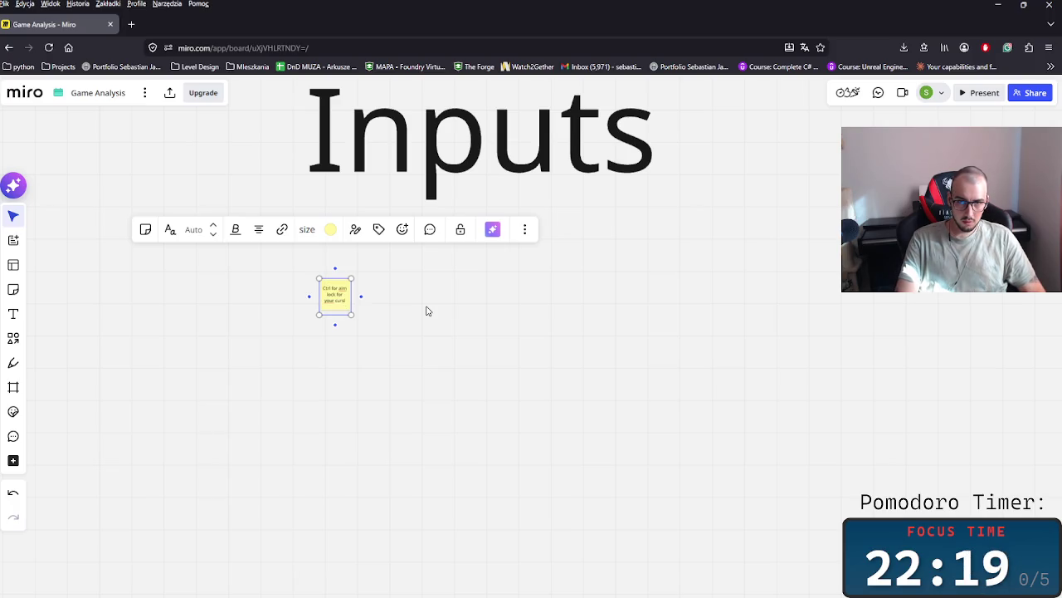
{"action": "type", "text": " position"}
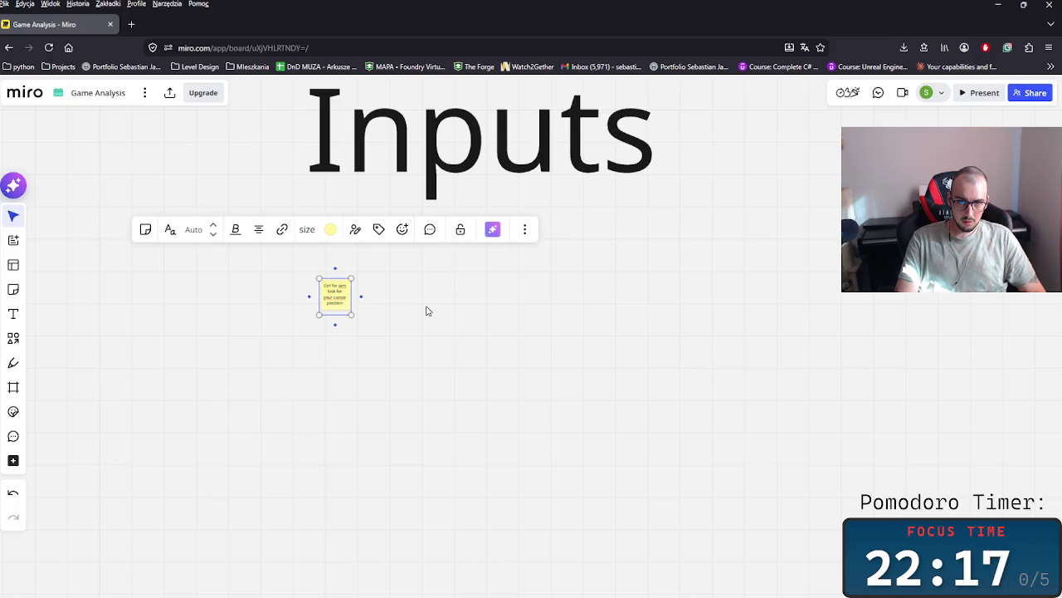
{"action": "key", "text": "Escape"}
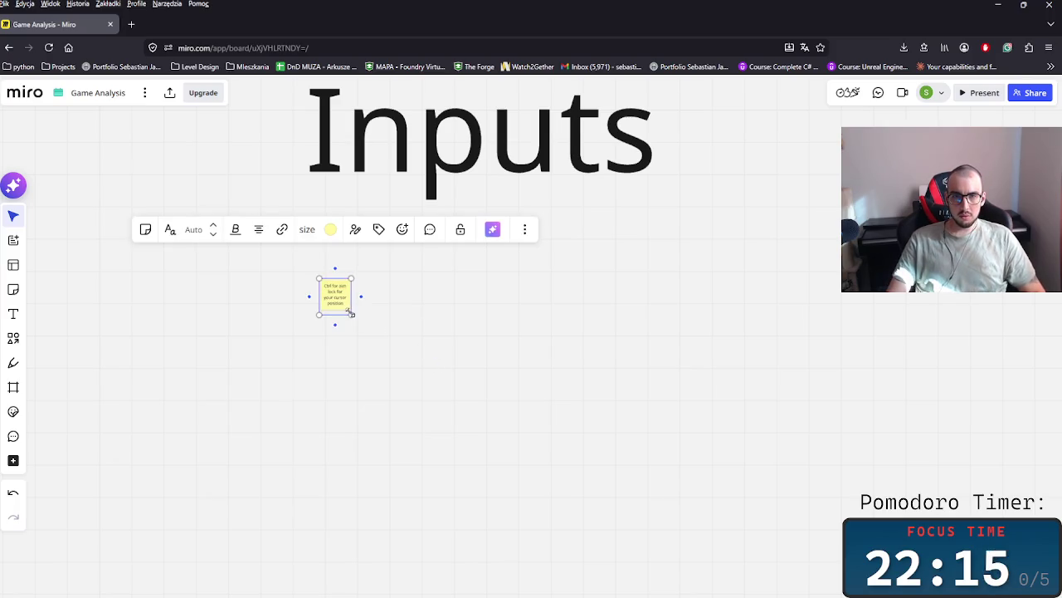
{"action": "left_click_drag", "start_coordinate": [354, 319], "coordinate": [380, 343]}
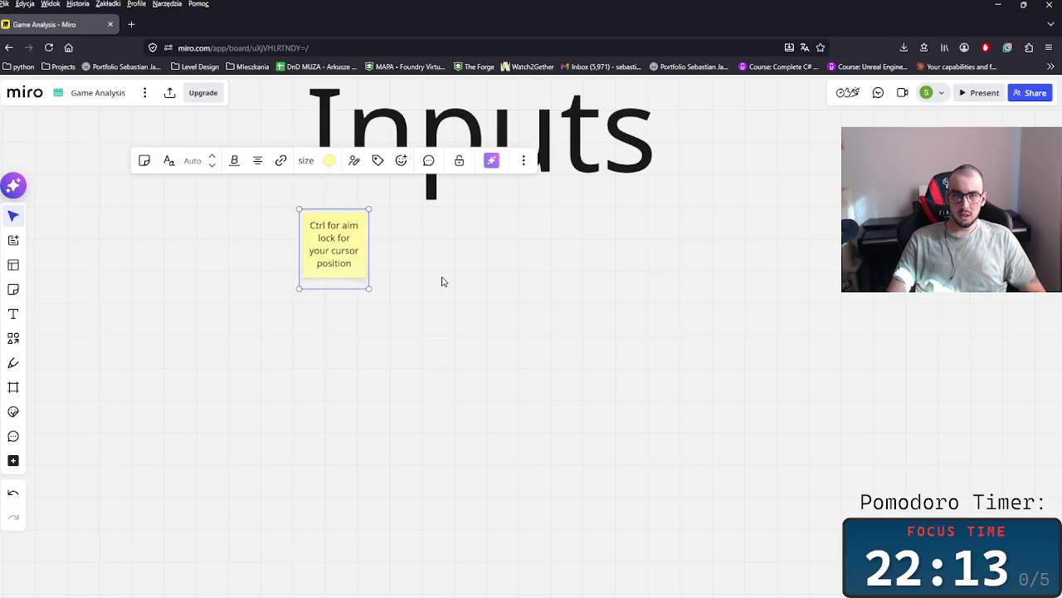
- Copy the Ctrl note and line the copy up beside the original
{"action": "key", "text": "ctrl+c"}
{"action": "key", "text": "ctrl+v"}
{"action": "left_click_drag", "start_coordinate": [440, 262], "coordinate": [436, 244]}
{"action": "left_click", "coordinate": [355, 271], "text": "shift"}
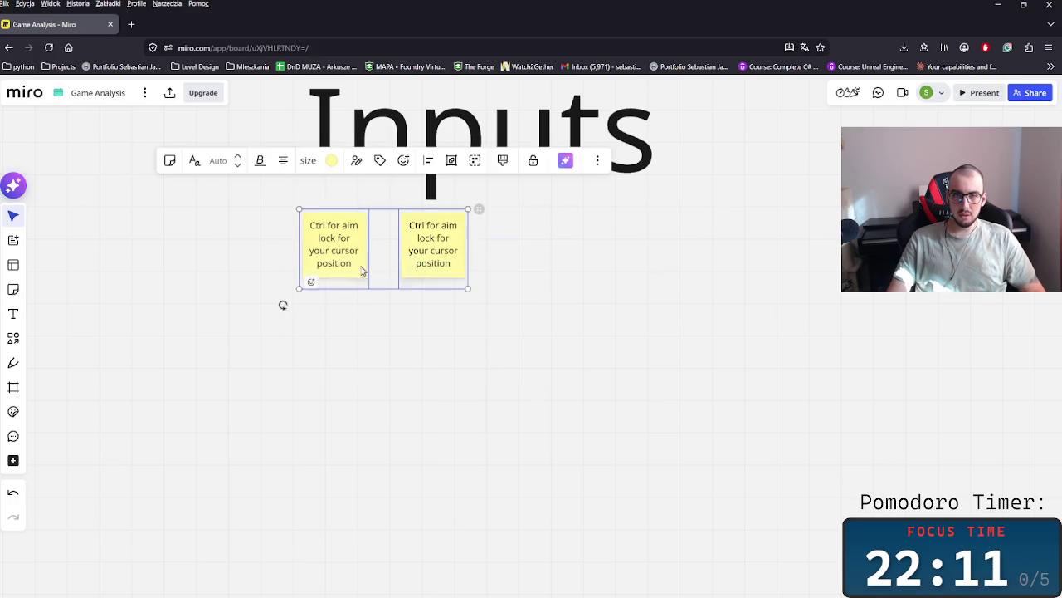
{"action": "left_click_drag", "start_coordinate": [332, 266], "coordinate": [332, 295]}
{"action": "left_click_drag", "start_coordinate": [446, 296], "coordinate": [426, 285]}
- Change the copy's text to 'basic roblox movement' and duplicate it to the right
{"action": "double_click", "coordinate": [426, 279]}
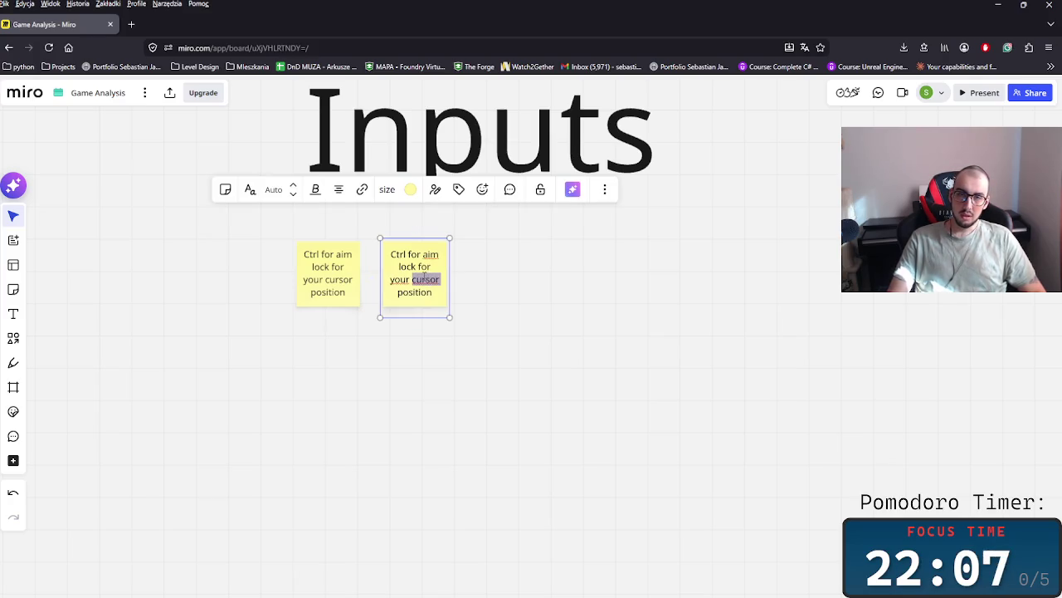
{"action": "key", "text": "ctrl+a"}
{"action": "key", "text": "BackSpace"}
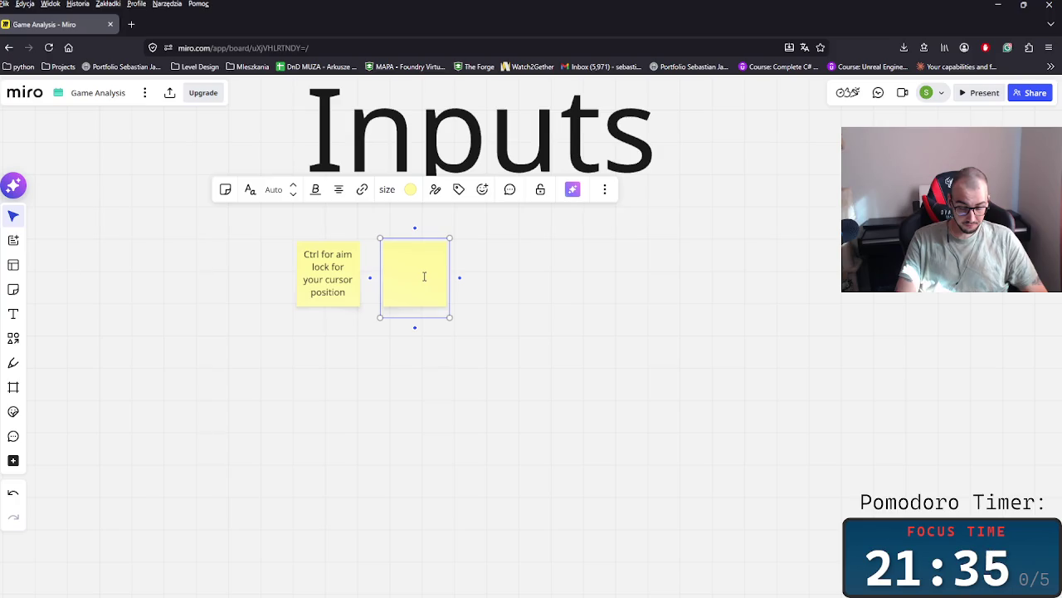
{"action": "type", "text": "basic roblox"}
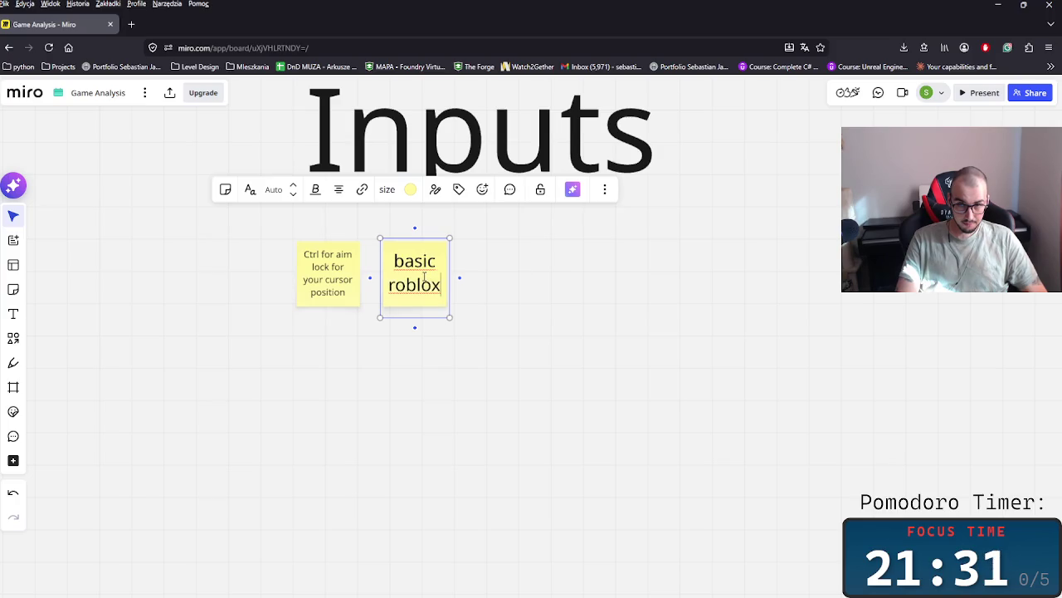
{"action": "type", "text": " movement"}
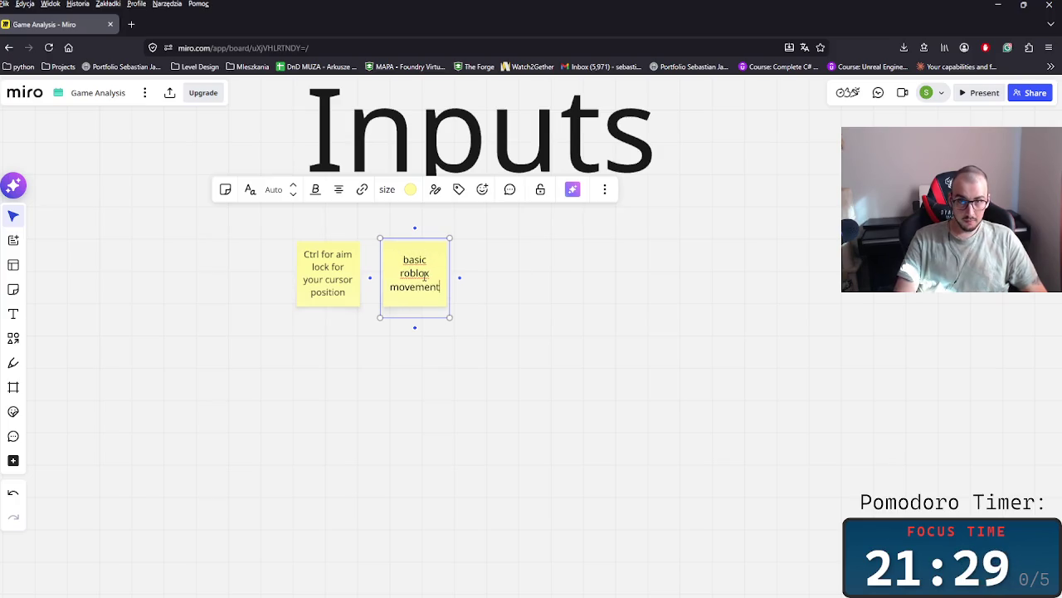
{"action": "key", "text": "Escape"}
{"action": "key", "text": "ctrl+d"}
{"action": "left_click_drag", "start_coordinate": [504, 288], "coordinate": [493, 286]}
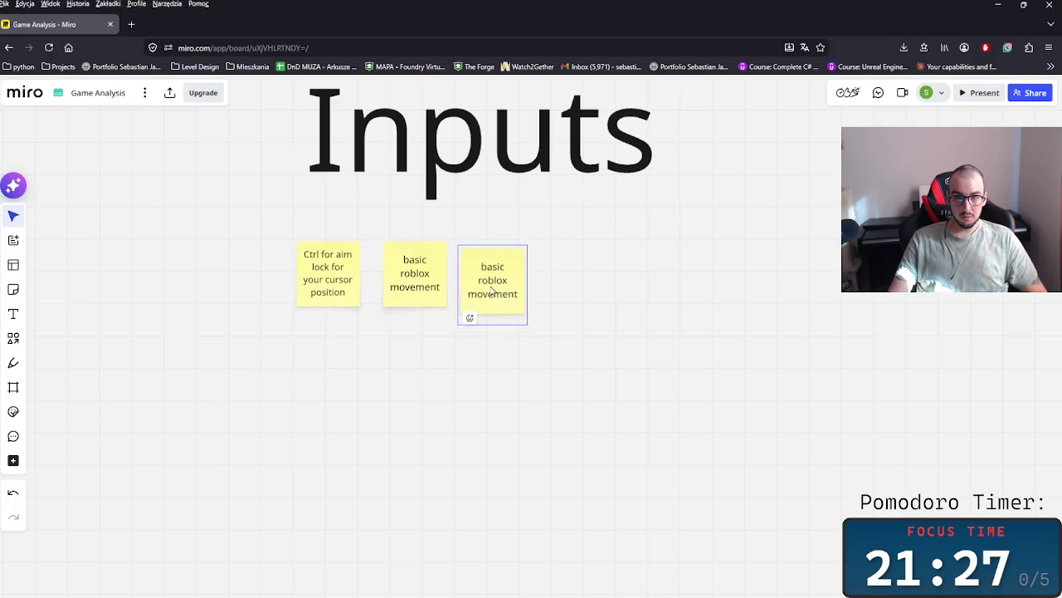
- Rewrite the third note as 'hover to collect items'
{"action": "double_click", "coordinate": [502, 282]}
{"action": "key", "text": "BackSpace"}
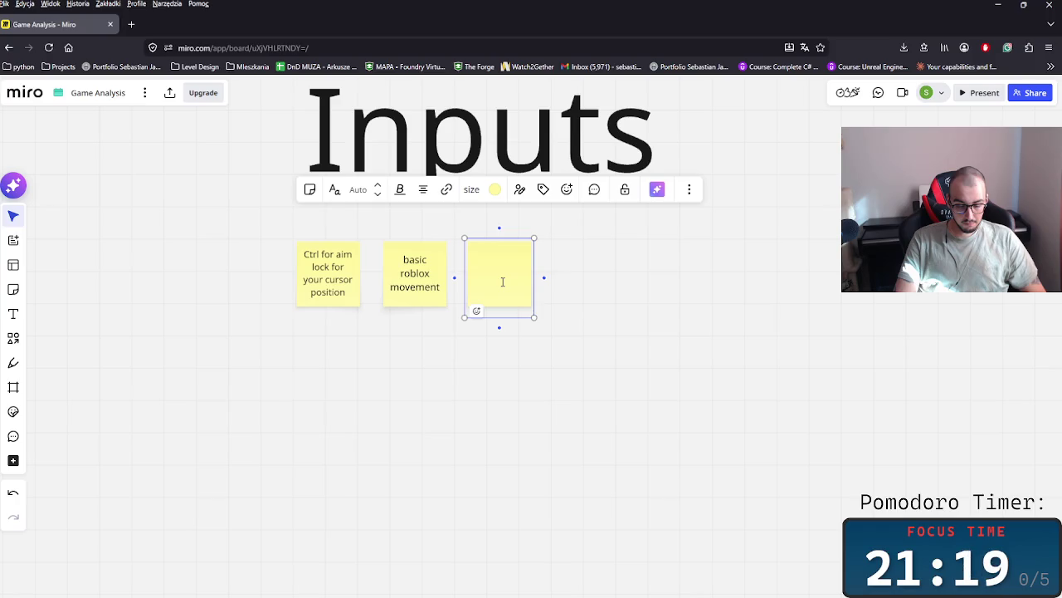
{"action": "type", "text": "hover to collect"}
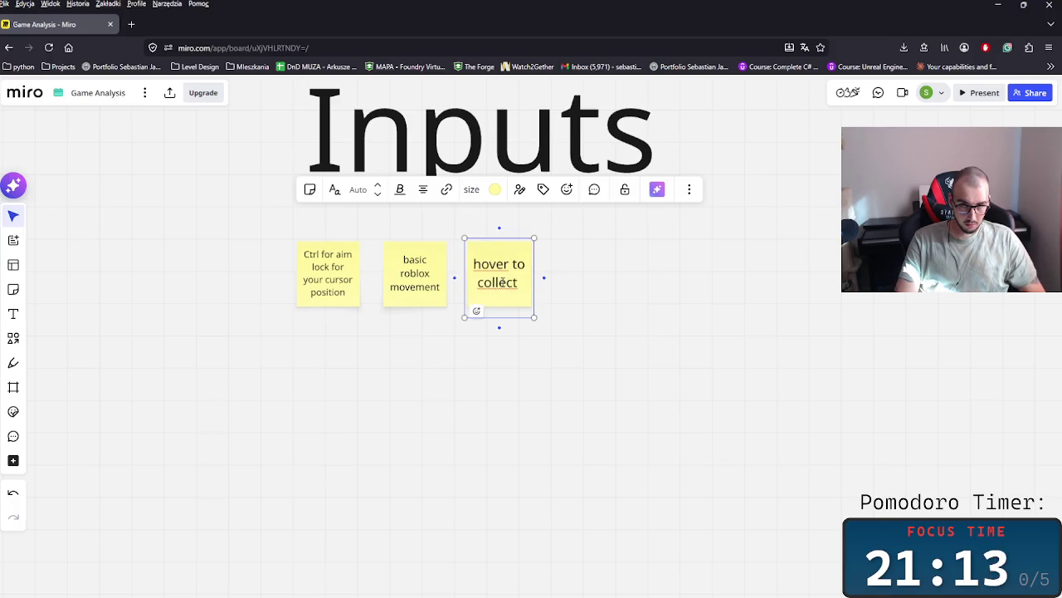
{"action": "type", "text": " items"}
{"action": "key", "text": "Escape"}
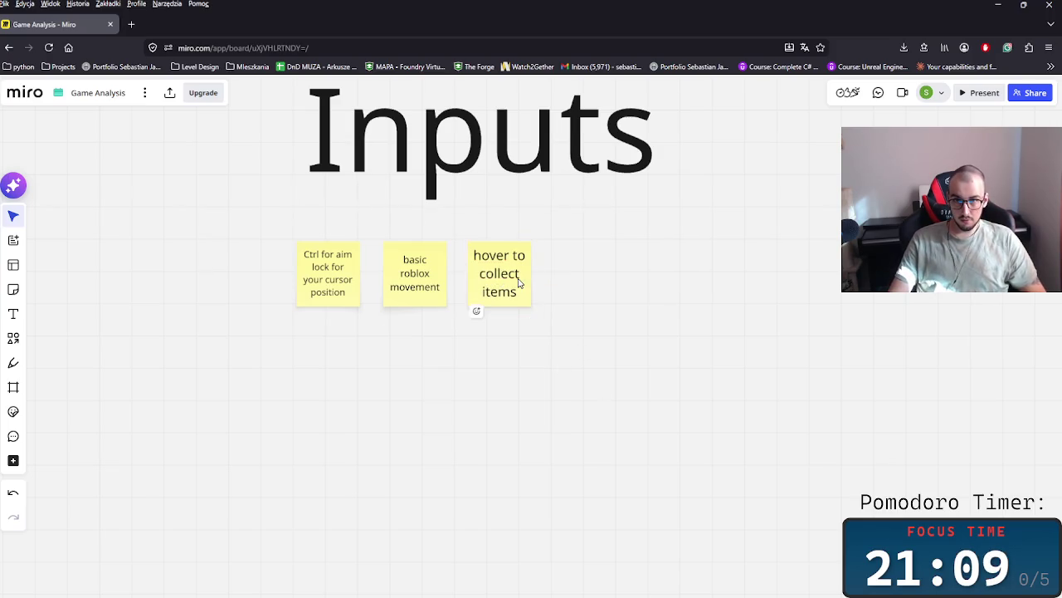
- Duplicate it and change the copy to 'Dragging items with cursor'
{"action": "key", "text": "ctrl+d"}
{"action": "left_click", "coordinate": [580, 285]}
{"action": "double_click", "coordinate": [580, 285]}
{"action": "type", "text": "DFr"}
{"action": "key", "text": "BackSpace"}
{"action": "key", "text": "BackSpace"}
{"action": "type", "text": "ragging items "}
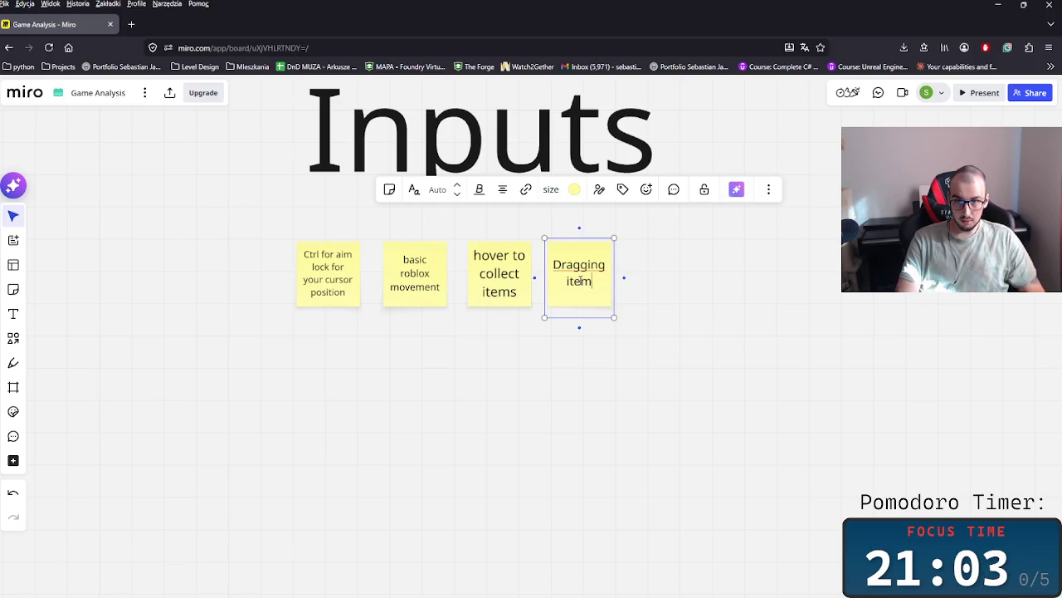
{"action": "type", "text": "with cursor"}
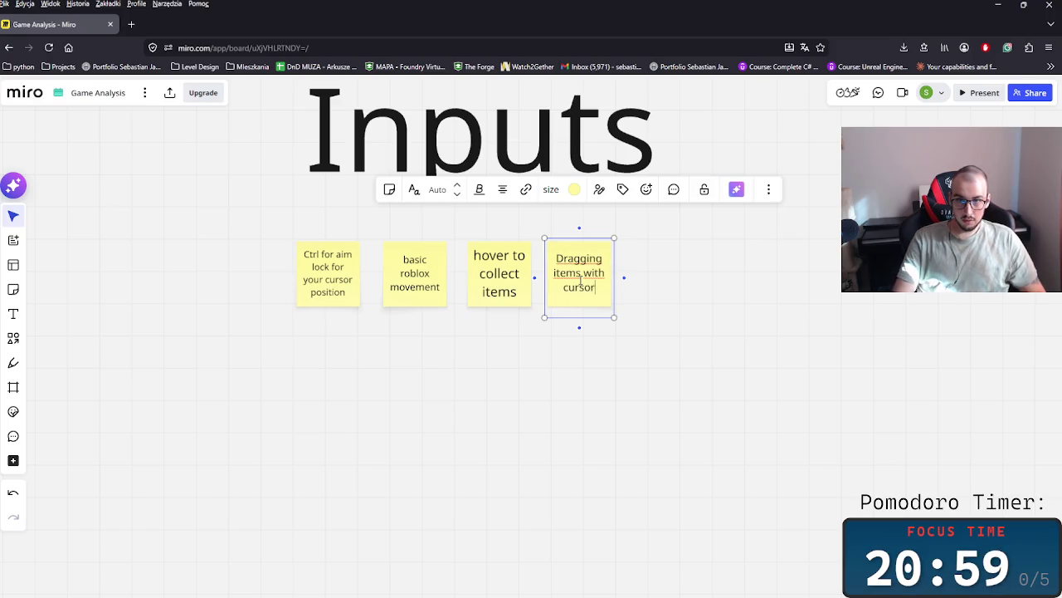
{"action": "left_click", "coordinate": [336, 285]}
- Select the last three notes, then duplicate the 'Dragging items with cursor' note
{"action": "mouse_move", "coordinate": [689, 323]}
{"action": "left_mouse_down"}
{"action": "mouse_move", "coordinate": [278, 332]}
{"action": "mouse_move", "coordinate": [408, 275]}
{"action": "left_mouse_up"}
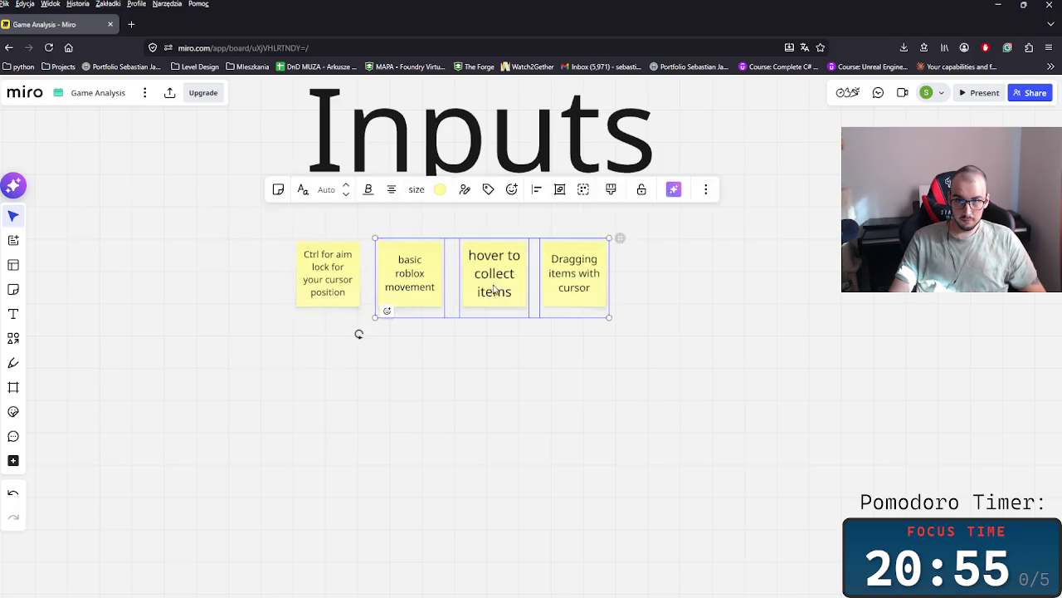
{"action": "left_click", "coordinate": [583, 290]}
{"action": "key", "text": "ctrl+d"}
- Rewrite the copied note as 'Tool based functionalities'
{"action": "double_click", "coordinate": [649, 281]}
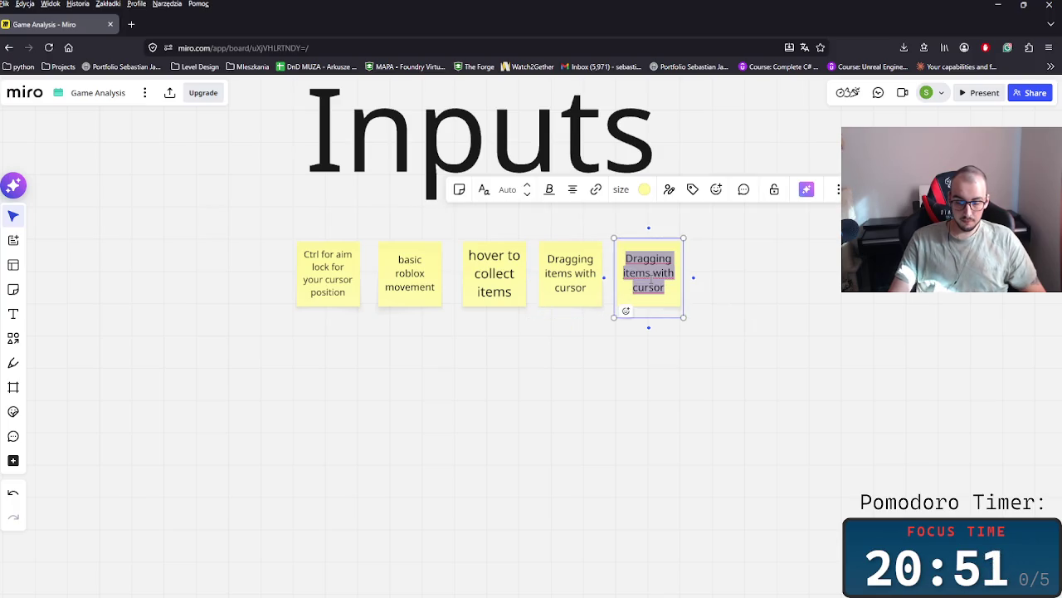
{"action": "key", "text": "BackSpace"}
{"action": "type", "text": "Tol"}
{"action": "key", "text": "BackSpace"}
{"action": "type", "text": "ol based function"}
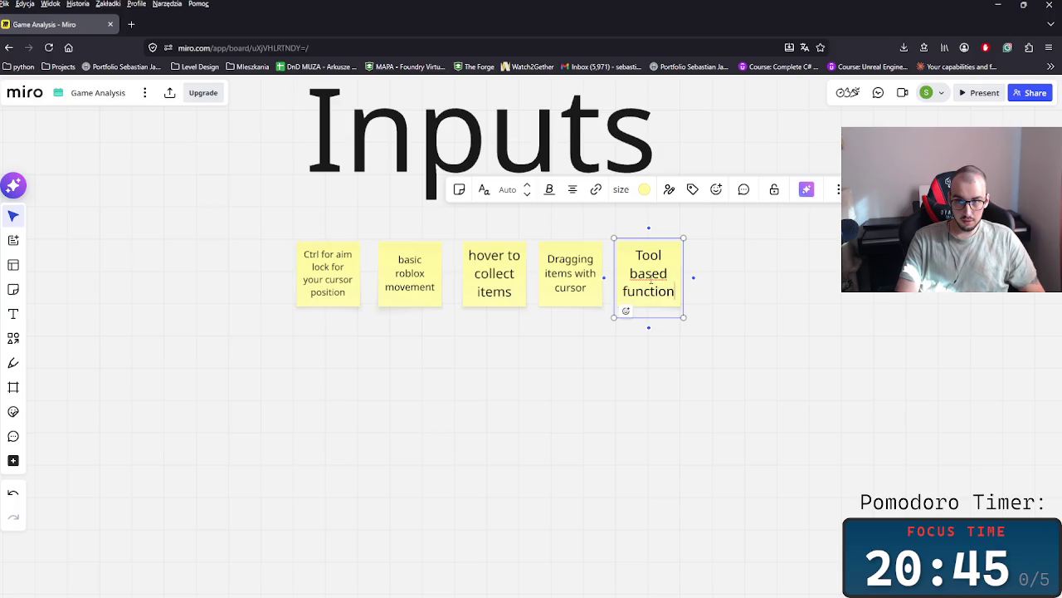
{"action": "type", "text": "alities"}
{"action": "key", "text": "Escape"}
- Add an arrow-linked note below about whipping out the bag to collect inventory items
{"action": "left_click_drag", "start_coordinate": [648, 276], "coordinate": [657, 365]}
{"action": "double_click", "coordinate": [657, 365]}
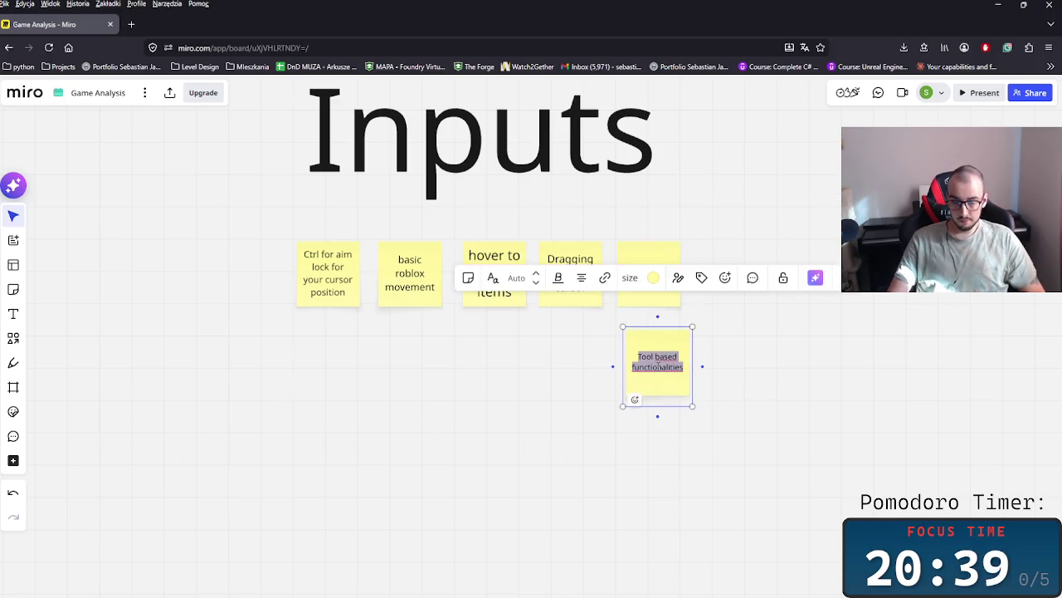
{"action": "type", "text": "You need to we"}
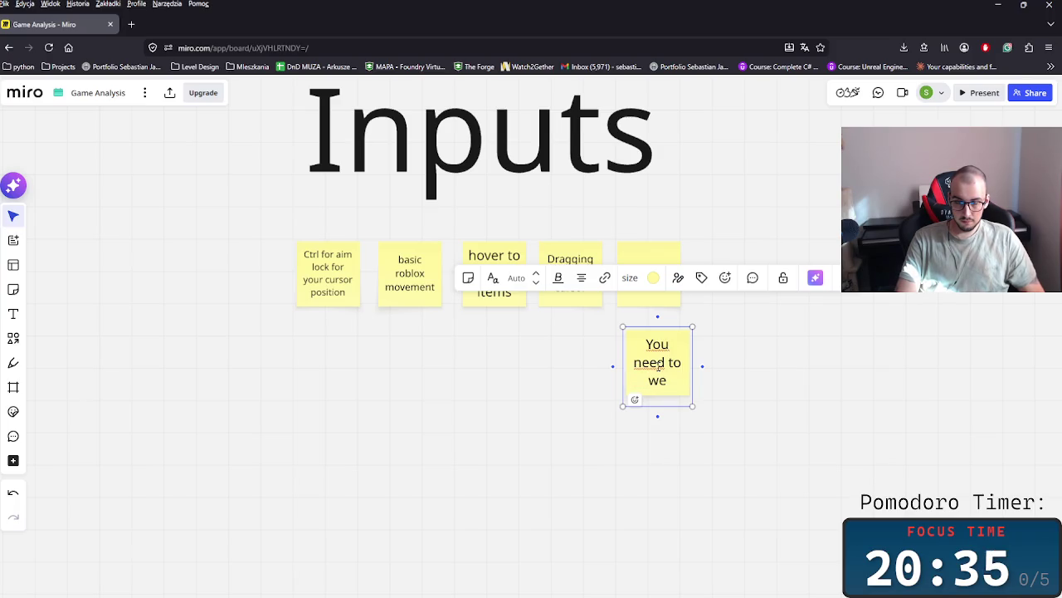
{"action": "type", "text": "ip"}
{"action": "key", "text": "BackSpace"}
{"action": "type", "text": "out the"}
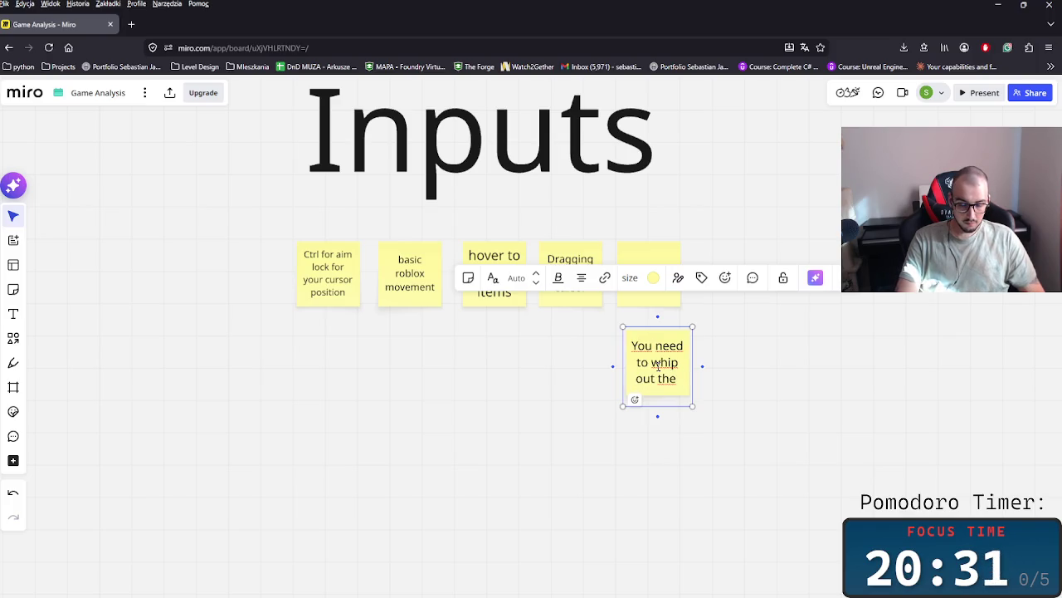
{"action": "type", "text": " bag to"}
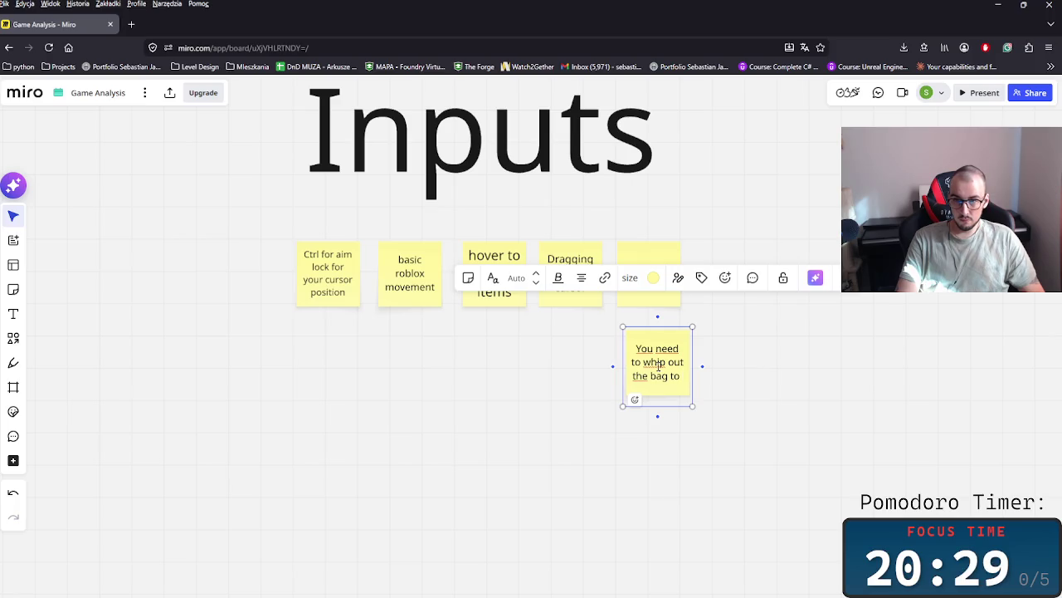
{"action": "type", "text": " collect st"}
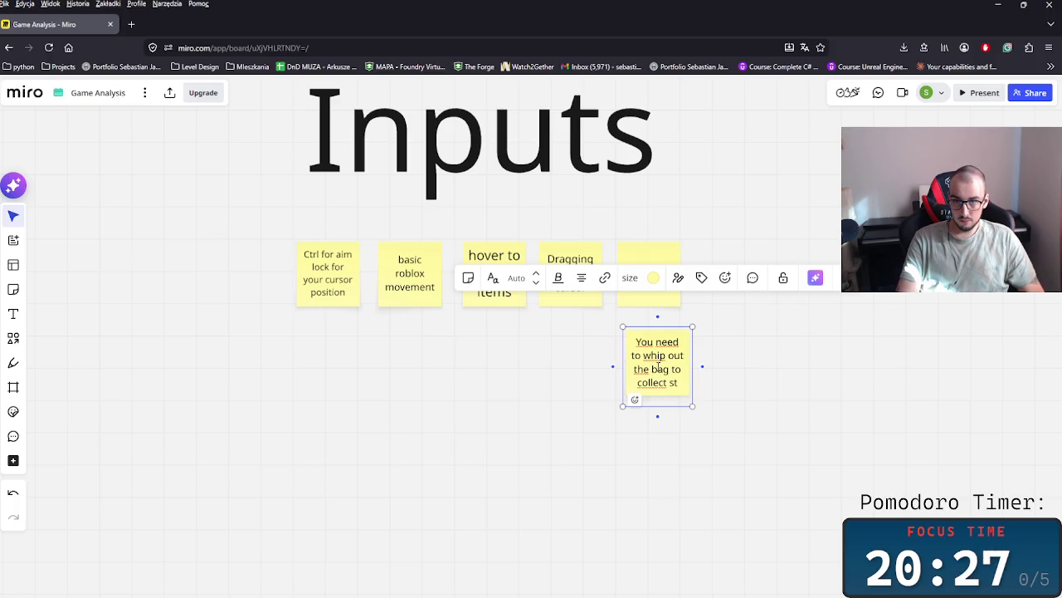
{"action": "type", "text": "uff i"}
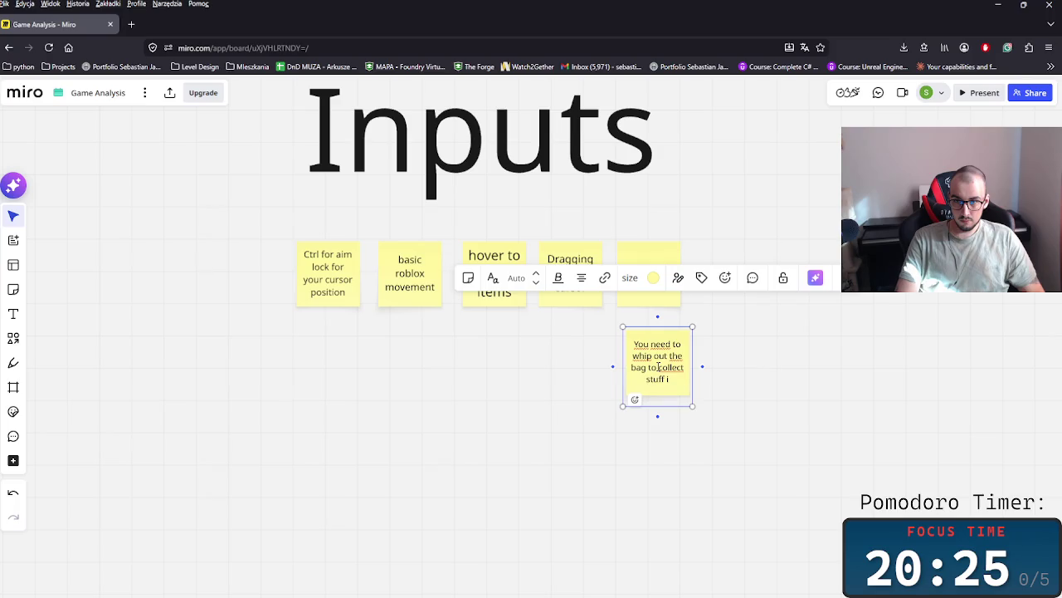
{"action": "type", "text": "n your"}
{"action": "type", "text": "inver"}
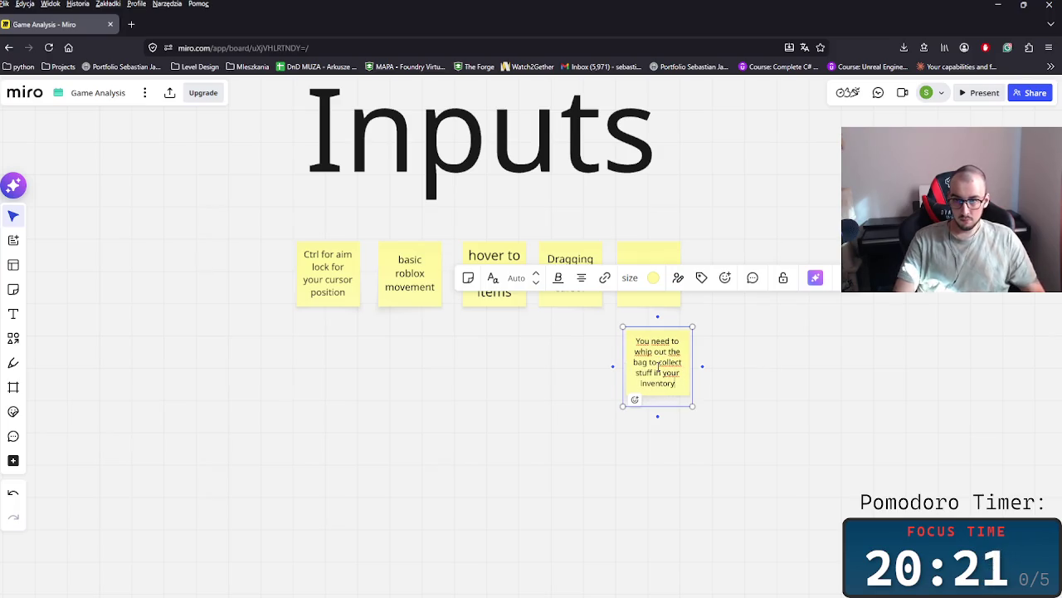
{"action": "left_click", "coordinate": [651, 286]}
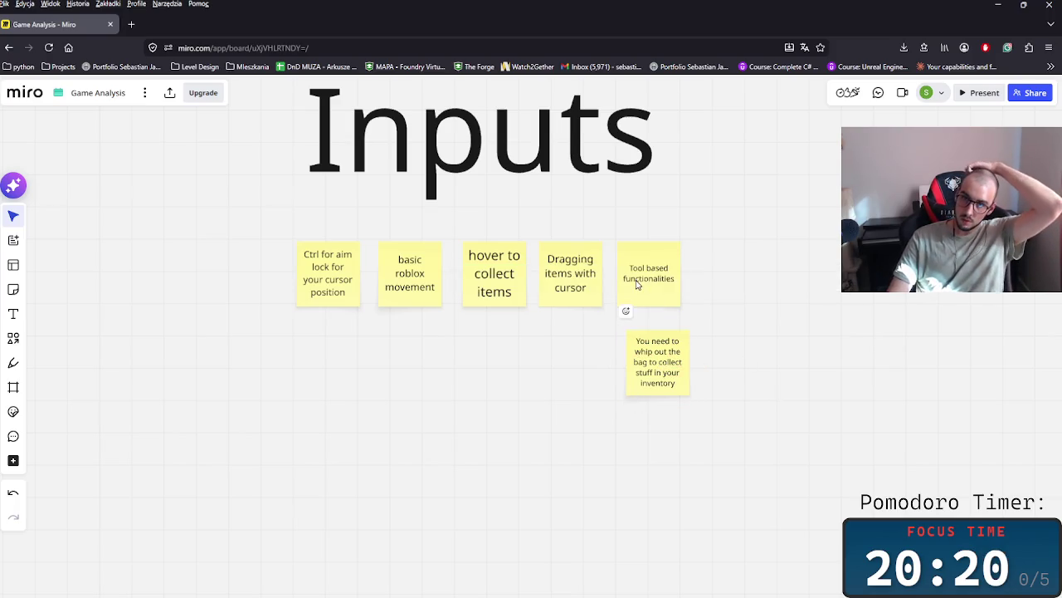
{"action": "left_click_drag", "start_coordinate": [653, 340], "coordinate": [649, 371]}
{"action": "left_click", "coordinate": [648, 332]}
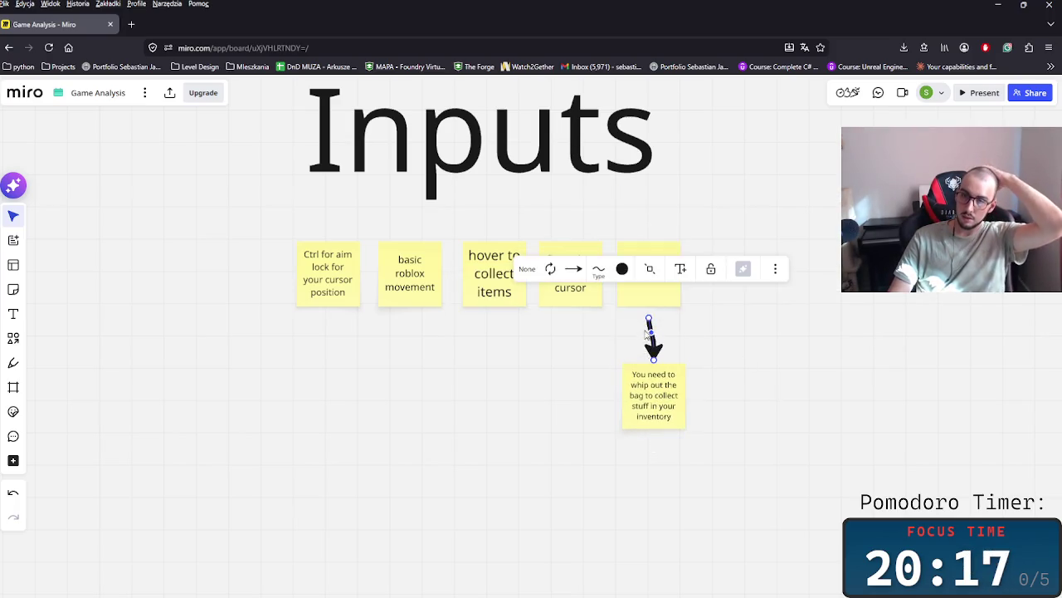
{"action": "left_click", "coordinate": [597, 268]}
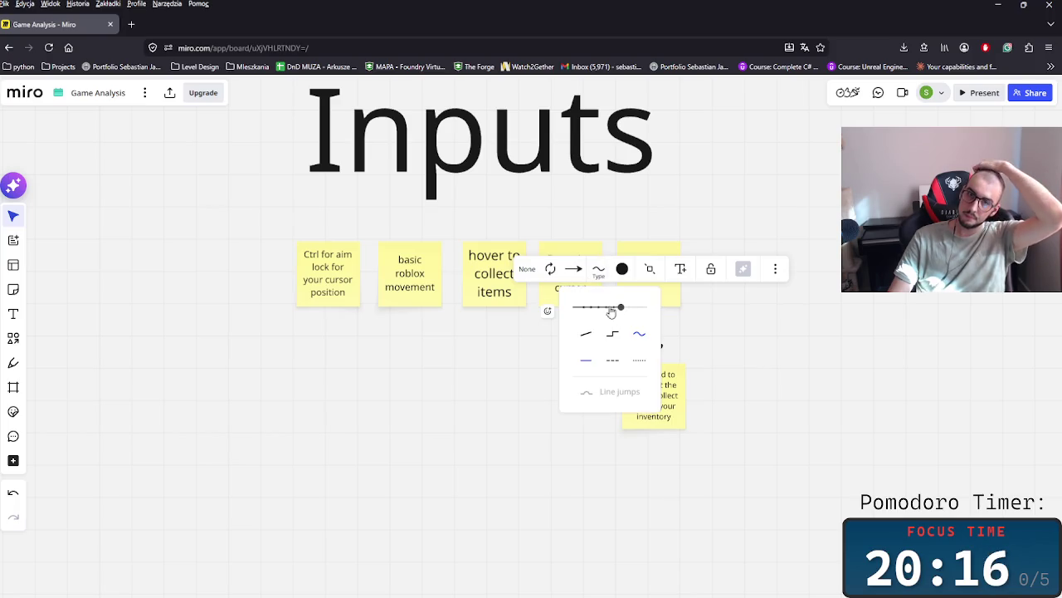
{"action": "left_click", "coordinate": [697, 343]}
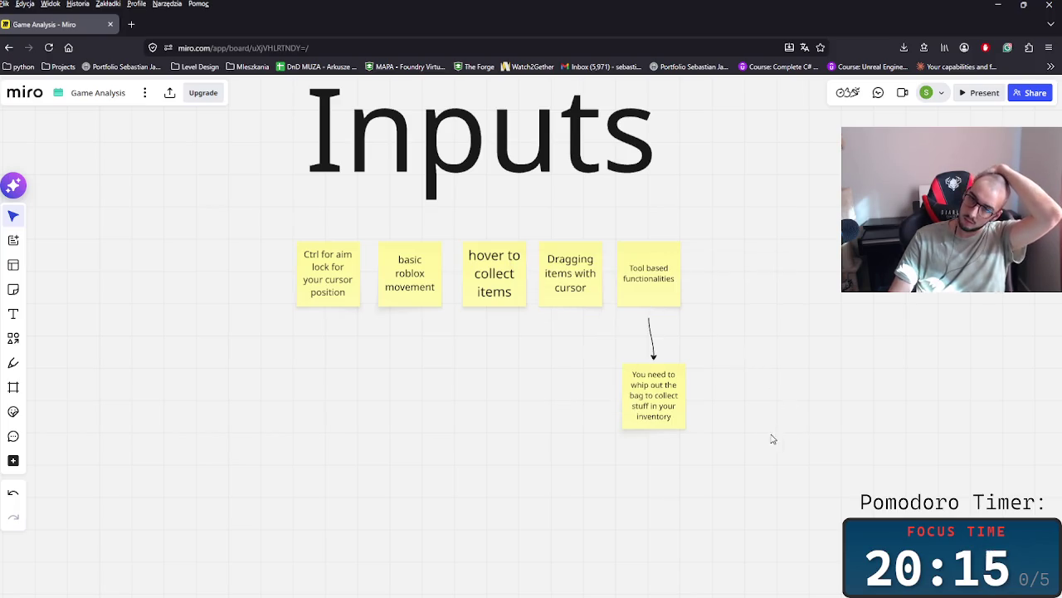
- Copy the 'Ctrl for aim lock' note and place the copy below the original
{"action": "left_click", "coordinate": [353, 290]}
{"action": "key", "text": "ctrl+c"}
{"action": "key", "text": "ctrl+v"}
{"action": "mouse_move", "coordinate": [410, 439]}
{"action": "left_mouse_down"}
{"action": "mouse_move", "coordinate": [339, 379]}
{"action": "mouse_move", "coordinate": [346, 367]}
{"action": "left_mouse_up"}
- Retype the copied note as 'Camera FPP and TPP'
{"action": "double_click", "coordinate": [340, 349]}
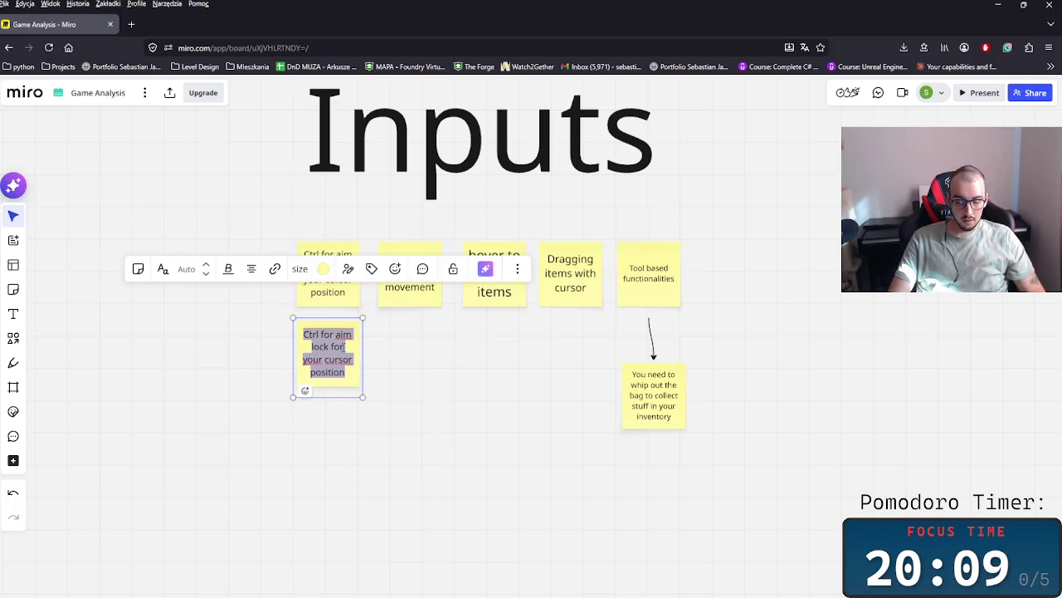
{"action": "type", "text": "Camera "}
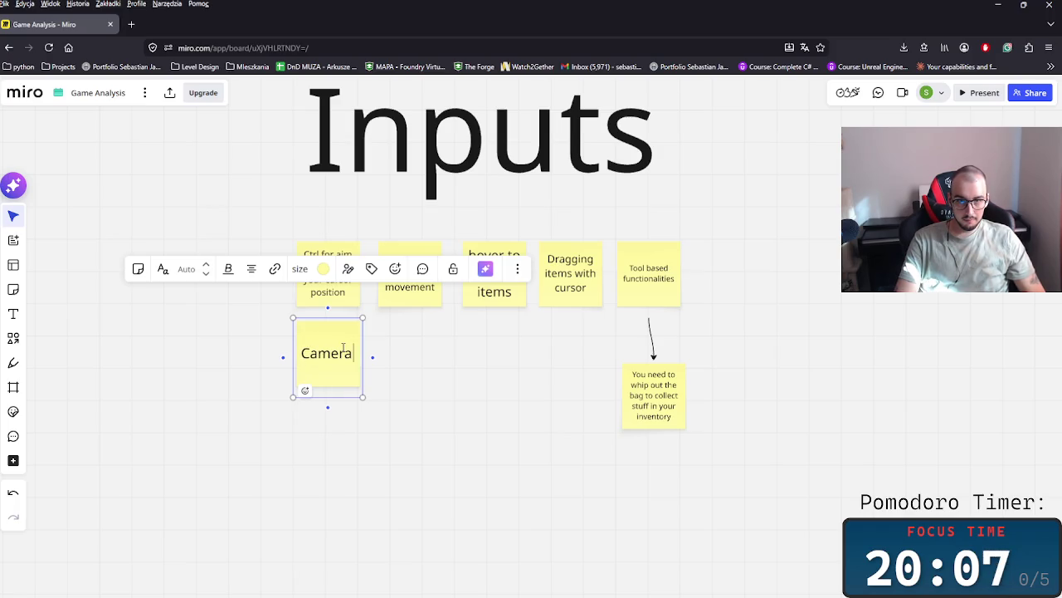
{"action": "type", "text": "First"}
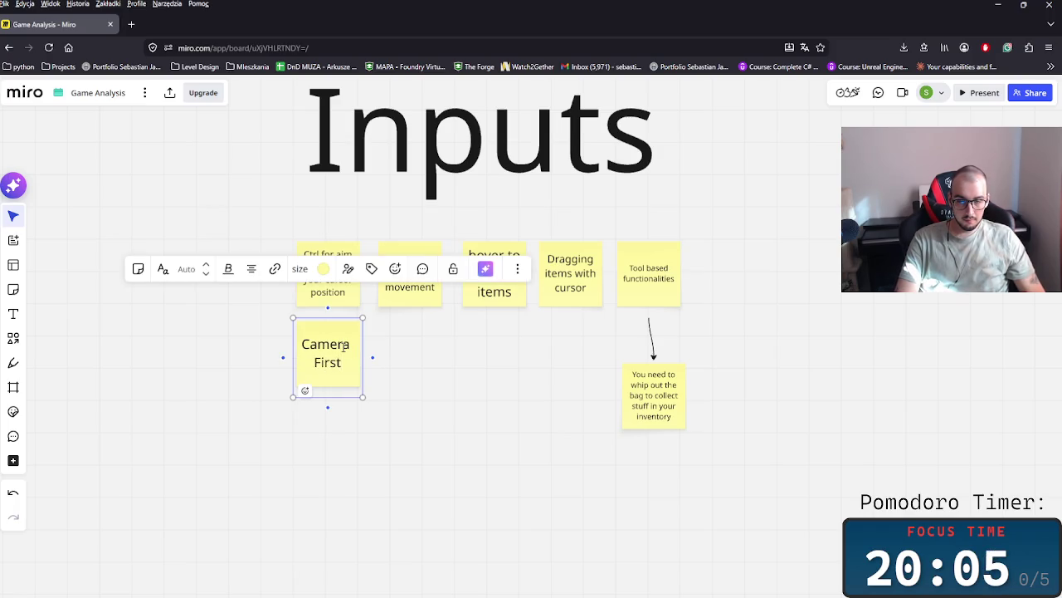
{"action": "key", "text": "BackSpace"}
{"action": "key", "text": "BackSpace"}
{"action": "key", "text": "BackSpace"}
{"action": "key", "text": "BackSpace"}
{"action": "type", "text": "PP and"}
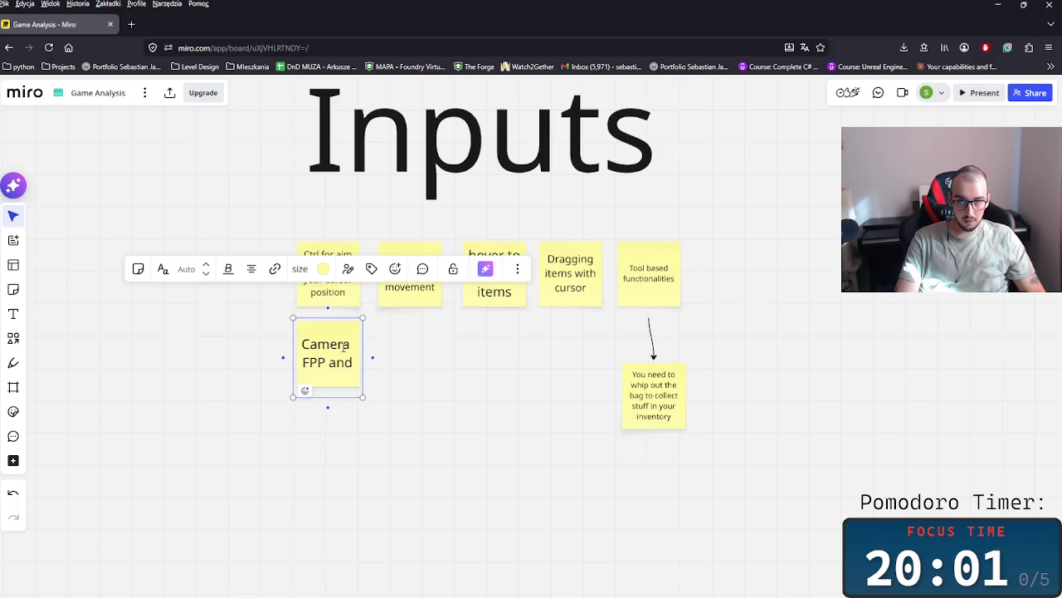
{"action": "type", "text": " TPPP"}
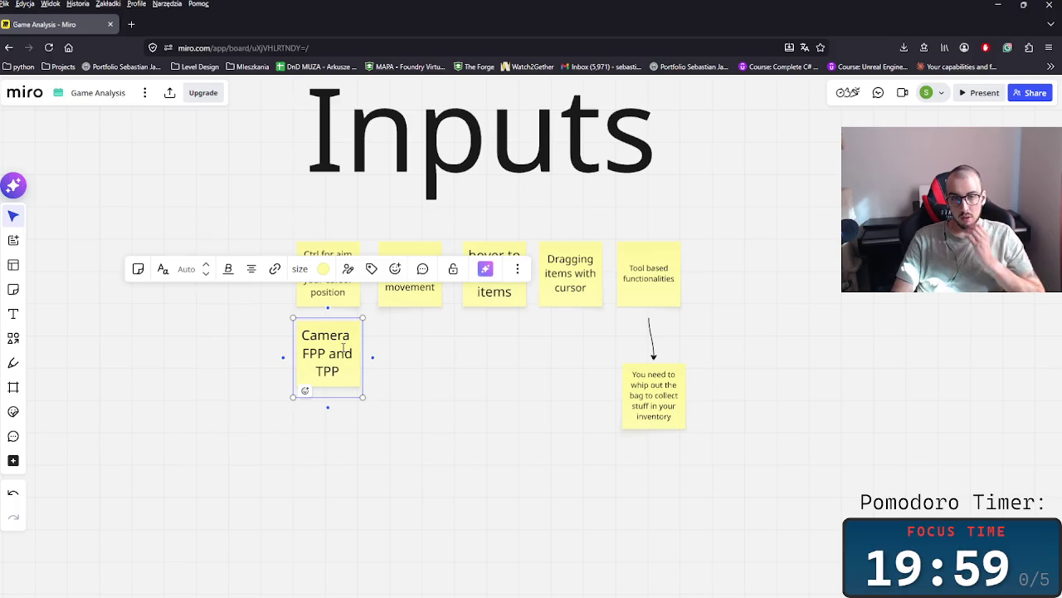
{"action": "left_click", "coordinate": [428, 384]}
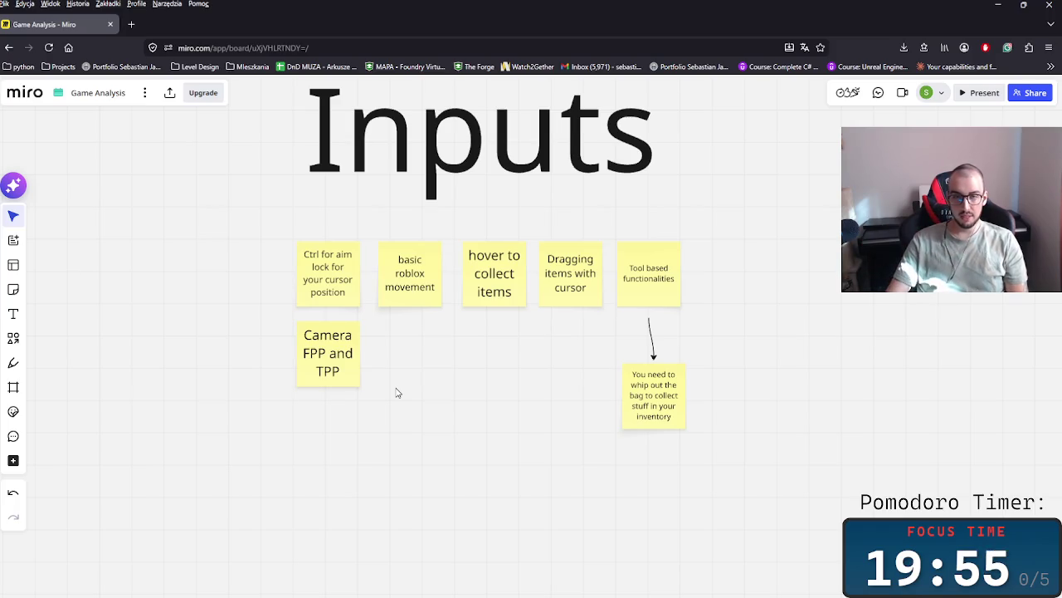
- Insert 'adjustments' after Camera so the note reads 'Camera adjustments FPP and TPP'
{"action": "left_click", "coordinate": [326, 373]}
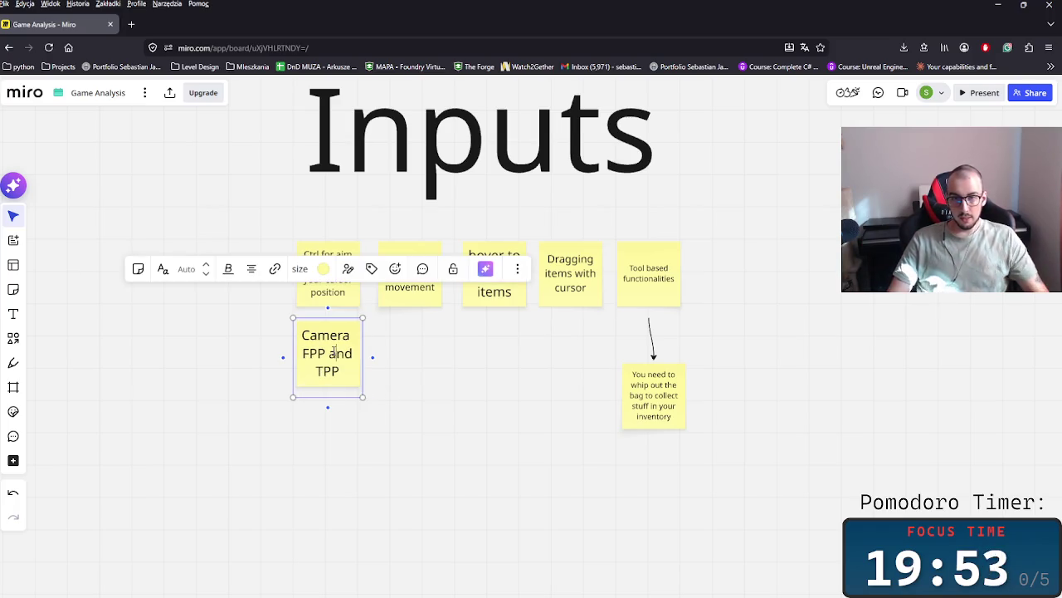
{"action": "left_click", "coordinate": [366, 341]}
{"action": "type", "text": "adjustment"}
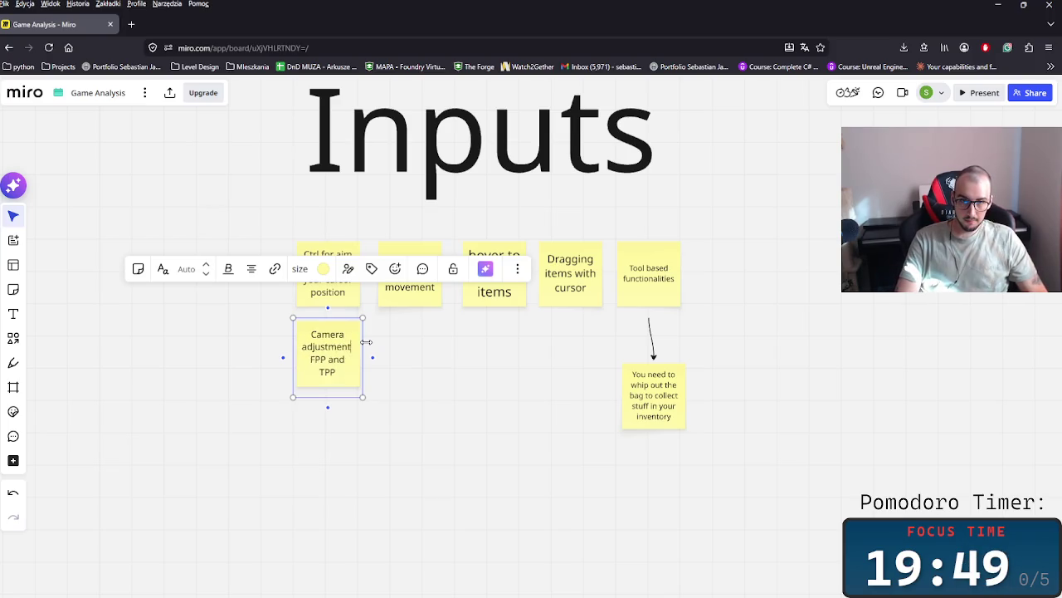
{"action": "type", "text": "s"}
{"action": "left_click", "coordinate": [351, 384]}
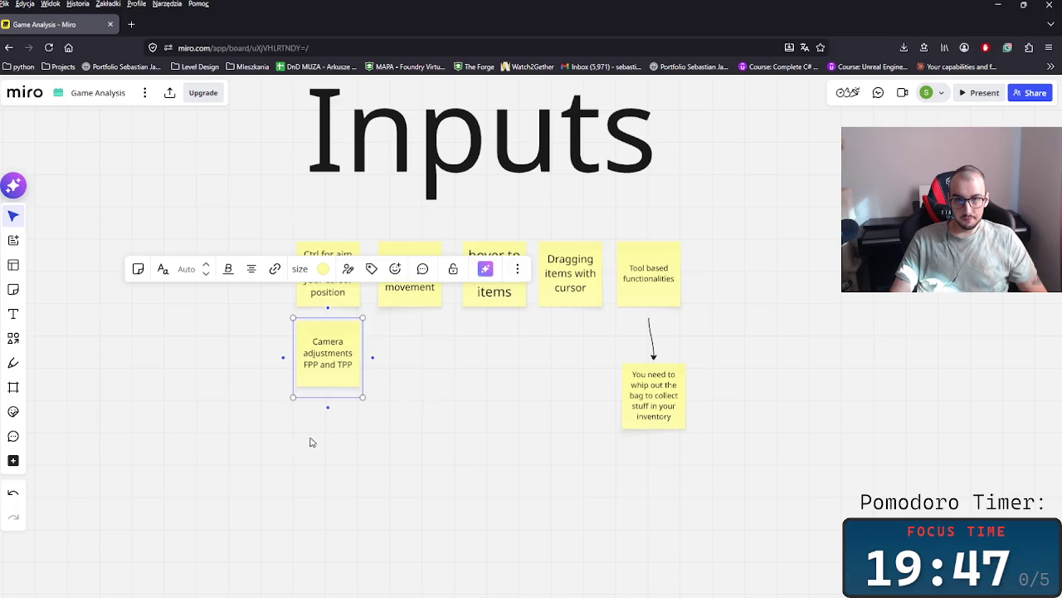
{"action": "mouse_move", "coordinate": [328, 407]}
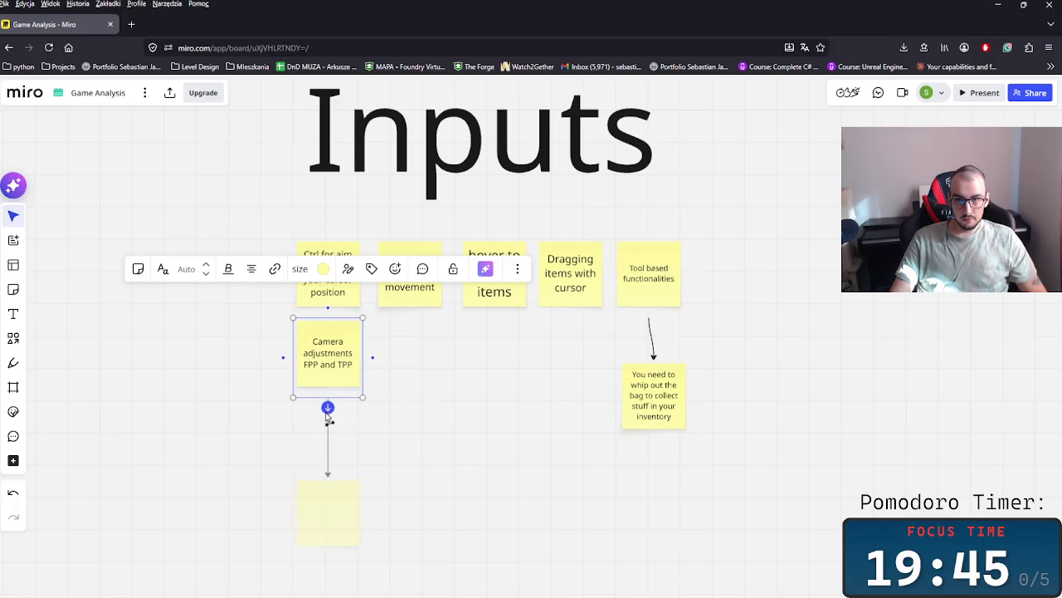
{"action": "left_click_drag", "start_coordinate": [502, 442], "coordinate": [581, 422]}
{"action": "scroll", "coordinate": [573, 422], "scroll_direction": "up", "scroll_amount": 3}
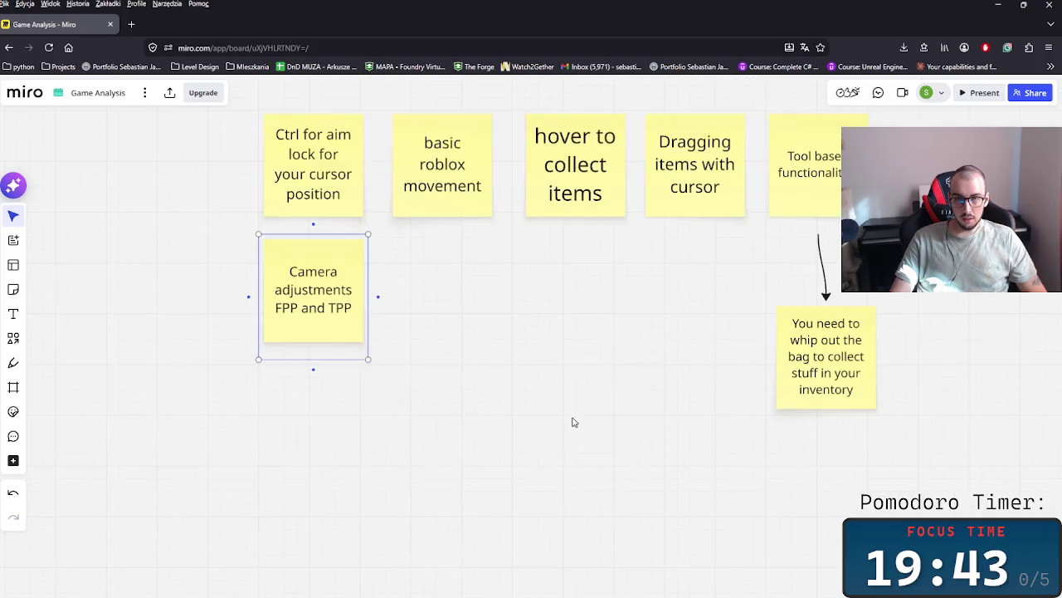
- Duplicate the Camera adjustments note and place the copy to its right
{"action": "scroll", "coordinate": [507, 436], "scroll_direction": "down", "scroll_amount": 2}
{"action": "scroll", "coordinate": [429, 451], "scroll_direction": "down", "scroll_amount": 2}
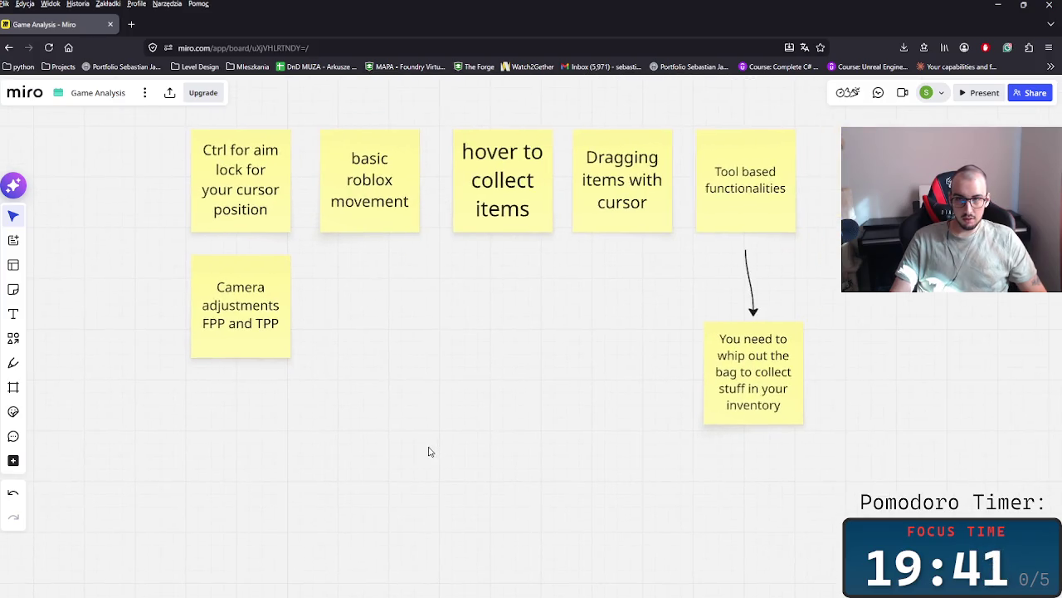
{"action": "scroll", "coordinate": [396, 439], "scroll_direction": "down", "scroll_amount": 2}
{"action": "left_click_drag", "start_coordinate": [357, 408], "coordinate": [296, 361]}
{"action": "key", "text": "ctrl+d"}
{"action": "left_click_drag", "start_coordinate": [381, 352], "coordinate": [360, 347]}
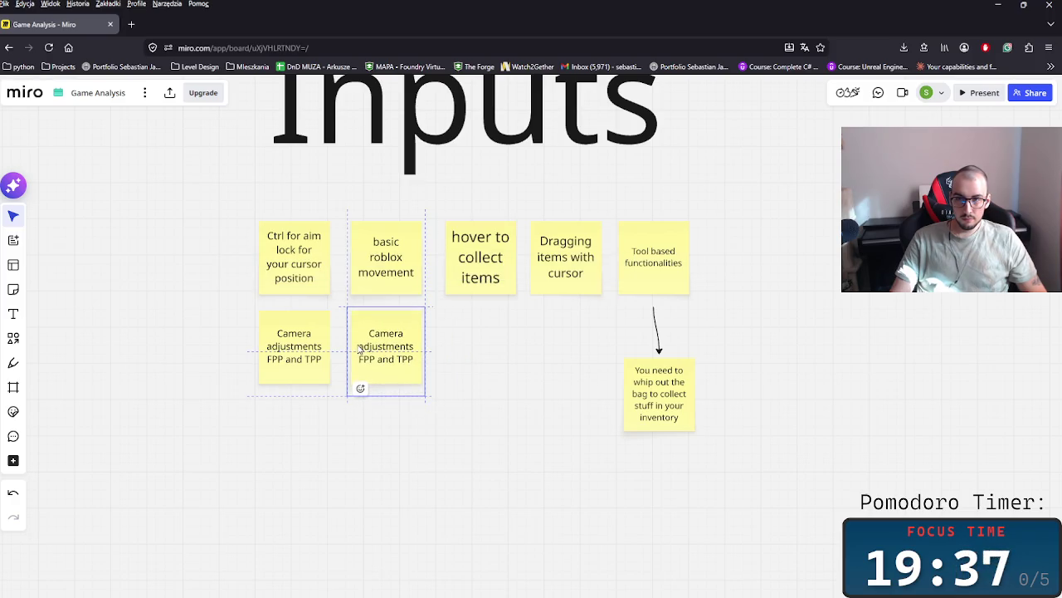
- Prefix the inventory note's text with 'example:'
{"action": "left_click", "coordinate": [641, 371]}
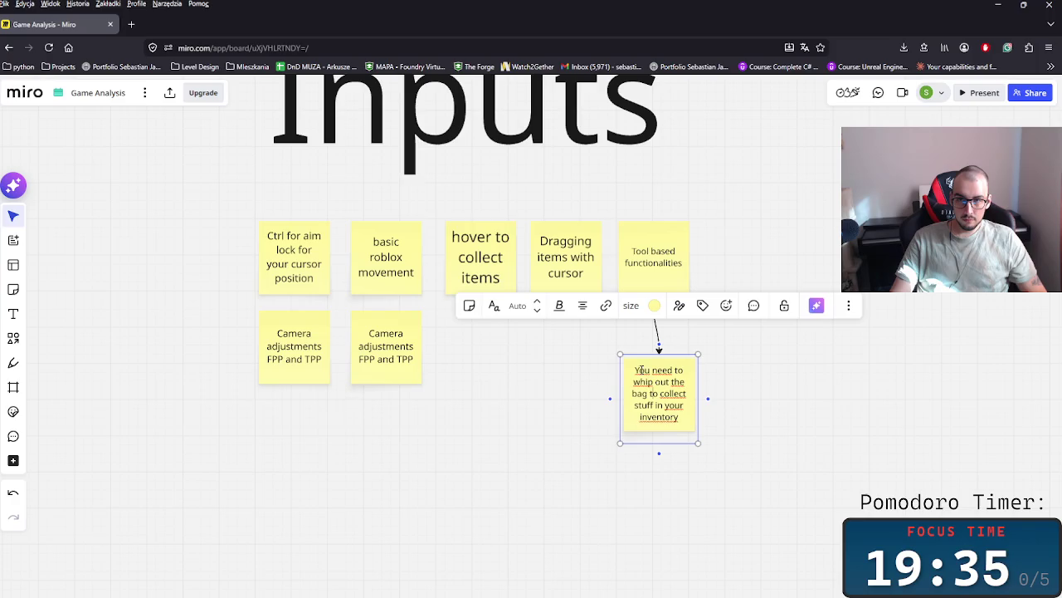
{"action": "type", "text": "example:"}
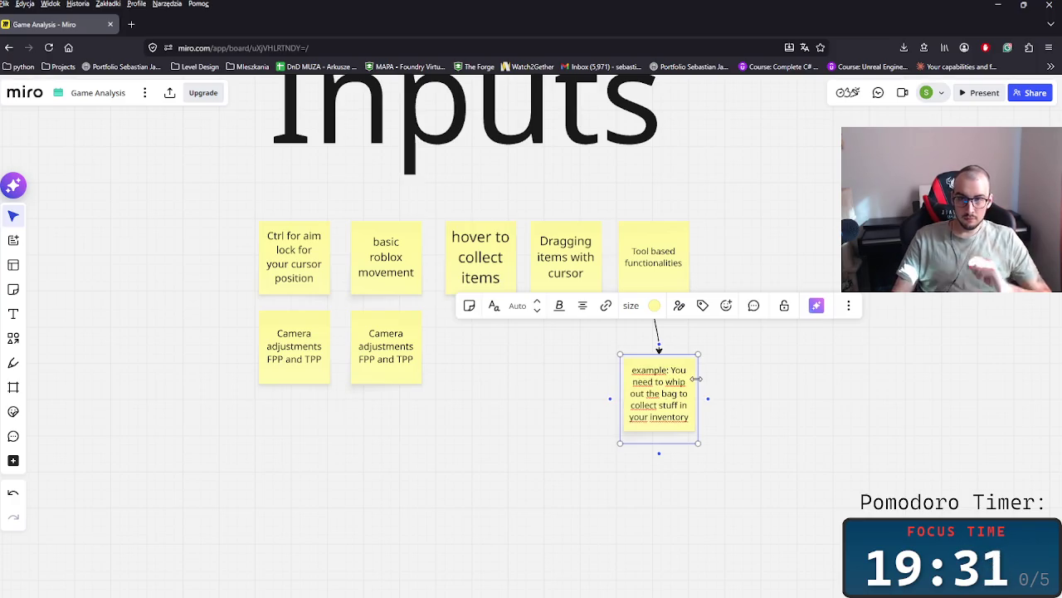
{"action": "left_click", "coordinate": [505, 346]}
- Select the copied camera note and begin rewriting it as 'Aiming guns'
{"action": "mouse_move", "coordinate": [498, 390]}
{"action": "left_mouse_down"}
{"action": "mouse_move", "coordinate": [431, 364]}
{"action": "mouse_move", "coordinate": [495, 380]}
{"action": "mouse_move", "coordinate": [509, 370]}
{"action": "left_mouse_up"}
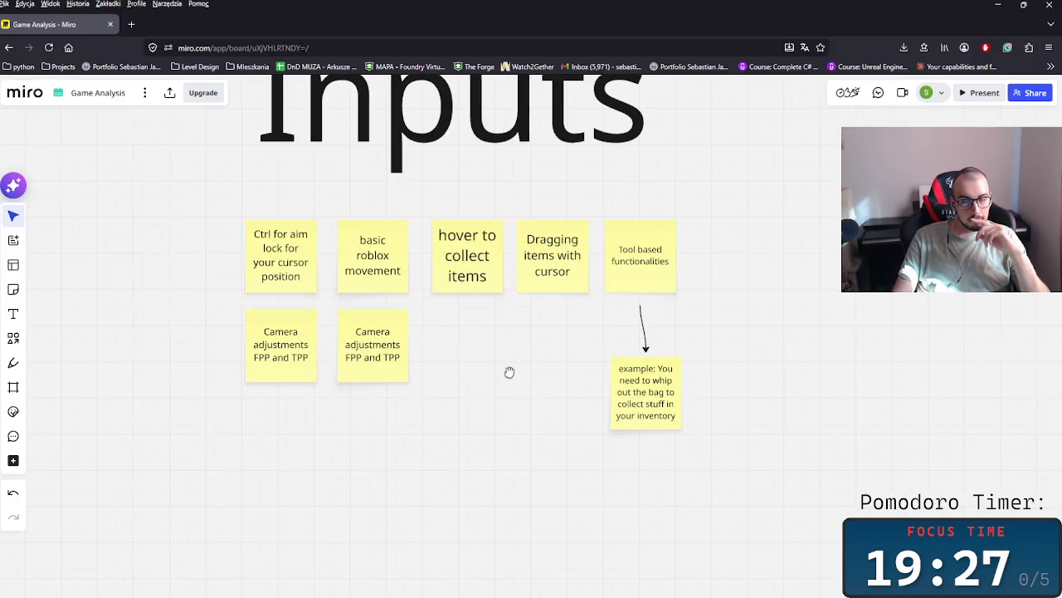
{"action": "left_click_drag", "start_coordinate": [451, 396], "coordinate": [349, 329]}
{"action": "type", "text": "AIming guns"}
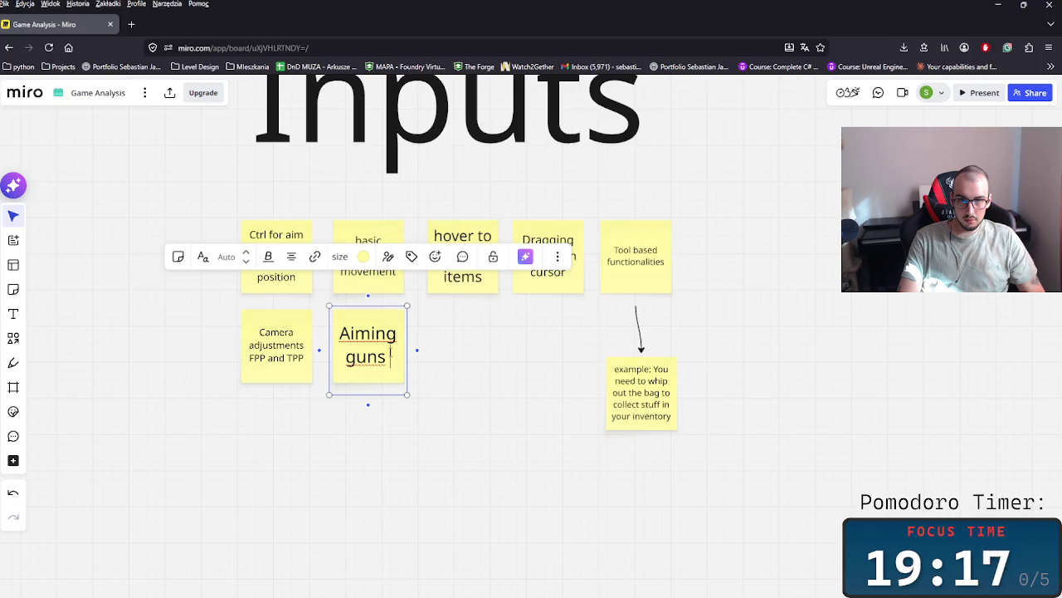
{"action": "type", "text": "is"}
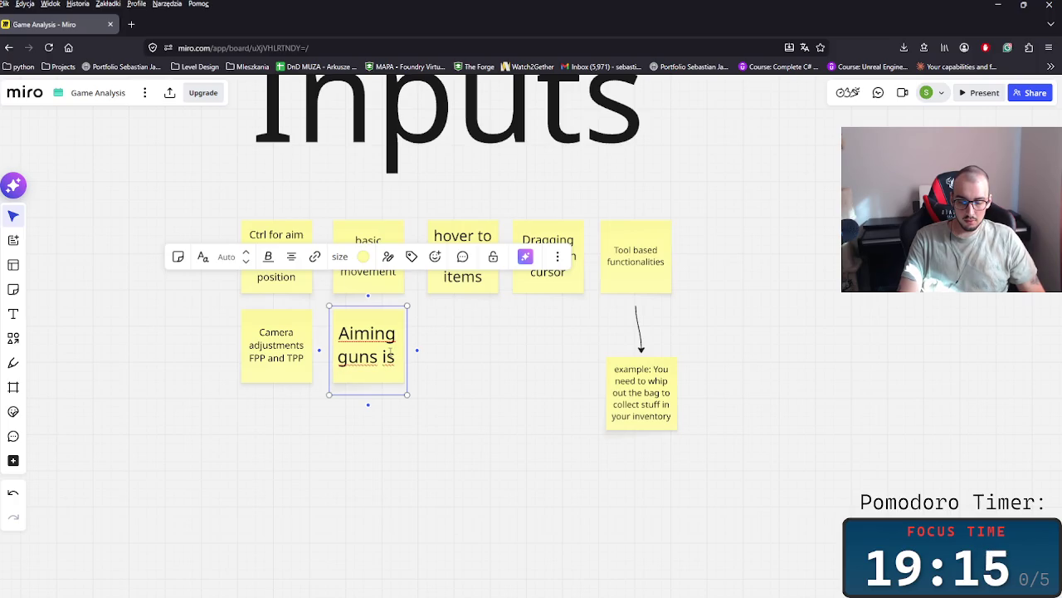
{"action": "type", "text": " Ico"}
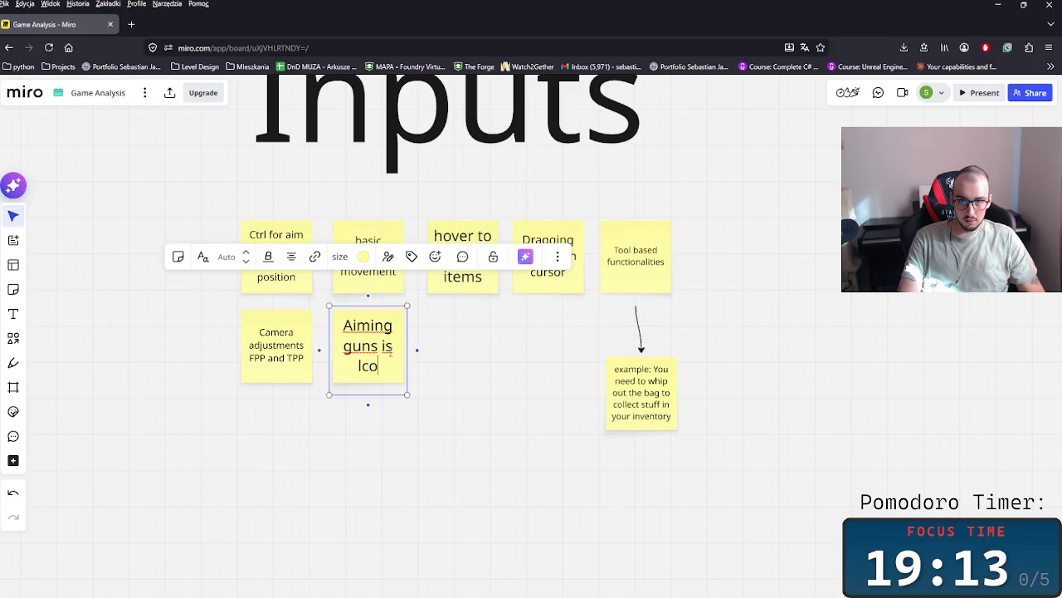
- Fix the typo and finish the copy as 'Aiming guns is locked on the cursor only'
{"action": "key", "text": "BackSpace"}
{"action": "key", "text": "BackSpace"}
{"action": "key", "text": "BackSpace"}
{"action": "type", "text": "d on the "}
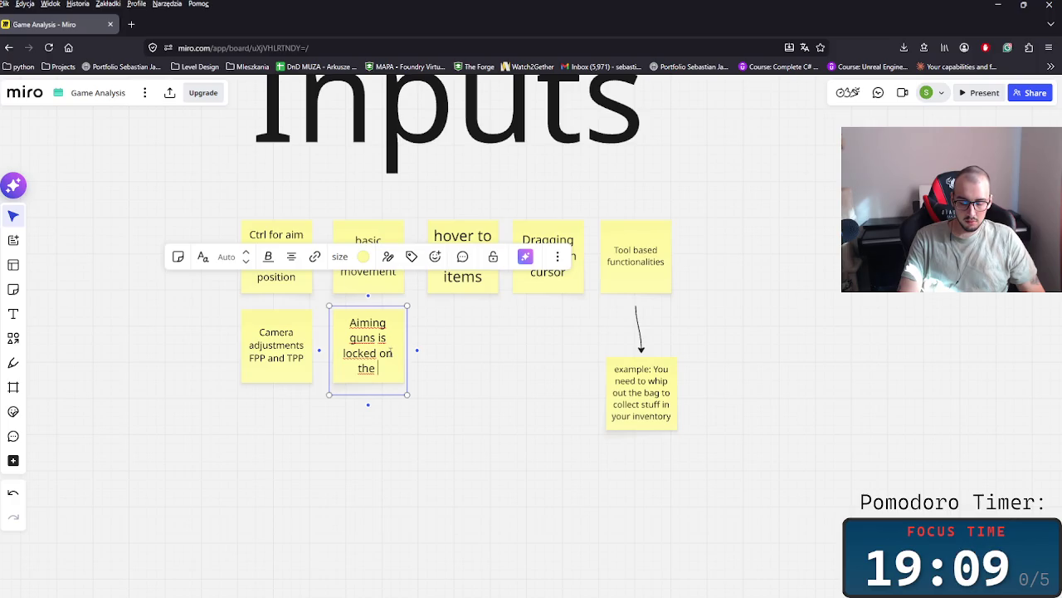
{"action": "type", "text": "cursor"}
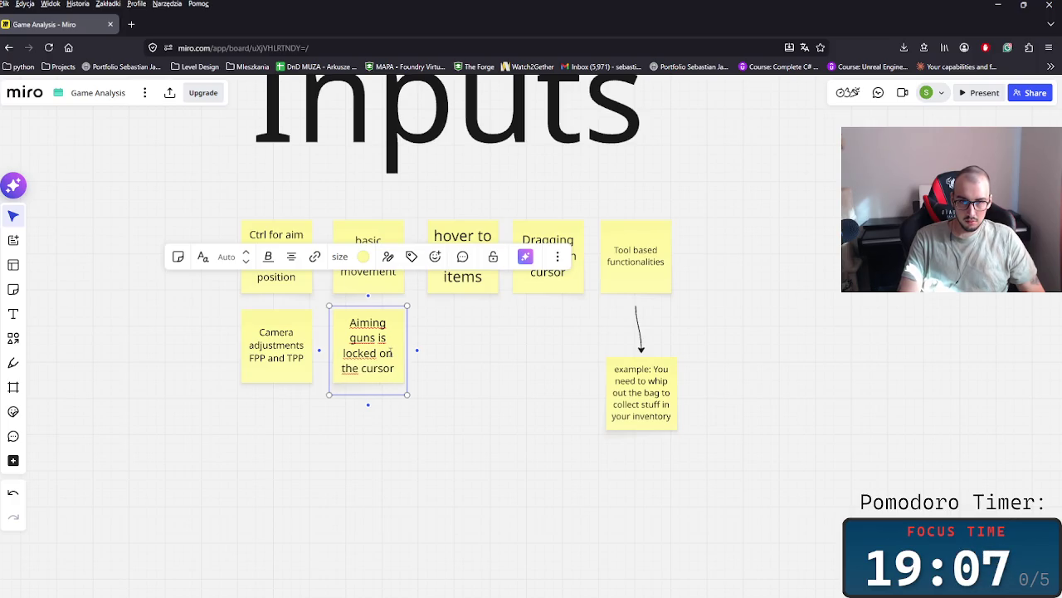
{"action": "type", "text": " onlt"}
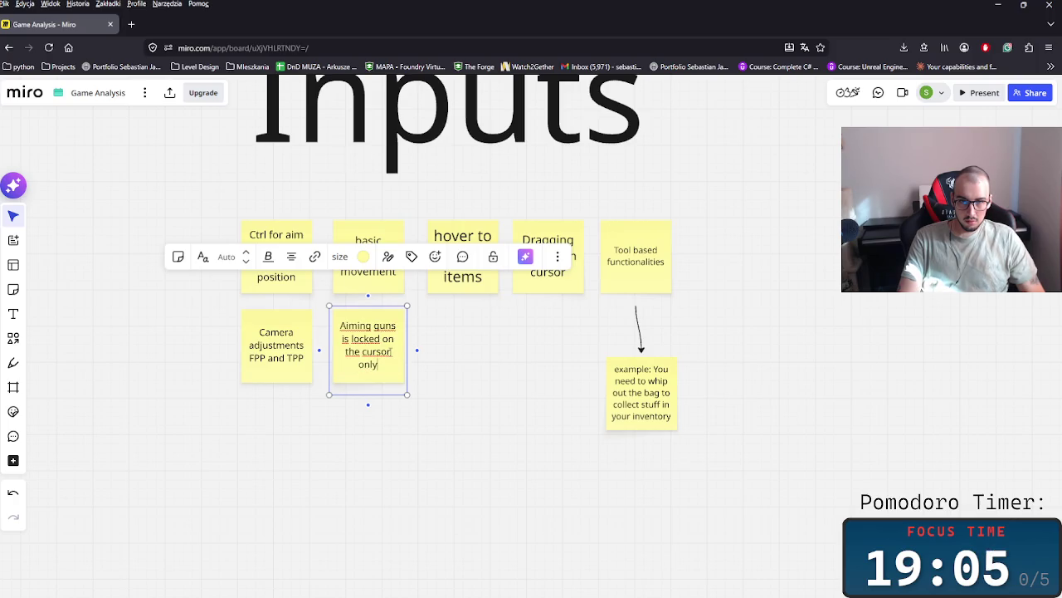
{"action": "type", "text": " ("}
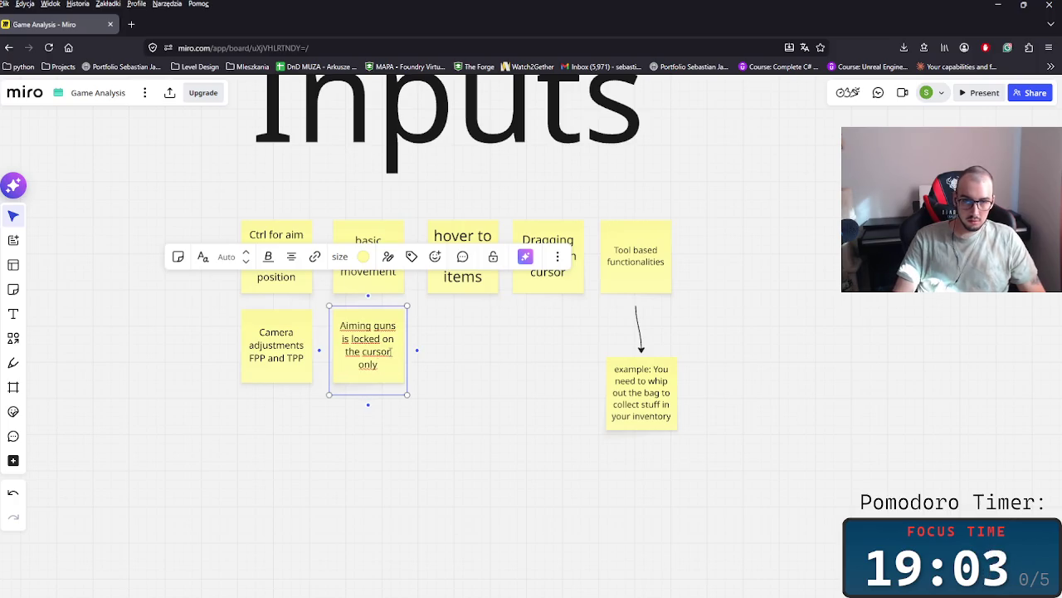
{"action": "key", "text": "Escape"}
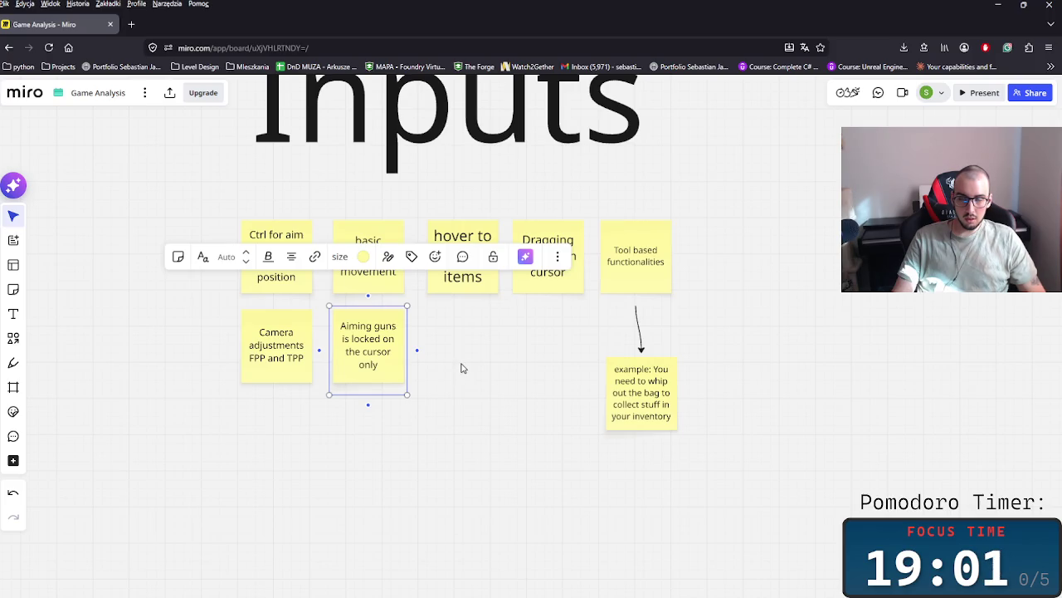
{"action": "scroll", "coordinate": [465, 399], "scroll_direction": "up", "scroll_amount": 2}
{"action": "scroll", "coordinate": [486, 448], "scroll_direction": "down", "scroll_amount": 2, "text": "ctrl"}
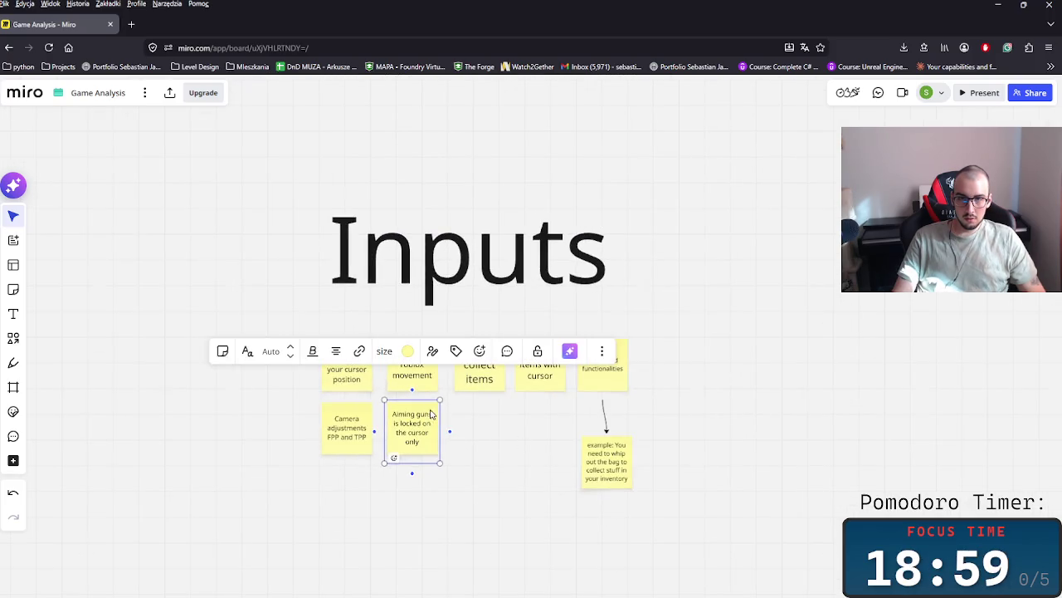
{"action": "scroll", "coordinate": [476, 391], "scroll_direction": "down", "scroll_amount": 1}
{"action": "left_click", "coordinate": [492, 416]}
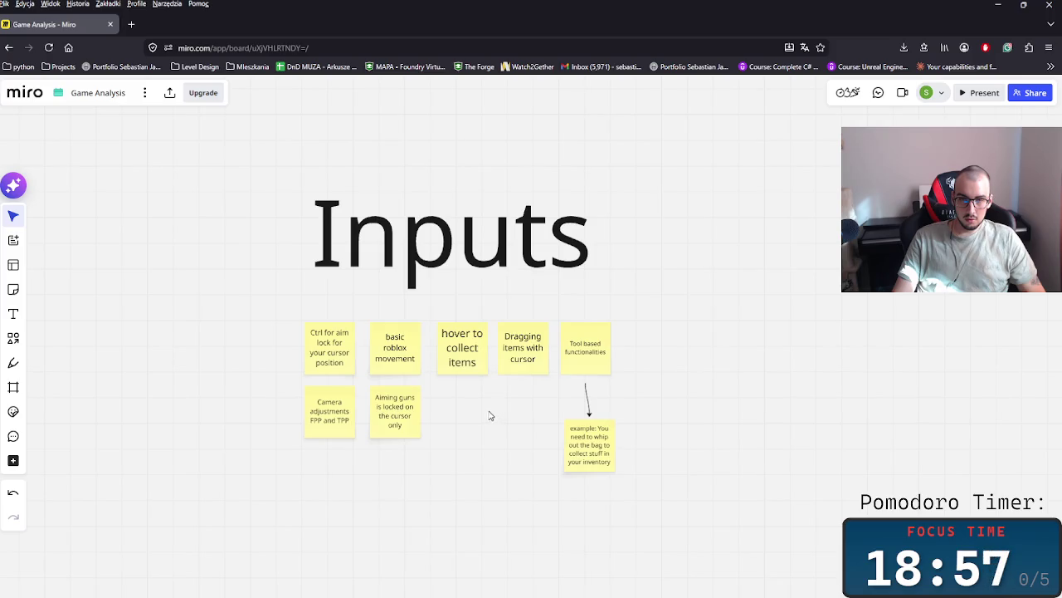
- Append '(TPP)' to the 'Ctrl for aim lock' note after 'cursor position'
{"action": "left_click_drag", "start_coordinate": [491, 415], "coordinate": [462, 356]}
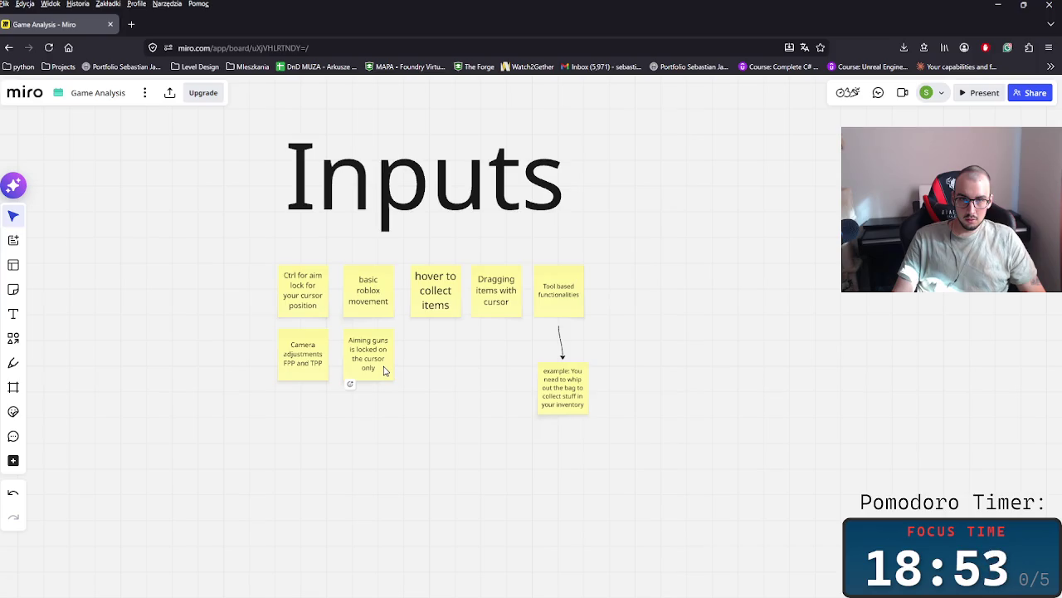
{"action": "left_click", "coordinate": [385, 371]}
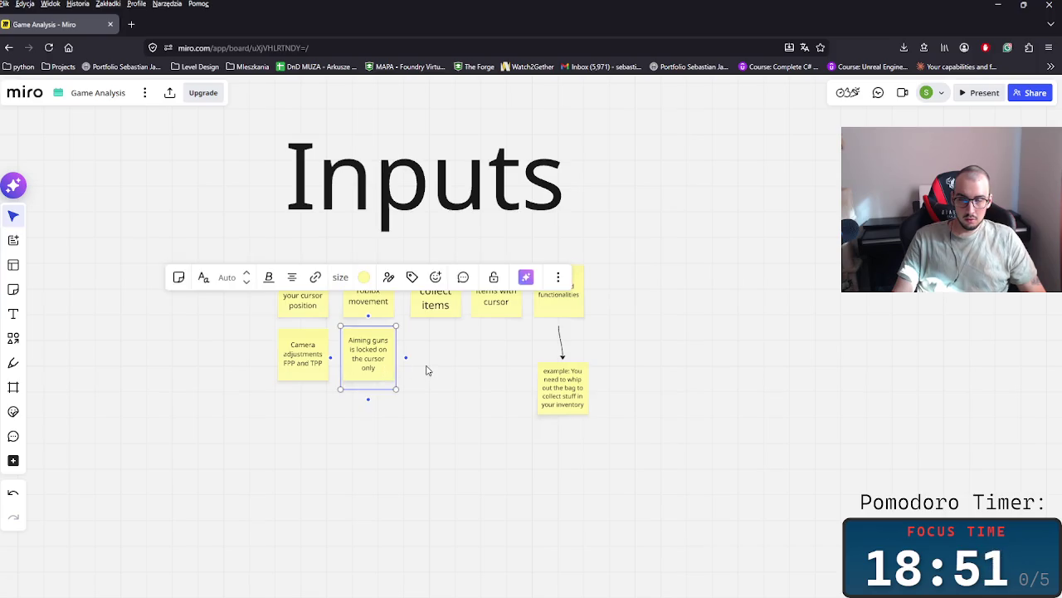
{"action": "left_click", "coordinate": [313, 309]}
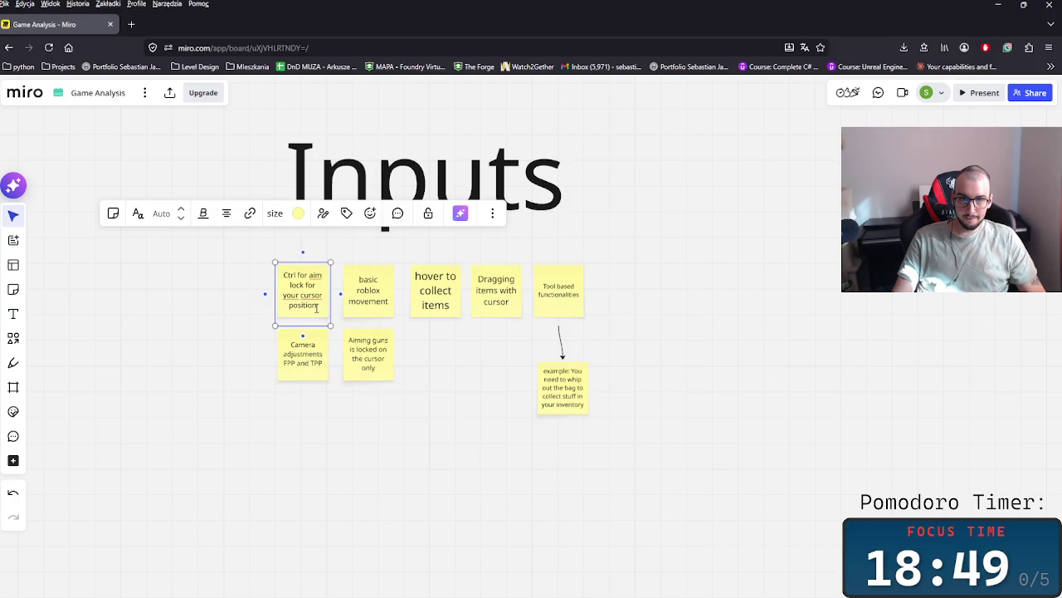
{"action": "left_click", "coordinate": [321, 306]}
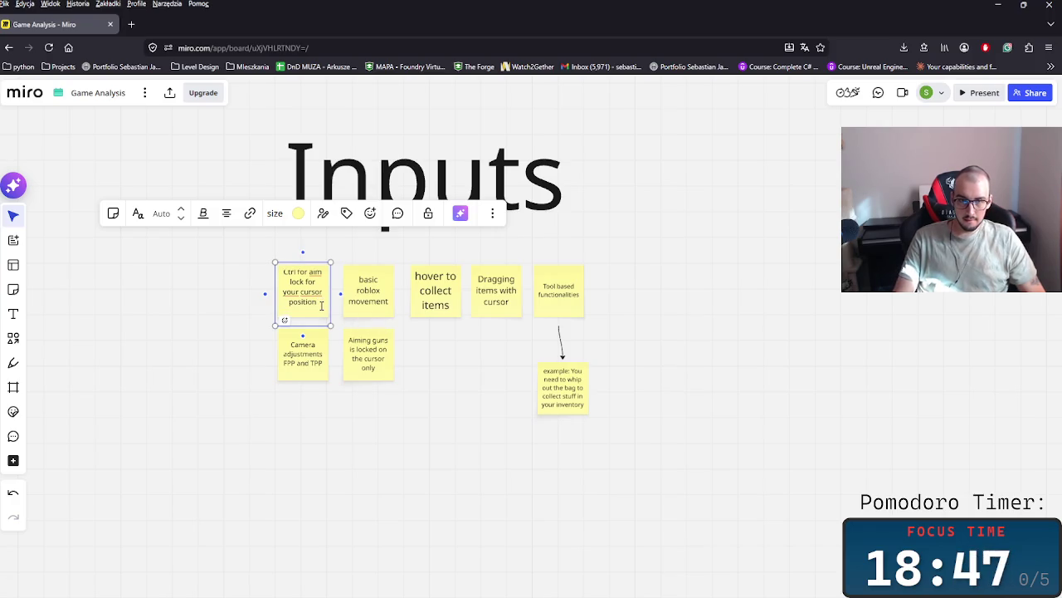
{"action": "type", "text": "IT"}
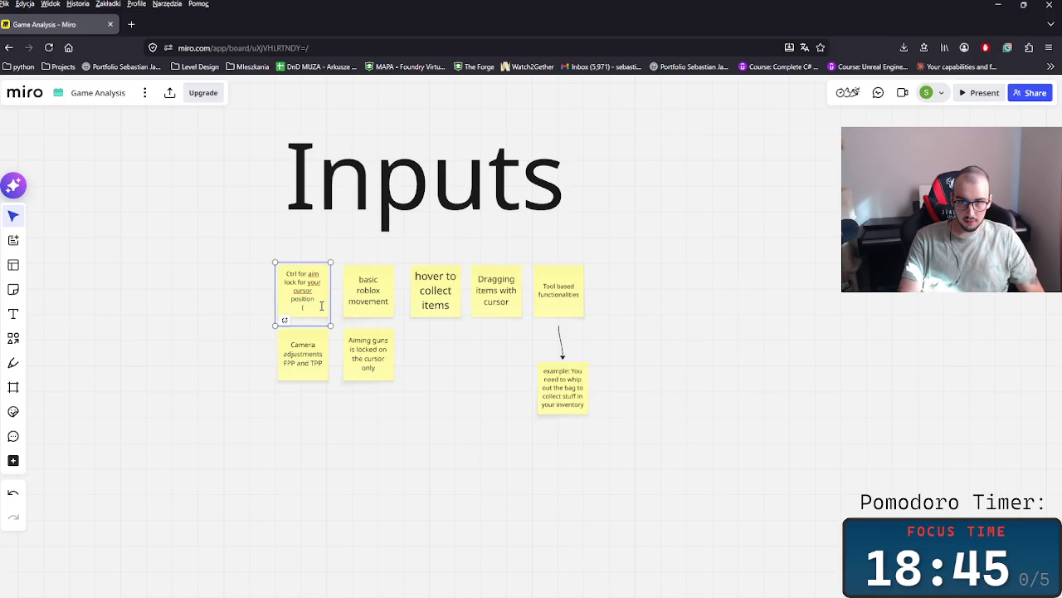
{"action": "type", "text": "PP)"}
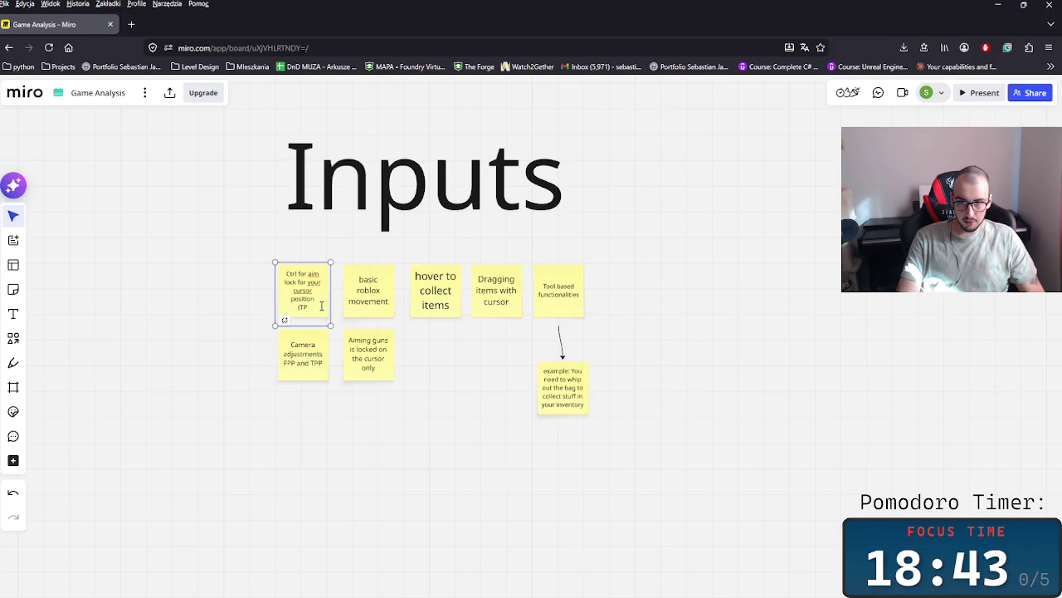
{"action": "key", "text": "Escape"}
{"action": "left_click", "coordinate": [362, 323]}
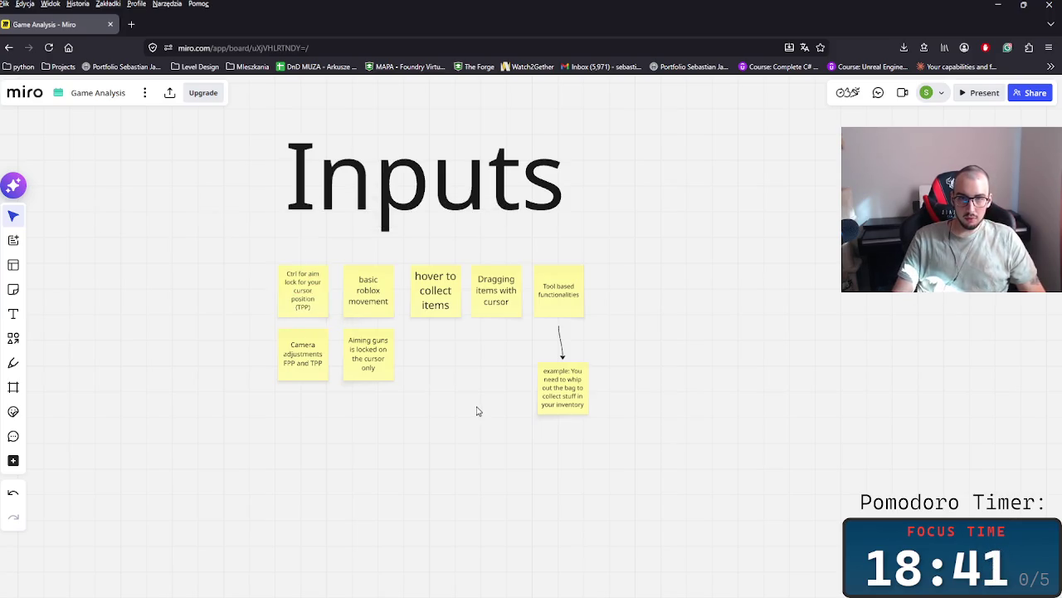
{"action": "scroll", "coordinate": [477, 410], "scroll_direction": "up", "scroll_amount": 3}
{"action": "scroll", "coordinate": [477, 410], "scroll_direction": "up", "scroll_amount": 1}
{"action": "scroll", "coordinate": [440, 438], "scroll_direction": "down", "scroll_amount": 2}
{"action": "scroll", "coordinate": [434, 437], "scroll_direction": "up", "scroll_amount": 2}
{"action": "scroll", "coordinate": [431, 435], "scroll_direction": "down", "scroll_amount": 2}
{"action": "scroll", "coordinate": [419, 465], "scroll_direction": "up", "scroll_amount": 2}
{"action": "scroll", "coordinate": [395, 458], "scroll_direction": "up", "scroll_amount": 1}
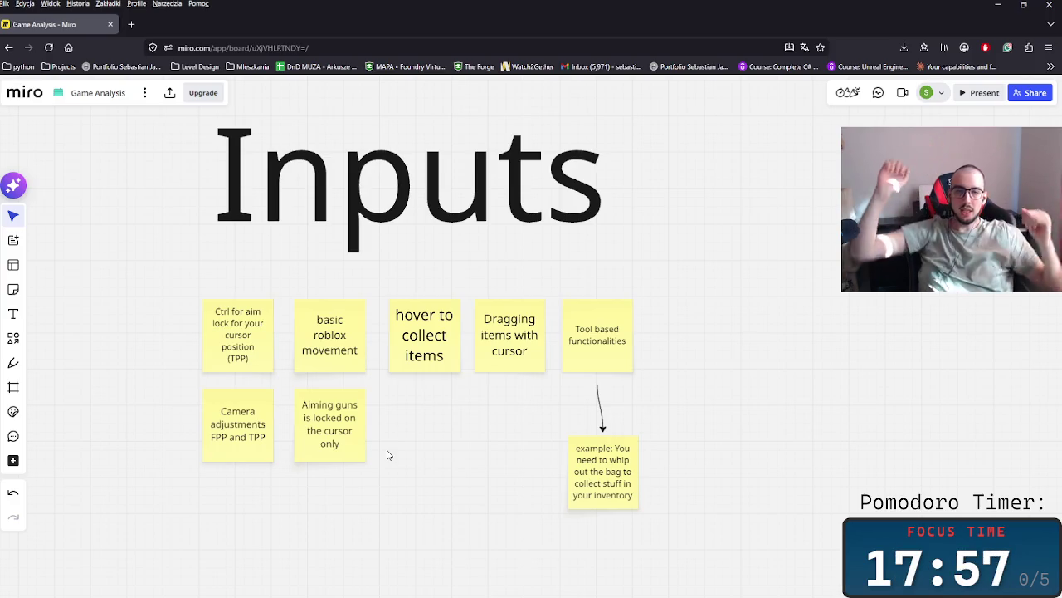
- Copy the Aiming guns note under 'hover to collect items' and write the bag-inputs text about releasing vs. collecting items
{"action": "left_click_drag", "start_coordinate": [380, 530], "coordinate": [292, 385]}
{"action": "key", "text": "ctrl+d"}
{"action": "left_click_drag", "start_coordinate": [422, 440], "coordinate": [428, 435]}
{"action": "double_click", "coordinate": [428, 434]}
{"action": "key", "text": "ctrl+a"}
{"action": "type", "text": "The sam"}
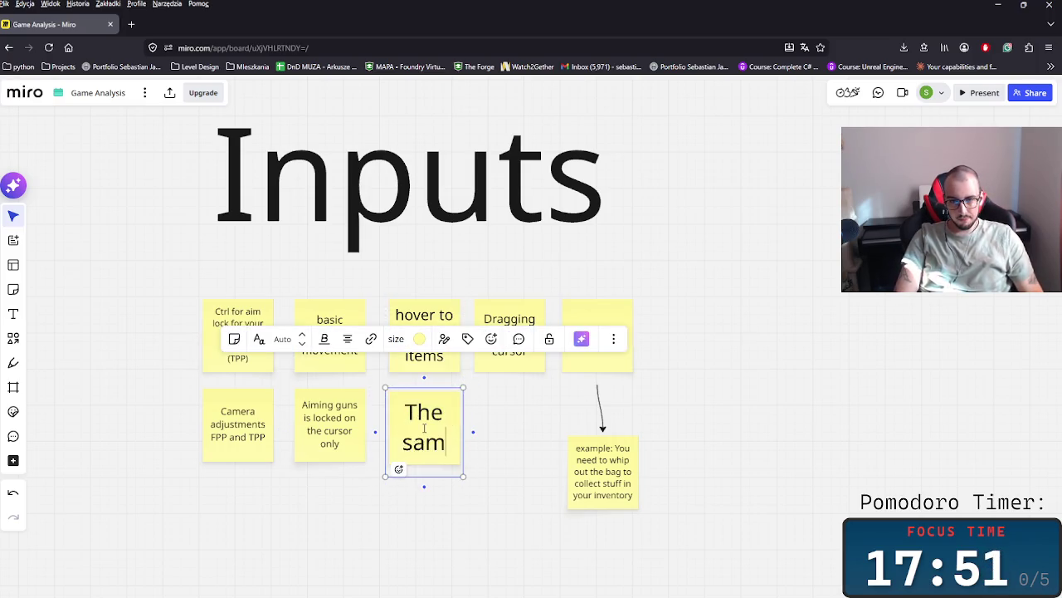
{"action": "type", "text": "e key for"}
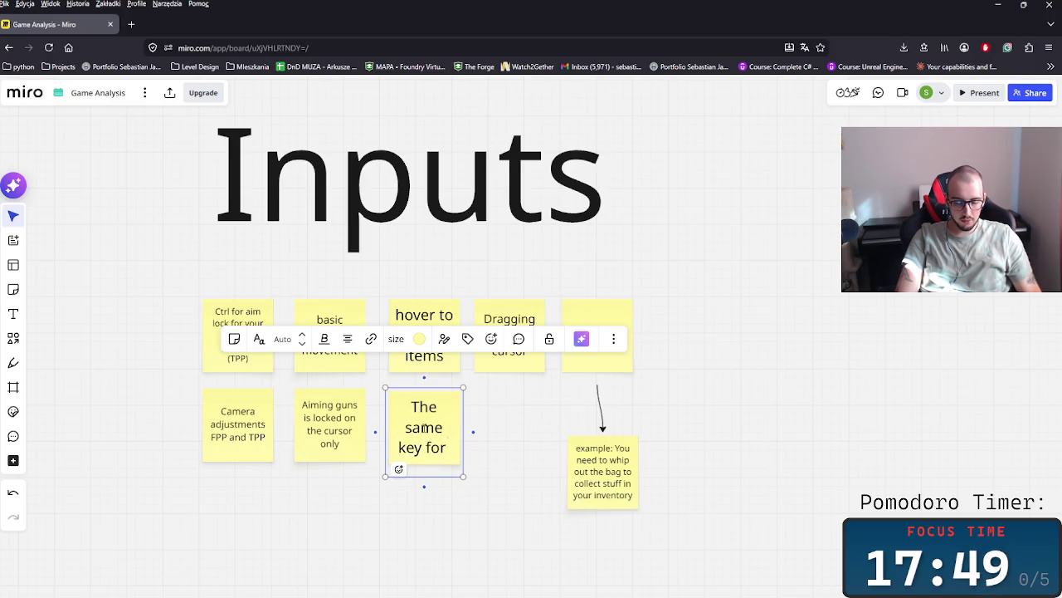
{"action": "type", "text": "eleasing c"}
{"action": "key", "text": "BackSpace"}
{"action": "type", "text": "vs. "}
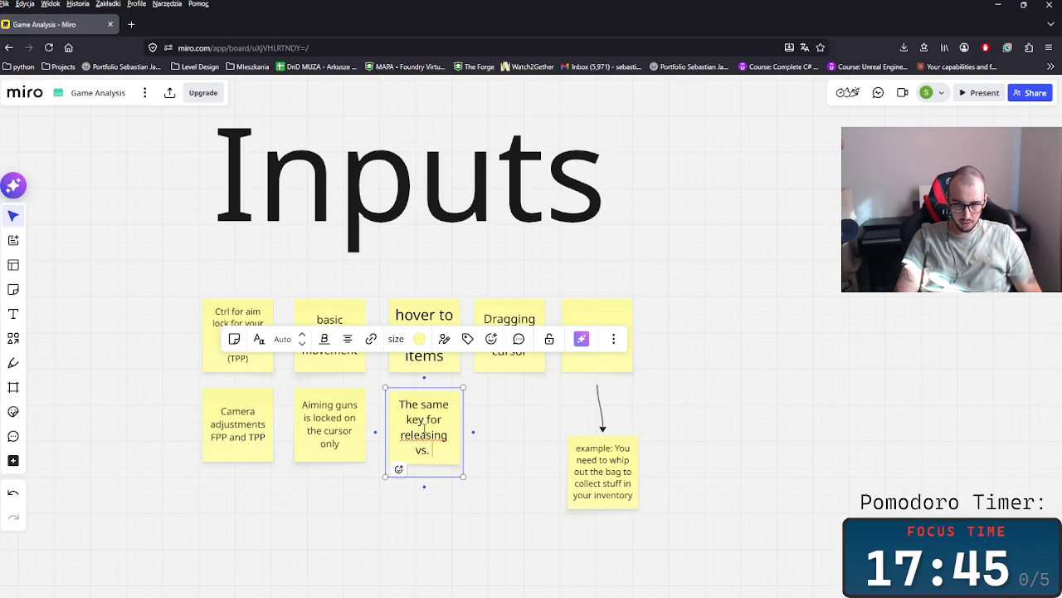
{"action": "type", "text": "collecting"}
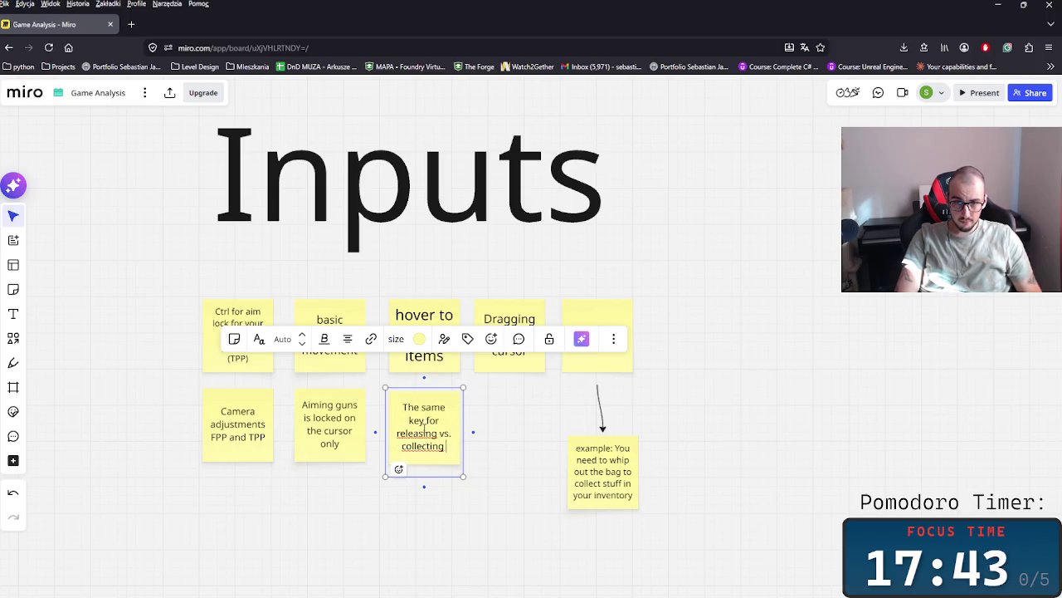
{"action": "type", "text": " items "}
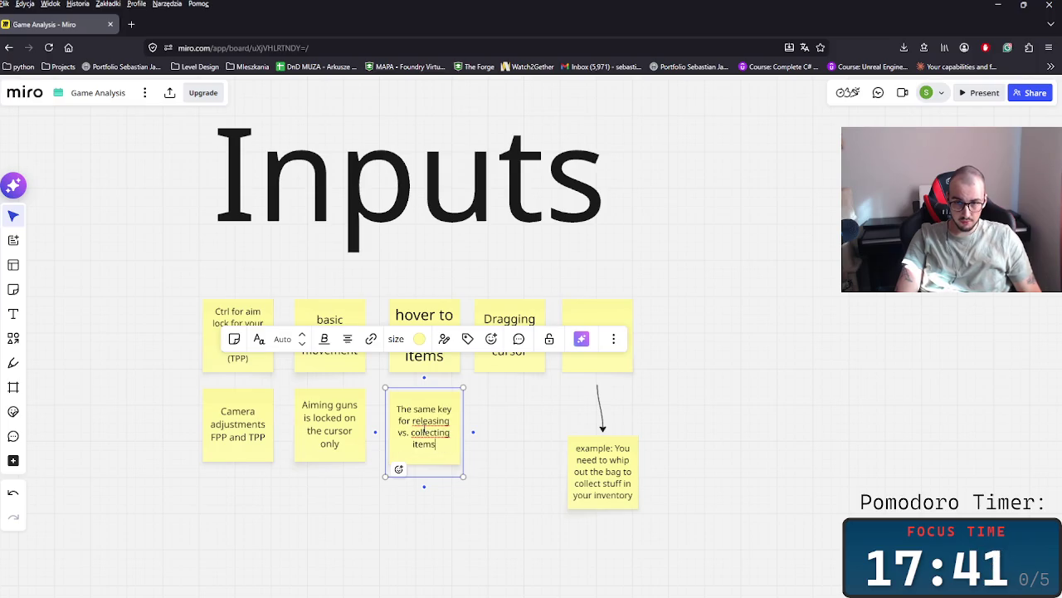
{"action": "type", "text": "from the gi"}
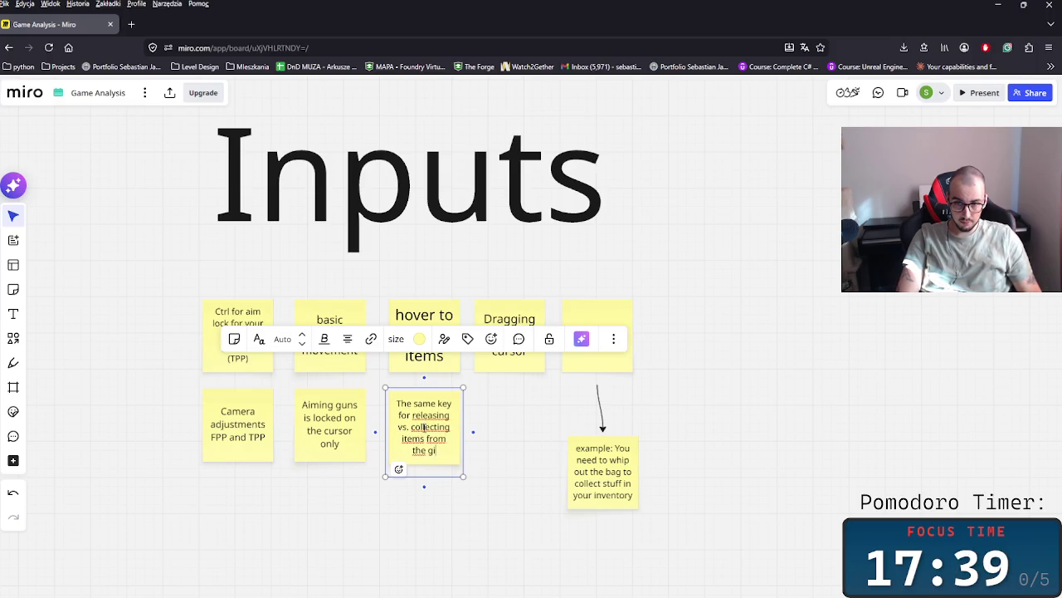
{"action": "key", "text": "BackSpace"}
{"action": "type", "text": "ound"}
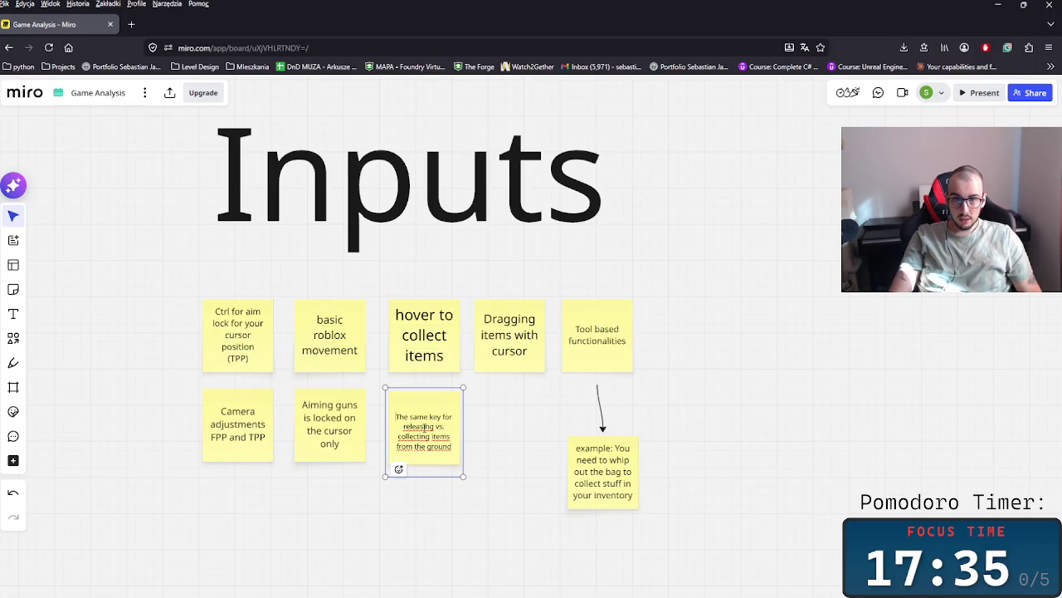
{"action": "type", "text": "The AB"}
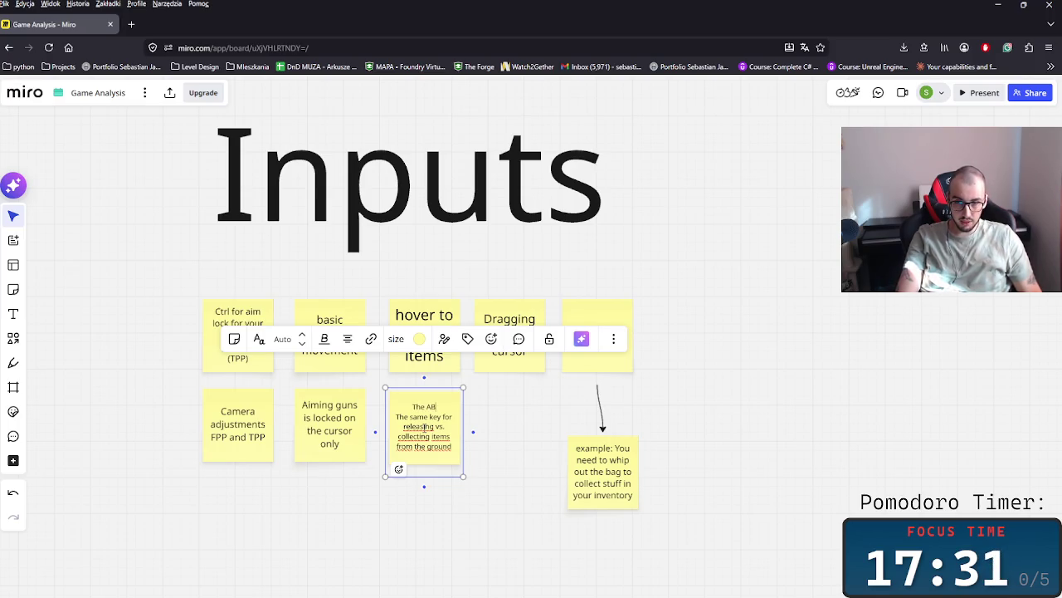
{"action": "key", "text": "BackSpace"}
{"action": "type", "text": "b"}
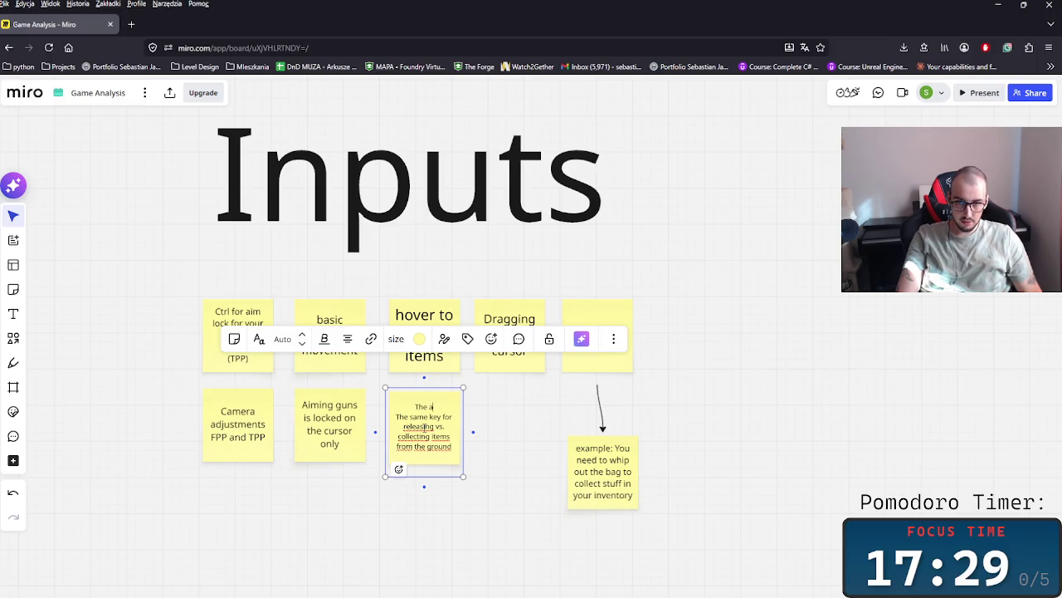
{"action": "type", "text": "n"}
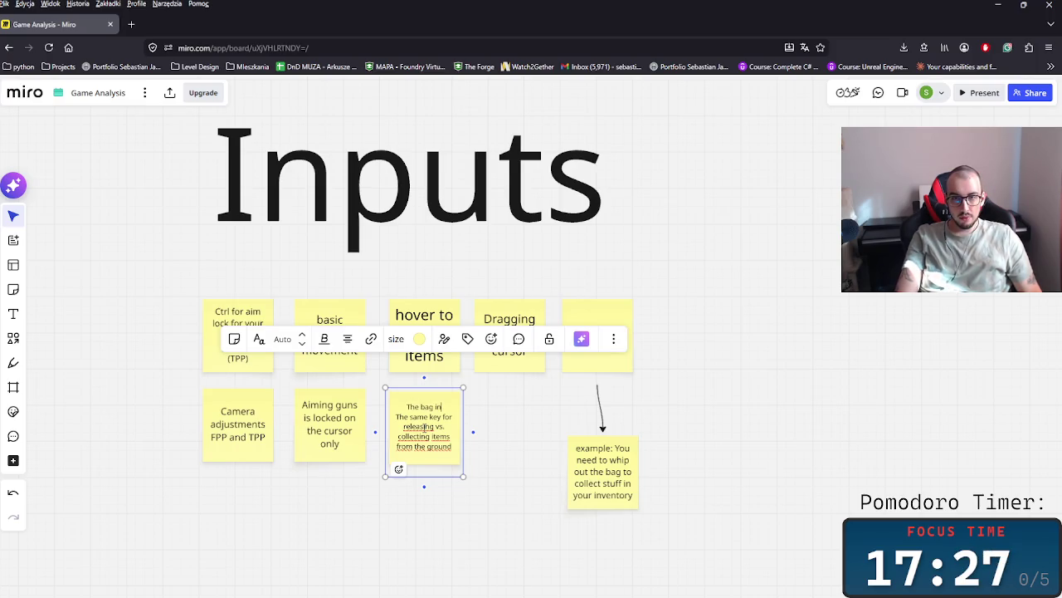
{"action": "type", "text": "put"}
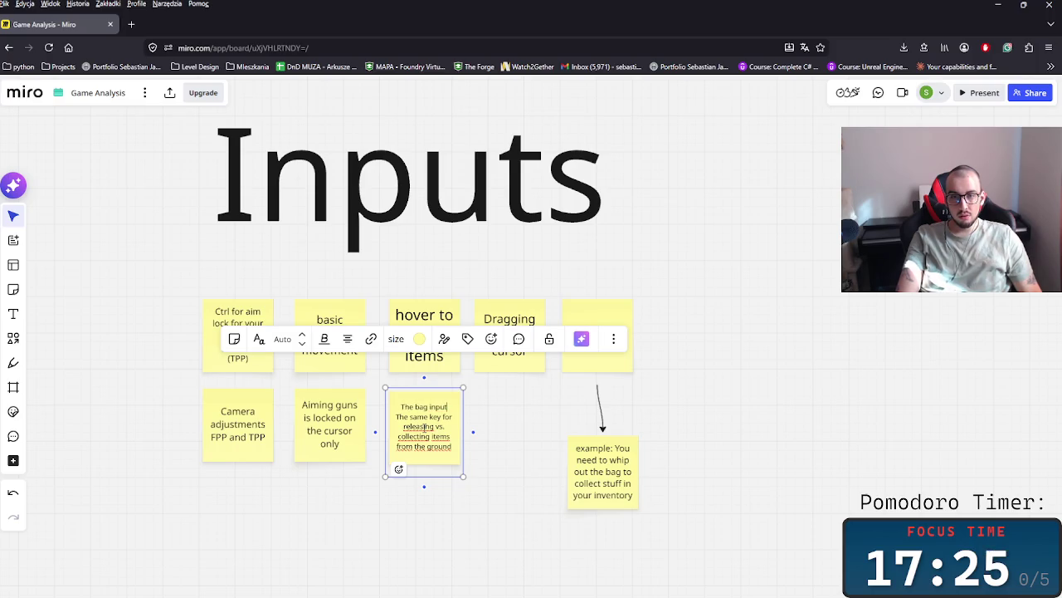
{"action": "type", "text": "s:"}
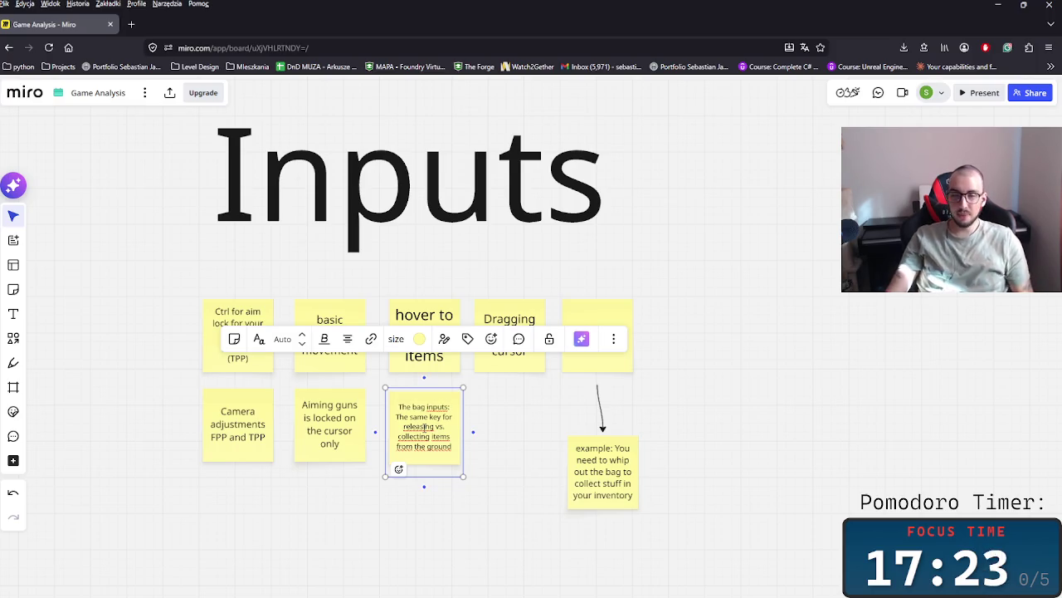
- Make the 'The bag inputs:' heading line bold
{"action": "left_click", "coordinate": [481, 465]}
{"action": "left_click", "coordinate": [417, 402]}
{"action": "left_click", "coordinate": [435, 407]}
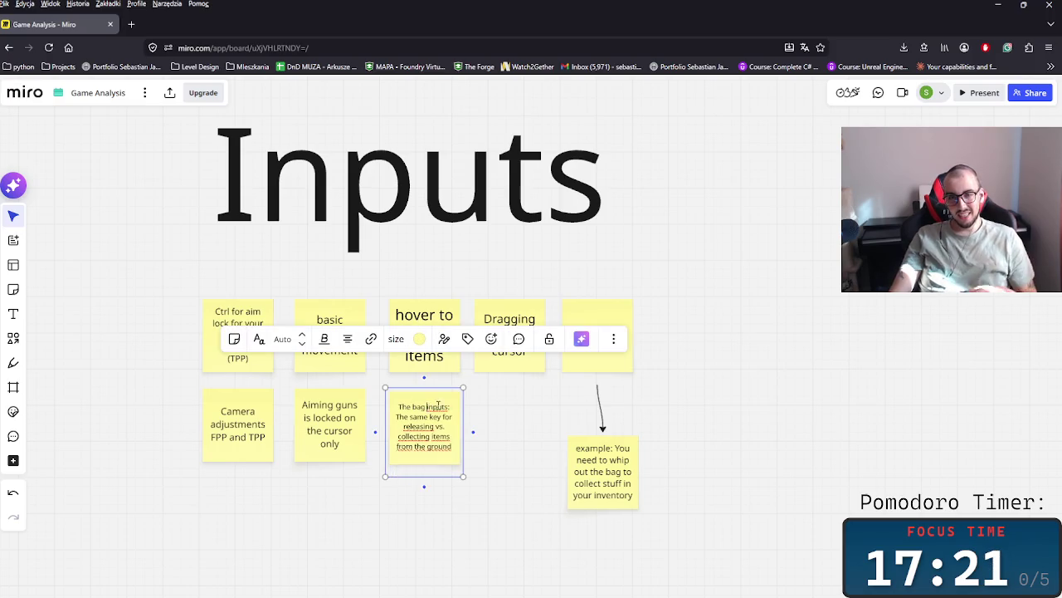
{"action": "triple_click", "coordinate": [453, 405]}
{"action": "left_click", "coordinate": [449, 407]}
{"action": "left_click_drag", "start_coordinate": [393, 406], "coordinate": [396, 406]}
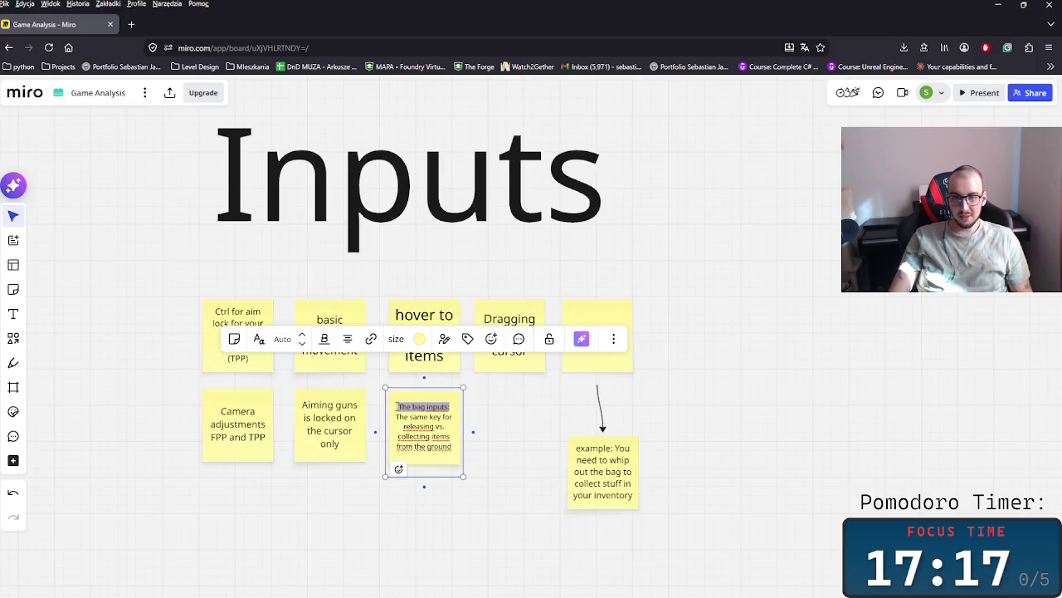
{"action": "key", "text": "ctrl+b"}
{"action": "left_click", "coordinate": [491, 467]}
{"action": "scroll", "coordinate": [469, 515], "scroll_direction": "up", "scroll_amount": 2}
{"action": "scroll", "coordinate": [453, 474], "scroll_direction": "up", "scroll_amount": 2}
{"action": "scroll", "coordinate": [535, 474], "scroll_direction": "down", "scroll_amount": 2}
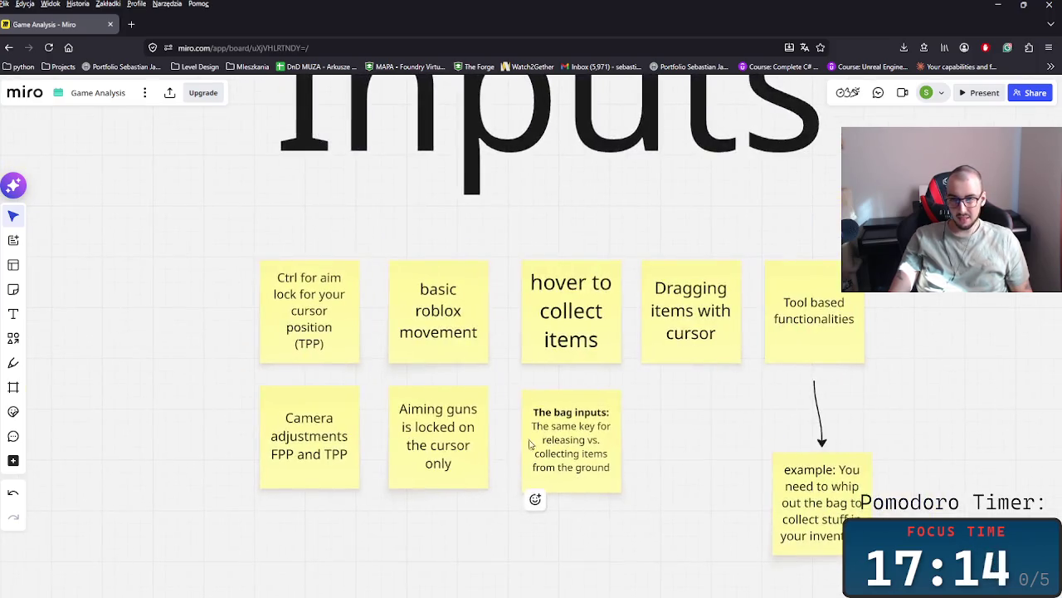
- Duplicate The bag inputs note and start replacing its text
{"action": "mouse_move", "coordinate": [652, 465]}
{"action": "left_mouse_down"}
{"action": "mouse_move", "coordinate": [570, 436]}
{"action": "mouse_move", "coordinate": [581, 408]}
{"action": "left_mouse_up"}
{"action": "key", "text": "ctrl+d"}
{"action": "double_click", "coordinate": [573, 428]}
{"action": "key", "text": "ctrl+a"}
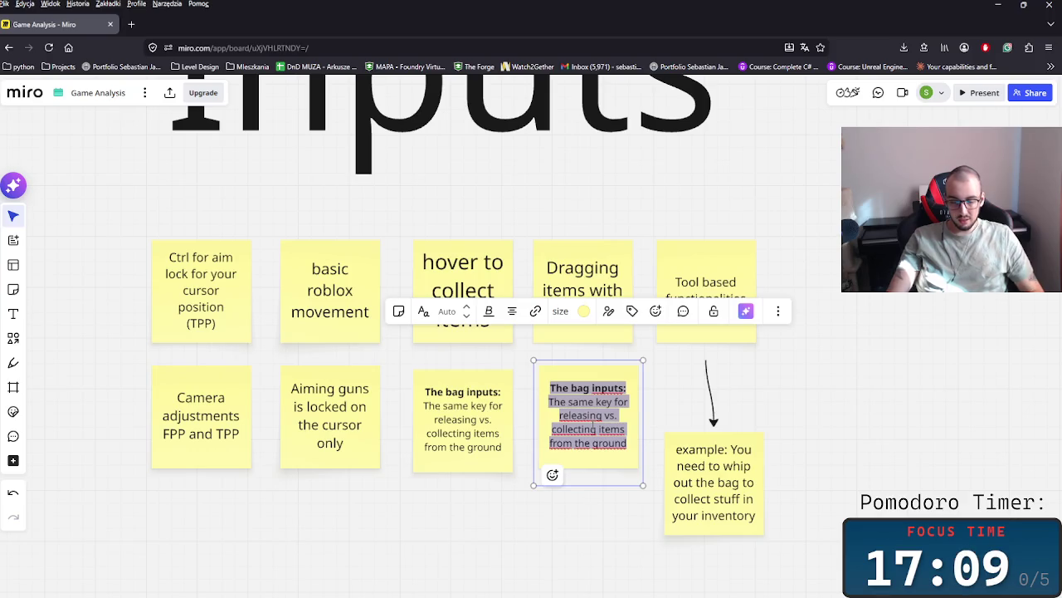
{"action": "type", "text": "The"}
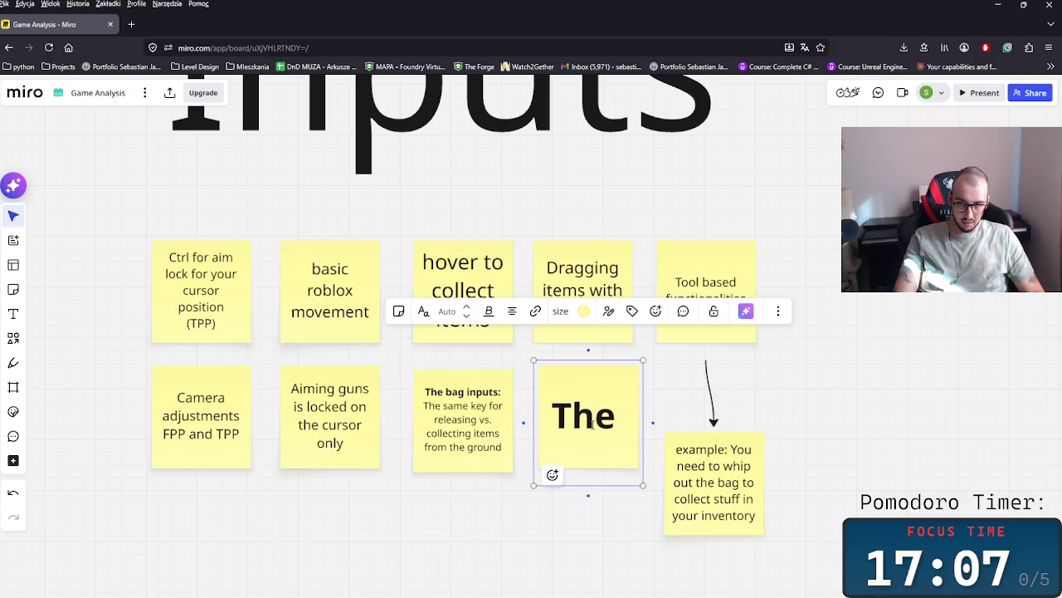
{"action": "key", "text": "BackSpace"}
{"action": "key", "text": "BackSpace"}
{"action": "key", "text": "BackSpace"}
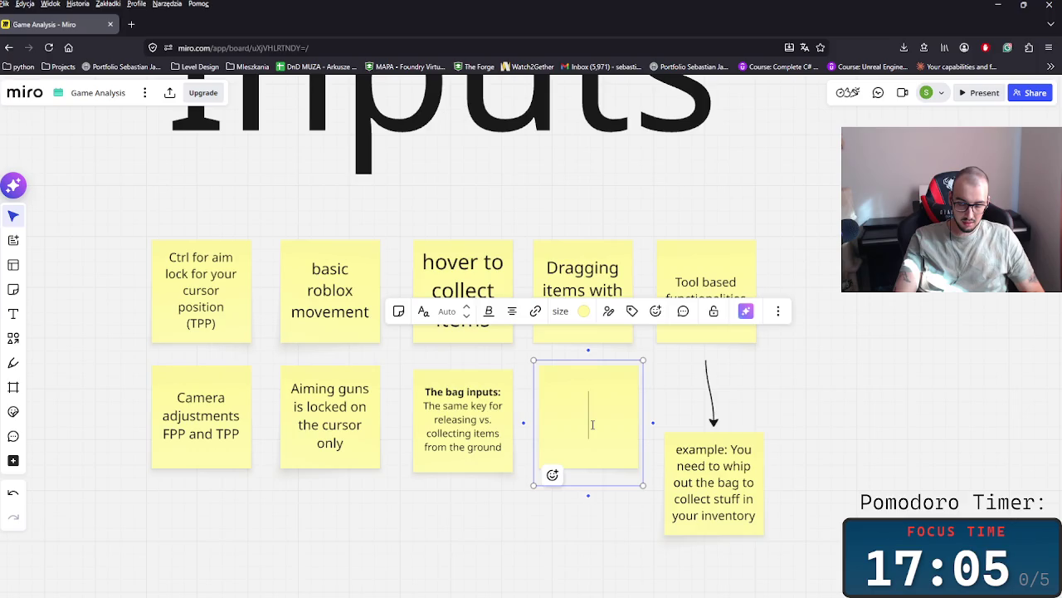
{"action": "type", "text": "Ther"}
{"action": "key", "text": "BackSpace"}
{"action": "key", "text": "BackSpace"}
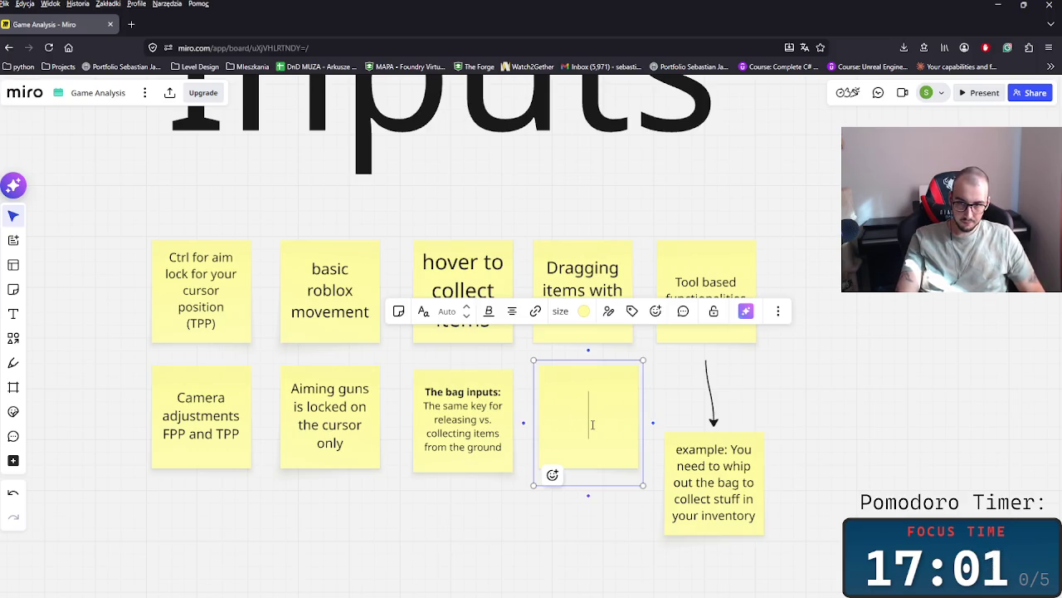
{"action": "type", "text": "TTherr"}
{"action": "key", "text": "BackSpace"}
{"action": "type", "text": "e is a"}
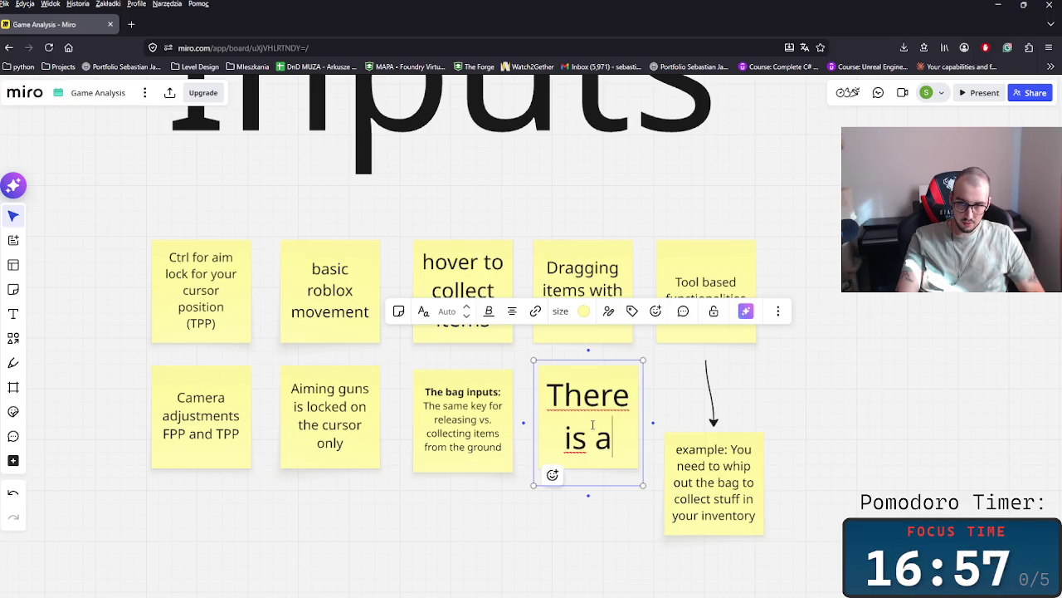
{"action": "key", "text": "BackSpace"}
{"action": "key", "text": "BackSpace"}
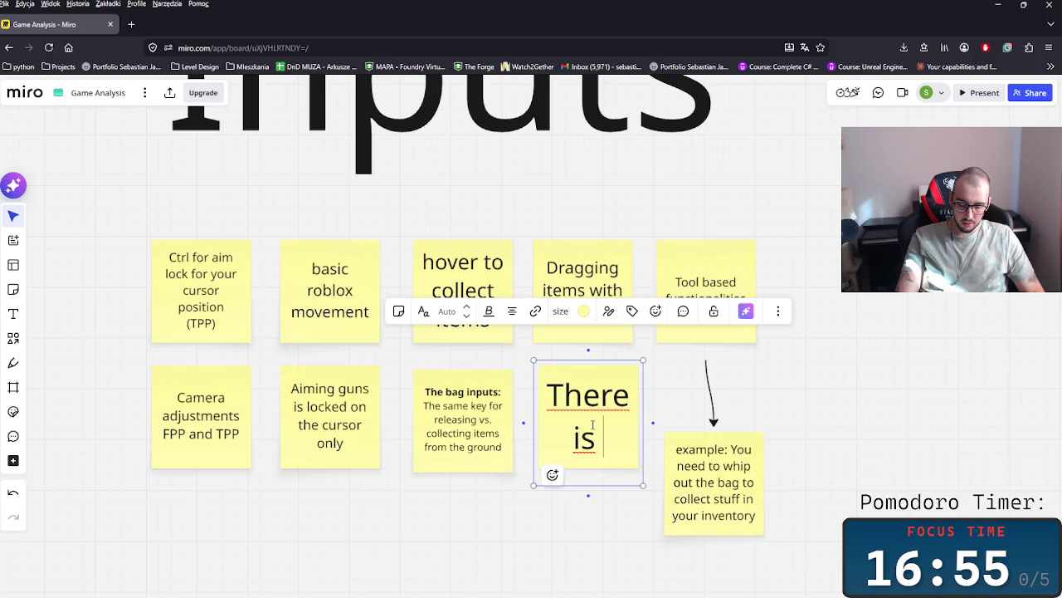
{"action": "type", "text": "one"}
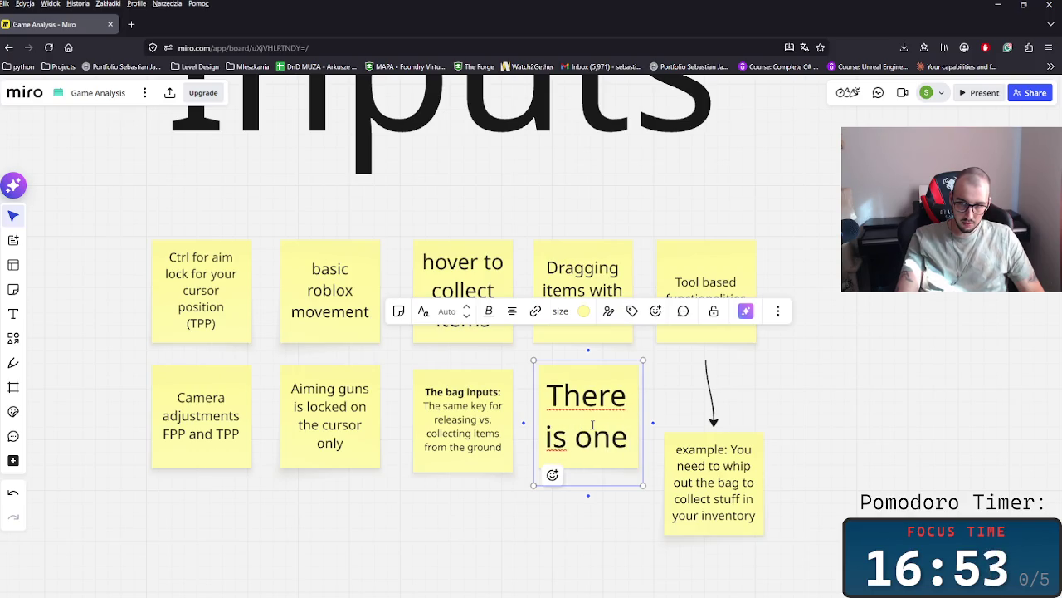
- Retype the copied note's text as 'Interact input'
{"action": "key", "text": "BackSpace"}
{"action": "key", "text": "BackSpace"}
{"action": "key", "text": "BackSpace"}
{"action": "key", "text": "BackSpace"}
{"action": "key", "text": "BackSpace"}
{"action": "key", "text": "BackSpace"}
{"action": "key", "text": "BackSpace"}
{"action": "key", "text": "BackSpace"}
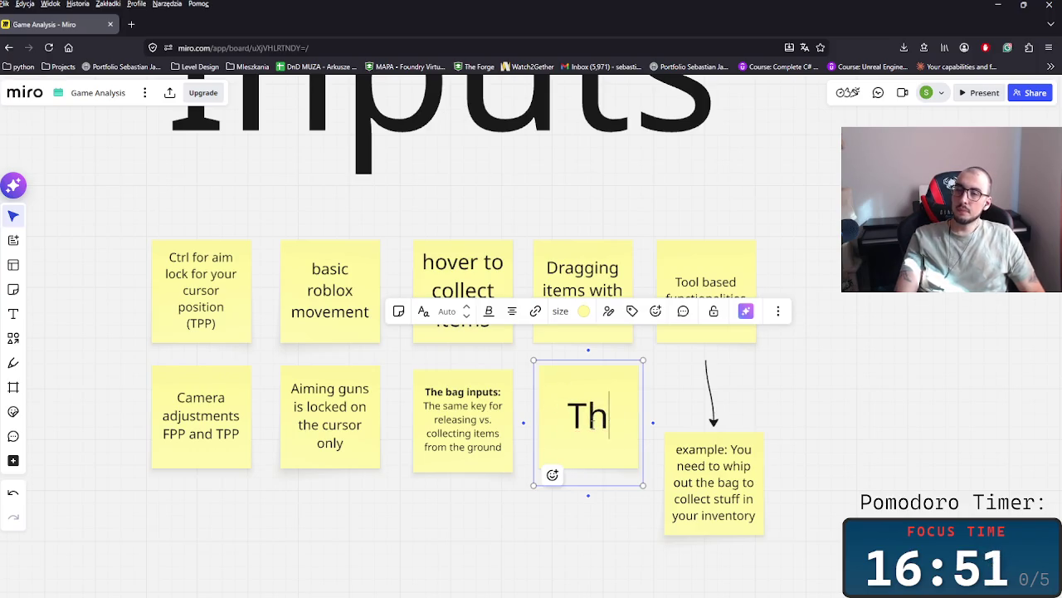
{"action": "key", "text": "BackSpace"}
{"action": "key", "text": "BackSpace"}
{"action": "type", "text": "In"}
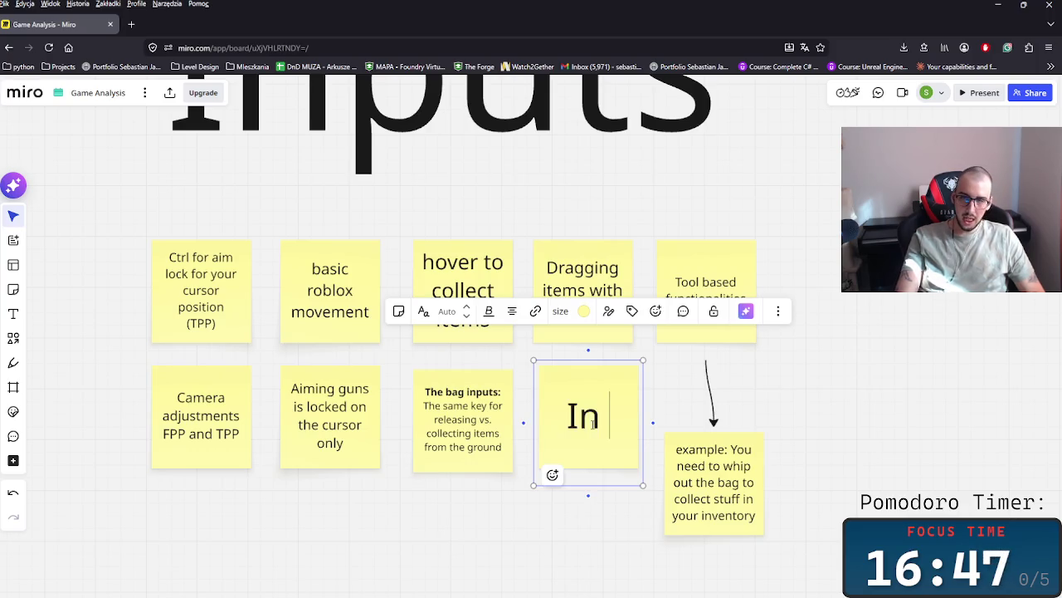
{"action": "type", "text": " ter"}
{"action": "key", "text": "BackSpace"}
{"action": "key", "text": "BackSpace"}
{"action": "key", "text": "BackSpace"}
{"action": "type", "text": "ret"}
{"action": "key", "text": "BackSpace"}
{"action": "key", "text": "BackSpace"}
{"action": "key", "text": "BackSpace"}
{"action": "type", "text": "teract in"}
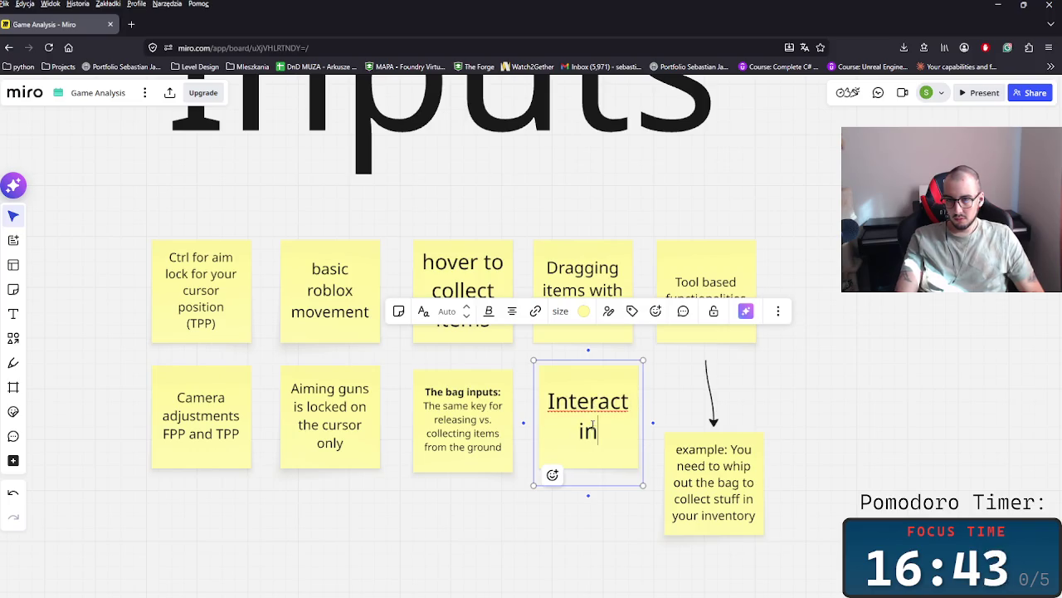
{"action": "type", "text": "put."}
{"action": "key", "text": "BackSpace"}
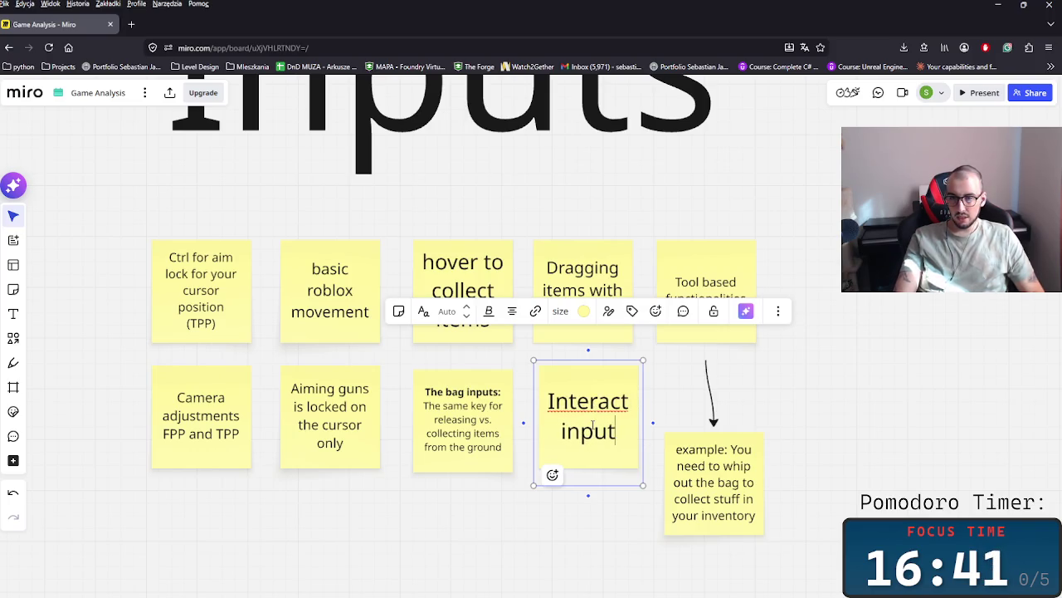
{"action": "key", "text": "Escape"}
{"action": "scroll", "coordinate": [531, 398], "scroll_direction": "right", "scroll_amount": 3}
{"action": "scroll", "coordinate": [498, 390], "scroll_direction": "down", "scroll_amount": 2}
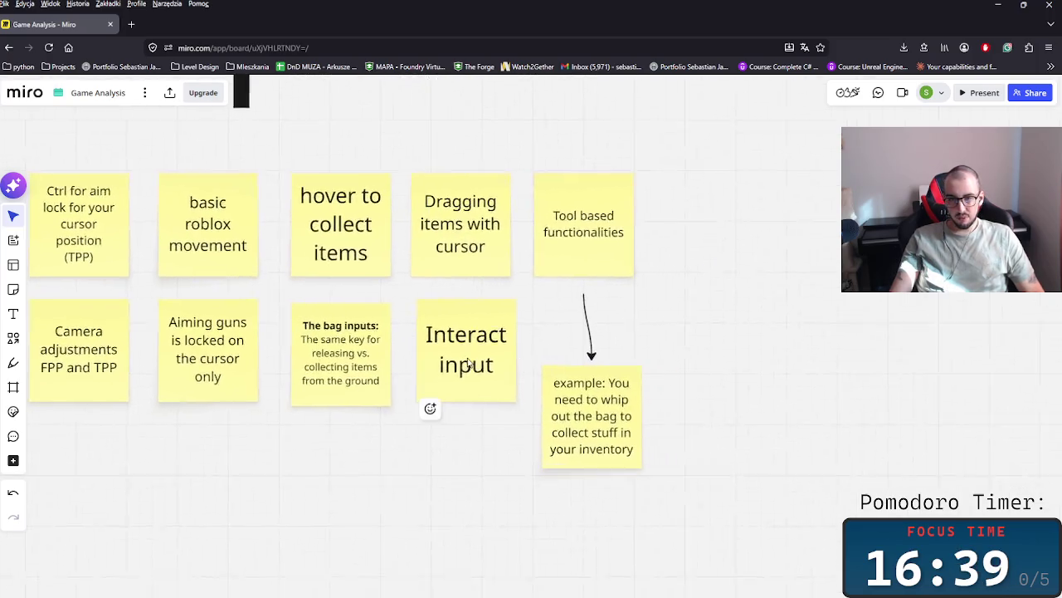
{"action": "left_click", "coordinate": [468, 375]}
- Add a connected sticky note below the Interact input note
{"action": "left_click", "coordinate": [464, 430]}
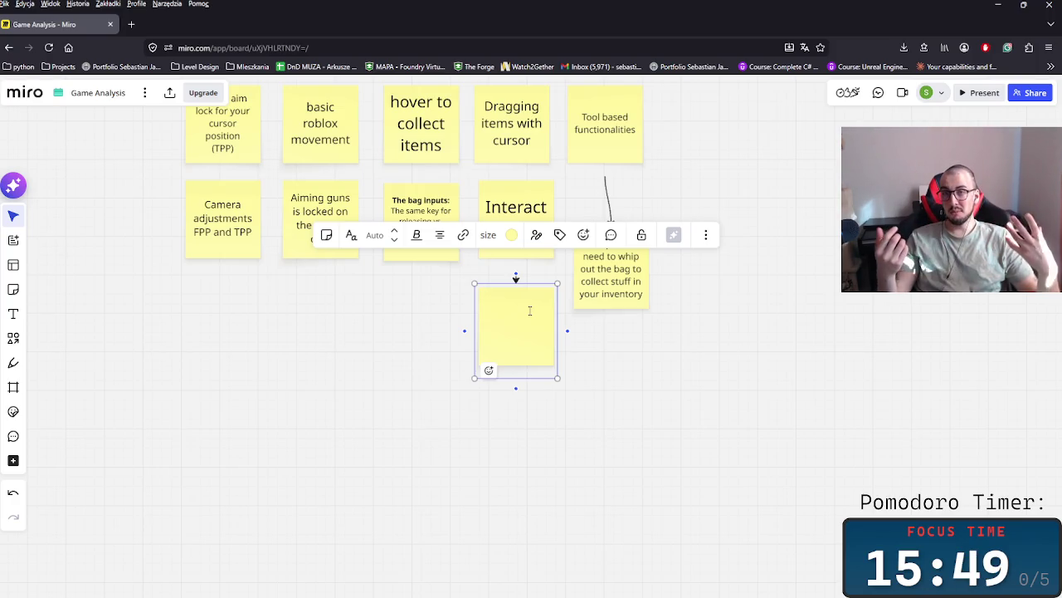
{"action": "left_click", "coordinate": [731, 406]}
{"action": "scroll", "coordinate": [722, 405], "scroll_direction": "up", "scroll_amount": 2}
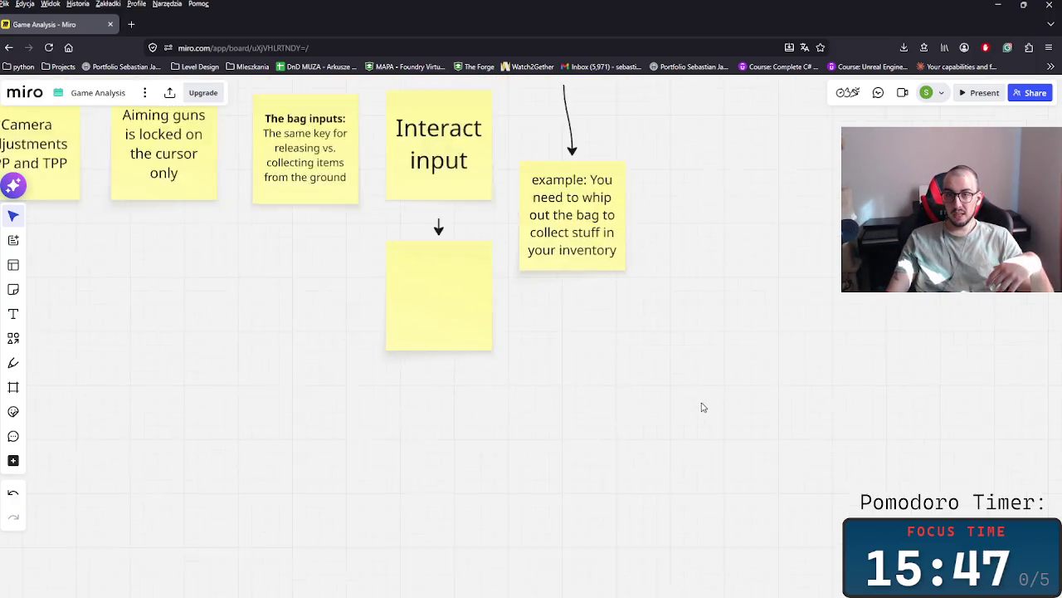
{"action": "scroll", "coordinate": [664, 415], "scroll_direction": "up", "scroll_amount": 1}
{"action": "left_click", "coordinate": [479, 370]}
{"action": "left_click", "coordinate": [477, 353]}
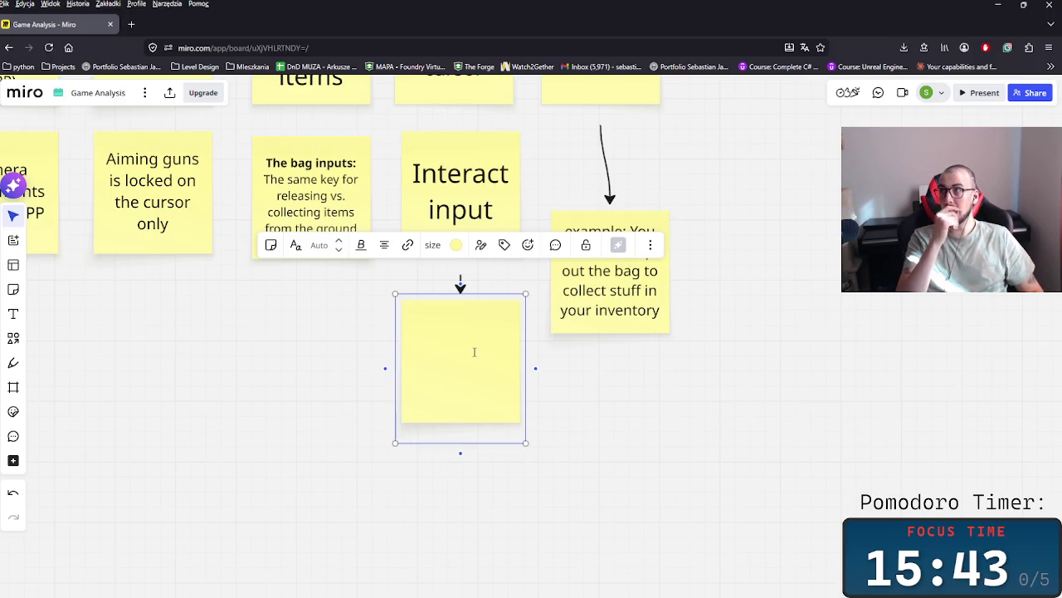
- Write 'the tools are not labeled as interactible, which is problematic in the first session' in it
{"action": "type", "text": "the tools ared"}
{"action": "key", "text": "BackSpace"}
{"action": "type", "text": "not"}
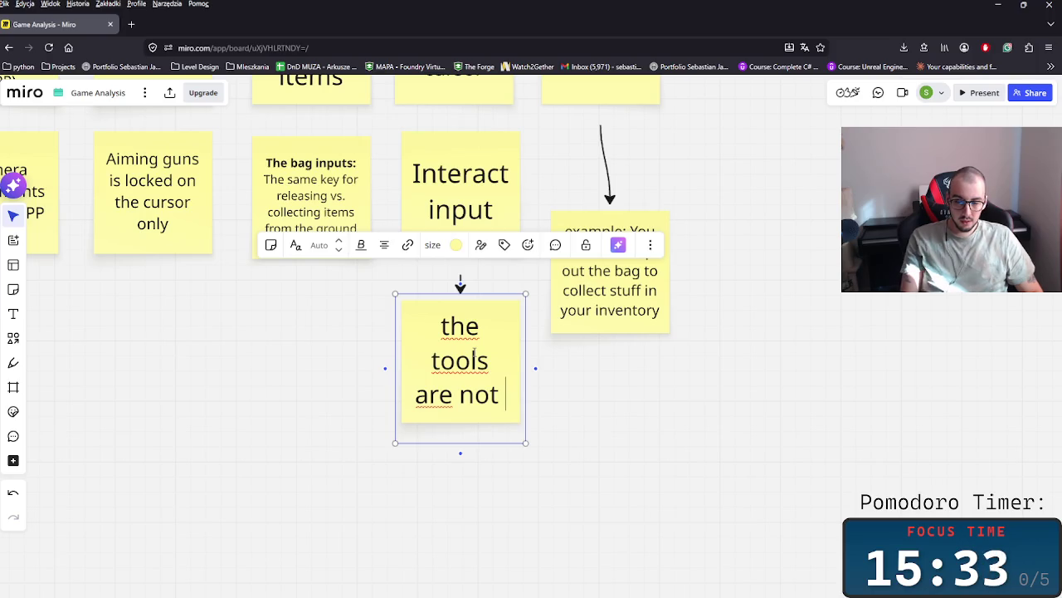
{"action": "type", "text": "lab"}
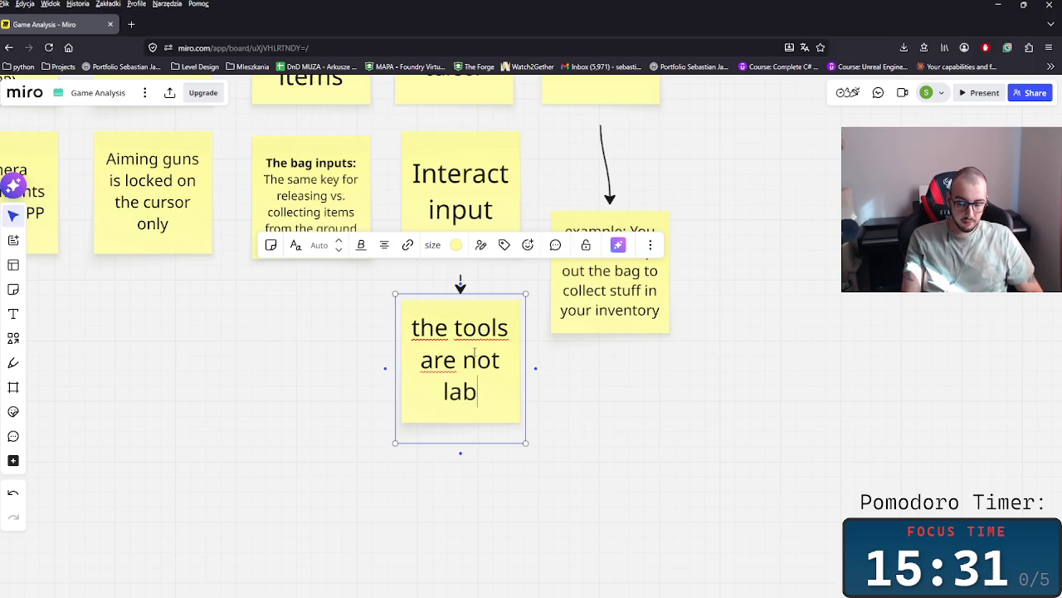
{"action": "type", "text": "eled as int"}
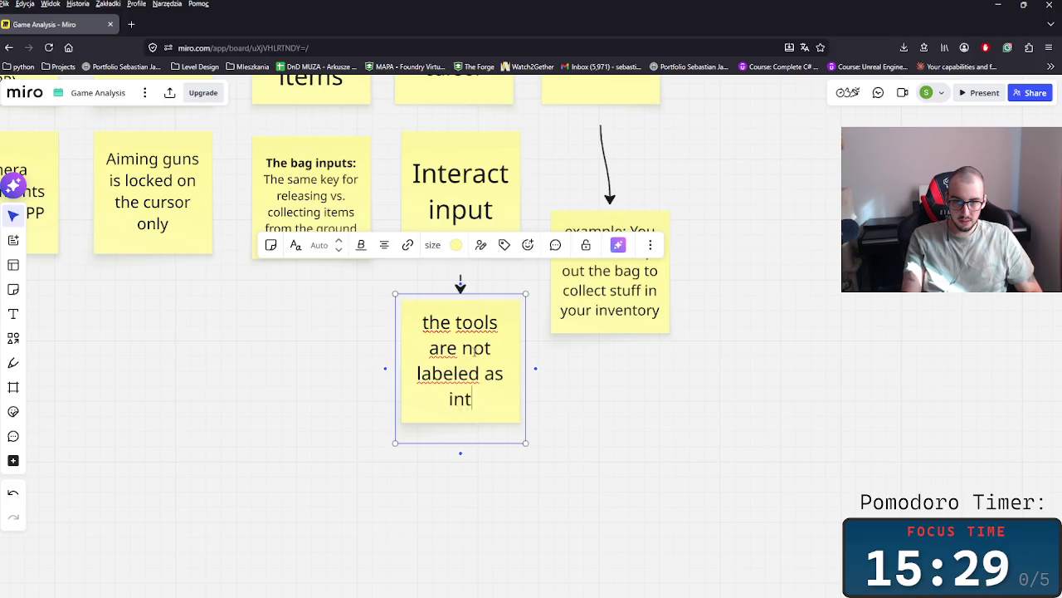
{"action": "type", "text": "eractiv"}
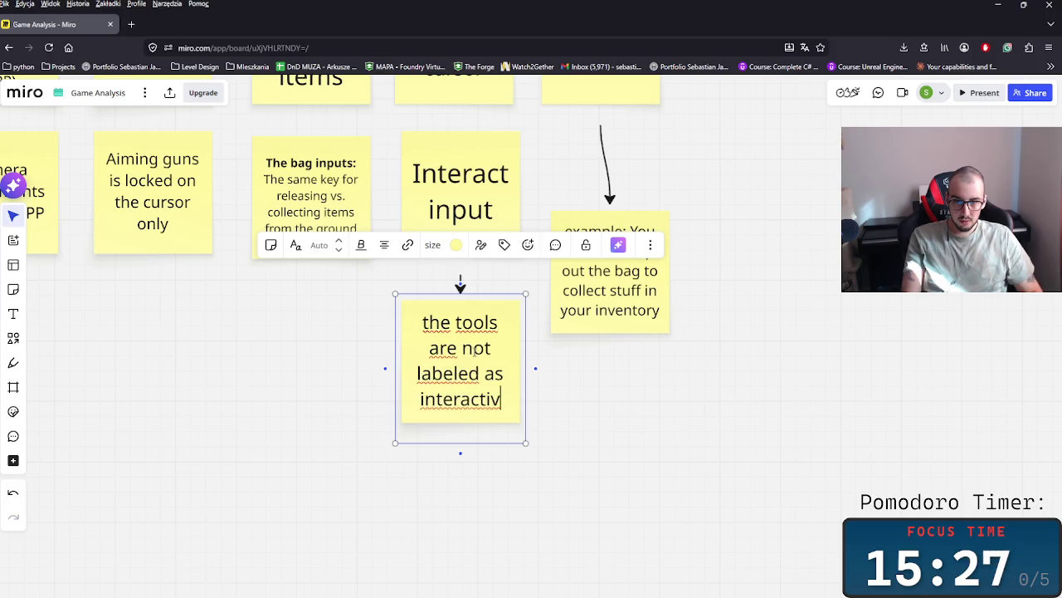
{"action": "key", "text": "BackSpace"}
{"action": "type", "text": "ble,"}
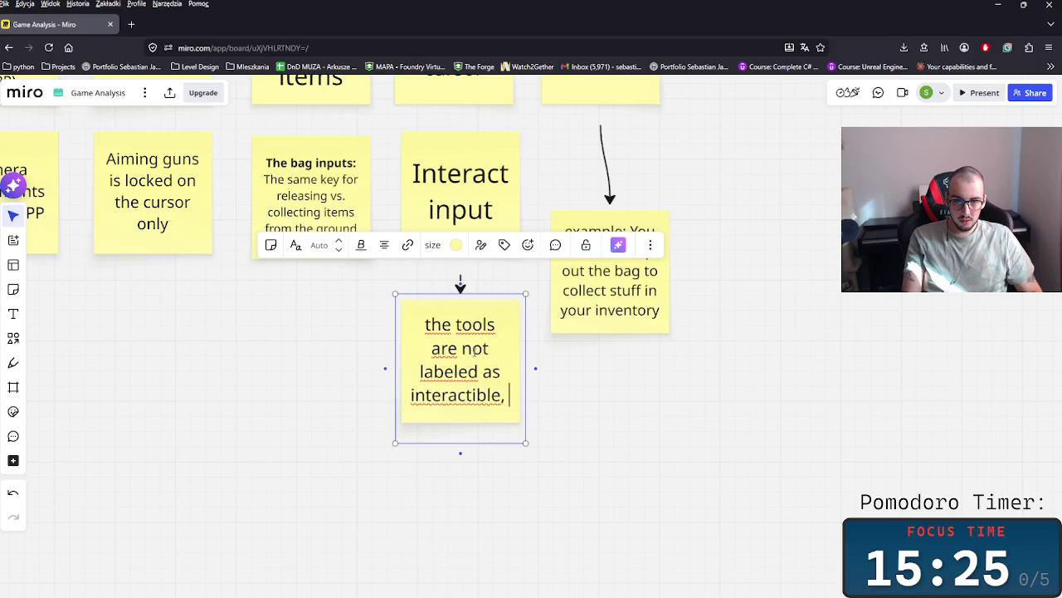
{"action": "type", "text": " which ispro"}
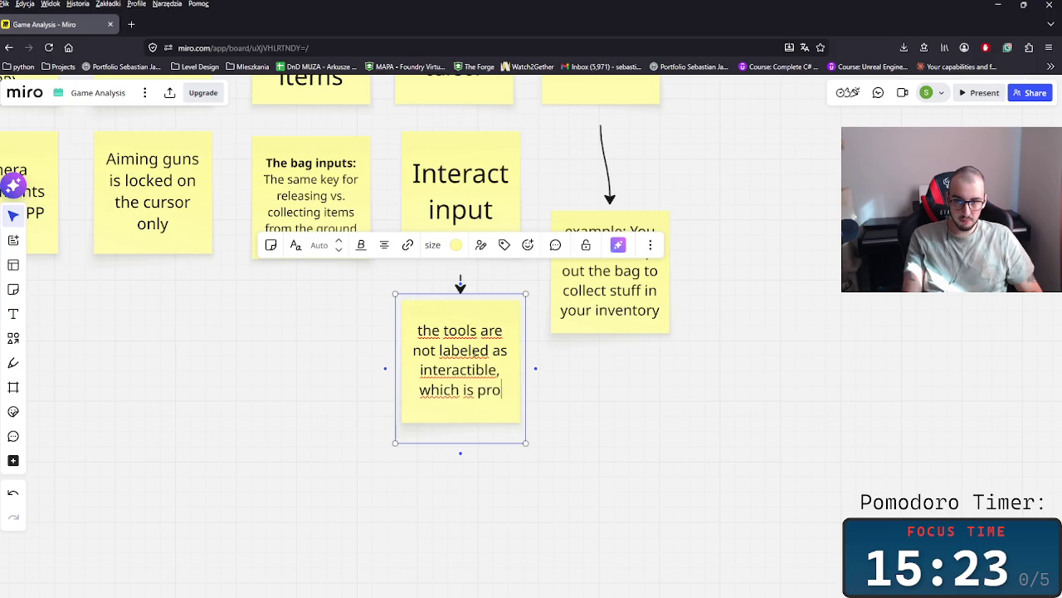
{"action": "type", "text": "blematic o"}
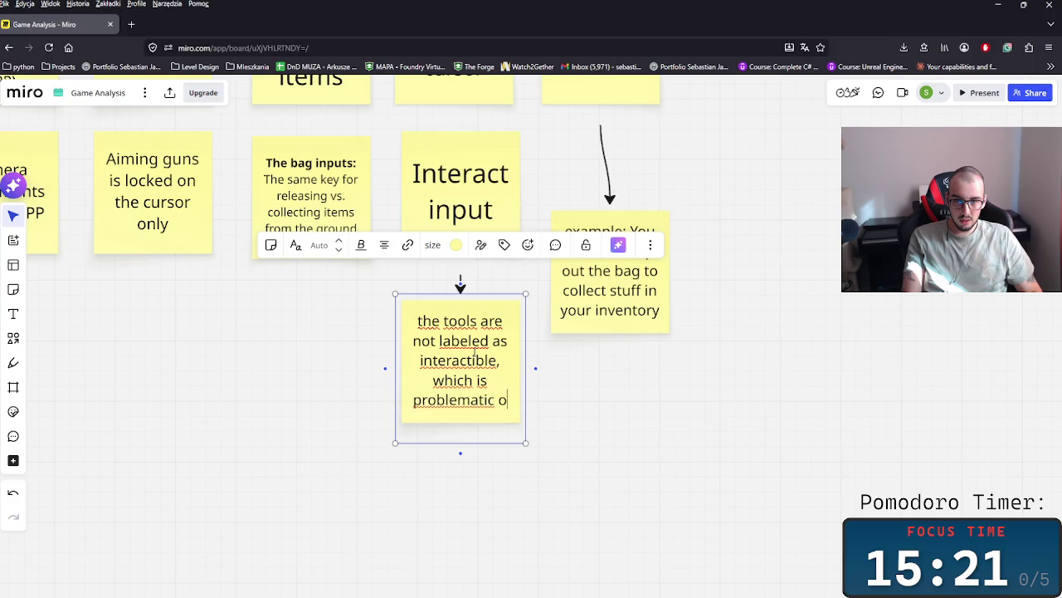
{"action": "key", "text": "BackSpace"}
{"action": "type", "text": "in the first ga"}
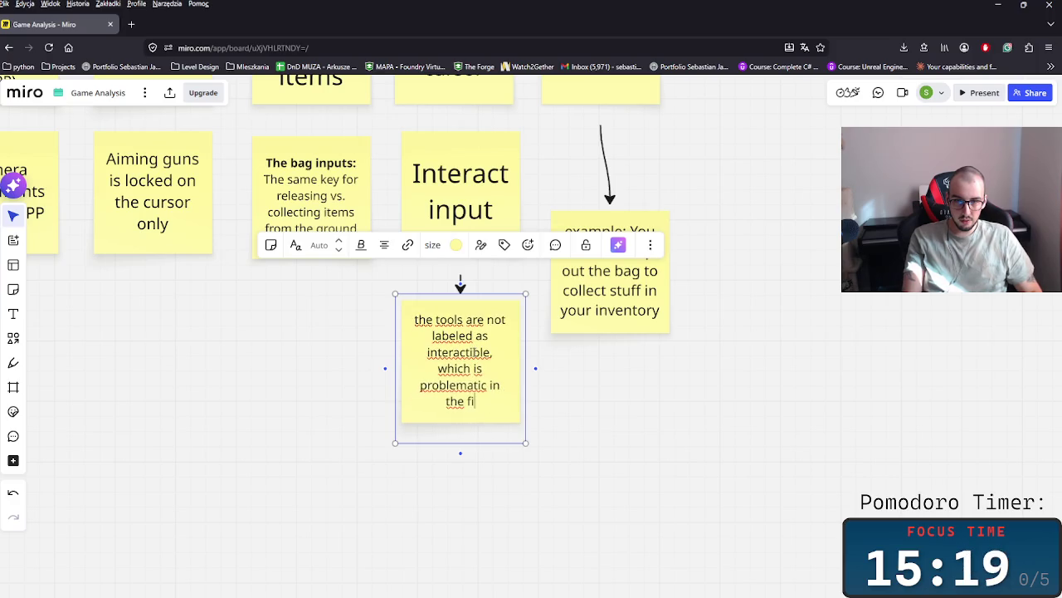
{"action": "type", "text": "me"}
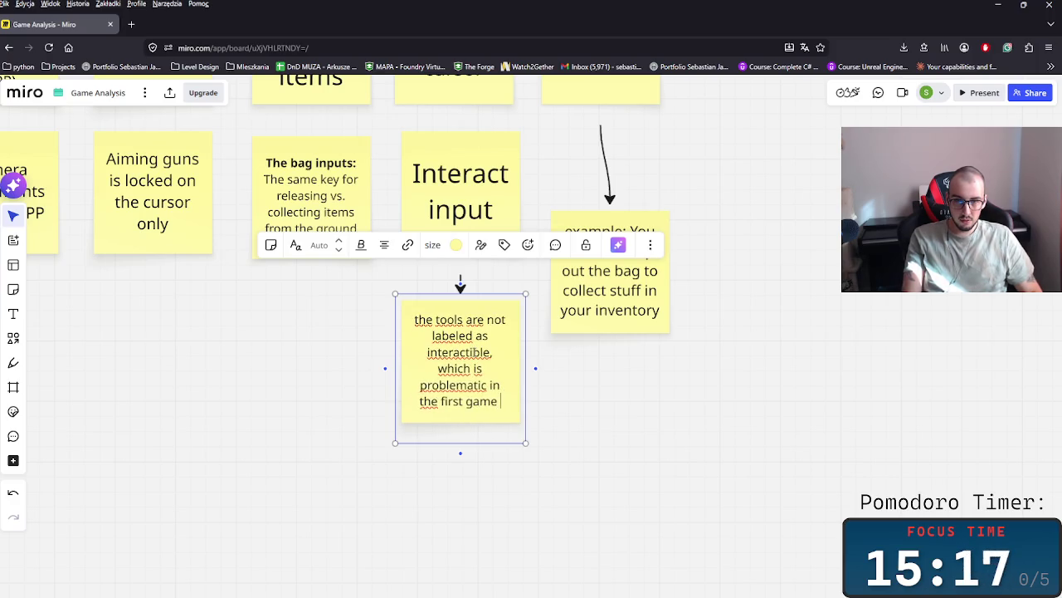
{"action": "key", "text": "BackSpace"}
{"action": "key", "text": "BackSpace"}
{"action": "key", "text": "BackSpace"}
{"action": "type", "text": "ty"}
{"action": "type", "text": "on"}
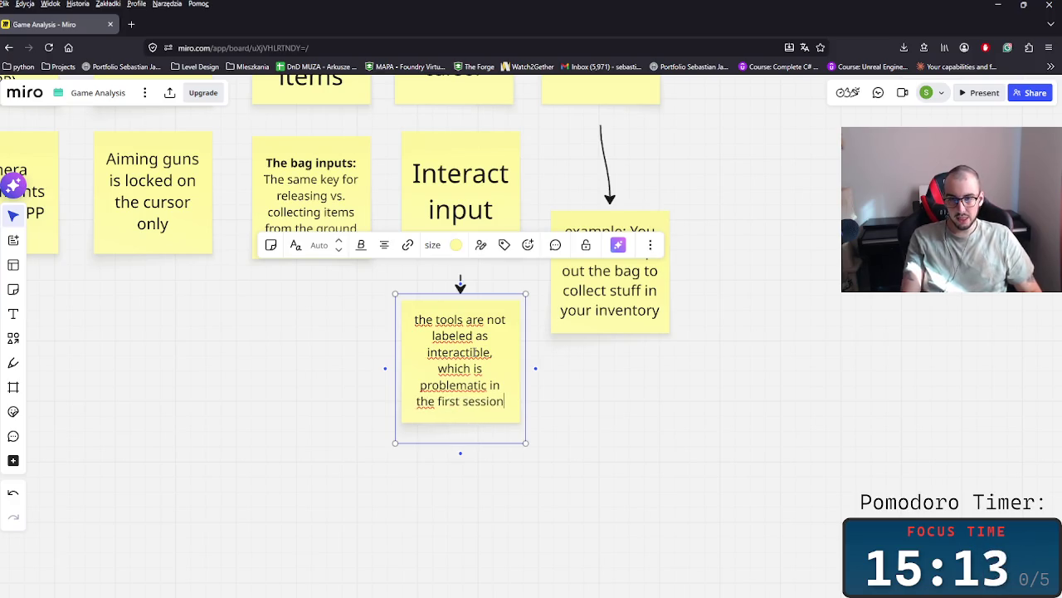
{"action": "left_click", "coordinate": [600, 403]}
- Move the Inputs group next to the Gameplay HUB board
{"action": "scroll", "coordinate": [622, 425], "scroll_direction": "down", "scroll_amount": 3}
{"action": "scroll", "coordinate": [562, 438], "scroll_direction": "down", "scroll_amount": 2}
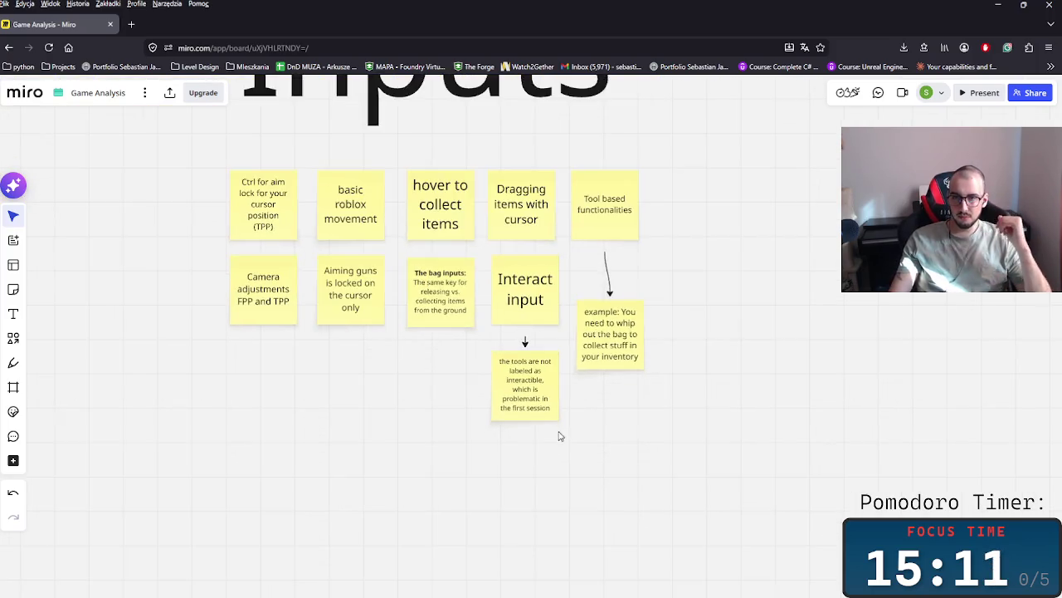
{"action": "scroll", "coordinate": [522, 450], "scroll_direction": "down", "scroll_amount": 2}
{"action": "scroll", "coordinate": [609, 413], "scroll_direction": "down", "scroll_amount": 2}
{"action": "scroll", "coordinate": [605, 450], "scroll_direction": "down", "scroll_amount": 1}
{"action": "scroll", "coordinate": [573, 458], "scroll_direction": "down", "scroll_amount": 2}
{"action": "scroll", "coordinate": [514, 432], "scroll_direction": "down", "scroll_amount": 1}
{"action": "left_click", "coordinate": [479, 410]}
{"action": "scroll", "coordinate": [616, 534], "scroll_direction": "down", "scroll_amount": 2}
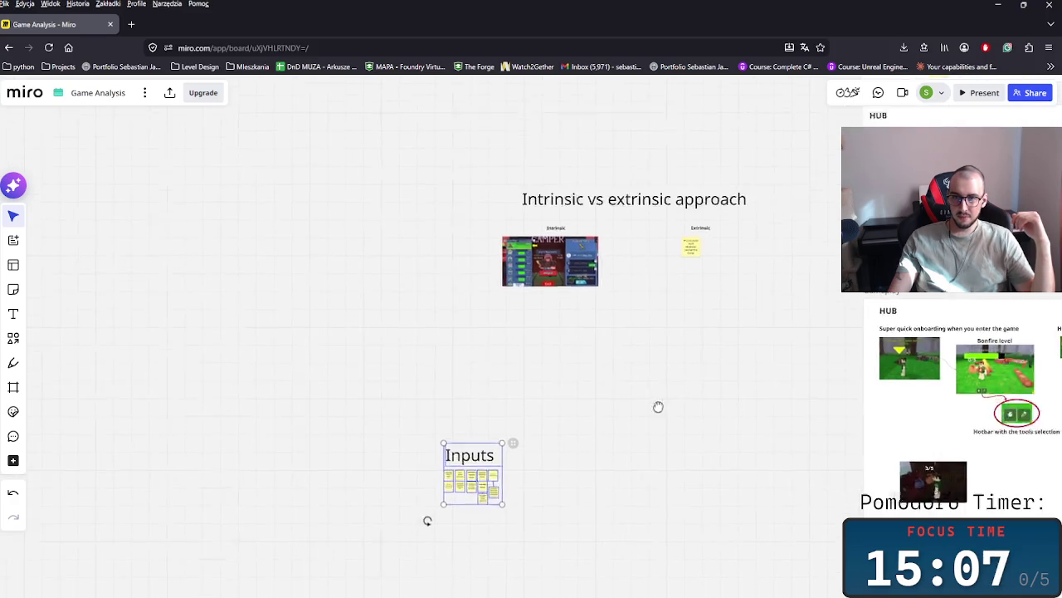
{"action": "left_click_drag", "start_coordinate": [683, 408], "coordinate": [313, 376]}
{"action": "left_click_drag", "start_coordinate": [131, 448], "coordinate": [410, 405]}
{"action": "scroll", "coordinate": [569, 501], "scroll_direction": "right", "scroll_amount": 5}
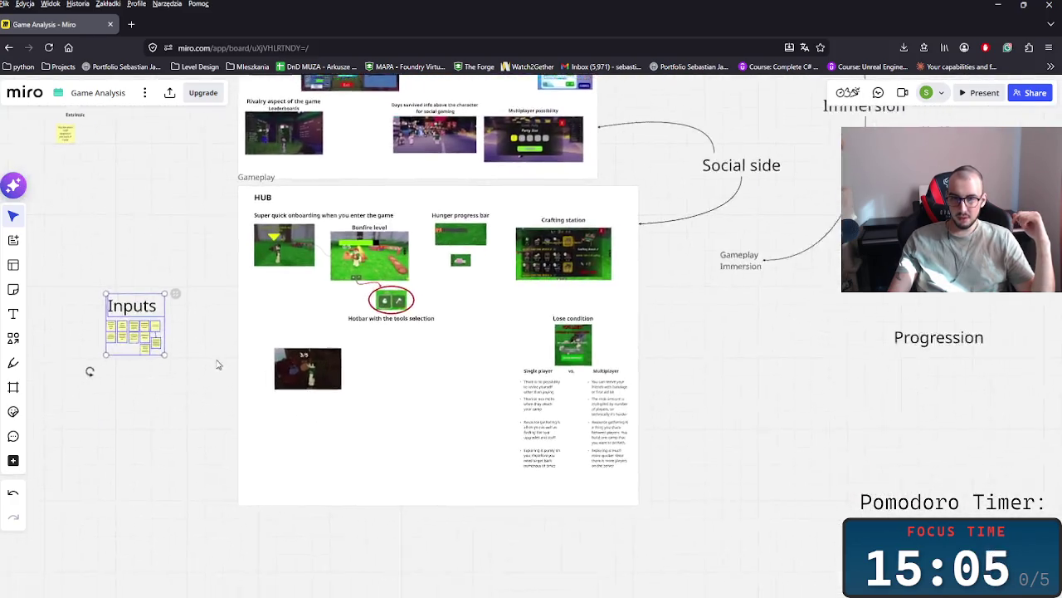
{"action": "left_click_drag", "start_coordinate": [128, 321], "coordinate": [198, 387]}
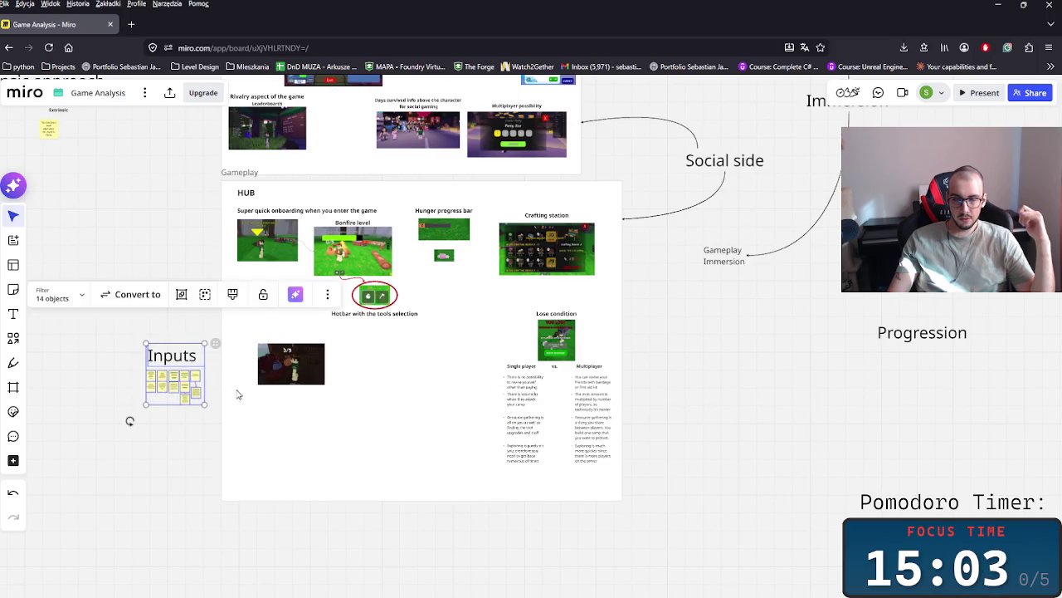
- Zoom back in on the Inputs group and select the Camera adjustments note
{"action": "scroll", "coordinate": [390, 461], "scroll_direction": "down", "scroll_amount": 1}
{"action": "scroll", "coordinate": [382, 467], "scroll_direction": "up", "scroll_amount": 3}
{"action": "scroll", "coordinate": [407, 470], "scroll_direction": "left", "scroll_amount": 3}
{"action": "scroll", "coordinate": [415, 469], "scroll_direction": "up", "scroll_amount": 3}
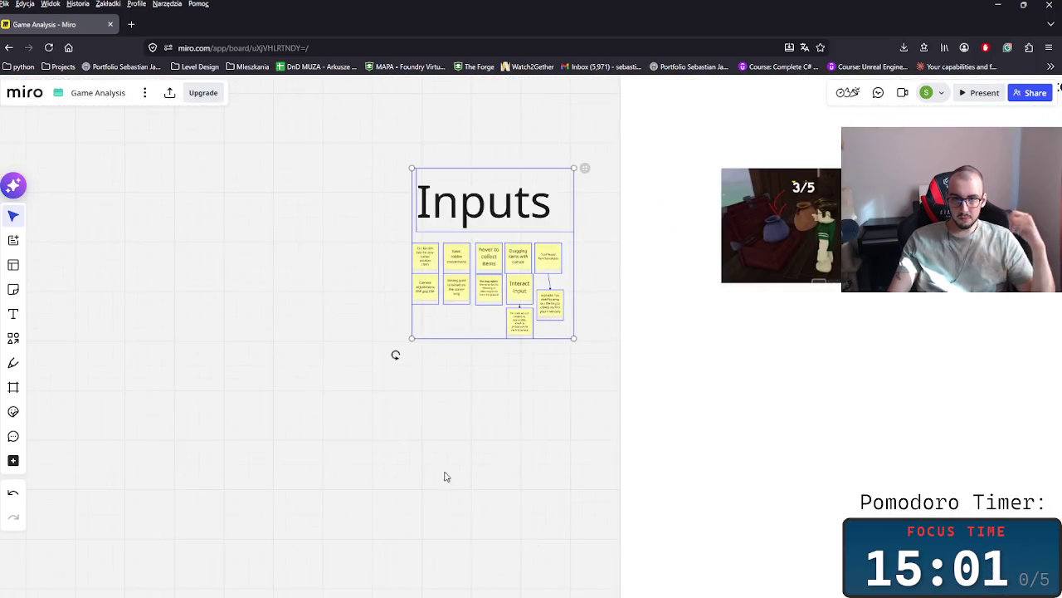
{"action": "scroll", "coordinate": [465, 423], "scroll_direction": "up", "scroll_amount": 2}
{"action": "scroll", "coordinate": [431, 415], "scroll_direction": "up", "scroll_amount": 3}
{"action": "left_click_drag", "start_coordinate": [422, 437], "coordinate": [398, 374]}
{"action": "left_click_drag", "start_coordinate": [424, 460], "coordinate": [395, 406]}
- Duplicate the Camera adjustments note and retype the copy as 'UI - point and click'
{"action": "key", "text": "ctrl+d"}
{"action": "type", "text": "UI -"}
{"action": "type", "text": "nt"}
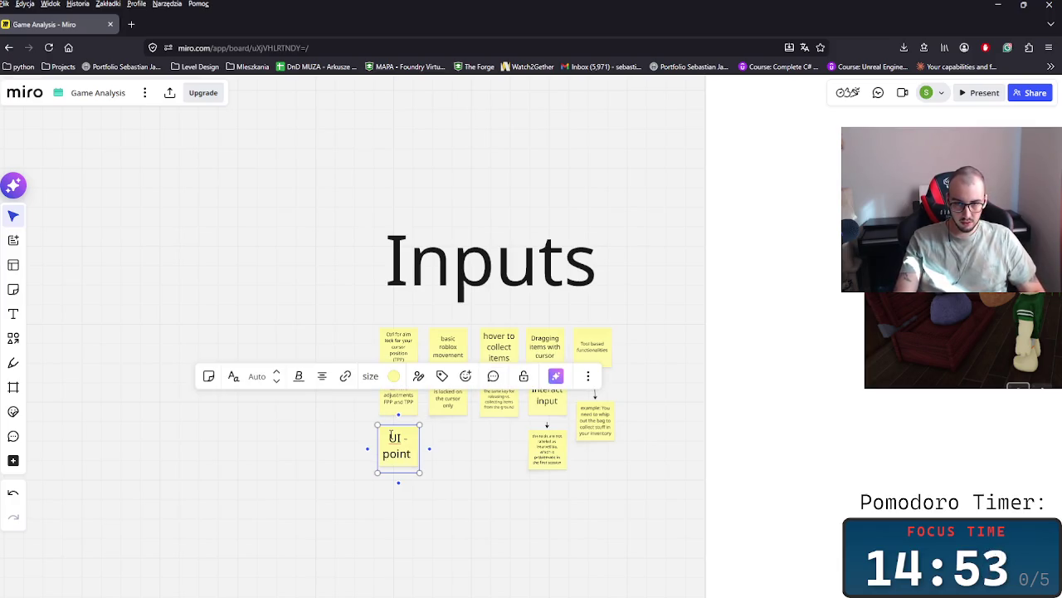
{"action": "type", "text": "k"}
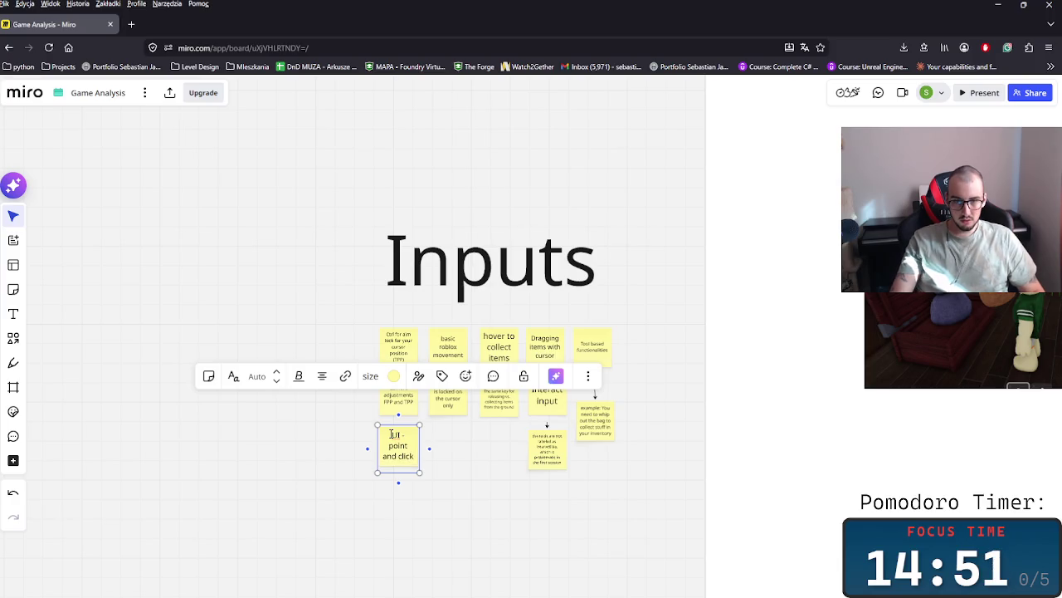
{"action": "left_click", "coordinate": [584, 510]}
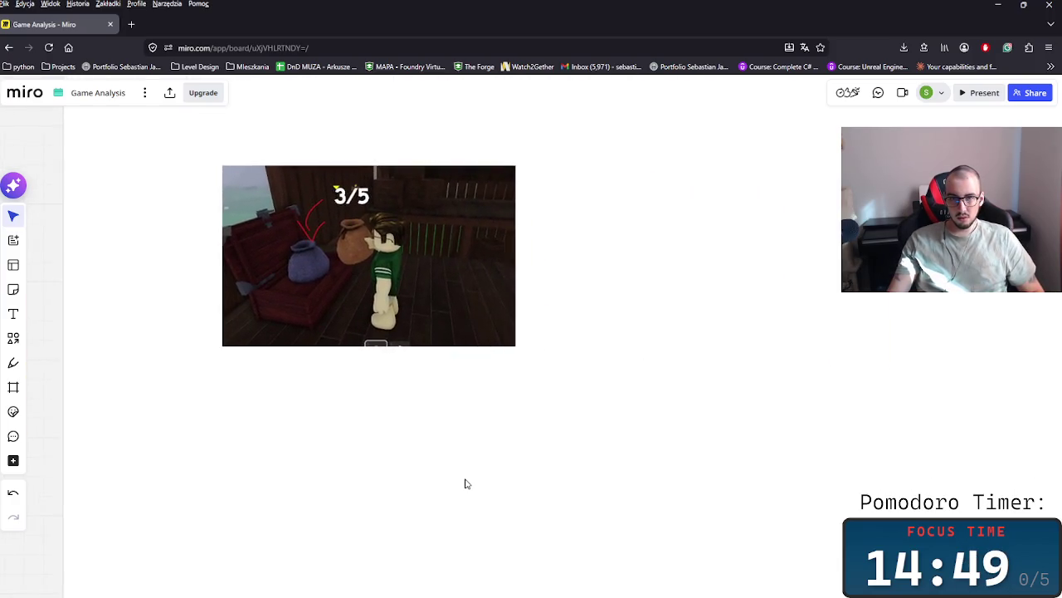
{"action": "scroll", "coordinate": [391, 467], "scroll_direction": "down", "scroll_amount": 3}
{"action": "scroll", "coordinate": [391, 467], "scroll_direction": "right", "scroll_amount": 5}
{"action": "scroll", "coordinate": [345, 495], "scroll_direction": "up", "scroll_amount": 3}
{"action": "scroll", "coordinate": [693, 434], "scroll_direction": "right", "scroll_amount": 10}
{"action": "scroll", "coordinate": [571, 387], "scroll_direction": "down", "scroll_amount": 3}
{"action": "scroll", "coordinate": [659, 353], "scroll_direction": "up", "scroll_amount": 3}
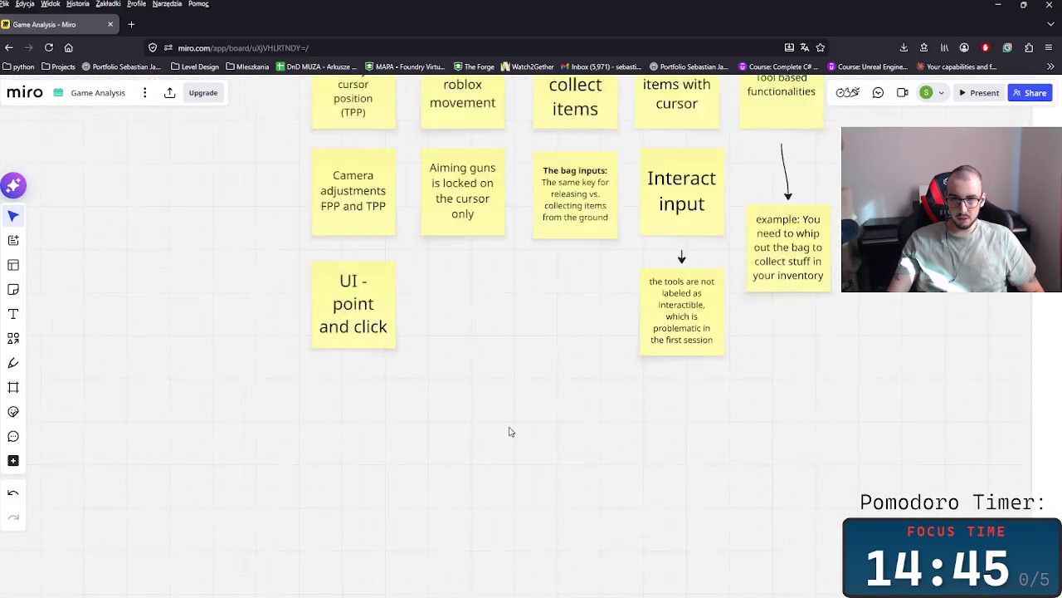
{"action": "scroll", "coordinate": [507, 429], "scroll_direction": "up", "scroll_amount": 2}
- Duplicate the UI note and retype the copy as 'Hotbar with tools'
{"action": "left_click", "coordinate": [334, 290]}
{"action": "key", "text": "ctrl+d"}
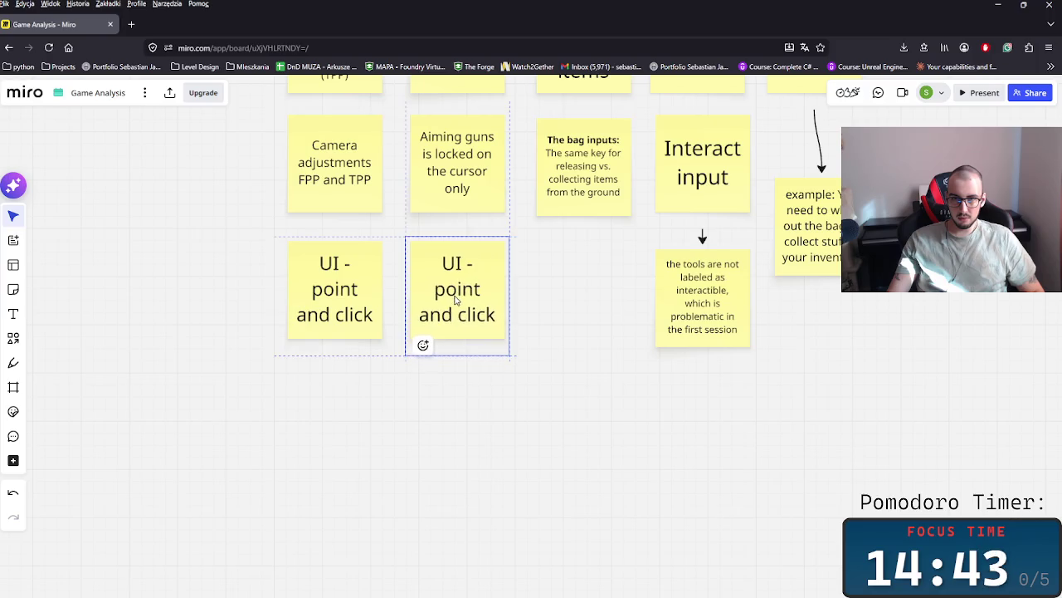
{"action": "left_click", "coordinate": [456, 292]}
{"action": "left_click", "coordinate": [455, 291]}
{"action": "type", "text": "Hotbar withj"}
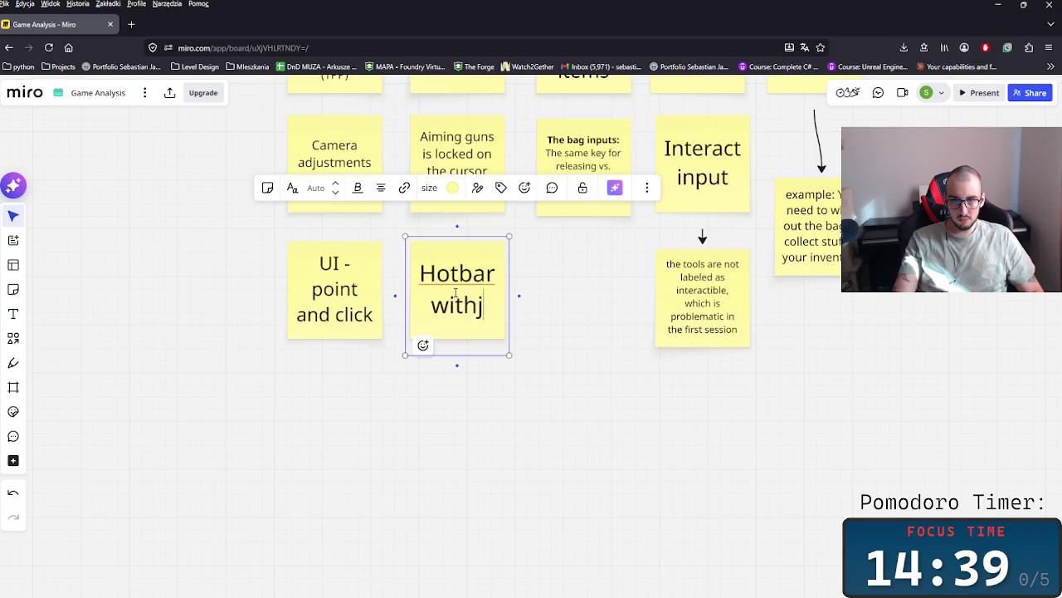
{"action": "key", "text": "BackSpace"}
{"action": "type", "text": "tools"}
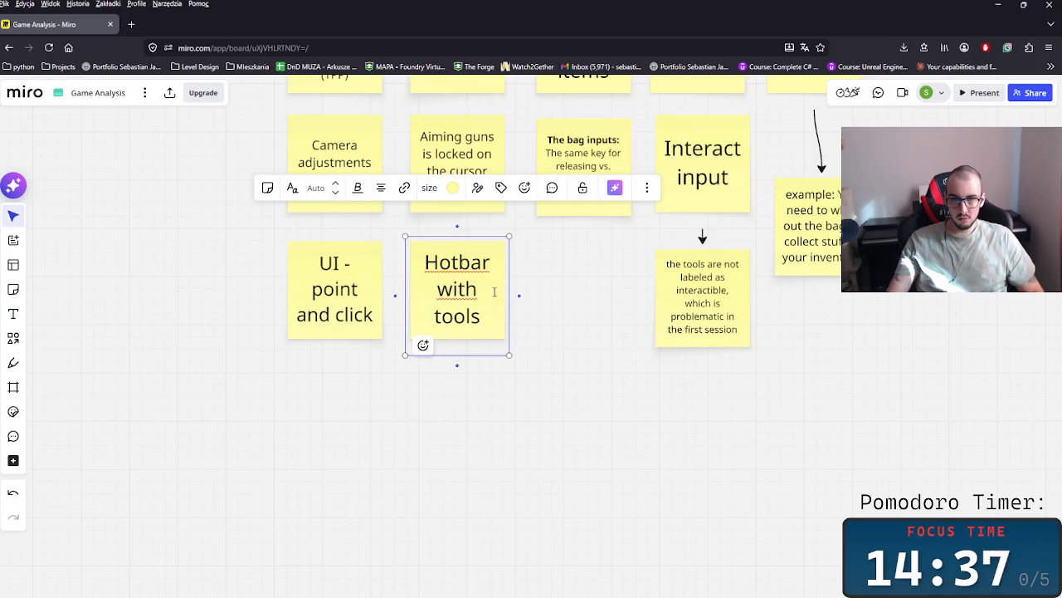
{"action": "left_click", "coordinate": [627, 378]}
- Place Hotbar with tools beside UI - point and click and move both notes lower
{"action": "left_click_drag", "start_coordinate": [422, 260], "coordinate": [332, 373]}
{"action": "left_click", "coordinate": [301, 332]}
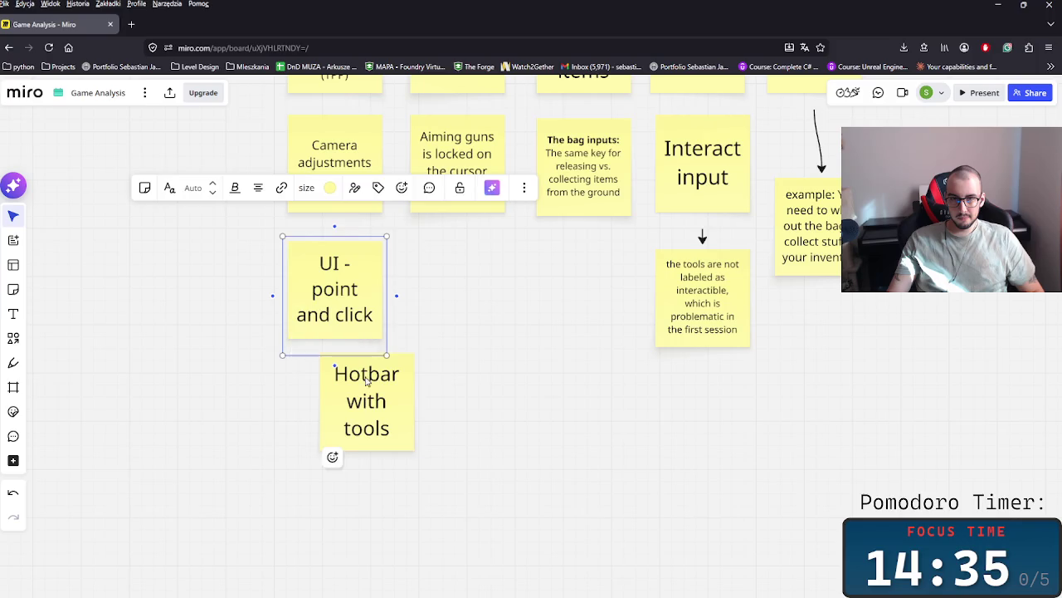
{"action": "left_click_drag", "start_coordinate": [367, 414], "coordinate": [449, 303]}
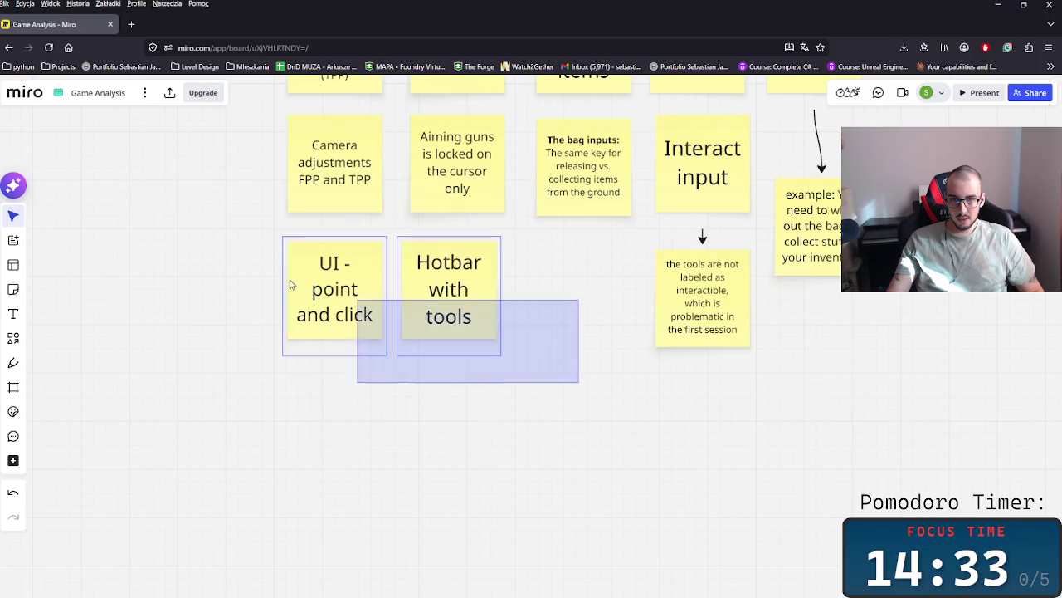
{"action": "left_click_drag", "start_coordinate": [578, 384], "coordinate": [282, 241]}
{"action": "left_click_drag", "start_coordinate": [448, 315], "coordinate": [462, 472]}
{"action": "left_click", "coordinate": [571, 473]}
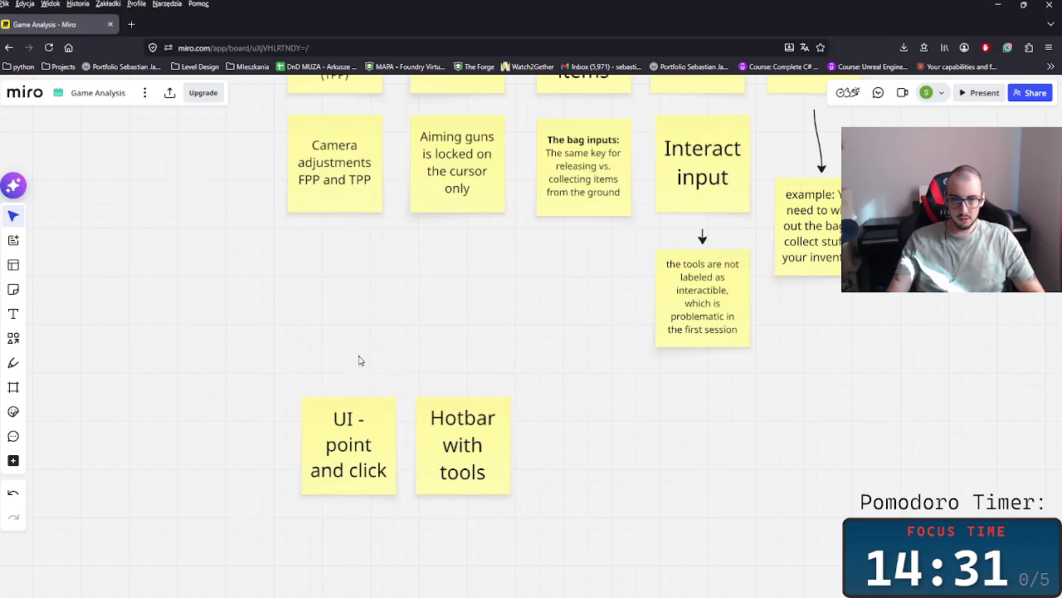
- Add a 'UI' text heading above the two UI notes
{"action": "key", "text": "t"}
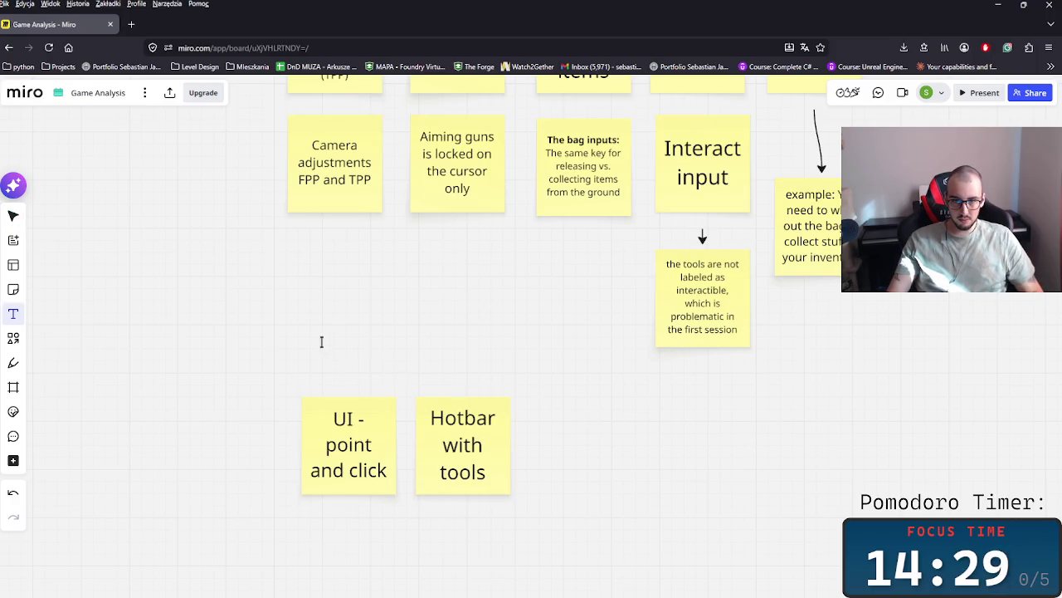
{"action": "left_click", "coordinate": [378, 365]}
{"action": "type", "text": "UI"}
{"action": "key", "text": "Escape"}
{"action": "left_click", "coordinate": [684, 466]}
- Move the UI heading and its two notes lower, clear of the input sticky notes
{"action": "scroll", "coordinate": [722, 463], "scroll_direction": "down", "scroll_amount": 3}
{"action": "scroll", "coordinate": [705, 456], "scroll_direction": "right", "scroll_amount": 2}
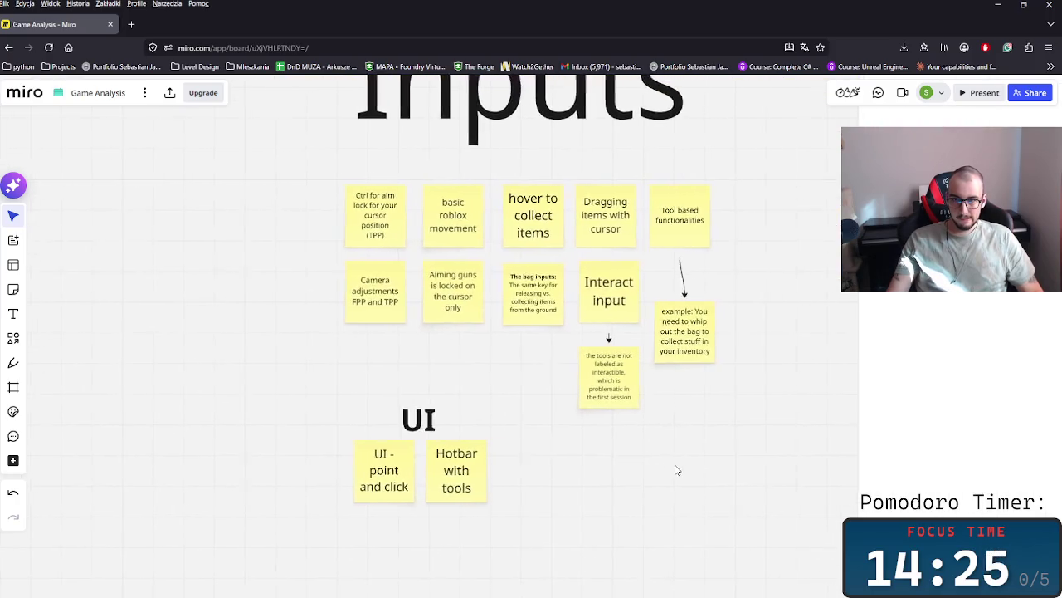
{"action": "left_click_drag", "start_coordinate": [485, 359], "coordinate": [542, 374]}
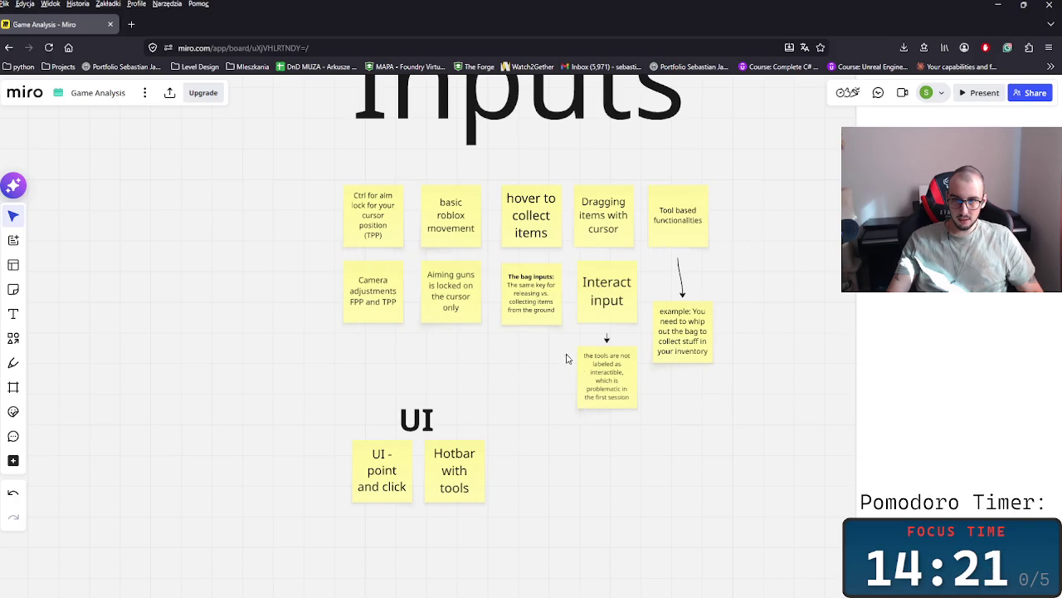
{"action": "scroll", "coordinate": [721, 429], "scroll_direction": "down", "scroll_amount": 2}
{"action": "scroll", "coordinate": [677, 447], "scroll_direction": "down", "scroll_amount": 1}
{"action": "left_click_drag", "start_coordinate": [677, 447], "coordinate": [403, 300]}
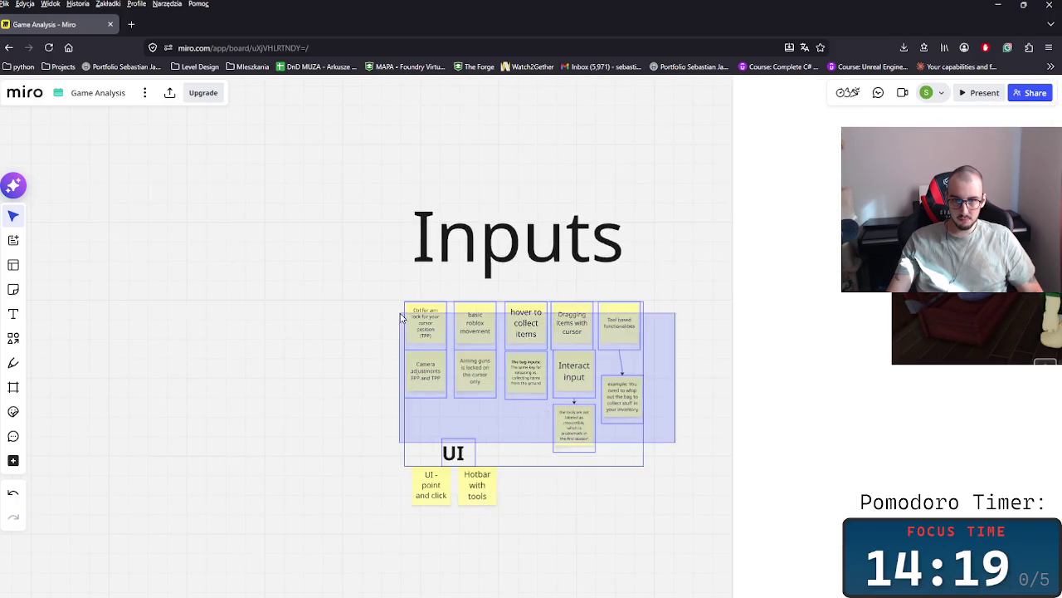
{"action": "left_click_drag", "start_coordinate": [682, 452], "coordinate": [489, 347]}
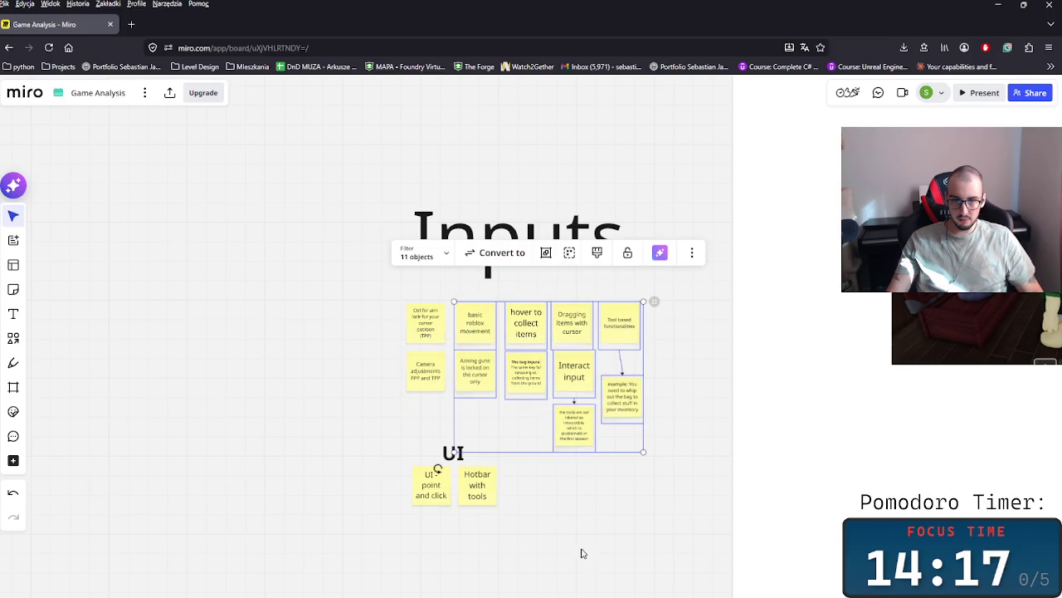
{"action": "left_click_drag", "start_coordinate": [588, 555], "coordinate": [405, 440]}
{"action": "left_click_drag", "start_coordinate": [454, 470], "coordinate": [449, 521]}
{"action": "left_click", "coordinate": [489, 493]}
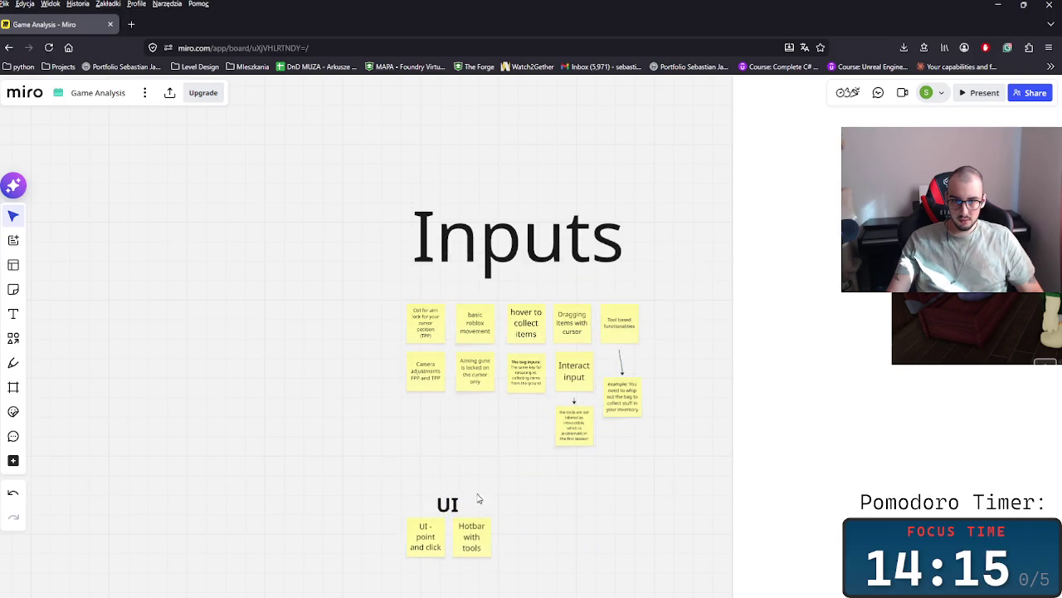
- Copy the UI heading and retype the copy as 'Gameplay feeling' above the Inputs notes
{"action": "left_click", "coordinate": [448, 501]}
{"action": "key", "text": "ctrl+c"}
{"action": "key", "text": "ctrl+v"}
{"action": "double_click", "coordinate": [448, 291]}
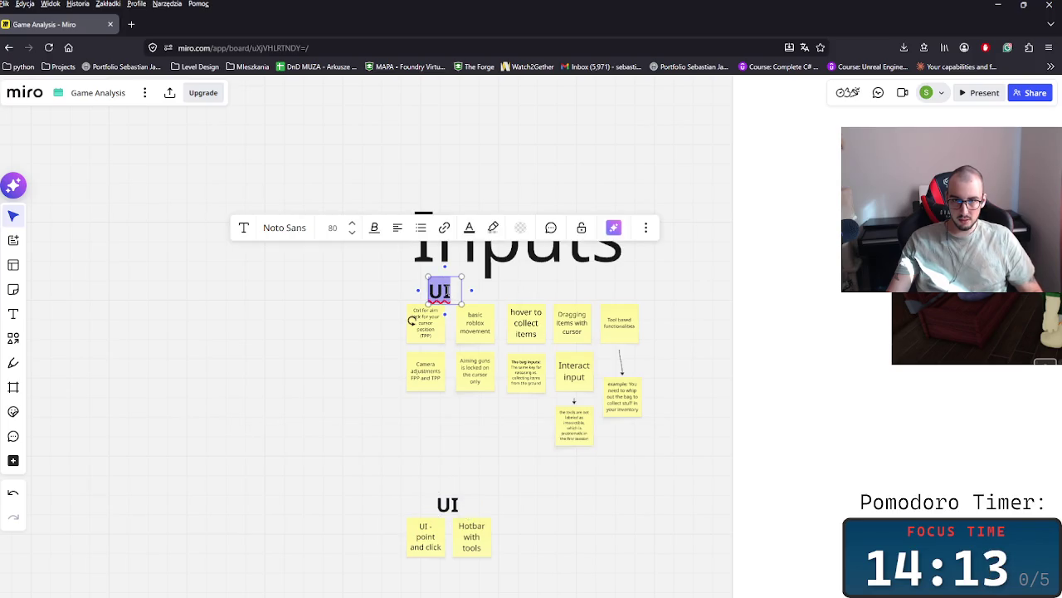
{"action": "type", "text": "Game"}
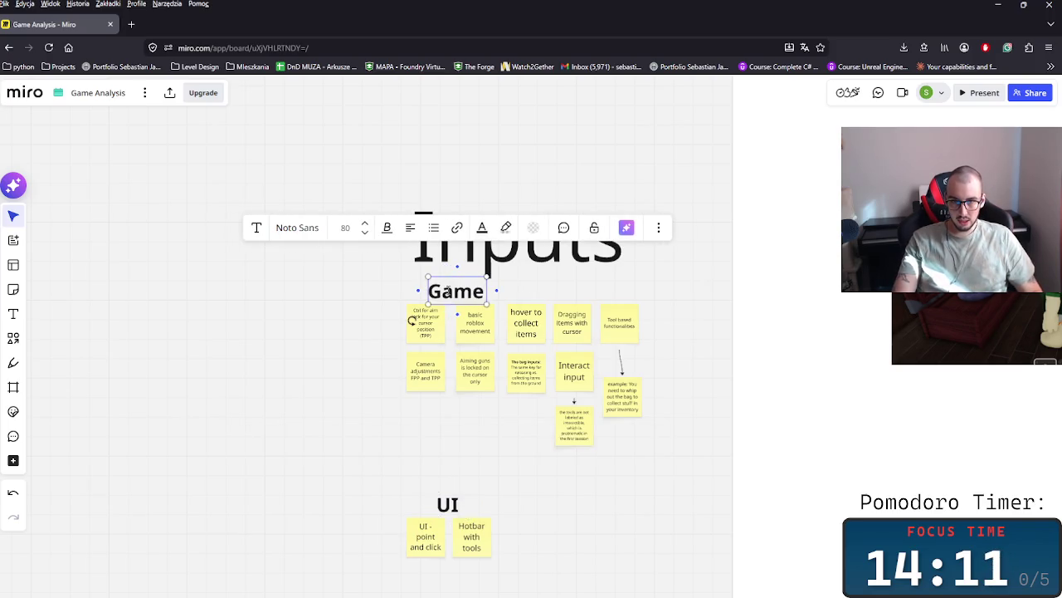
{"action": "type", "text": "play feeling"}
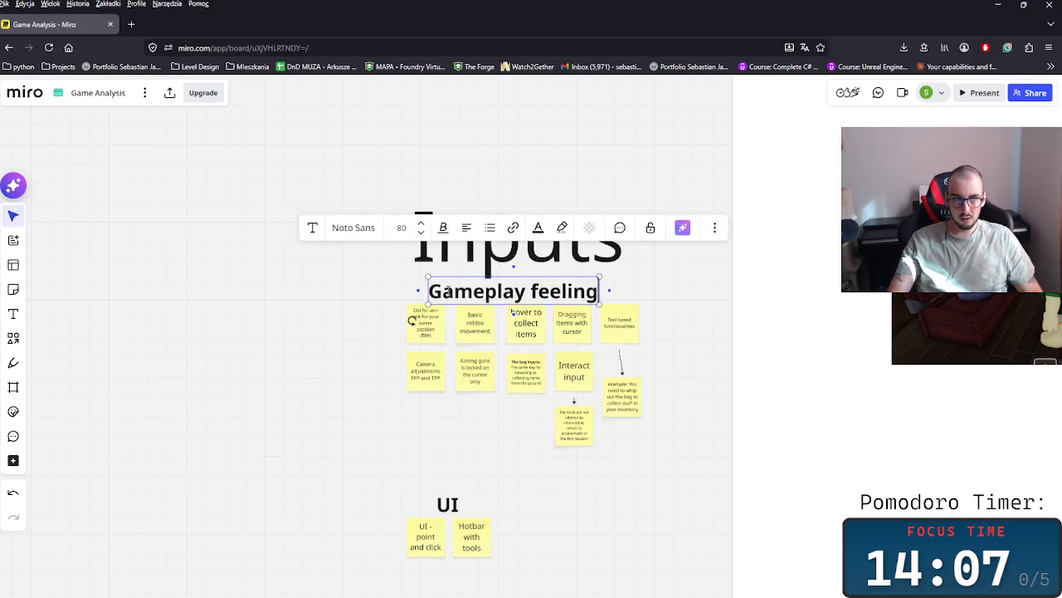
{"action": "left_click", "coordinate": [681, 467]}
- Nudge the UI heading and its notes slightly back up
{"action": "left_click_drag", "start_coordinate": [656, 477], "coordinate": [403, 282]}
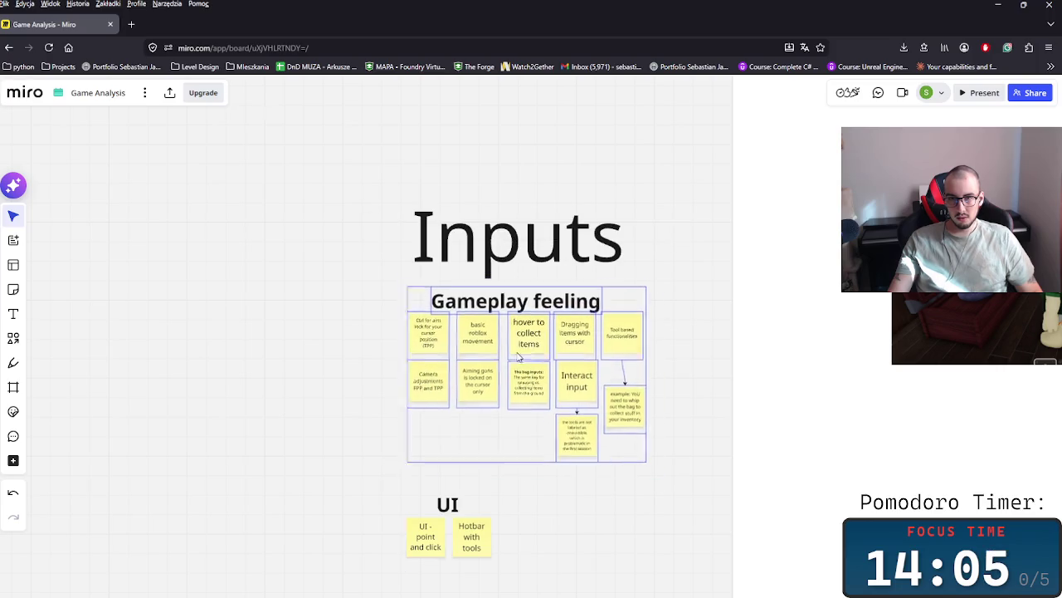
{"action": "left_click", "coordinate": [691, 382]}
{"action": "left_click_drag", "start_coordinate": [329, 567], "coordinate": [199, 466]}
{"action": "left_click_drag", "start_coordinate": [257, 531], "coordinate": [264, 508]}
{"action": "left_click", "coordinate": [517, 451]}
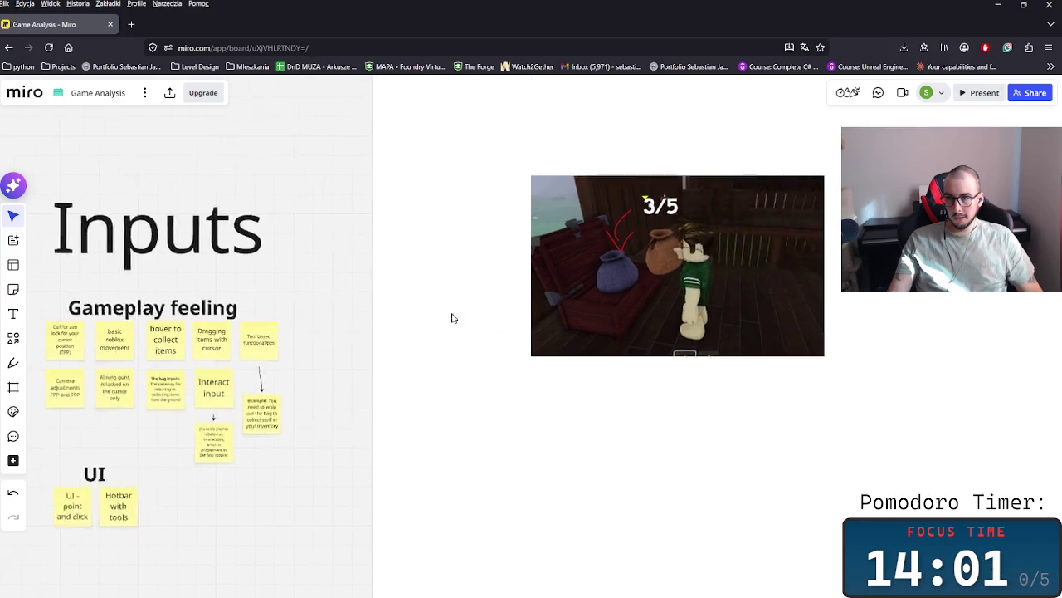
- Move the 3/5 screenshot to the left and slightly lower
{"action": "scroll", "coordinate": [481, 318], "scroll_direction": "down", "scroll_amount": 3}
{"action": "scroll", "coordinate": [507, 351], "scroll_direction": "down", "scroll_amount": 3}
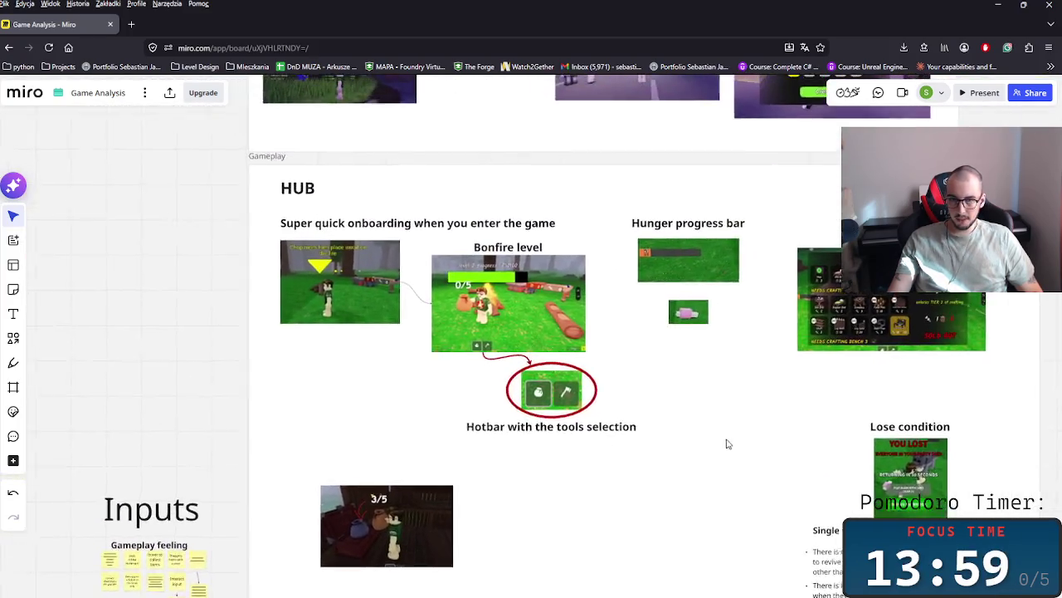
{"action": "left_click_drag", "start_coordinate": [723, 354], "coordinate": [555, 327]}
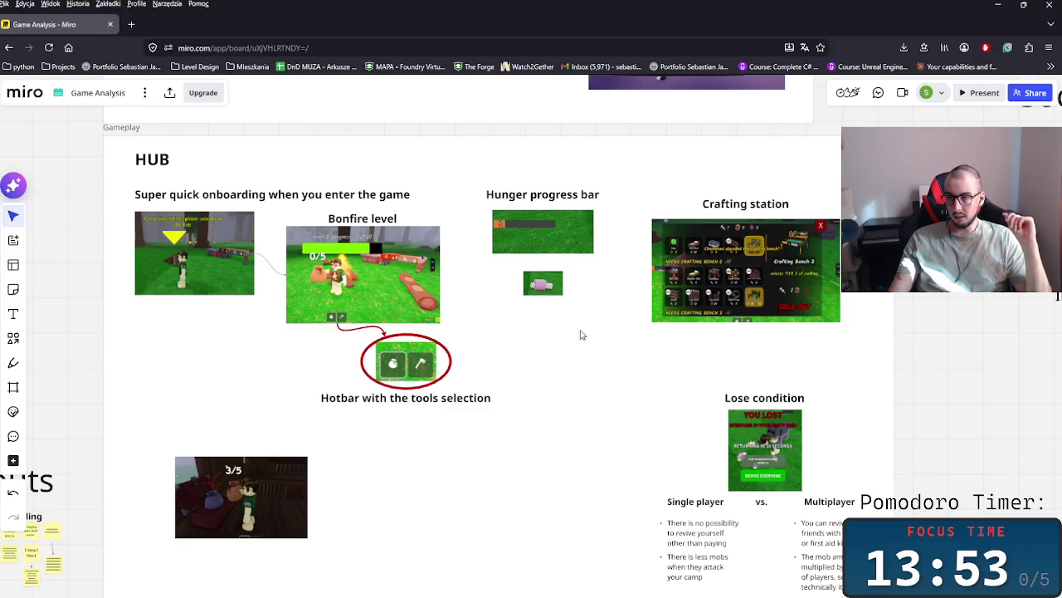
{"action": "scroll", "coordinate": [513, 433], "scroll_direction": "left", "scroll_amount": 5}
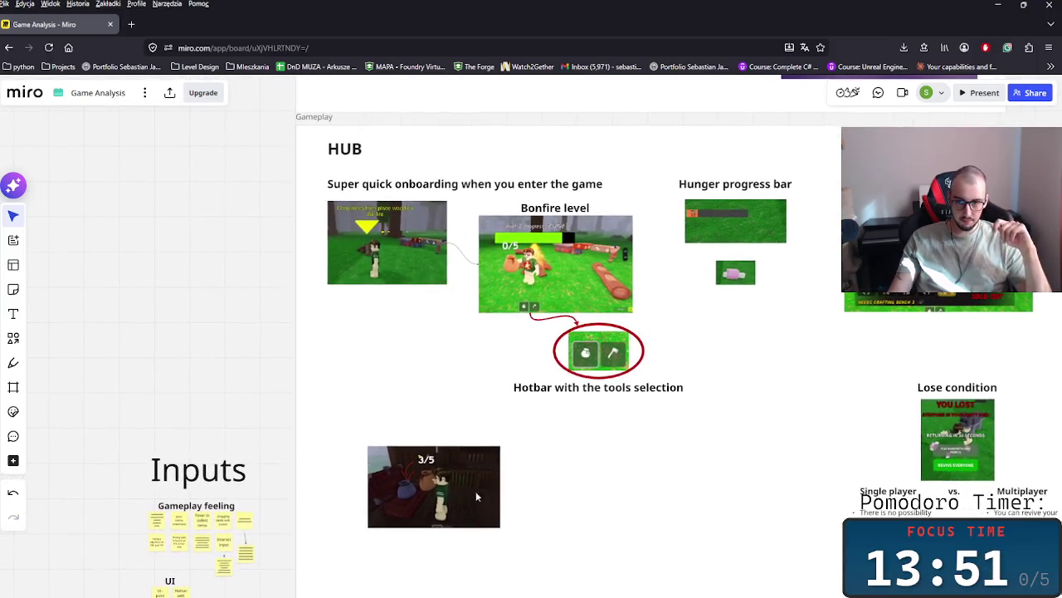
{"action": "left_click_drag", "start_coordinate": [480, 481], "coordinate": [436, 476]}
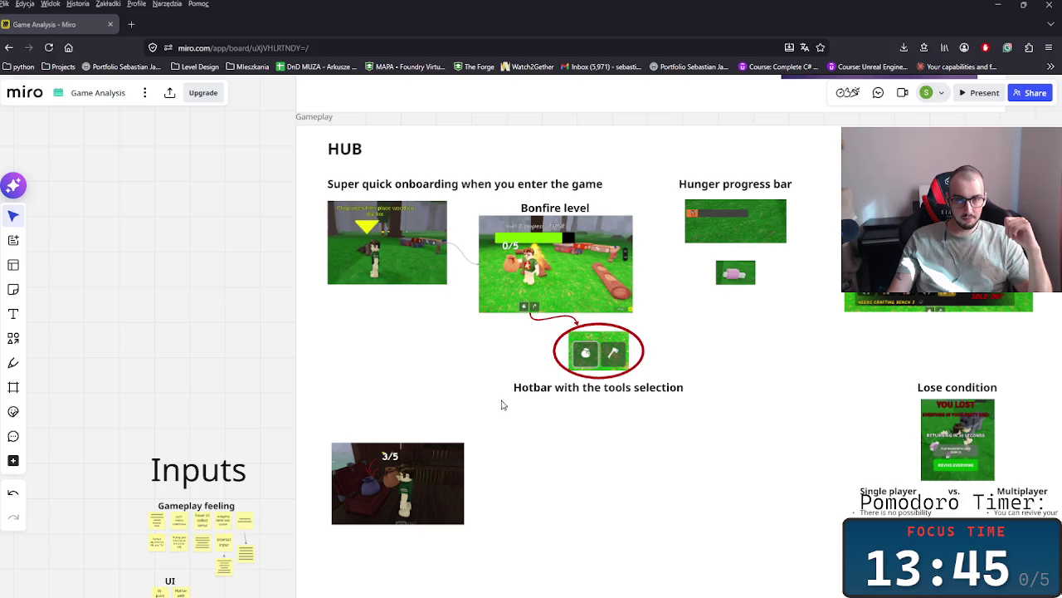
{"action": "left_click", "coordinate": [559, 391]}
{"action": "left_click", "coordinate": [428, 473]}
{"action": "left_click_drag", "start_coordinate": [421, 481], "coordinate": [417, 490]}
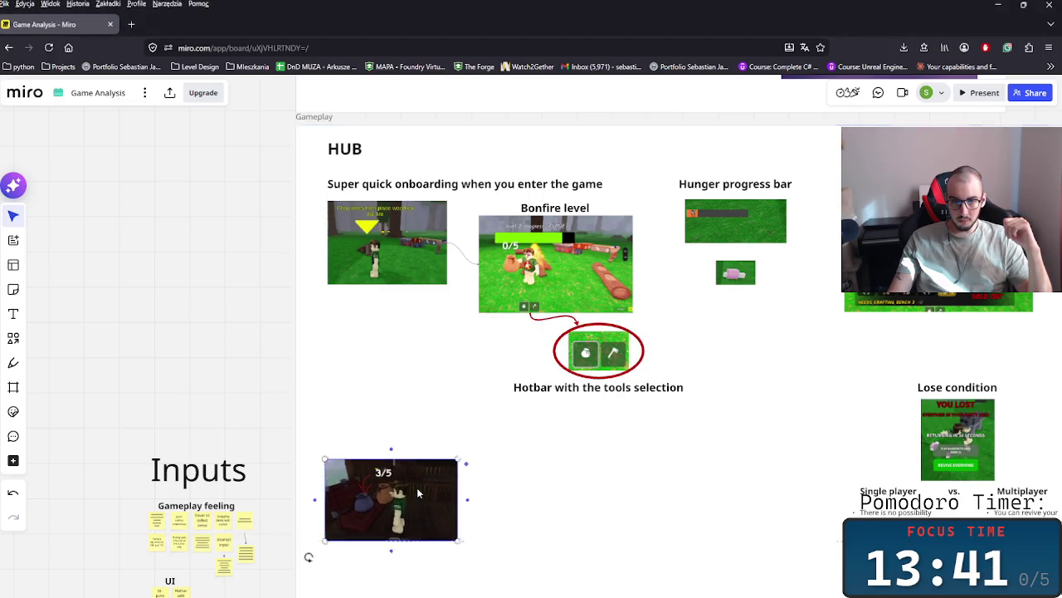
{"action": "left_click", "coordinate": [421, 477]}
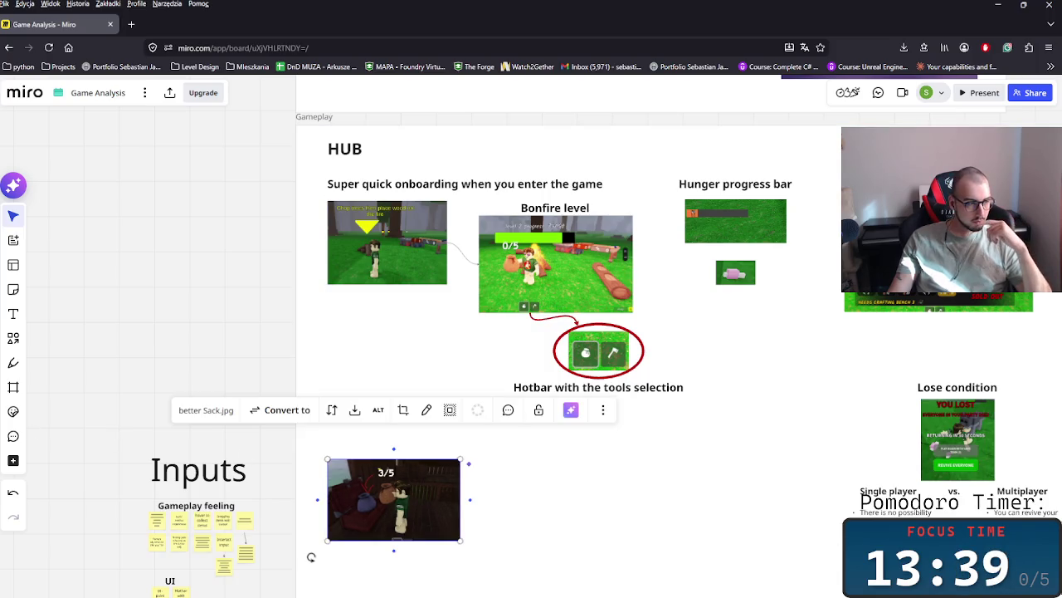
- Bring the HUB area back into view and select the arrow with the hotbar ellipse image
{"action": "left_click_drag", "start_coordinate": [631, 573], "coordinate": [664, 456]}
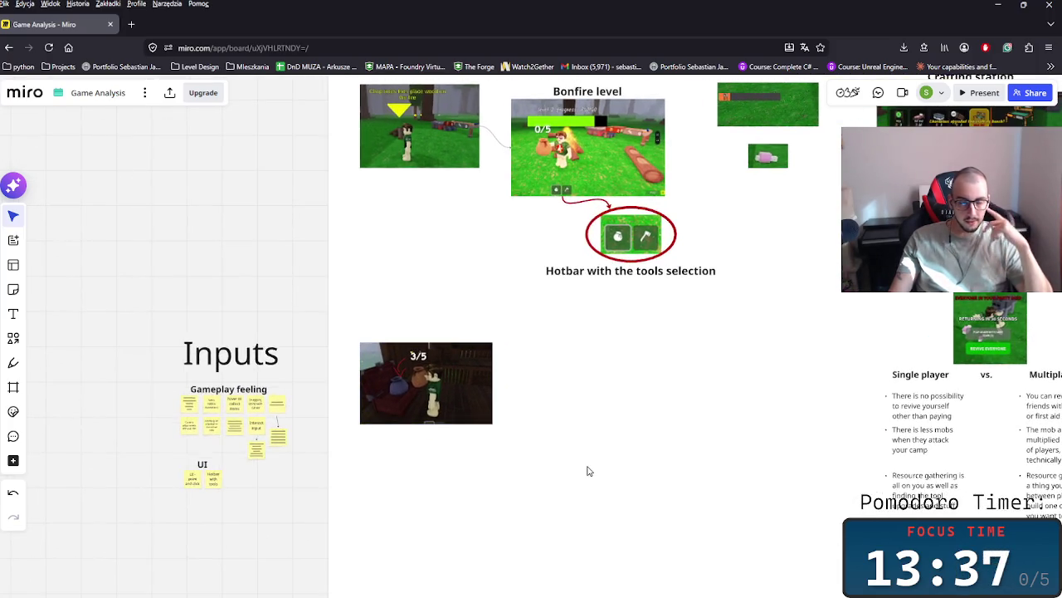
{"action": "scroll", "coordinate": [589, 467], "scroll_direction": "down", "scroll_amount": 2}
{"action": "scroll", "coordinate": [498, 415], "scroll_direction": "down", "scroll_amount": 2}
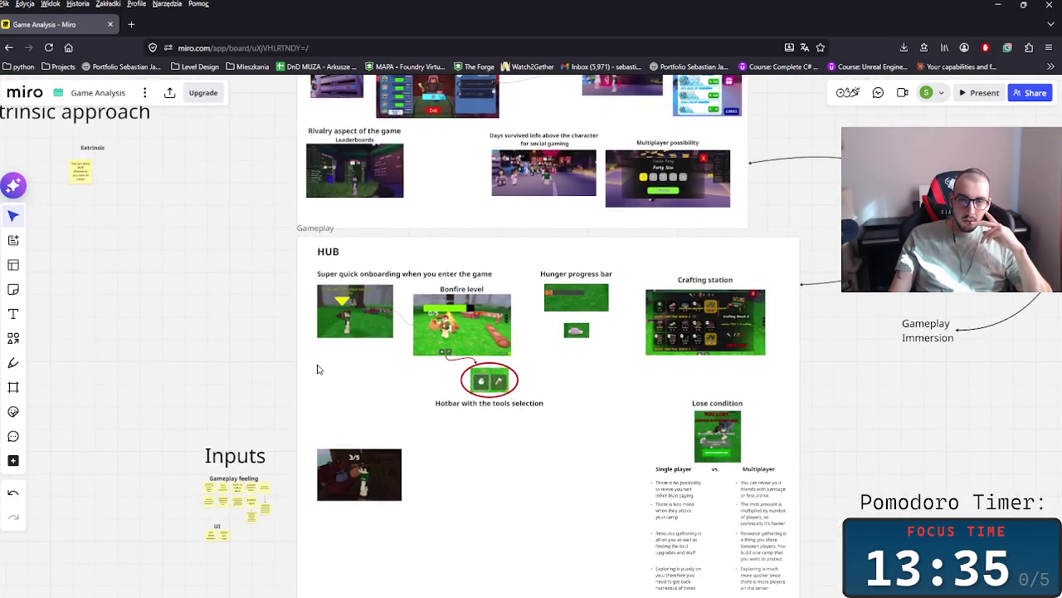
{"action": "scroll", "coordinate": [400, 418], "scroll_direction": "up", "scroll_amount": 3}
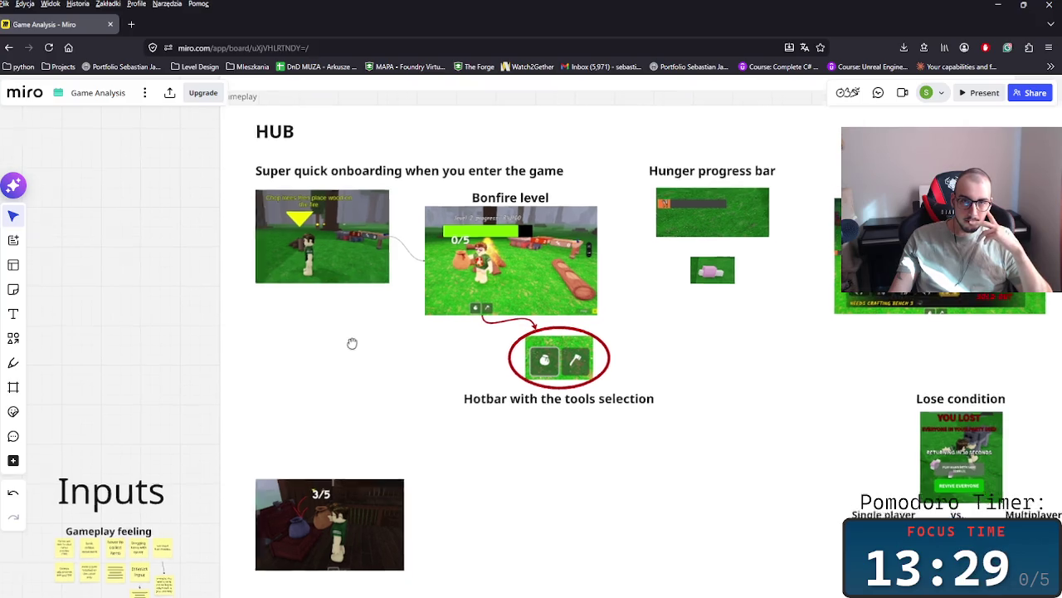
{"action": "left_click_drag", "start_coordinate": [352, 335], "coordinate": [350, 388]}
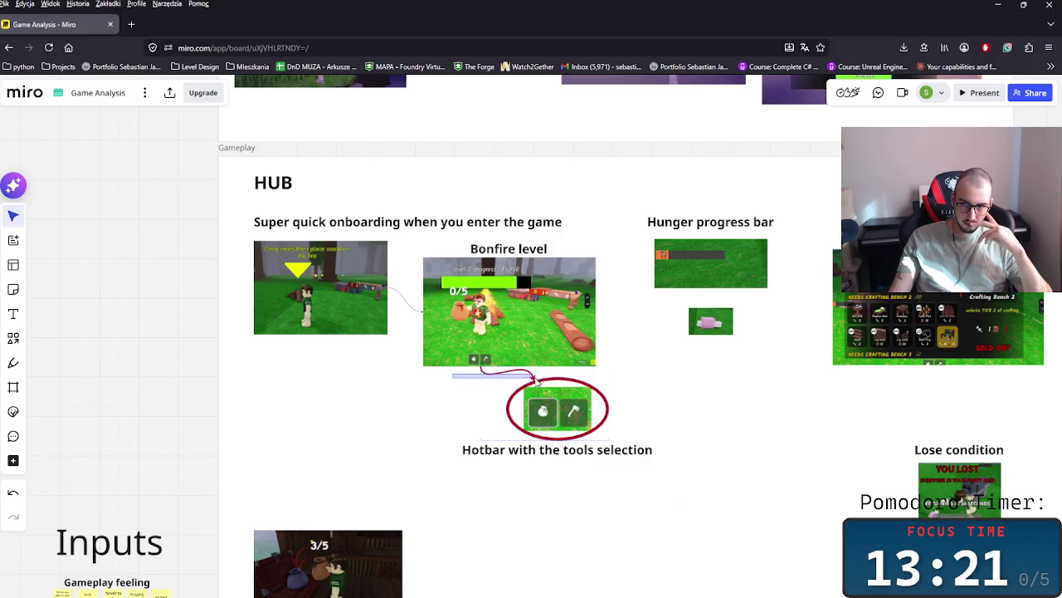
{"action": "left_click_drag", "start_coordinate": [454, 379], "coordinate": [541, 438]}
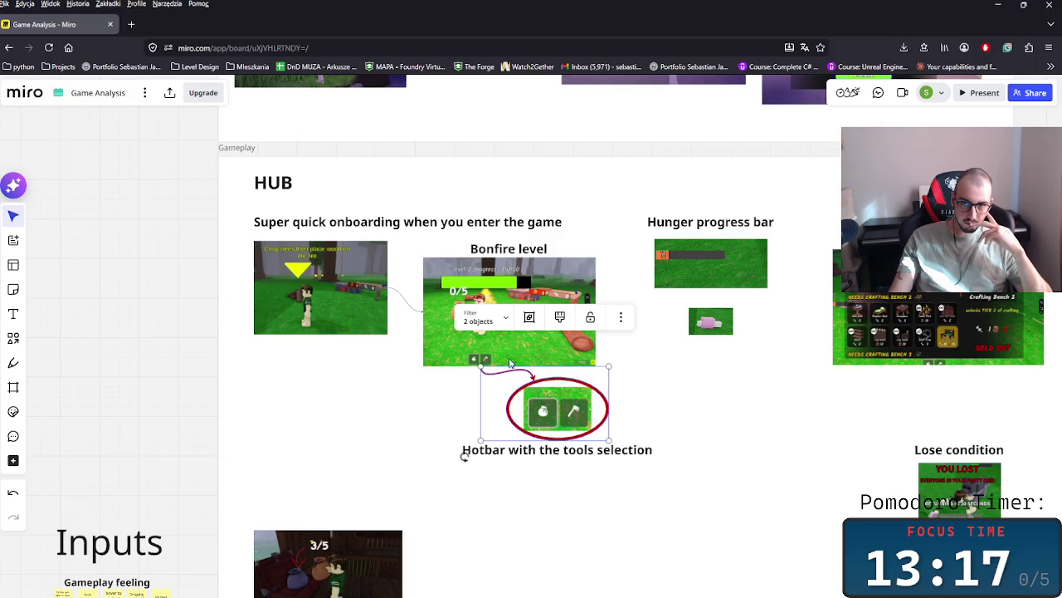
- Crop the bottom and right edges of the Bonfire screenshot and detach the red arrow from it
{"action": "left_click", "coordinate": [510, 363]}
{"action": "left_click_drag", "start_coordinate": [511, 365], "coordinate": [515, 348]}
{"action": "left_click_drag", "start_coordinate": [592, 303], "coordinate": [538, 303]}
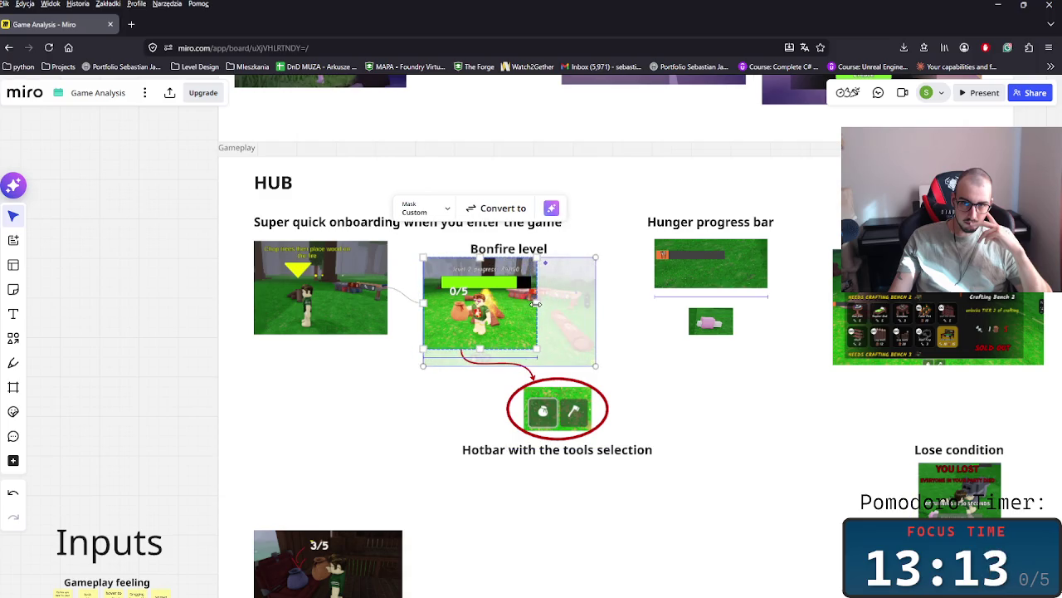
{"action": "left_click", "coordinate": [611, 362]}
{"action": "left_click", "coordinate": [485, 366]}
{"action": "left_click_drag", "start_coordinate": [461, 350], "coordinate": [469, 375]}
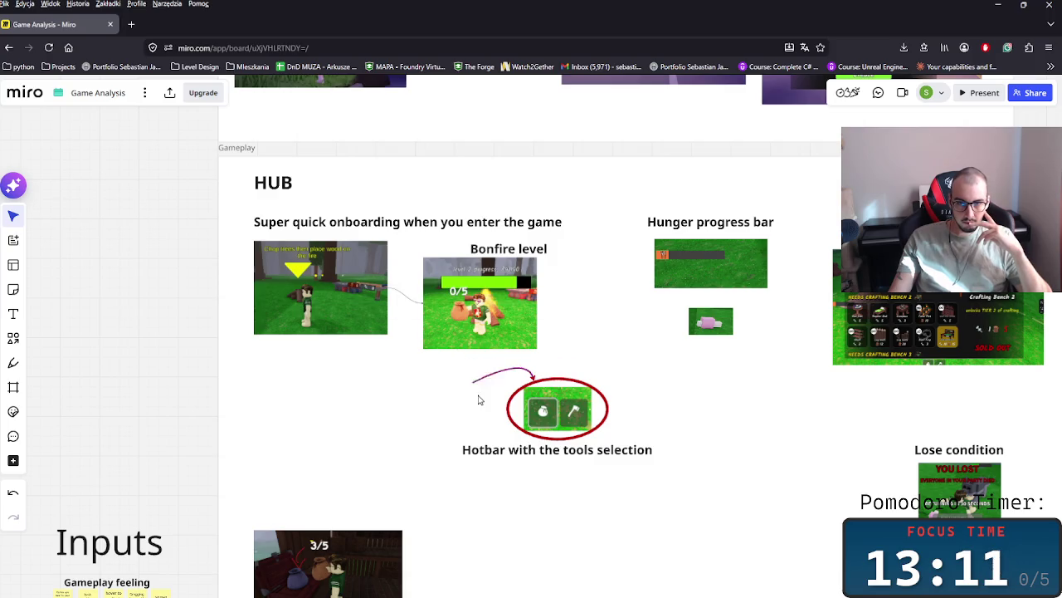
- Paste a new screenshot onto the board and crop it
{"action": "key", "text": "ctrl+v"}
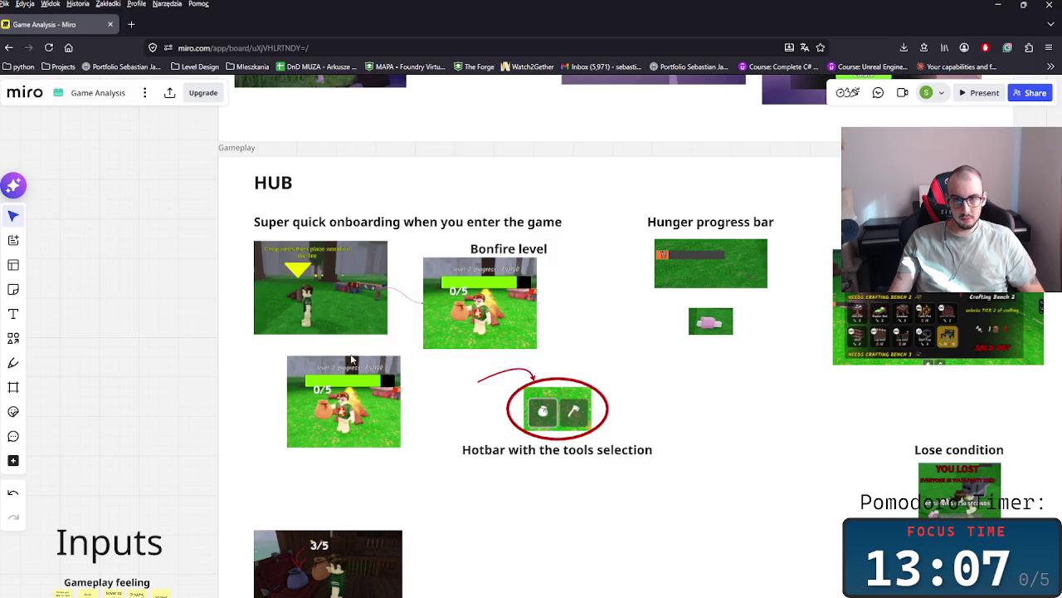
{"action": "double_click", "coordinate": [354, 369]}
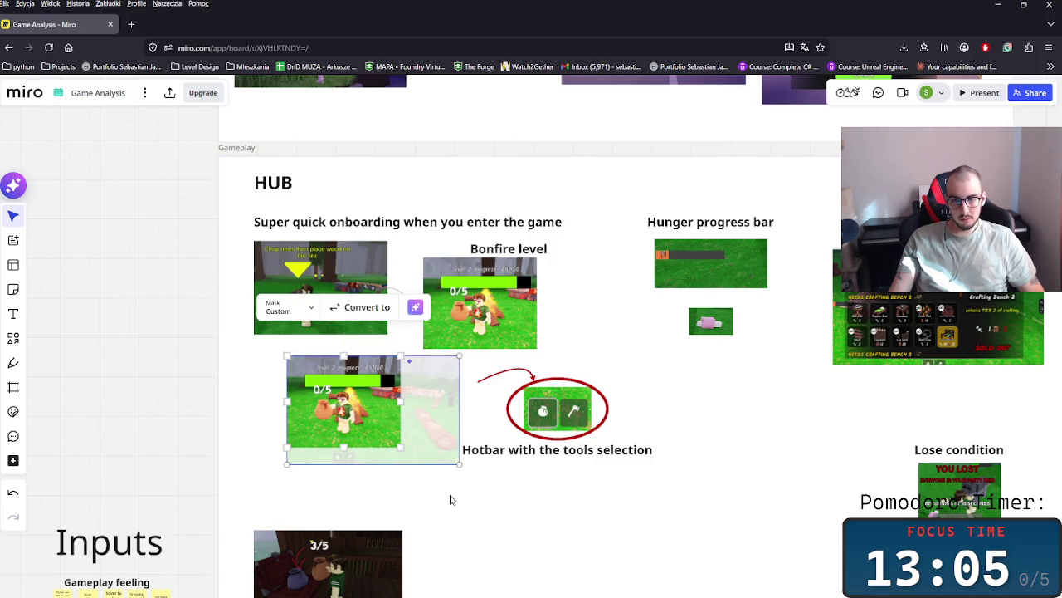
{"action": "left_click", "coordinate": [418, 476]}
{"action": "left_click", "coordinate": [355, 420]}
{"action": "left_click_drag", "start_coordinate": [355, 419], "coordinate": [344, 467]}
{"action": "double_click", "coordinate": [396, 404]}
{"action": "left_click", "coordinate": [531, 484]}
- Move the hotbar image and caption left and down, and shift the 3/5 screenshot right
{"action": "scroll", "coordinate": [618, 415], "scroll_direction": "up", "scroll_amount": 5}
{"action": "left_click_drag", "start_coordinate": [665, 371], "coordinate": [500, 168]}
{"action": "mouse_move", "coordinate": [562, 228]}
{"action": "left_mouse_down"}
{"action": "mouse_move", "coordinate": [341, 369]}
{"action": "mouse_move", "coordinate": [453, 395]}
{"action": "left_mouse_up"}
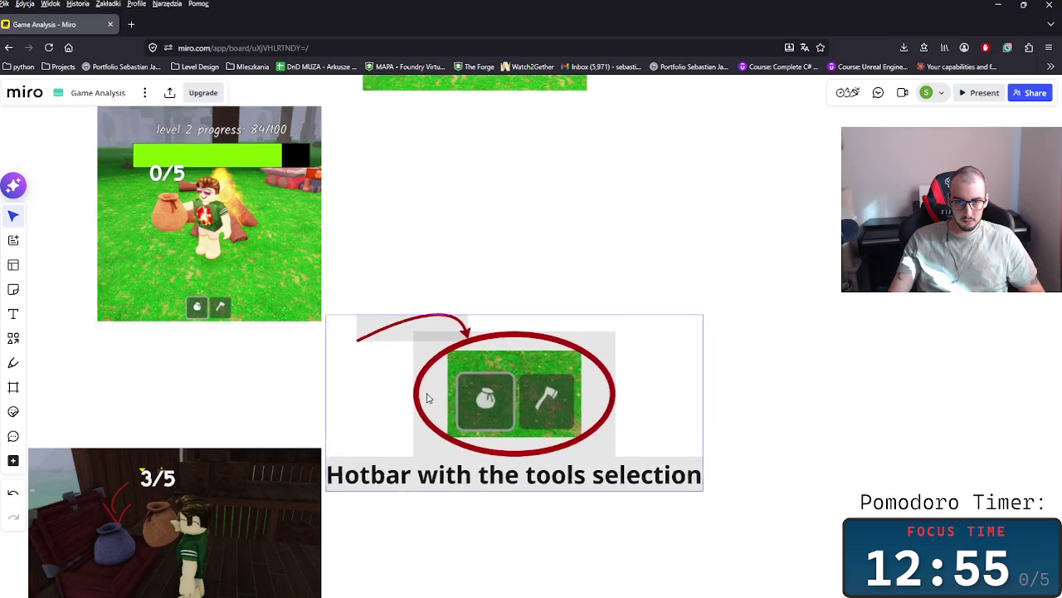
{"action": "scroll", "coordinate": [452, 396], "scroll_direction": "down", "scroll_amount": 3}
{"action": "left_click_drag", "start_coordinate": [256, 346], "coordinate": [687, 503]}
- Run the red arrow from the new screenshot to the hotbar ellipse placed beneath it
{"action": "left_click", "coordinate": [421, 191]}
{"action": "left_click_drag", "start_coordinate": [420, 192], "coordinate": [276, 175]}
{"action": "left_click_drag", "start_coordinate": [469, 237], "coordinate": [611, 374]}
{"action": "mouse_move", "coordinate": [613, 265]}
{"action": "left_mouse_down"}
{"action": "mouse_move", "coordinate": [309, 312]}
{"action": "mouse_move", "coordinate": [338, 291]}
{"action": "left_mouse_up"}
{"action": "left_click", "coordinate": [100, 384]}
{"action": "left_click", "coordinate": [260, 202]}
{"action": "left_click_drag", "start_coordinate": [259, 214], "coordinate": [290, 214]}
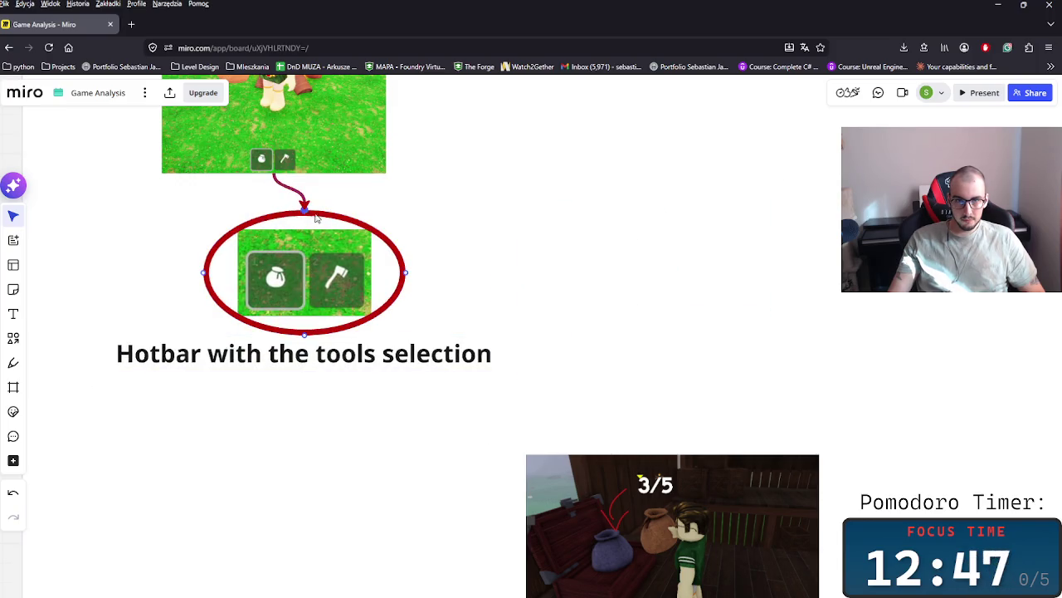
{"action": "scroll", "coordinate": [608, 290], "scroll_direction": "down", "scroll_amount": 3}
{"action": "scroll", "coordinate": [540, 289], "scroll_direction": "down", "scroll_amount": 2}
{"action": "left_click", "coordinate": [489, 362]}
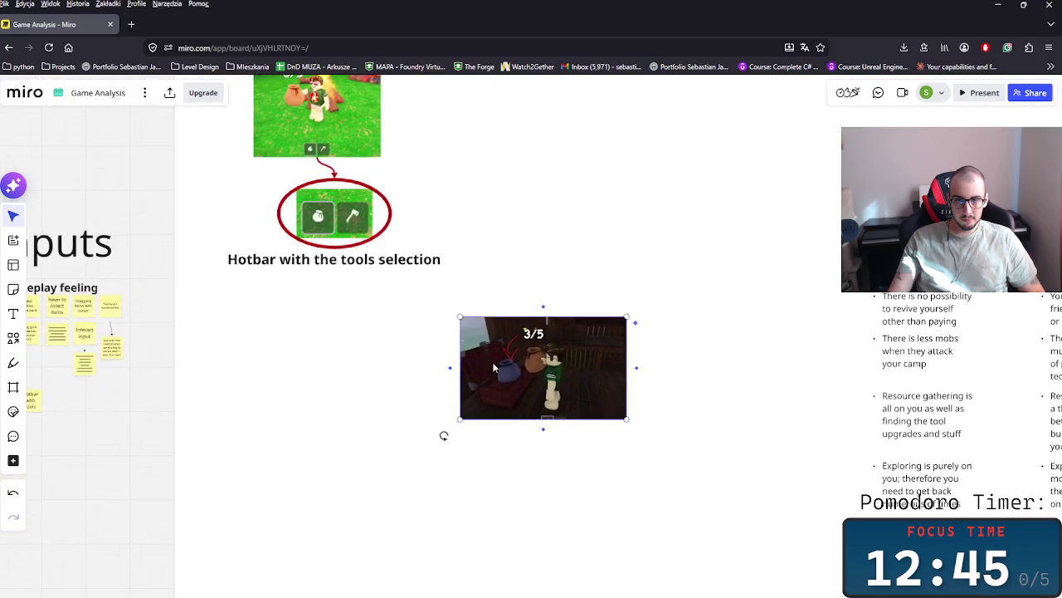
- Shift the 3/5 screenshot up and to the right
{"action": "scroll", "coordinate": [415, 456], "scroll_direction": "right", "scroll_amount": 3}
{"action": "left_click_drag", "start_coordinate": [337, 494], "coordinate": [461, 335]}
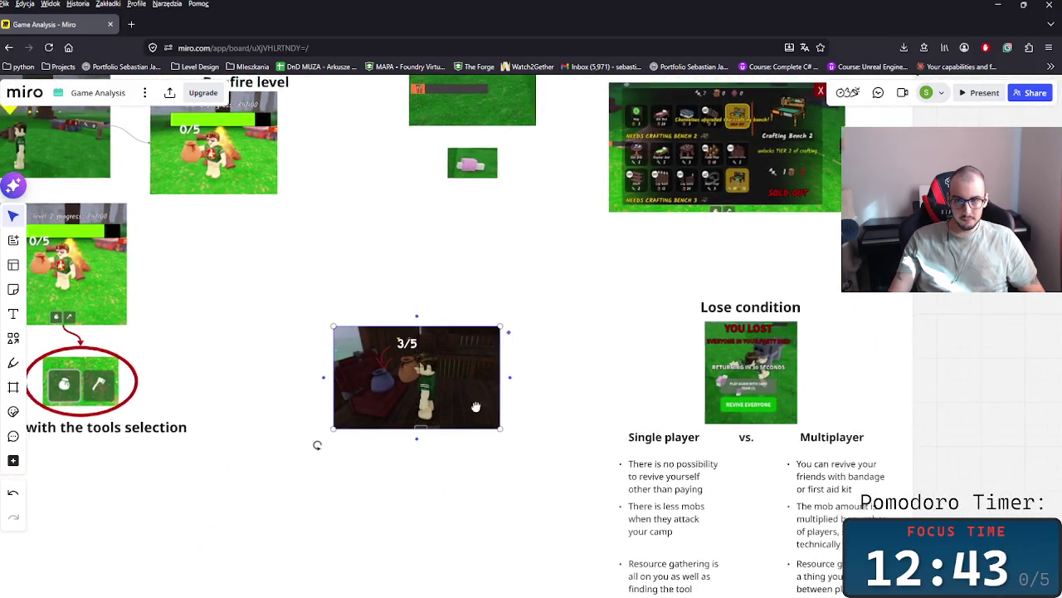
{"action": "scroll", "coordinate": [564, 467], "scroll_direction": "down", "scroll_amount": 2}
{"action": "scroll", "coordinate": [563, 466], "scroll_direction": "down", "scroll_amount": 3}
{"action": "scroll", "coordinate": [543, 432], "scroll_direction": "down", "scroll_amount": 2}
{"action": "scroll", "coordinate": [464, 465], "scroll_direction": "up", "scroll_amount": 3}
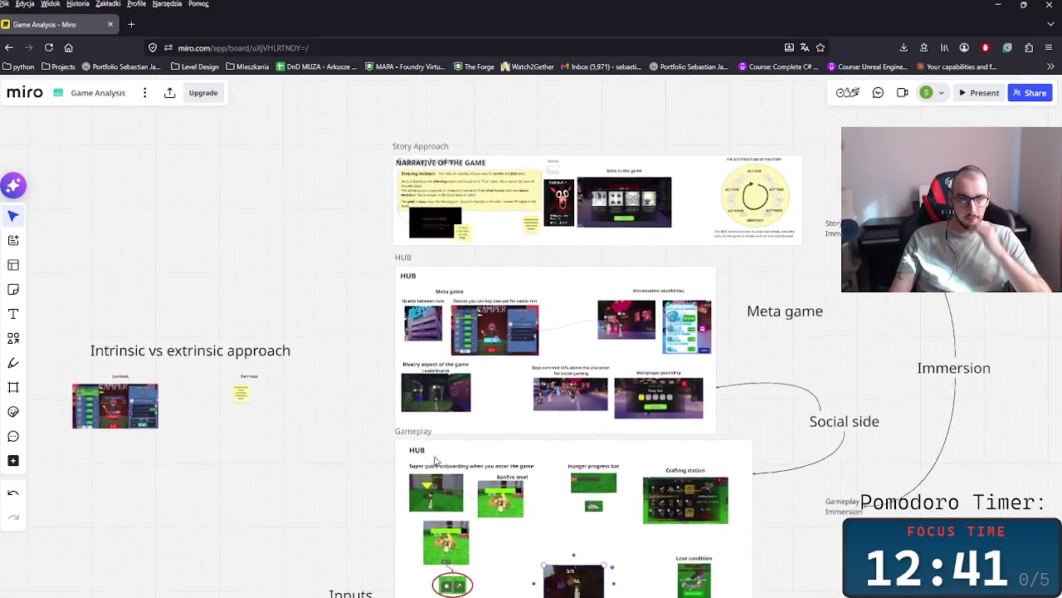
{"action": "scroll", "coordinate": [410, 435], "scroll_direction": "right", "scroll_amount": 5}
{"action": "scroll", "coordinate": [410, 434], "scroll_direction": "down", "scroll_amount": 2}
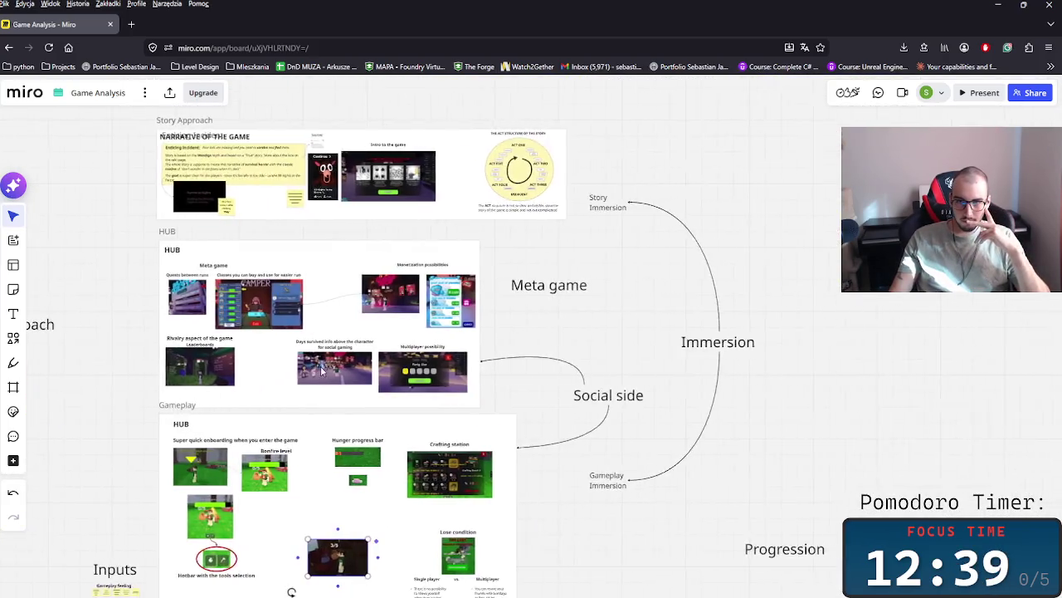
{"action": "scroll", "coordinate": [360, 406], "scroll_direction": "down", "scroll_amount": 1}
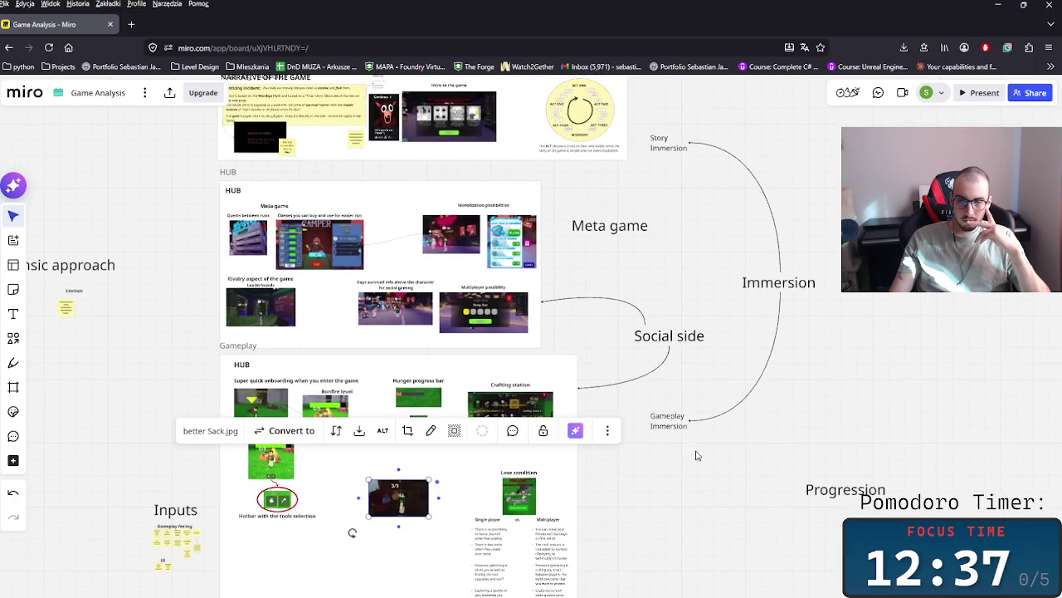
- Navigate to the Business approach heading and select the Unique Selling Point text
{"action": "left_click", "coordinate": [676, 425]}
{"action": "scroll", "coordinate": [547, 423], "scroll_direction": "right", "scroll_amount": 5}
{"action": "scroll", "coordinate": [548, 423], "scroll_direction": "down", "scroll_amount": 3}
{"action": "scroll", "coordinate": [431, 424], "scroll_direction": "up", "scroll_amount": 3}
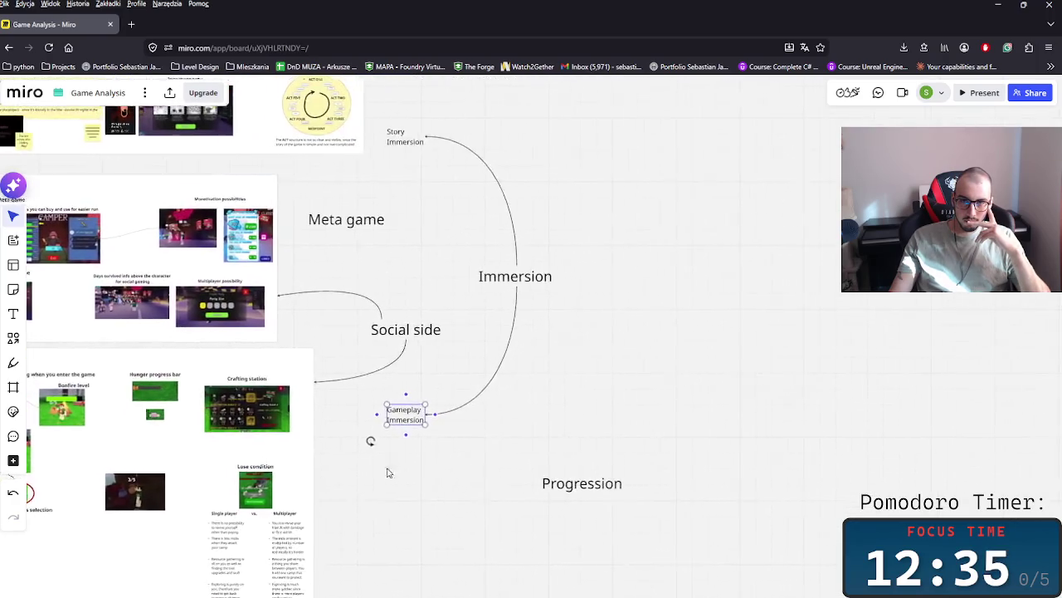
{"action": "scroll", "coordinate": [398, 448], "scroll_direction": "right", "scroll_amount": 2}
{"action": "scroll", "coordinate": [437, 466], "scroll_direction": "down", "scroll_amount": 2}
{"action": "scroll", "coordinate": [424, 469], "scroll_direction": "down", "scroll_amount": 3}
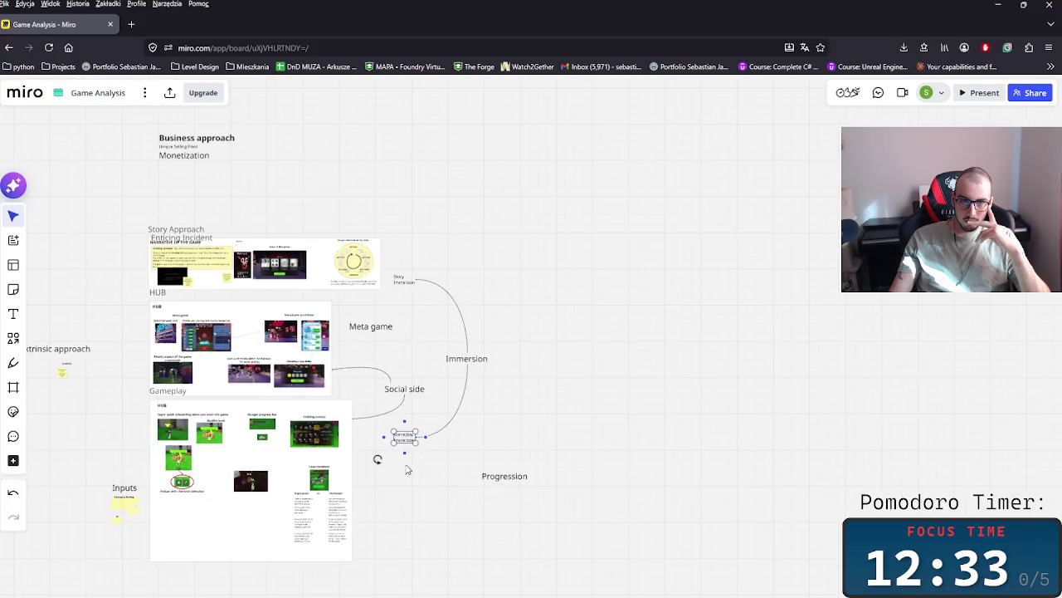
{"action": "scroll", "coordinate": [581, 535], "scroll_direction": "left", "scroll_amount": 2}
{"action": "scroll", "coordinate": [615, 535], "scroll_direction": "left", "scroll_amount": 3}
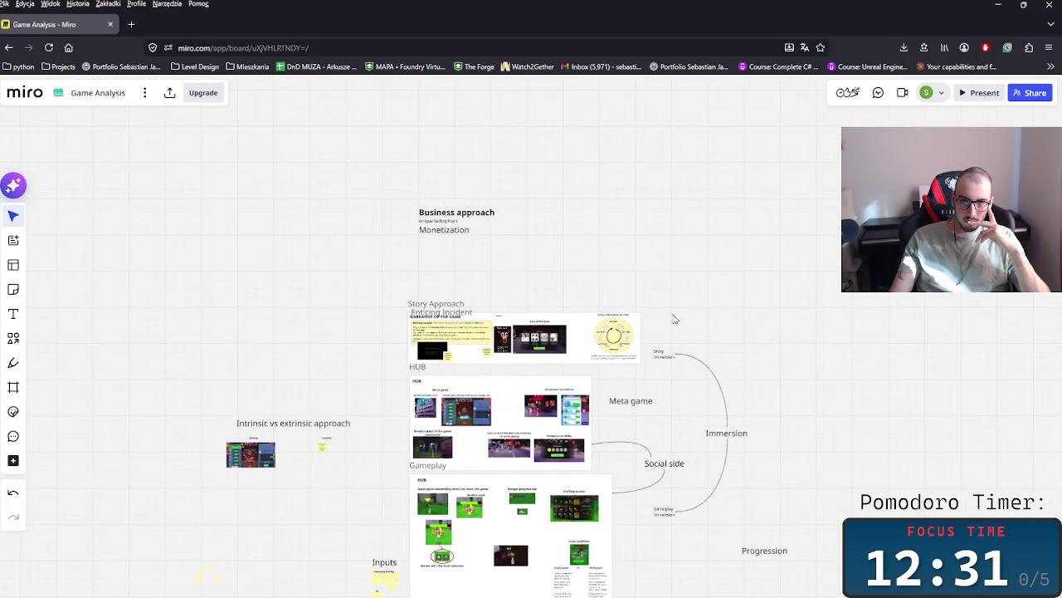
{"action": "scroll", "coordinate": [465, 299], "scroll_direction": "up", "scroll_amount": 5}
{"action": "scroll", "coordinate": [465, 300], "scroll_direction": "up", "scroll_amount": 5}
{"action": "scroll", "coordinate": [491, 297], "scroll_direction": "up", "scroll_amount": 1}
{"action": "scroll", "coordinate": [390, 381], "scroll_direction": "up", "scroll_amount": 3}
{"action": "scroll", "coordinate": [389, 382], "scroll_direction": "up", "scroll_amount": 3}
{"action": "scroll", "coordinate": [465, 332], "scroll_direction": "down", "scroll_amount": 2}
{"action": "left_click", "coordinate": [391, 161]}
{"action": "scroll", "coordinate": [469, 404], "scroll_direction": "up", "scroll_amount": 3}
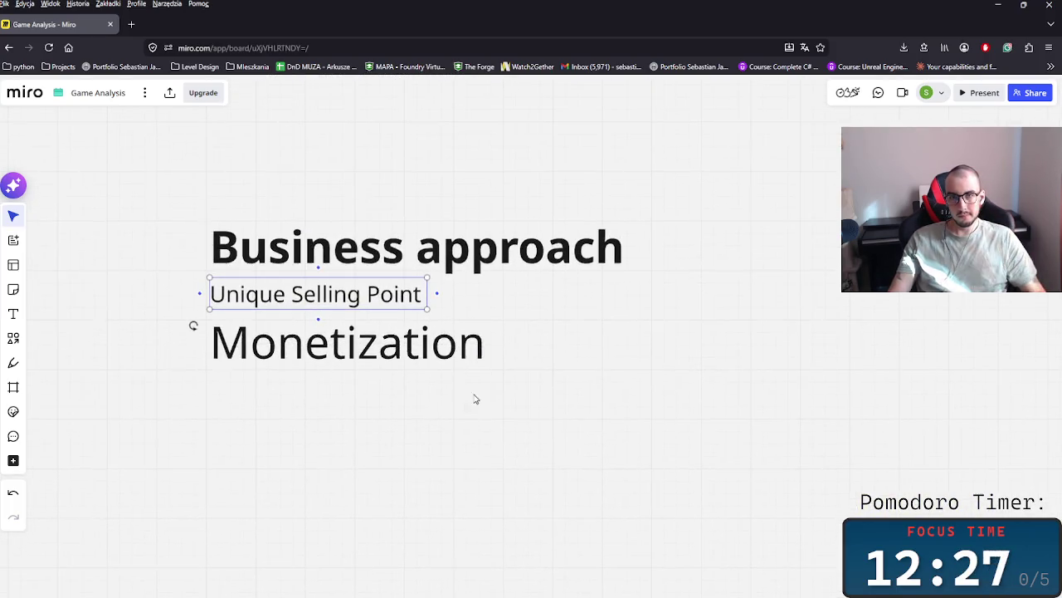
- Draw a frame around the heading block and title it 'Business approach'
{"action": "left_click", "coordinate": [457, 253]}
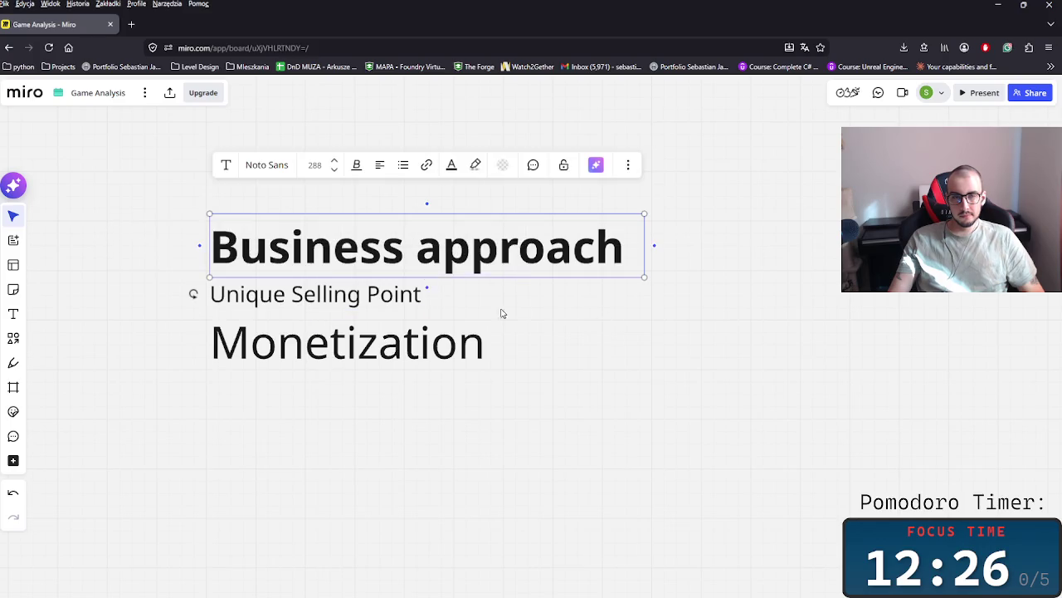
{"action": "left_click", "coordinate": [13, 387]}
{"action": "left_click_drag", "start_coordinate": [187, 133], "coordinate": [924, 516]}
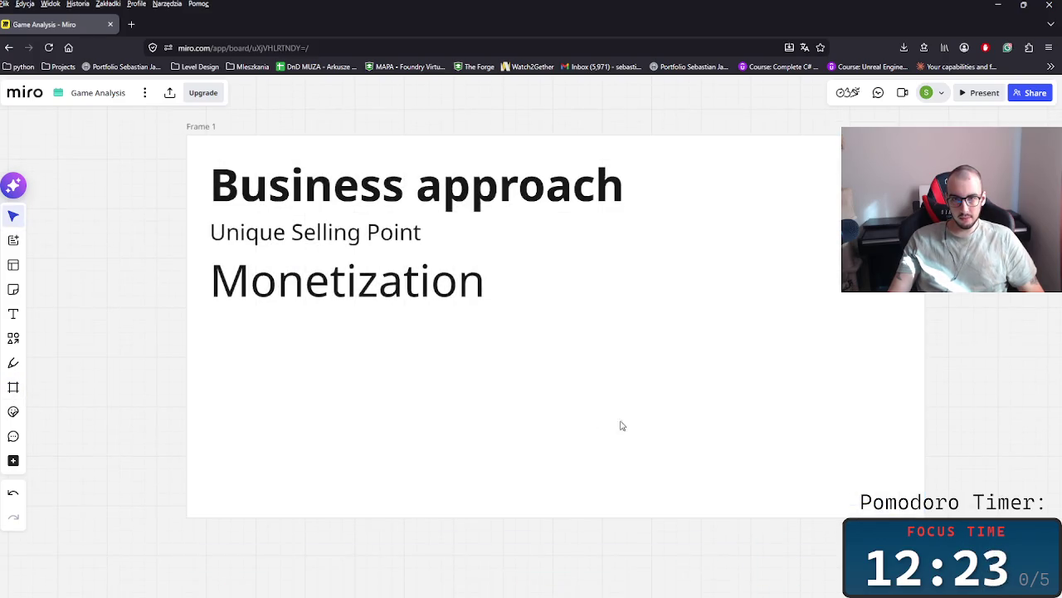
{"action": "scroll", "coordinate": [560, 419], "scroll_direction": "down", "scroll_amount": 3}
{"action": "left_click", "coordinate": [359, 249]}
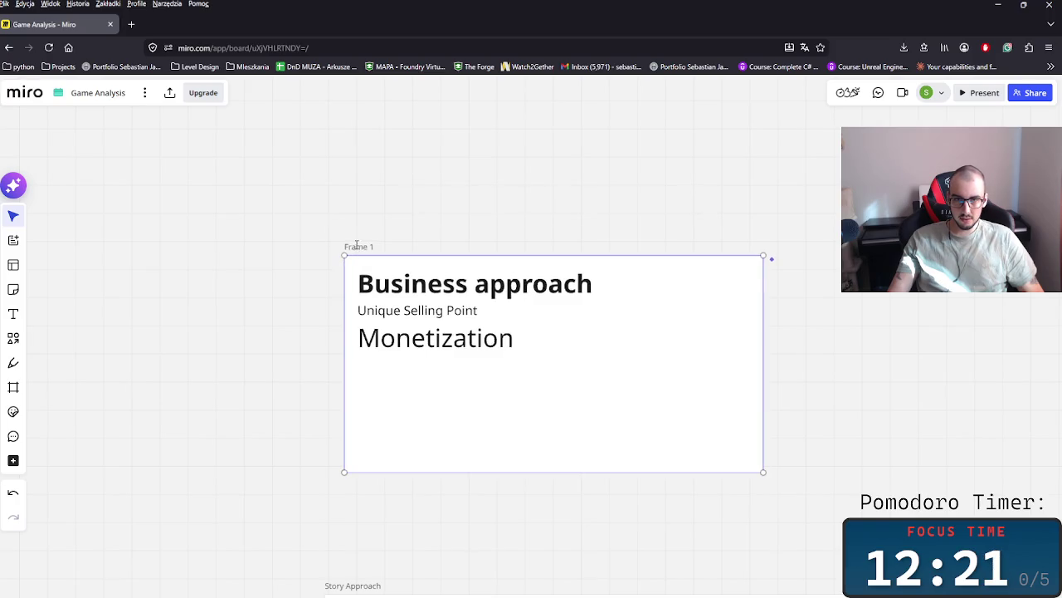
{"action": "left_click", "coordinate": [360, 249]}
{"action": "type", "text": "Bys"}
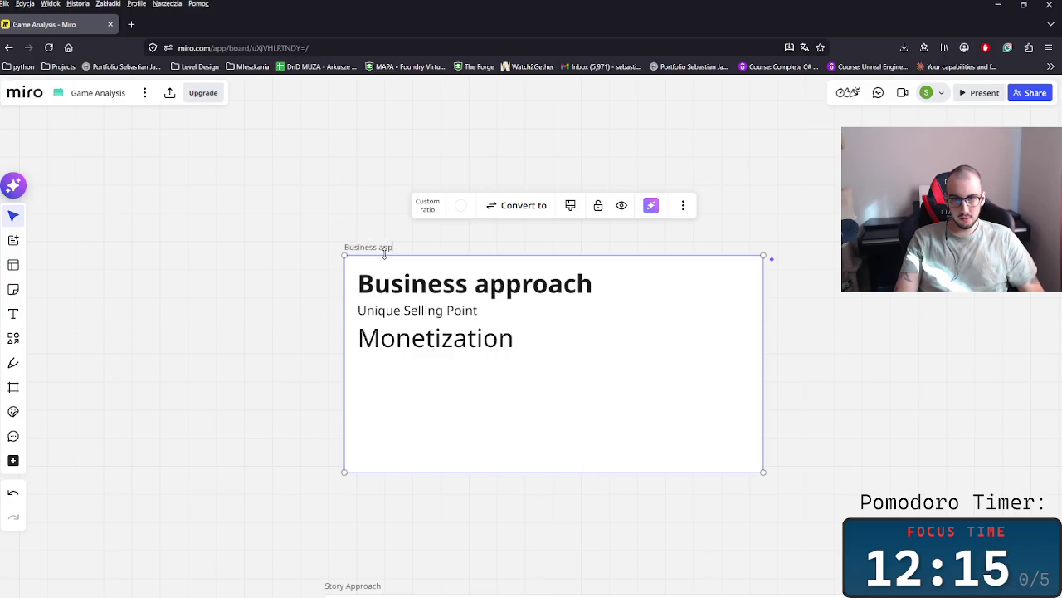
{"action": "left_click", "coordinate": [472, 310]}
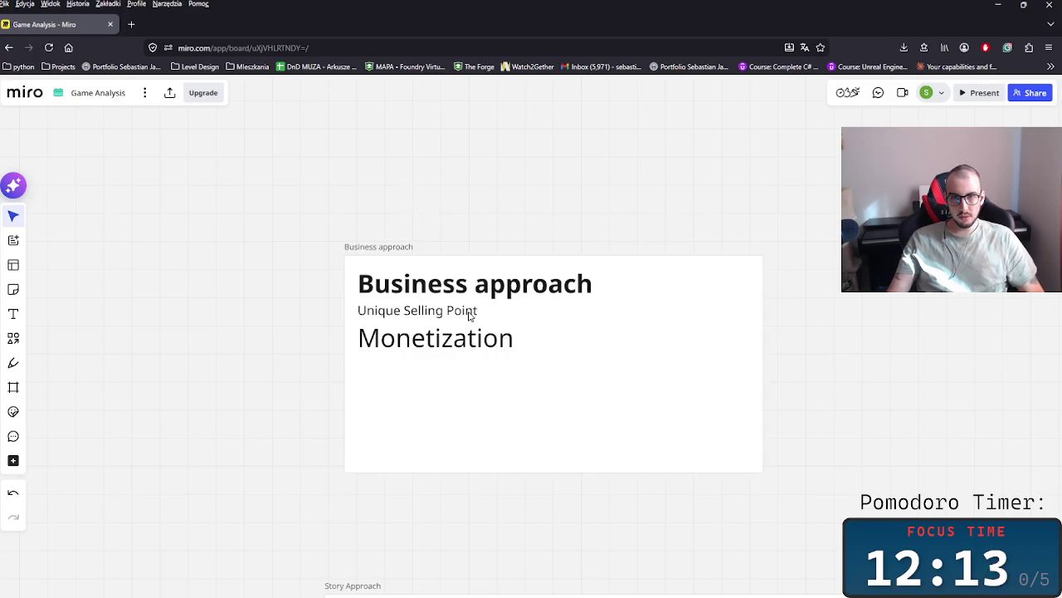
- Nudge the heading toward the frame's top-left, then shrink Monetization and move it lower
{"action": "left_click", "coordinate": [462, 292]}
{"action": "left_click_drag", "start_coordinate": [437, 296], "coordinate": [428, 289]}
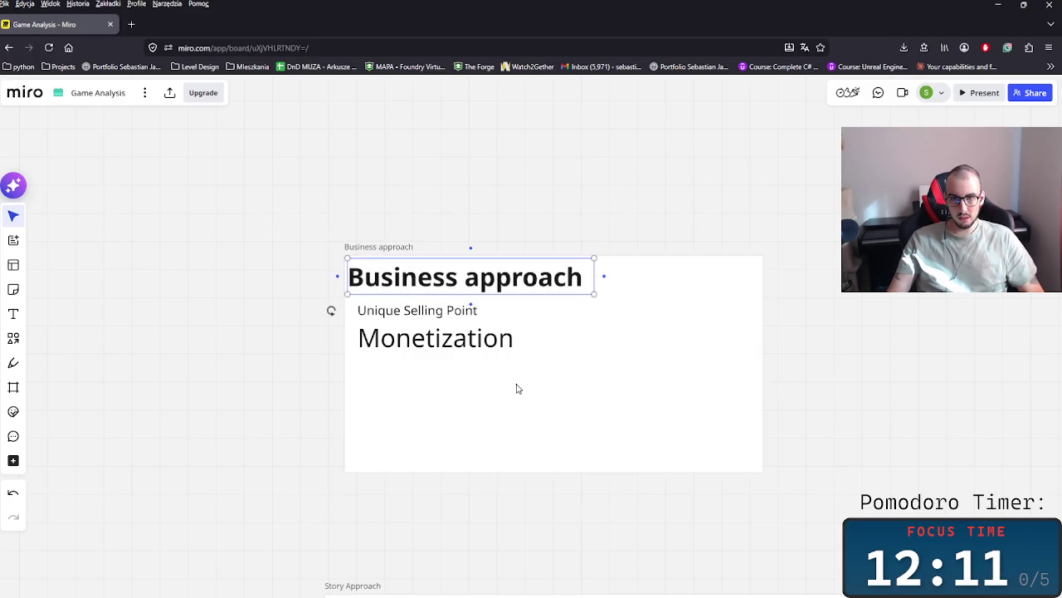
{"action": "left_click", "coordinate": [447, 347]}
{"action": "left_click", "coordinate": [446, 347]}
{"action": "left_click", "coordinate": [561, 369]}
{"action": "left_click", "coordinate": [408, 309]}
{"action": "left_click", "coordinate": [477, 347]}
{"action": "key", "text": "ctrl+z"}
{"action": "mouse_move", "coordinate": [412, 340]}
{"action": "left_mouse_down"}
{"action": "mouse_move", "coordinate": [413, 382]}
{"action": "mouse_move", "coordinate": [422, 337]}
{"action": "left_mouse_up"}
- Duplicate the Unique Selling Point text line
{"action": "left_click", "coordinate": [418, 322]}
{"action": "left_click", "coordinate": [408, 314]}
{"action": "key", "text": "ctrl+c"}
{"action": "key", "text": "ctrl+v"}
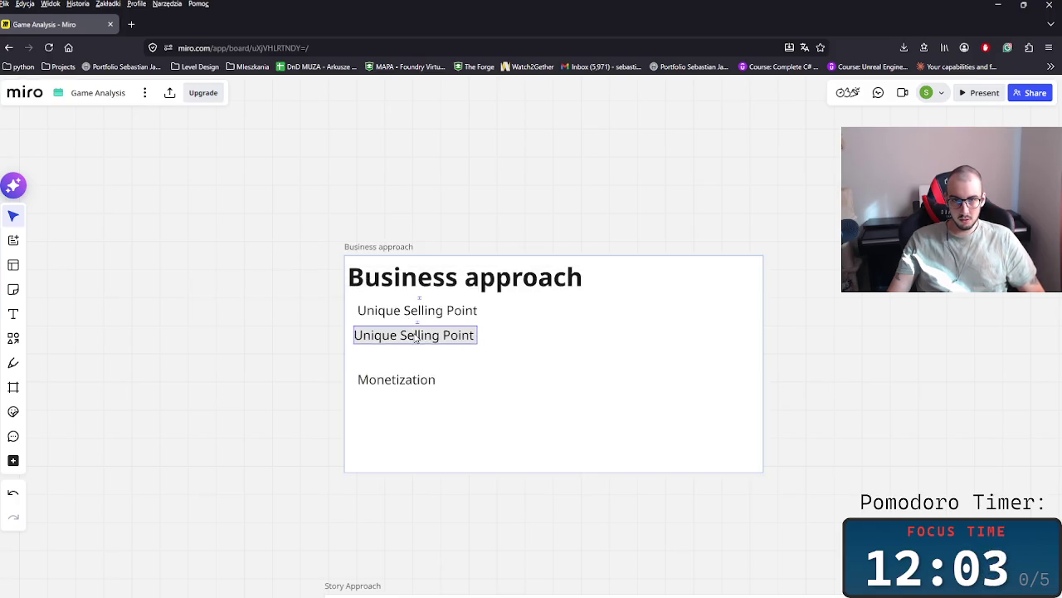
- Rewrite the duplicate as 'It is based on "Real" story' at font size 80, widened to one line
{"action": "triple_click", "coordinate": [423, 334]}
{"action": "type", "text": "It is ba"}
{"action": "type", "text": "sed on r"}
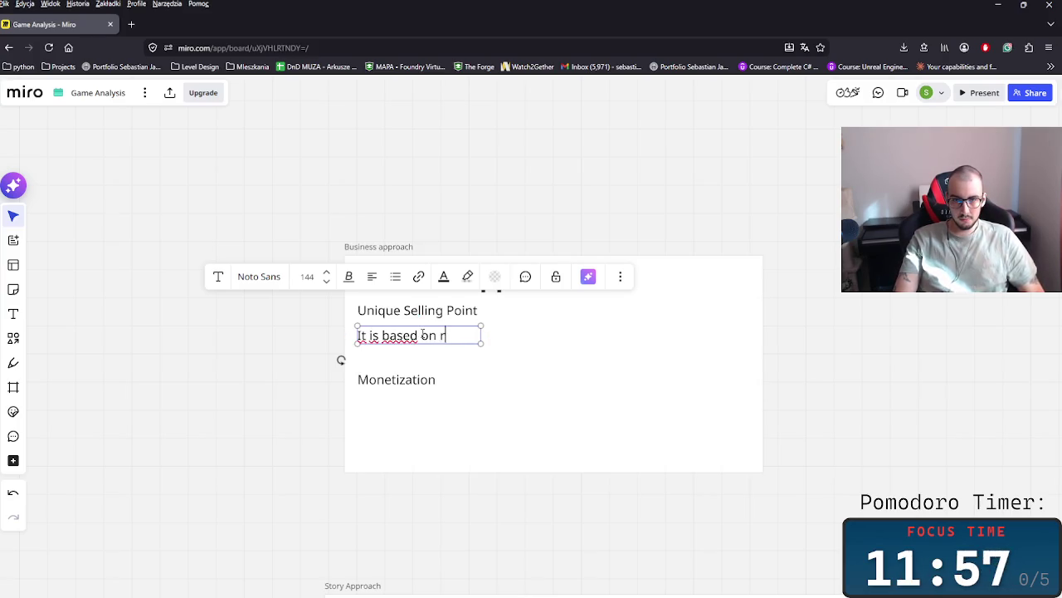
{"action": "key", "text": "BackSpace"}
{"action": "type", "text": "\"Real\" "}
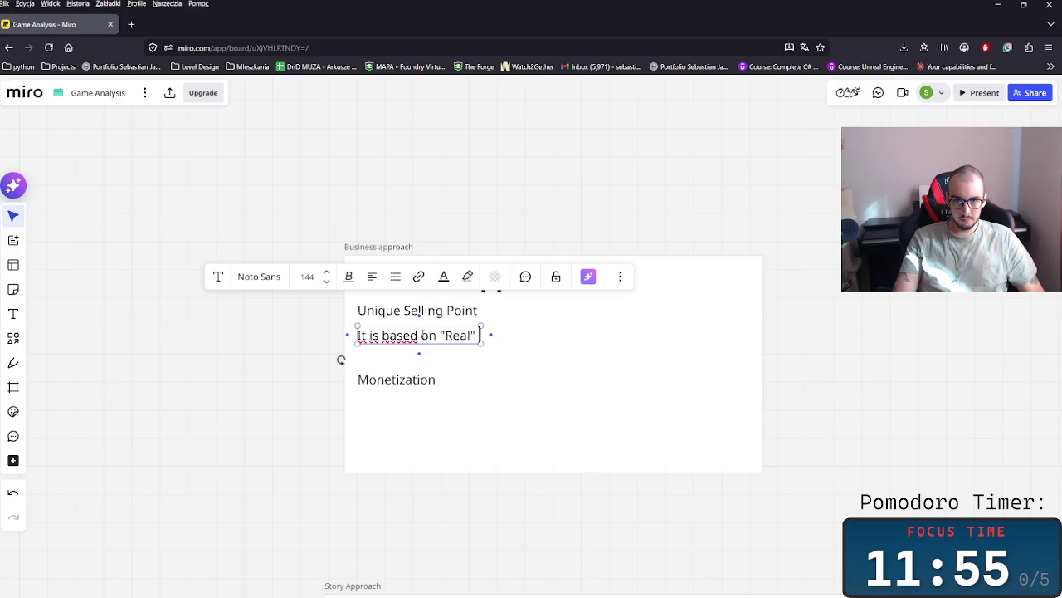
{"action": "type", "text": "story"}
{"action": "left_click", "coordinate": [477, 379]}
{"action": "left_click", "coordinate": [424, 351]}
{"action": "left_click", "coordinate": [326, 282]}
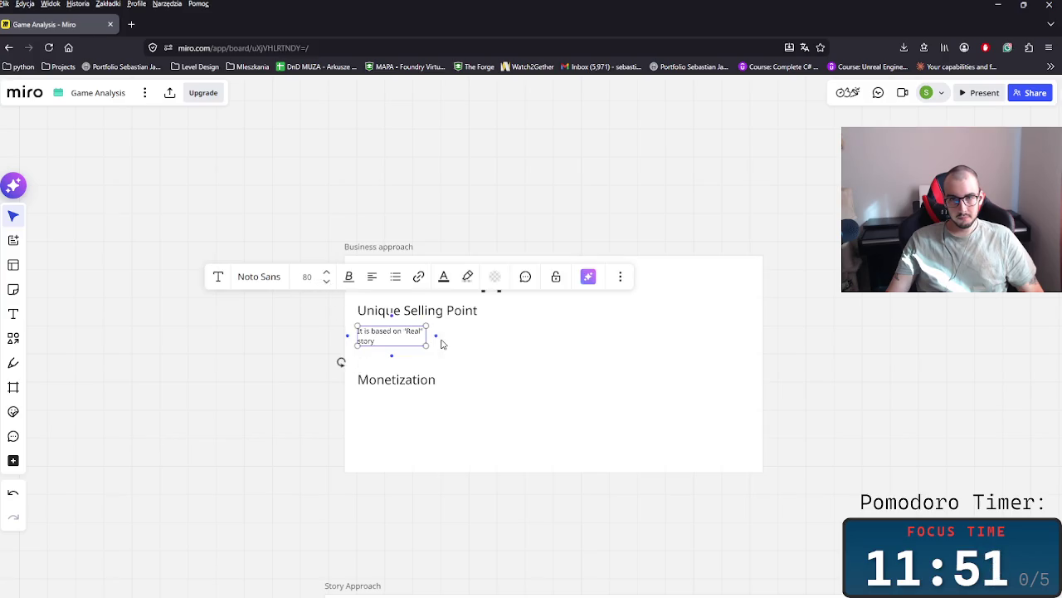
{"action": "left_click_drag", "start_coordinate": [425, 332], "coordinate": [547, 346]}
{"action": "scroll", "coordinate": [406, 349], "scroll_direction": "up", "scroll_amount": 4}
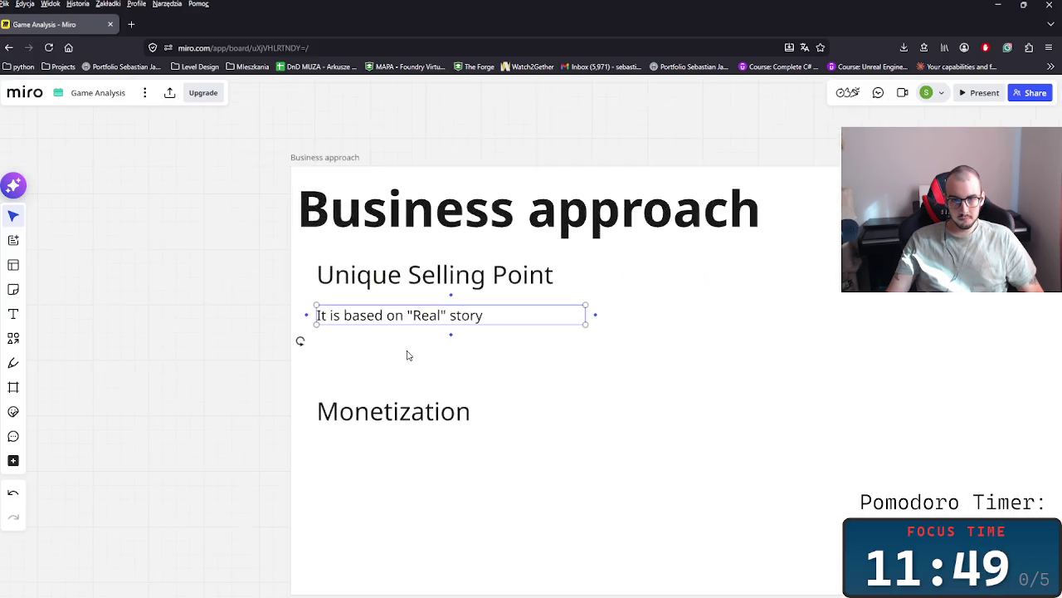
- Revise the story sentence's wording and delete the unfinished second sentence
{"action": "double_click", "coordinate": [427, 316]}
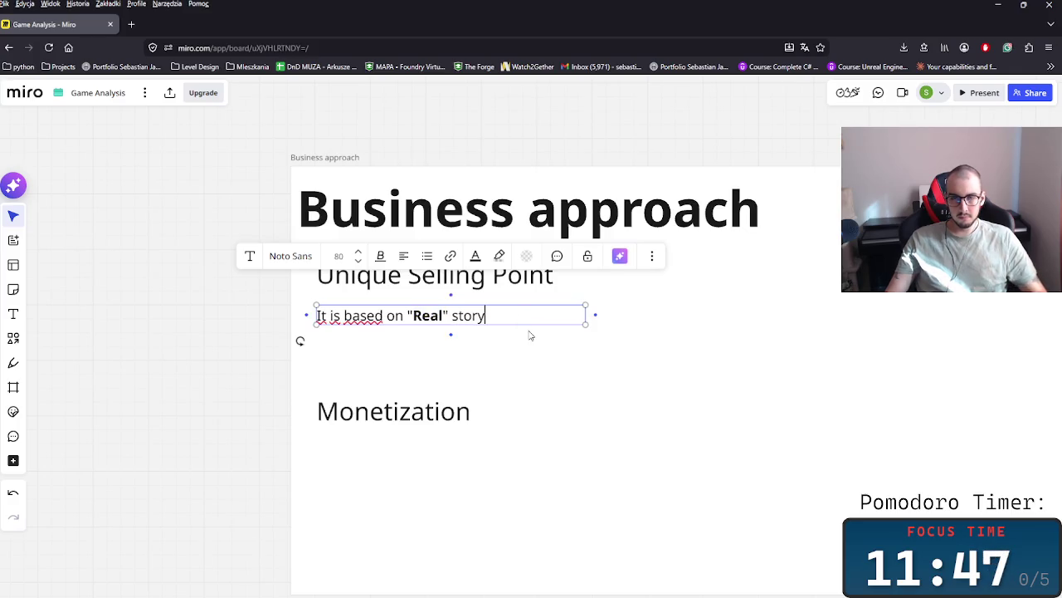
{"action": "type", "text": ". "}
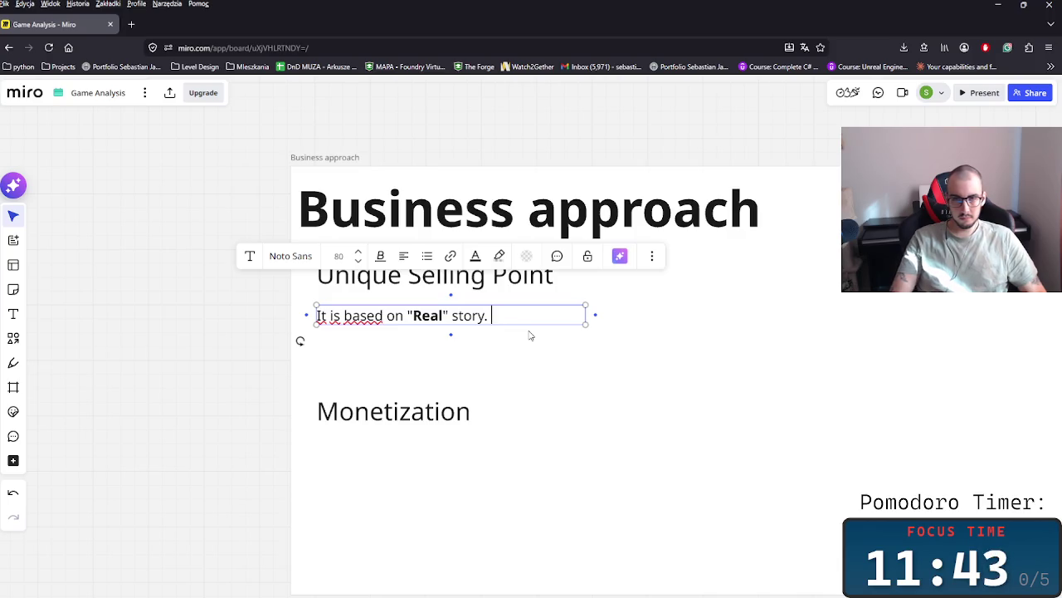
{"action": "type", "text": " tg "}
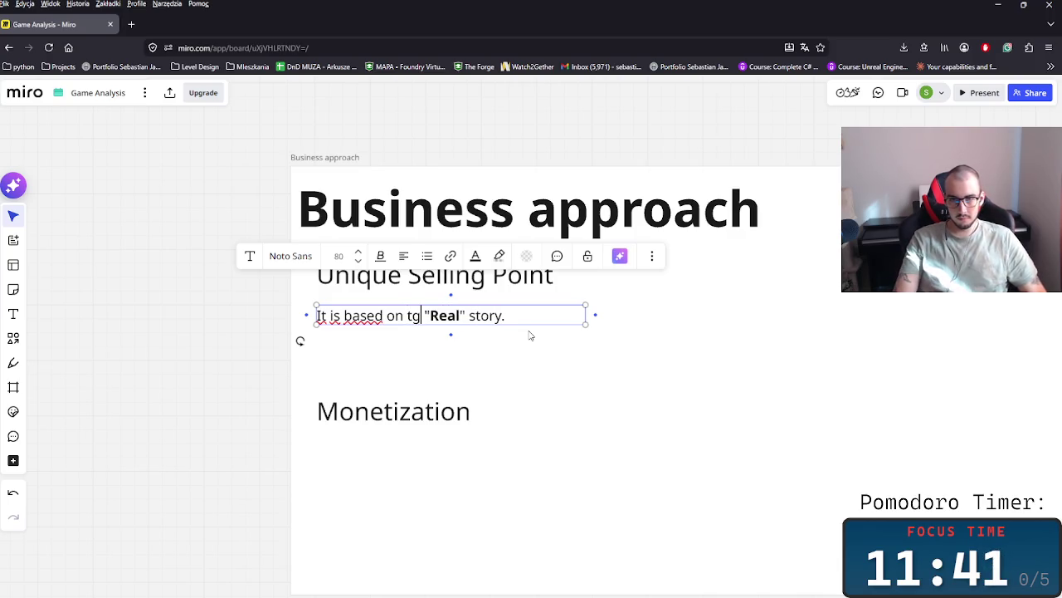
{"action": "type", "text": "he"}
{"action": "key", "text": "BackSpace"}
{"action": "key", "text": "BackSpace"}
{"action": "type", "text": "g"}
{"action": "key", "text": "BackSpace"}
{"action": "type", "text": "he"}
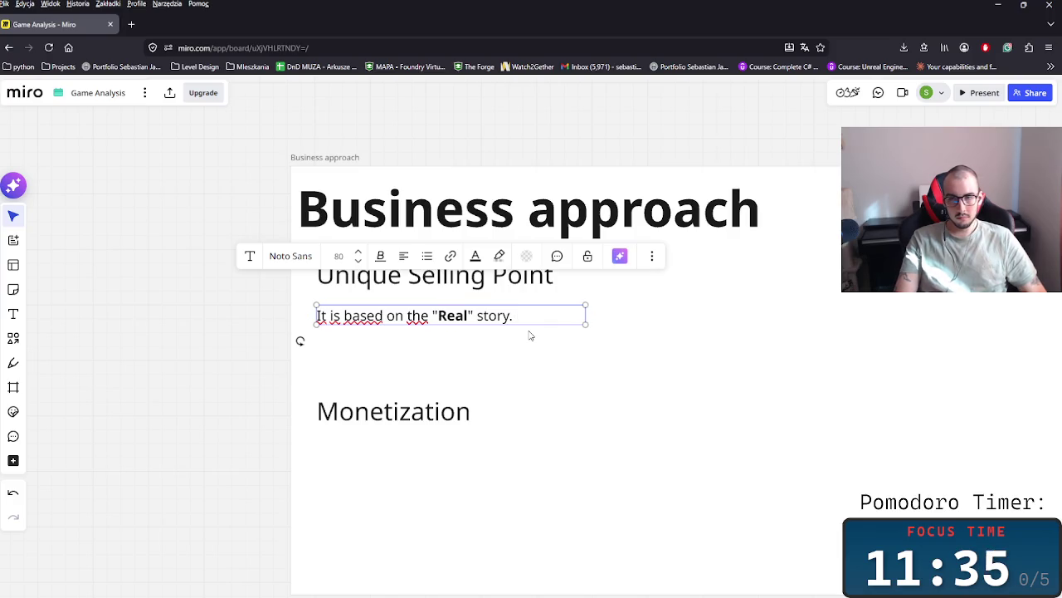
{"action": "type", "text": "s"}
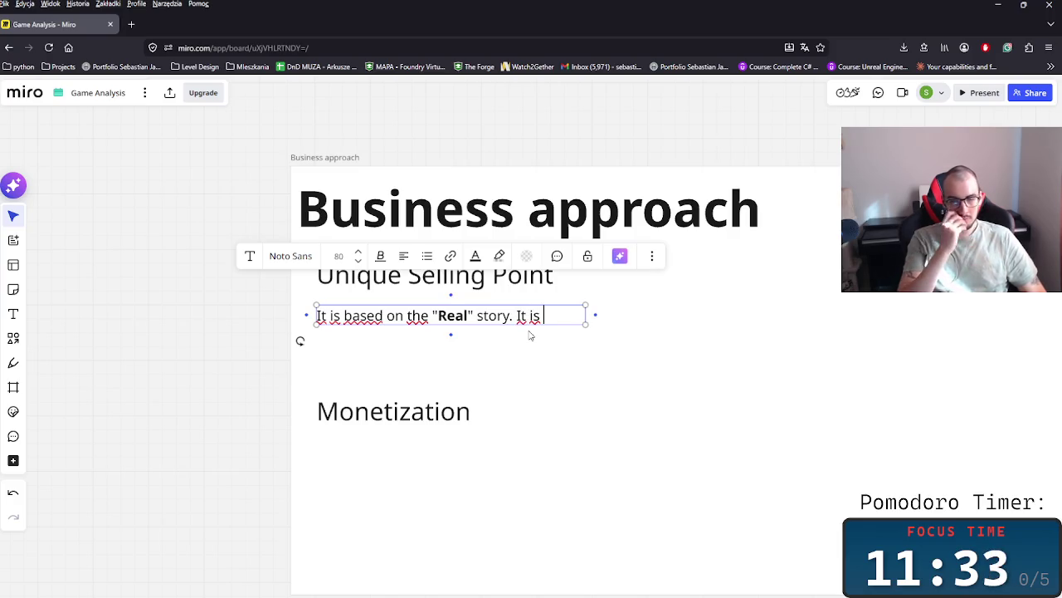
{"action": "key", "text": "BackSpace"}
{"action": "key", "text": "BackSpace"}
{"action": "key", "text": "BackSpace"}
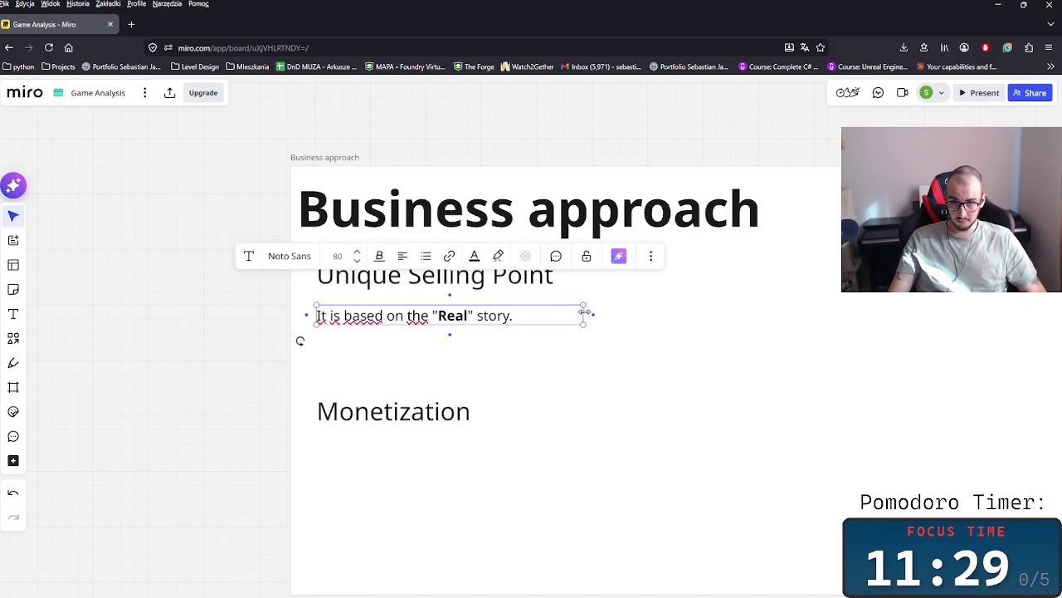
{"action": "left_click", "coordinate": [570, 384]}
- Duplicate the story sentence and rewrite it as the scary Deer-like creature main villain line
{"action": "left_click", "coordinate": [465, 324]}
{"action": "key", "text": "ctrl+d"}
{"action": "left_click", "coordinate": [357, 363]}
{"action": "mouse_move", "coordinate": [432, 324]}
{"action": "left_mouse_down"}
{"action": "mouse_move", "coordinate": [442, 312]}
{"action": "mouse_move", "coordinate": [397, 334]}
{"action": "left_mouse_up"}
{"action": "left_click", "coordinate": [399, 333]}
{"action": "left_click", "coordinate": [399, 332]}
{"action": "type", "text": "A"}
{"action": "key", "text": "BackSpace"}
{"action": "key", "text": "BackSpace"}
{"action": "type", "text": "ca"}
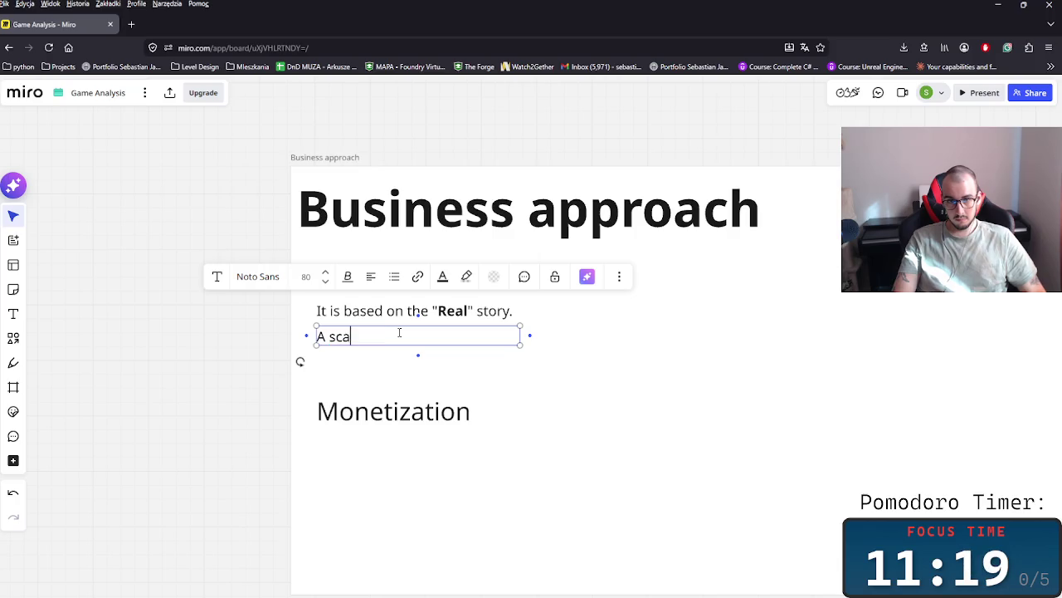
{"action": "type", "text": "ry D"}
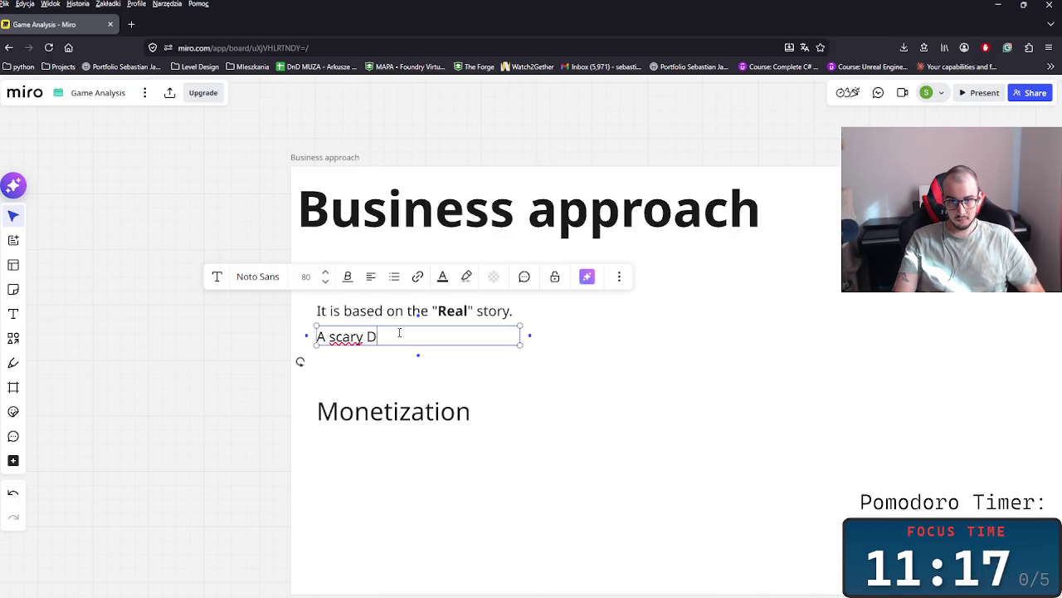
{"action": "type", "text": "eer"}
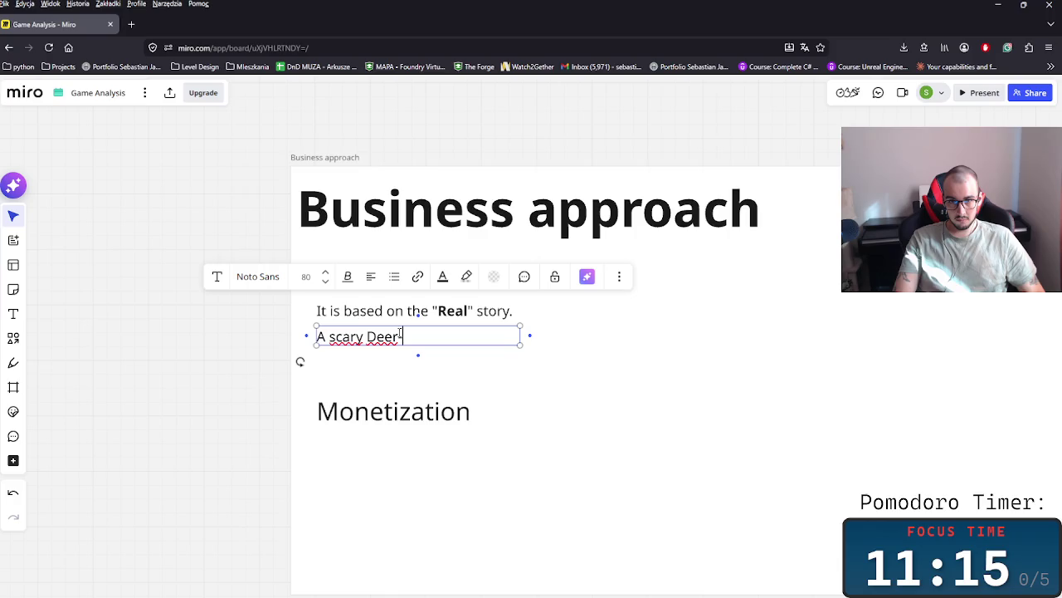
{"action": "type", "text": "-like "}
{"action": "type", "text": "creature as a"}
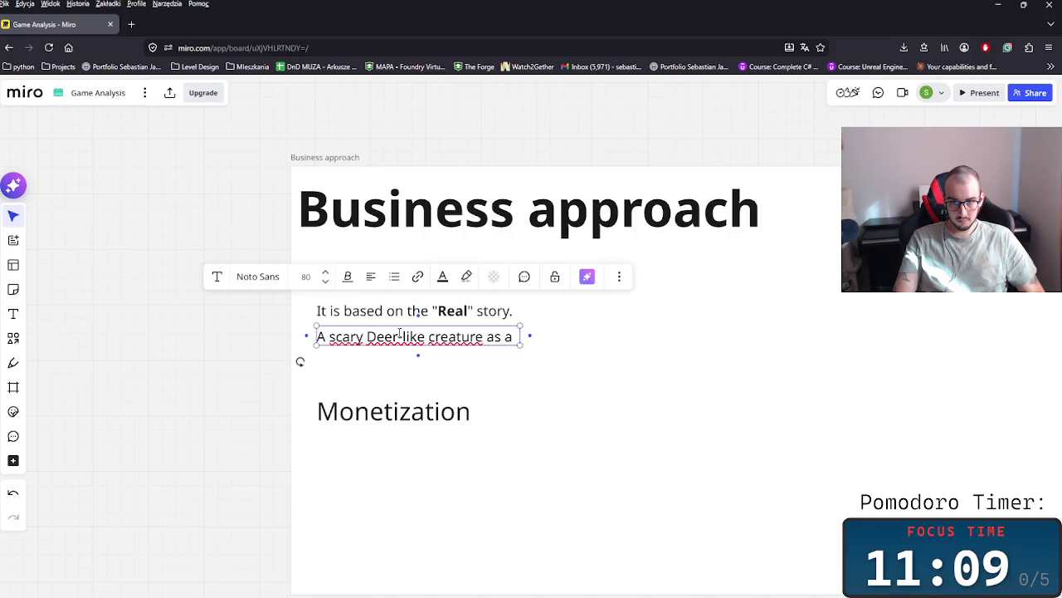
{"action": "type", "text": "main villai"}
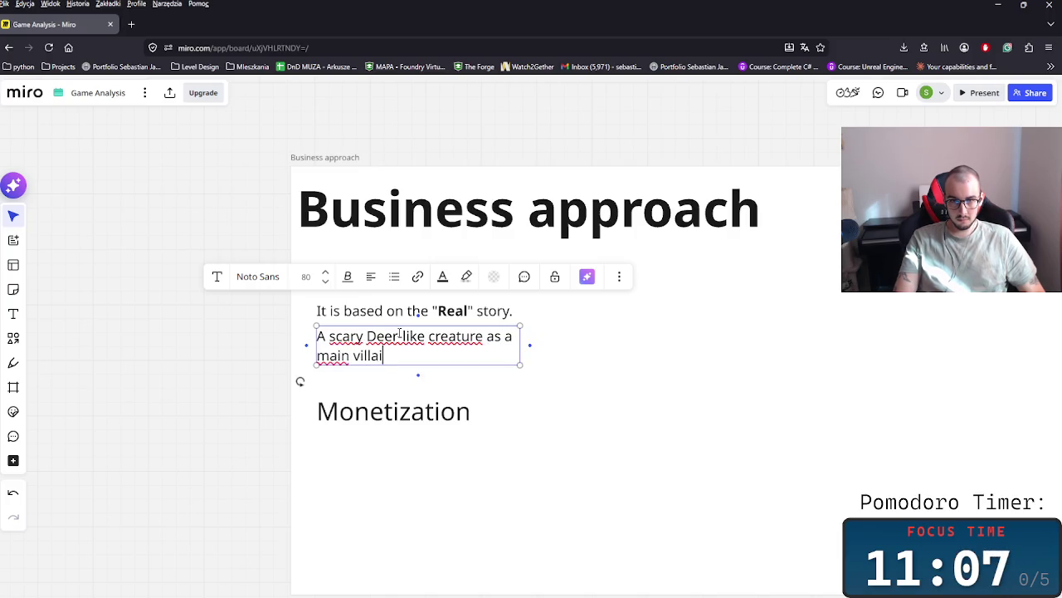
{"action": "type", "text": "n."}
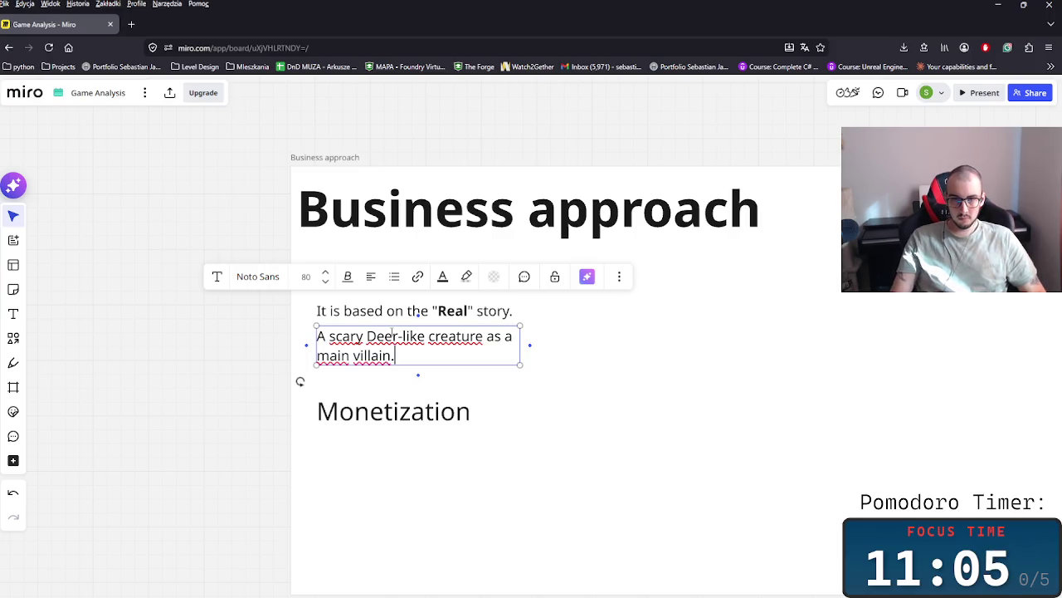
{"action": "key", "text": "Escape"}
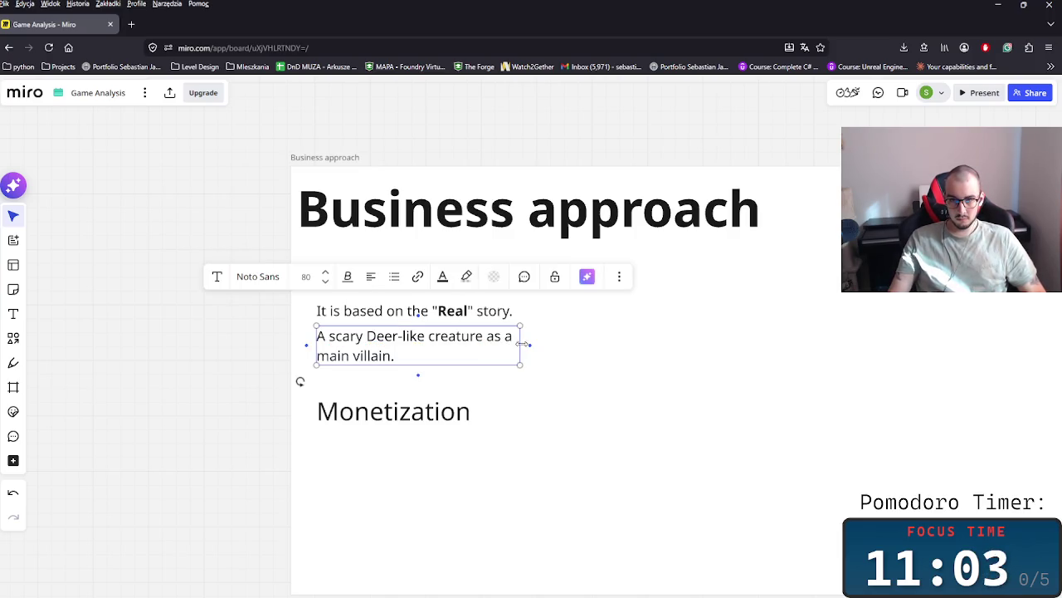
{"action": "left_click_drag", "start_coordinate": [521, 343], "coordinate": [599, 350]}
- Make 'main villain.' bold and widen the text box so the line fits
{"action": "double_click", "coordinate": [520, 334]}
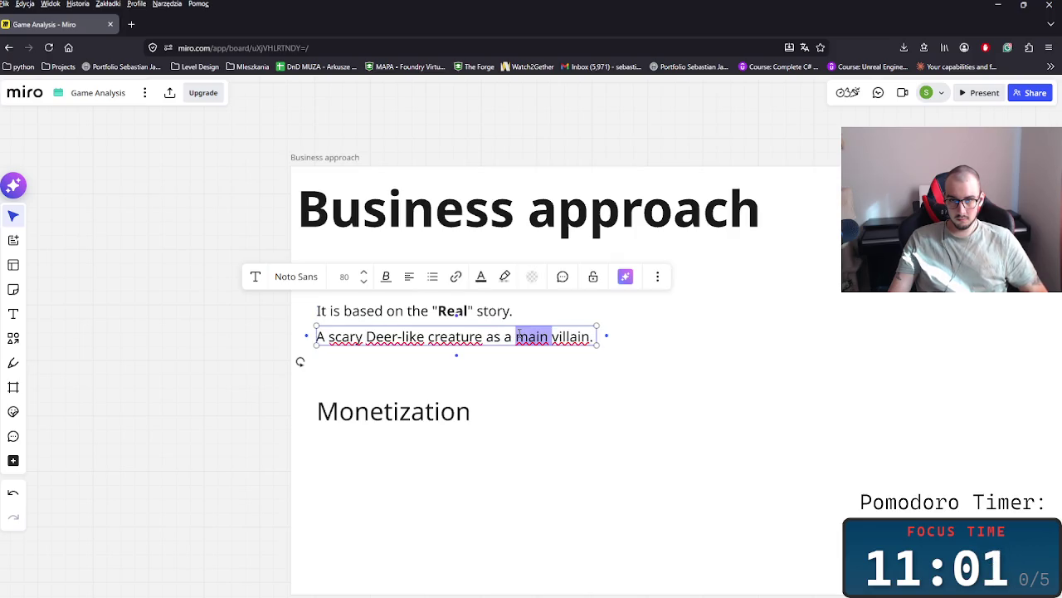
{"action": "left_click_drag", "start_coordinate": [524, 334], "coordinate": [597, 337]}
{"action": "key", "text": "ctrl+b"}
{"action": "left_click", "coordinate": [664, 405]}
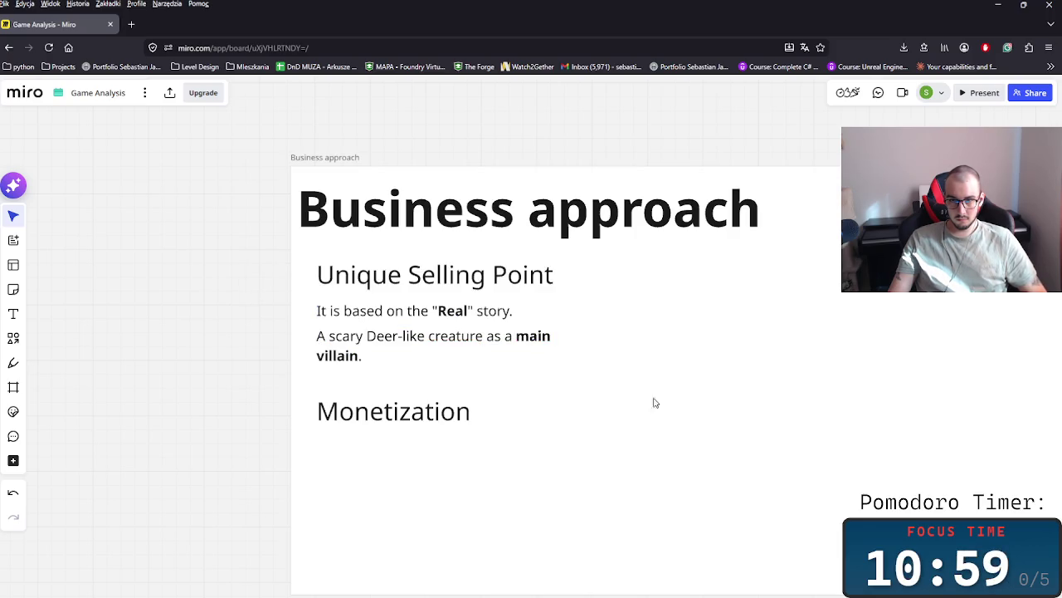
{"action": "left_click", "coordinate": [591, 351]}
{"action": "left_click_drag", "start_coordinate": [595, 351], "coordinate": [630, 348]}
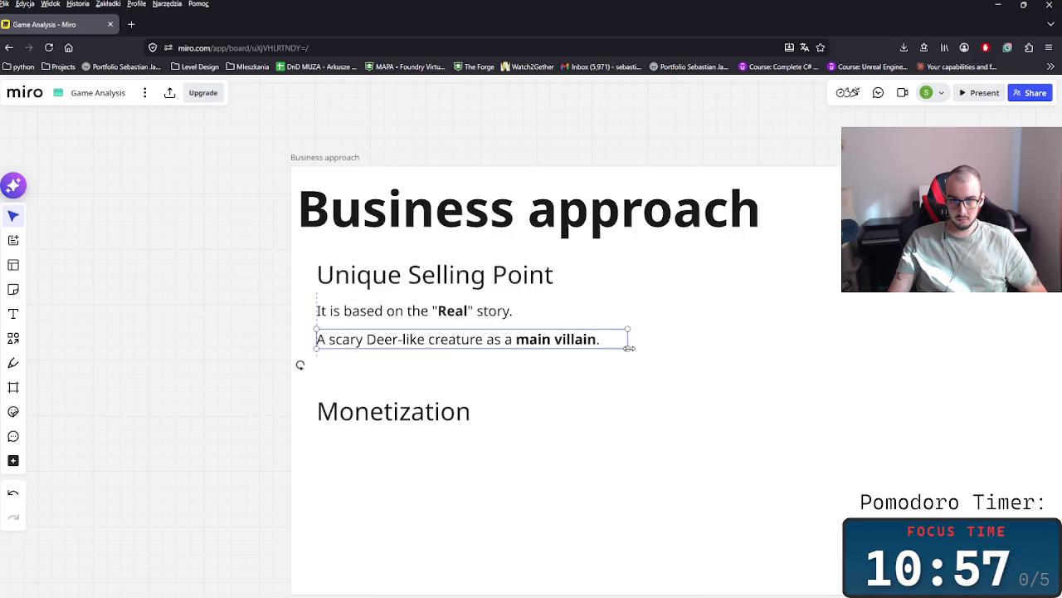
- Copy the Real story line under Monetization and retype it as 'Reviving'
{"action": "left_click", "coordinate": [688, 384]}
{"action": "scroll", "coordinate": [683, 432], "scroll_direction": "down", "scroll_amount": 1}
{"action": "scroll", "coordinate": [595, 396], "scroll_direction": "down", "scroll_amount": 3}
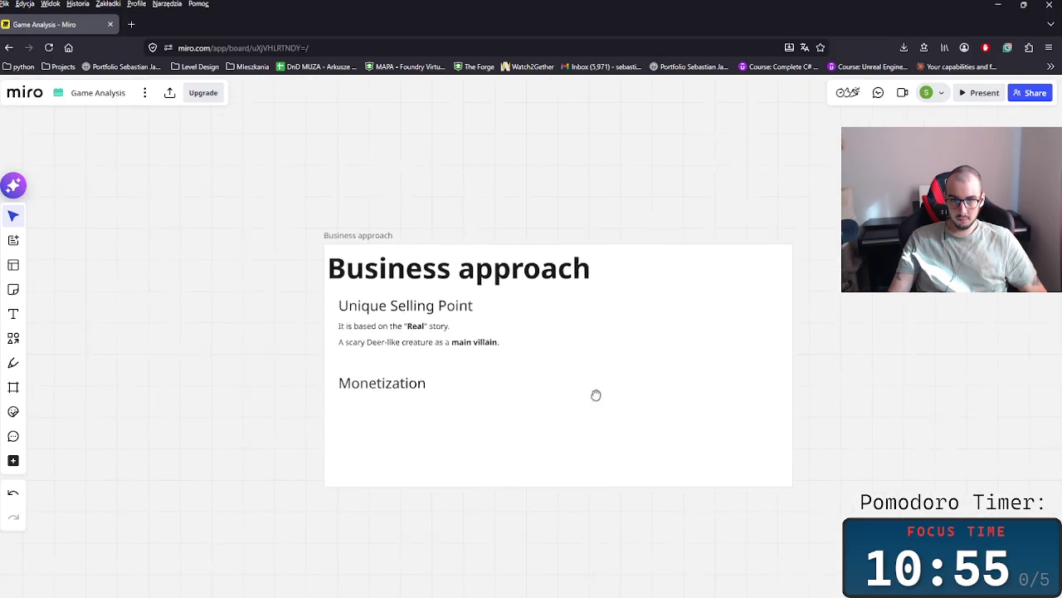
{"action": "scroll", "coordinate": [486, 360], "scroll_direction": "up", "scroll_amount": 1}
{"action": "scroll", "coordinate": [434, 349], "scroll_direction": "up", "scroll_amount": 3}
{"action": "left_click", "coordinate": [389, 241]}
{"action": "key", "text": "ctrl+c"}
{"action": "key", "text": "ctrl+v"}
{"action": "left_click_drag", "start_coordinate": [380, 415], "coordinate": [388, 370]}
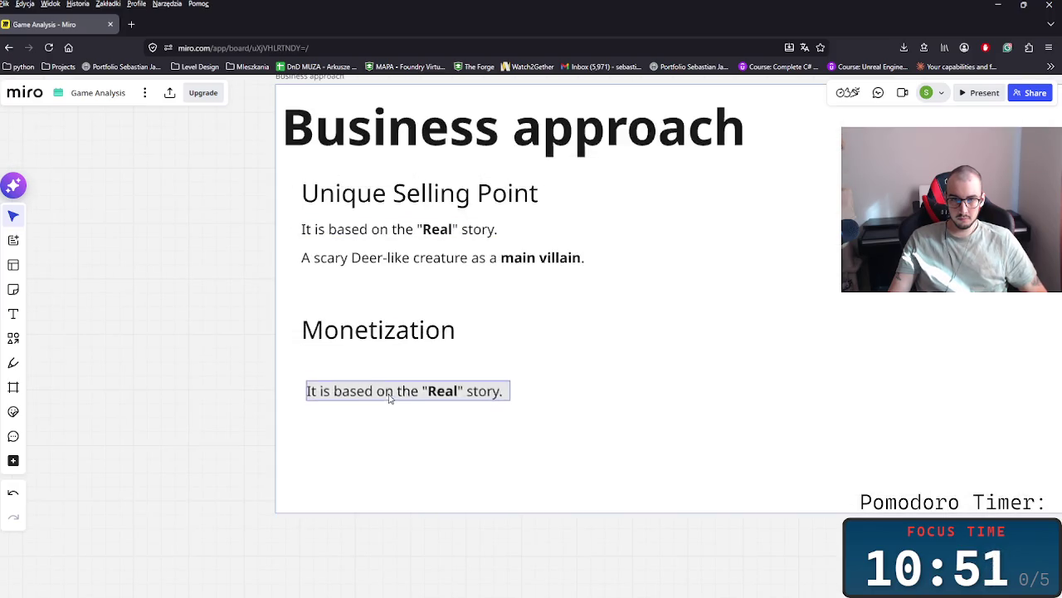
{"action": "double_click", "coordinate": [388, 369]}
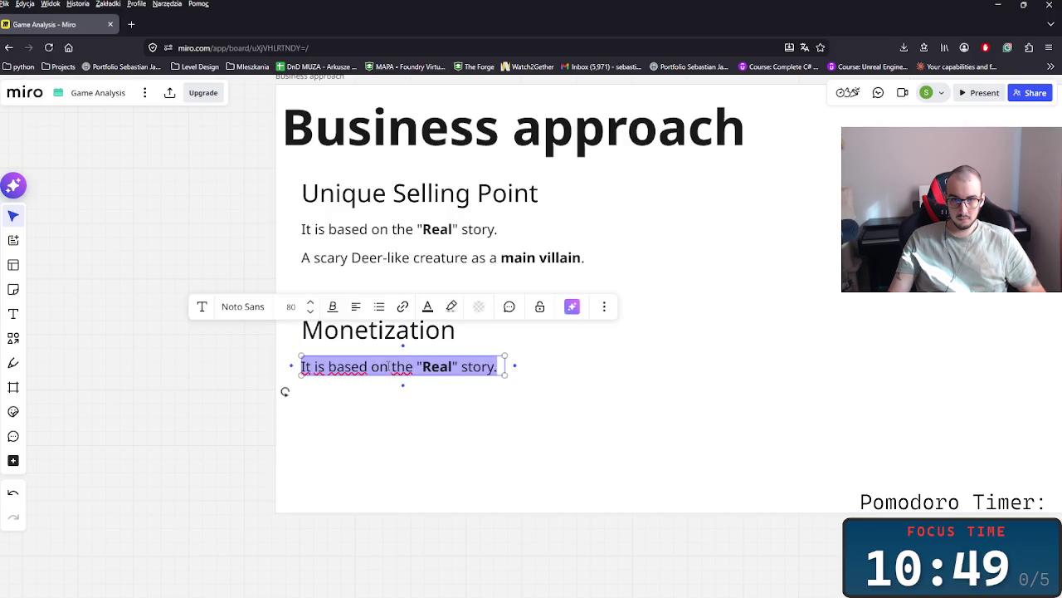
{"action": "key", "text": "BackSpace"}
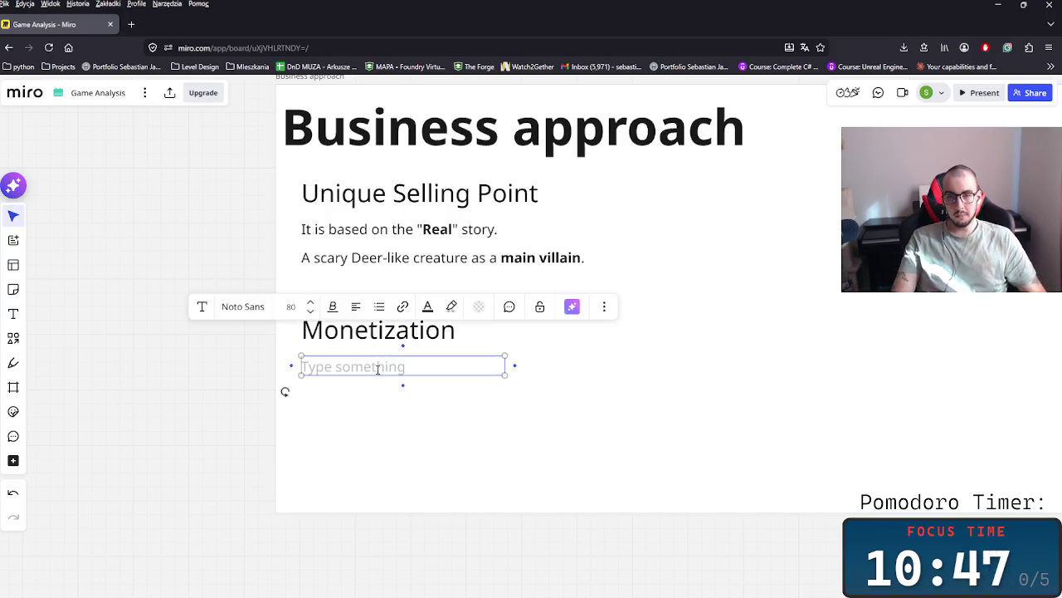
{"action": "type", "text": "Rev"}
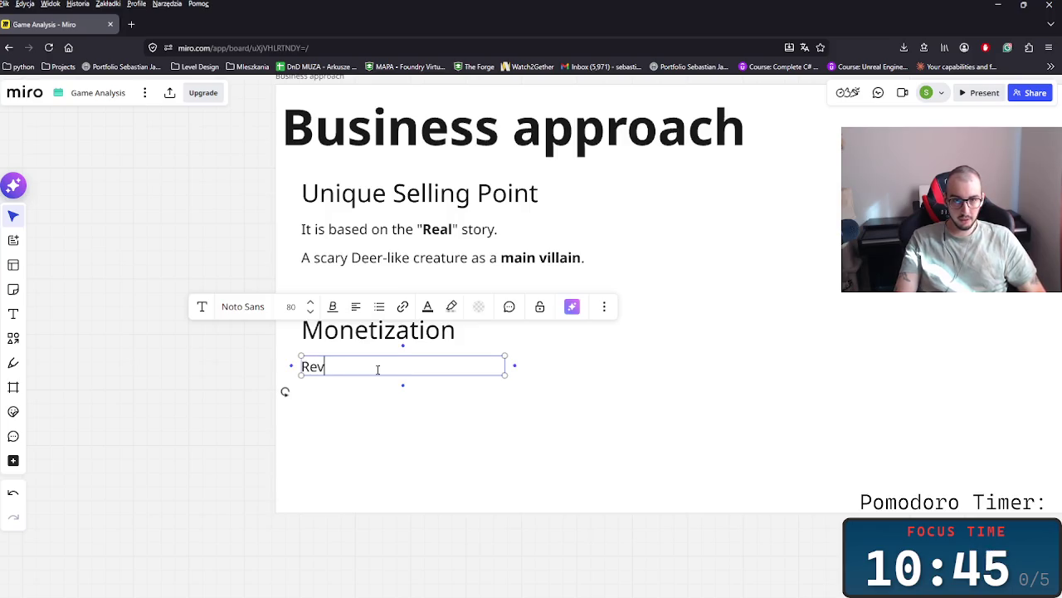
{"action": "type", "text": "iving"}
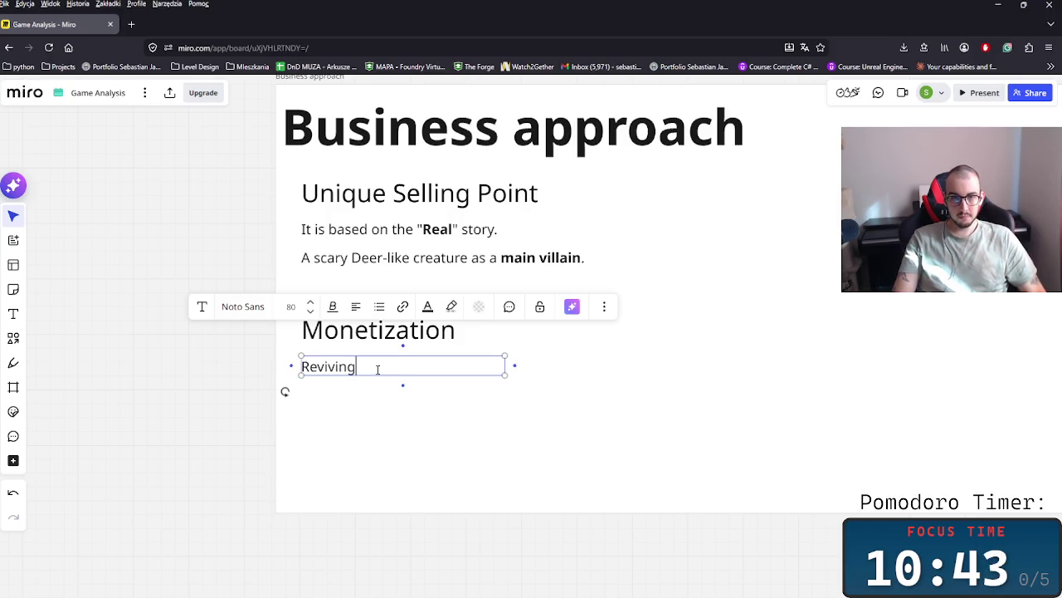
{"action": "key", "text": "Escape"}
- Make the Monetization heading bold and shift it together with Reviving
{"action": "left_click", "coordinate": [415, 192]}
{"action": "left_click", "coordinate": [389, 329]}
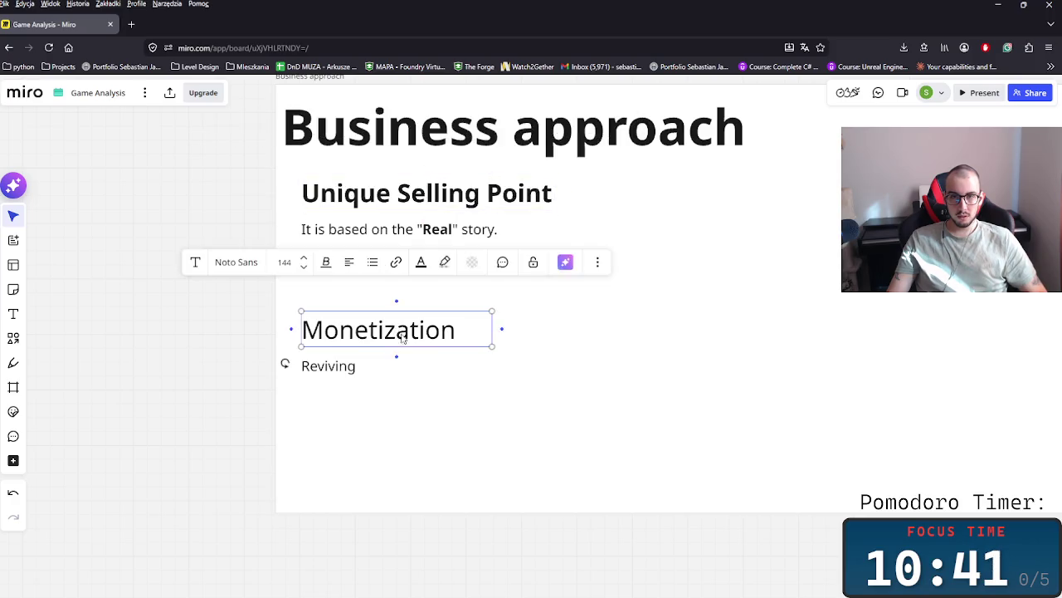
{"action": "key", "text": "ctrl+b"}
{"action": "key", "text": "Escape"}
{"action": "mouse_move", "coordinate": [406, 390]}
{"action": "left_mouse_down"}
{"action": "mouse_move", "coordinate": [343, 342]}
{"action": "mouse_move", "coordinate": [349, 322]}
{"action": "mouse_move", "coordinate": [349, 335]}
{"action": "left_mouse_up"}
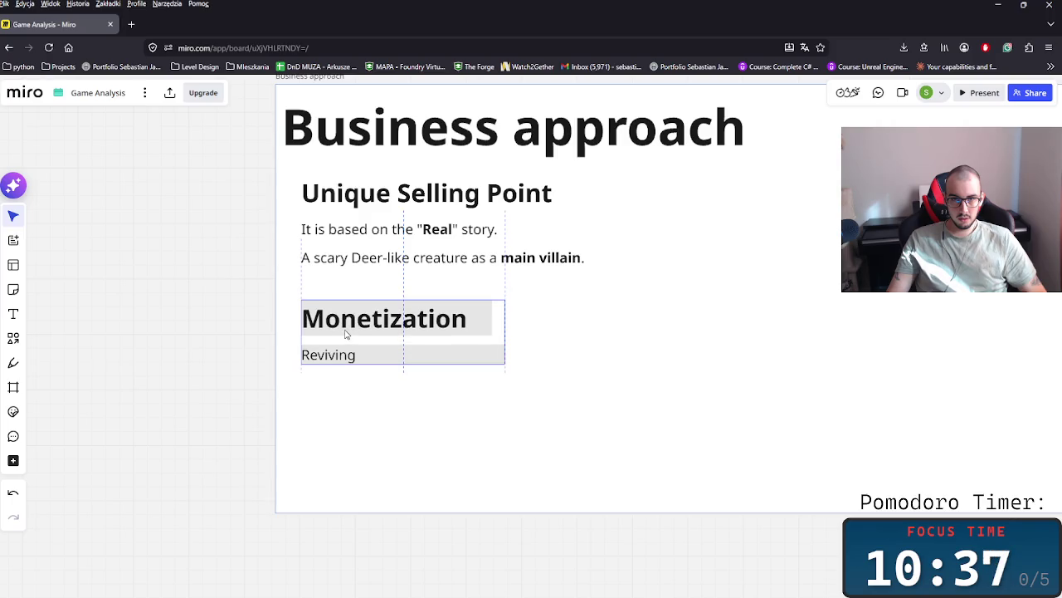
{"action": "key", "text": "Escape"}
- Draw Frame 1 and move the Unique Selling Point title and lines into it
{"action": "left_click", "coordinate": [14, 387]}
{"action": "mouse_move", "coordinate": [287, 170]}
{"action": "left_mouse_down"}
{"action": "mouse_move", "coordinate": [661, 296]}
{"action": "mouse_move", "coordinate": [656, 286]}
{"action": "left_mouse_up"}
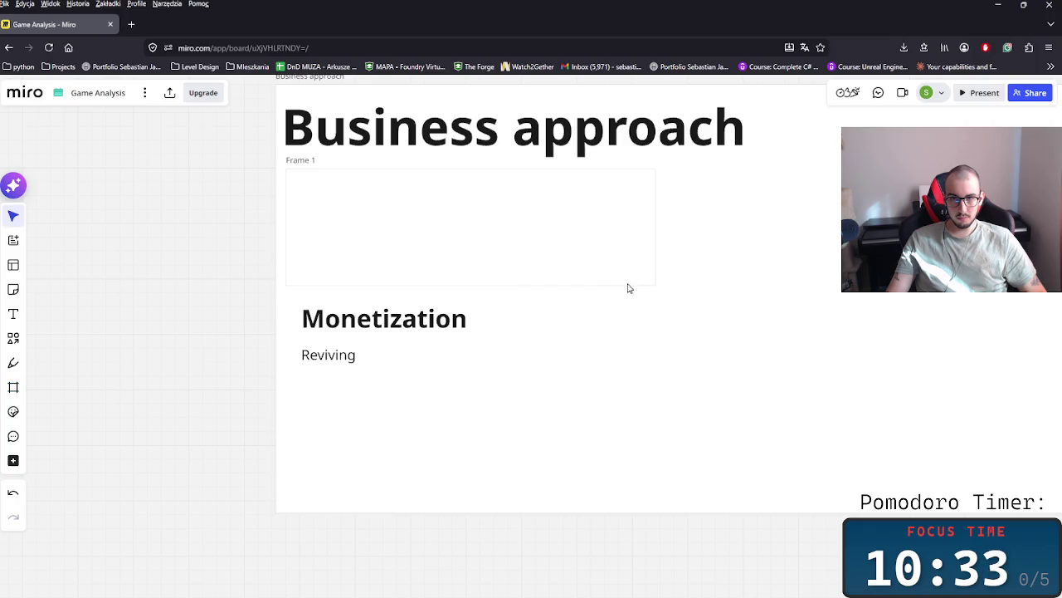
{"action": "left_click_drag", "start_coordinate": [308, 172], "coordinate": [642, 190]}
{"action": "left_click", "coordinate": [434, 225]}
{"action": "left_click", "coordinate": [457, 258], "text": "shift"}
{"action": "left_click_drag", "start_coordinate": [315, 176], "coordinate": [637, 192]}
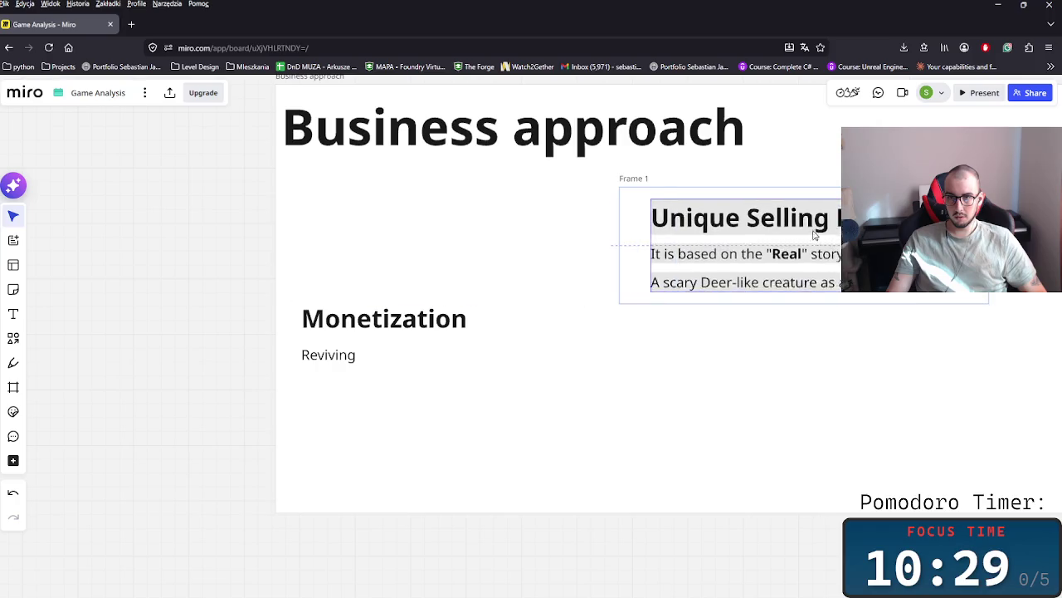
- Move Frame 1 back under the Business approach title
{"action": "left_click", "coordinate": [797, 230]}
{"action": "left_click", "coordinate": [640, 179]}
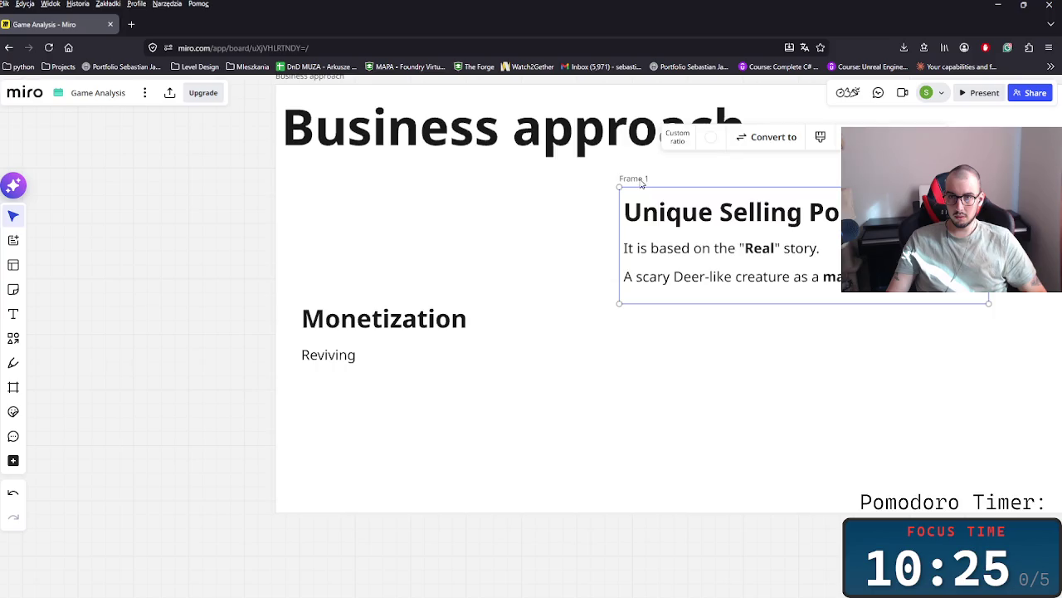
{"action": "left_click_drag", "start_coordinate": [641, 181], "coordinate": [324, 166]}
- Fill Frame 1 with light yellow
{"action": "left_click", "coordinate": [319, 166]}
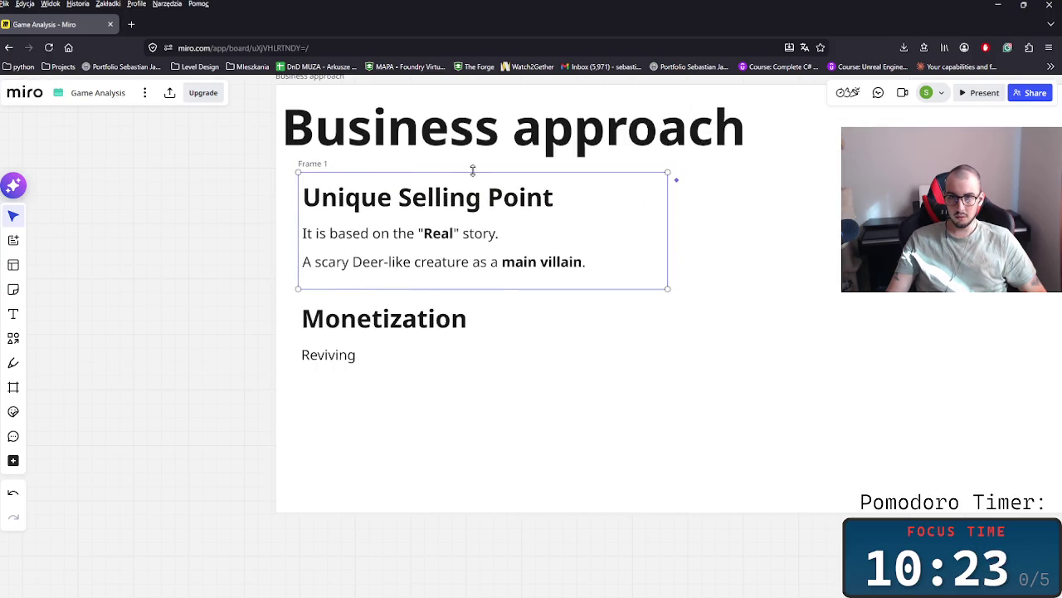
{"action": "left_click", "coordinate": [390, 122]}
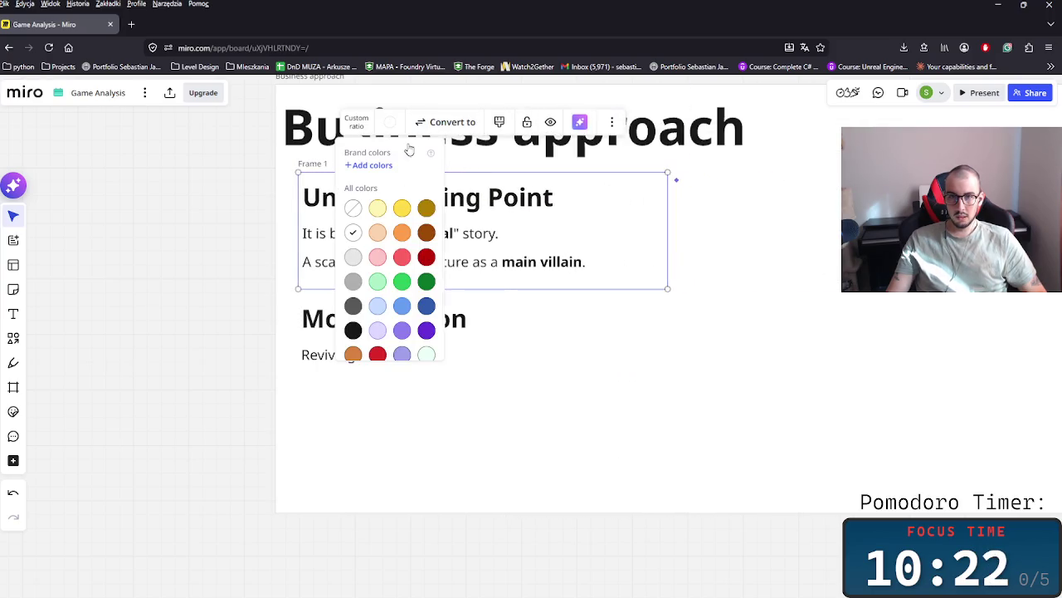
{"action": "left_click", "coordinate": [378, 207]}
{"action": "left_click", "coordinate": [680, 296]}
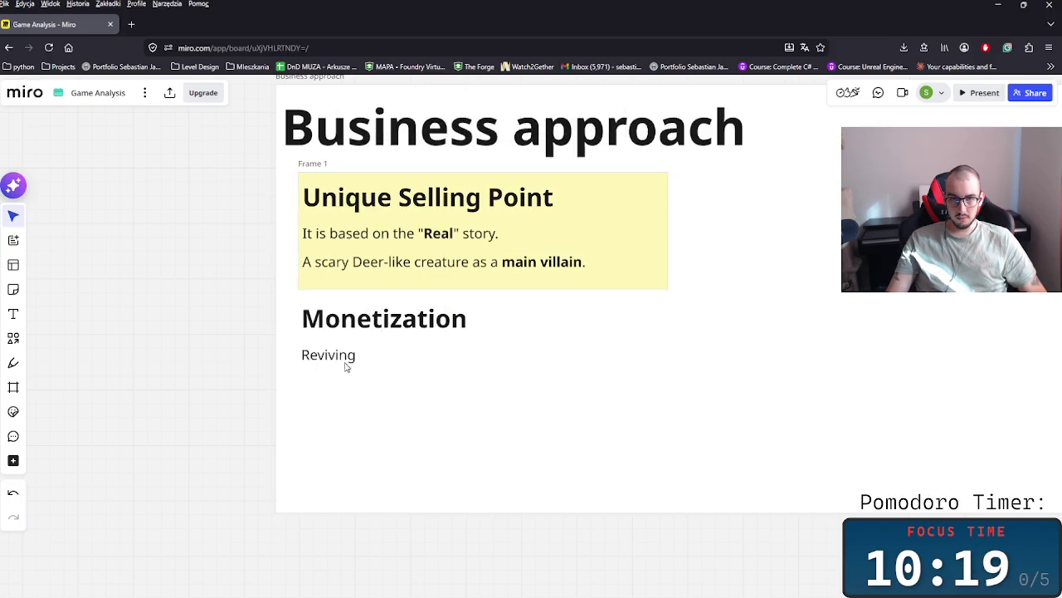
- Turn Reviving into a bullet reading 'Reviving for money after losing'
{"action": "double_click", "coordinate": [313, 351]}
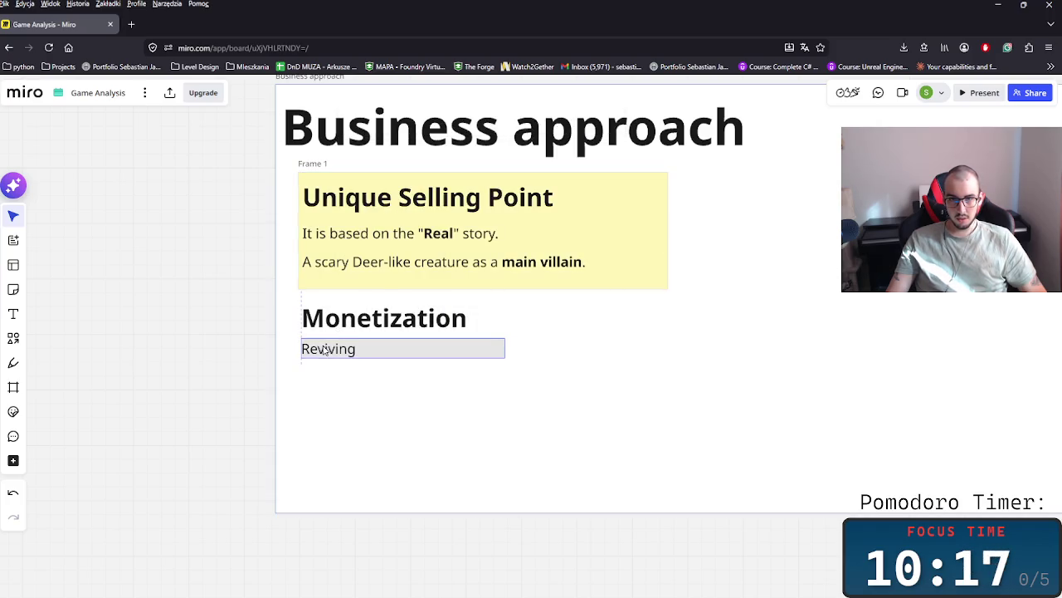
{"action": "double_click", "coordinate": [336, 331]}
{"action": "double_click", "coordinate": [348, 353]}
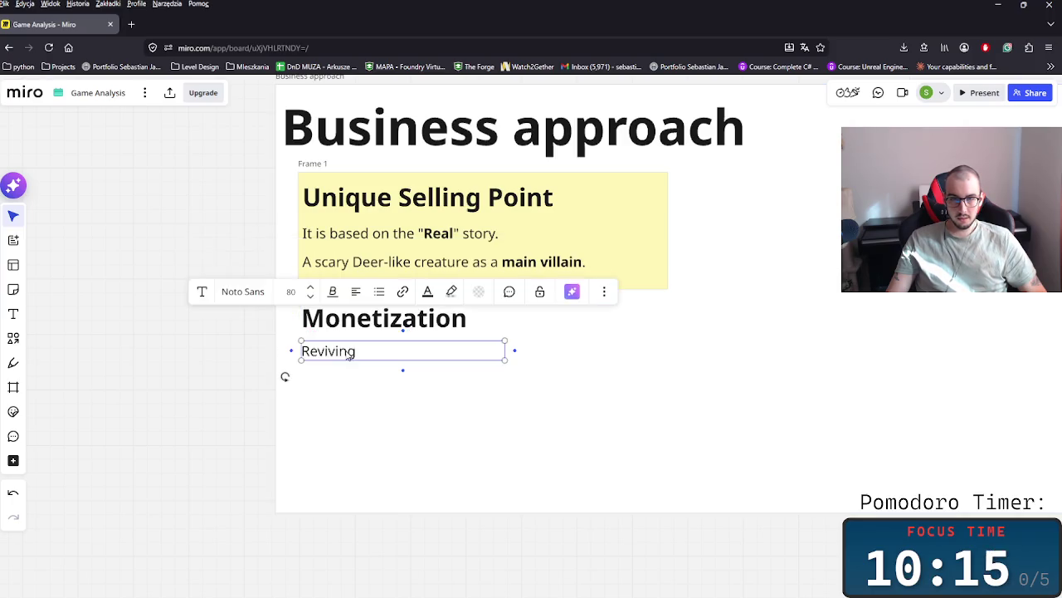
{"action": "left_click", "coordinate": [375, 407]}
{"action": "double_click", "coordinate": [340, 356]}
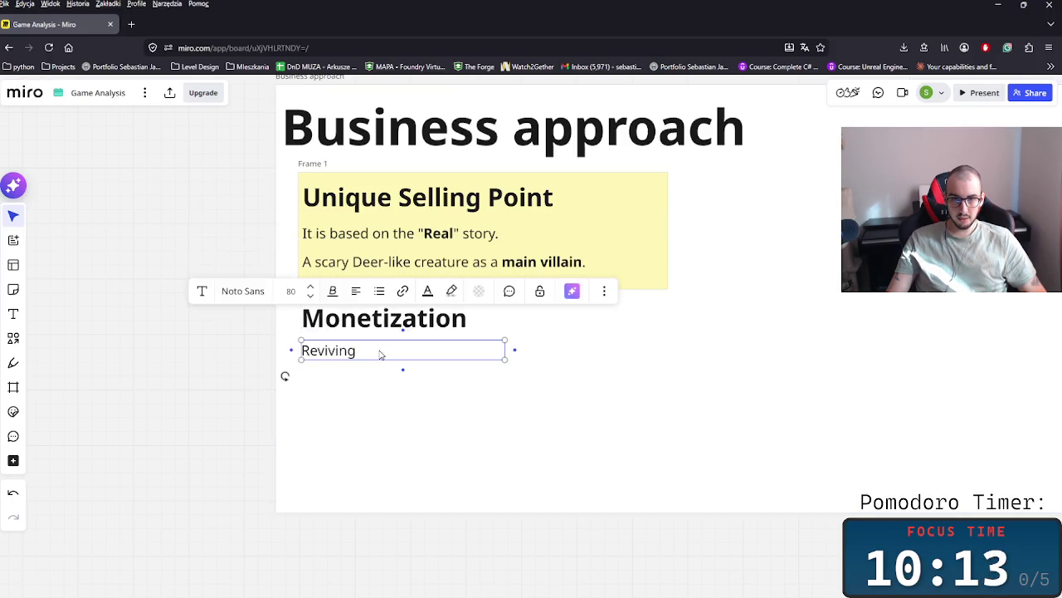
{"action": "key", "text": "ctrl+shift+8"}
{"action": "type", "text": "for monet "}
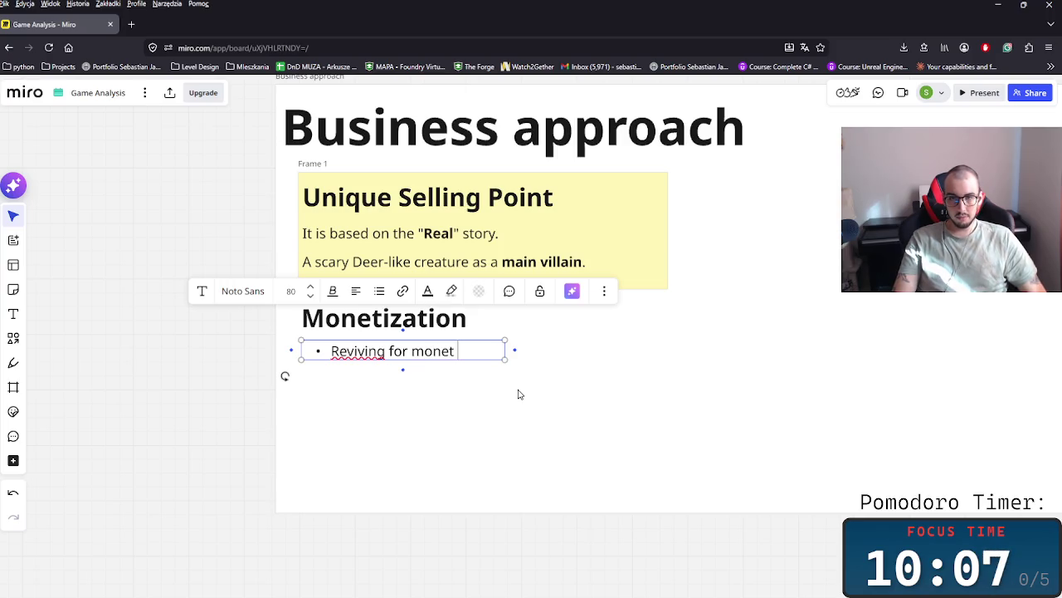
{"action": "type", "text": " afterlosing"}
{"action": "key", "text": "Escape"}
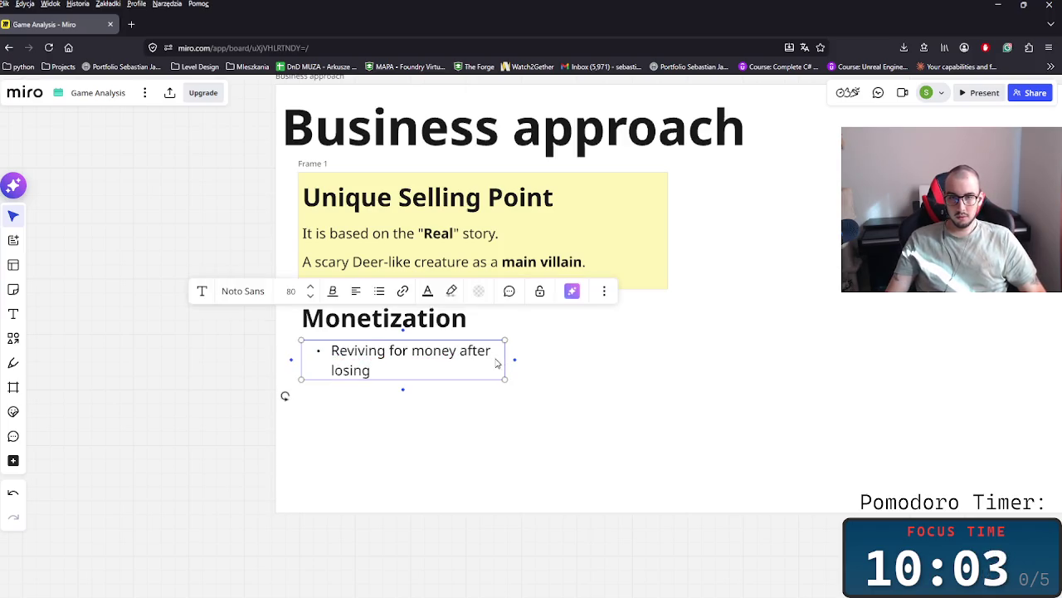
- Append 'with Call to action count down' and make 'Call to action' bold italic
{"action": "double_click", "coordinate": [498, 357]}
{"action": "left_click_drag", "start_coordinate": [515, 360], "coordinate": [565, 349]}
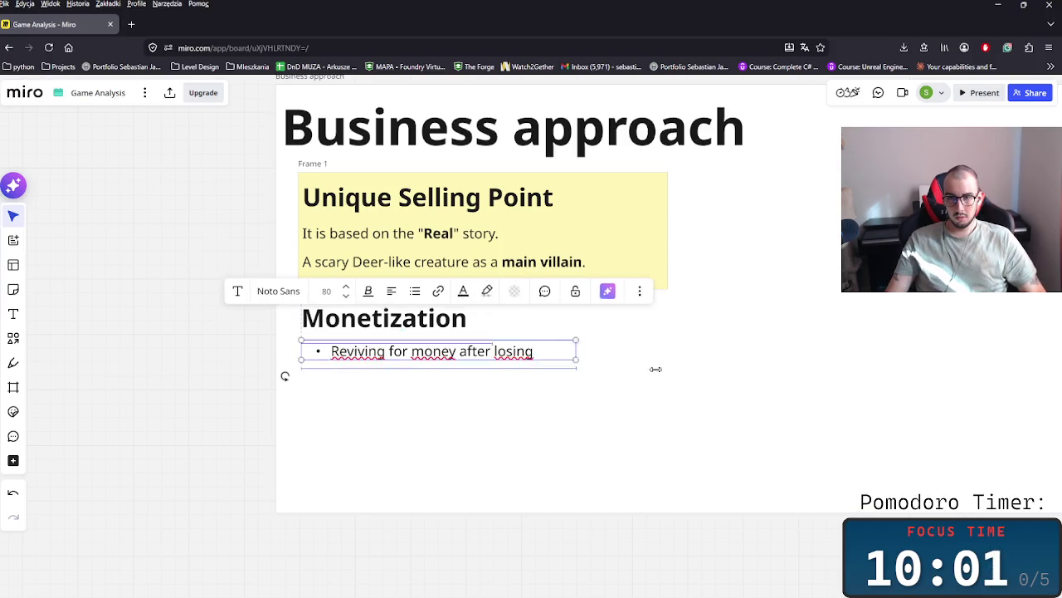
{"action": "triple_click", "coordinate": [566, 349]}
{"action": "left_click", "coordinate": [565, 349]}
{"action": "type", "text": "with call "}
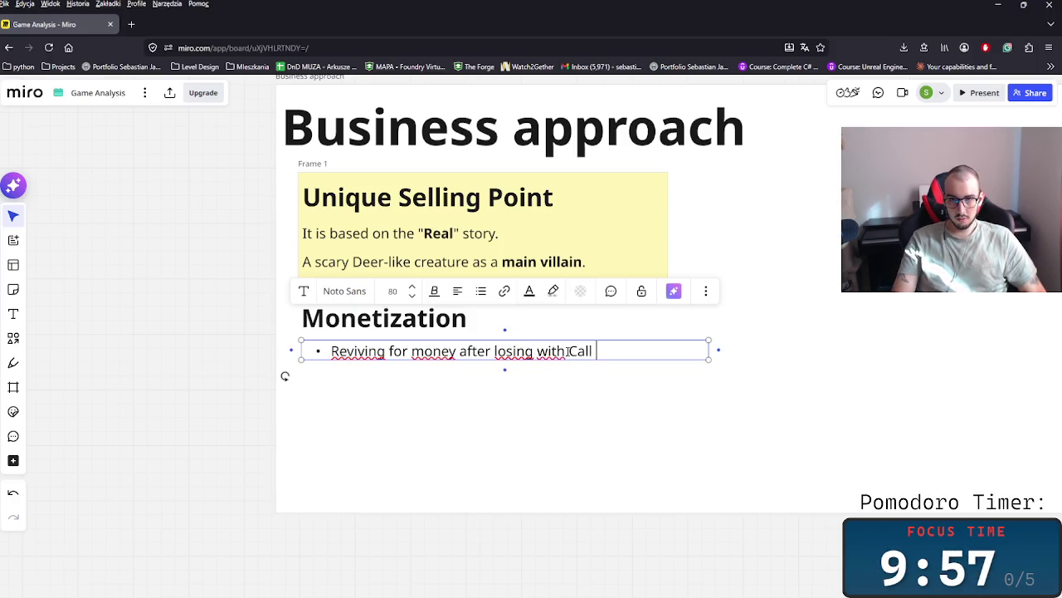
{"action": "type", "text": "to action"}
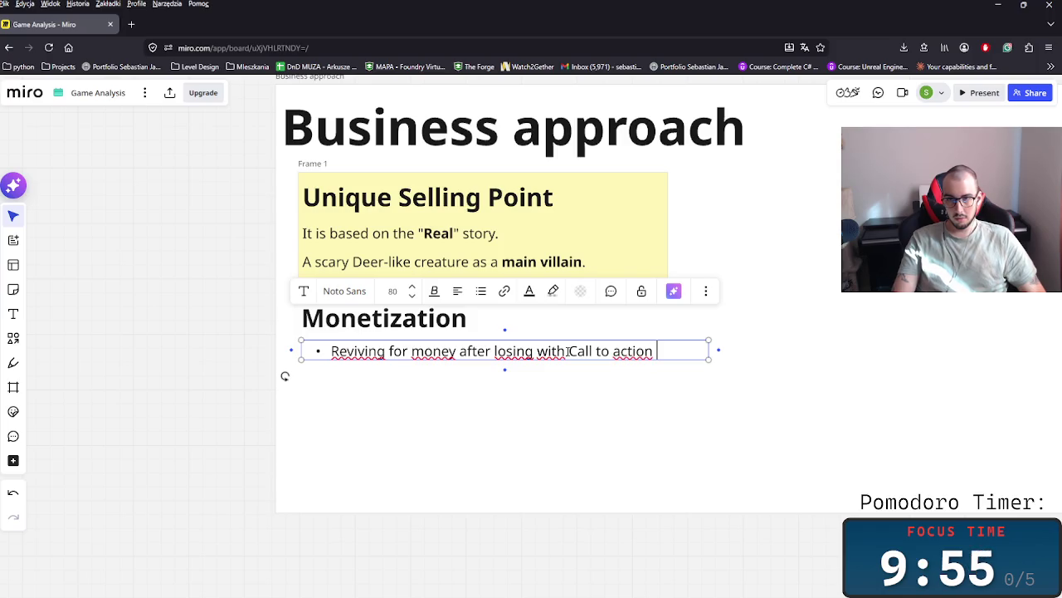
{"action": "type", "text": "unb"}
{"action": "type", "text": " d"}
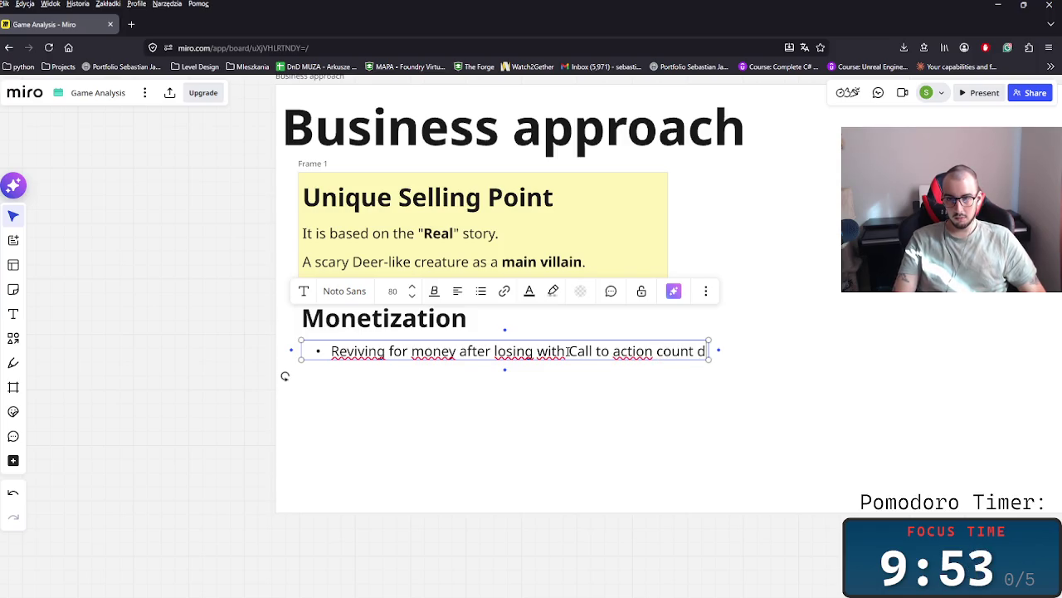
{"action": "type", "text": "own"}
{"action": "left_click_drag", "start_coordinate": [656, 351], "coordinate": [568, 350]}
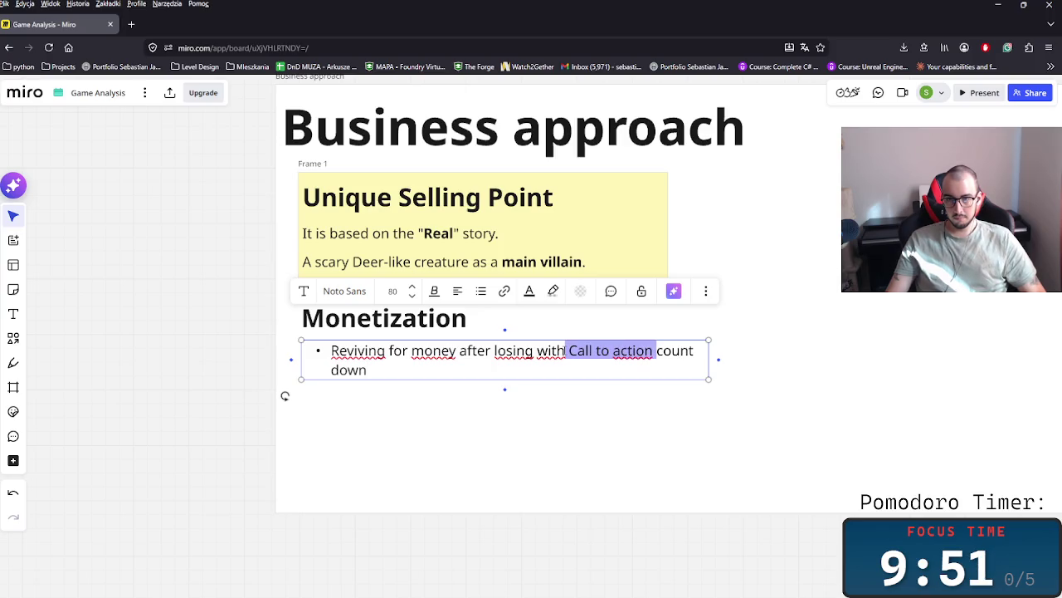
{"action": "key", "text": "ctrl+i"}
{"action": "key", "text": "ctrl+b"}
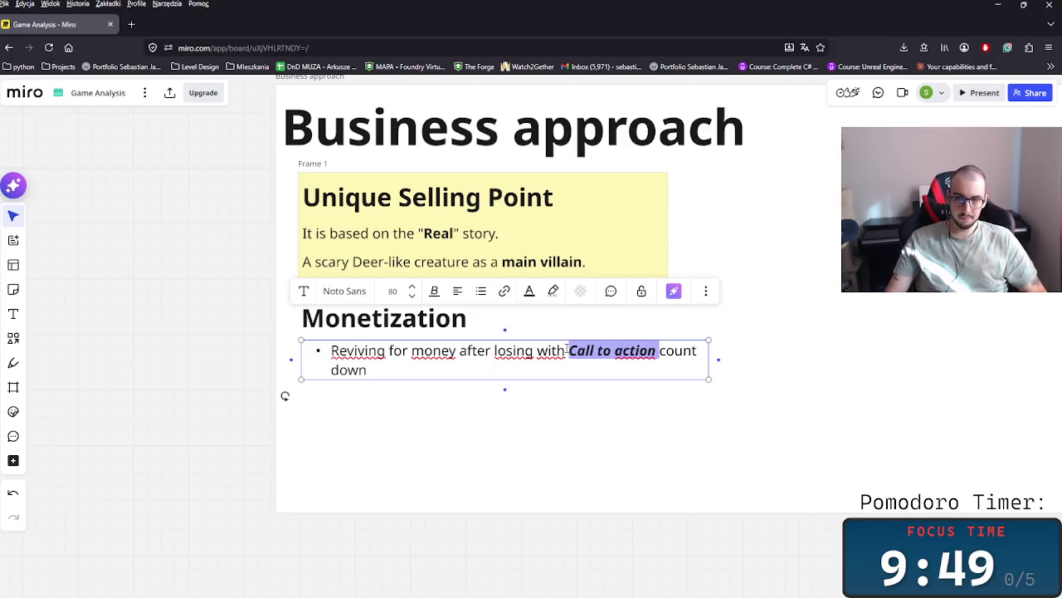
{"action": "key", "text": "Escape"}
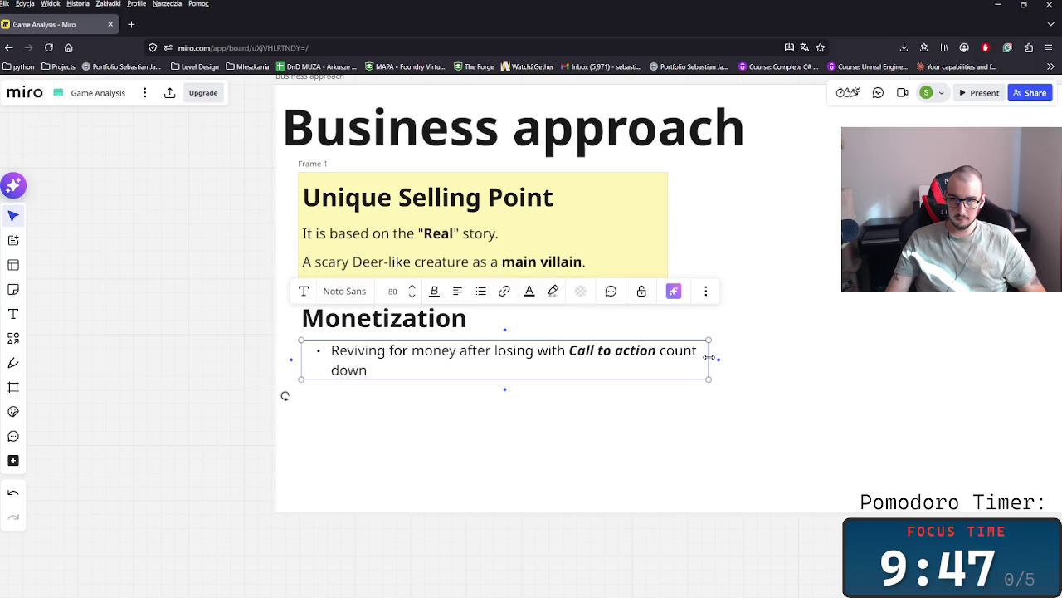
{"action": "left_click_drag", "start_coordinate": [708, 359], "coordinate": [778, 358]}
- Hyphenate 'count-down' and fit the bullet onto one line
{"action": "left_click", "coordinate": [704, 350]}
{"action": "double_click", "coordinate": [705, 350]}
{"action": "triple_click", "coordinate": [705, 350]}
{"action": "double_click", "coordinate": [704, 351]}
{"action": "left_click", "coordinate": [708, 350]}
{"action": "key", "text": "BackSpace"}
{"action": "type", "text": "-"}
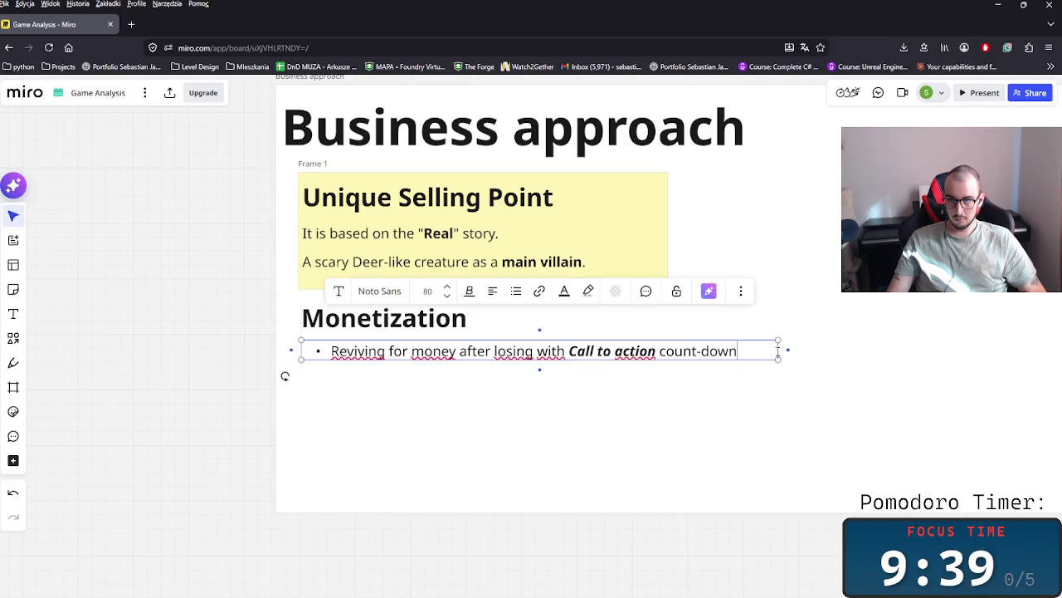
{"action": "mouse_move", "coordinate": [773, 351]}
{"action": "left_mouse_down"}
{"action": "mouse_move", "coordinate": [744, 350]}
{"action": "mouse_move", "coordinate": [754, 357]}
{"action": "left_mouse_up"}
{"action": "key", "text": "Escape"}
- Draw a connector from the Monetization bullet ending in a new rectangle note
{"action": "left_click", "coordinate": [738, 354]}
{"action": "left_click_drag", "start_coordinate": [846, 343], "coordinate": [800, 347]}
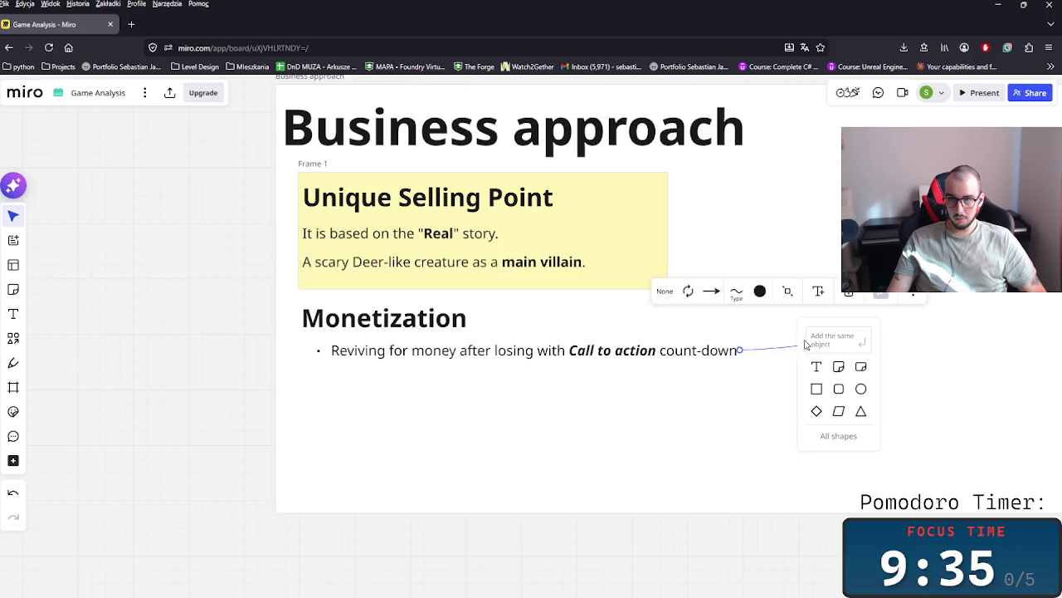
{"action": "left_click", "coordinate": [817, 390]}
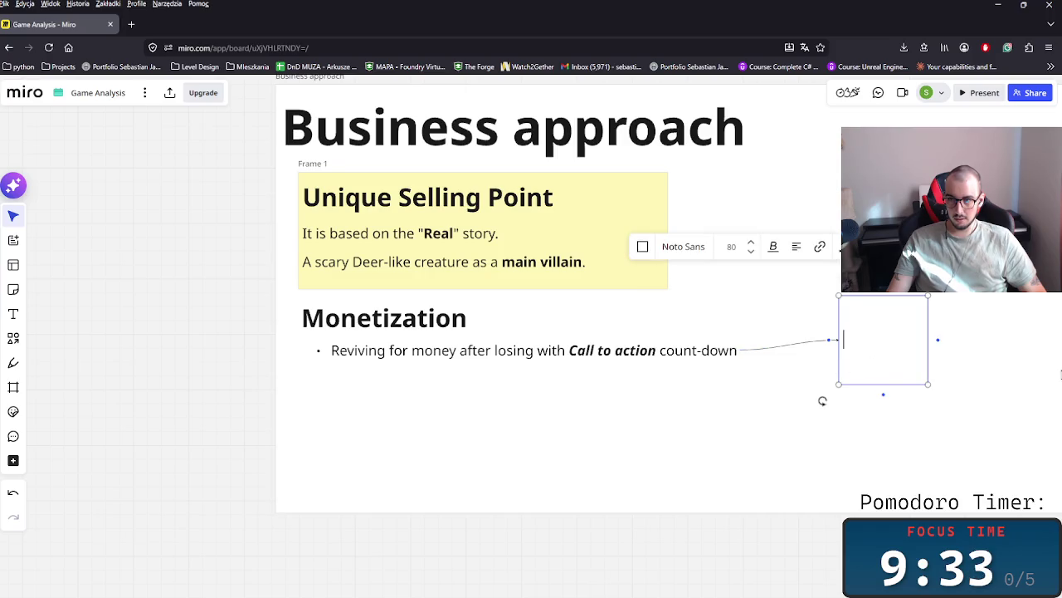
- Type 'This mechanic is forcing player to quickly decide' into the note, fixing typos
{"action": "type", "text": "This "}
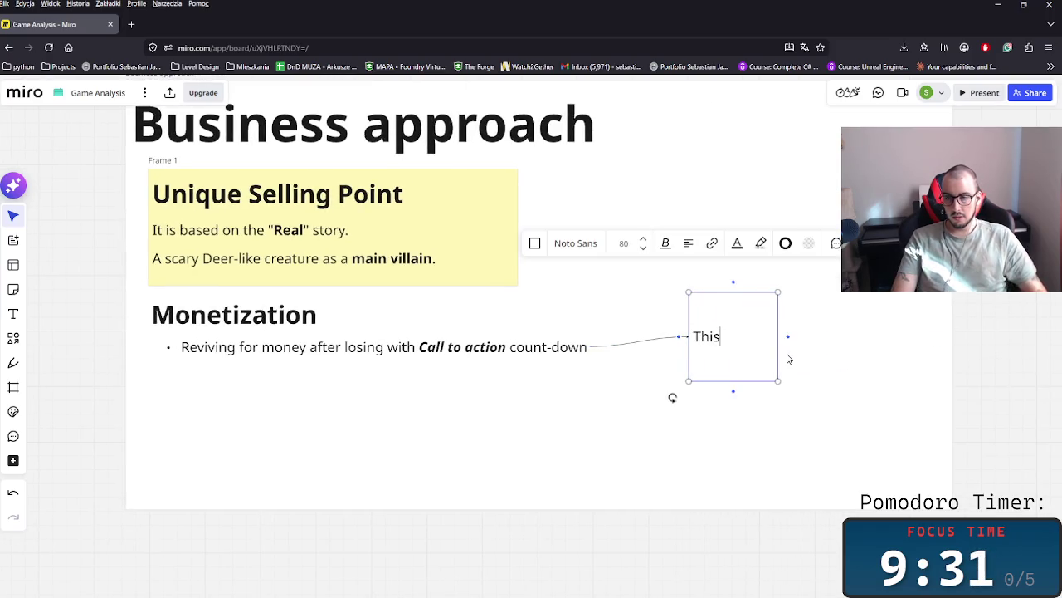
{"action": "type", "text": "mechaninc"}
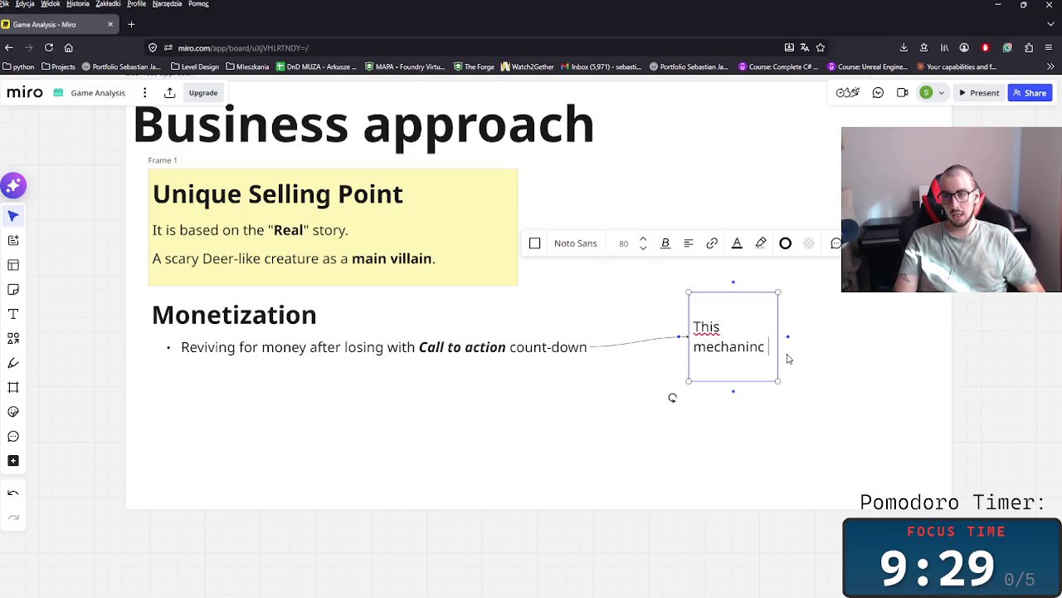
{"action": "key", "text": "BackSpace"}
{"action": "key", "text": "BackSpace"}
{"action": "key", "text": "BackSpace"}
{"action": "type", "text": "c"}
{"action": "type", "text": " is ma"}
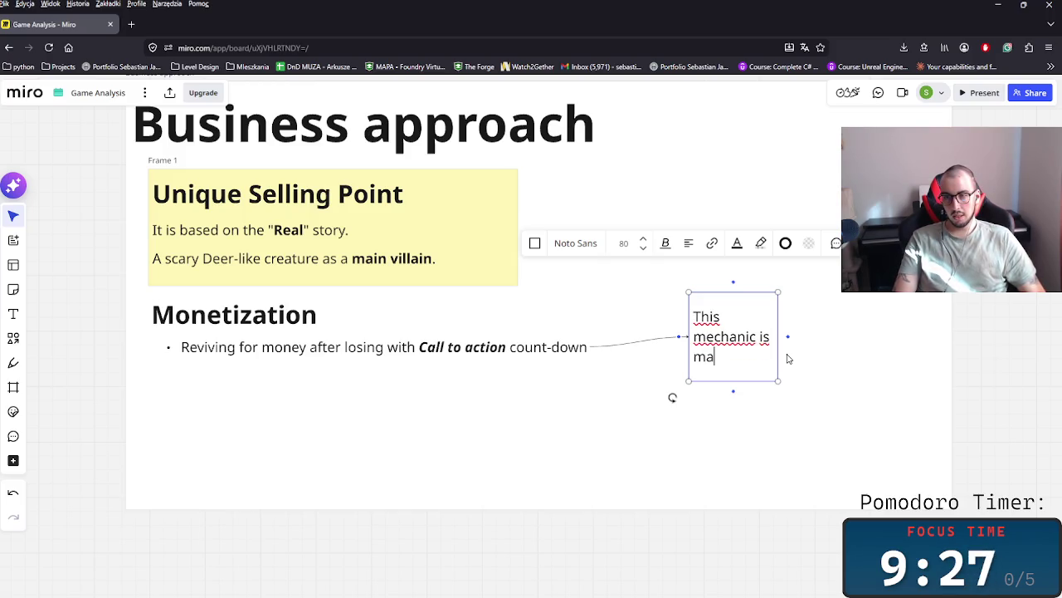
{"action": "type", "text": "king a"}
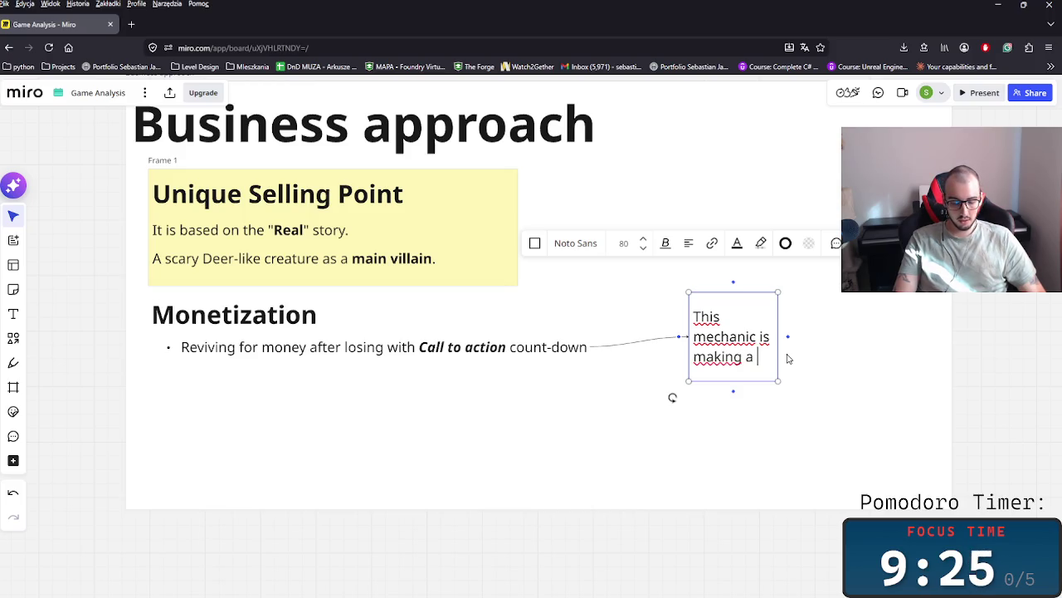
{"action": "key", "text": "BackSpace"}
{"action": "key", "text": "BackSpace"}
{"action": "key", "text": "BackSpace"}
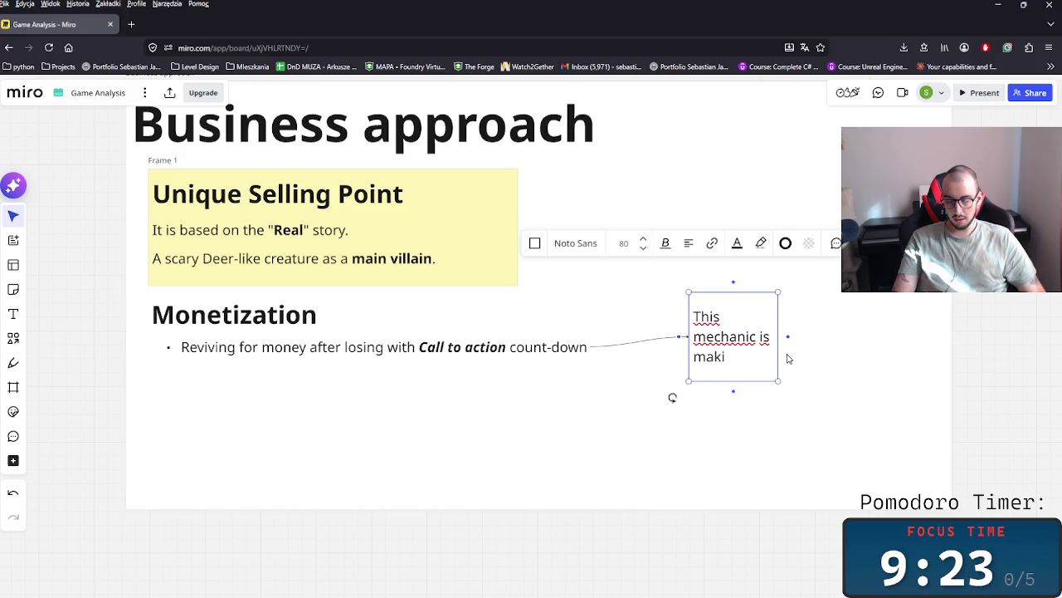
{"action": "key", "text": "BackSpace"}
{"action": "key", "text": "BackSpace"}
{"action": "key", "text": "BackSpace"}
{"action": "type", "text": "forci"}
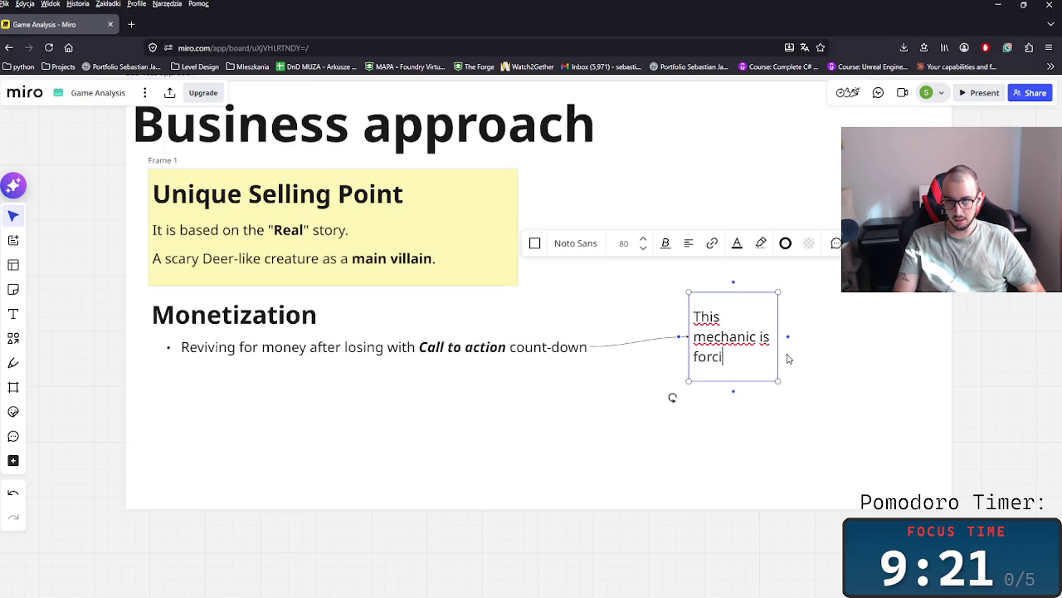
{"action": "type", "text": "ng player g"}
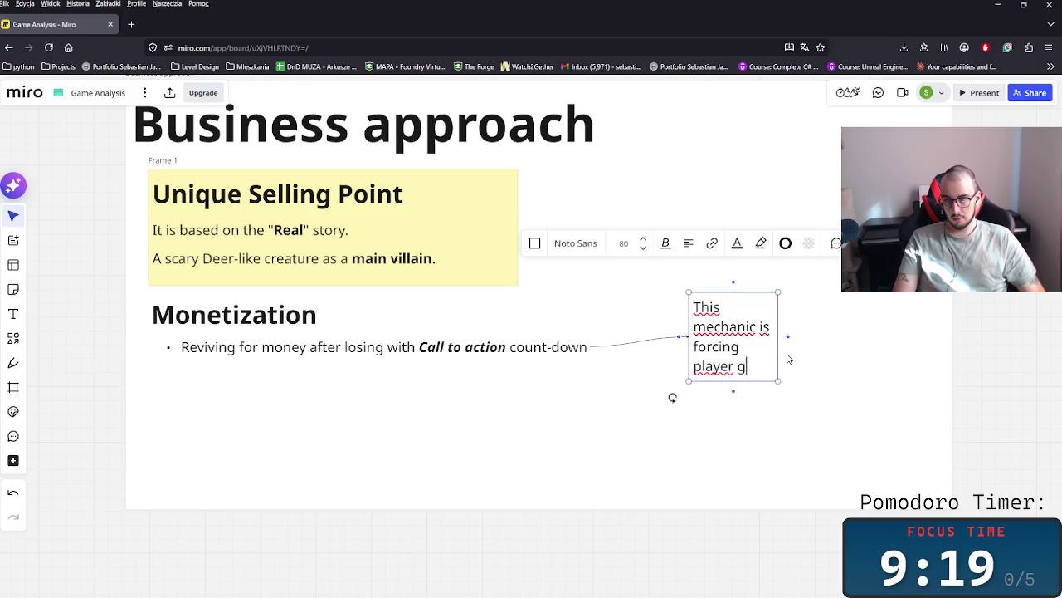
{"action": "key", "text": "BackSpace"}
{"action": "type", "text": "to cick"}
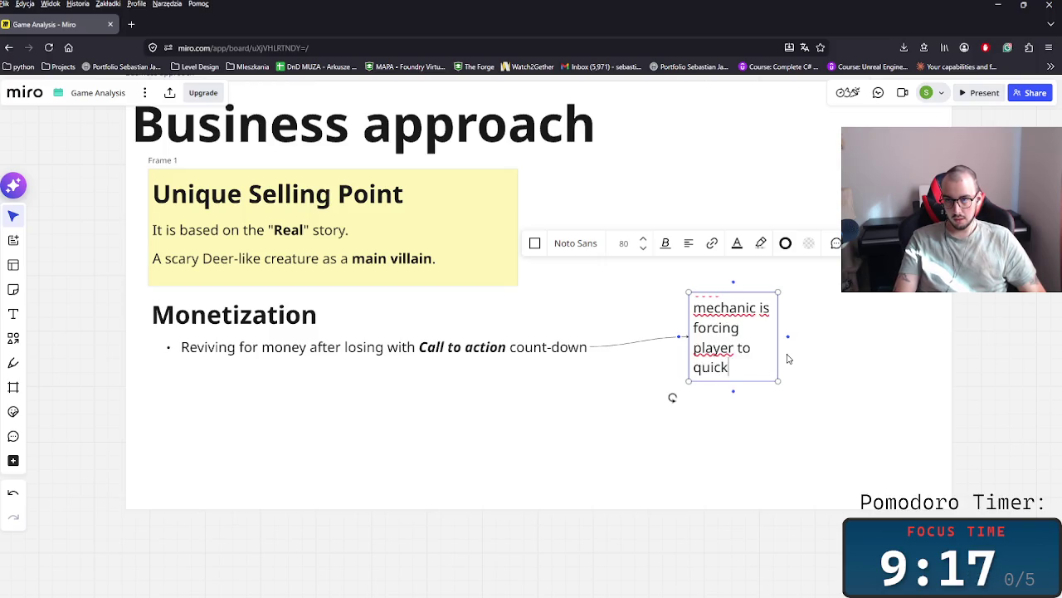
{"action": "key", "text": "BackSpace"}
{"action": "key", "text": "BackSpace"}
{"action": "type", "text": "ly de"}
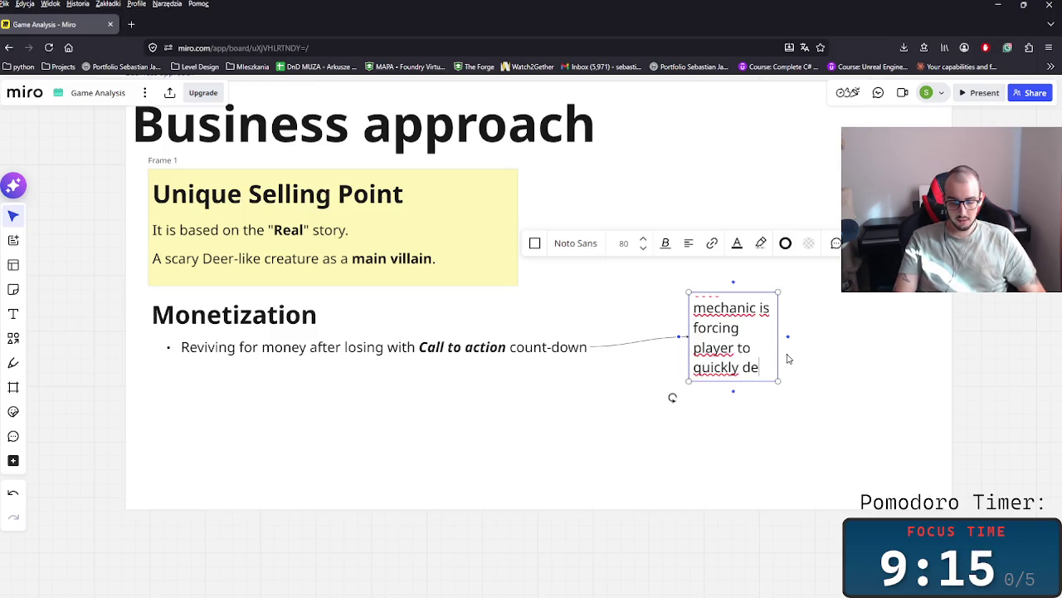
{"action": "type", "text": "cide"}
{"action": "key", "text": "BackSpace"}
- Finish the sentence about losing their whole progression during the run, ending with a period
{"action": "type", "text": "f th"}
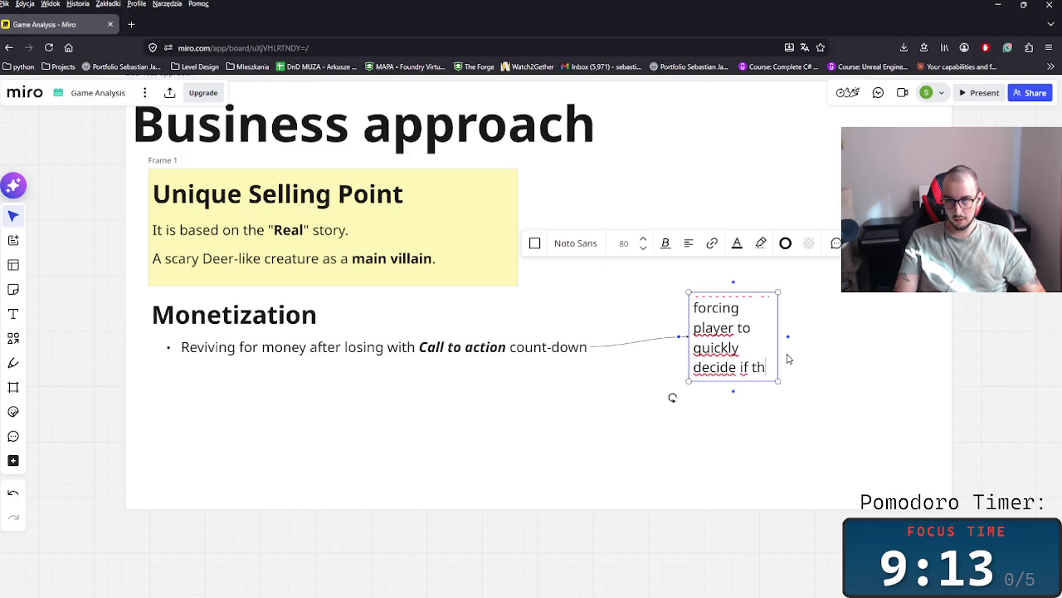
{"action": "type", "text": "ey wantto "}
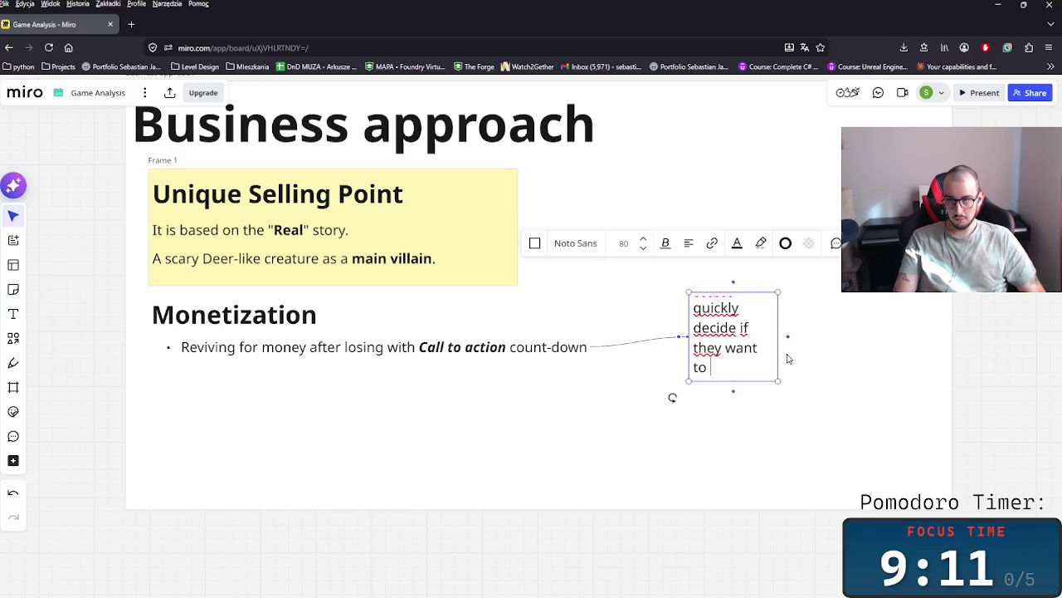
{"action": "type", "text": "ose thie"}
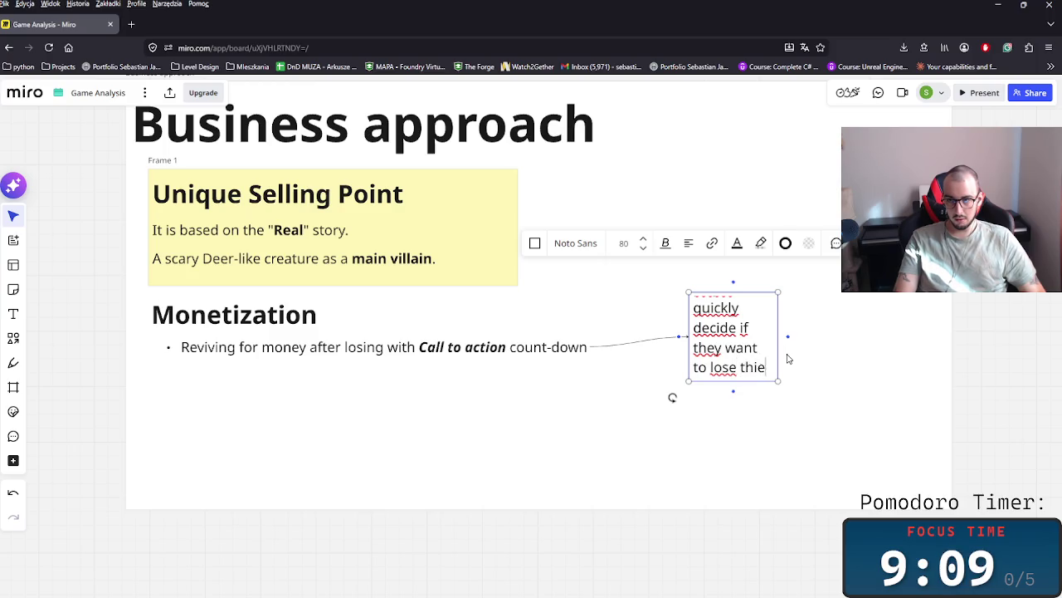
{"action": "type", "text": "ir whol"}
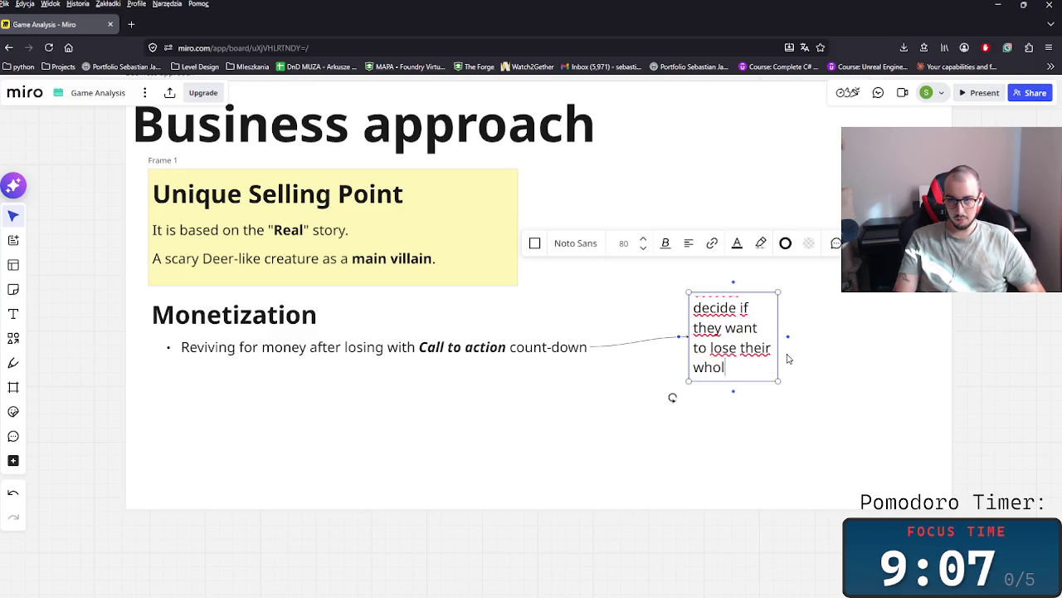
{"action": "type", "text": "rogb"}
{"action": "key", "text": "BackSpace"}
{"action": "type", "text": "res"}
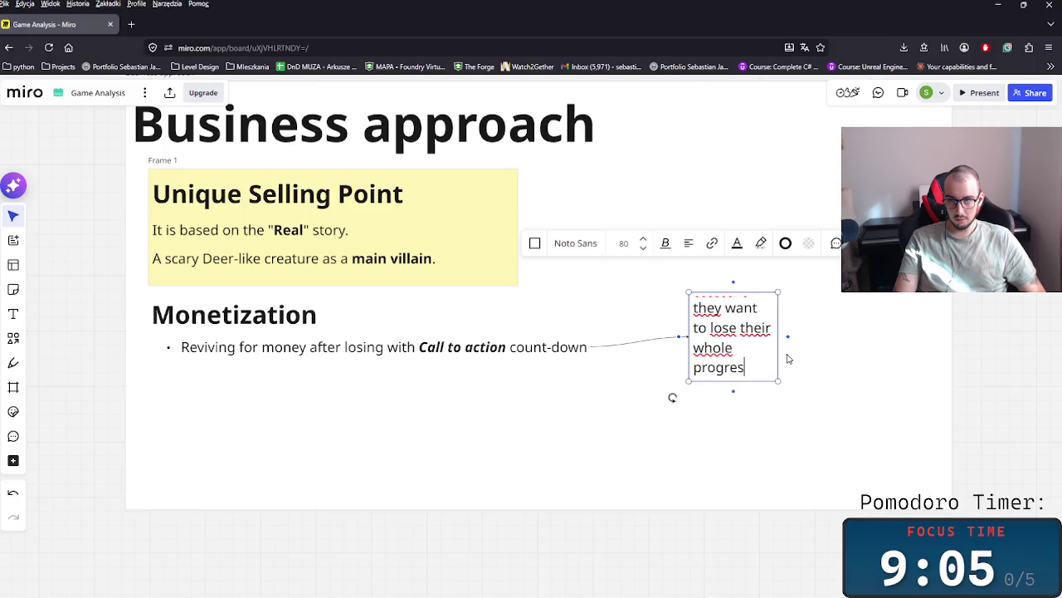
{"action": "type", "text": "n durin"}
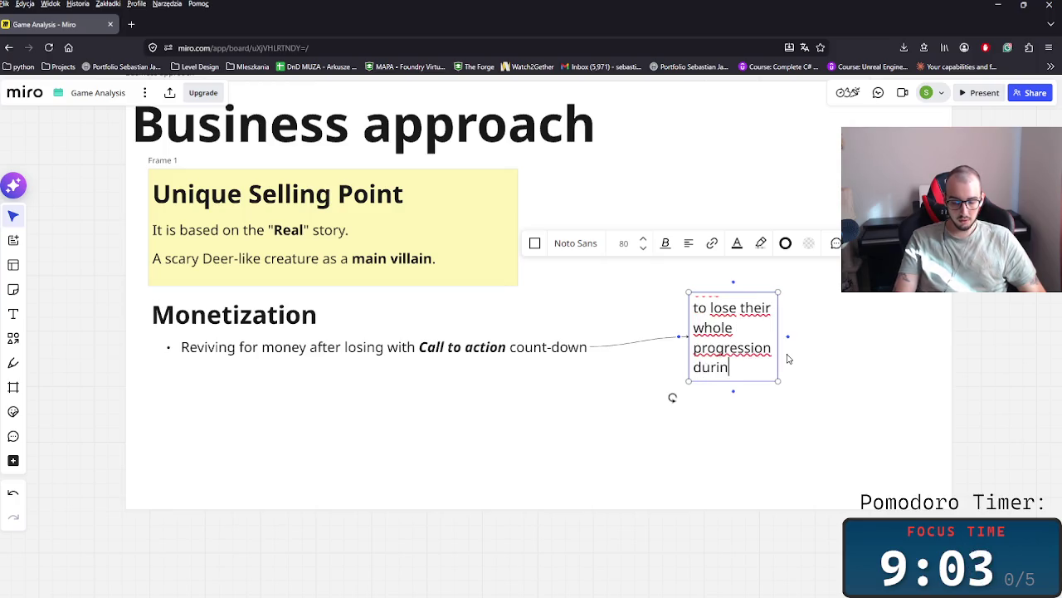
{"action": "type", "text": "e r"}
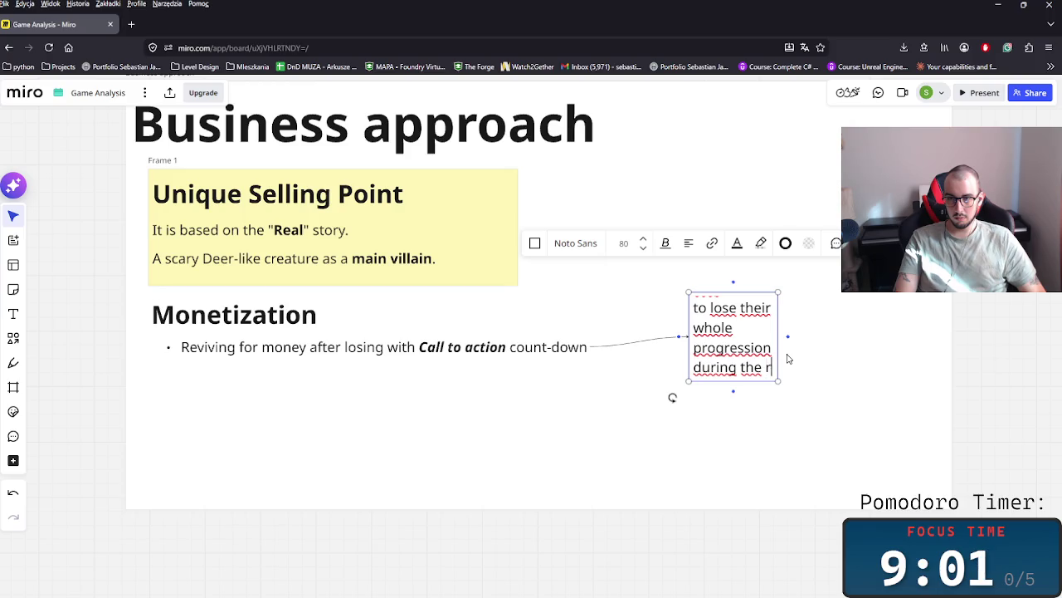
{"action": "type", "text": "oun"}
{"action": "key", "text": "BackSpace"}
{"action": "key", "text": "BackSpace"}
{"action": "key", "text": "BackSpace"}
{"action": "type", "text": "un,"}
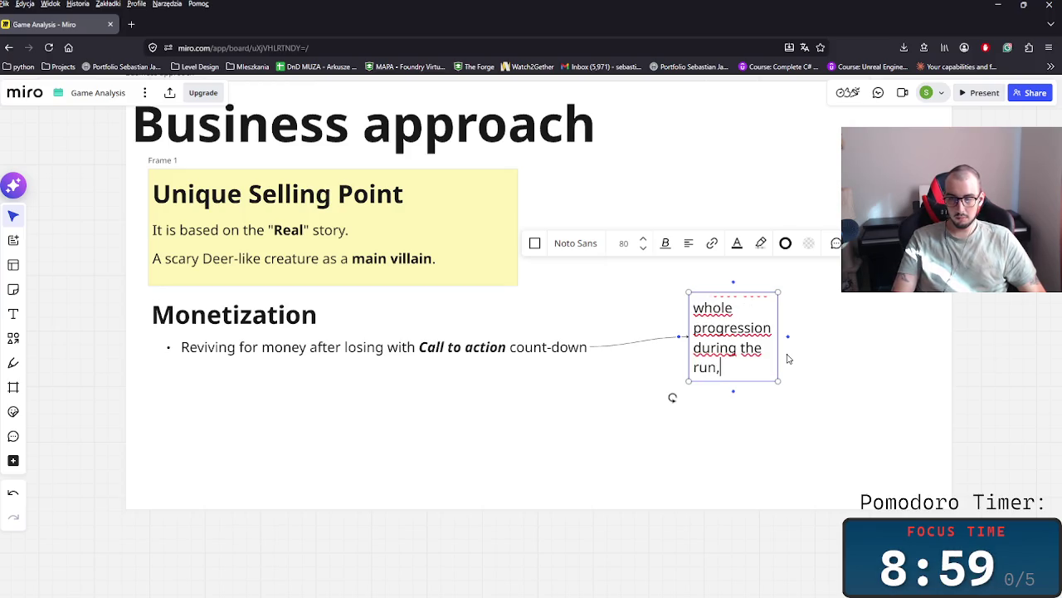
{"action": "key", "text": "BackSpace"}
{"action": "key", "text": "BackSpace"}
{"action": "type", "text": "."}
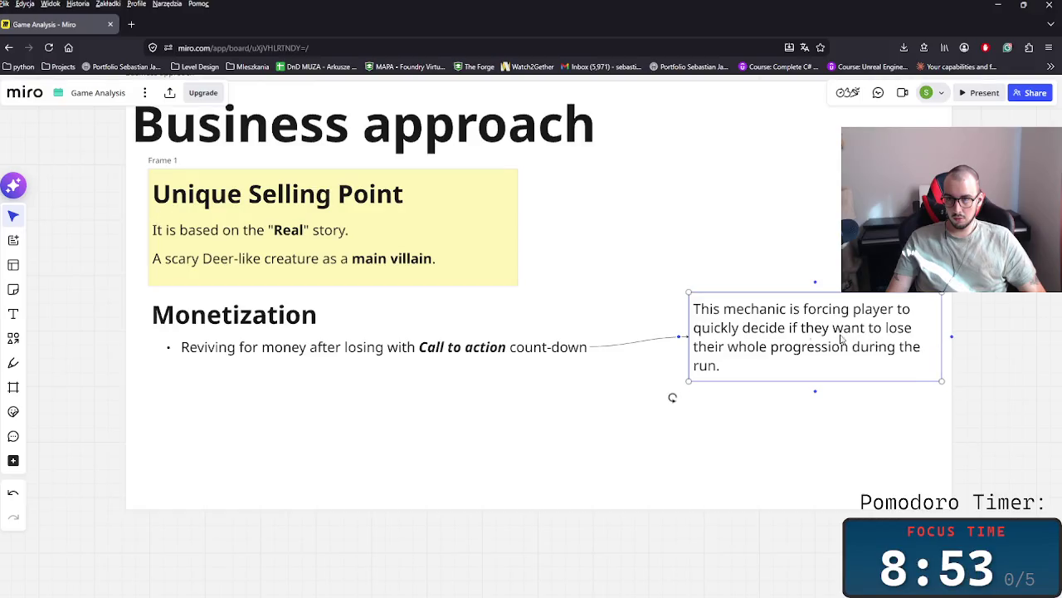
- Append 'Which is very powerful! CT' at the end of the note text
{"action": "triple_click", "coordinate": [733, 369]}
{"action": "left_click", "coordinate": [741, 370]}
{"action": "type", "text": "W"}
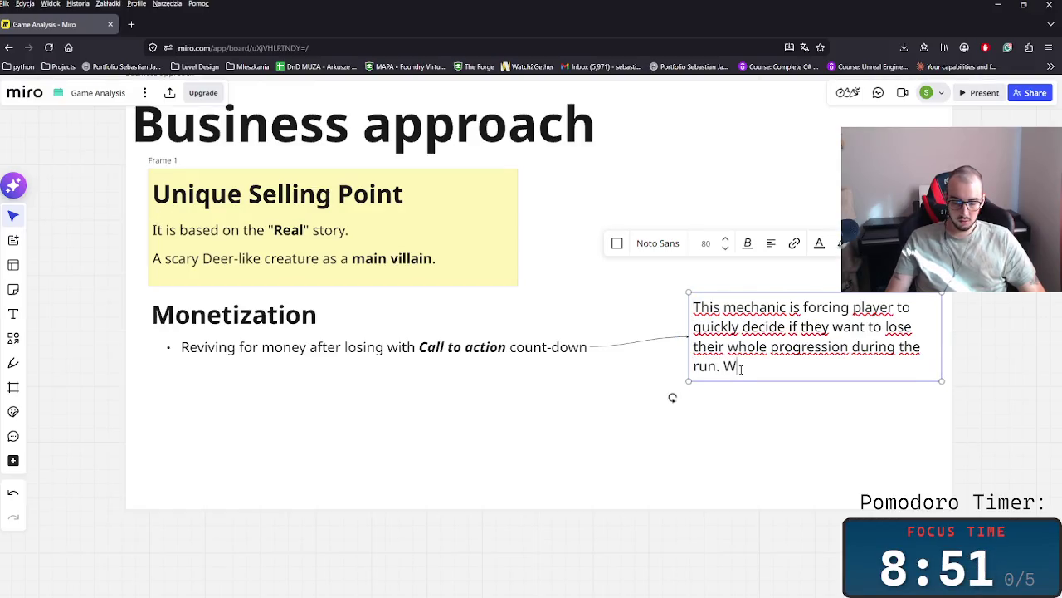
{"action": "type", "text": "hich is "}
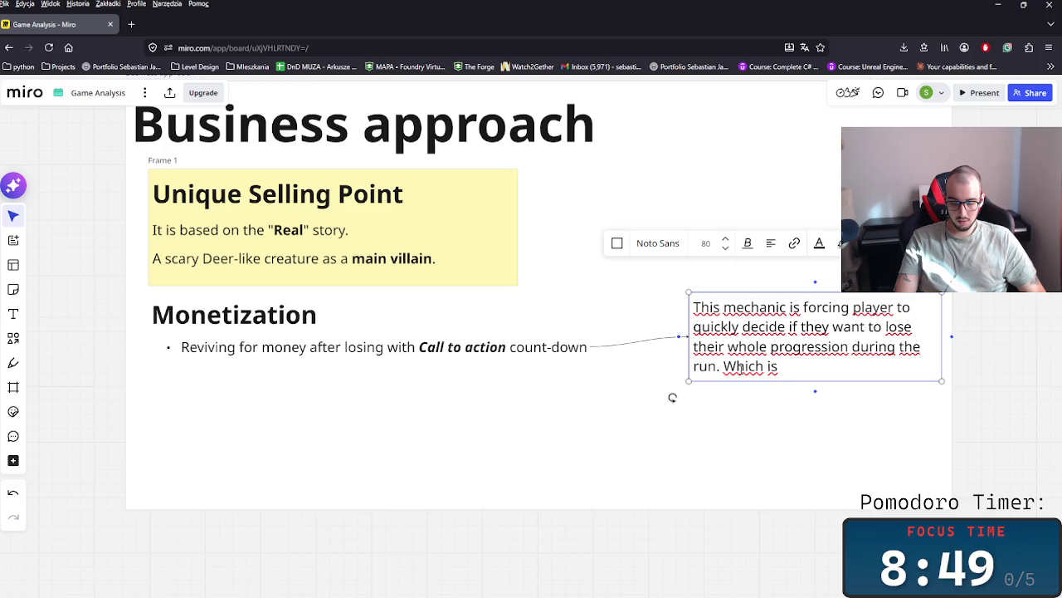
{"action": "type", "text": "very pur"}
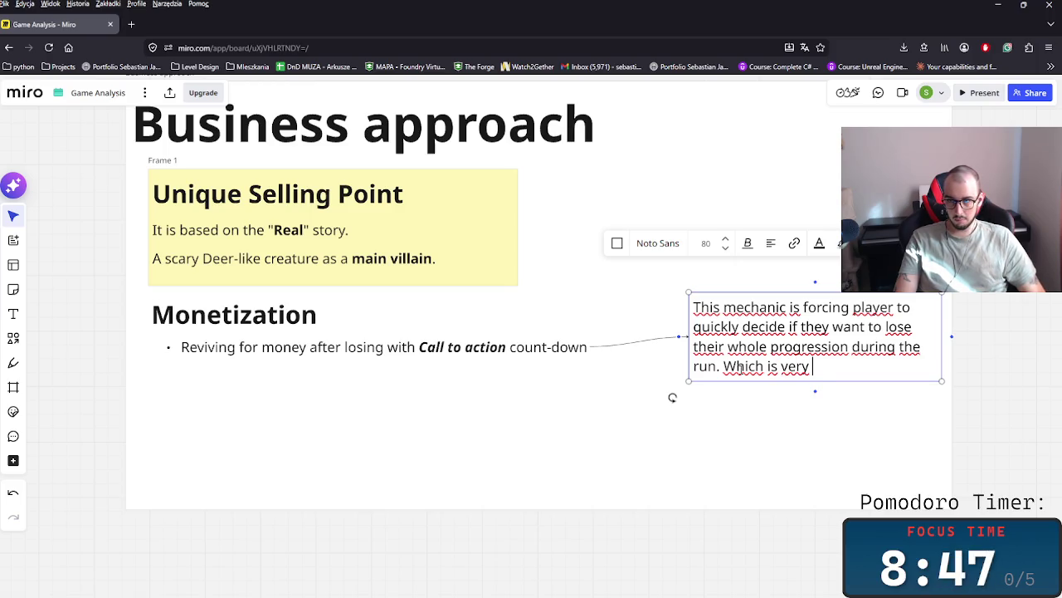
{"action": "type", "text": "t"}
{"action": "key", "text": "BackSpace"}
{"action": "type", "text": "ower"}
{"action": "key", "text": "BackSpace"}
{"action": "key", "text": "BackSpace"}
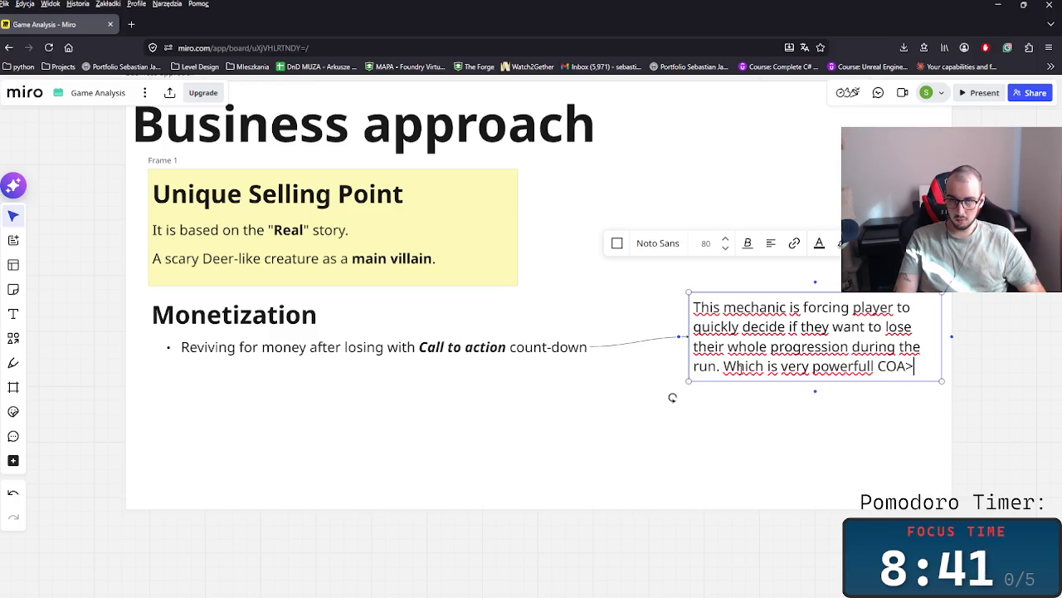
{"action": "key", "text": "BackSpace"}
{"action": "key", "text": "BackSpace"}
{"action": "key", "text": "BackSpace"}
{"action": "type", "text": "TA."}
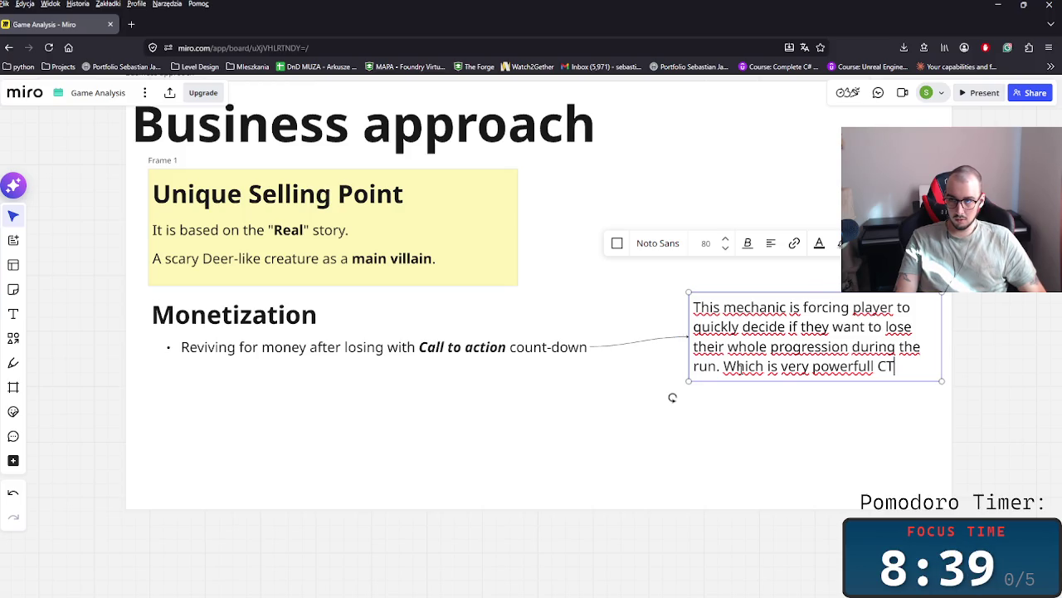
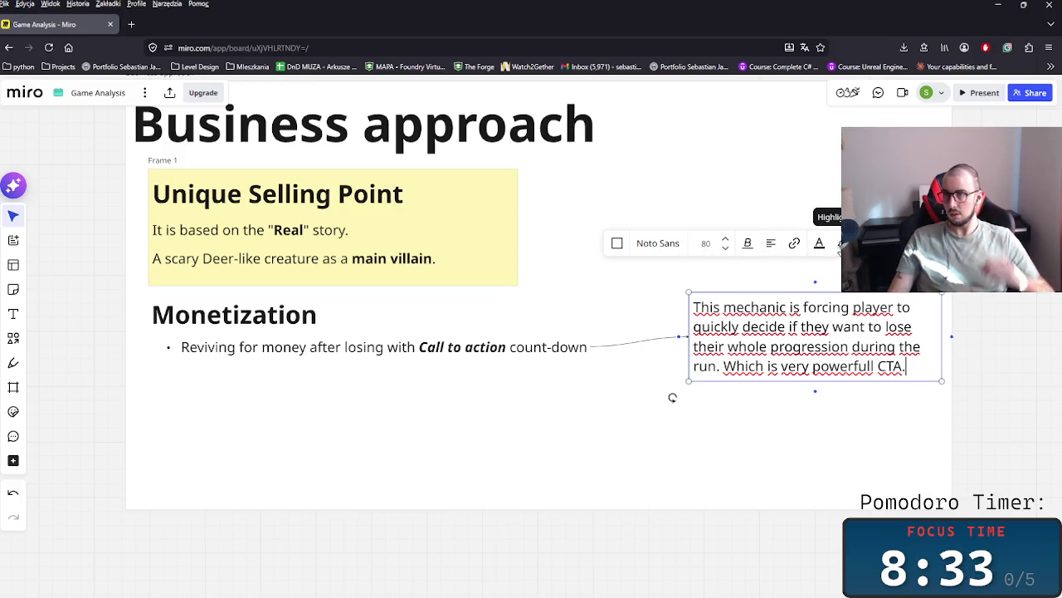
- Fill the CTA explanation sticky note with light green
{"action": "left_click", "coordinate": [841, 243]}
{"action": "left_click", "coordinate": [841, 243]}
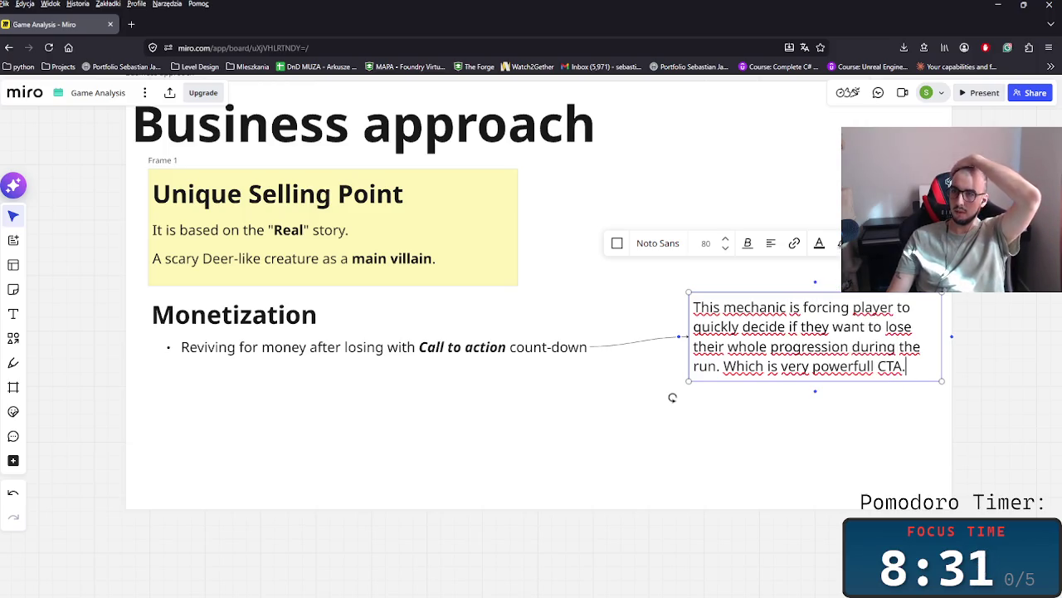
{"action": "left_click", "coordinate": [868, 243]}
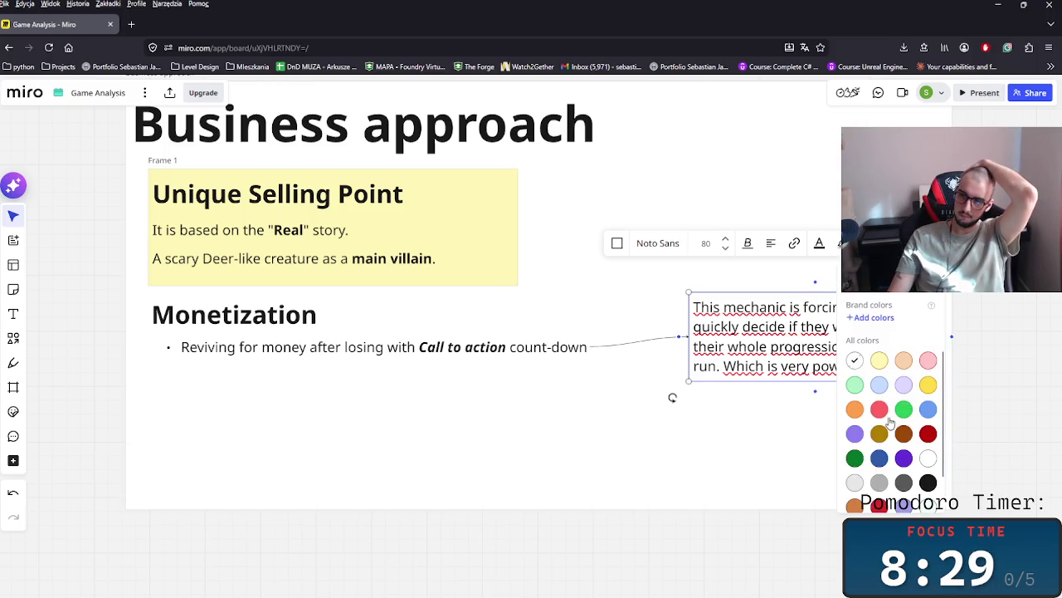
{"action": "left_click", "coordinate": [855, 385]}
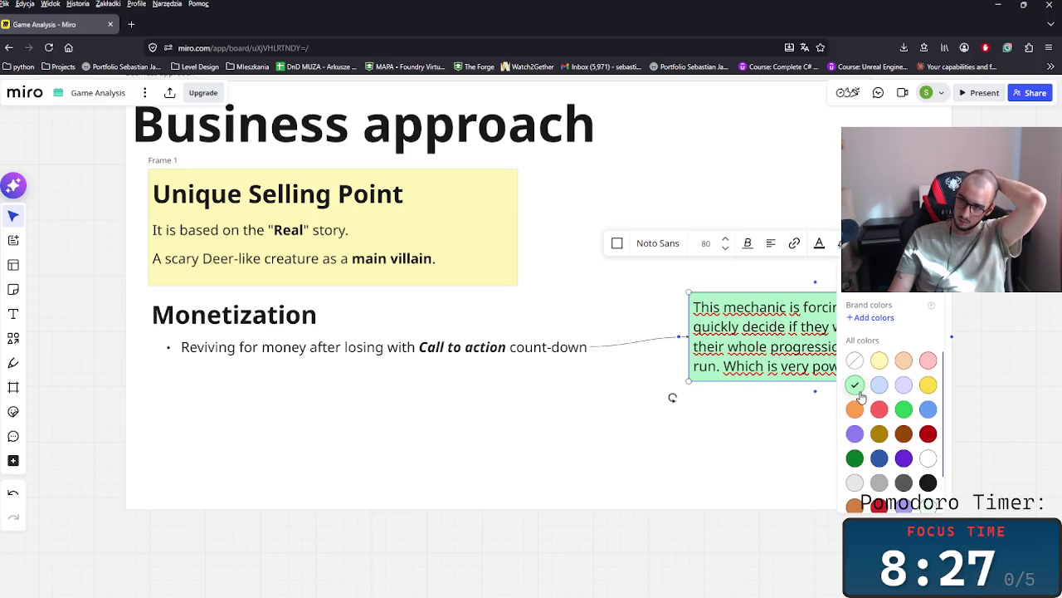
{"action": "left_click", "coordinate": [663, 430]}
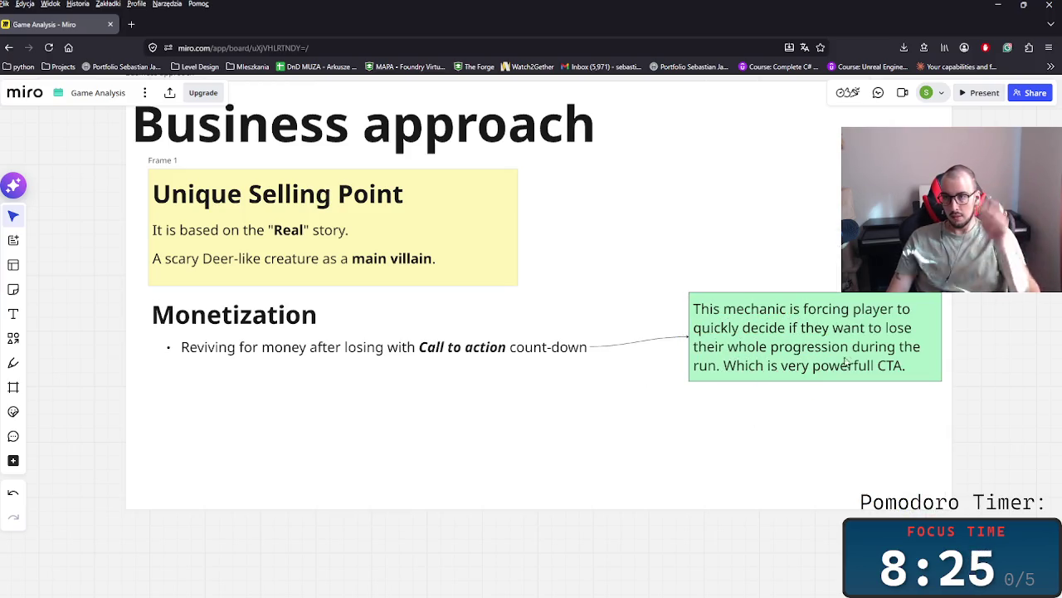
- Bold the words CTA, powerfull and progression in the green note
{"action": "double_click", "coordinate": [871, 366]}
{"action": "double_click", "coordinate": [891, 366]}
{"action": "key", "text": "ctrl+b"}
{"action": "left_click_drag", "start_coordinate": [812, 366], "coordinate": [872, 371]}
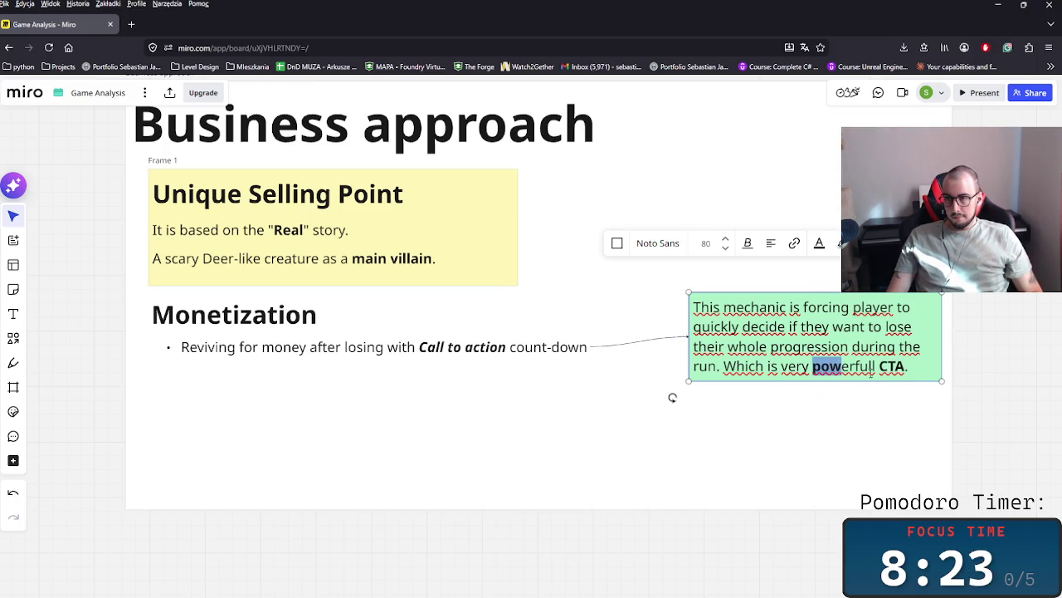
{"action": "double_click", "coordinate": [871, 366]}
{"action": "key", "text": "ctrl+b"}
{"action": "left_click", "coordinate": [772, 346]}
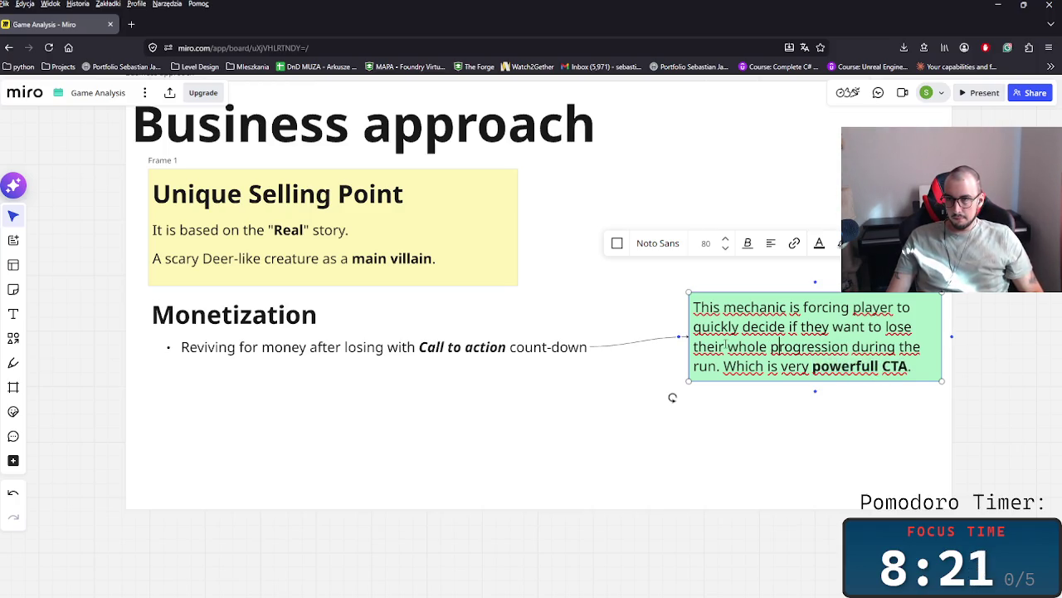
{"action": "double_click", "coordinate": [828, 346]}
{"action": "key", "text": "ctrl+b"}
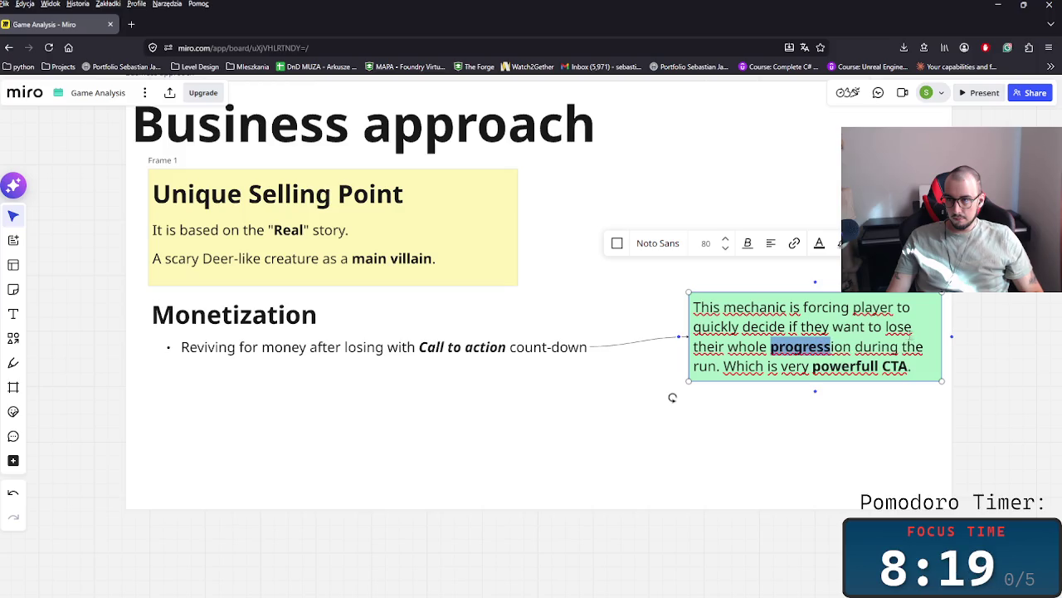
- Bold 'lose' and 'mechanic is forcing player' in the green note
{"action": "triple_click", "coordinate": [832, 346]}
{"action": "left_click", "coordinate": [835, 347]}
{"action": "double_click", "coordinate": [834, 347]}
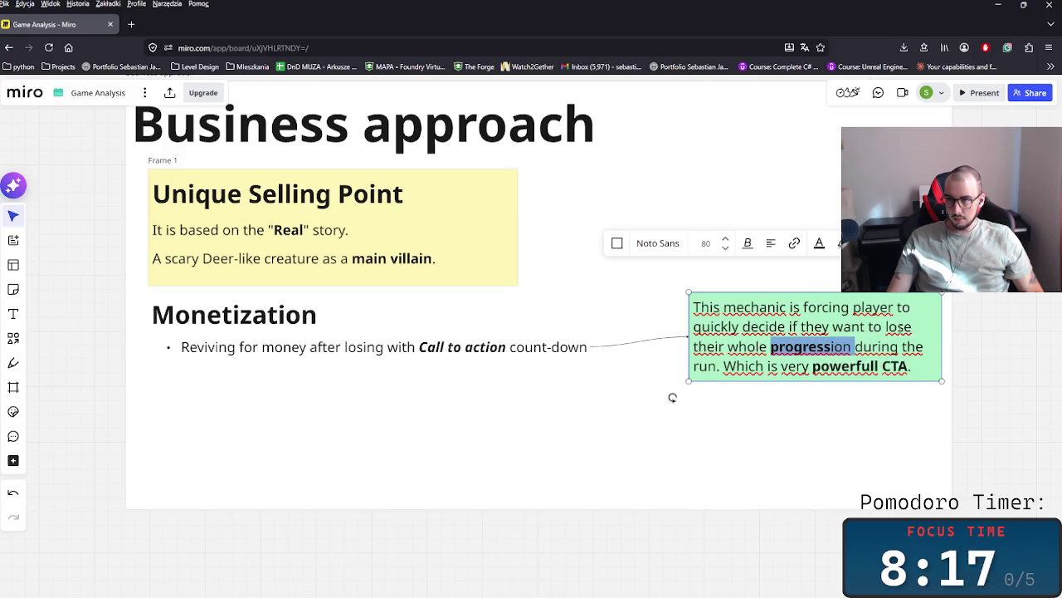
{"action": "left_click_drag", "start_coordinate": [903, 326], "coordinate": [886, 326]}
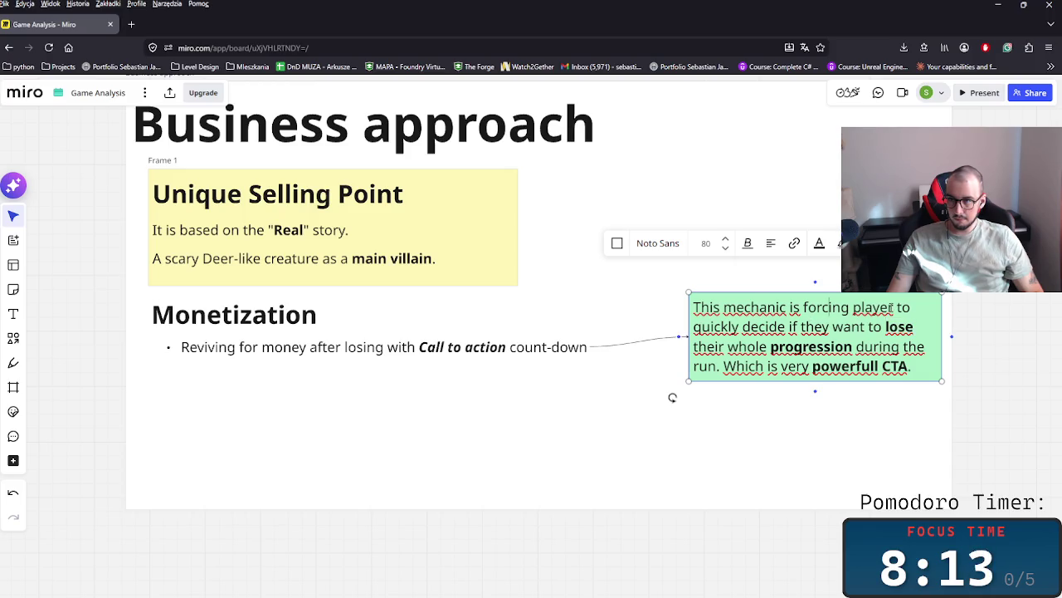
{"action": "left_click_drag", "start_coordinate": [893, 307], "coordinate": [721, 308]}
{"action": "key", "text": "ctrl+b"}
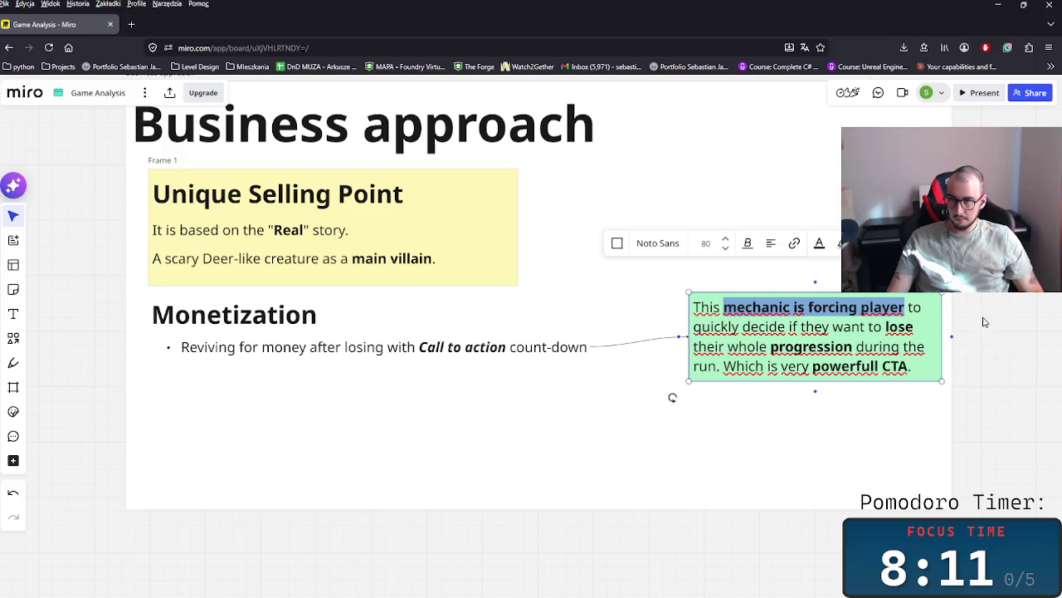
{"action": "left_click", "coordinate": [672, 397]}
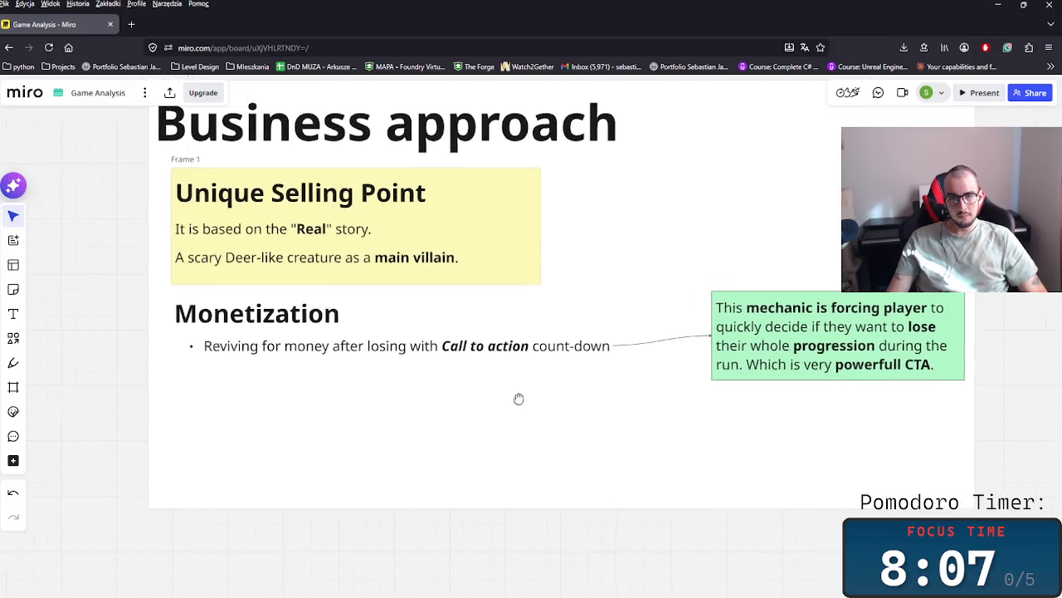
{"action": "scroll", "coordinate": [509, 398], "scroll_direction": "left", "scroll_amount": 3}
{"action": "left_click", "coordinate": [303, 375]}
- Duplicate the Reviving for money bullet below it and retype it as 'Meta Game adjustments'
{"action": "key", "text": "ctrl+c"}
{"action": "key", "text": "ctrl+v"}
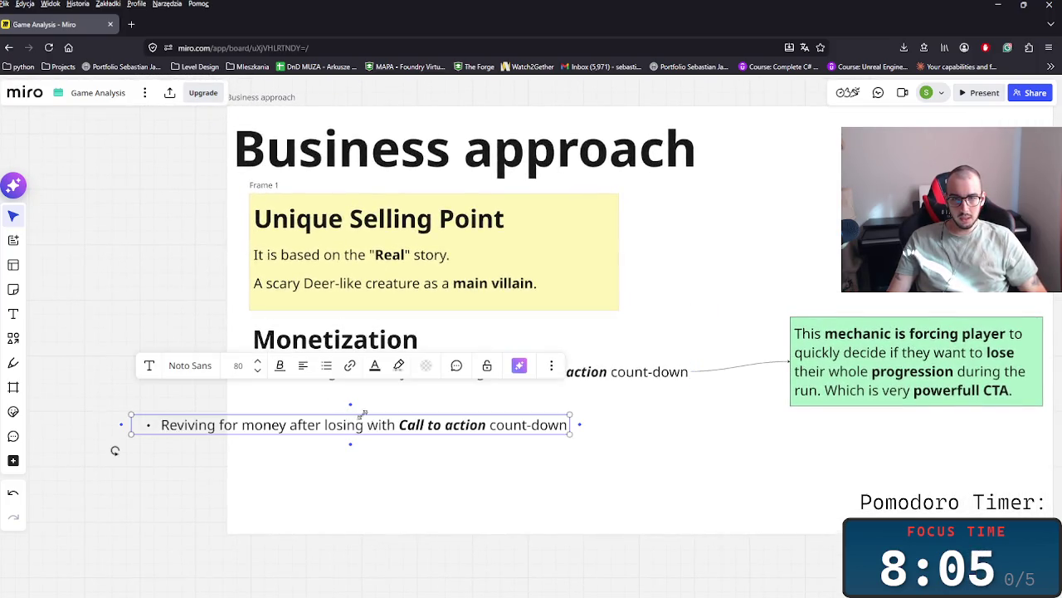
{"action": "mouse_move", "coordinate": [385, 426]}
{"action": "left_mouse_down"}
{"action": "mouse_move", "coordinate": [478, 424]}
{"action": "mouse_move", "coordinate": [481, 405]}
{"action": "left_mouse_up"}
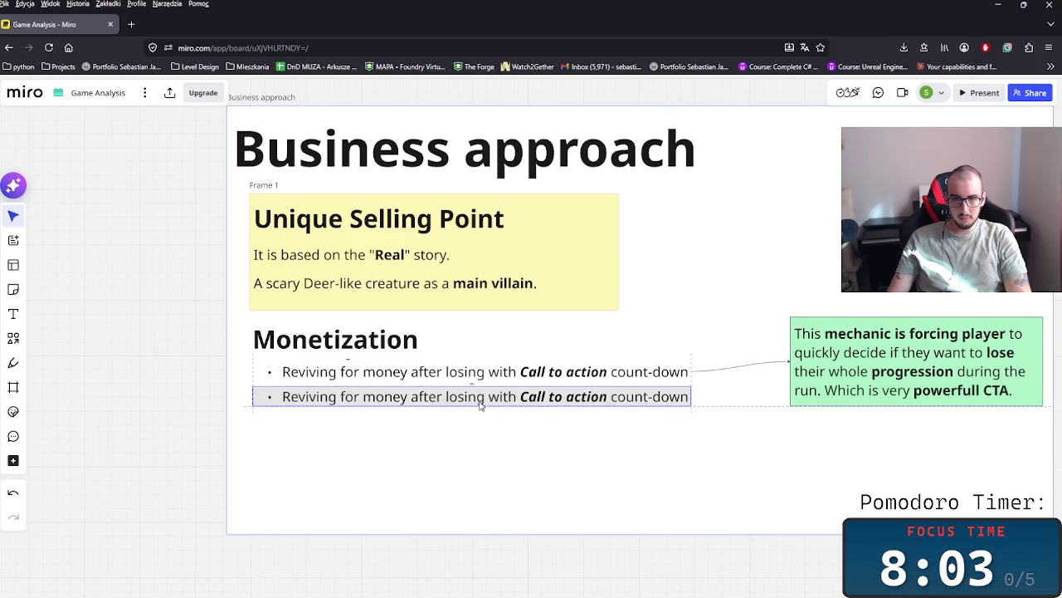
{"action": "double_click", "coordinate": [480, 400]}
{"action": "triple_click", "coordinate": [480, 398]}
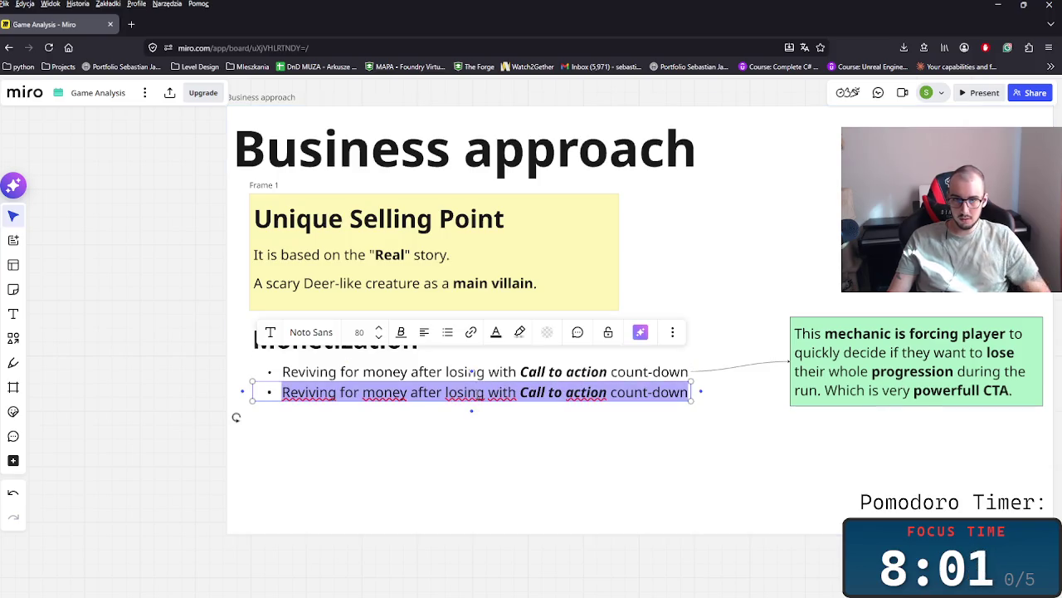
{"action": "key", "text": "BackSpace"}
{"action": "type", "text": "ME"}
{"action": "key", "text": "BackSpace"}
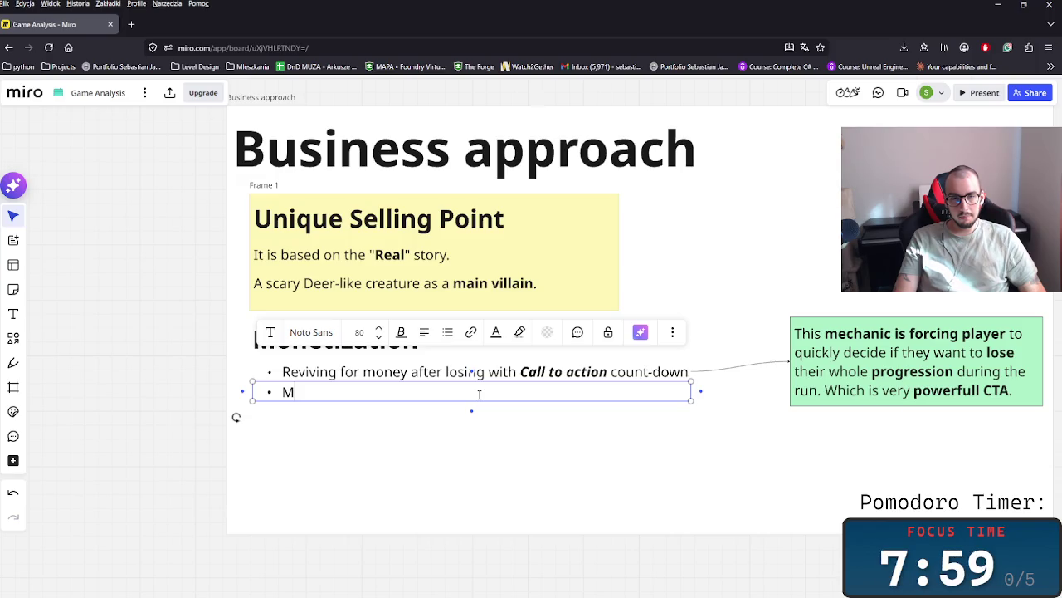
{"action": "type", "text": "g"}
{"action": "key", "text": "BackSpace"}
{"action": "key", "text": "BackSpace"}
{"action": "key", "text": "BackSpace"}
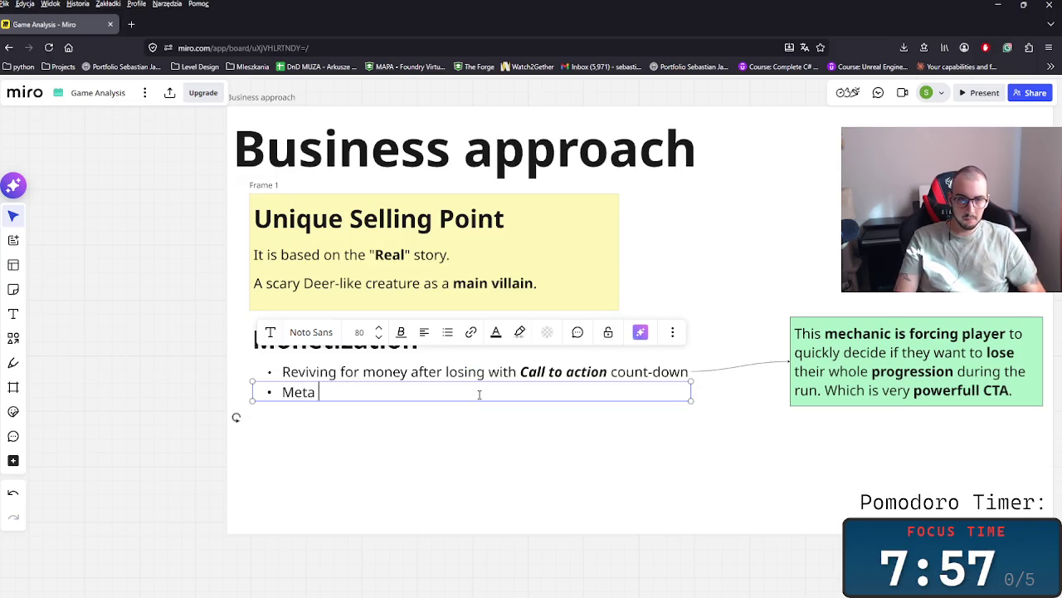
{"action": "type", "text": "Game"}
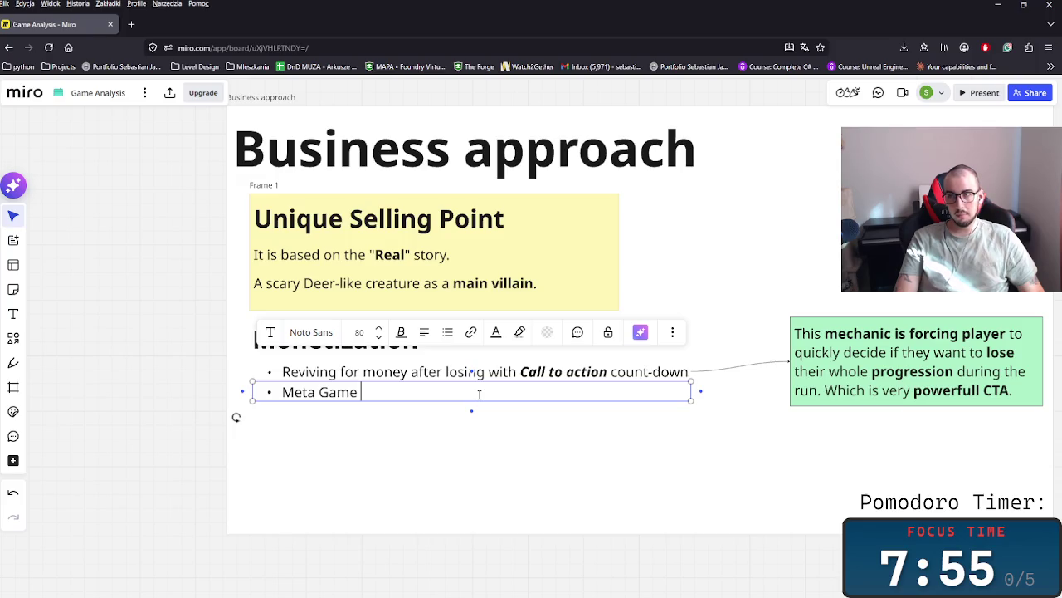
{"action": "type", "text": "djustments"}
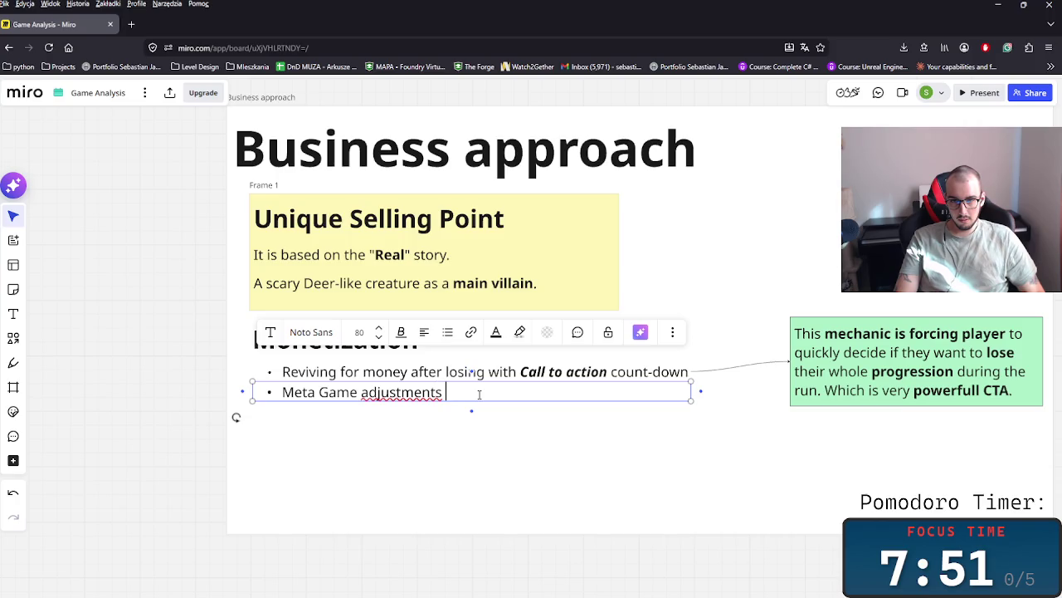
{"action": "key", "text": "BackSpace"}
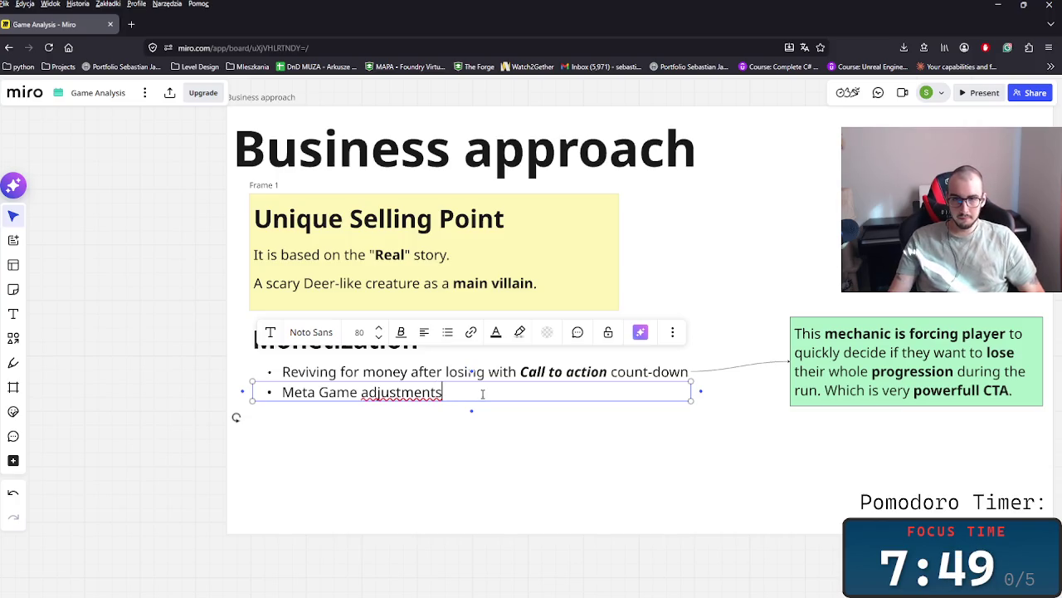
{"action": "left_click", "coordinate": [415, 415]}
- Move the green note up beside the Business approach title
{"action": "left_click", "coordinate": [639, 403]}
{"action": "left_click", "coordinate": [809, 400]}
{"action": "left_click_drag", "start_coordinate": [808, 400], "coordinate": [808, 232]}
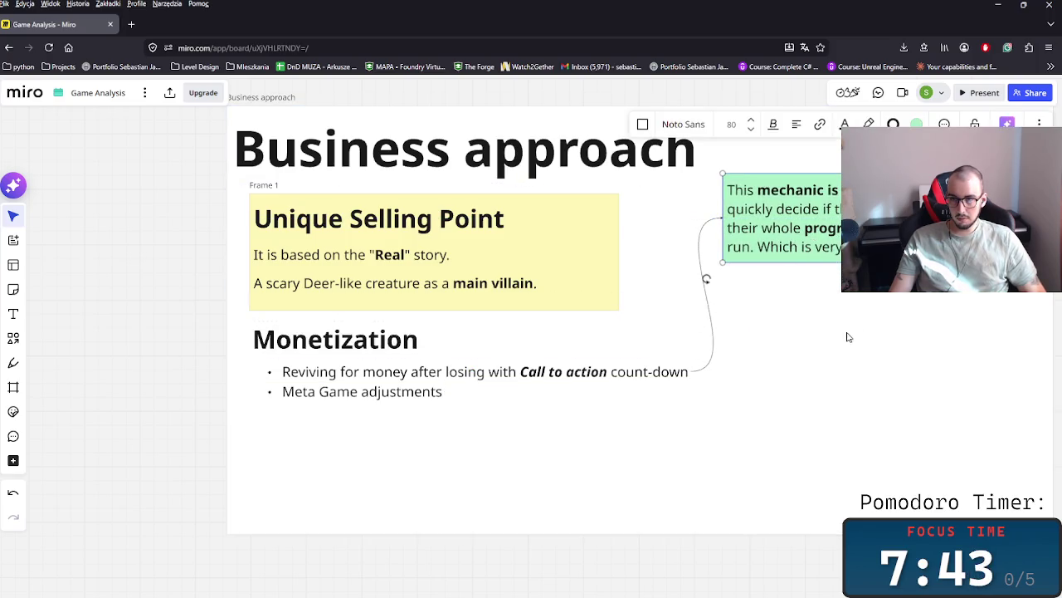
- Paste a copy of the green note below and connect Meta Game adjustments to it
{"action": "key", "text": "ctrl+v"}
{"action": "left_click_drag", "start_coordinate": [846, 337], "coordinate": [834, 324]}
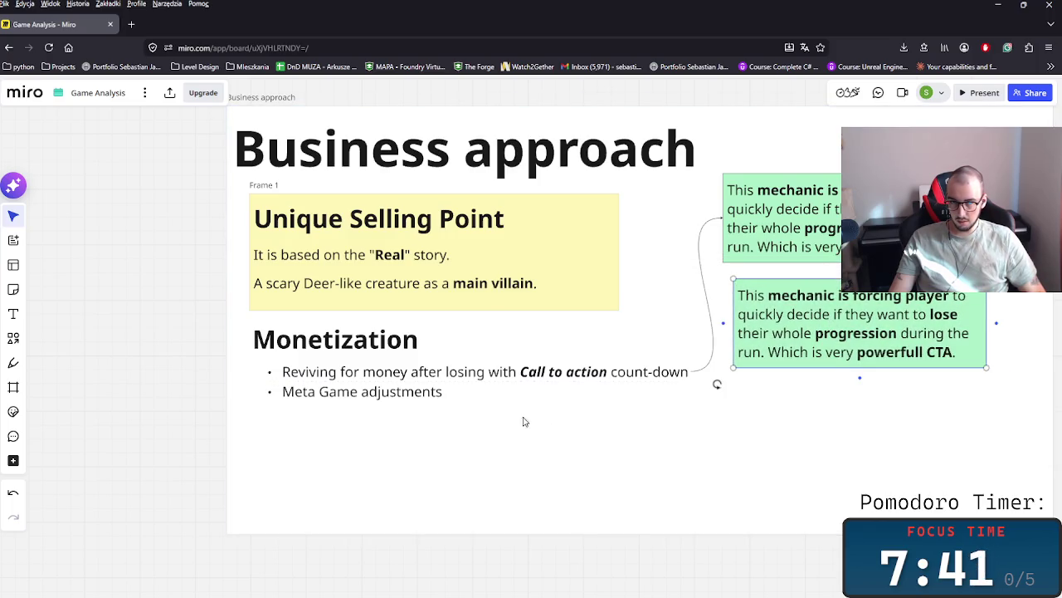
{"action": "left_click", "coordinate": [629, 391]}
{"action": "left_click_drag", "start_coordinate": [699, 392], "coordinate": [764, 371]}
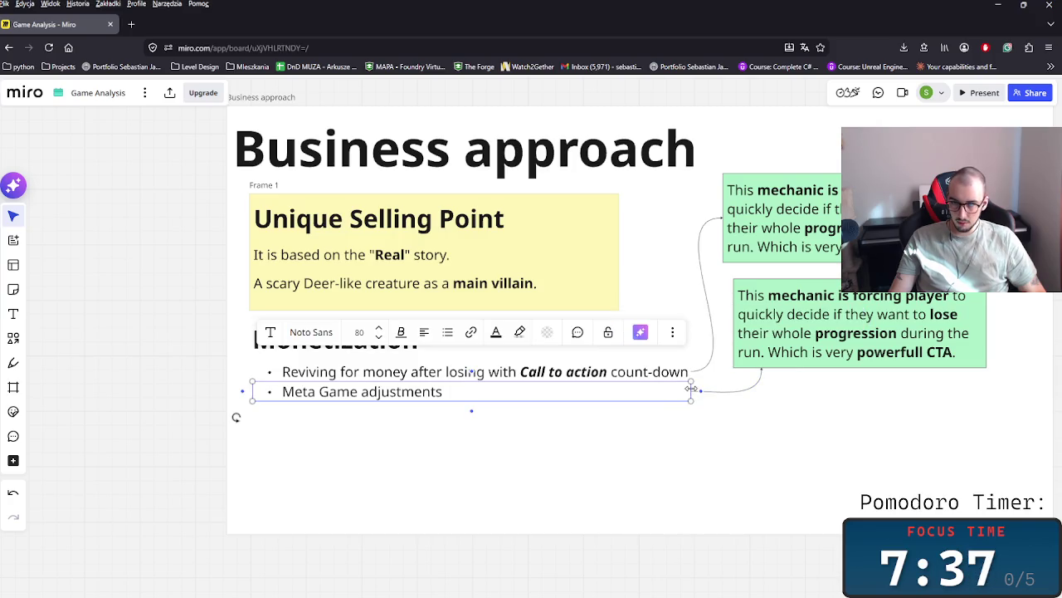
{"action": "left_click_drag", "start_coordinate": [692, 390], "coordinate": [452, 392]}
{"action": "left_click", "coordinate": [664, 430]}
{"action": "mouse_move", "coordinate": [664, 430]}
{"action": "left_mouse_down"}
{"action": "mouse_move", "coordinate": [764, 398]}
{"action": "mouse_move", "coordinate": [723, 397]}
{"action": "left_mouse_up"}
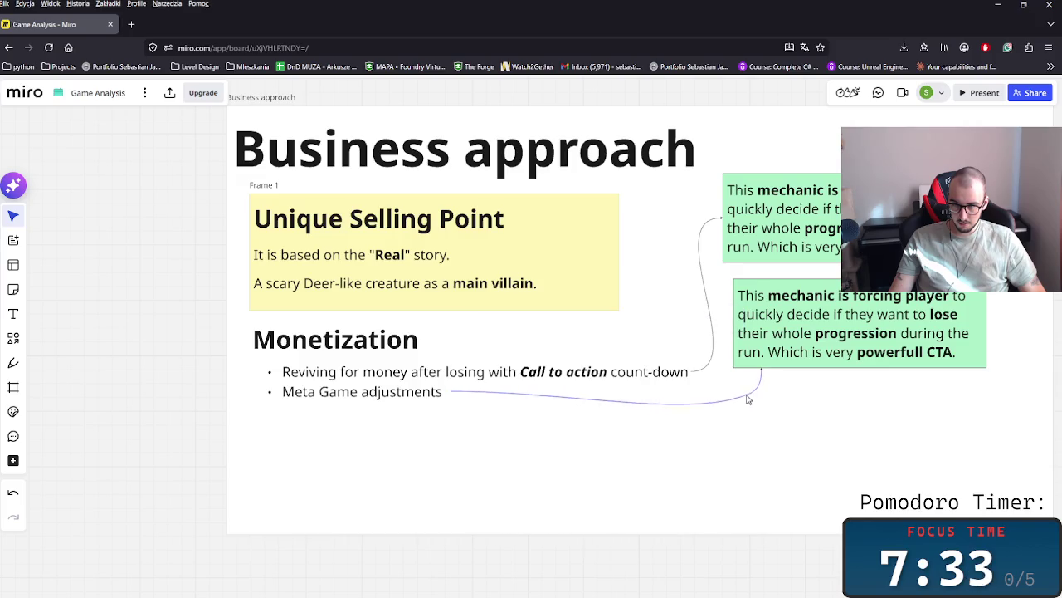
{"action": "left_click", "coordinate": [787, 323]}
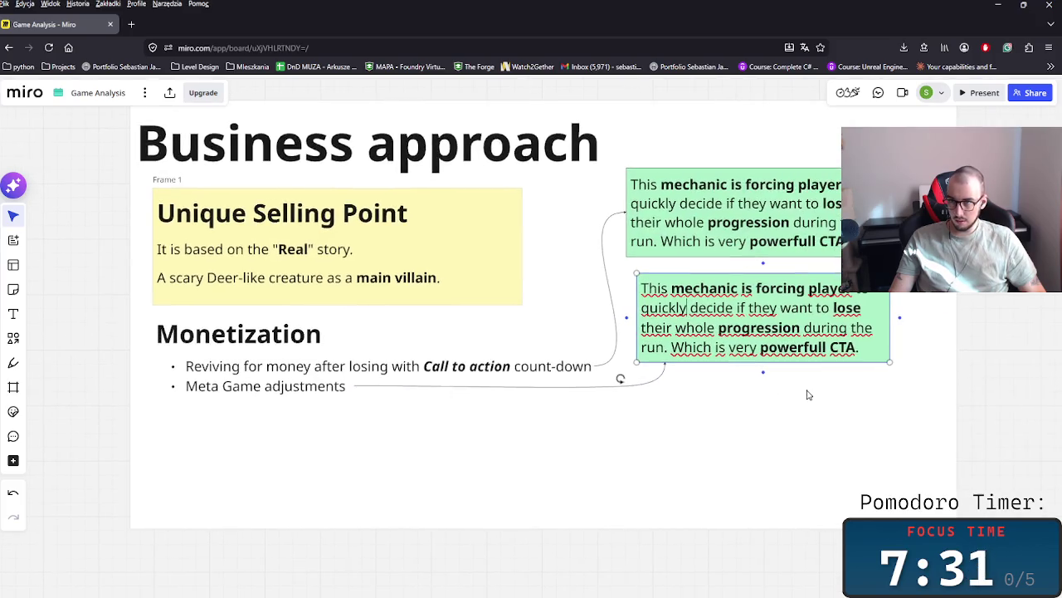
{"action": "left_click", "coordinate": [917, 374]}
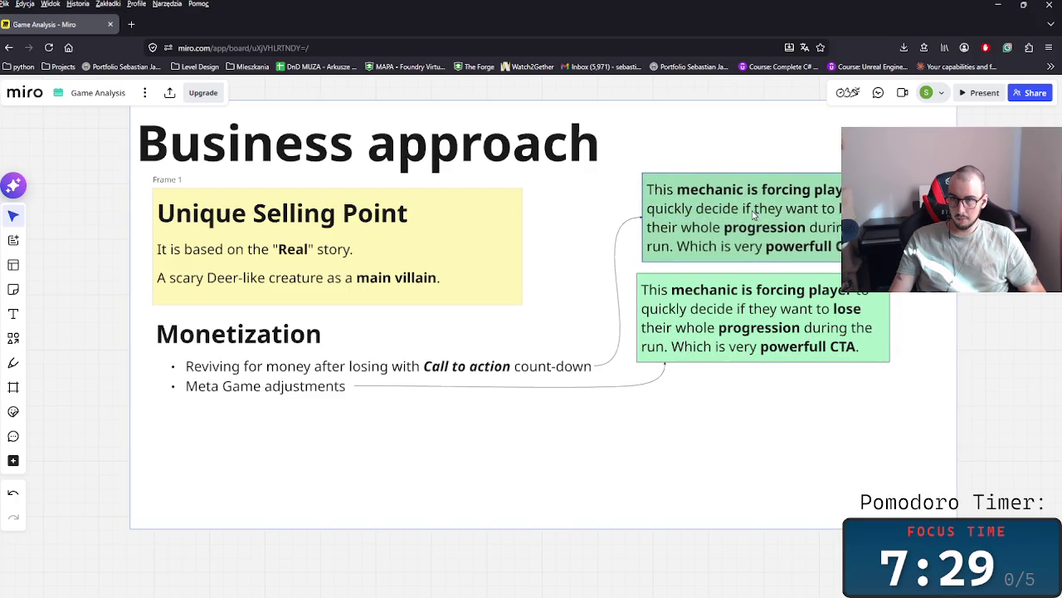
{"action": "scroll", "coordinate": [667, 365], "scroll_direction": "right", "scroll_amount": 2}
{"action": "mouse_move", "coordinate": [575, 287]}
{"action": "left_mouse_down"}
{"action": "mouse_move", "coordinate": [589, 290]}
{"action": "mouse_move", "coordinate": [573, 291]}
{"action": "left_mouse_up"}
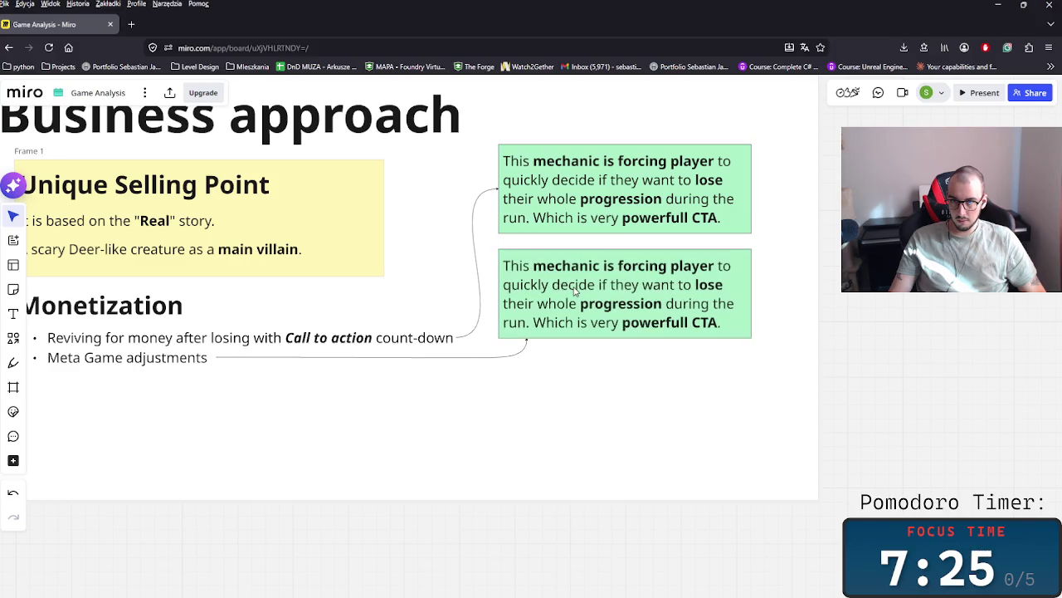
- Recolour the copied note light yellow and replace its text with 'This'
{"action": "left_click", "coordinate": [705, 203]}
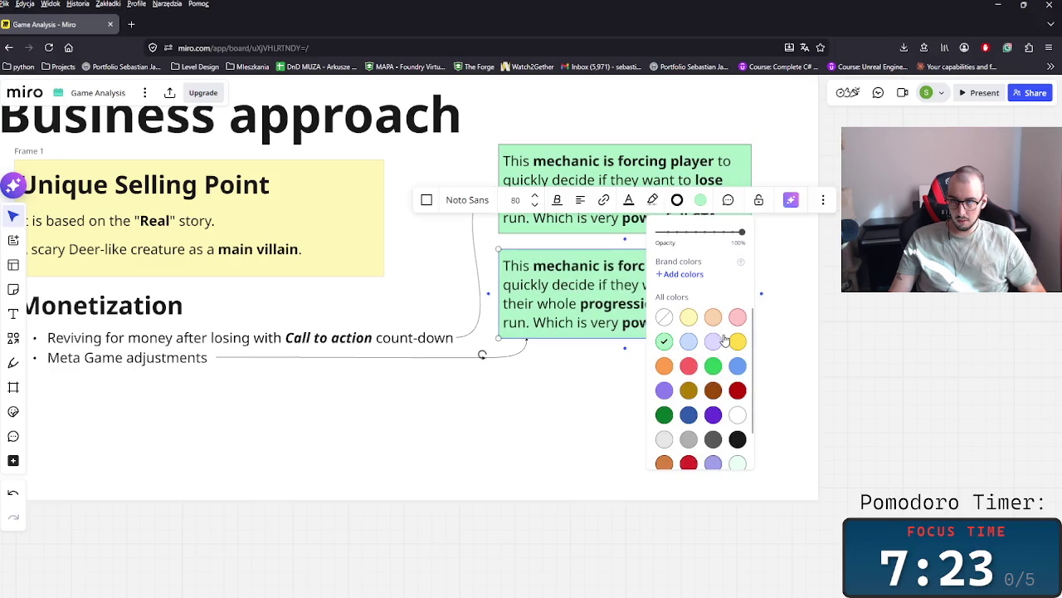
{"action": "left_click", "coordinate": [688, 317]}
{"action": "left_click", "coordinate": [825, 361]}
{"action": "double_click", "coordinate": [568, 291]}
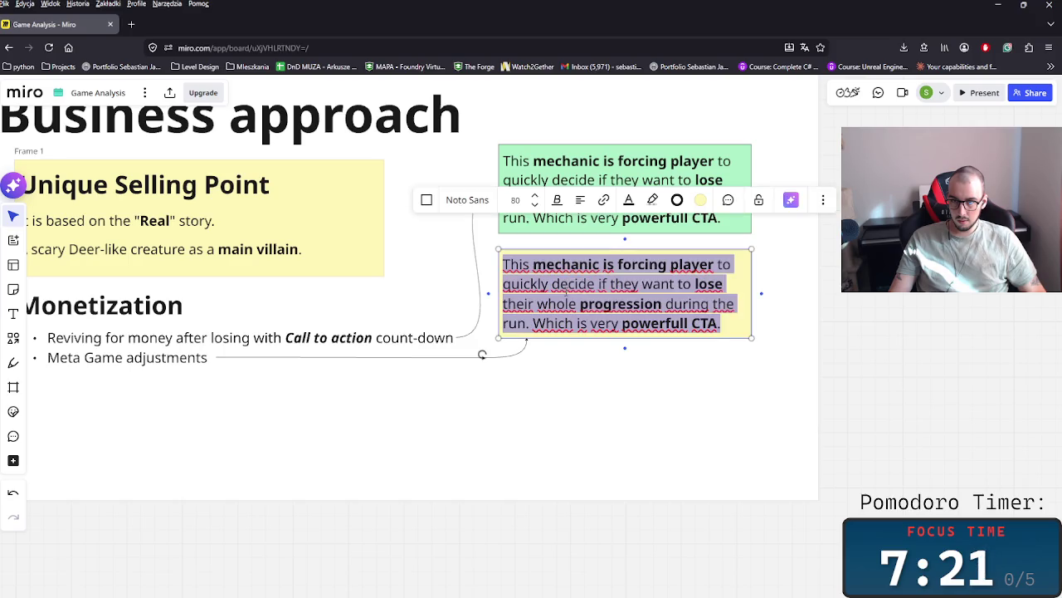
{"action": "type", "text": "This"}
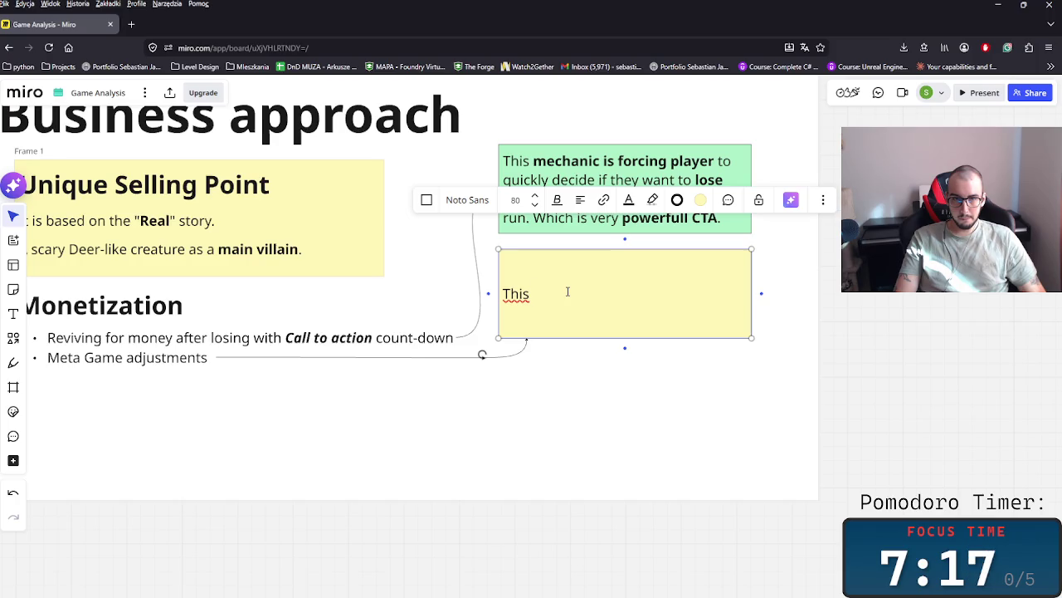
- Bold the word Reviving in the Monetization bullet
{"action": "double_click", "coordinate": [98, 341]}
{"action": "double_click", "coordinate": [91, 340]}
{"action": "key", "text": "ctrl+b"}
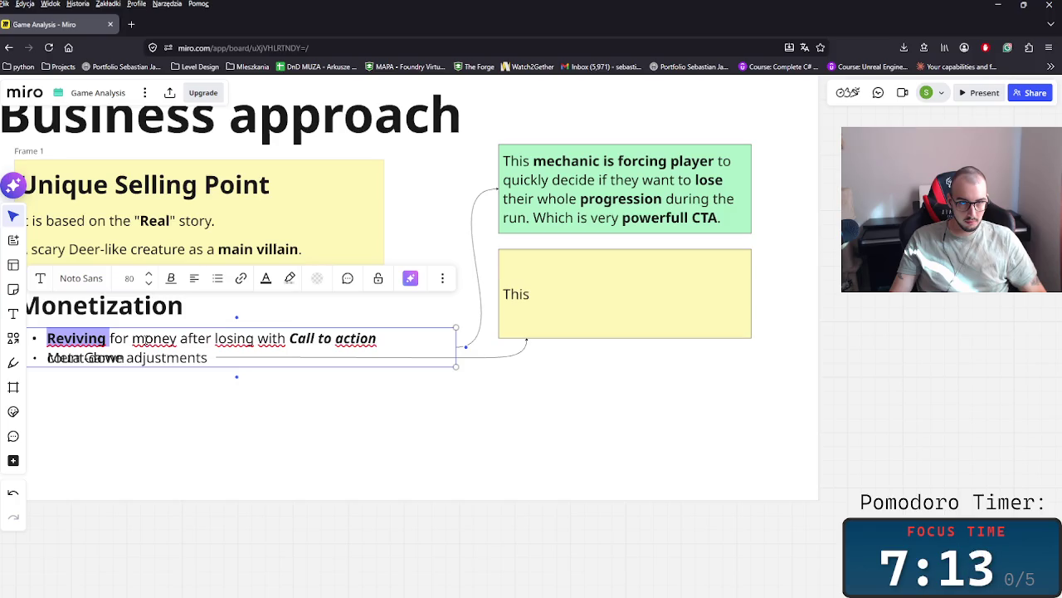
- Replace 'money' with 'Robucks' in the Reviving bullet
{"action": "left_click_drag", "start_coordinate": [458, 349], "coordinate": [469, 346]}
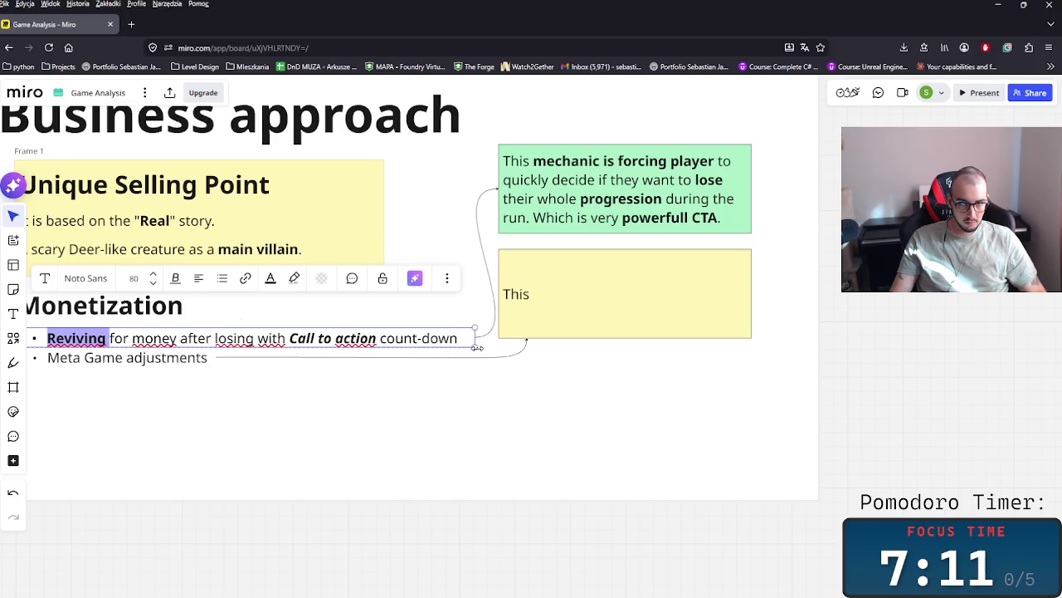
{"action": "left_click_drag", "start_coordinate": [133, 338], "coordinate": [162, 339]}
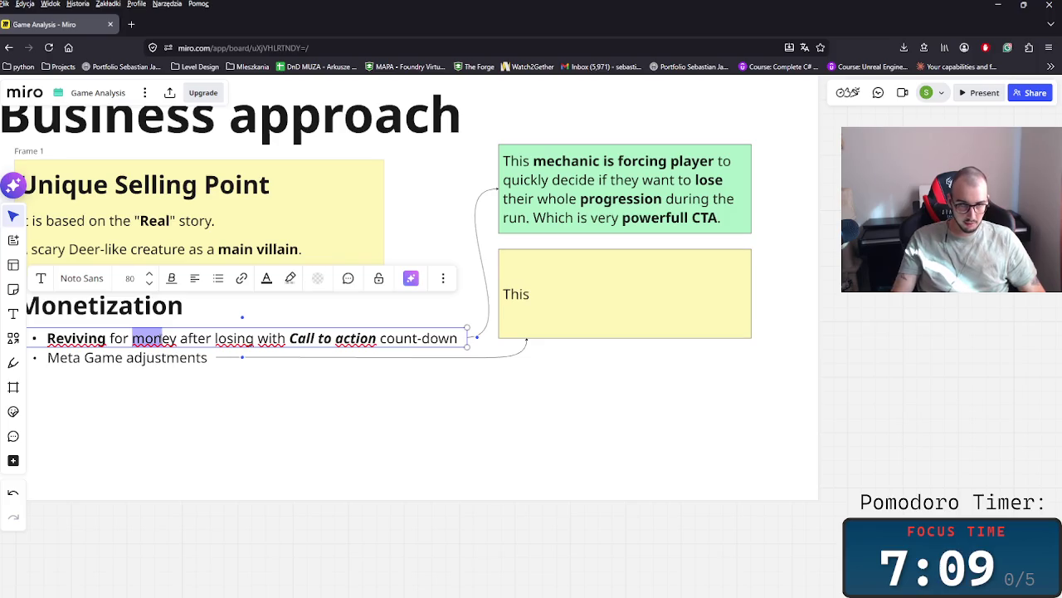
{"action": "double_click", "coordinate": [155, 339]}
{"action": "type", "text": "Robux"}
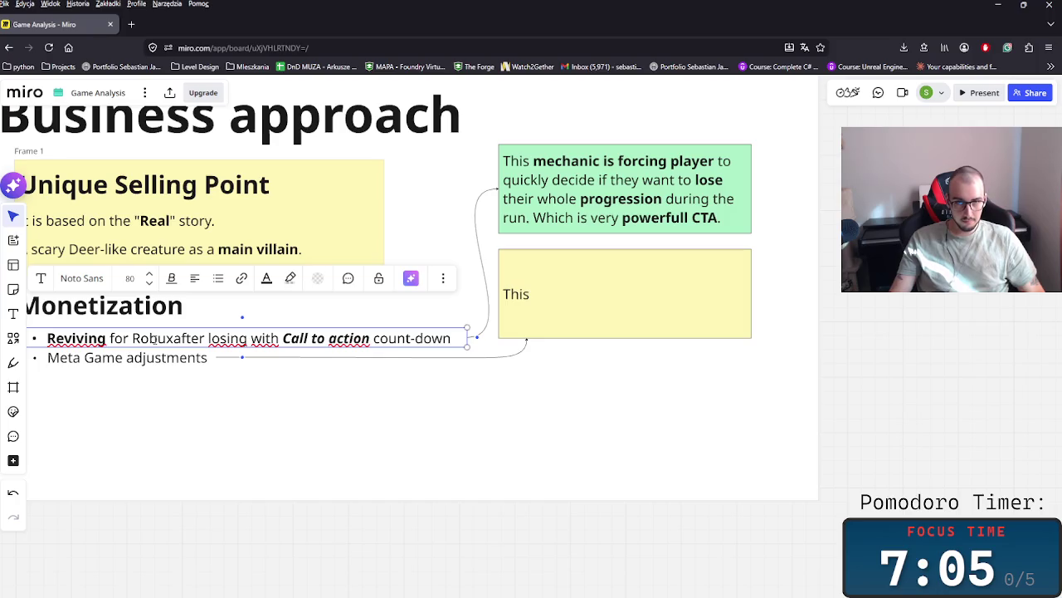
{"action": "key", "text": "BackSpace"}
{"action": "type", "text": "cks"}
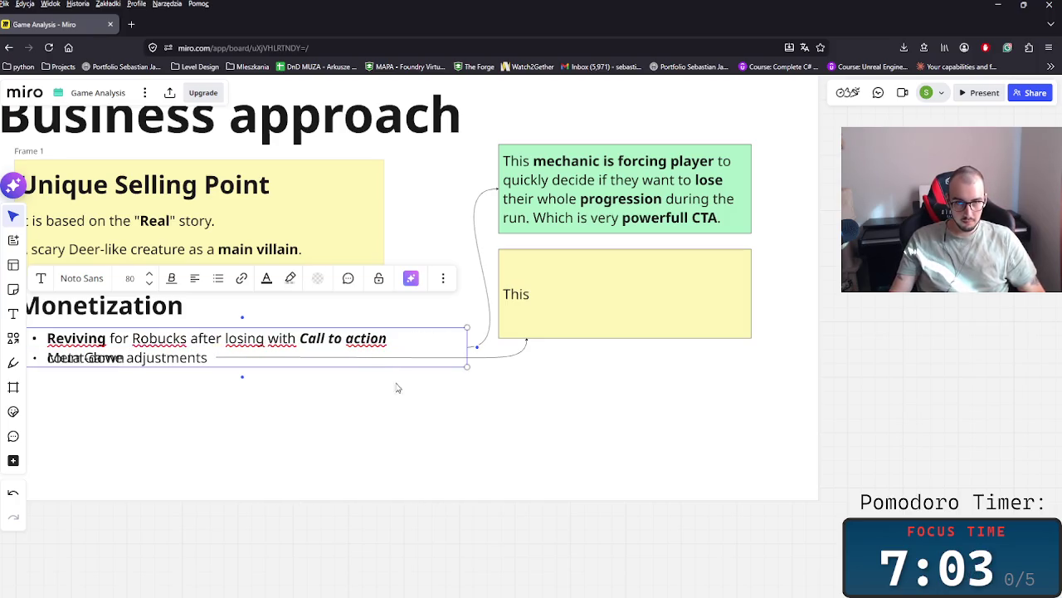
{"action": "left_click", "coordinate": [471, 405]}
- Widen the Monetization text box so count-down fits on one line, and nudge the yellow note right
{"action": "left_click", "coordinate": [448, 341]}
{"action": "left_click_drag", "start_coordinate": [467, 346], "coordinate": [452, 347]}
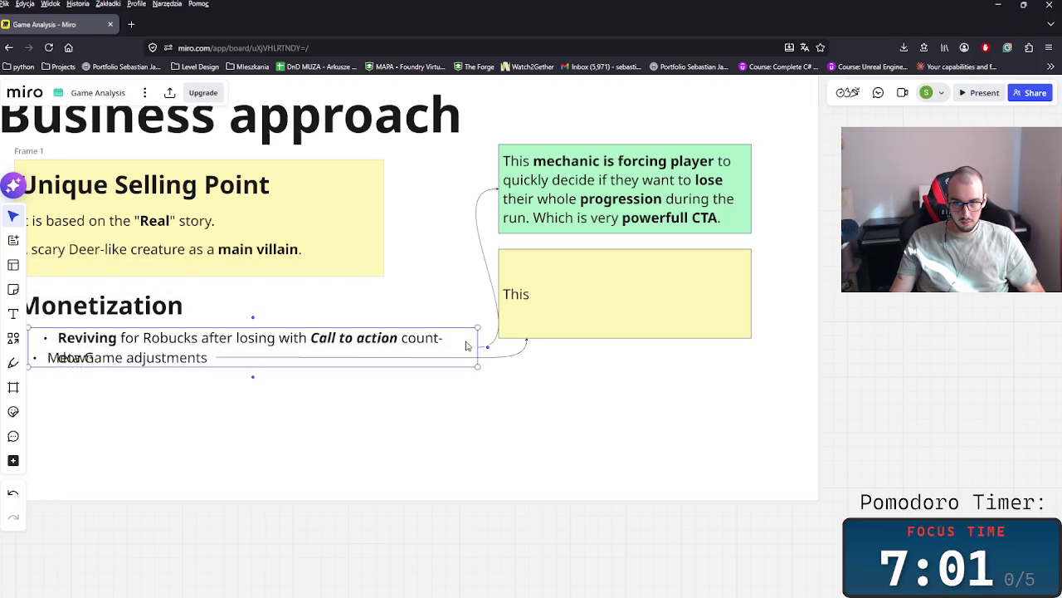
{"action": "left_click", "coordinate": [454, 347]}
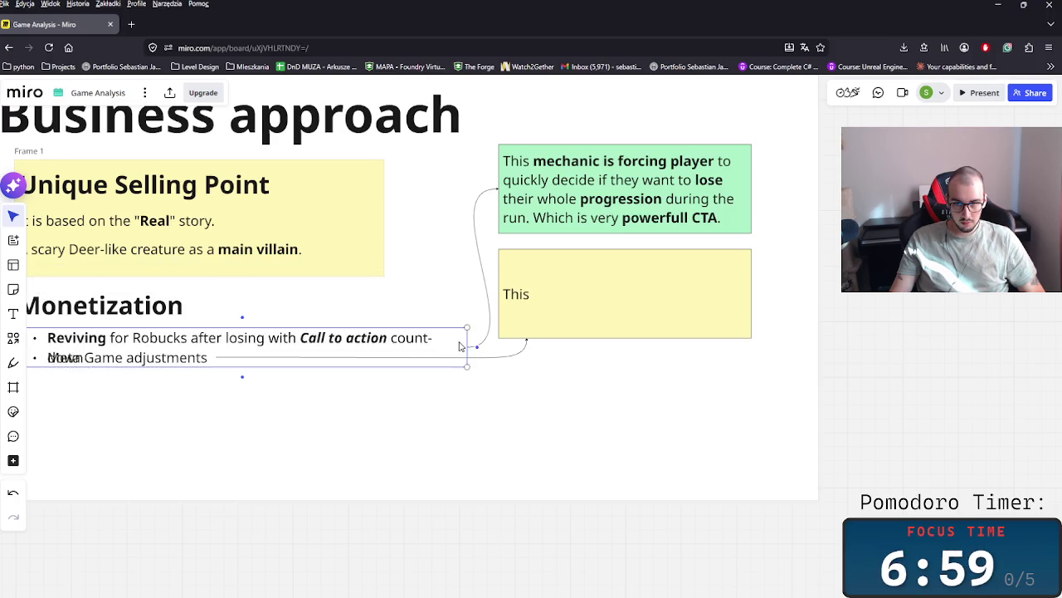
{"action": "left_click_drag", "start_coordinate": [467, 347], "coordinate": [477, 341]}
{"action": "left_click", "coordinate": [605, 313]}
{"action": "left_click_drag", "start_coordinate": [605, 313], "coordinate": [631, 306]}
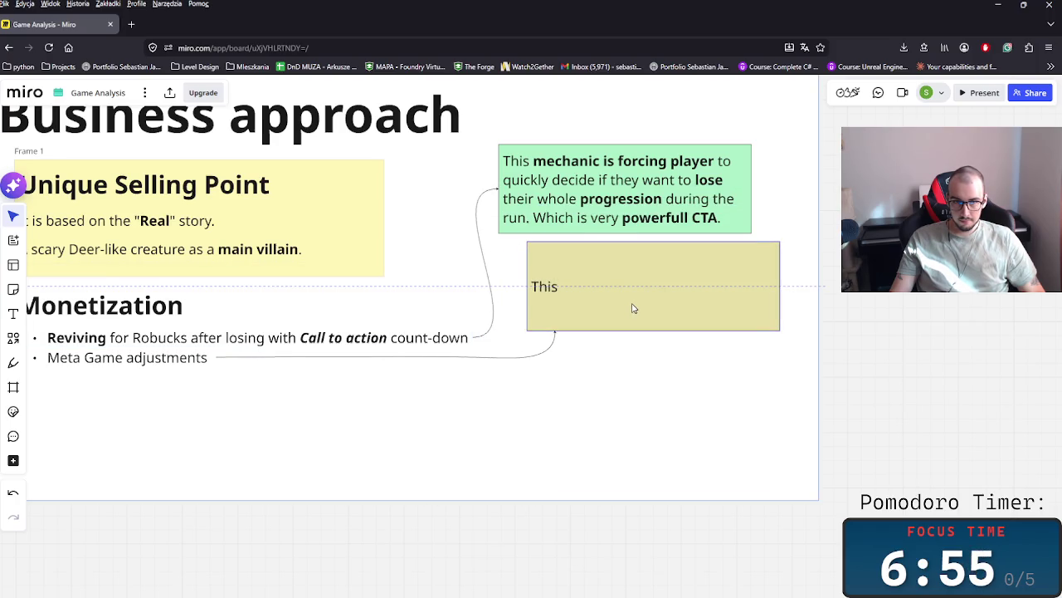
- Extend the yellow note to 'This is purely' and attach the arrow to its left side
{"action": "left_click", "coordinate": [573, 299]}
{"action": "key", "text": "Right"}
{"action": "type", "text": "is"}
{"action": "type", "text": " purelt"}
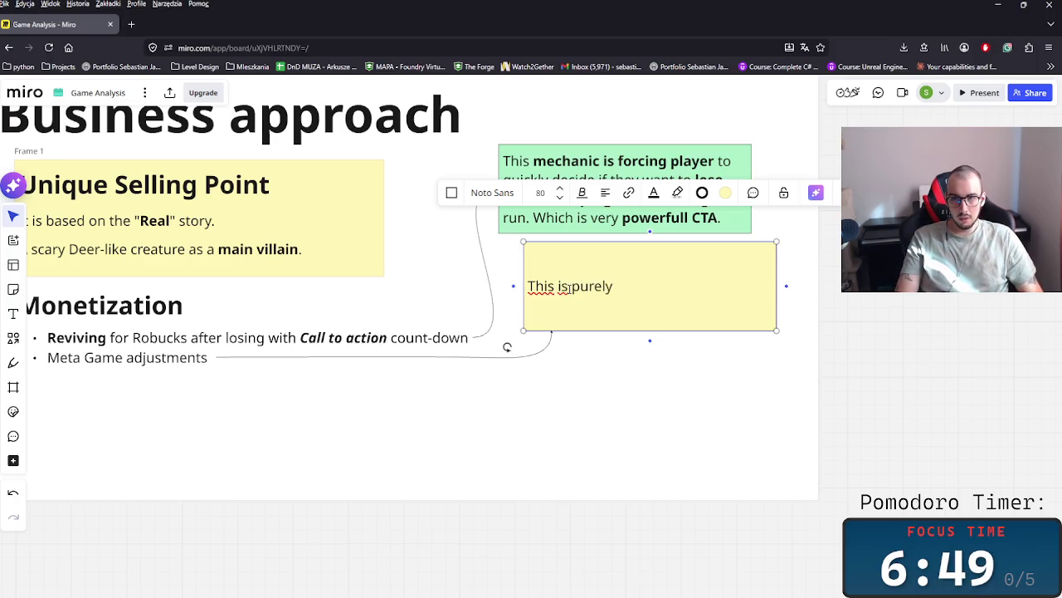
{"action": "key", "text": "Escape"}
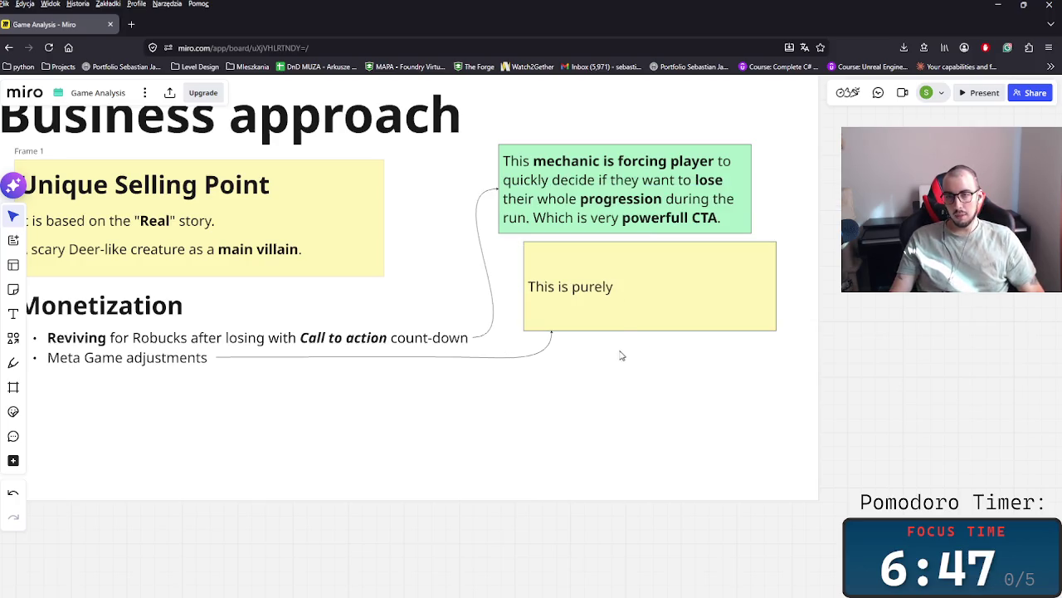
{"action": "left_click", "coordinate": [552, 333]}
{"action": "mouse_move", "coordinate": [552, 332]}
{"action": "left_mouse_down"}
{"action": "mouse_move", "coordinate": [531, 294]}
{"action": "mouse_move", "coordinate": [597, 365]}
{"action": "left_mouse_up"}
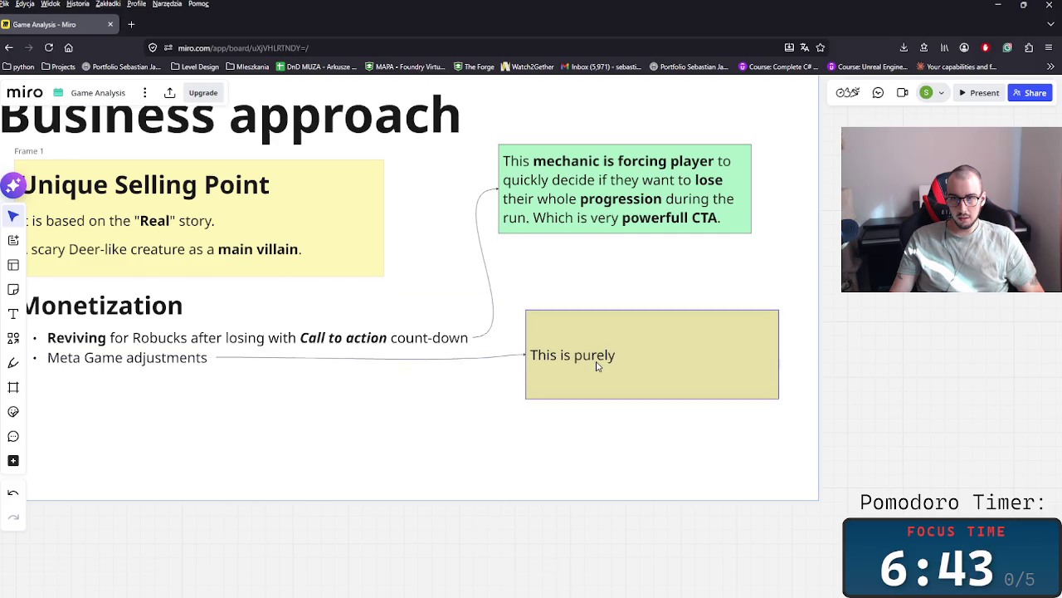
- Append 'and probably the best way to convert non-payers into payers.' to the green note
{"action": "left_click", "coordinate": [598, 233]}
{"action": "left_click", "coordinate": [724, 222]}
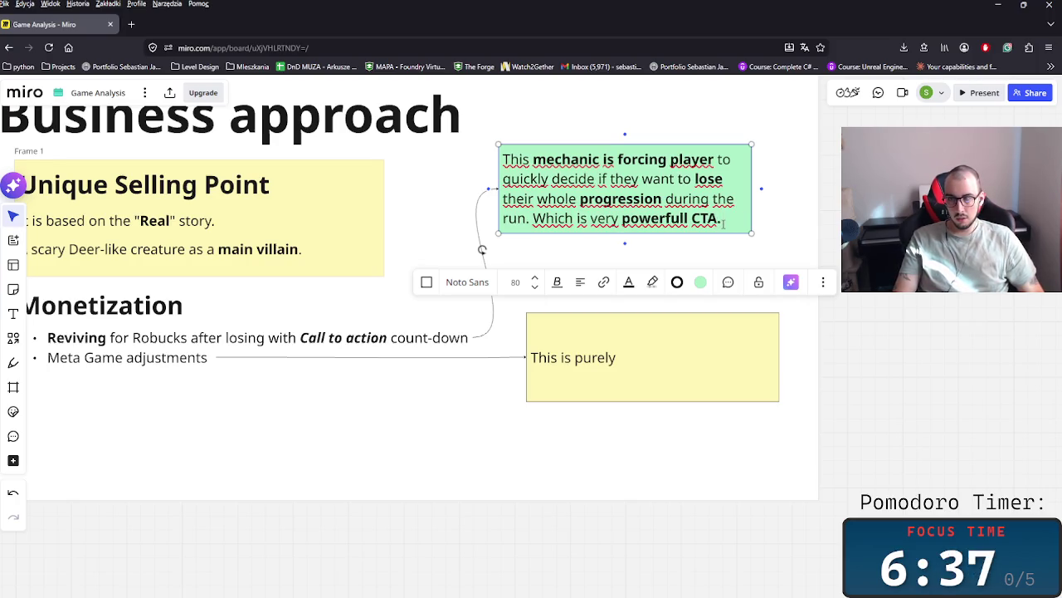
{"action": "type", "text": "amd"}
{"action": "key", "text": "BackSpace"}
{"action": "key", "text": "BackSpace"}
{"action": "type", "text": "nd prop"}
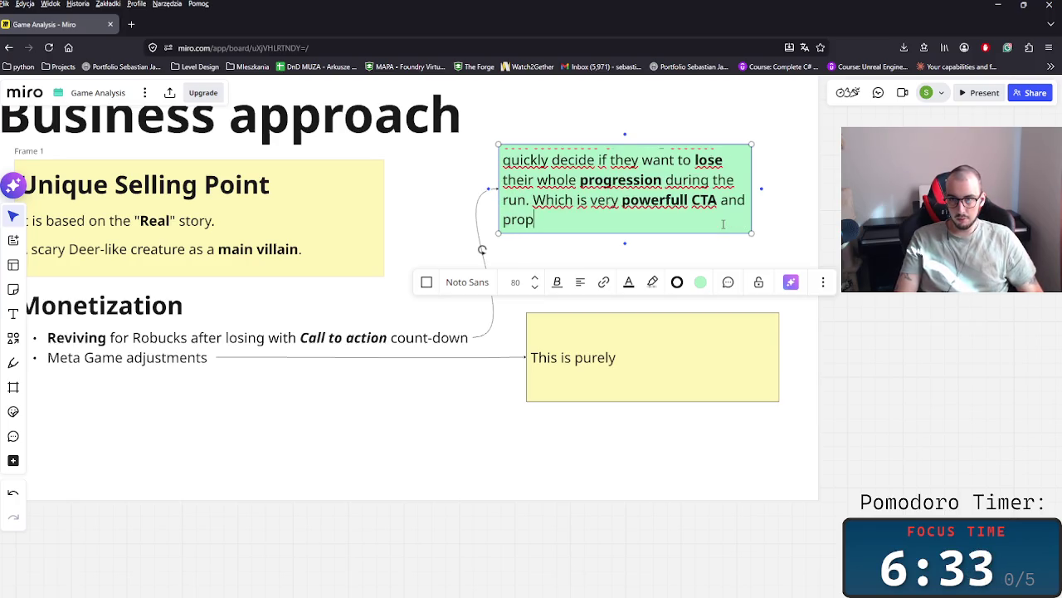
{"action": "type", "text": "bably the best way to "}
{"action": "type", "text": "onvb"}
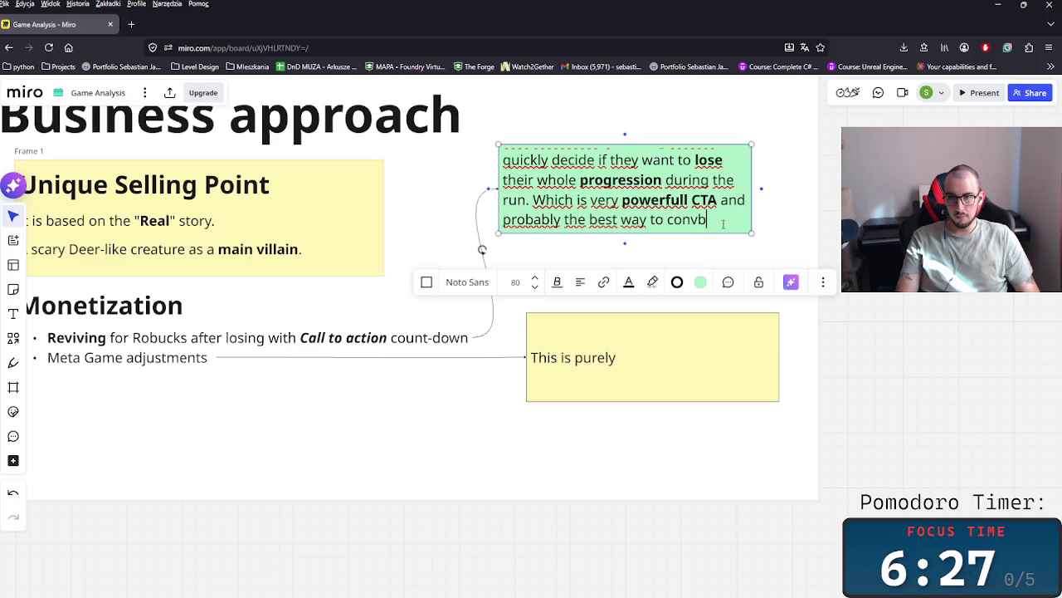
{"action": "key", "text": "BackSpace"}
{"action": "type", "text": "ert"}
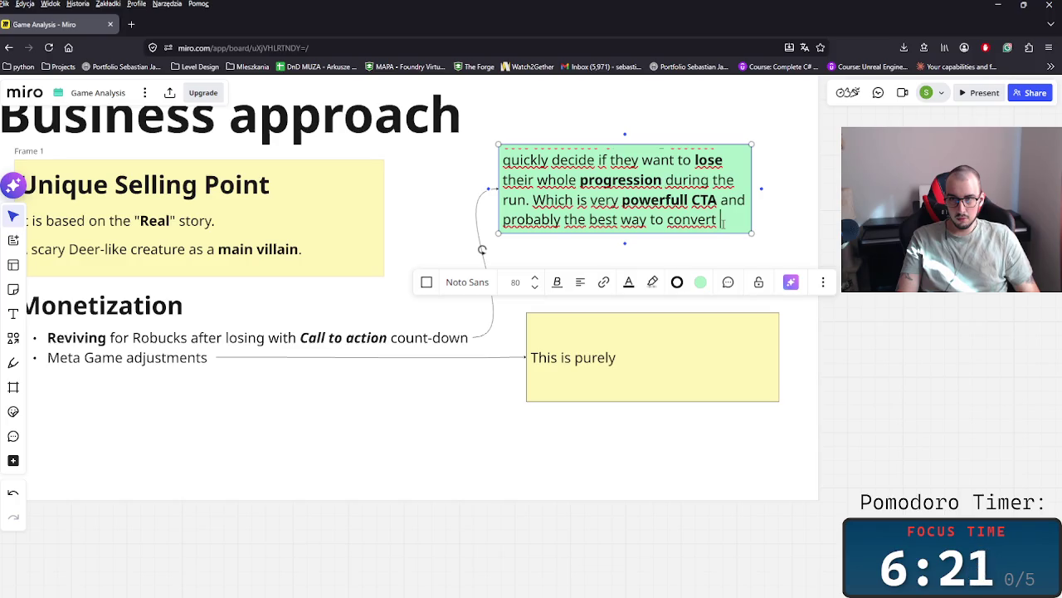
{"action": "type", "text": "e"}
{"action": "key", "text": "BackSpace"}
{"action": "key", "text": "BackSpace"}
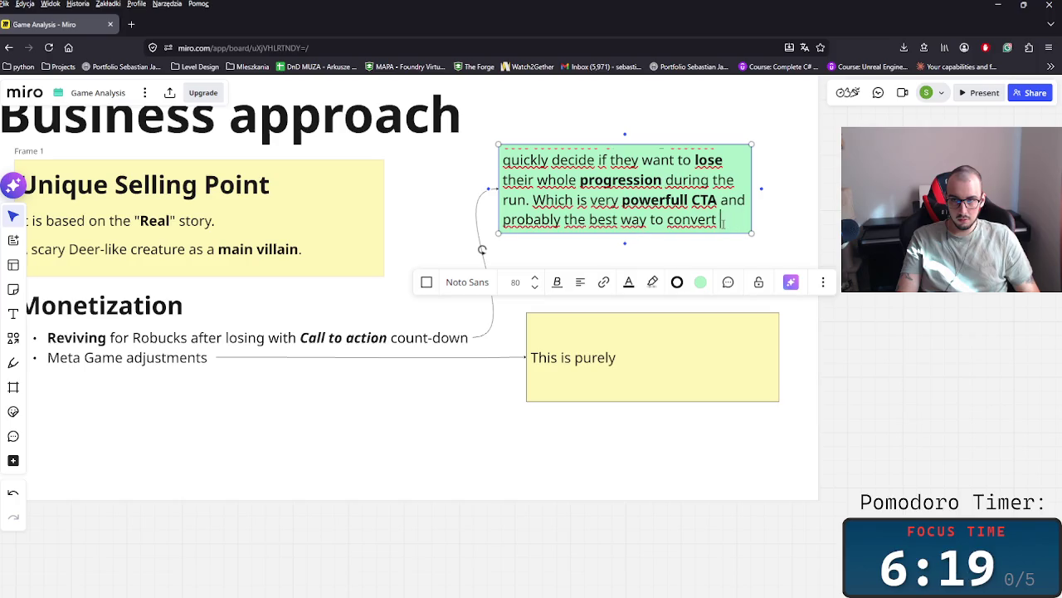
{"action": "key", "text": "BackSpace"}
{"action": "key", "text": "BackSpace"}
{"action": "type", "text": "on-"}
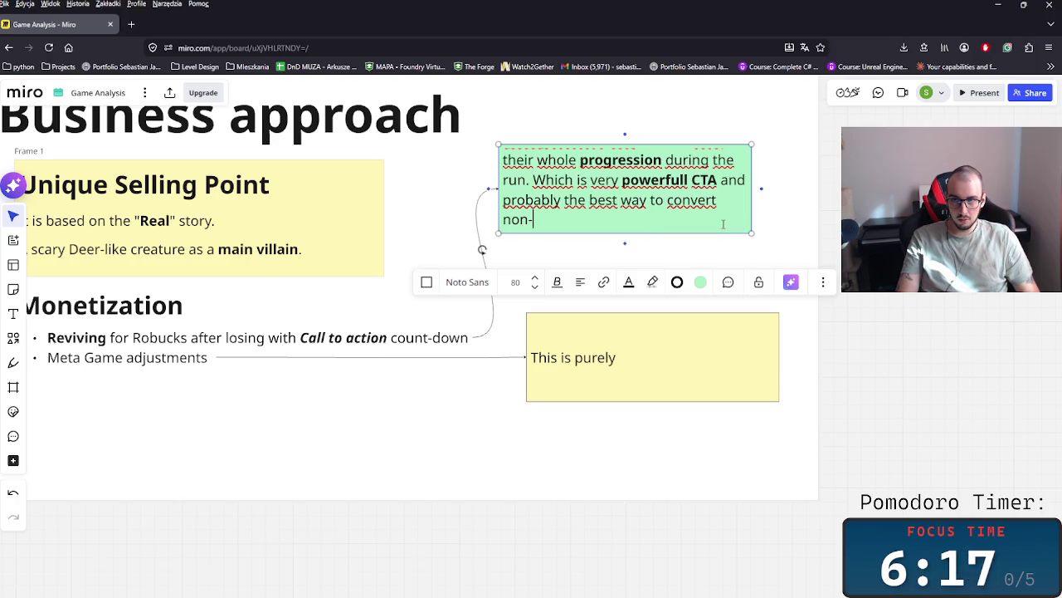
{"action": "type", "text": "ayersin"}
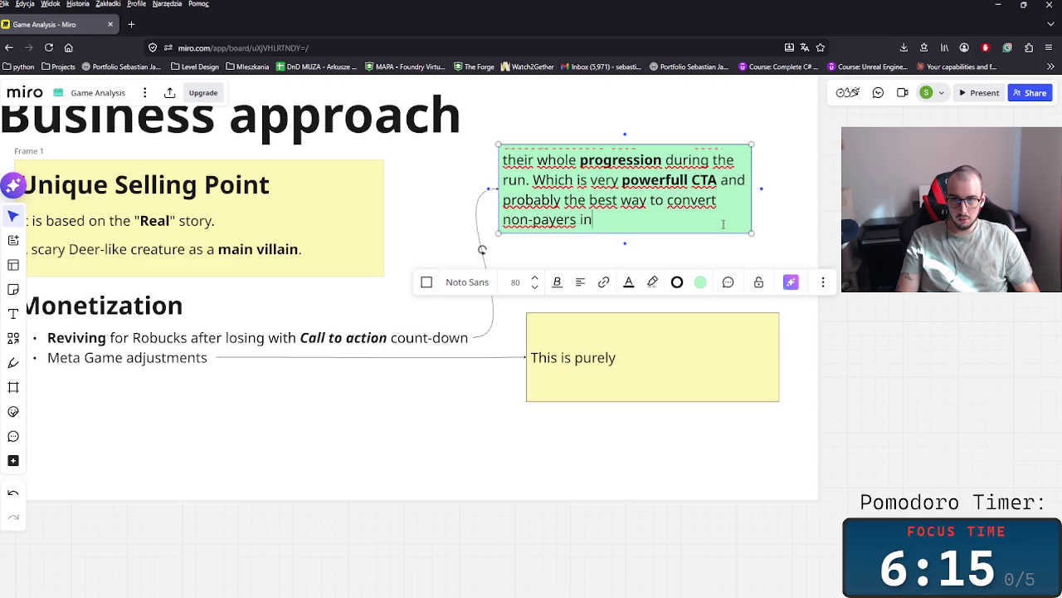
{"action": "type", "text": "payers."}
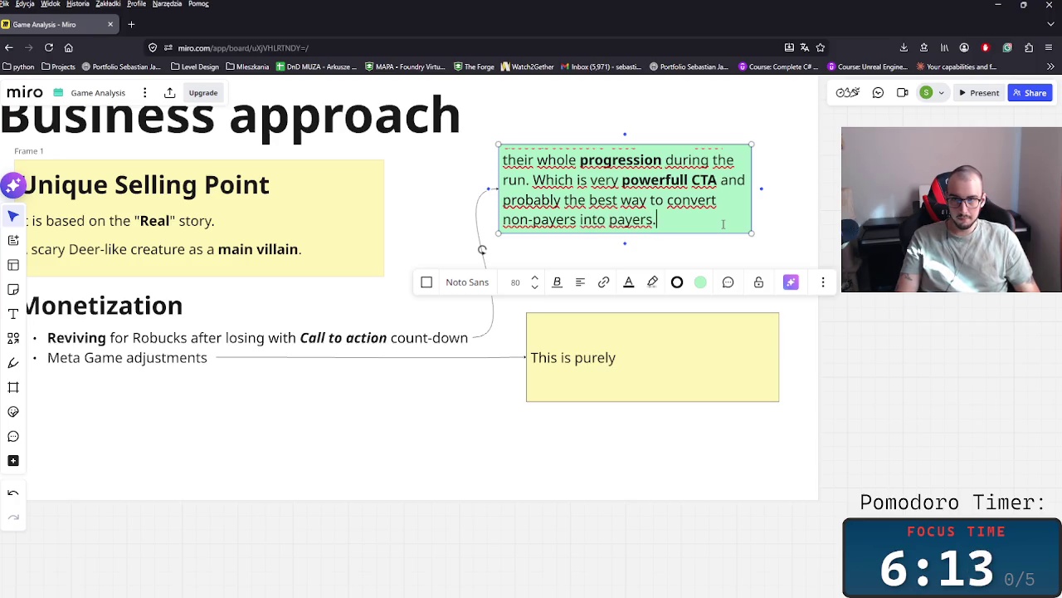
{"action": "key", "text": "Escape"}
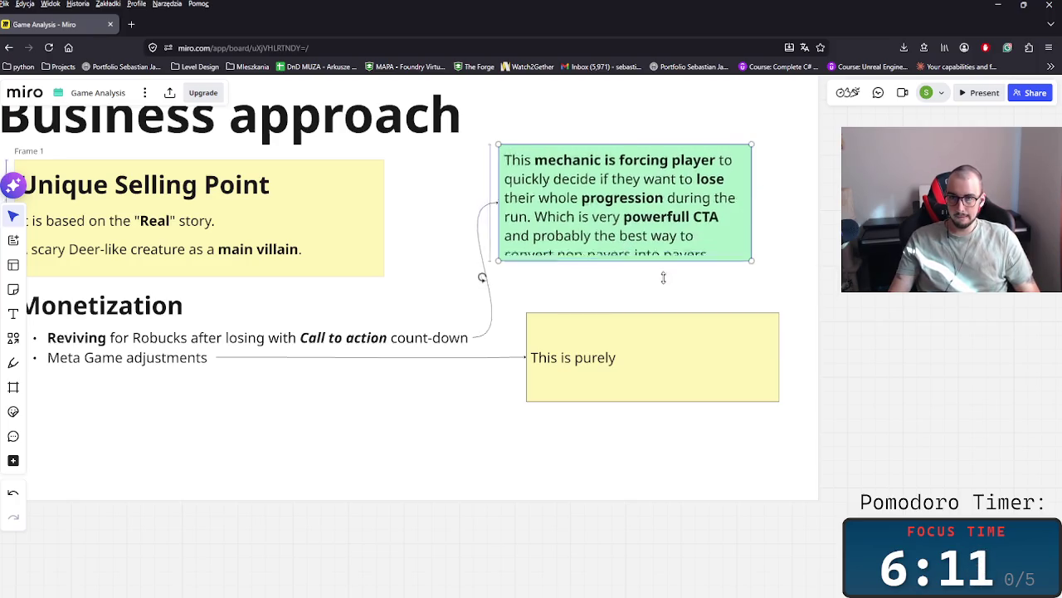
{"action": "scroll", "coordinate": [655, 340], "scroll_direction": "left", "scroll_amount": 3}
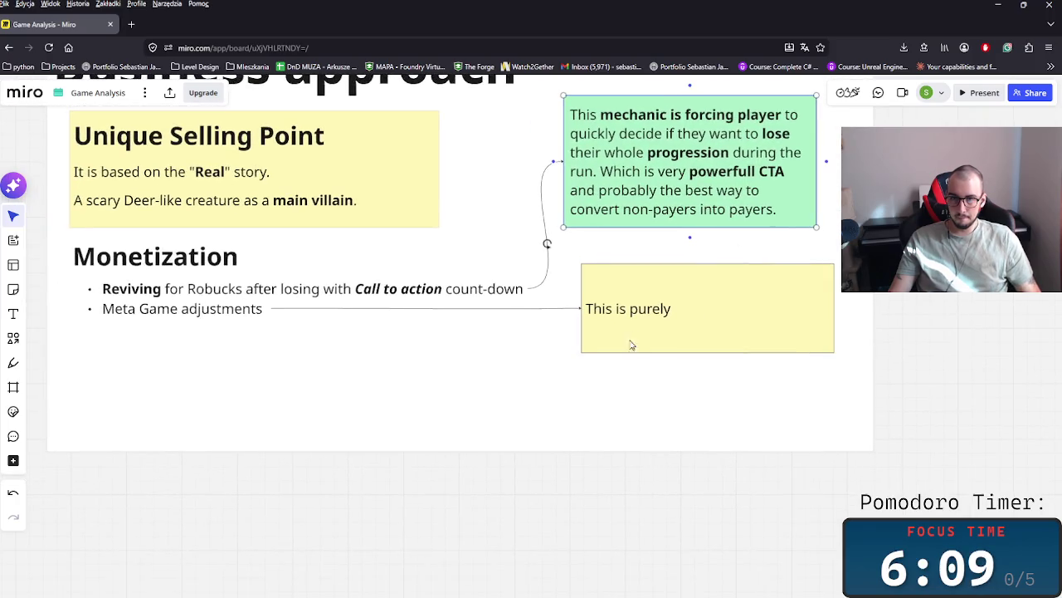
- Rewrite the yellow note as 'This is a Monetization for the players that stayed longer with the game and want to win.'
{"action": "double_click", "coordinate": [749, 304]}
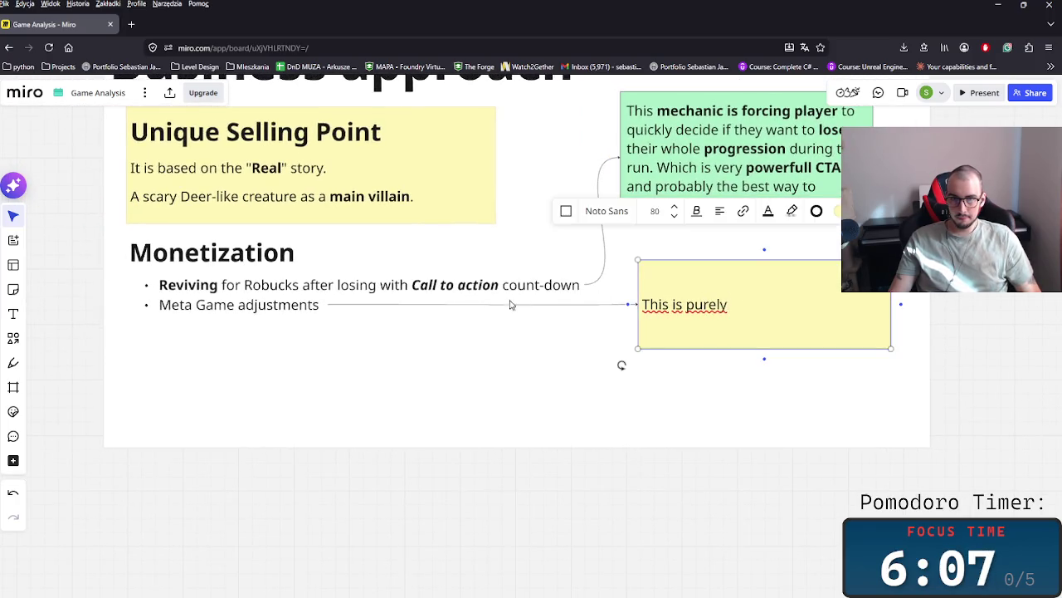
{"action": "scroll", "coordinate": [748, 305], "scroll_direction": "up", "scroll_amount": 1}
{"action": "key", "text": "ctrl+shift+Left"}
{"action": "key", "text": "ctrl+shift+Left"}
{"action": "type", "text": "a mechannic "}
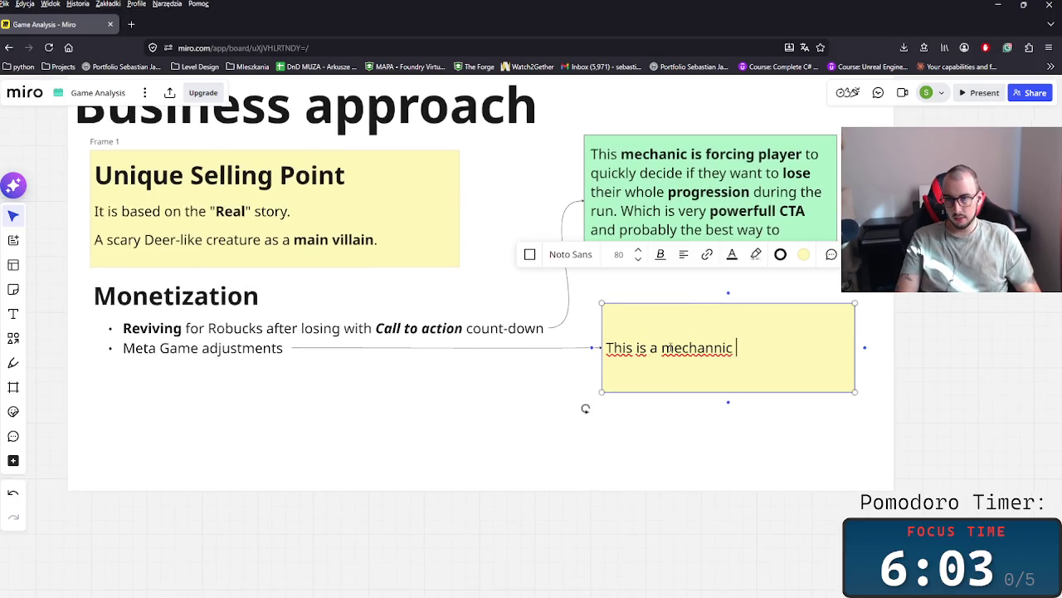
{"action": "type", "text": "ic"}
{"action": "key", "text": "BackSpace"}
{"action": "key", "text": "BackSpace"}
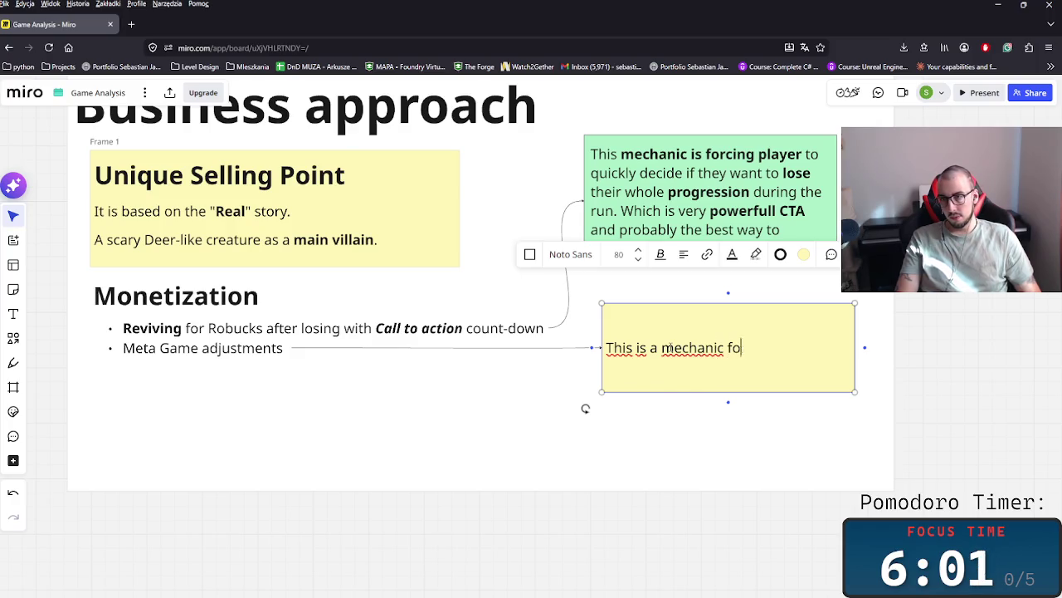
{"action": "type", "text": "players t"}
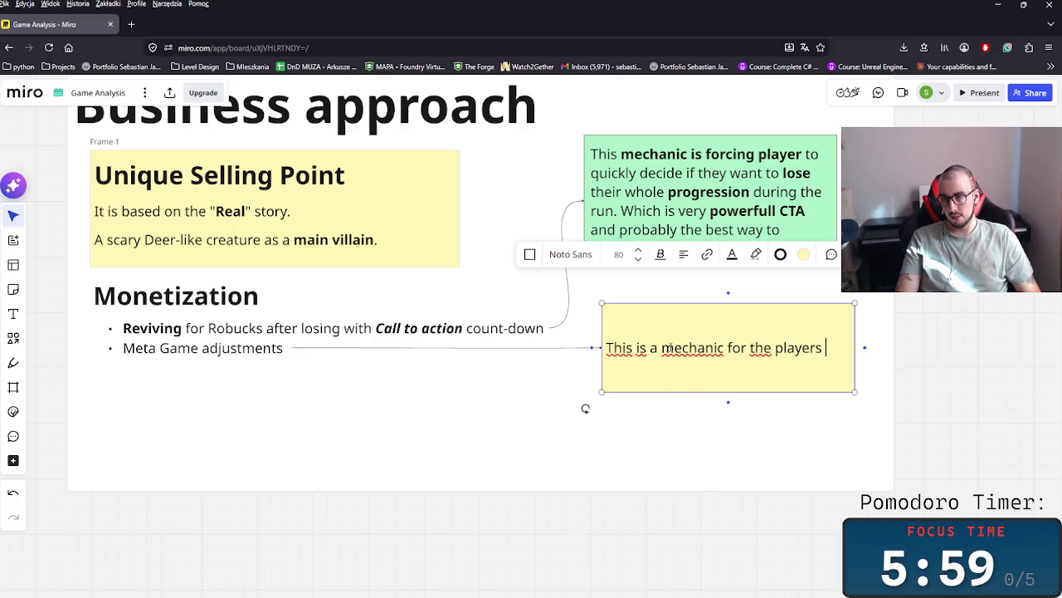
{"action": "type", "text": "hat"}
{"action": "key", "text": "BackSpace"}
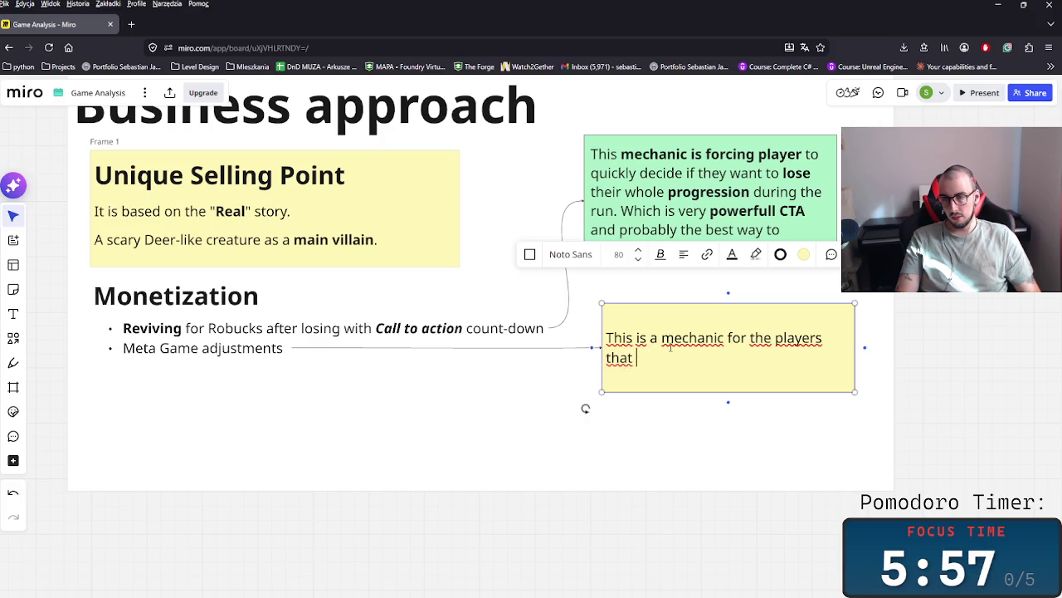
{"action": "key", "text": "BackSpace"}
{"action": "key", "text": "BackSpace"}
{"action": "key", "text": "BackSpace"}
{"action": "key", "text": "BackSpace"}
{"action": "key", "text": "BackSpace"}
{"action": "key", "text": "BackSpace"}
{"action": "key", "text": "BackSpace"}
{"action": "key", "text": "BackSpace"}
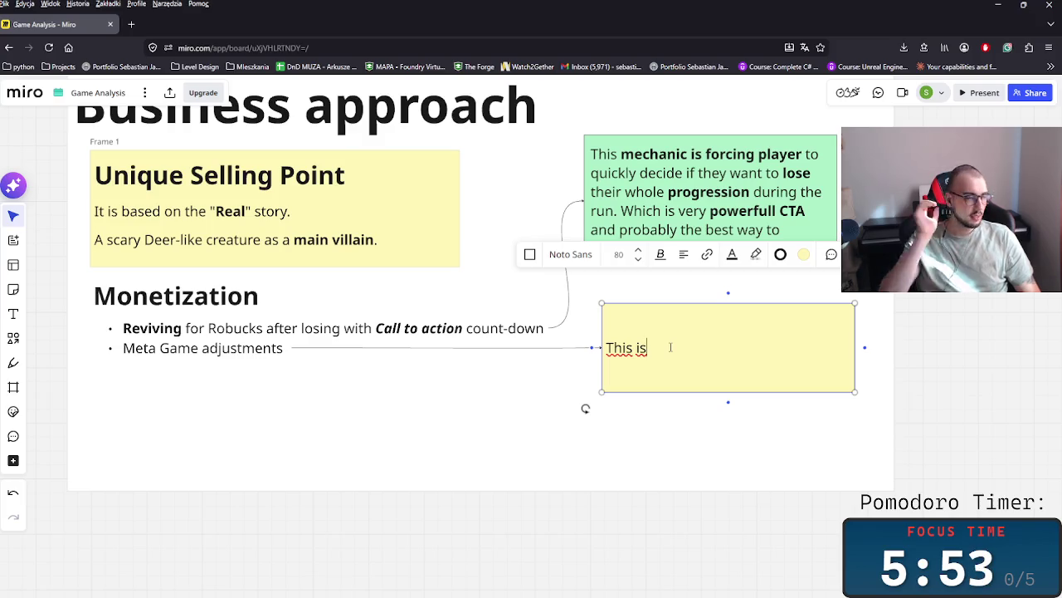
{"action": "type", "text": " a "}
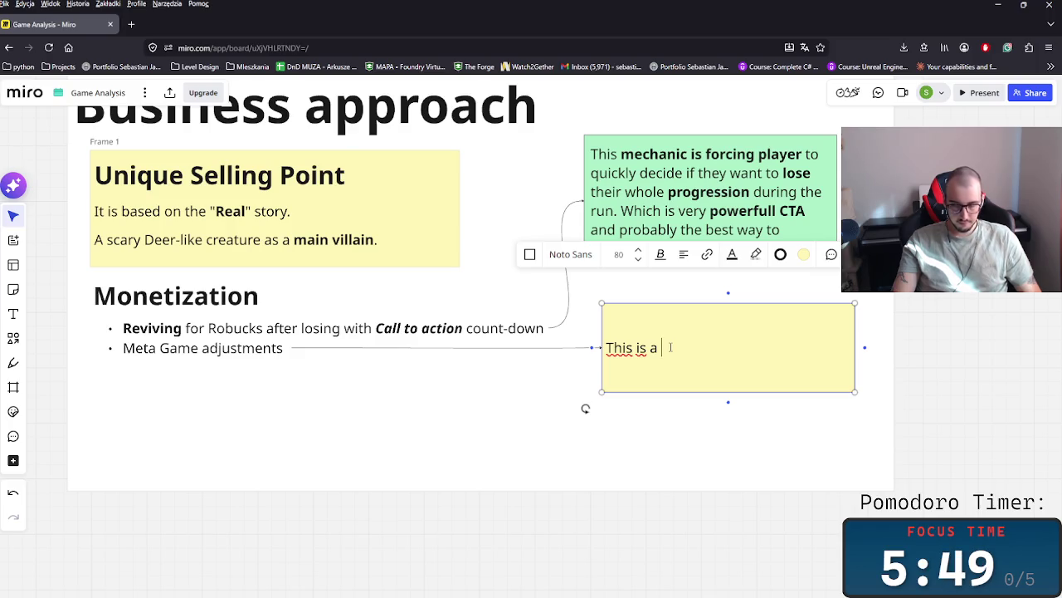
{"action": "type", "text": "Mon"}
{"action": "type", "text": "etis"}
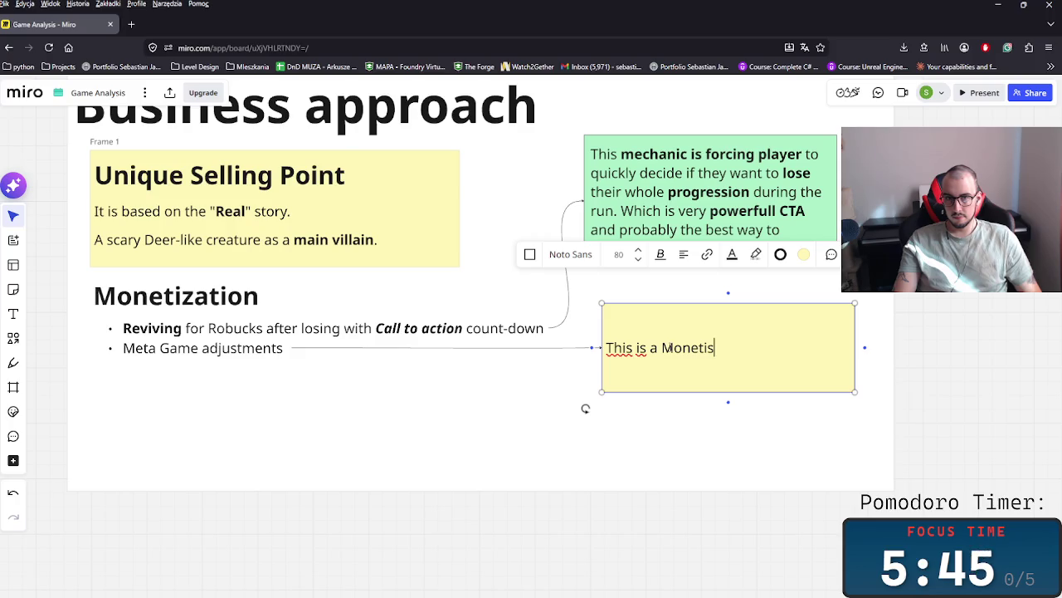
{"action": "key", "text": "BackSpace"}
{"action": "type", "text": "zation te"}
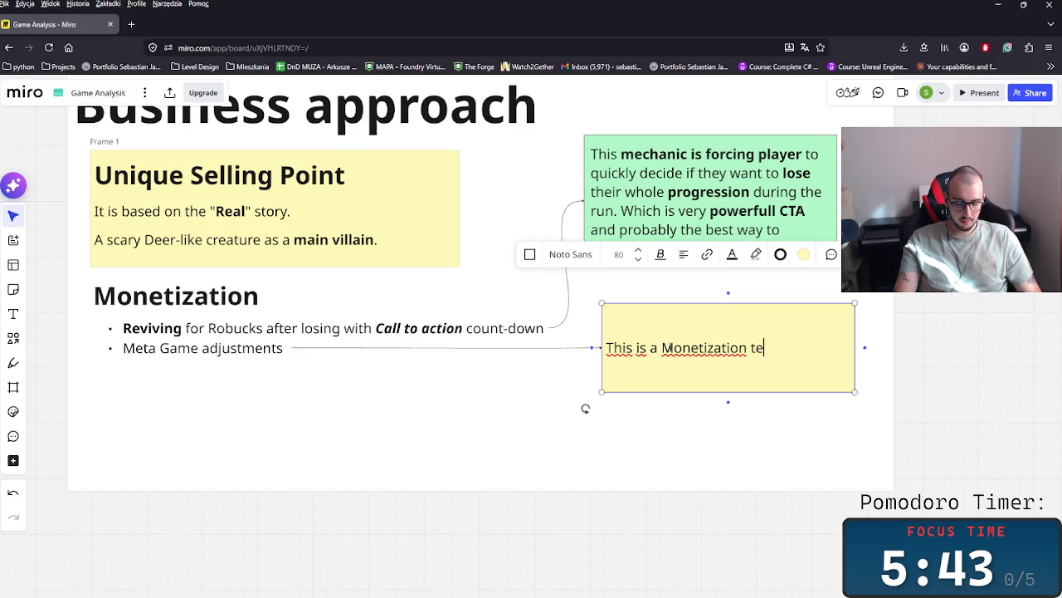
{"action": "key", "text": "BackSpace"}
{"action": "key", "text": "BackSpace"}
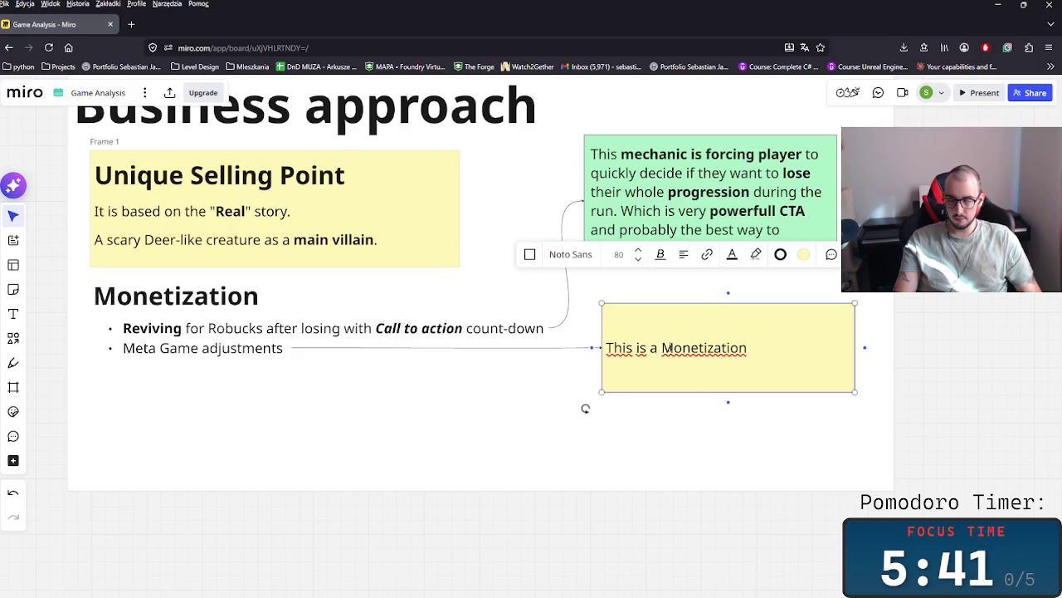
{"action": "type", "text": " for the g"}
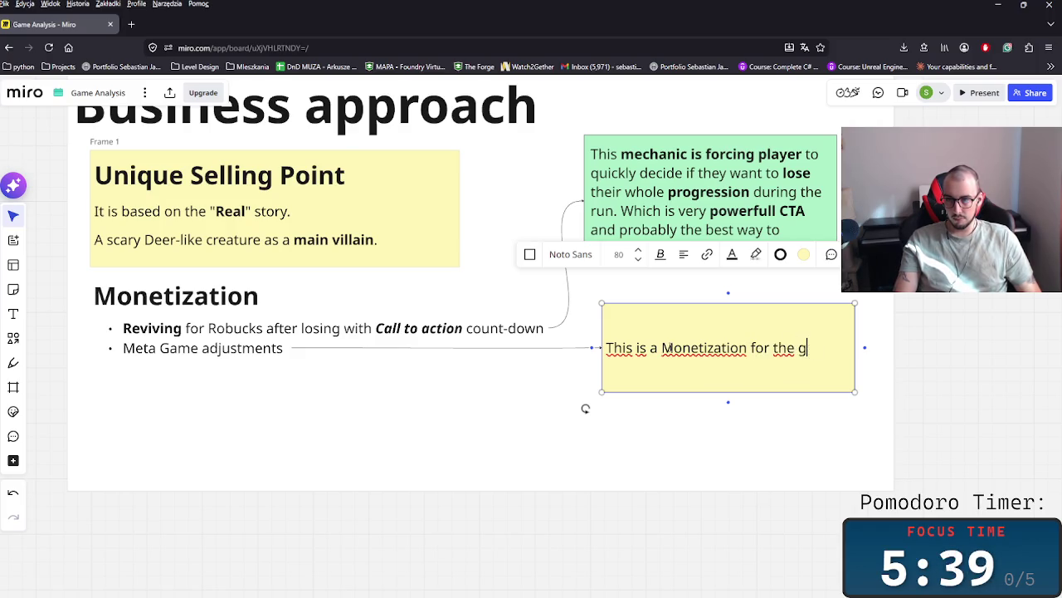
{"action": "key", "text": "BackSpace"}
{"action": "type", "text": "pal"}
{"action": "key", "text": "BackSpace"}
{"action": "type", "text": "layers"}
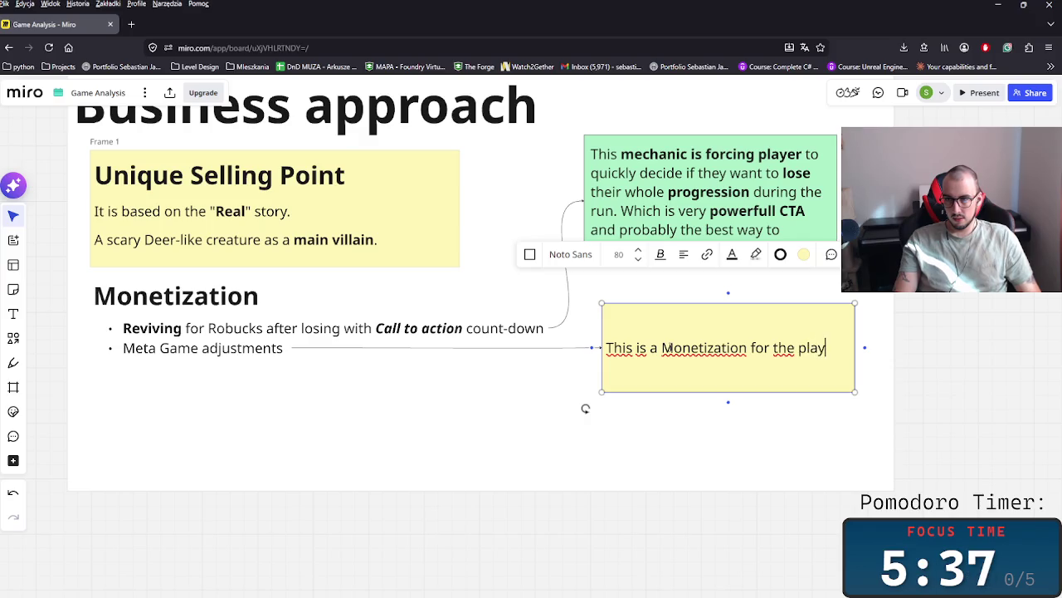
{"action": "type", "text": " that"}
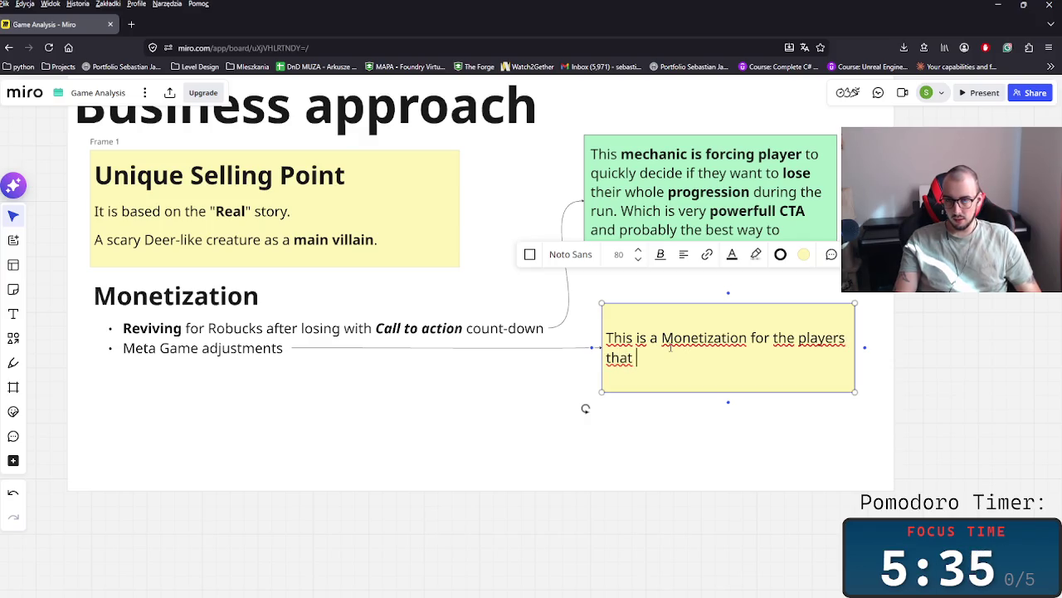
{"action": "type", "text": " stayed longer"}
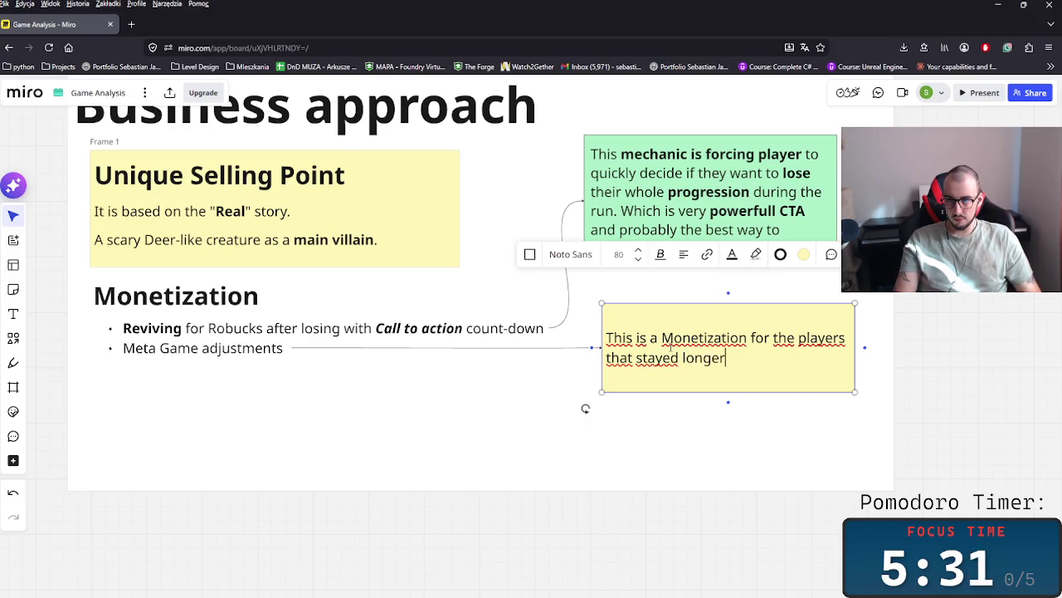
{"action": "type", "text": " with the game "}
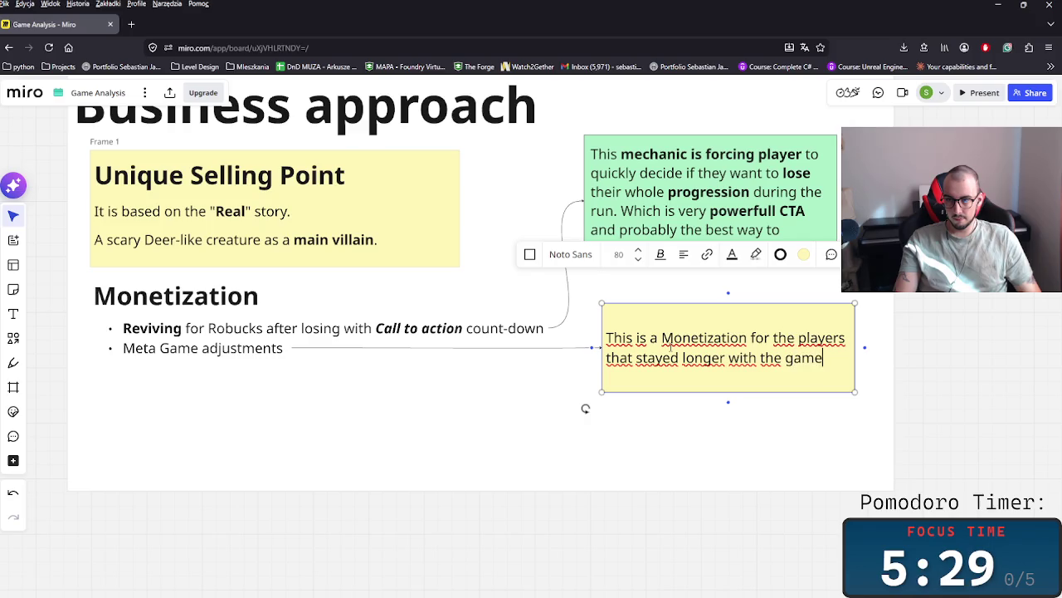
{"action": "type", "text": "and wn"}
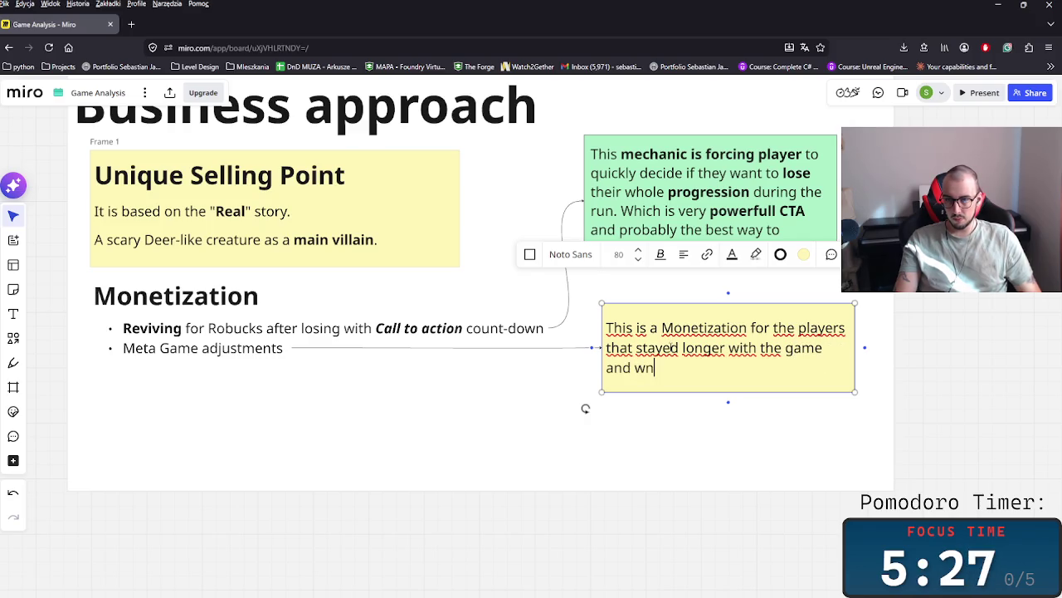
{"action": "key", "text": "BackSpace"}
{"action": "type", "text": "ant to win"}
{"action": "key", "text": "BackSpace"}
- Bold the words win and Monetization in the yellow note
{"action": "key", "text": "Left"}
{"action": "key", "text": "shift+Left"}
{"action": "key", "text": "shift+Left"}
{"action": "key", "text": "shift+Left"}
{"action": "key", "text": "ctrl+b"}
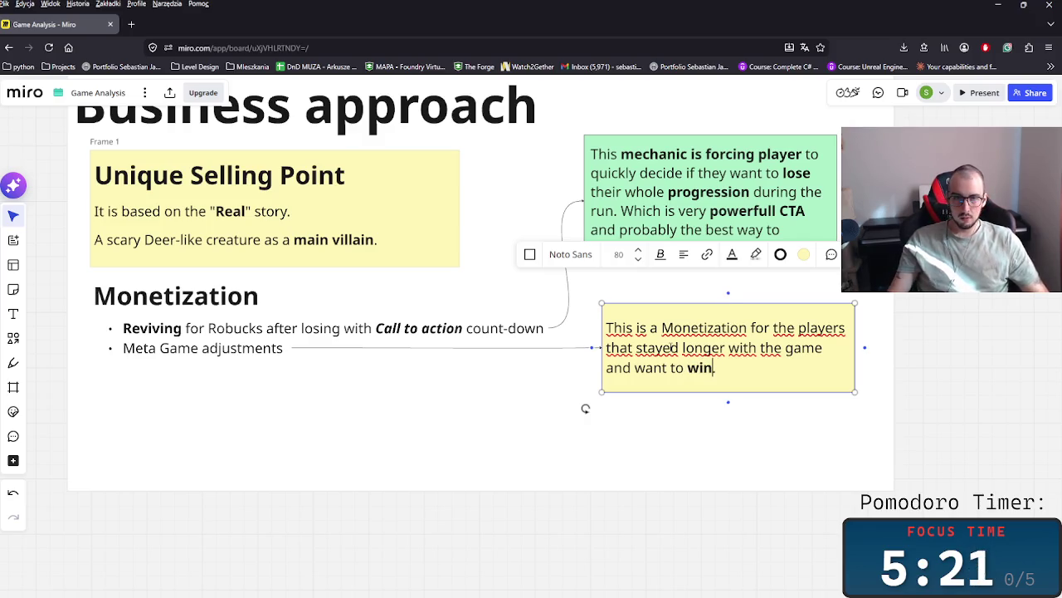
{"action": "left_click", "coordinate": [715, 328]}
{"action": "double_click", "coordinate": [715, 327]}
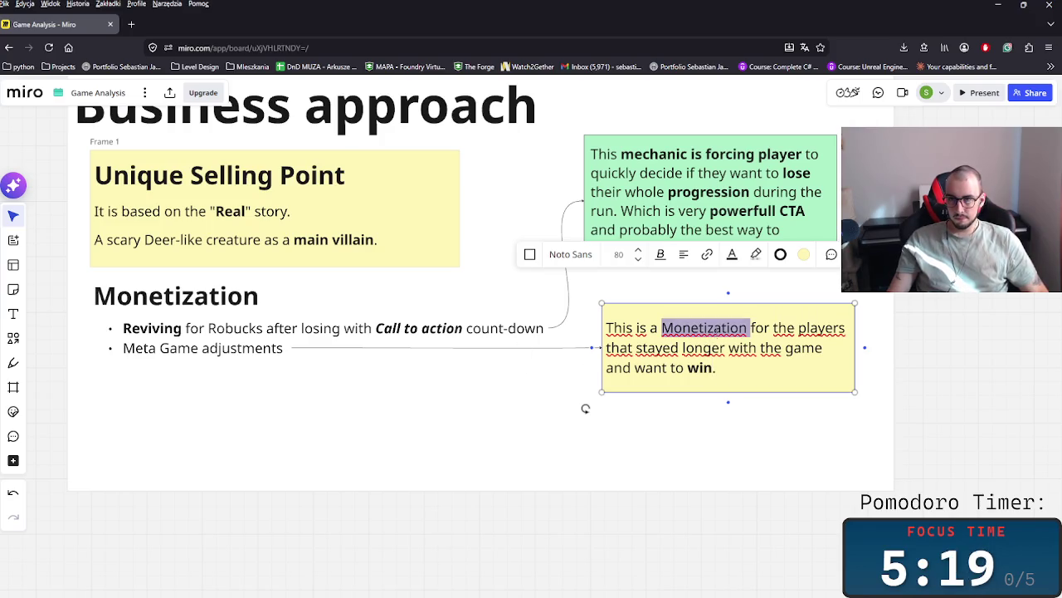
{"action": "key", "text": "ctrl+b"}
{"action": "left_click", "coordinate": [753, 457]}
{"action": "left_click", "coordinate": [285, 355]}
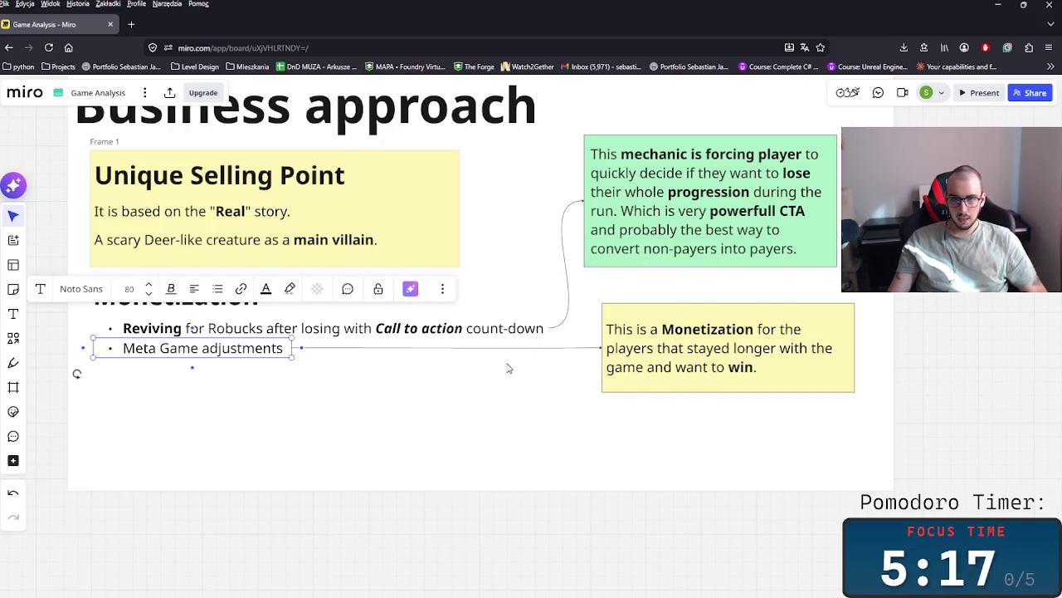
- Delete the old connector to the yellow note and bold 'Meta Game' in the bullet
{"action": "left_click", "coordinate": [583, 352]}
{"action": "mouse_move", "coordinate": [584, 352]}
{"action": "left_mouse_down"}
{"action": "mouse_move", "coordinate": [447, 371]}
{"action": "mouse_move", "coordinate": [599, 358]}
{"action": "left_mouse_up"}
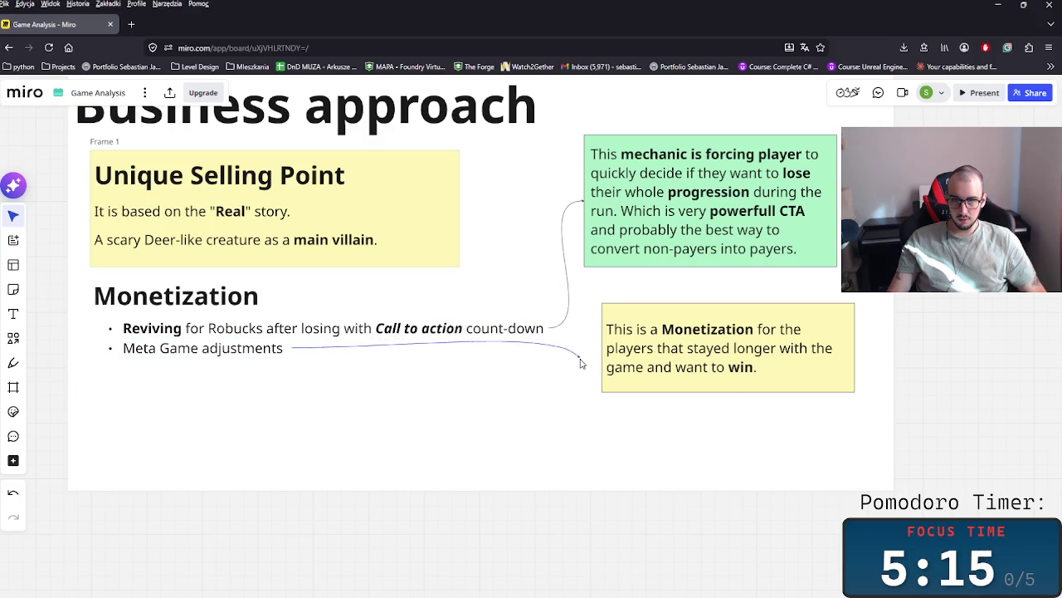
{"action": "key", "text": "Delete"}
{"action": "left_click", "coordinate": [286, 355]}
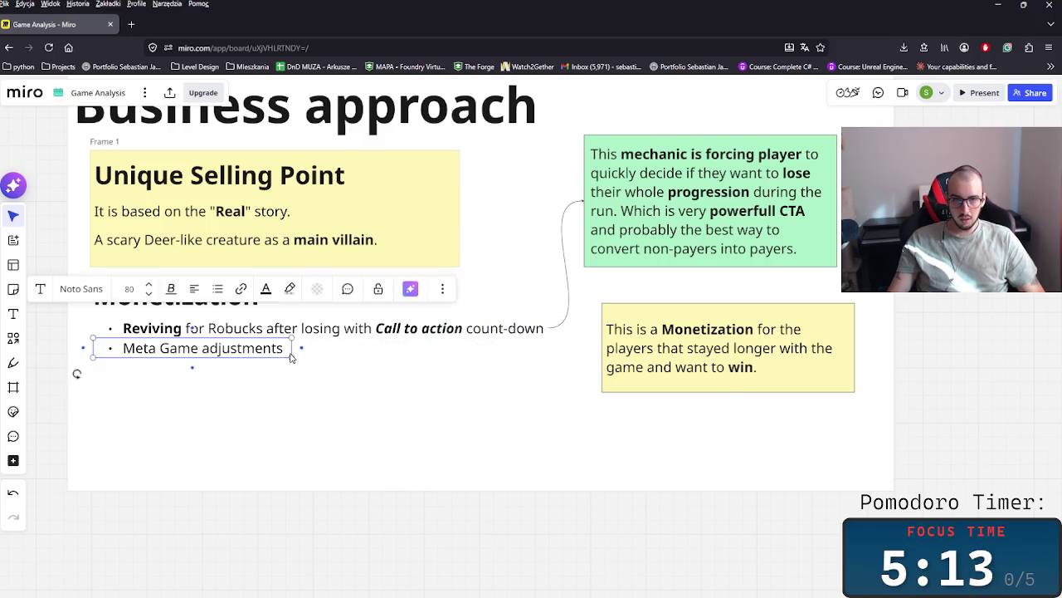
{"action": "left_click_drag", "start_coordinate": [284, 349], "coordinate": [119, 347]}
{"action": "key", "text": "ctrl+b"}
- Draw a connector from the bullet to a new 'Classes' label and link it to the yellow note
{"action": "mouse_move", "coordinate": [302, 348]}
{"action": "left_mouse_down"}
{"action": "mouse_move", "coordinate": [341, 365]}
{"action": "mouse_move", "coordinate": [405, 362]}
{"action": "left_mouse_up"}
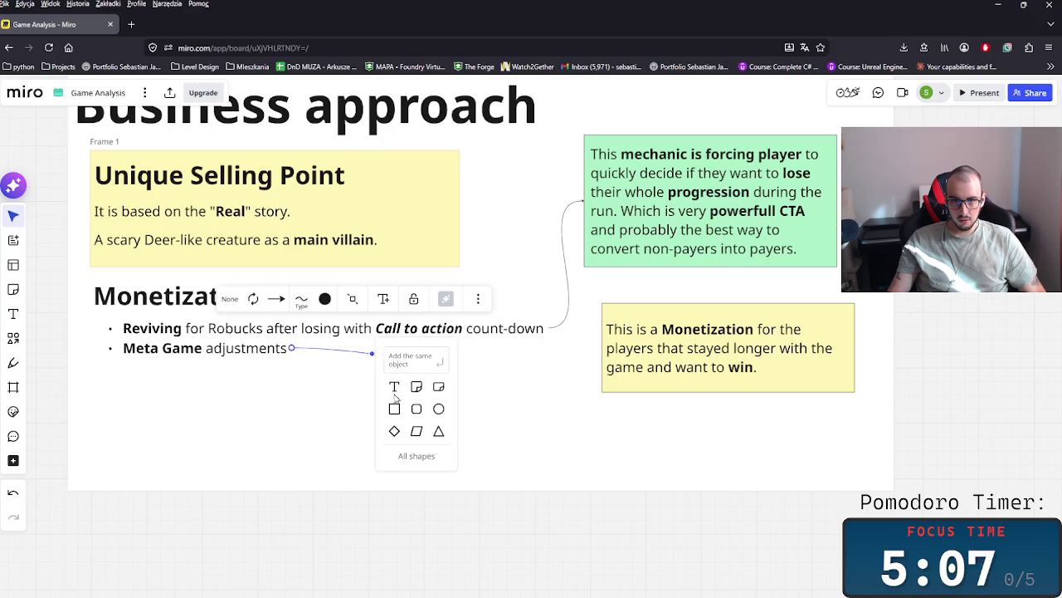
{"action": "left_click", "coordinate": [396, 386]}
{"action": "type", "text": "Classes"}
{"action": "left_click", "coordinate": [553, 388]}
{"action": "left_click", "coordinate": [485, 369]}
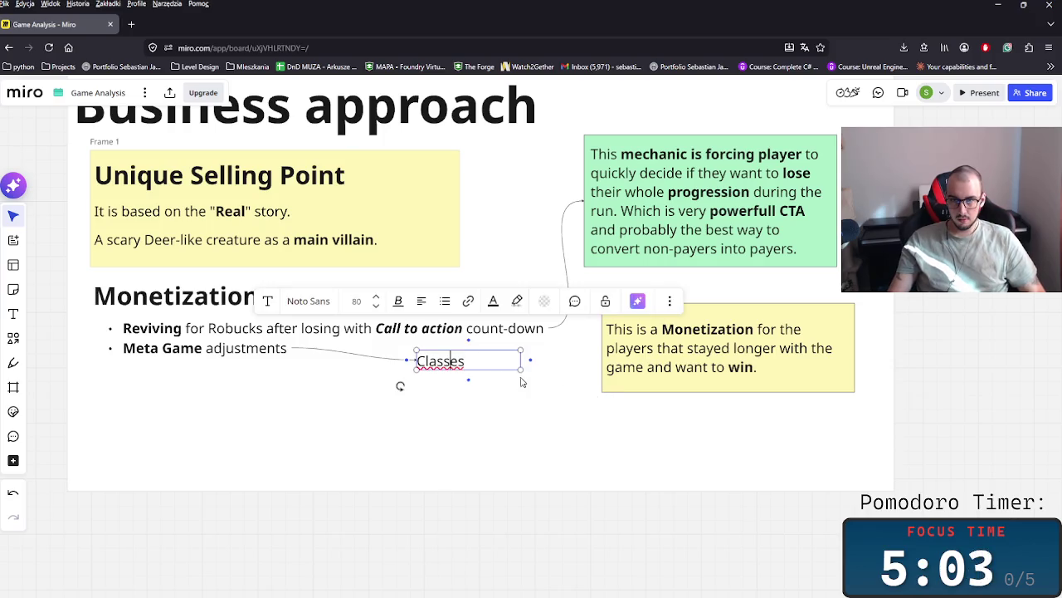
{"action": "left_click_drag", "start_coordinate": [530, 359], "coordinate": [585, 359]}
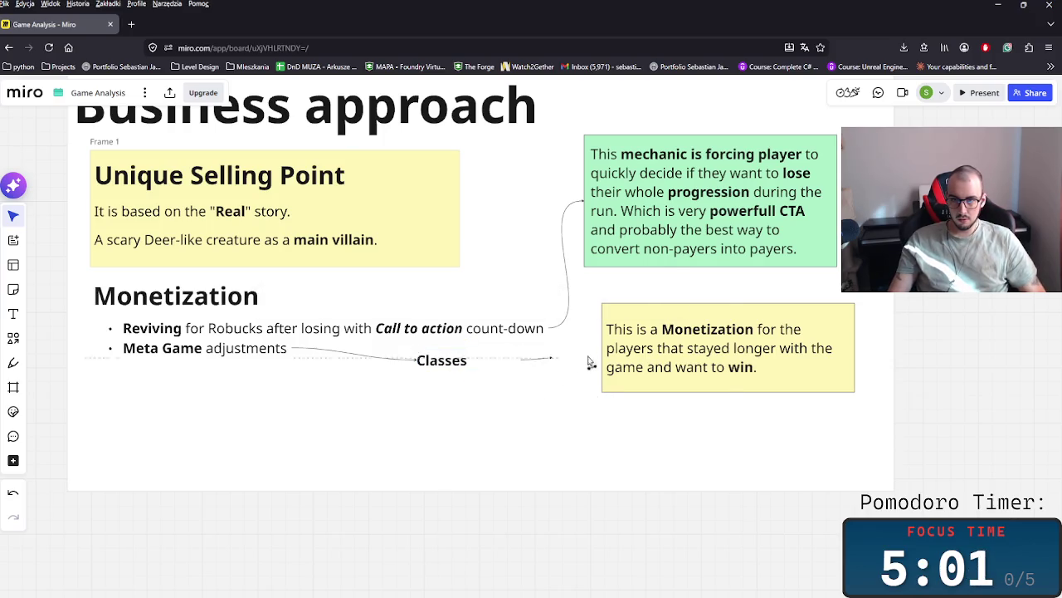
{"action": "left_click", "coordinate": [485, 365]}
{"action": "left_click_drag", "start_coordinate": [471, 365], "coordinate": [482, 352]}
{"action": "left_click", "coordinate": [395, 385]}
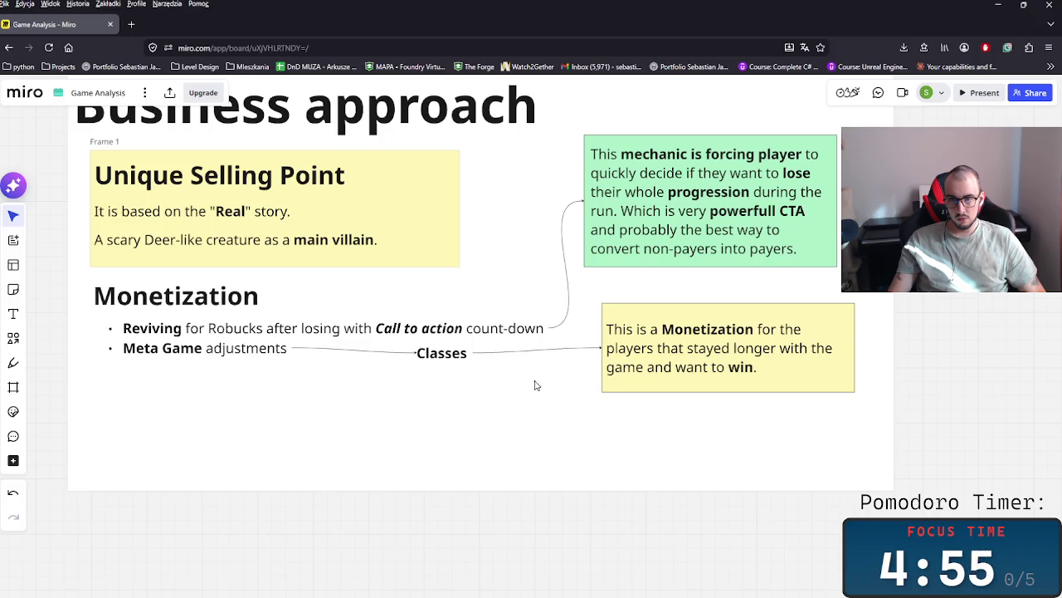
- Move the yellow Monetization note up slightly and reshape the Classes connector's curve
{"action": "left_click", "coordinate": [747, 384]}
{"action": "left_click_drag", "start_coordinate": [655, 373], "coordinate": [655, 349]}
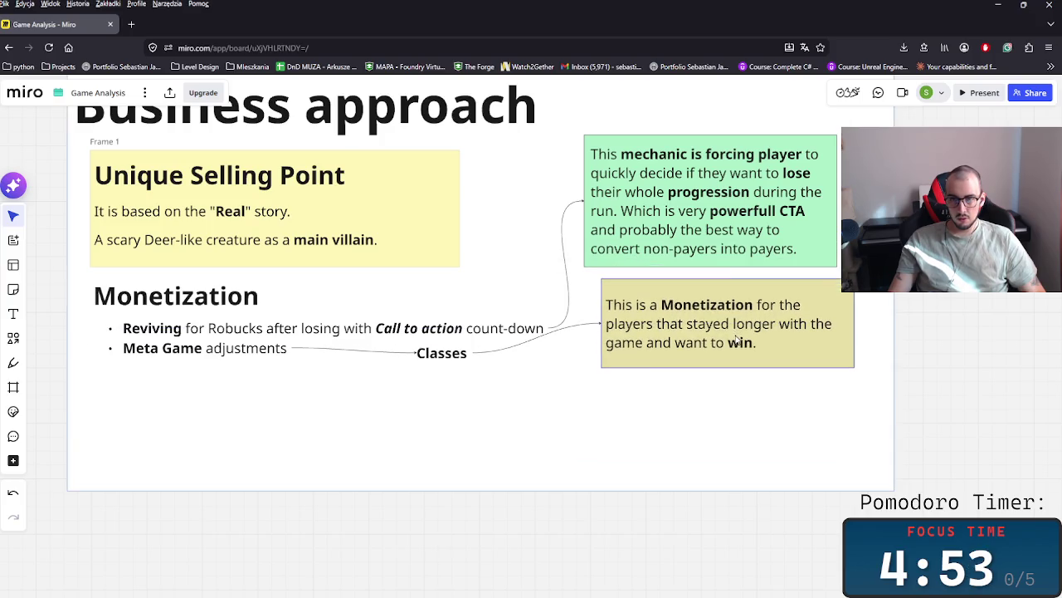
{"action": "left_click", "coordinate": [535, 342]}
{"action": "left_click_drag", "start_coordinate": [536, 342], "coordinate": [533, 358]}
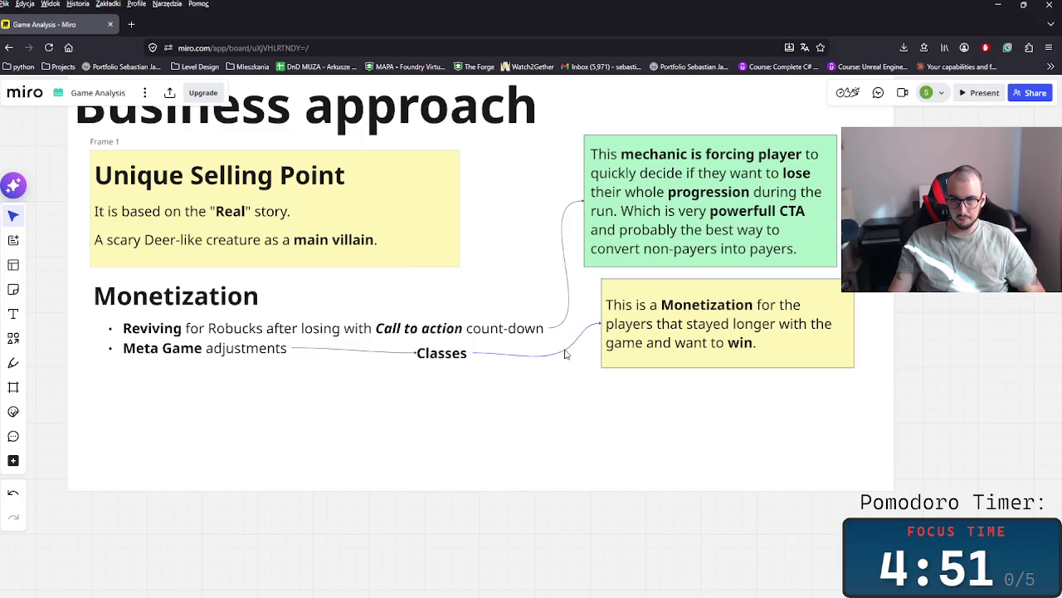
{"action": "key", "text": "Escape"}
{"action": "scroll", "coordinate": [606, 398], "scroll_direction": "left", "scroll_amount": 5}
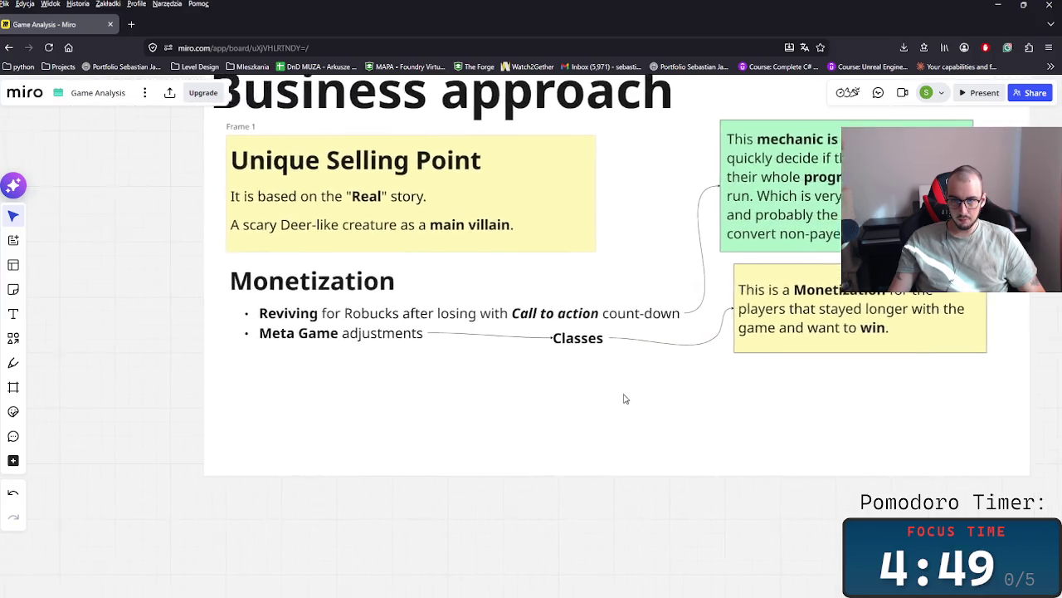
- Bend the Classes connector at the note, then add 'There is another progression within the classes that can be skipped by robucks.'
{"action": "left_click", "coordinate": [721, 345]}
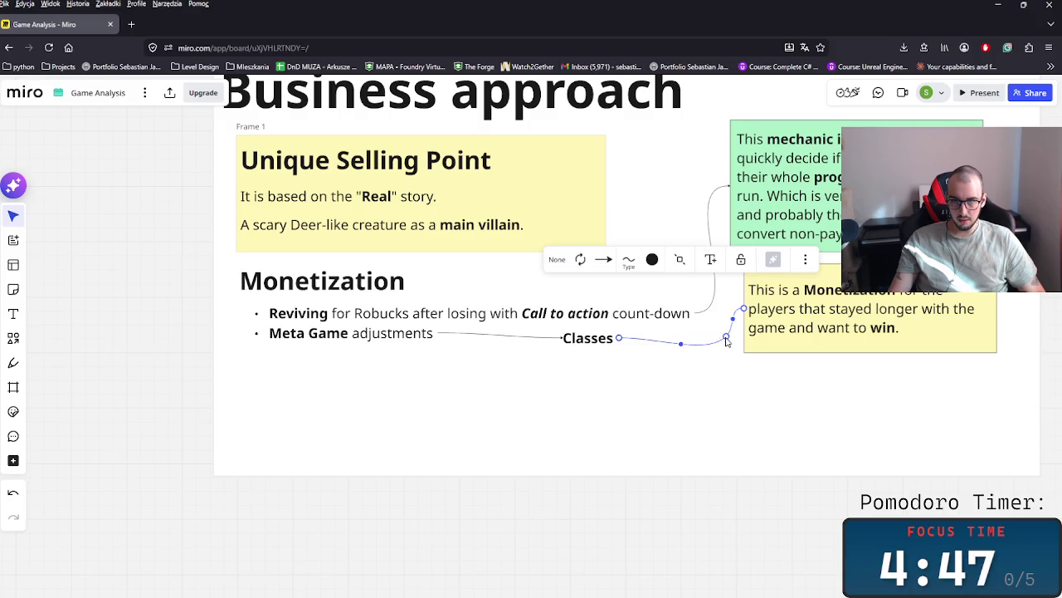
{"action": "left_click_drag", "start_coordinate": [701, 348], "coordinate": [706, 338]}
{"action": "scroll", "coordinate": [739, 383], "scroll_direction": "right", "scroll_amount": 1}
{"action": "scroll", "coordinate": [739, 384], "scroll_direction": "right", "scroll_amount": 5}
{"action": "double_click", "coordinate": [753, 332]}
{"action": "type", "text": "Thjer"}
{"action": "key", "text": "BackSpace"}
{"action": "key", "text": "BackSpace"}
{"action": "type", "text": "reere is another po"}
{"action": "key", "text": "BackSpace"}
{"action": "key", "text": "BackSpace"}
{"action": "key", "text": "BackSpace"}
{"action": "type", "text": "rogression w"}
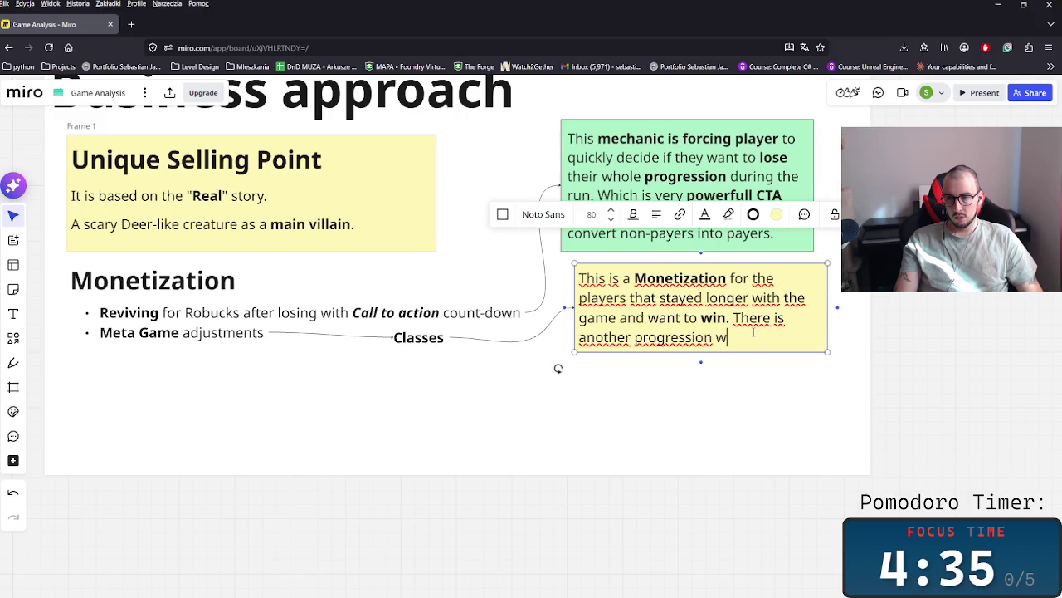
{"action": "type", "text": "hith"}
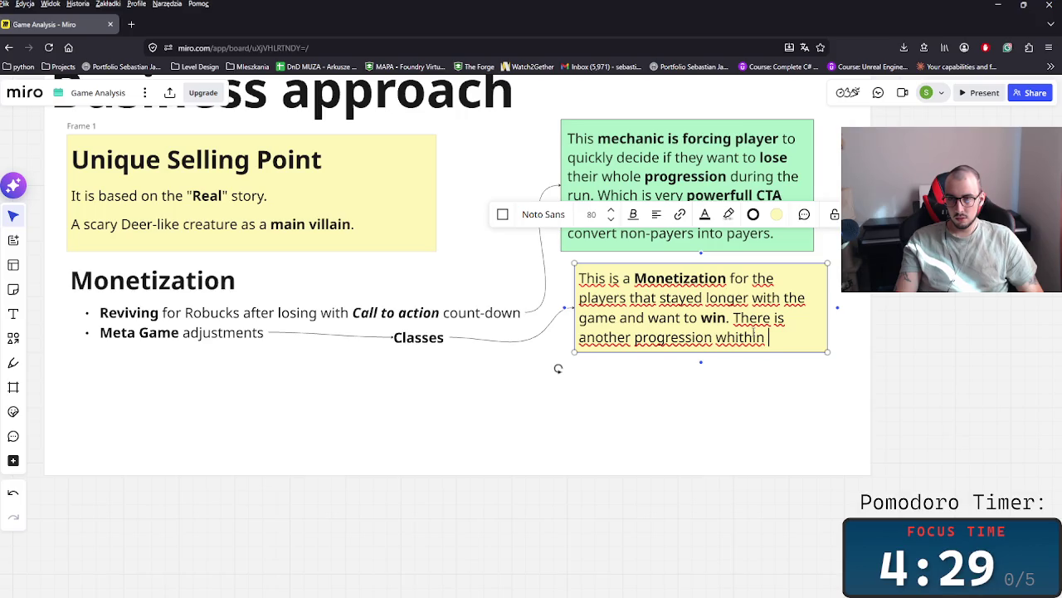
{"action": "key", "text": "BackSpace"}
{"action": "key", "text": "BackSpace"}
{"action": "key", "text": "BackSpace"}
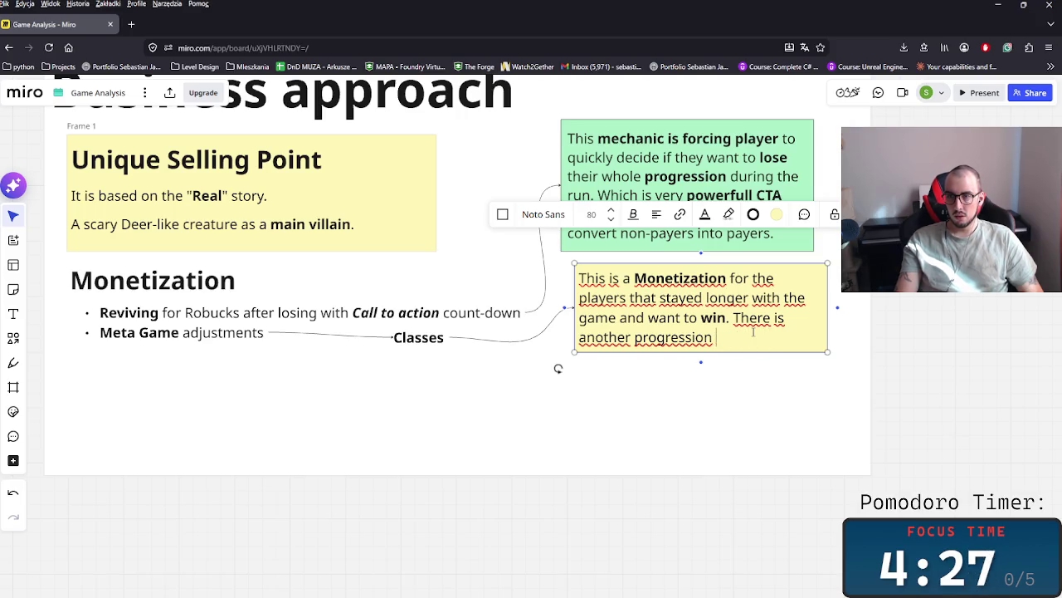
{"action": "type", "text": "with"}
{"action": "key", "text": "BackSpace"}
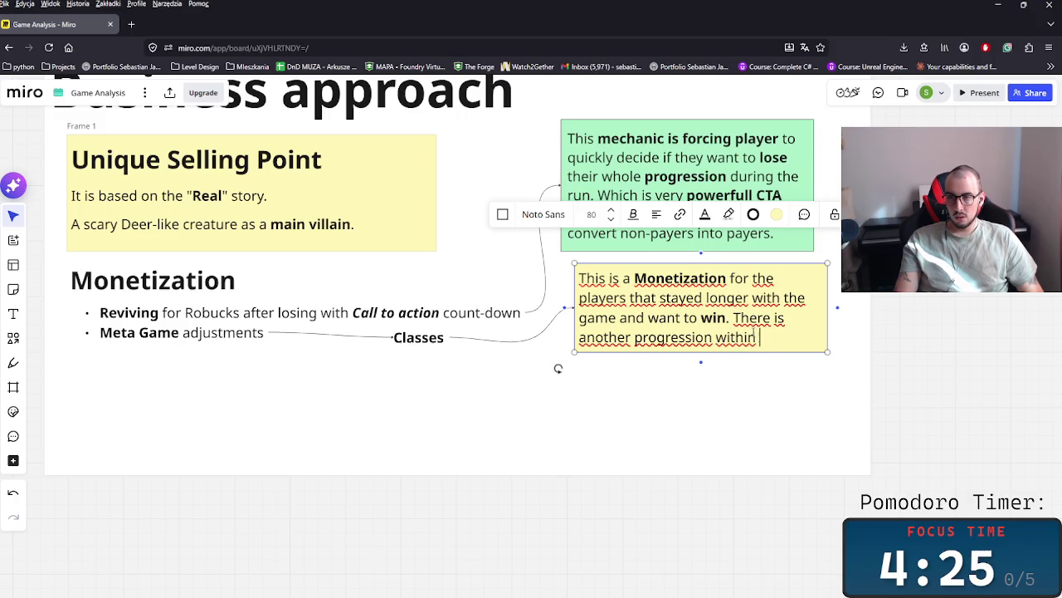
{"action": "type", "text": "clase"}
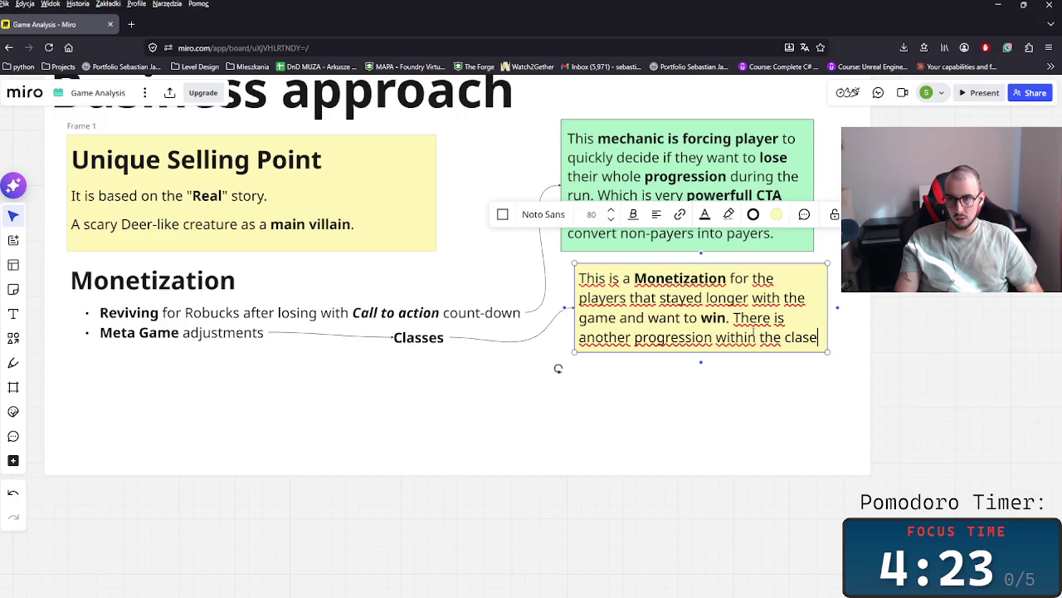
{"action": "key", "text": "BackSpace"}
{"action": "type", "text": "ses to "}
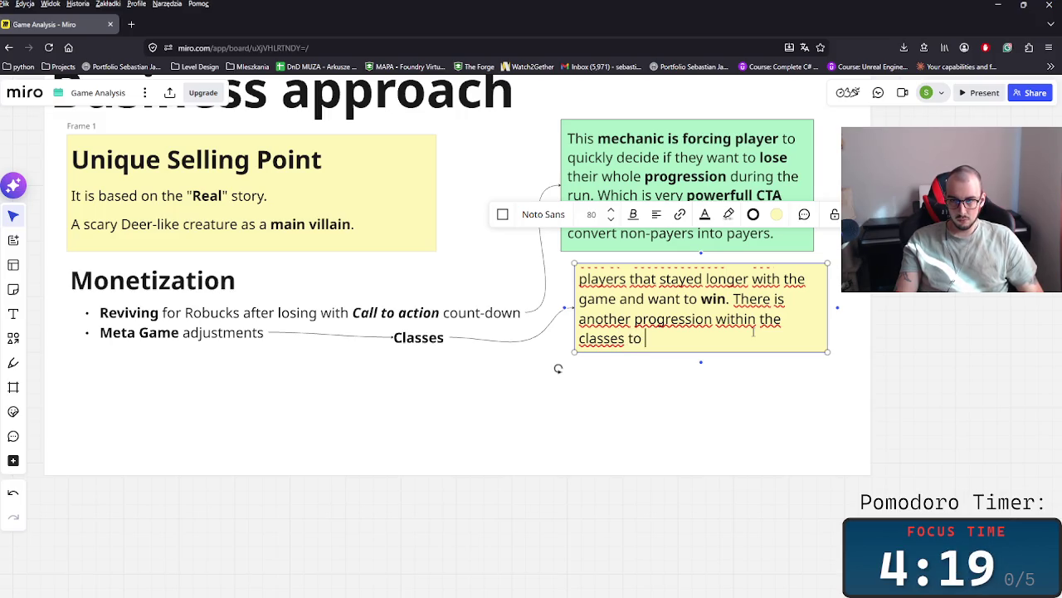
{"action": "key", "text": "BackSpace"}
{"action": "key", "text": "BackSpace"}
{"action": "type", "text": "hat c"}
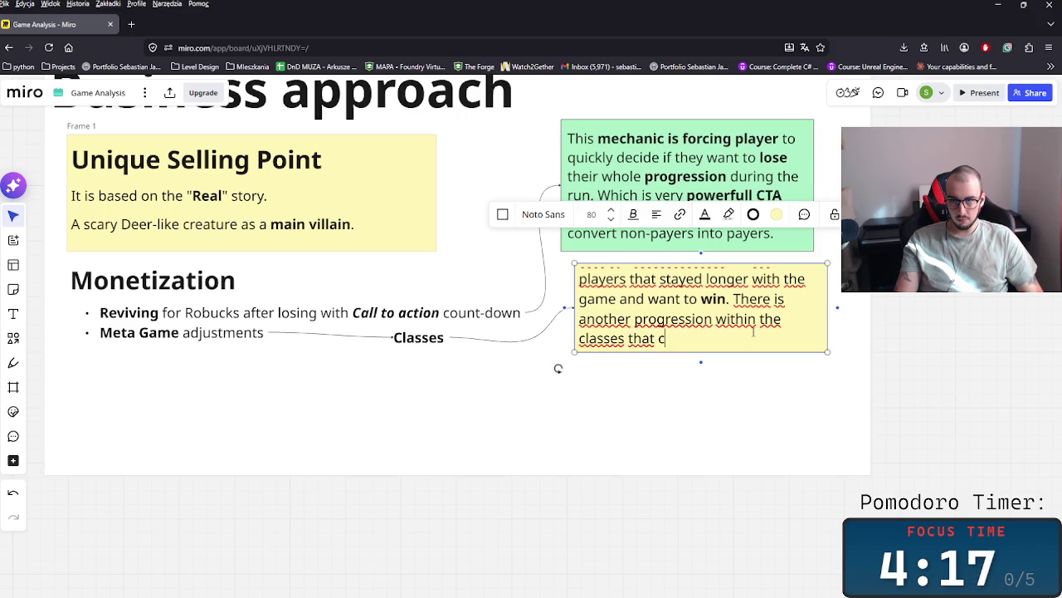
{"action": "type", "text": "an be"}
{"action": "key", "text": "BackSpace"}
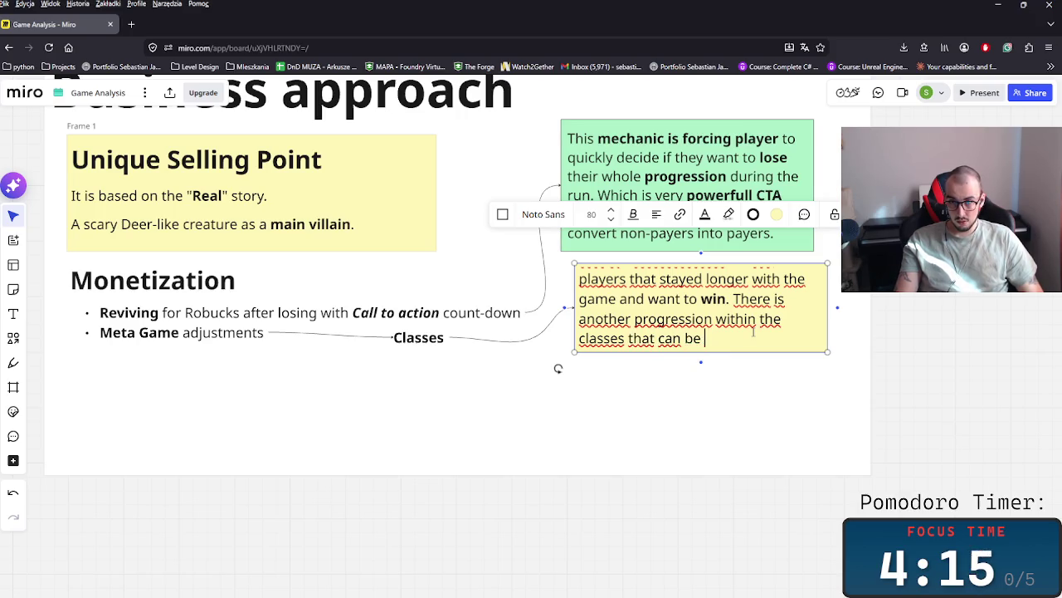
{"action": "type", "text": "kipped by R"}
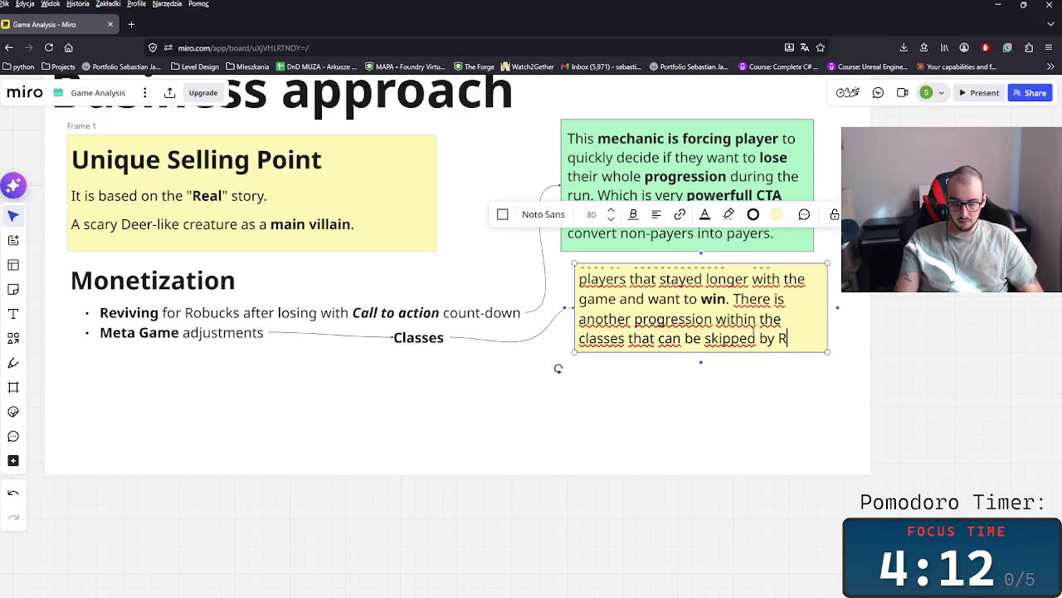
{"action": "key", "text": "BackSpace"}
{"action": "type", "text": "rob"}
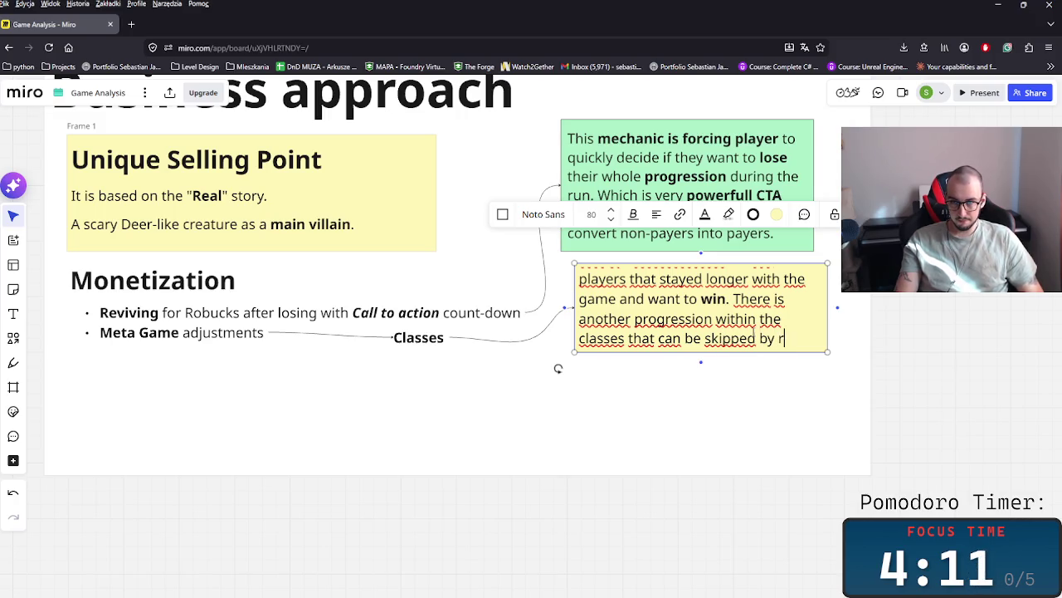
{"action": "type", "text": "us"}
{"action": "key", "text": "BackSpace"}
{"action": "type", "text": "c"}
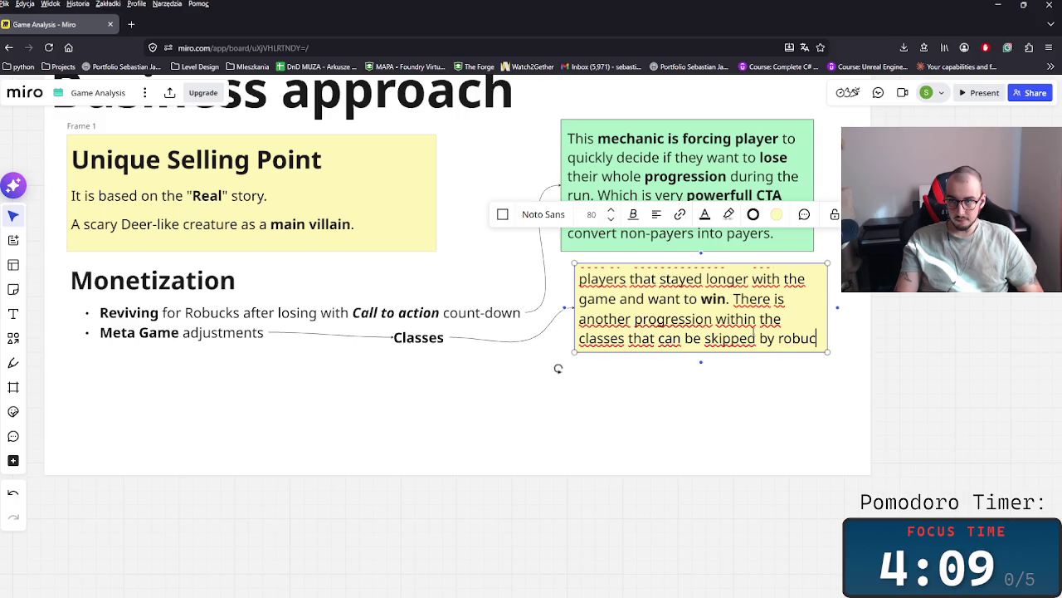
{"action": "type", "text": "ks."}
- Make the yellow Monetization note taller so all its text shows, discarding the accidental connector
{"action": "left_click", "coordinate": [722, 386]}
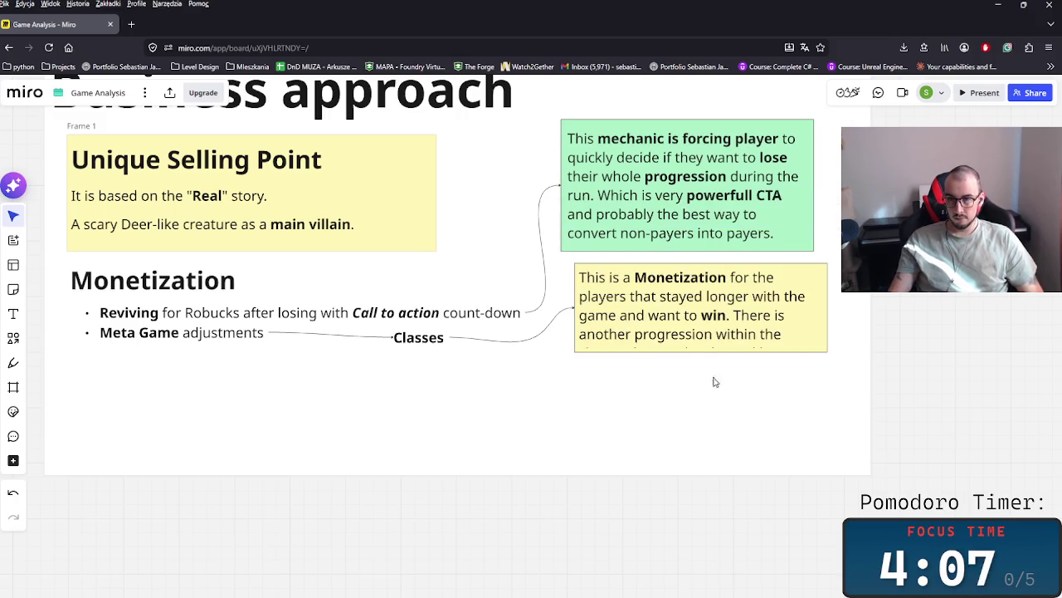
{"action": "left_click_drag", "start_coordinate": [701, 356], "coordinate": [706, 403]}
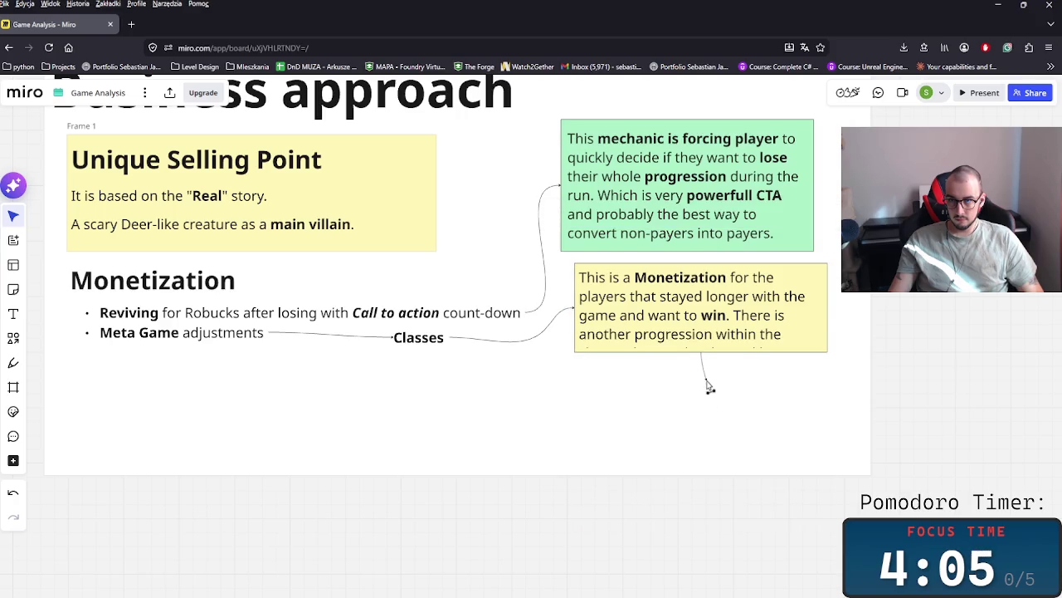
{"action": "left_click", "coordinate": [772, 395]}
{"action": "left_click", "coordinate": [742, 352]}
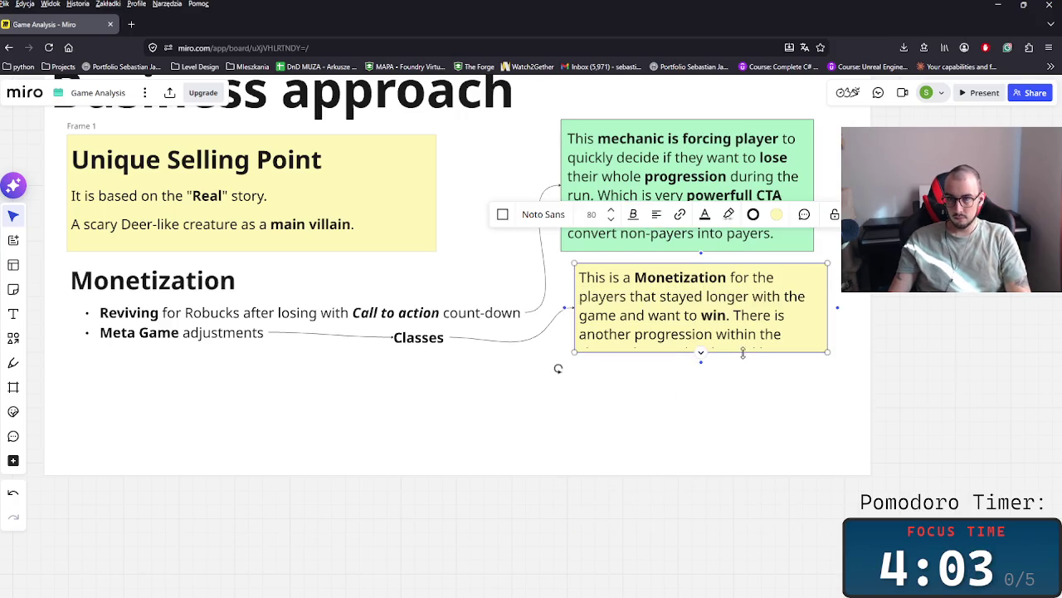
{"action": "left_click_drag", "start_coordinate": [701, 353], "coordinate": [700, 387]}
- Bold the word robucks in the note and capitalise it to Robucks
{"action": "double_click", "coordinate": [605, 370]}
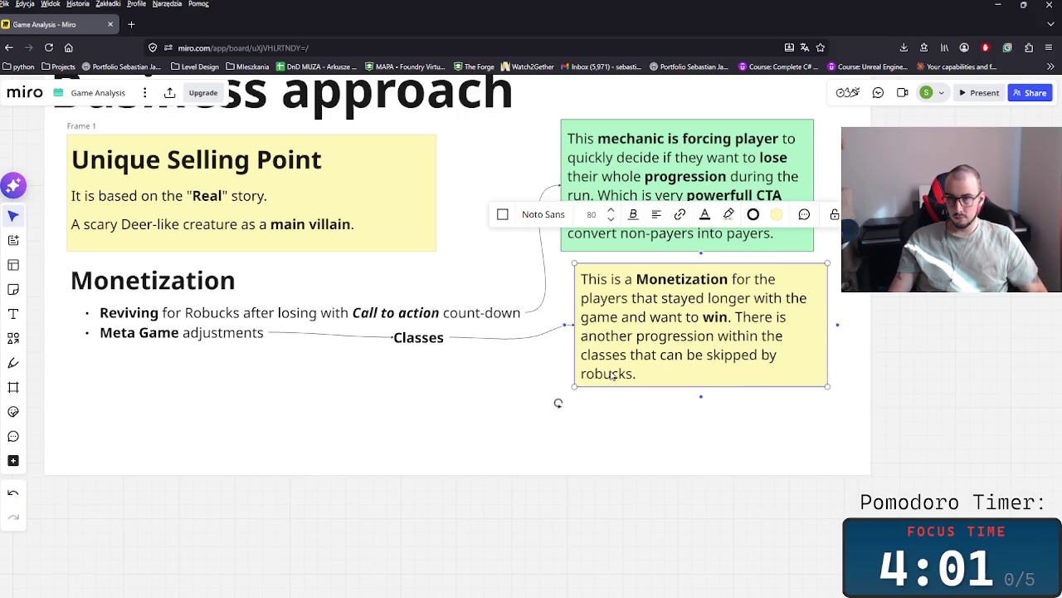
{"action": "key", "text": "ctrl+b"}
{"action": "left_click", "coordinate": [755, 415]}
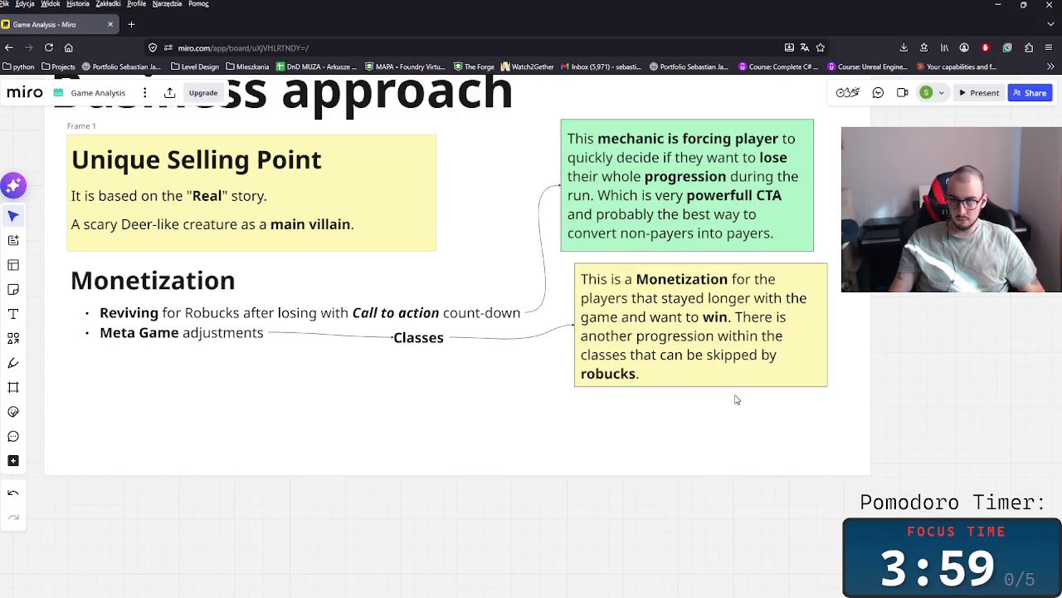
{"action": "double_click", "coordinate": [586, 371]}
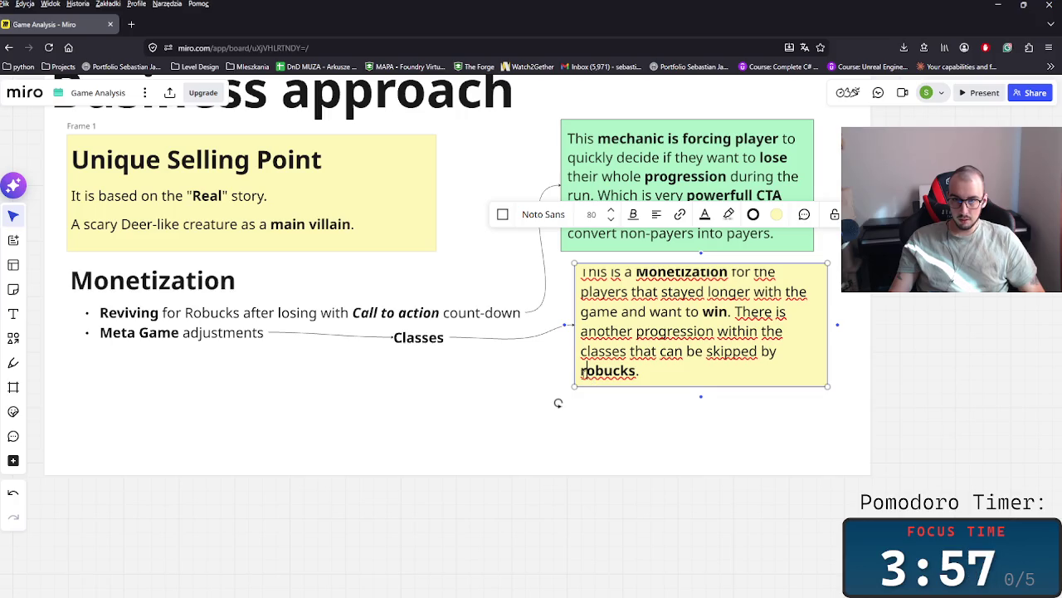
{"action": "type", "text": "R"}
{"action": "left_click", "coordinate": [672, 432]}
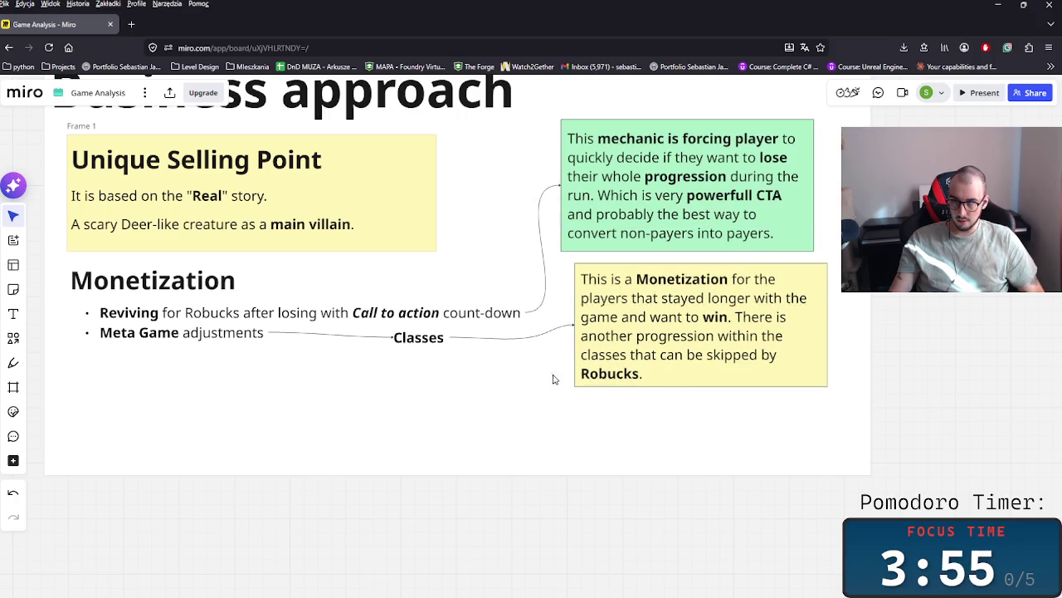
- Bold the words skipped and progression in the yellow note
{"action": "double_click", "coordinate": [728, 360]}
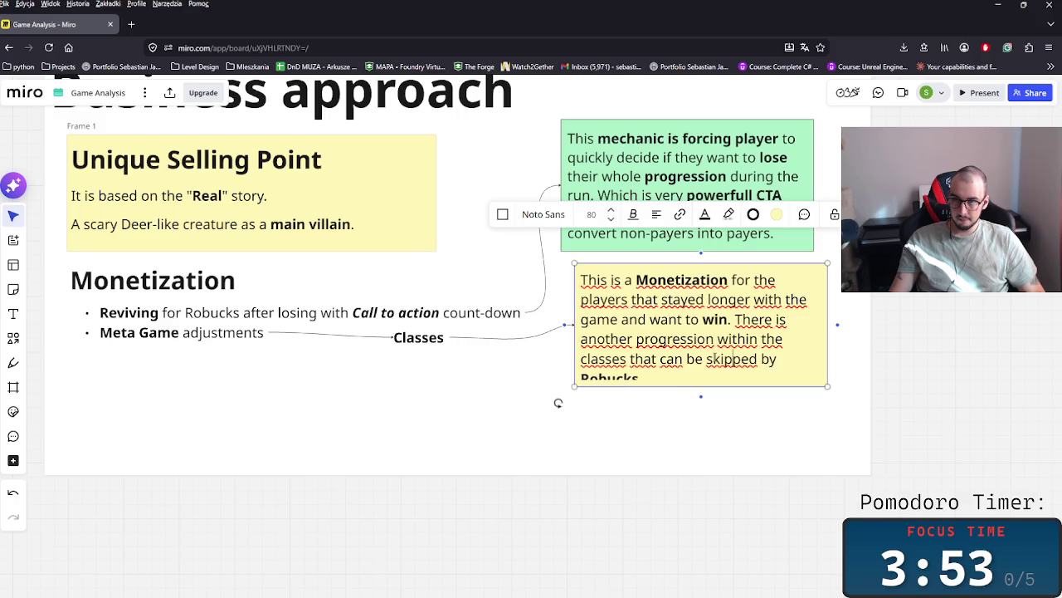
{"action": "key", "text": "ctrl+b"}
{"action": "left_click", "coordinate": [816, 413]}
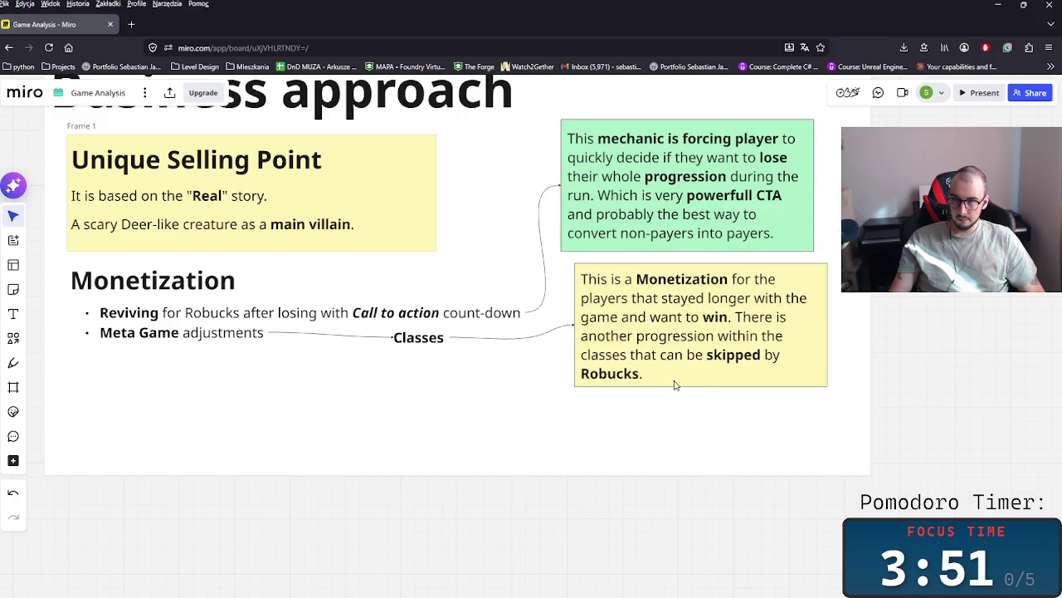
{"action": "left_click", "coordinate": [708, 352]}
{"action": "double_click", "coordinate": [679, 336]}
{"action": "key", "text": "ctrl+b"}
{"action": "left_click", "coordinate": [717, 412]}
- Bold the word classes in the yellow Monetization note
{"action": "scroll", "coordinate": [647, 406], "scroll_direction": "down", "scroll_amount": 3}
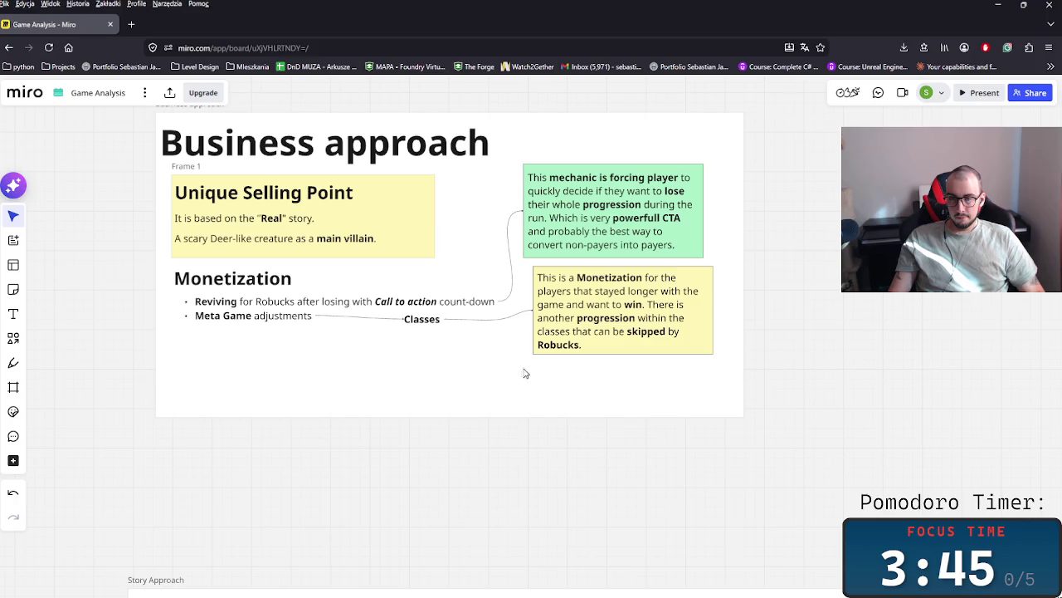
{"action": "left_click", "coordinate": [585, 342]}
{"action": "double_click", "coordinate": [553, 332]}
{"action": "key", "text": "ctrl+b"}
{"action": "left_click", "coordinate": [645, 410]}
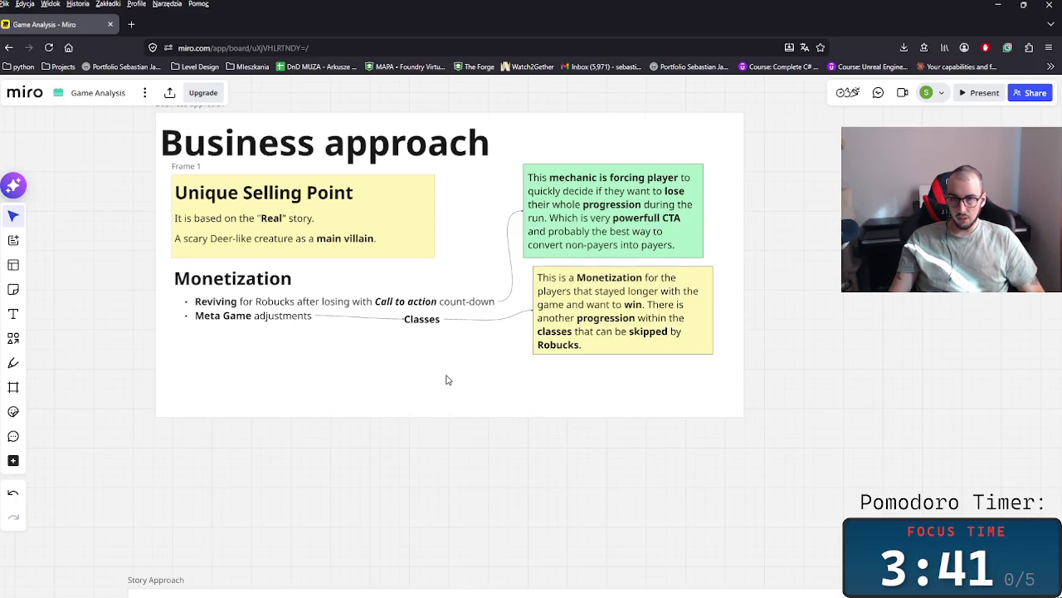
- Pan across the board past Rivalry and Leaderboards, returning to the Business approach Monetization notes
{"action": "scroll", "coordinate": [440, 373], "scroll_direction": "left", "scroll_amount": 2}
{"action": "scroll", "coordinate": [443, 290], "scroll_direction": "down", "scroll_amount": 3}
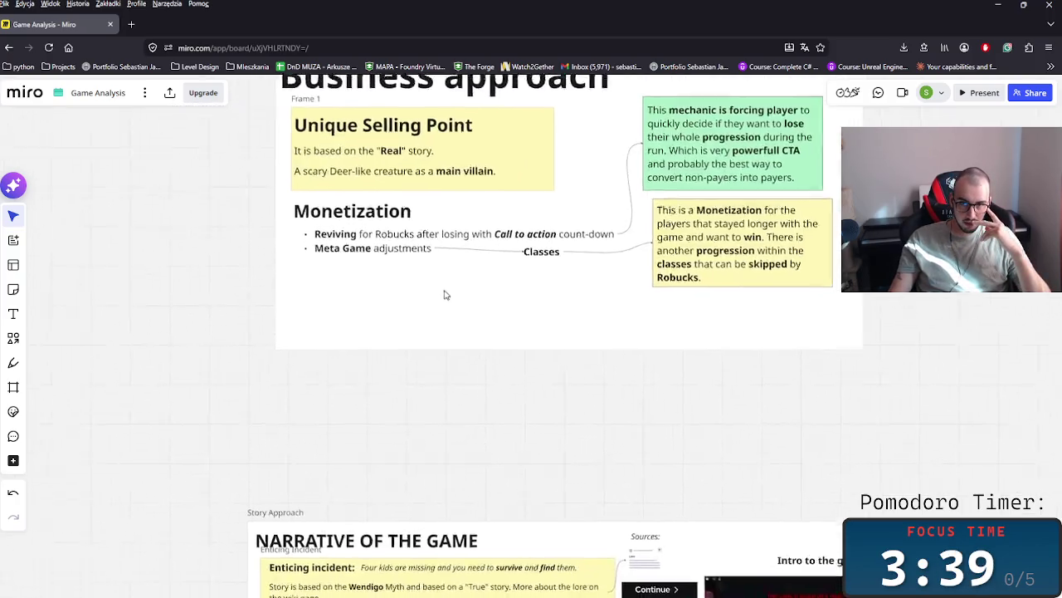
{"action": "scroll", "coordinate": [455, 413], "scroll_direction": "down", "scroll_amount": 3}
{"action": "scroll", "coordinate": [477, 428], "scroll_direction": "up", "scroll_amount": 2}
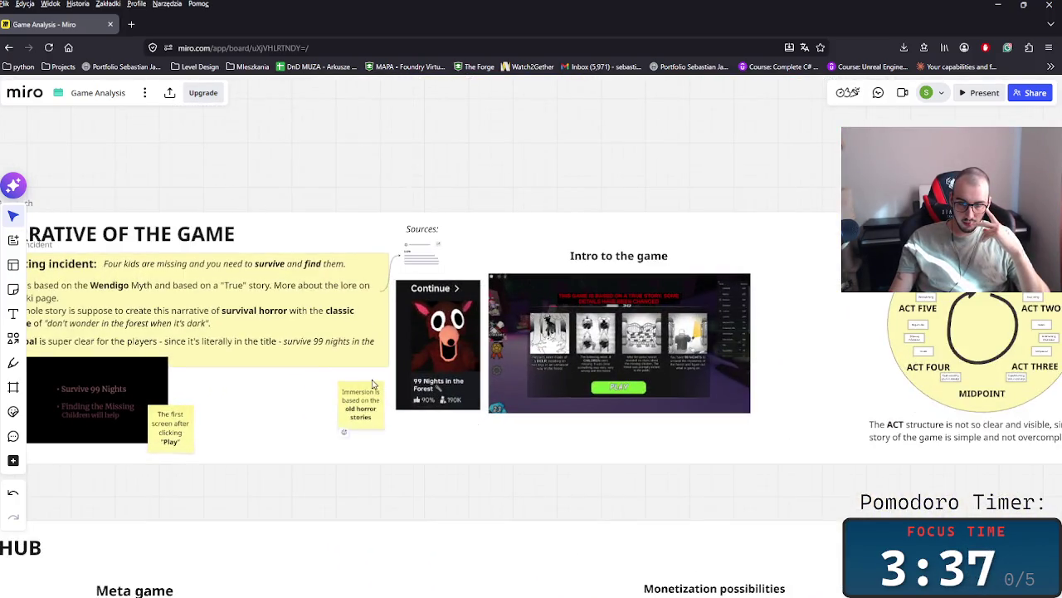
{"action": "scroll", "coordinate": [268, 317], "scroll_direction": "down", "scroll_amount": 3}
{"action": "scroll", "coordinate": [498, 340], "scroll_direction": "down", "scroll_amount": 5}
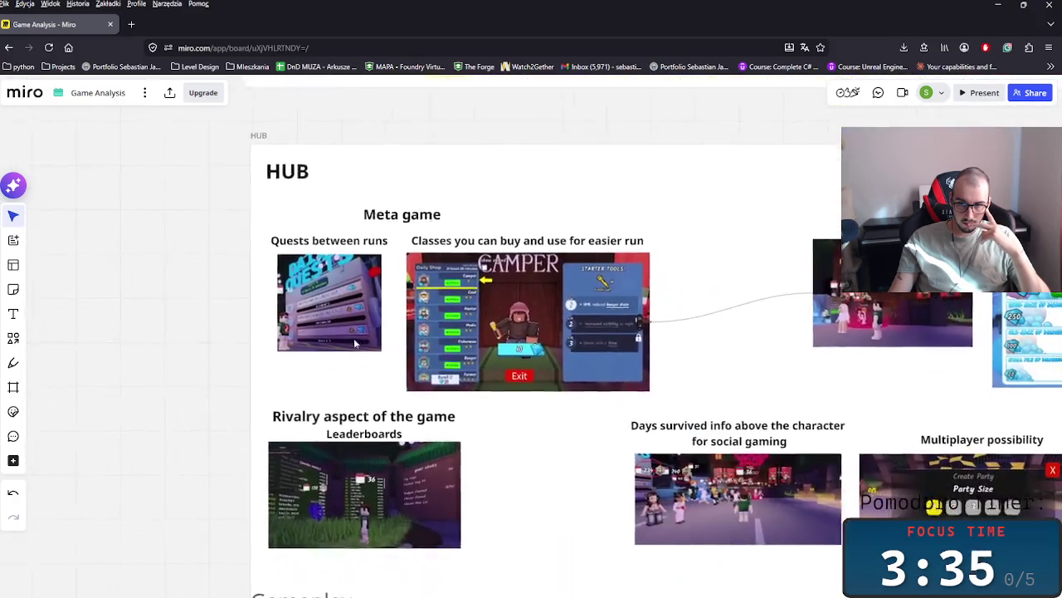
{"action": "scroll", "coordinate": [634, 355], "scroll_direction": "up", "scroll_amount": 2}
{"action": "scroll", "coordinate": [634, 355], "scroll_direction": "right", "scroll_amount": 5}
{"action": "scroll", "coordinate": [460, 323], "scroll_direction": "right", "scroll_amount": 3}
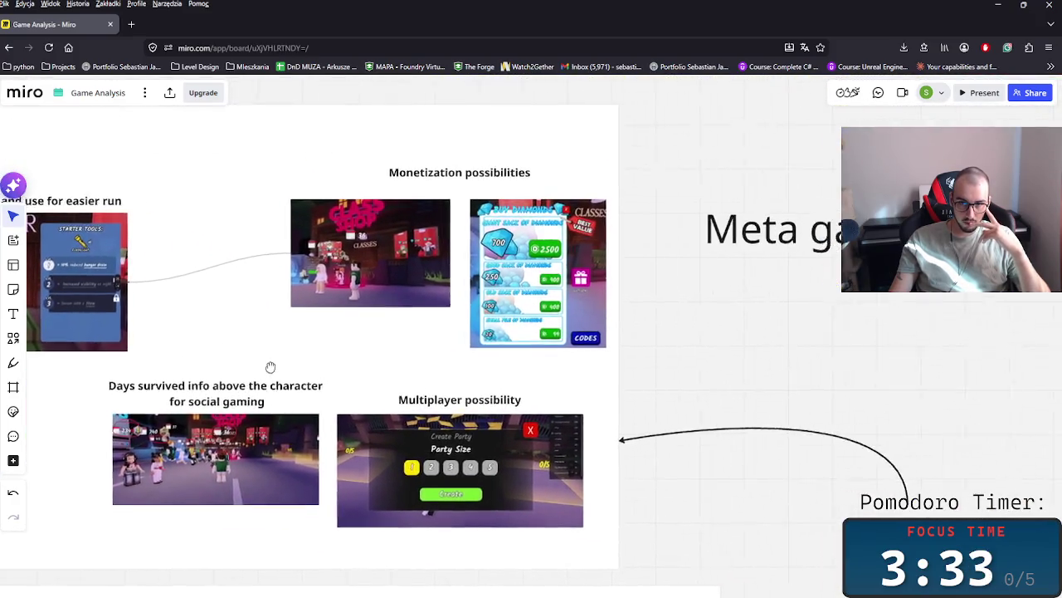
{"action": "mouse_move", "coordinate": [271, 328]}
{"action": "left_mouse_down"}
{"action": "mouse_move", "coordinate": [631, 339]}
{"action": "mouse_move", "coordinate": [707, 256]}
{"action": "left_mouse_up"}
{"action": "scroll", "coordinate": [427, 273], "scroll_direction": "down", "scroll_amount": 2}
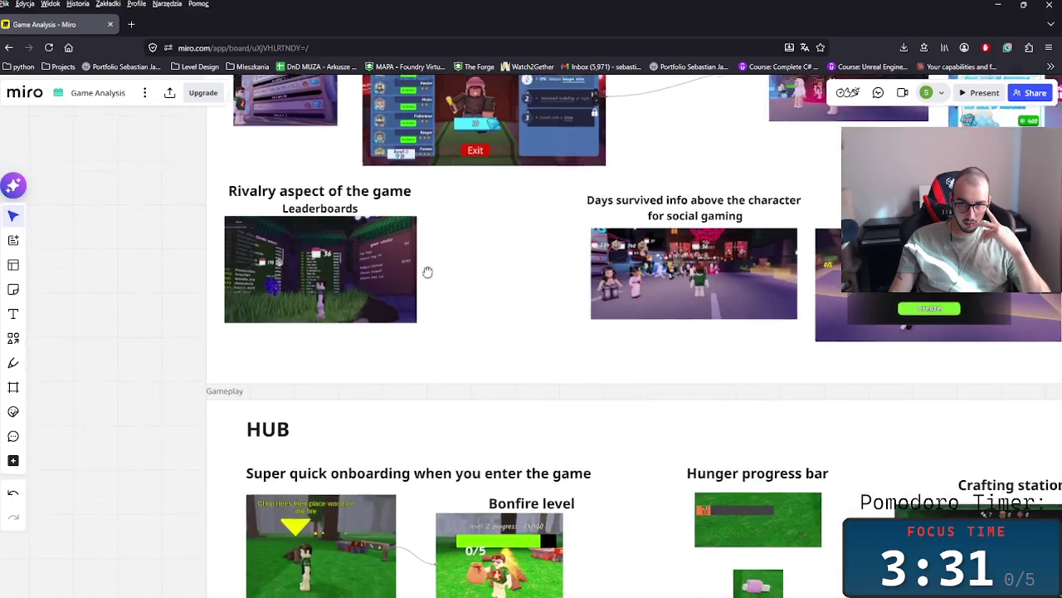
{"action": "scroll", "coordinate": [308, 288], "scroll_direction": "up", "scroll_amount": 2}
{"action": "scroll", "coordinate": [308, 288], "scroll_direction": "up", "scroll_amount": 3}
{"action": "scroll", "coordinate": [305, 309], "scroll_direction": "down", "scroll_amount": 3}
{"action": "scroll", "coordinate": [390, 390], "scroll_direction": "left", "scroll_amount": 2}
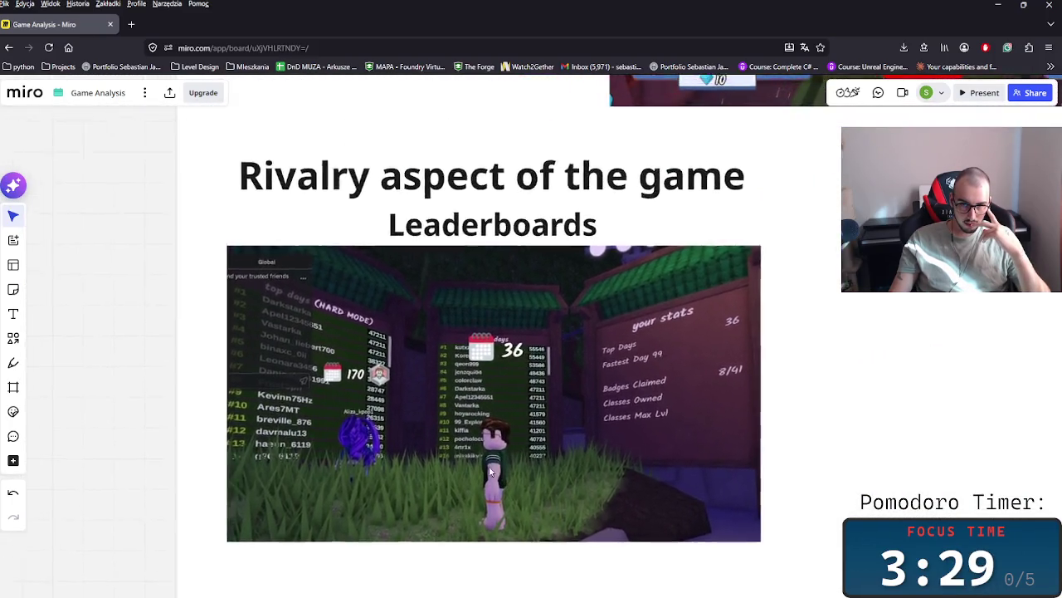
{"action": "scroll", "coordinate": [476, 477], "scroll_direction": "down", "scroll_amount": 2}
{"action": "scroll", "coordinate": [477, 482], "scroll_direction": "down", "scroll_amount": 2}
{"action": "scroll", "coordinate": [349, 303], "scroll_direction": "right", "scroll_amount": 5}
{"action": "scroll", "coordinate": [493, 368], "scroll_direction": "up", "scroll_amount": 2}
{"action": "scroll", "coordinate": [285, 372], "scroll_direction": "up", "scroll_amount": 2}
{"action": "scroll", "coordinate": [285, 372], "scroll_direction": "left", "scroll_amount": 5}
{"action": "scroll", "coordinate": [458, 332], "scroll_direction": "left", "scroll_amount": 3}
{"action": "scroll", "coordinate": [495, 363], "scroll_direction": "left", "scroll_amount": 2}
{"action": "scroll", "coordinate": [496, 475], "scroll_direction": "up", "scroll_amount": 1}
{"action": "scroll", "coordinate": [495, 475], "scroll_direction": "up", "scroll_amount": 3}
{"action": "scroll", "coordinate": [564, 372], "scroll_direction": "up", "scroll_amount": 2}
{"action": "scroll", "coordinate": [441, 464], "scroll_direction": "up", "scroll_amount": 4}
{"action": "scroll", "coordinate": [441, 465], "scroll_direction": "right", "scroll_amount": 1}
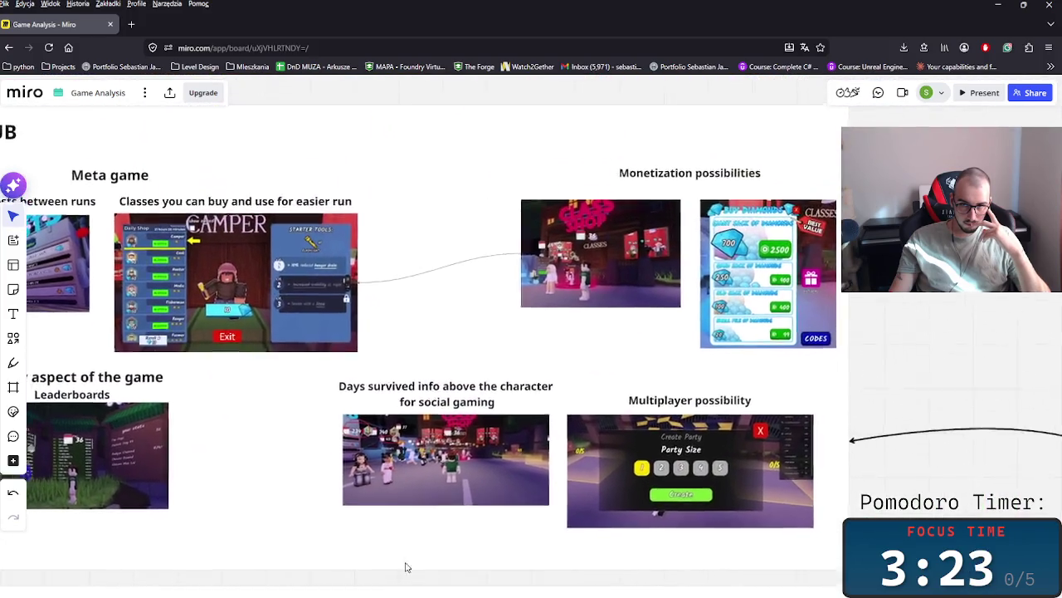
{"action": "scroll", "coordinate": [403, 569], "scroll_direction": "up", "scroll_amount": 1}
{"action": "scroll", "coordinate": [468, 468], "scroll_direction": "down", "scroll_amount": 1}
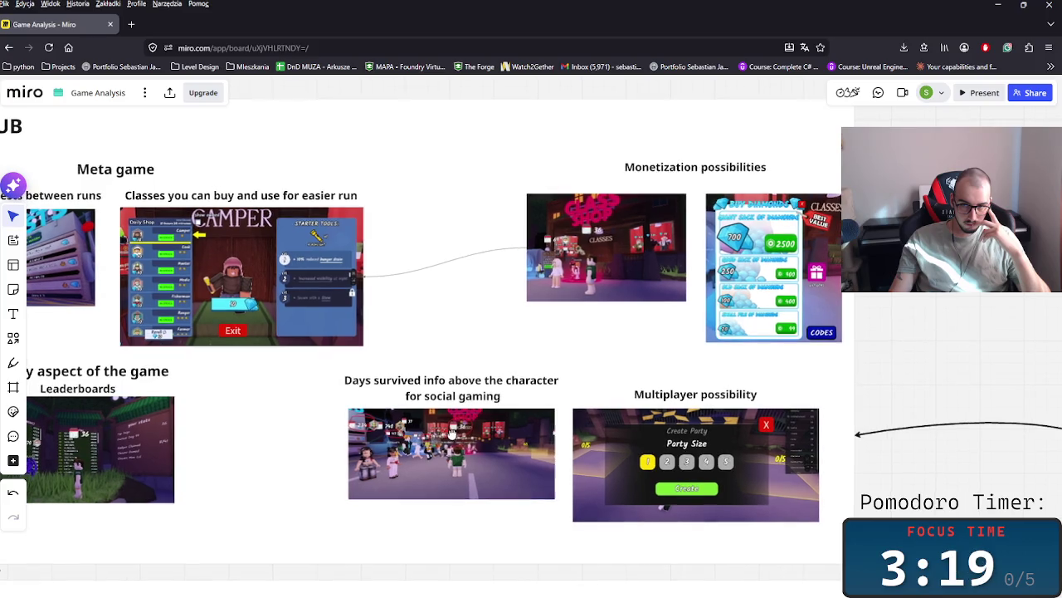
{"action": "scroll", "coordinate": [452, 435], "scroll_direction": "down", "scroll_amount": 3}
{"action": "scroll", "coordinate": [464, 441], "scroll_direction": "up", "scroll_amount": 1}
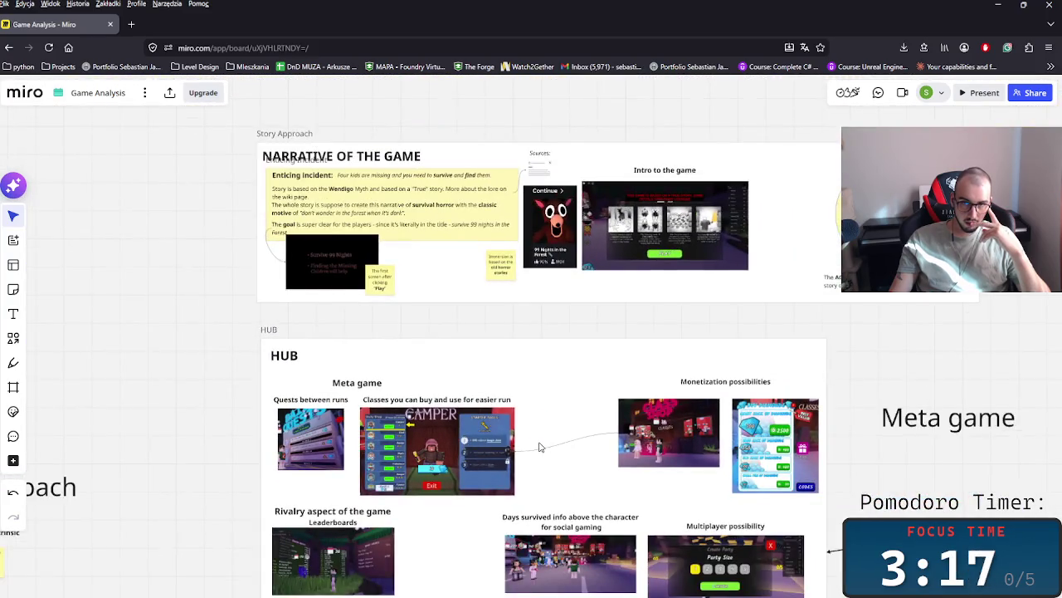
{"action": "scroll", "coordinate": [541, 443], "scroll_direction": "down", "scroll_amount": 3}
{"action": "scroll", "coordinate": [656, 391], "scroll_direction": "down", "scroll_amount": 5}
{"action": "scroll", "coordinate": [548, 384], "scroll_direction": "down", "scroll_amount": 2}
{"action": "scroll", "coordinate": [523, 456], "scroll_direction": "up", "scroll_amount": 5}
{"action": "scroll", "coordinate": [534, 498], "scroll_direction": "up", "scroll_amount": 2}
{"action": "scroll", "coordinate": [581, 464], "scroll_direction": "left", "scroll_amount": 8}
{"action": "scroll", "coordinate": [631, 446], "scroll_direction": "right", "scroll_amount": 4}
{"action": "scroll", "coordinate": [410, 452], "scroll_direction": "right", "scroll_amount": 2}
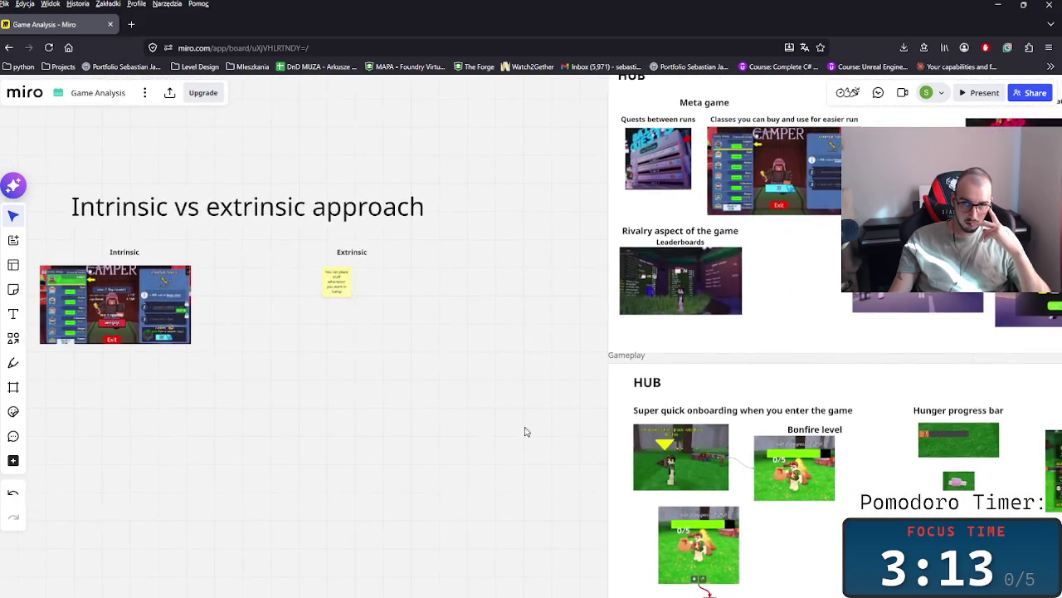
{"action": "scroll", "coordinate": [735, 496], "scroll_direction": "right", "scroll_amount": 10}
{"action": "scroll", "coordinate": [351, 356], "scroll_direction": "left", "scroll_amount": 4}
{"action": "scroll", "coordinate": [408, 391], "scroll_direction": "left", "scroll_amount": 6}
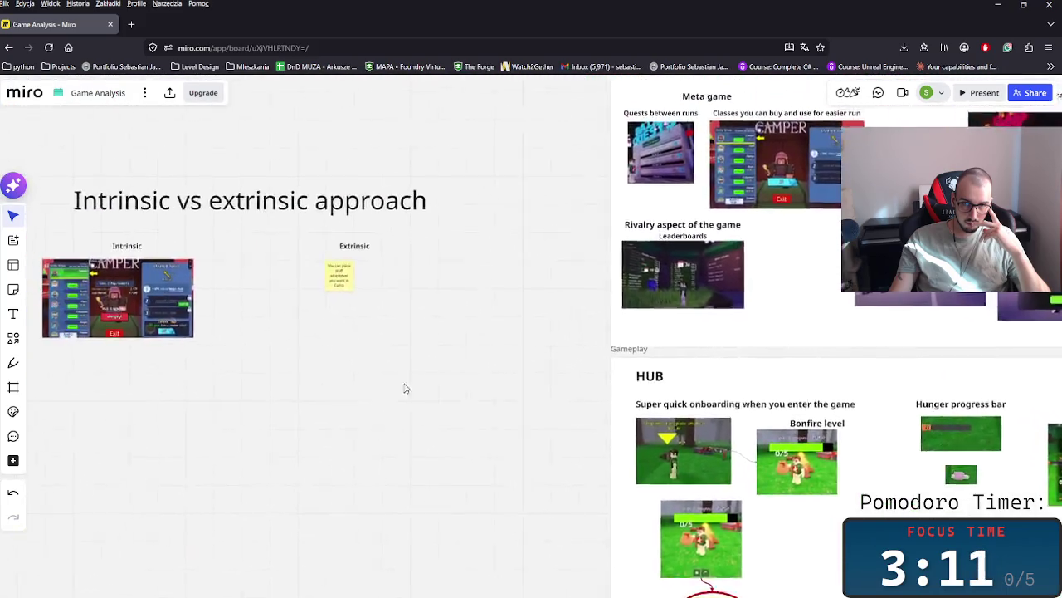
{"action": "scroll", "coordinate": [372, 327], "scroll_direction": "up", "scroll_amount": 3}
{"action": "scroll", "coordinate": [498, 373], "scroll_direction": "down", "scroll_amount": 3}
{"action": "scroll", "coordinate": [544, 455], "scroll_direction": "left", "scroll_amount": 4}
{"action": "scroll", "coordinate": [532, 449], "scroll_direction": "up", "scroll_amount": 2}
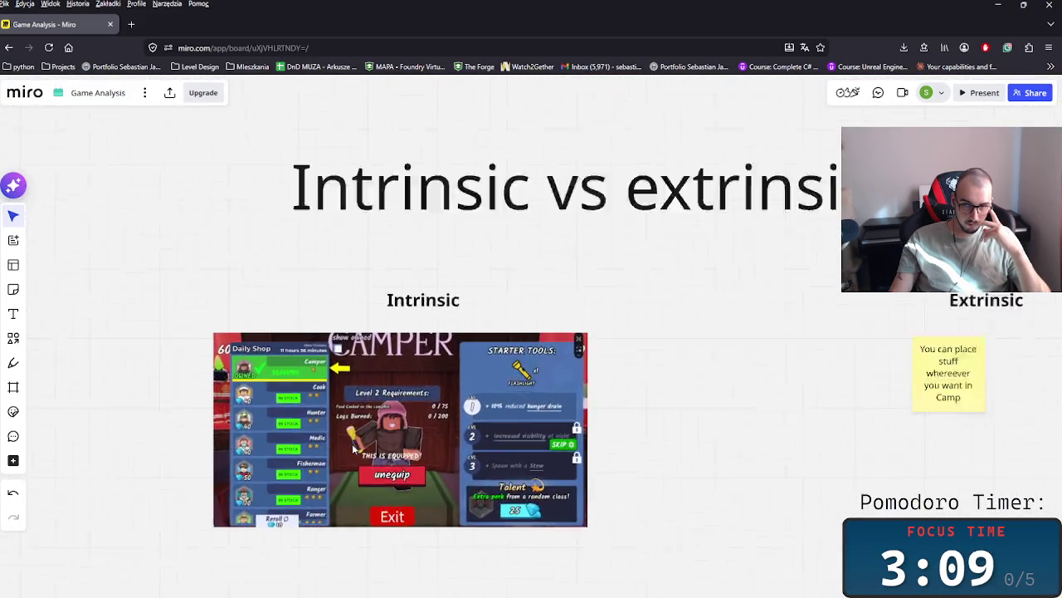
{"action": "scroll", "coordinate": [427, 432], "scroll_direction": "up", "scroll_amount": 2}
{"action": "scroll", "coordinate": [428, 432], "scroll_direction": "down", "scroll_amount": 1}
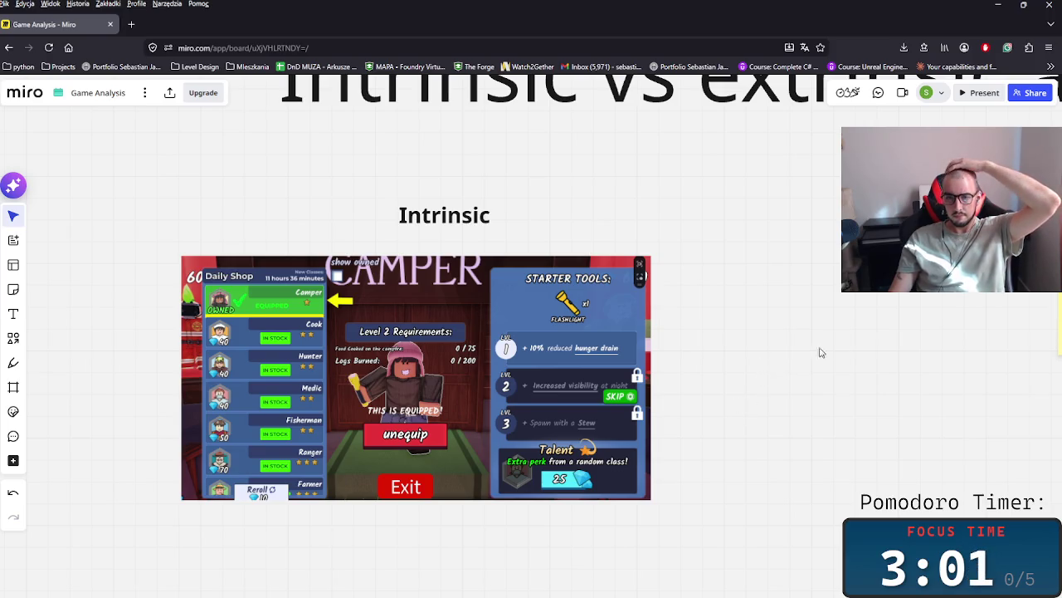
{"action": "scroll", "coordinate": [539, 365], "scroll_direction": "right", "scroll_amount": 10}
{"action": "scroll", "coordinate": [299, 390], "scroll_direction": "down", "scroll_amount": 10}
{"action": "scroll", "coordinate": [256, 363], "scroll_direction": "right", "scroll_amount": 10}
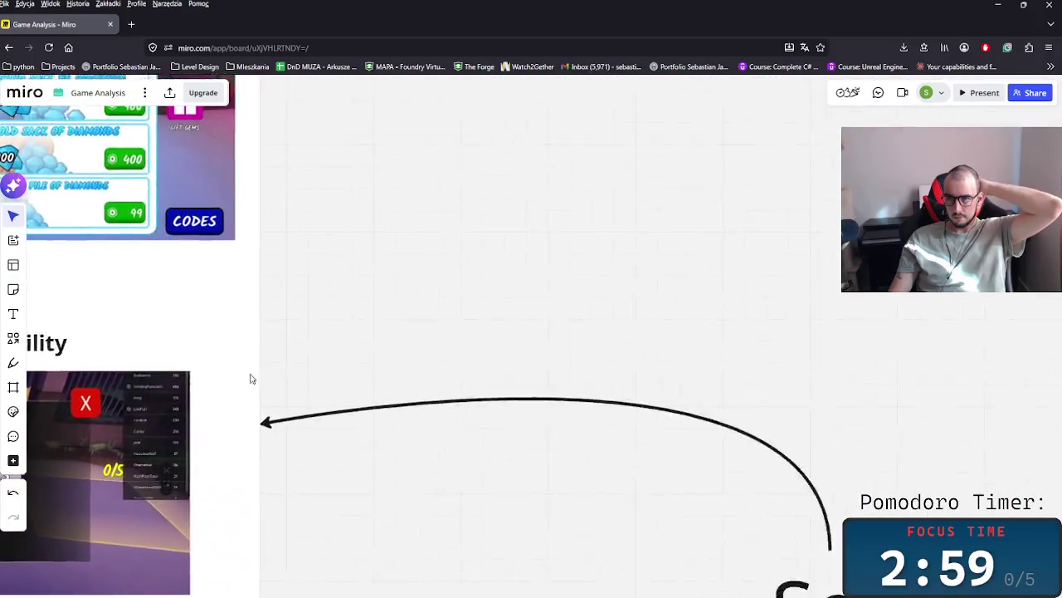
{"action": "scroll", "coordinate": [287, 426], "scroll_direction": "right", "scroll_amount": 5}
{"action": "scroll", "coordinate": [332, 430], "scroll_direction": "right", "scroll_amount": 2}
{"action": "scroll", "coordinate": [374, 434], "scroll_direction": "right", "scroll_amount": 1}
{"action": "scroll", "coordinate": [384, 410], "scroll_direction": "left", "scroll_amount": 10}
{"action": "scroll", "coordinate": [385, 410], "scroll_direction": "up", "scroll_amount": 4}
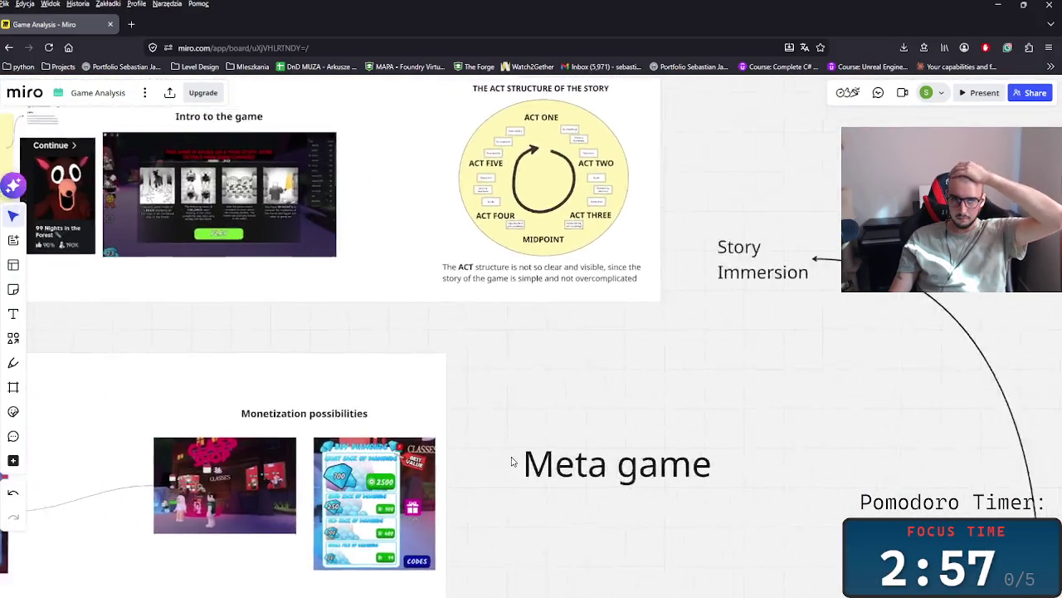
{"action": "scroll", "coordinate": [569, 417], "scroll_direction": "left", "scroll_amount": 2}
{"action": "scroll", "coordinate": [569, 418], "scroll_direction": "left", "scroll_amount": 4}
{"action": "scroll", "coordinate": [569, 418], "scroll_direction": "up", "scroll_amount": 2}
{"action": "scroll", "coordinate": [578, 495], "scroll_direction": "up", "scroll_amount": 1}
{"action": "scroll", "coordinate": [578, 496], "scroll_direction": "down", "scroll_amount": 3}
{"action": "scroll", "coordinate": [417, 246], "scroll_direction": "down", "scroll_amount": 4}
{"action": "scroll", "coordinate": [417, 247], "scroll_direction": "right", "scroll_amount": 2}
{"action": "scroll", "coordinate": [382, 441], "scroll_direction": "right", "scroll_amount": 5}
{"action": "scroll", "coordinate": [724, 529], "scroll_direction": "up", "scroll_amount": 9}
{"action": "scroll", "coordinate": [570, 420], "scroll_direction": "left", "scroll_amount": 5}
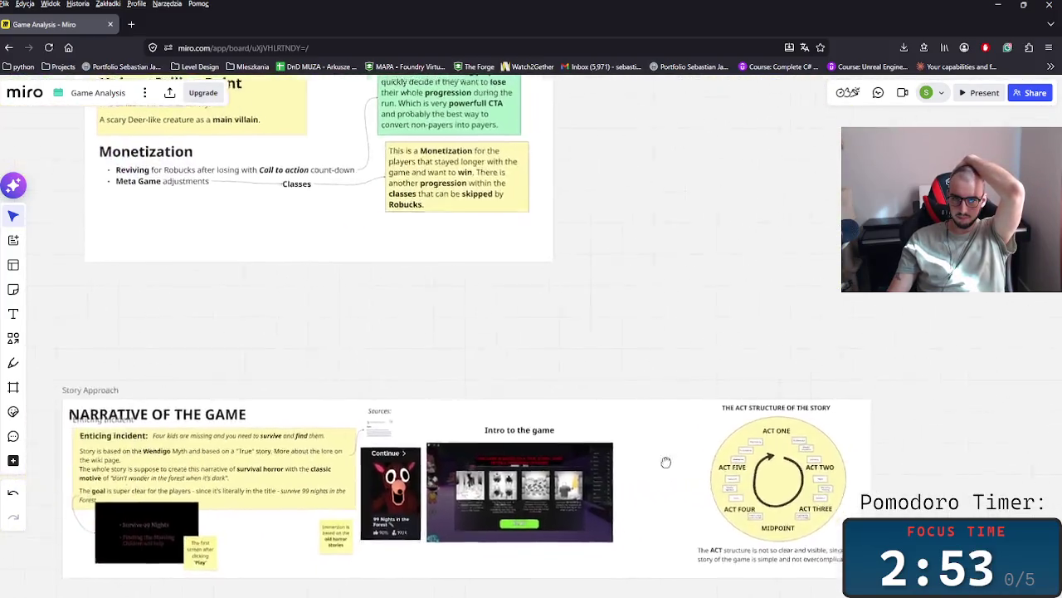
{"action": "scroll", "coordinate": [569, 419], "scroll_direction": "up", "scroll_amount": 5}
{"action": "scroll", "coordinate": [569, 420], "scroll_direction": "right", "scroll_amount": 2}
{"action": "scroll", "coordinate": [384, 367], "scroll_direction": "up", "scroll_amount": 3}
{"action": "scroll", "coordinate": [384, 367], "scroll_direction": "down", "scroll_amount": 3}
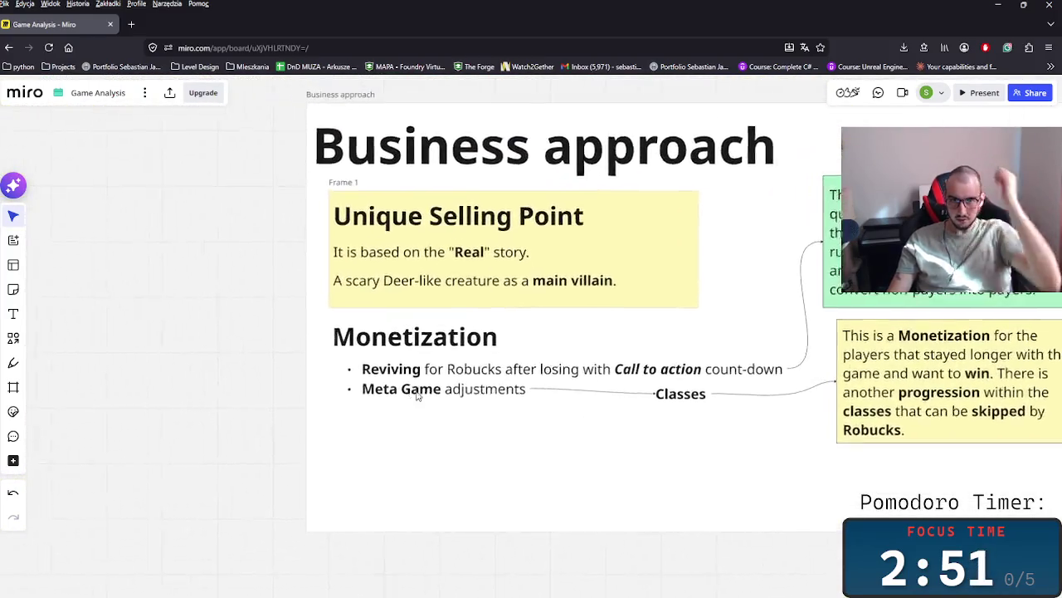
- Duplicate the Meta Game adjustments bullet and connect it to a new 'Talents' label
{"action": "left_click", "coordinate": [409, 390]}
{"action": "mouse_move", "coordinate": [415, 390]}
{"action": "left_mouse_down"}
{"action": "mouse_move", "coordinate": [431, 429]}
{"action": "mouse_move", "coordinate": [442, 418]}
{"action": "left_mouse_up"}
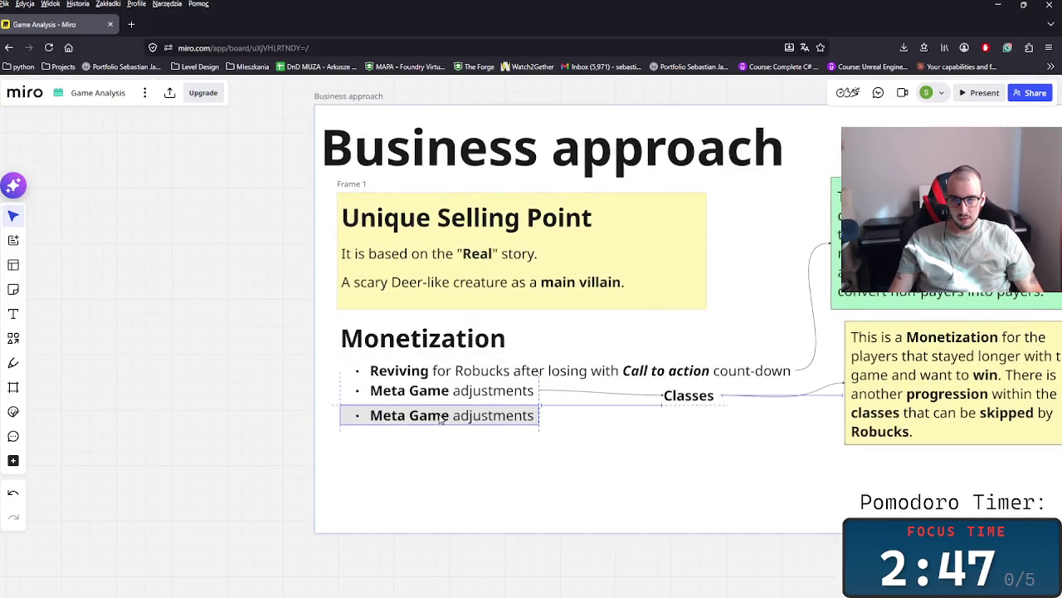
{"action": "left_click_drag", "start_coordinate": [540, 415], "coordinate": [647, 444]}
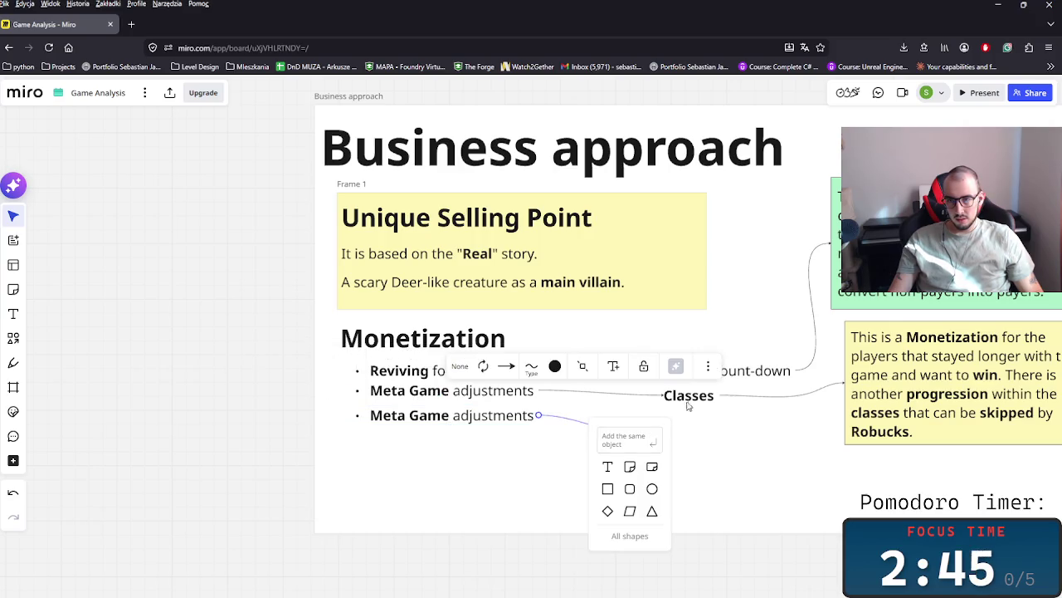
{"action": "left_click", "coordinate": [607, 468]}
{"action": "type", "text": "Talents"}
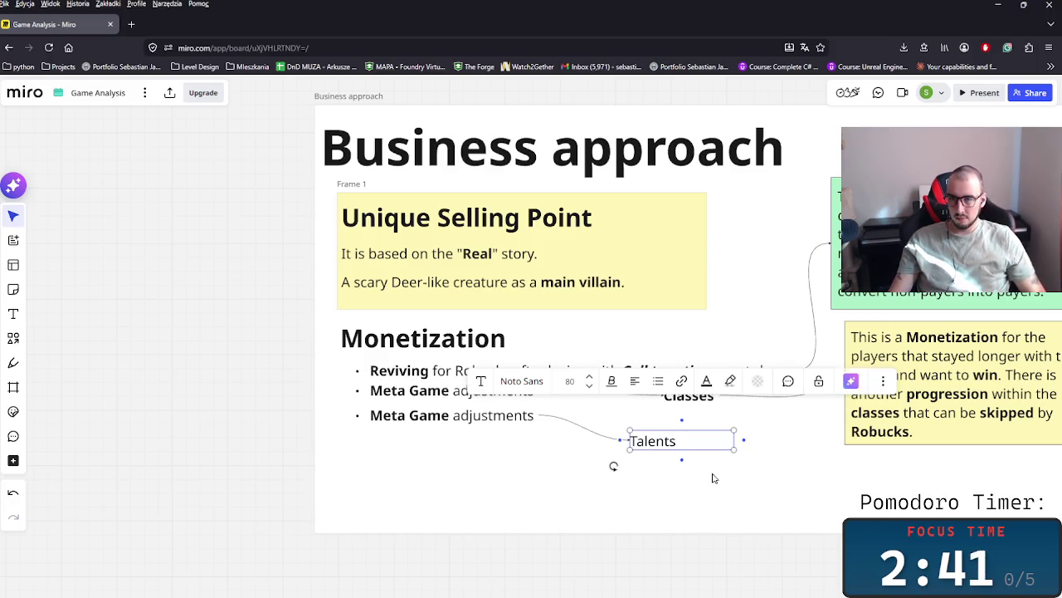
{"action": "scroll", "coordinate": [700, 462], "scroll_direction": "right", "scroll_amount": 3}
- Link Talents to a new note about talents for hooked players on classes
{"action": "mouse_move", "coordinate": [668, 422]}
{"action": "left_mouse_down"}
{"action": "mouse_move", "coordinate": [656, 455]}
{"action": "mouse_move", "coordinate": [695, 448]}
{"action": "left_mouse_up"}
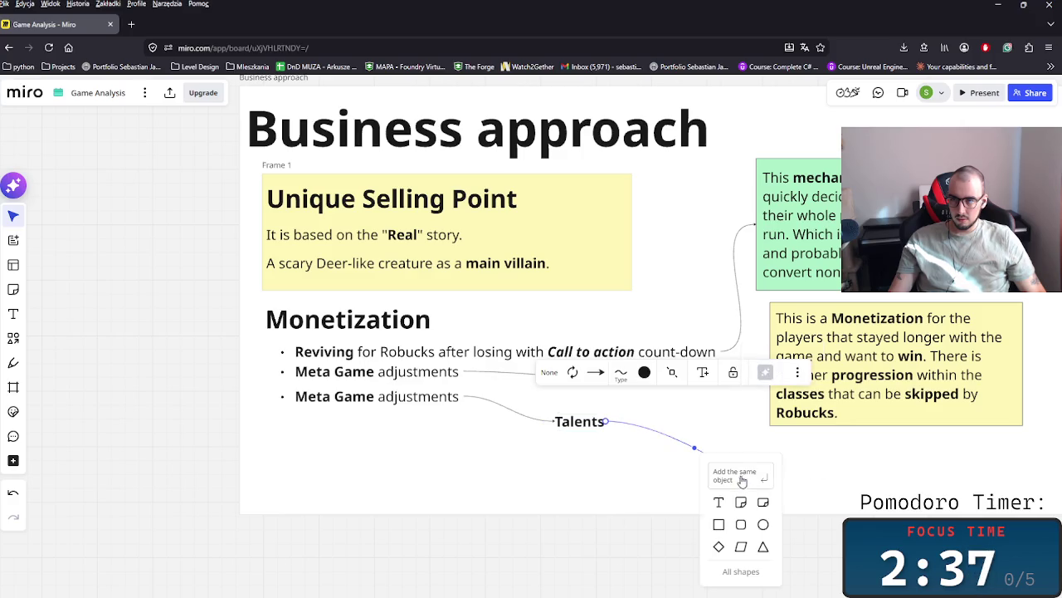
{"action": "left_click", "coordinate": [741, 478]}
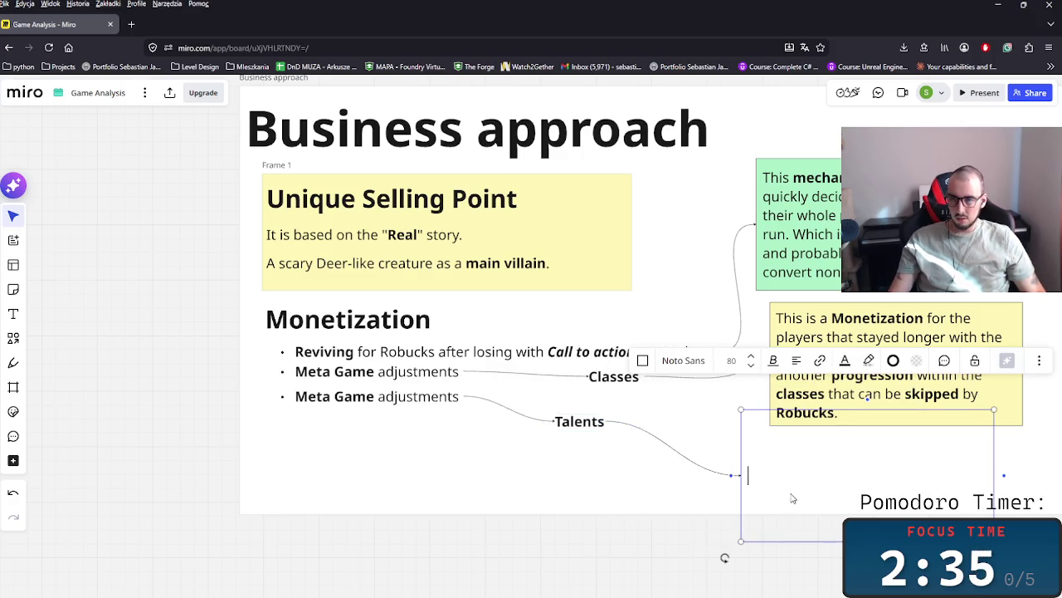
{"action": "type", "text": "Another mechanic"}
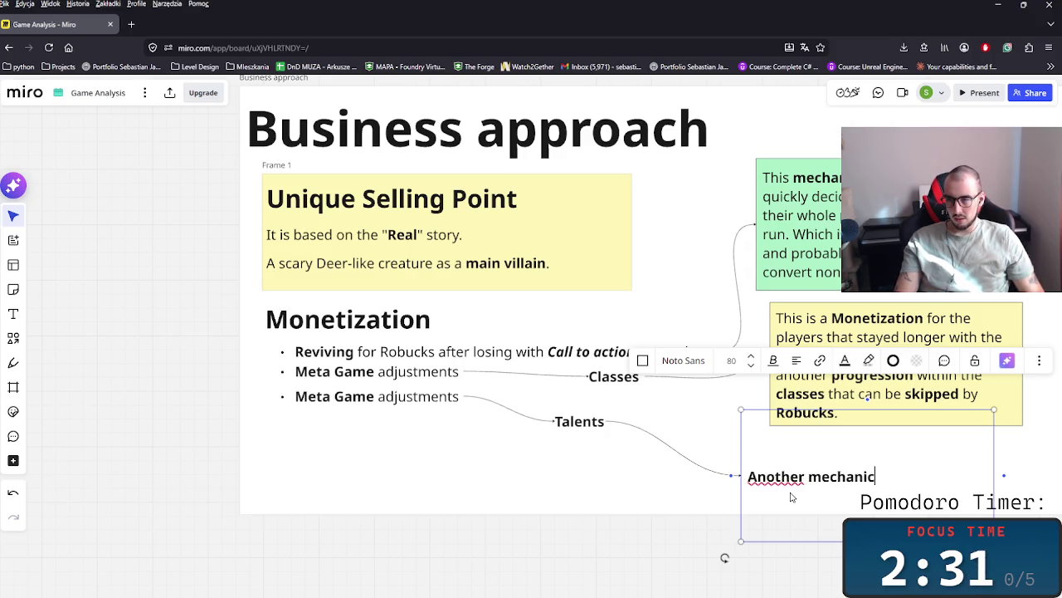
{"action": "type", "text": " that is"}
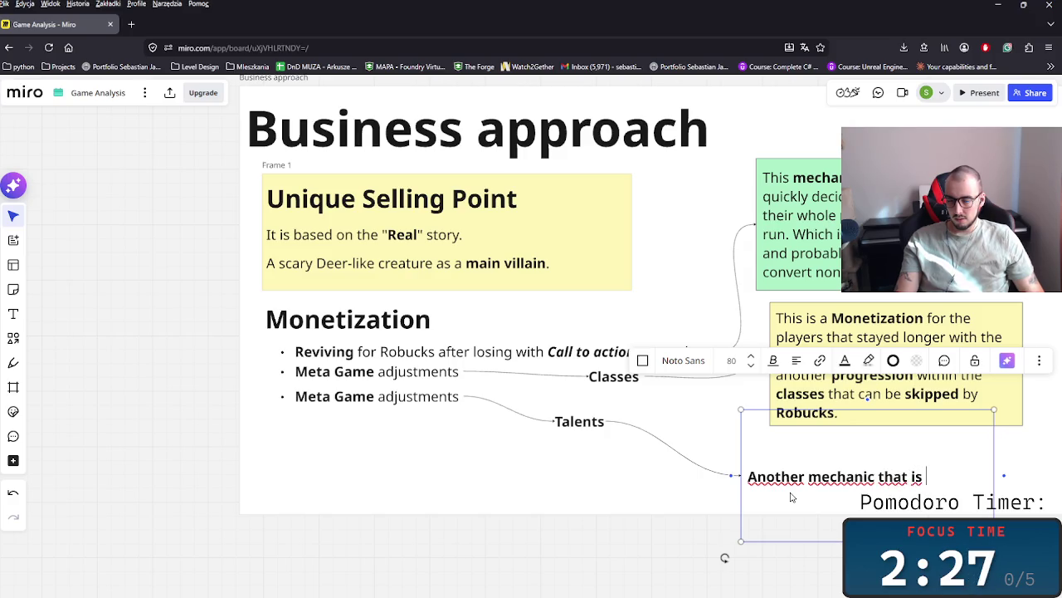
{"action": "type", "text": " nee"}
{"action": "type", "text": "for"}
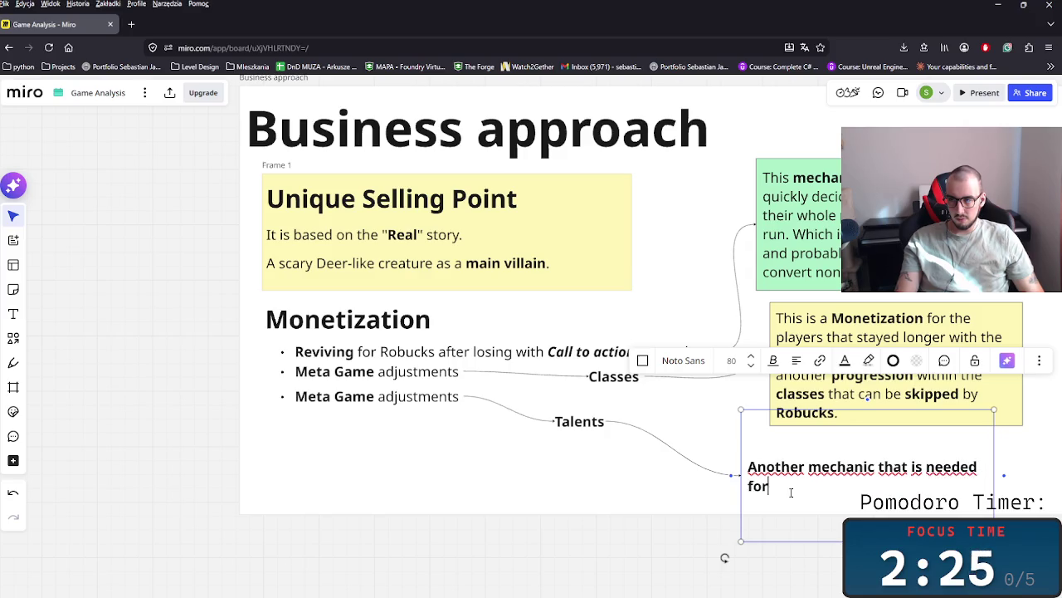
{"action": "type", "text": "lin"}
{"action": "type", "text": "ng "}
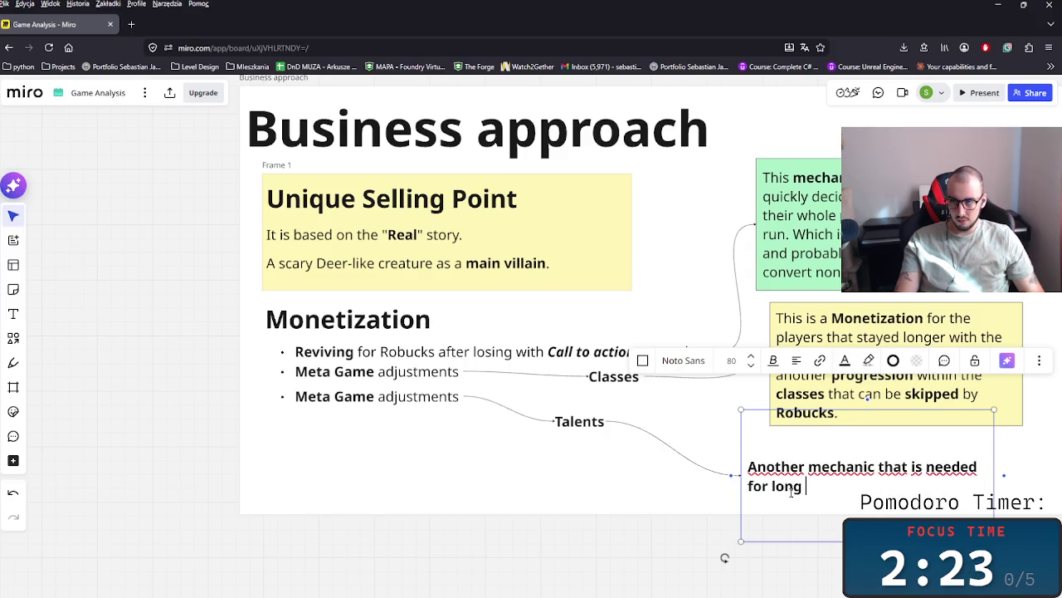
{"action": "type", "text": "lye"}
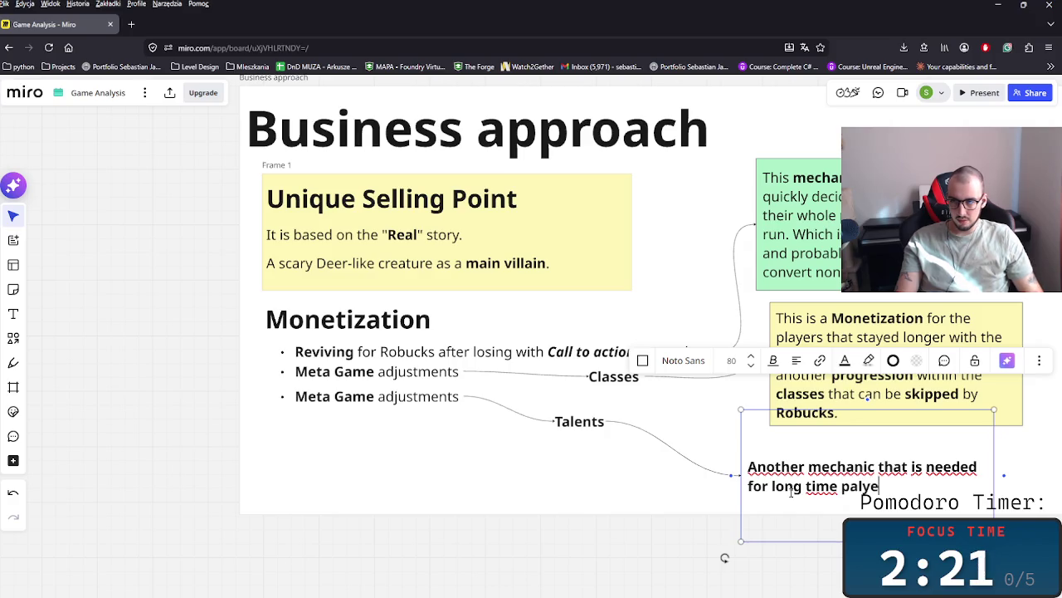
{"action": "key", "text": "BackSpace"}
{"action": "key", "text": "BackSpace"}
{"action": "key", "text": "BackSpace"}
{"action": "key", "text": "BackSpace"}
{"action": "key", "text": "BackSpace"}
{"action": "key", "text": "BackSpace"}
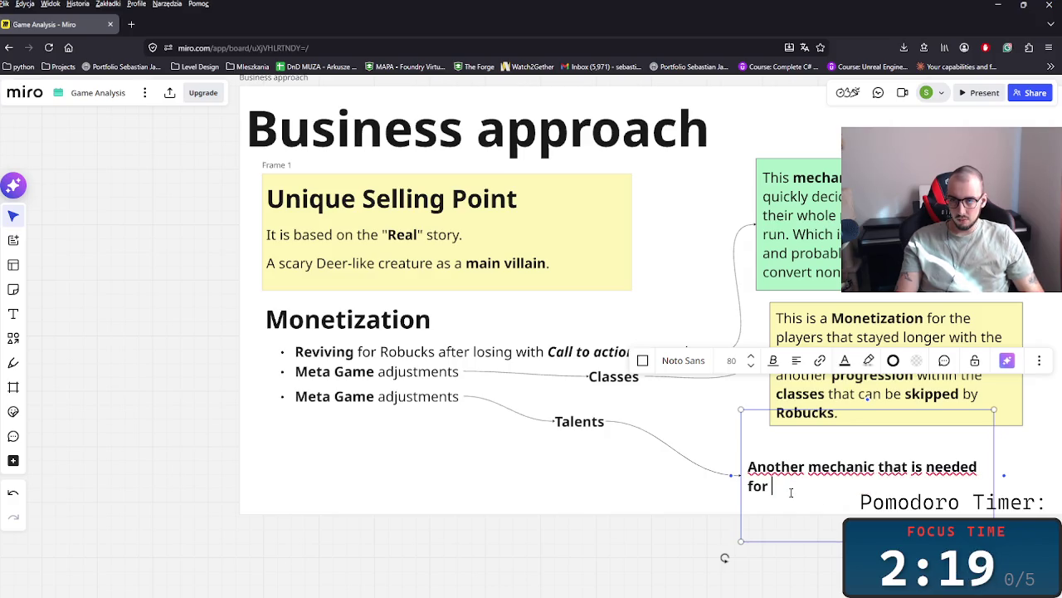
{"action": "type", "text": "hookedplayers"}
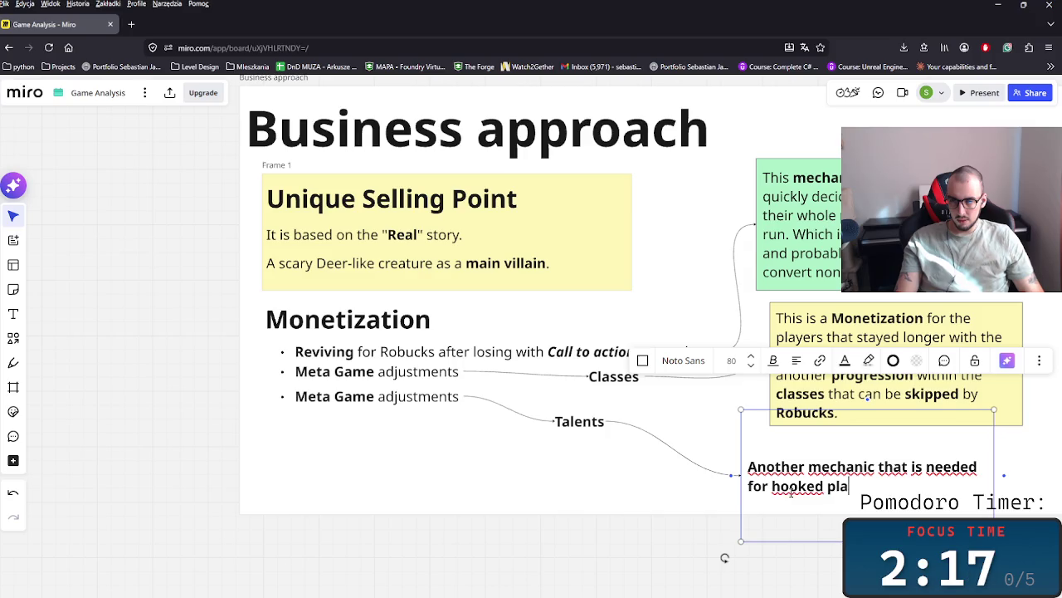
{"action": "type", "text": "."}
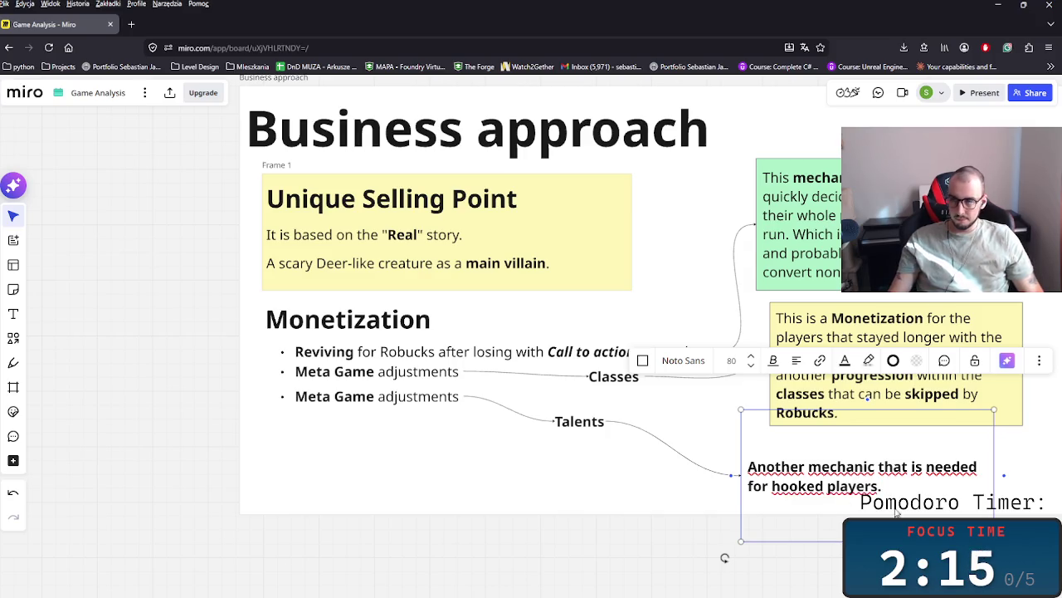
{"action": "key", "text": "BackSpace"}
{"action": "type", "text": "on"}
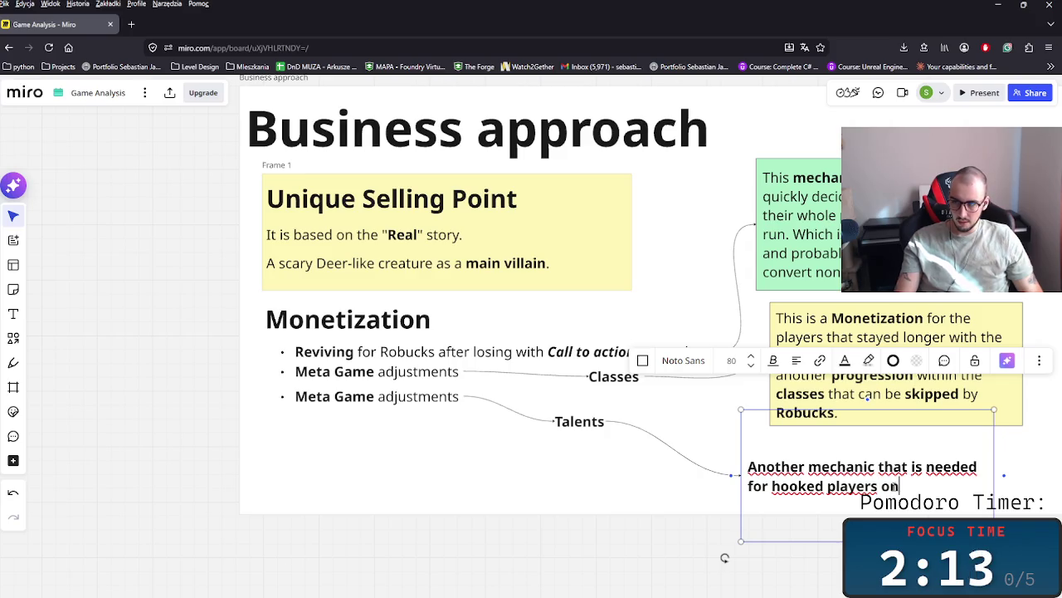
{"action": "type", "text": " classes"}
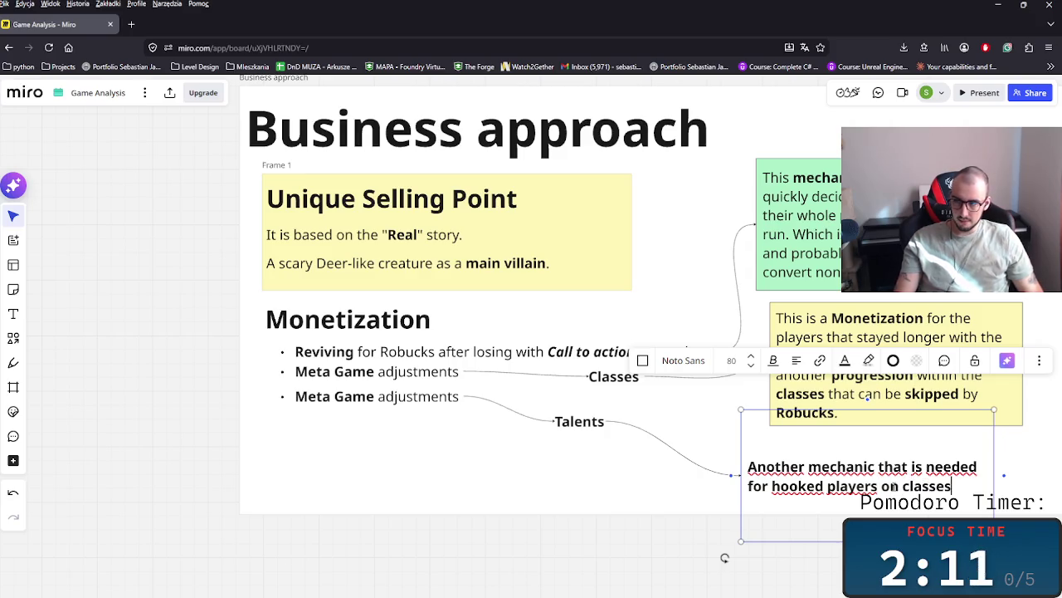
{"action": "type", "text": "."}
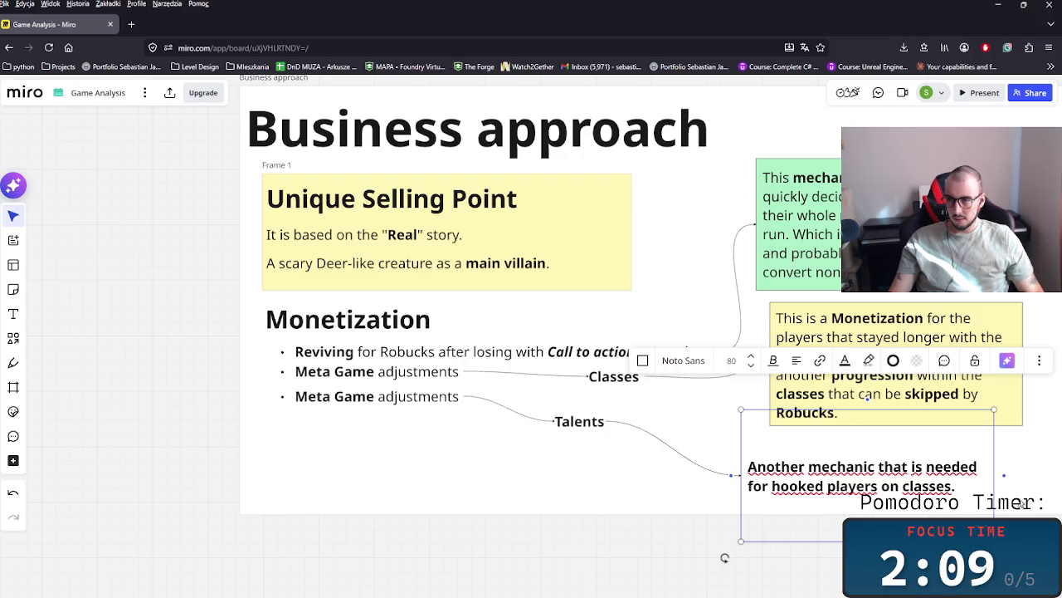
- Make the note regular weight, then bold 'hooked players' and 'classes.'
{"action": "key", "text": "ctrl+a"}
{"action": "key", "text": "ctrl+b"}
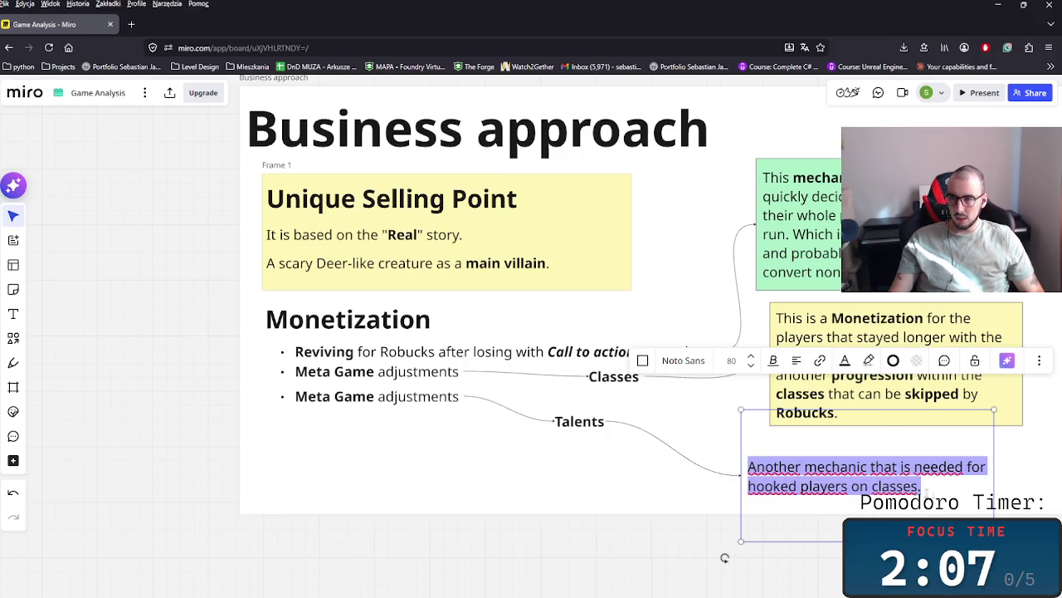
{"action": "key", "text": "Left"}
{"action": "key", "text": "ctrl+shift+Right"}
{"action": "key", "text": "ctrl+shift+Right"}
{"action": "key", "text": "ctrl+b"}
{"action": "key", "text": "End"}
{"action": "double_click", "coordinate": [903, 485]}
{"action": "key", "text": "ctrl+b"}
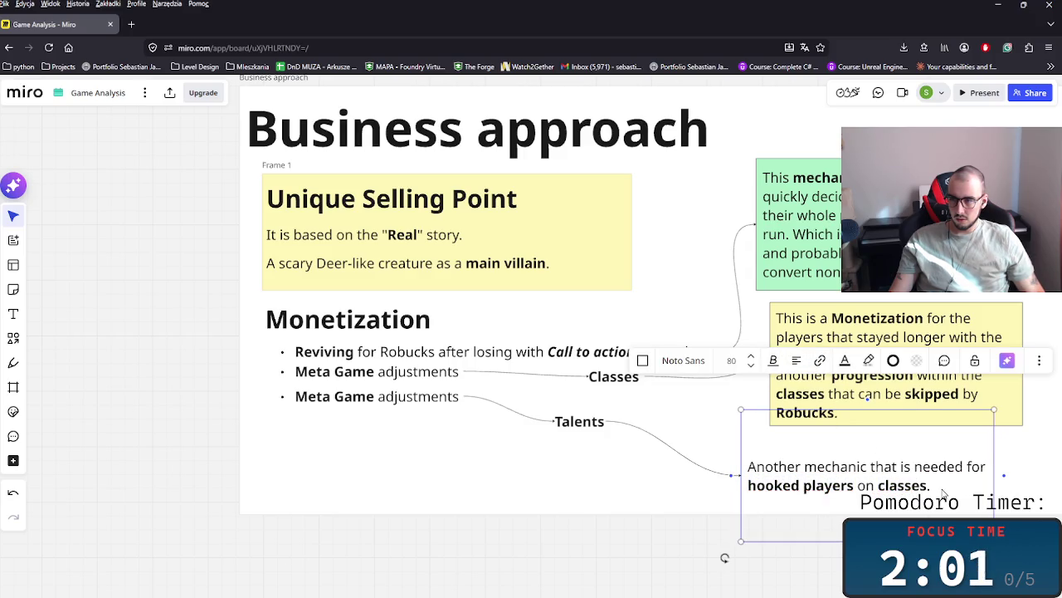
- Add 'Purchasable by diamonds.' to the note and bold 'diamonds'
{"action": "type", "text": " Pu"}
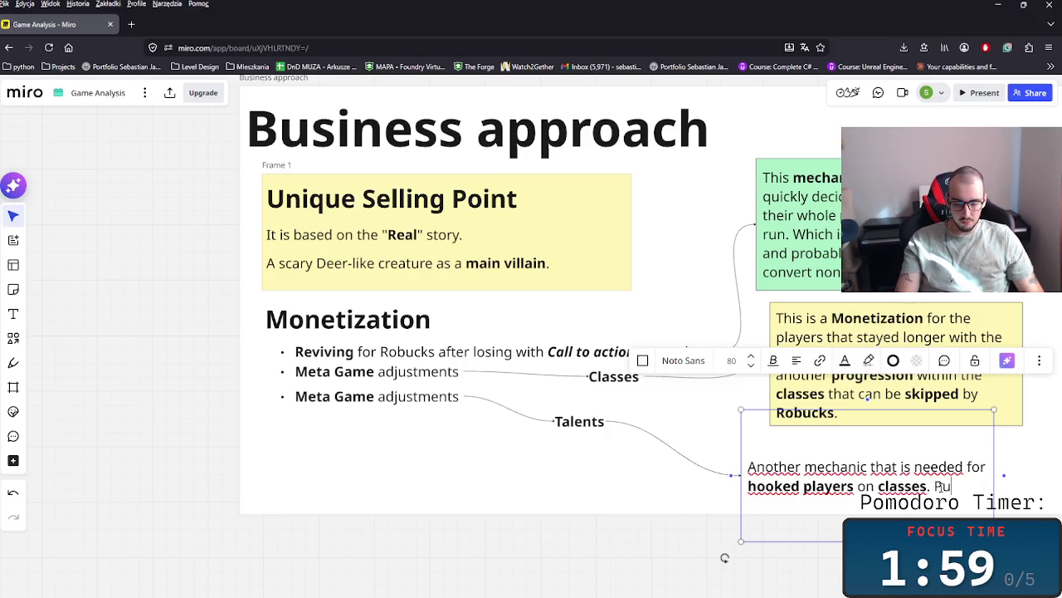
{"action": "key", "text": "BackSpace"}
{"action": "type", "text": "ase"}
{"action": "key", "text": "BackSpace"}
{"action": "key", "text": "BackSpace"}
{"action": "type", "text": "sabl"}
{"action": "type", "text": "byu"}
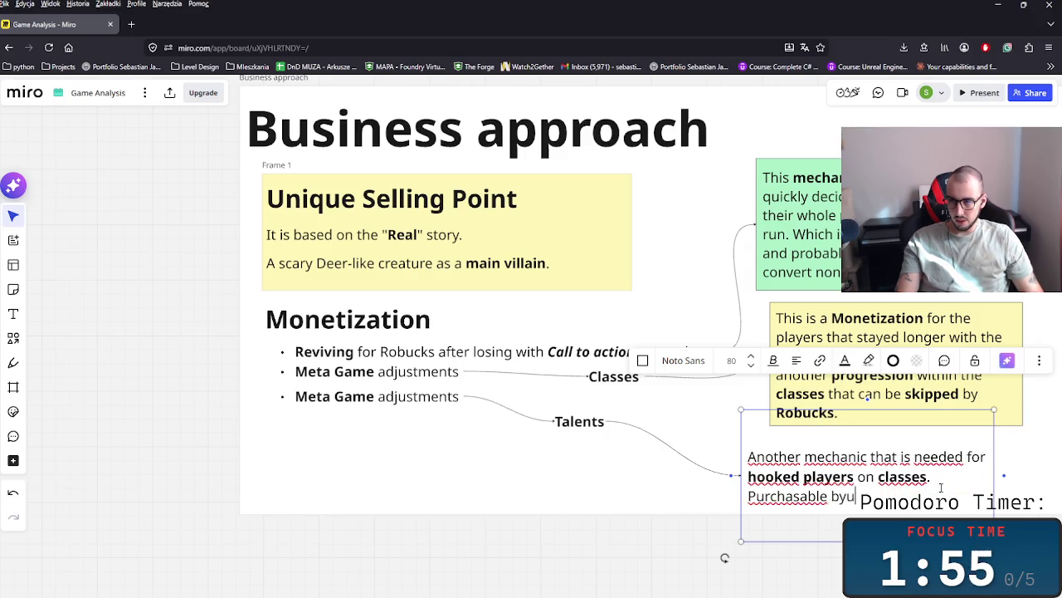
{"action": "type", "text": "d"}
{"action": "type", "text": "onds"}
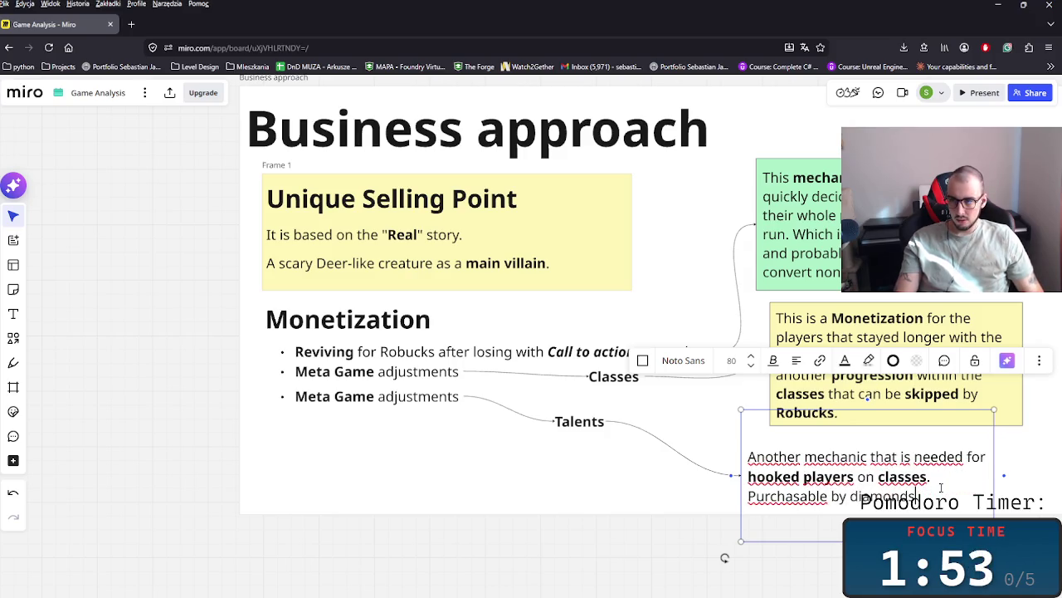
{"action": "type", "text": "."}
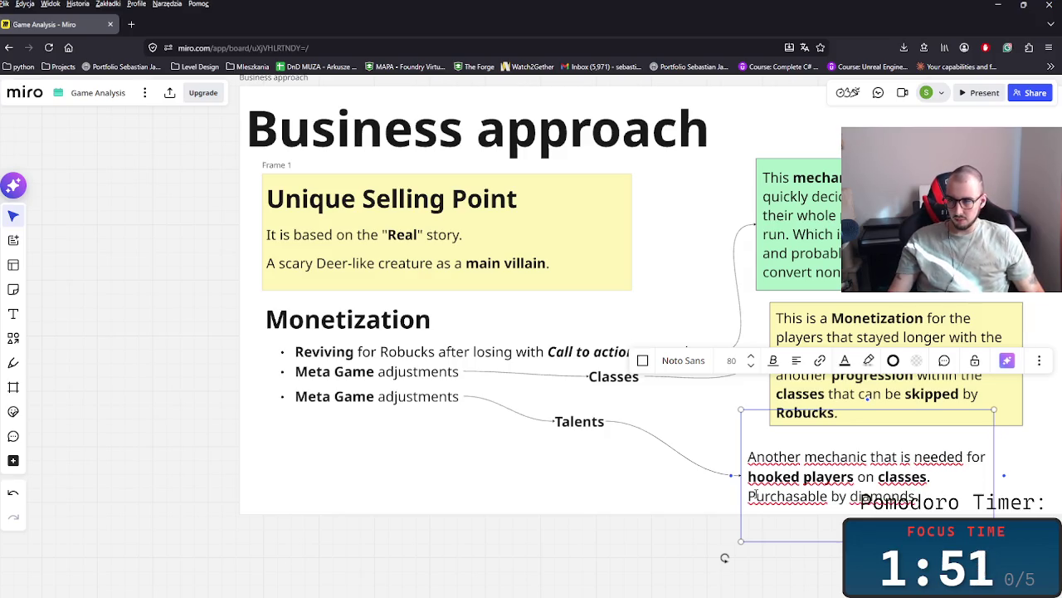
{"action": "key", "text": "ctrl+shift+Left"}
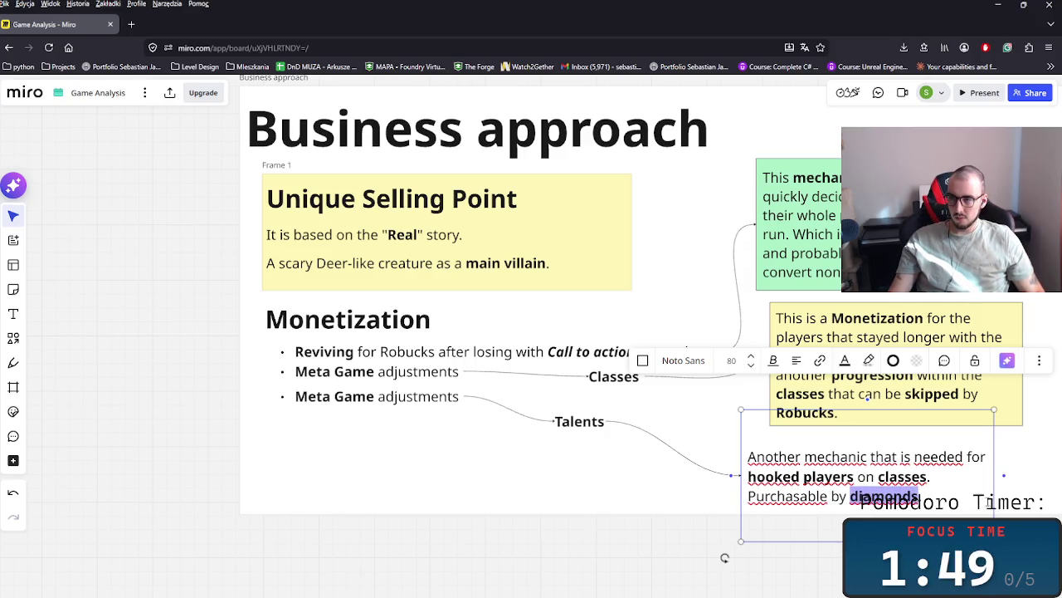
{"action": "key", "text": "ctrl+b"}
{"action": "key", "text": "Escape"}
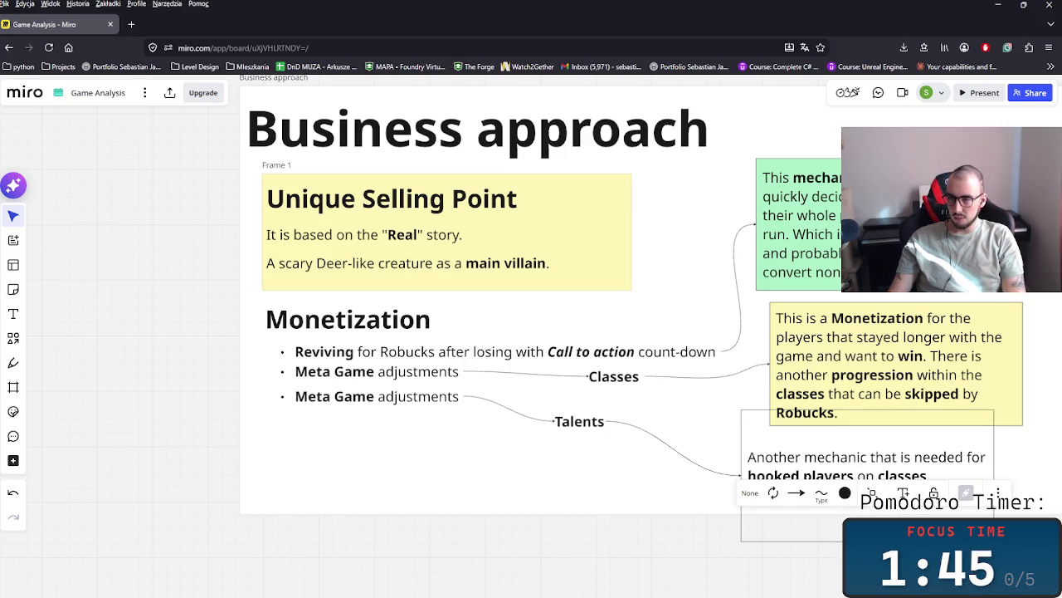
- Fill the note light yellow and attach the Talents link to the first Meta Game adjustments
{"action": "mouse_move", "coordinate": [830, 465]}
{"action": "left_mouse_down"}
{"action": "mouse_move", "coordinate": [846, 451]}
{"action": "mouse_move", "coordinate": [861, 462]}
{"action": "mouse_move", "coordinate": [861, 452]}
{"action": "left_mouse_up"}
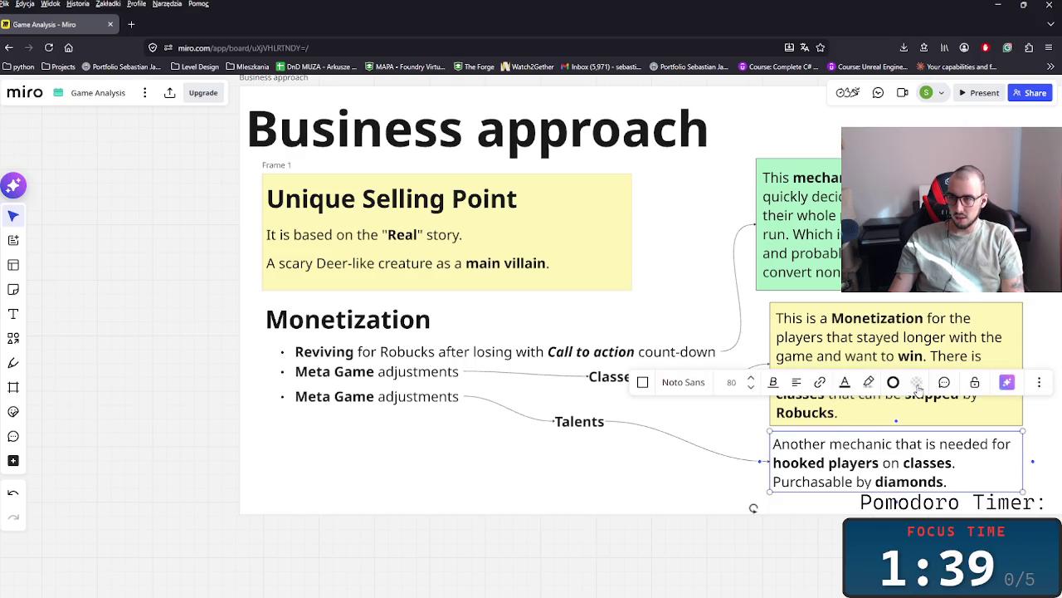
{"action": "left_click", "coordinate": [916, 382]}
{"action": "left_click", "coordinate": [880, 267]}
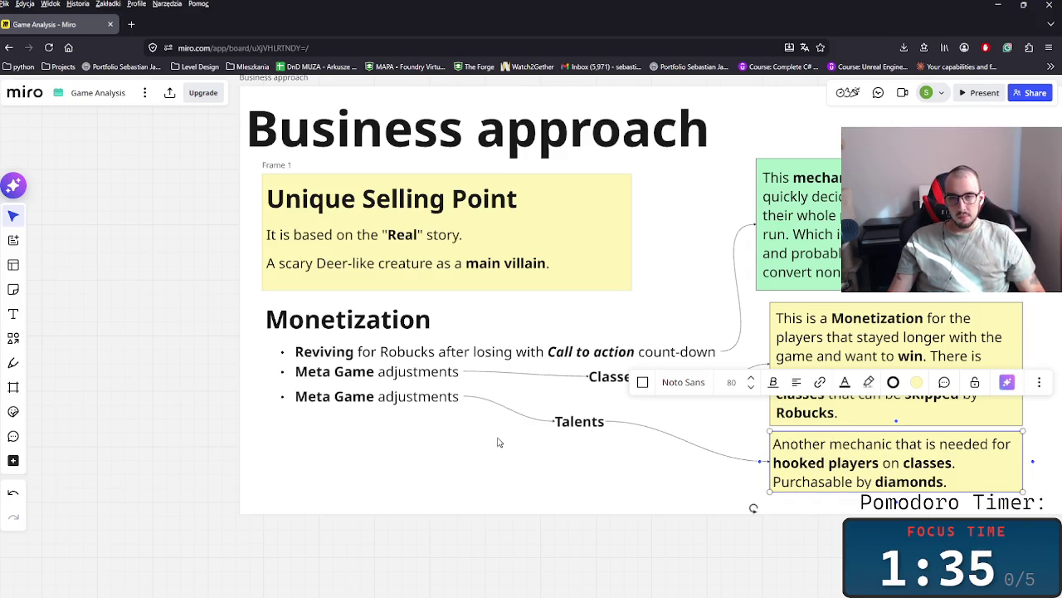
{"action": "left_click", "coordinate": [470, 398]}
{"action": "left_click_drag", "start_coordinate": [463, 396], "coordinate": [464, 372]}
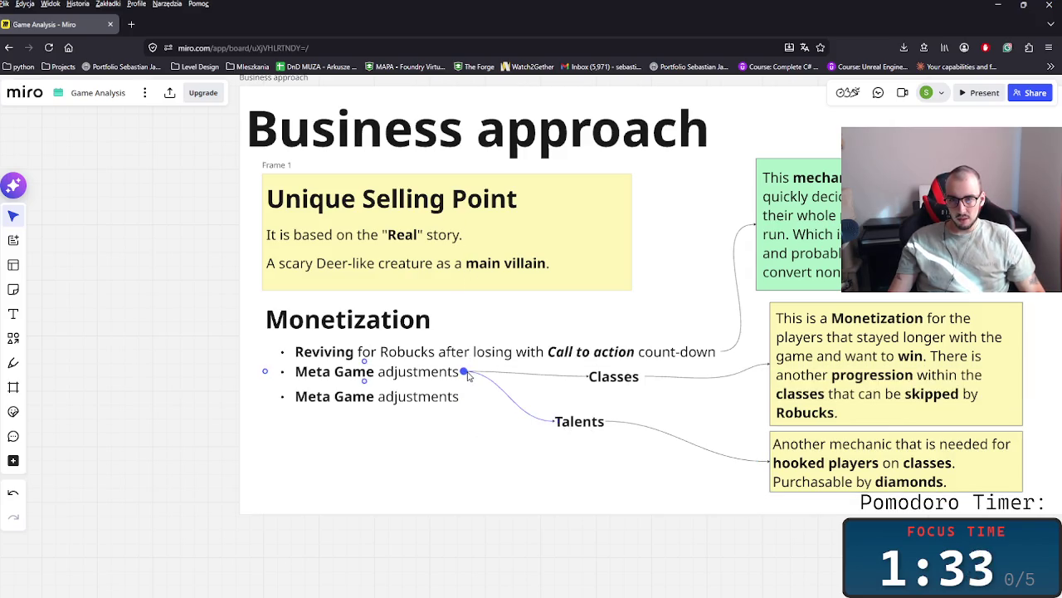
- Slide the Talents label along its line and rename the second bullet 'Buying Diamonds'
{"action": "left_click_drag", "start_coordinate": [566, 426], "coordinate": [600, 420]}
{"action": "left_click", "coordinate": [562, 451]}
{"action": "left_click", "coordinate": [441, 403]}
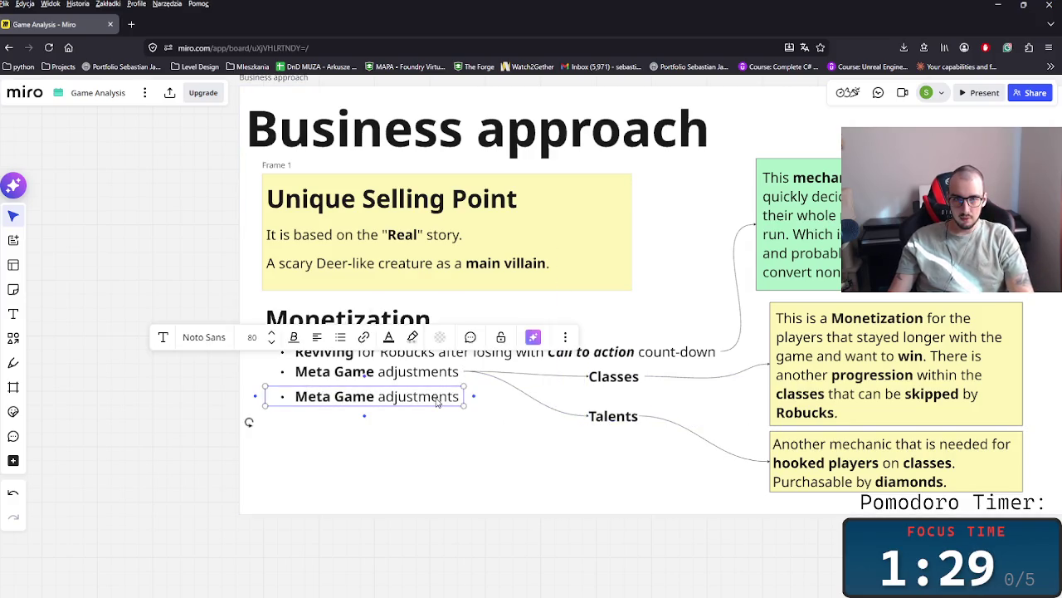
{"action": "key", "text": "Return"}
{"action": "type", "text": "Buying"}
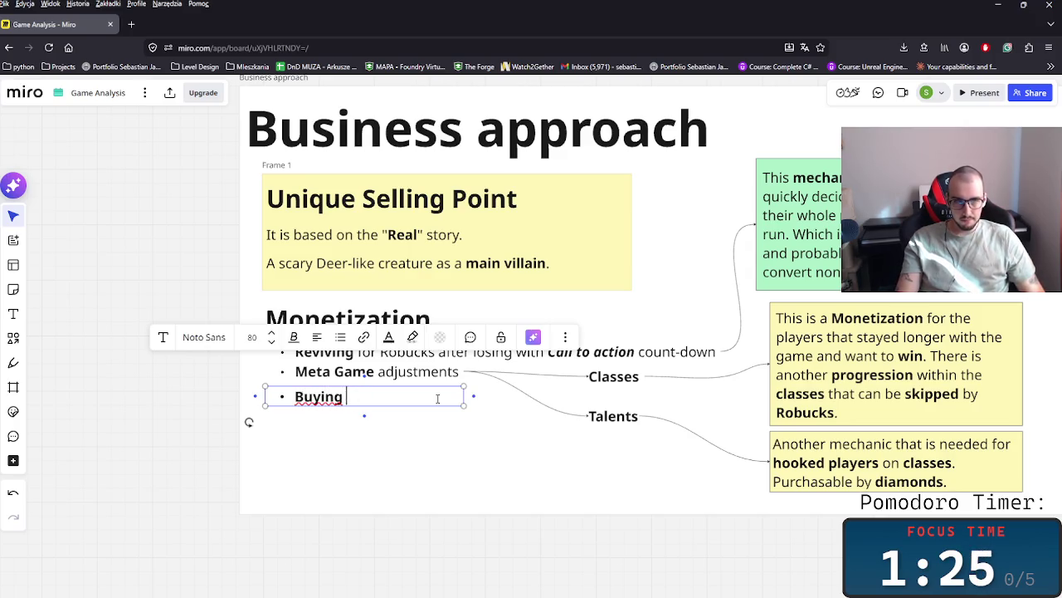
{"action": "type", "text": " SDonds"}
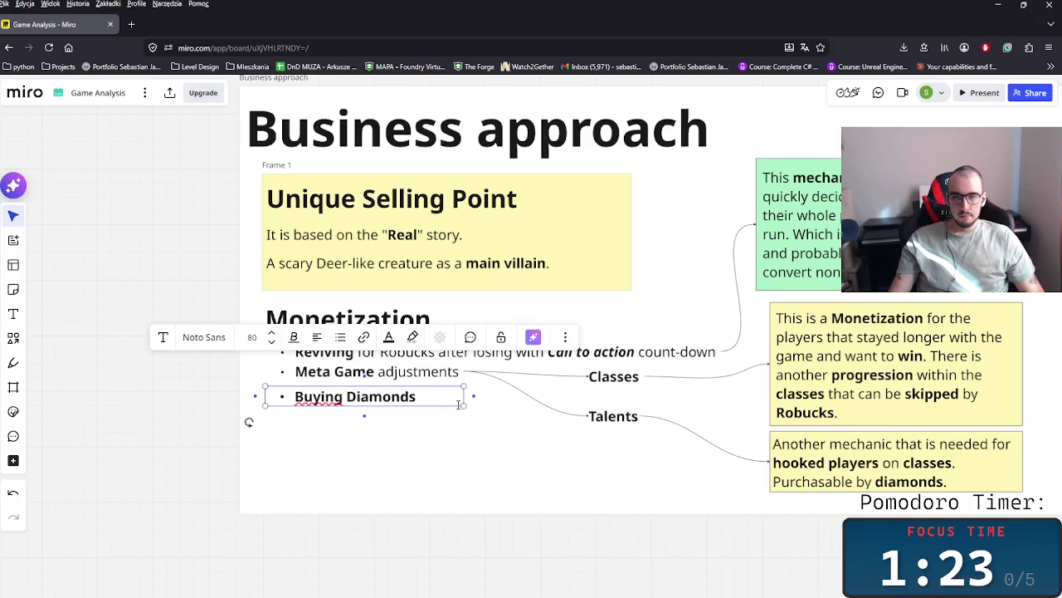
{"action": "left_click", "coordinate": [479, 466]}
- Connect Buying Diamonds to a new note explaining Diamonds as a Hard Currency for classes and progressions
{"action": "scroll", "coordinate": [464, 444], "scroll_direction": "down", "scroll_amount": 1}
{"action": "left_click", "coordinate": [440, 391]}
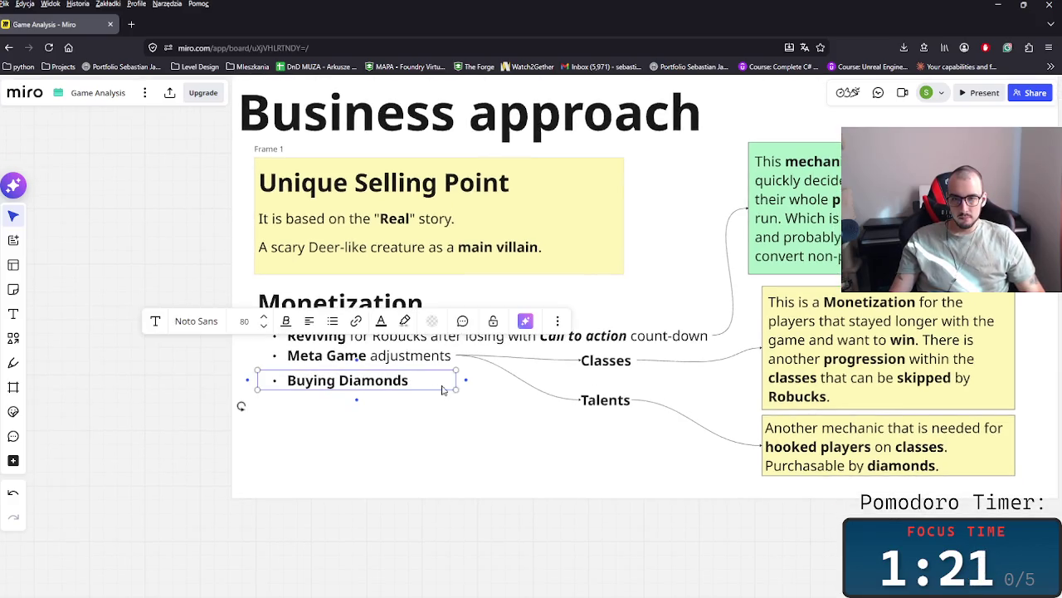
{"action": "left_click_drag", "start_coordinate": [466, 381], "coordinate": [474, 443]}
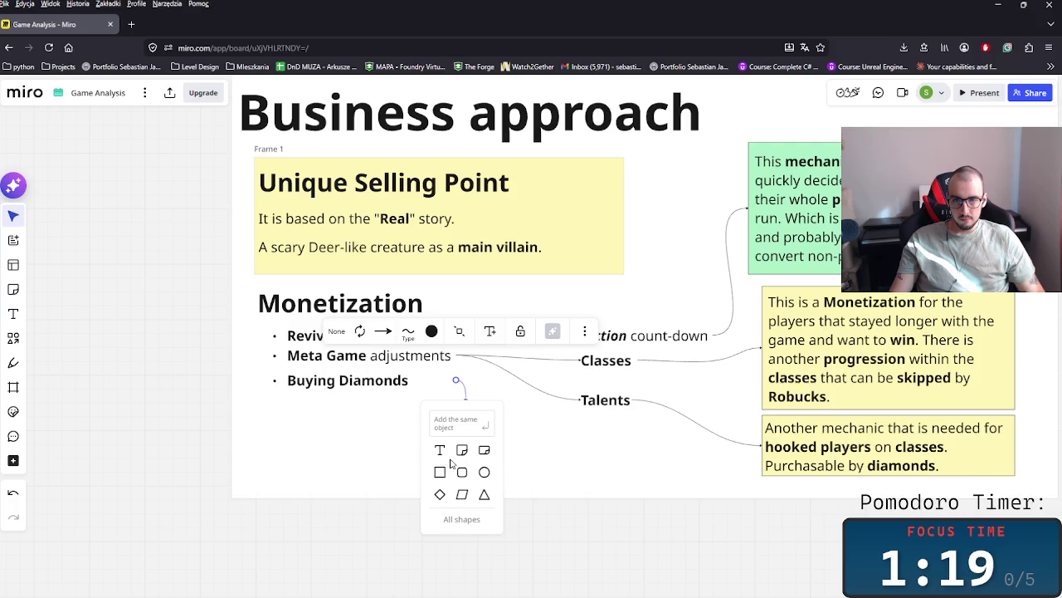
{"action": "left_click", "coordinate": [442, 470]}
{"action": "type", "text": "You can"}
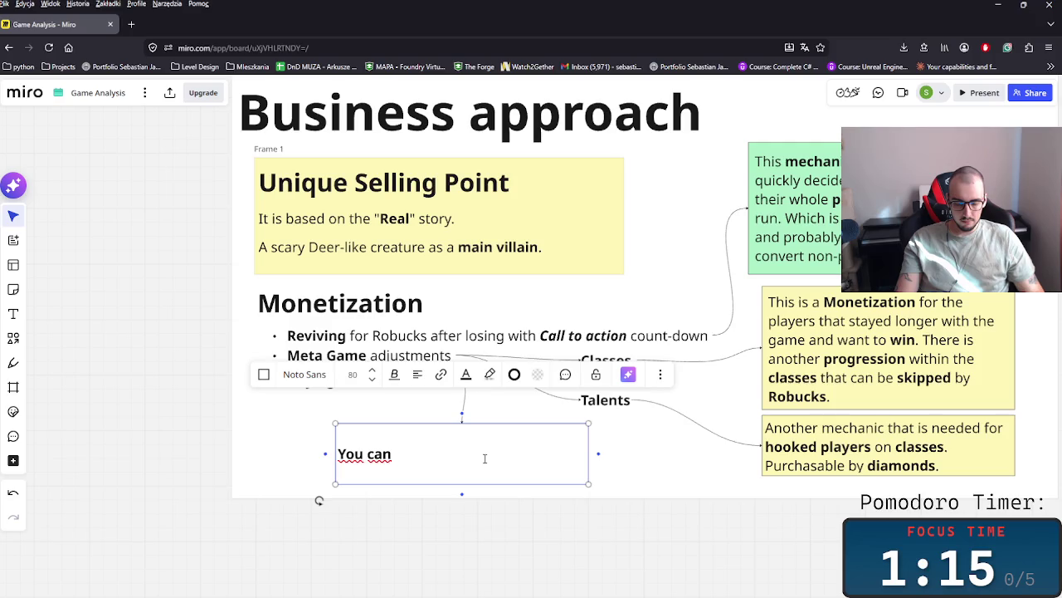
{"action": "type", "text": "di"}
{"action": "type", "text": "iams"}
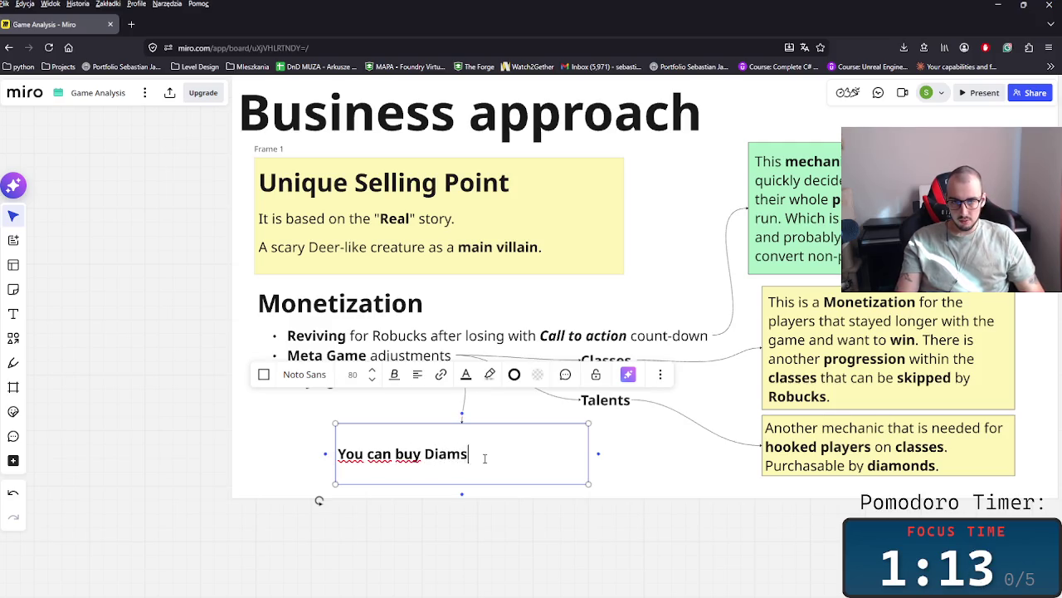
{"action": "key", "text": "BackSpace"}
{"action": "type", "text": "onds in "}
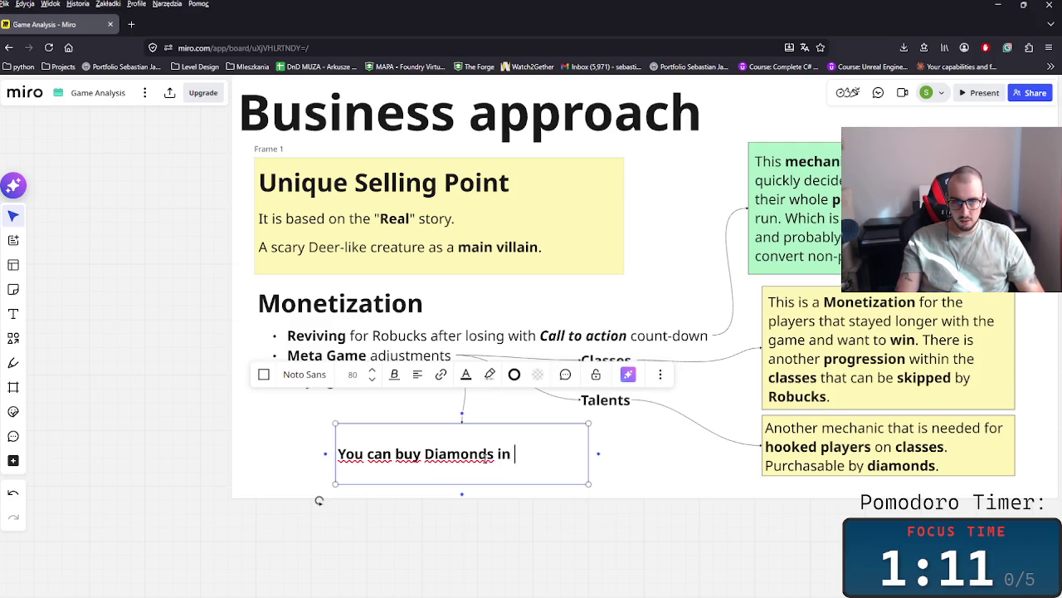
{"action": "type", "text": "the game that "}
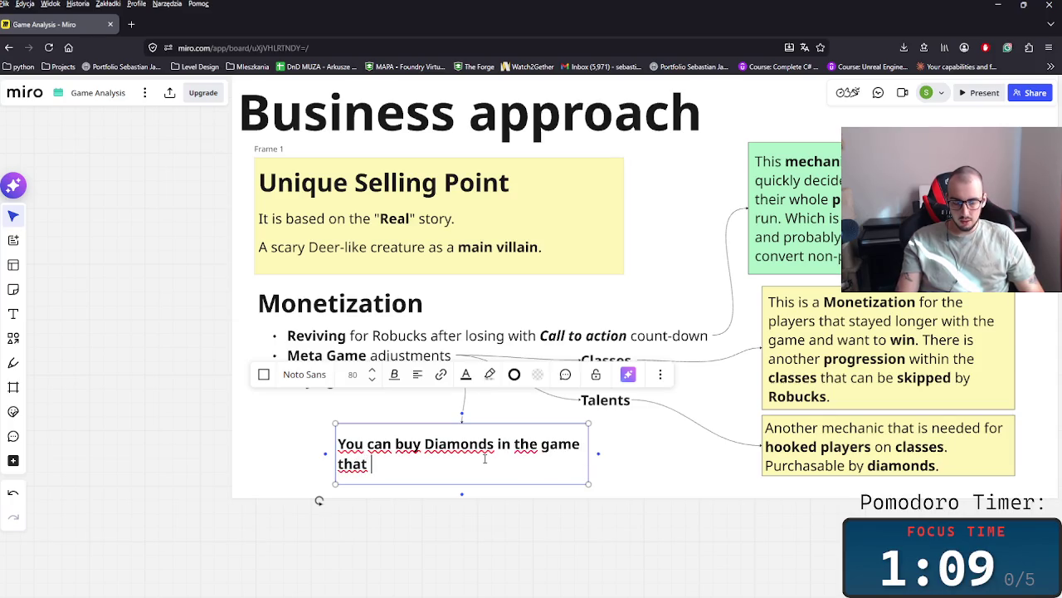
{"action": "type", "text": "is a Hard"}
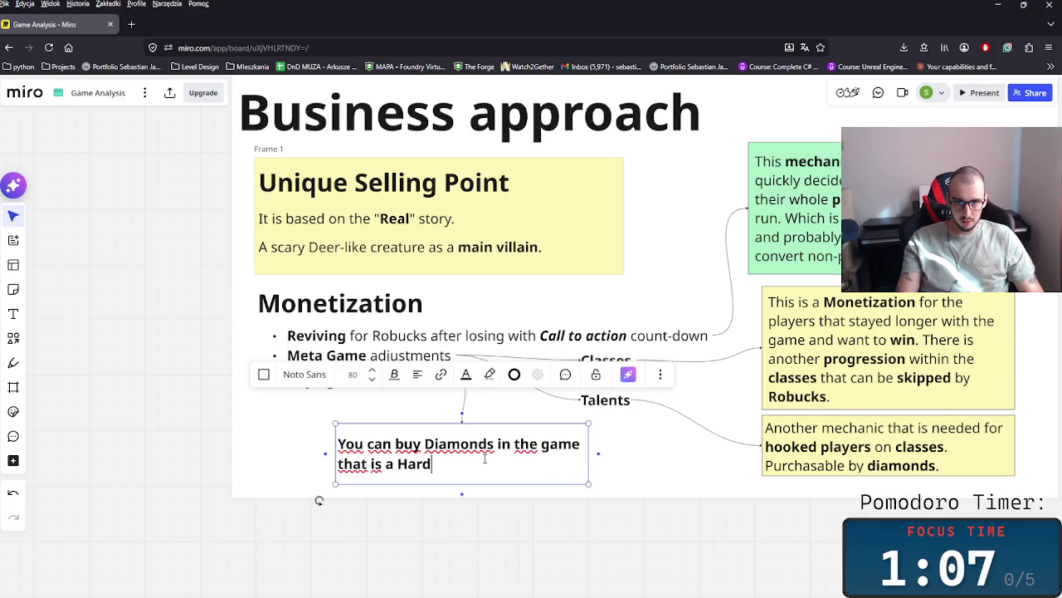
{"action": "type", "text": " Currency you se"}
{"action": "key", "text": "BackSpace"}
{"action": "key", "text": "BackSpace"}
{"action": "type", "text": "spend"}
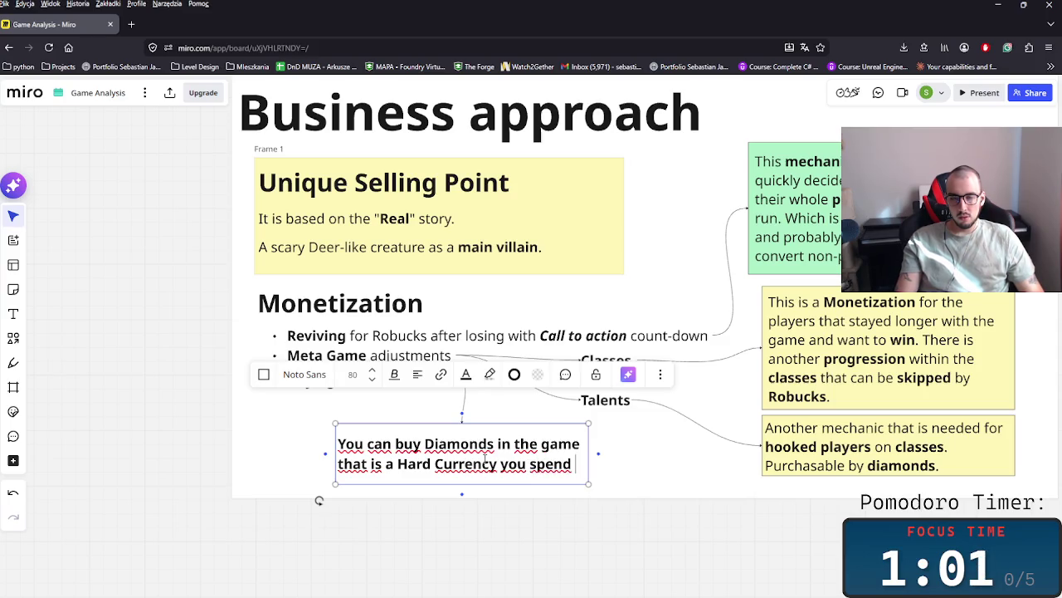
{"action": "type", "text": "on thge "}
{"action": "type", "text": "e c"}
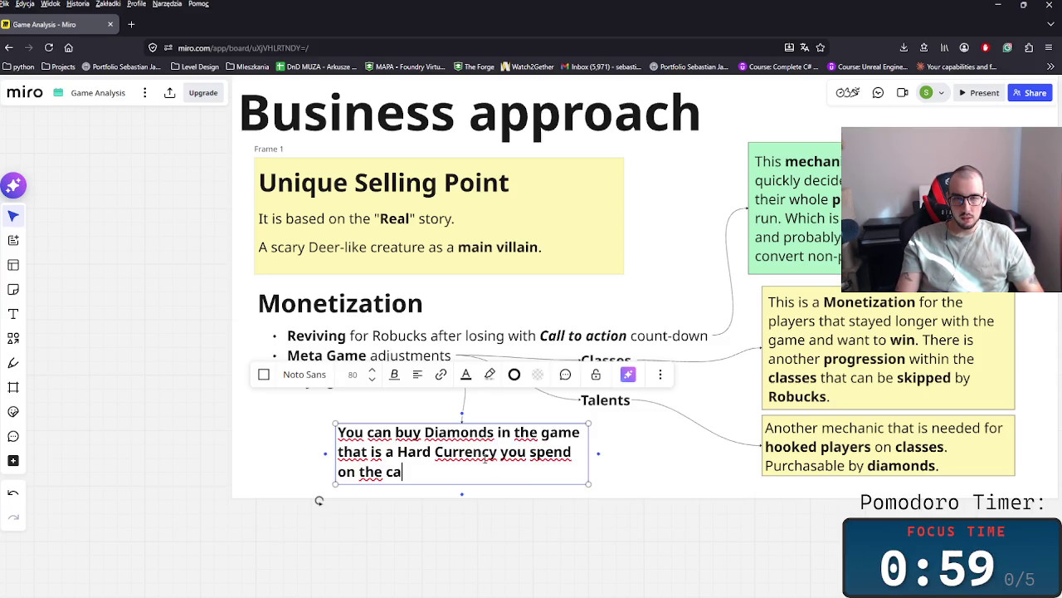
{"action": "type", "text": "lassesand s"}
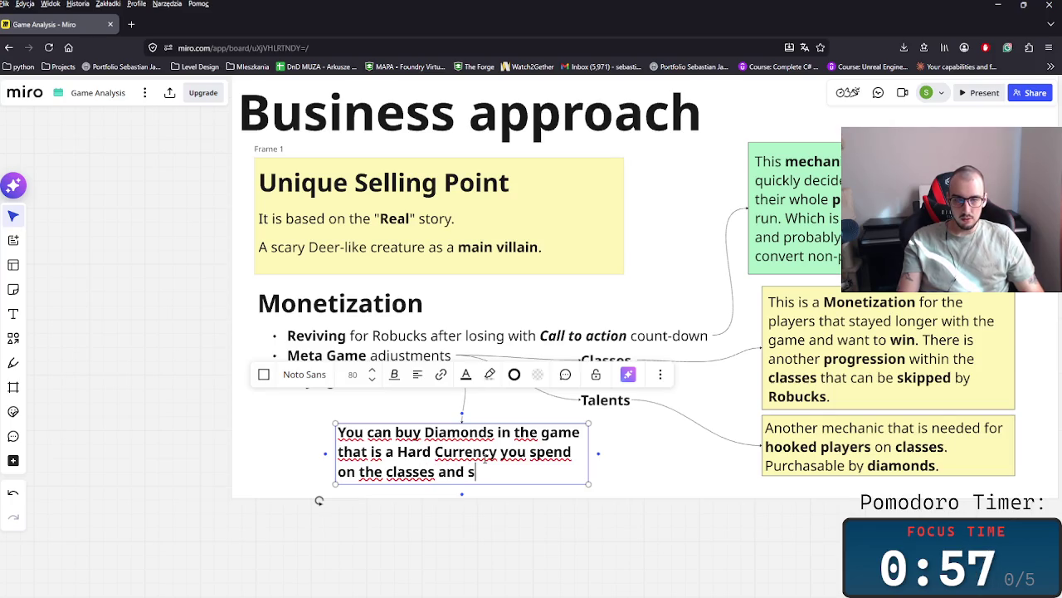
{"action": "key", "text": "BackSpace"}
{"action": "type", "text": "other"}
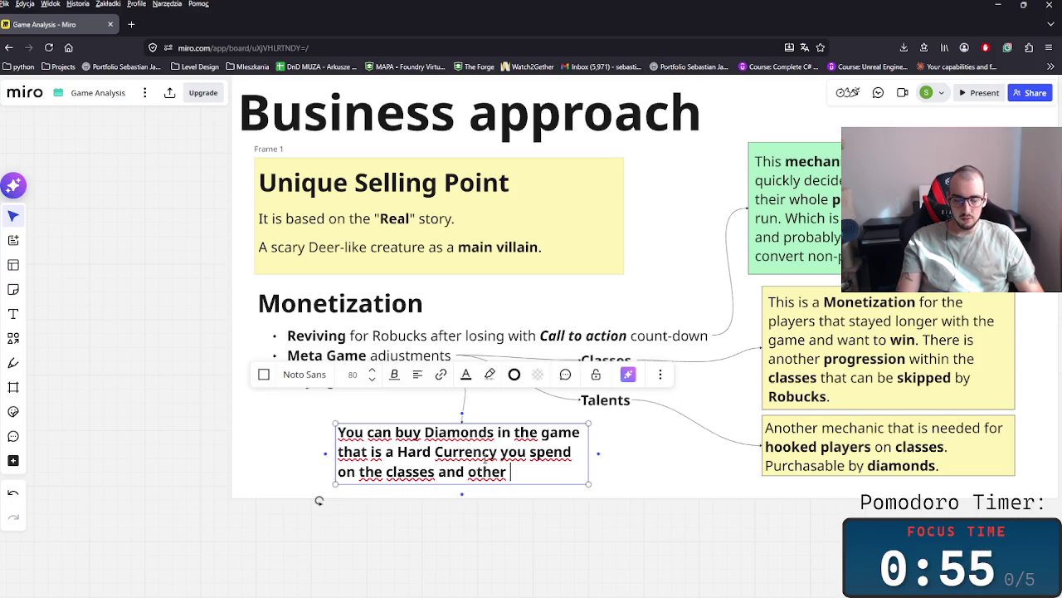
{"action": "type", "text": "places for"}
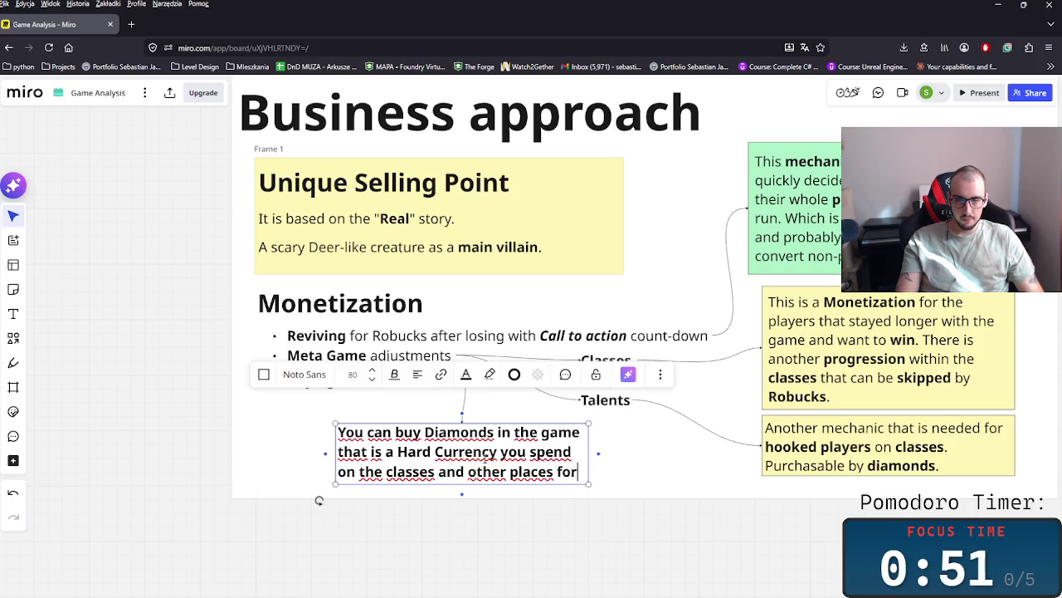
{"action": "type", "text": "the"}
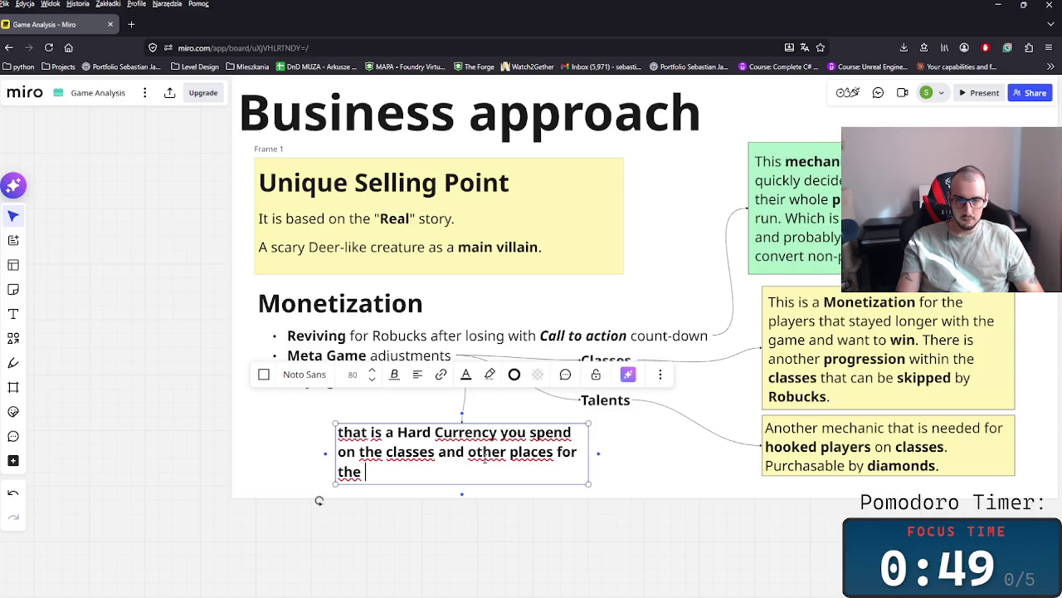
{"action": "key", "text": "BackSpace"}
{"action": "key", "text": "BackSpace"}
{"action": "key", "text": "BackSpace"}
{"action": "key", "text": "BackSpace"}
{"action": "key", "text": "BackSpace"}
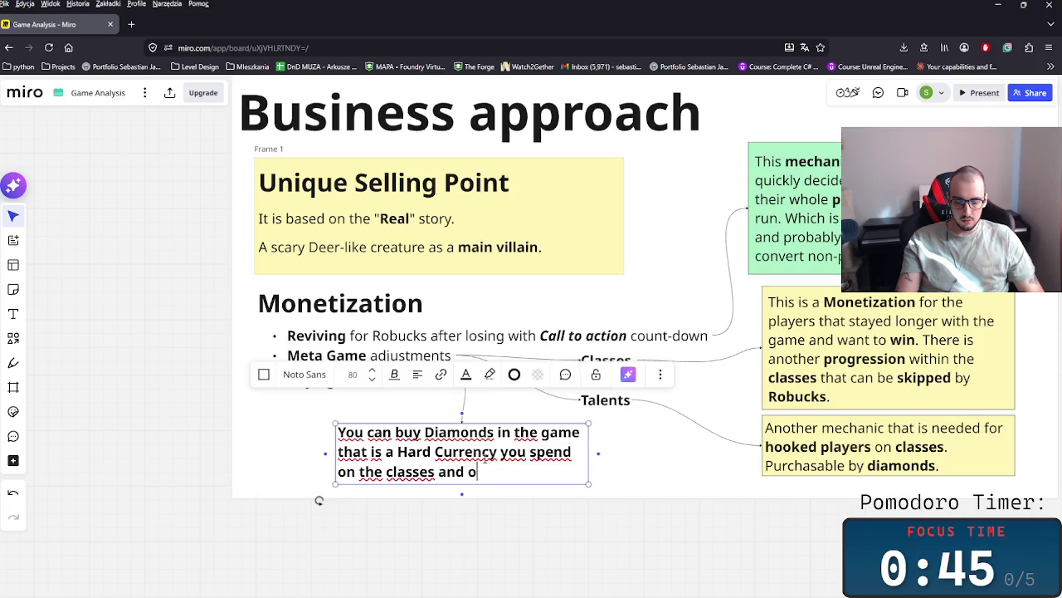
{"action": "type", "text": "progr"}
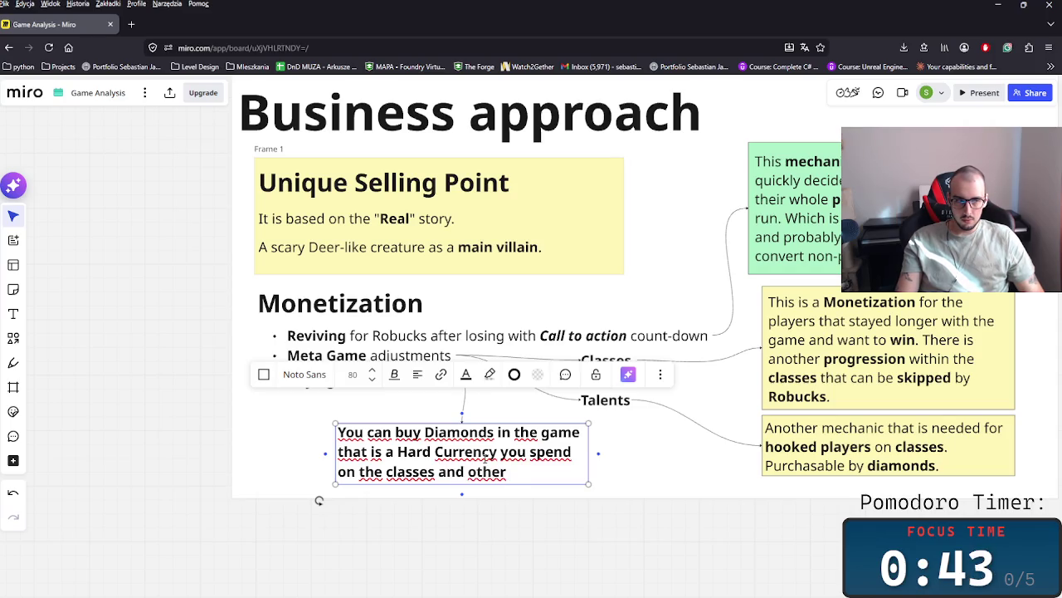
{"action": "type", "text": "ess"}
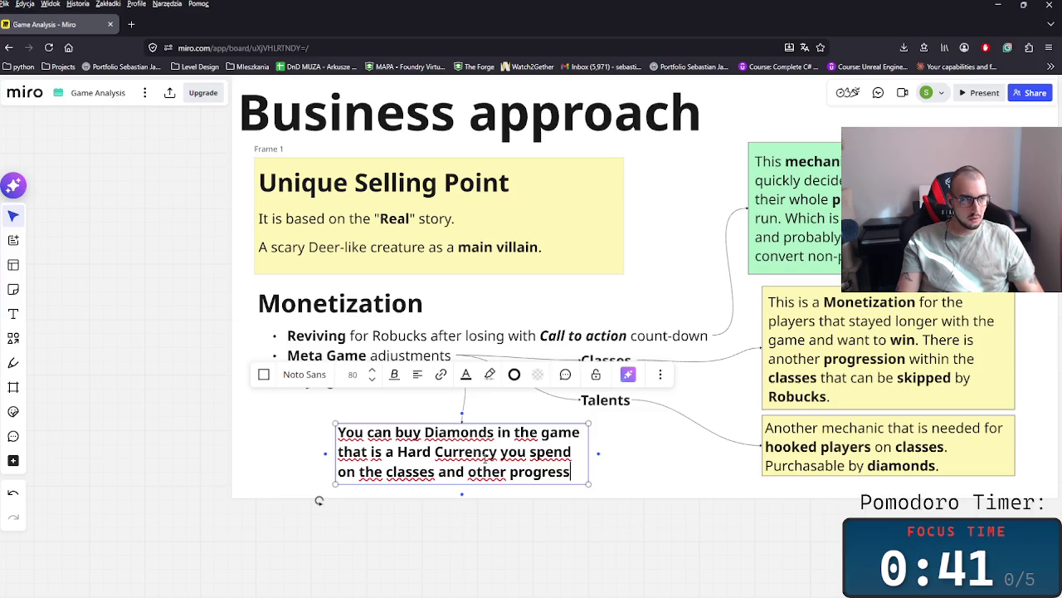
{"action": "type", "text": "ions"}
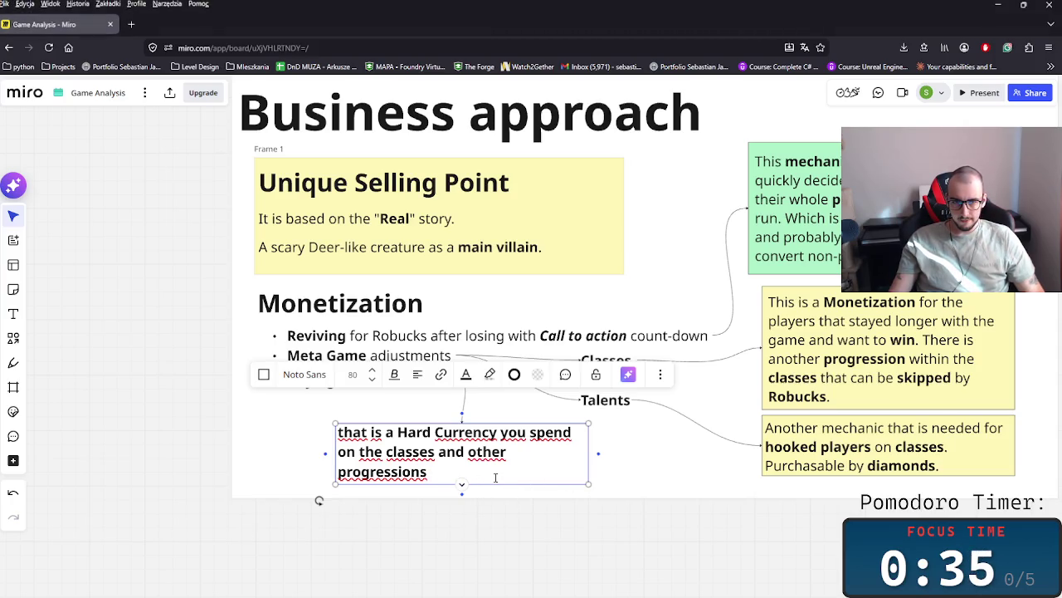
- Clear the note's bold formatting and bold only the word 'Diamonds'
{"action": "key", "text": "ctrl+z"}
{"action": "mouse_move", "coordinate": [420, 437]}
{"action": "left_mouse_down"}
{"action": "mouse_move", "coordinate": [440, 429]}
{"action": "mouse_move", "coordinate": [420, 436]}
{"action": "mouse_move", "coordinate": [488, 457]}
{"action": "left_mouse_up"}
{"action": "double_click", "coordinate": [471, 436]}
{"action": "left_click", "coordinate": [488, 437]}
{"action": "double_click", "coordinate": [453, 436]}
{"action": "key", "text": "ctrl+b"}
{"action": "key", "text": "ctrl+b"}
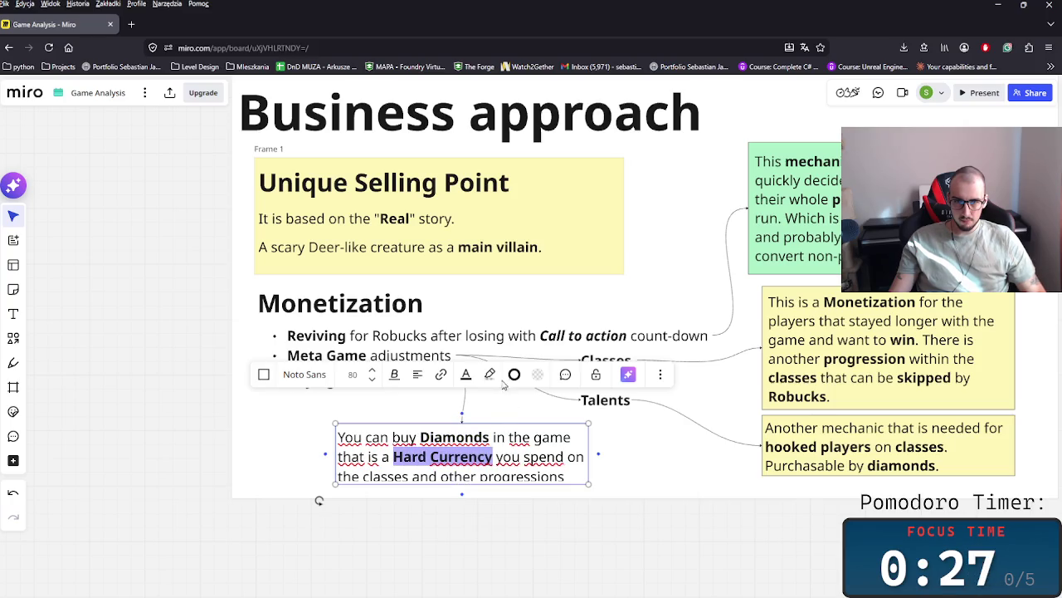
- Change the Diamonds note background from pale yellow to light blue
{"action": "left_click", "coordinate": [538, 376]}
{"action": "left_click", "coordinate": [526, 443]}
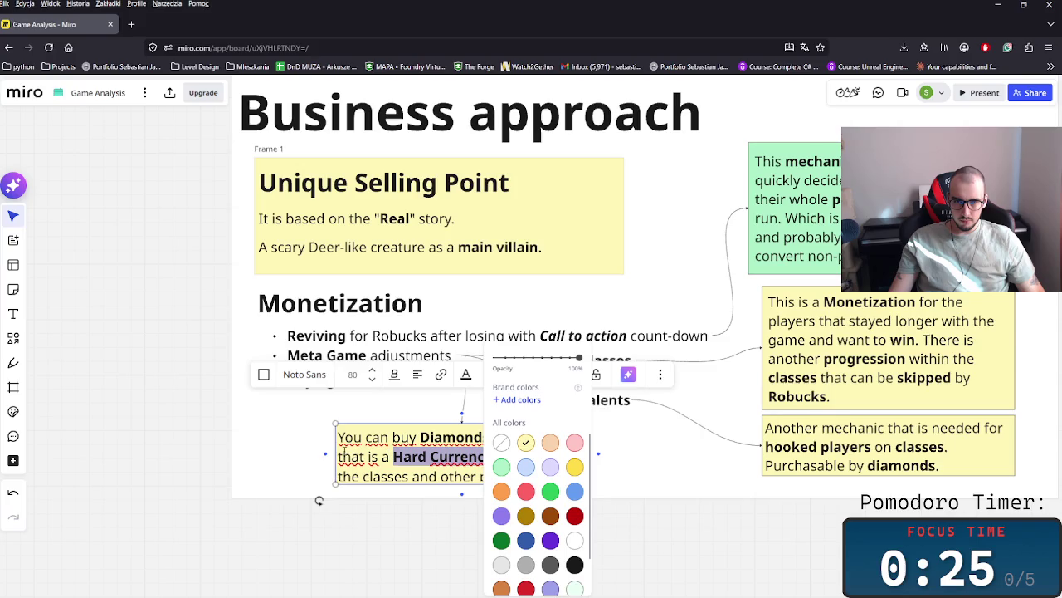
{"action": "left_click", "coordinate": [529, 468]}
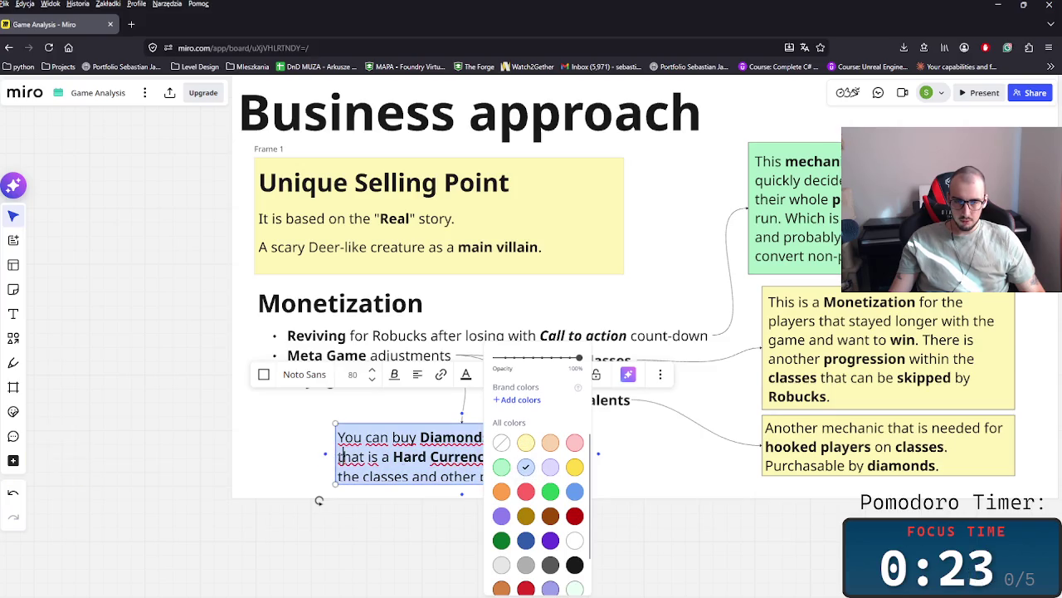
- Shift the light-blue Diamonds note slightly left and adjust its width
{"action": "left_click", "coordinate": [732, 498]}
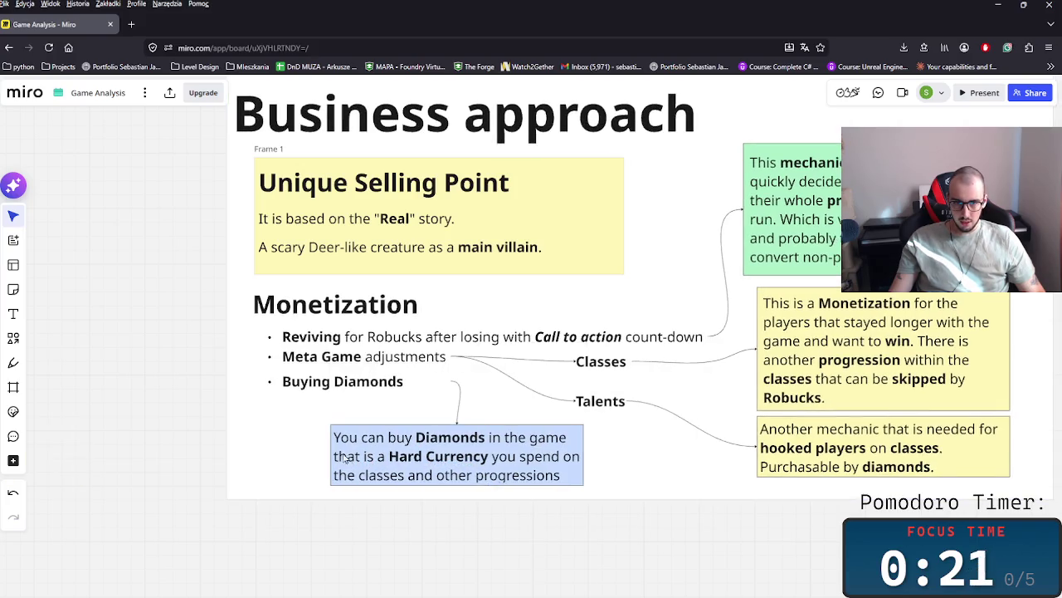
{"action": "left_click", "coordinate": [350, 459]}
{"action": "left_click_drag", "start_coordinate": [291, 450], "coordinate": [289, 451]}
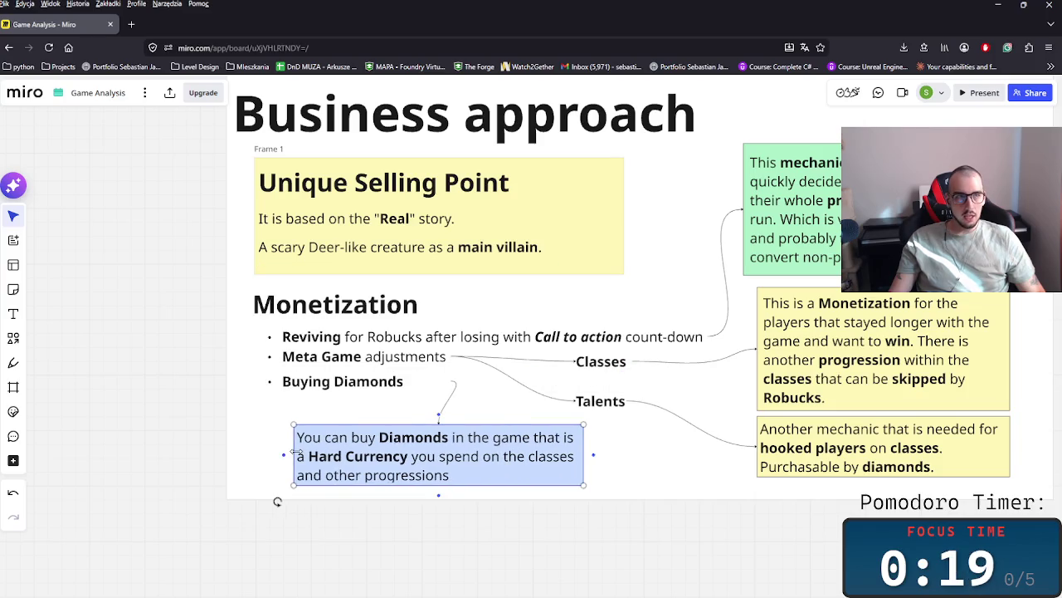
{"action": "double_click", "coordinate": [454, 470]}
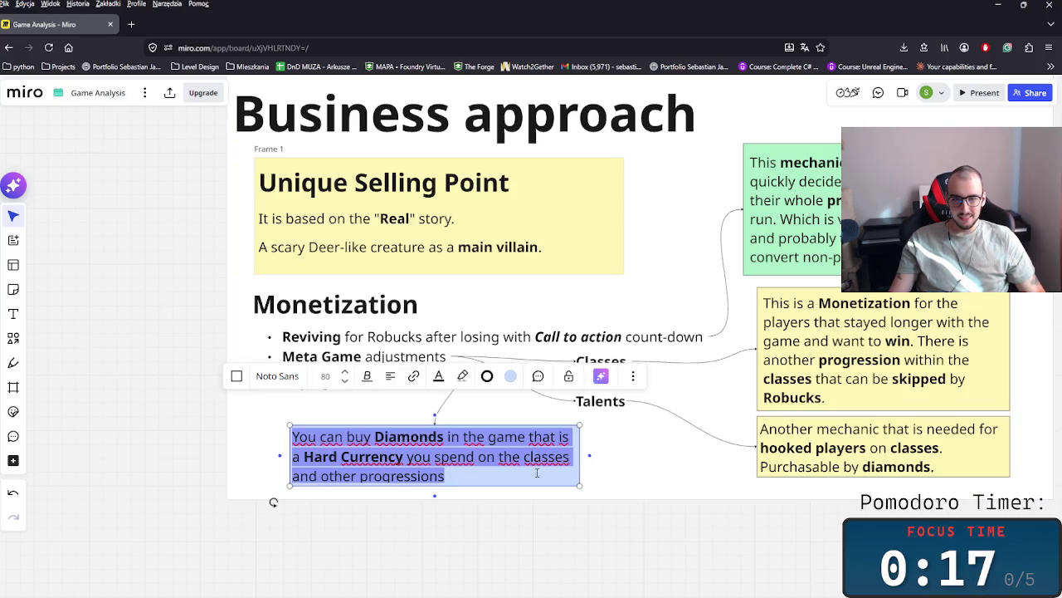
{"action": "mouse_move", "coordinate": [590, 456]}
{"action": "left_mouse_down"}
{"action": "mouse_move", "coordinate": [605, 456]}
{"action": "mouse_move", "coordinate": [569, 454]}
{"action": "left_mouse_up"}
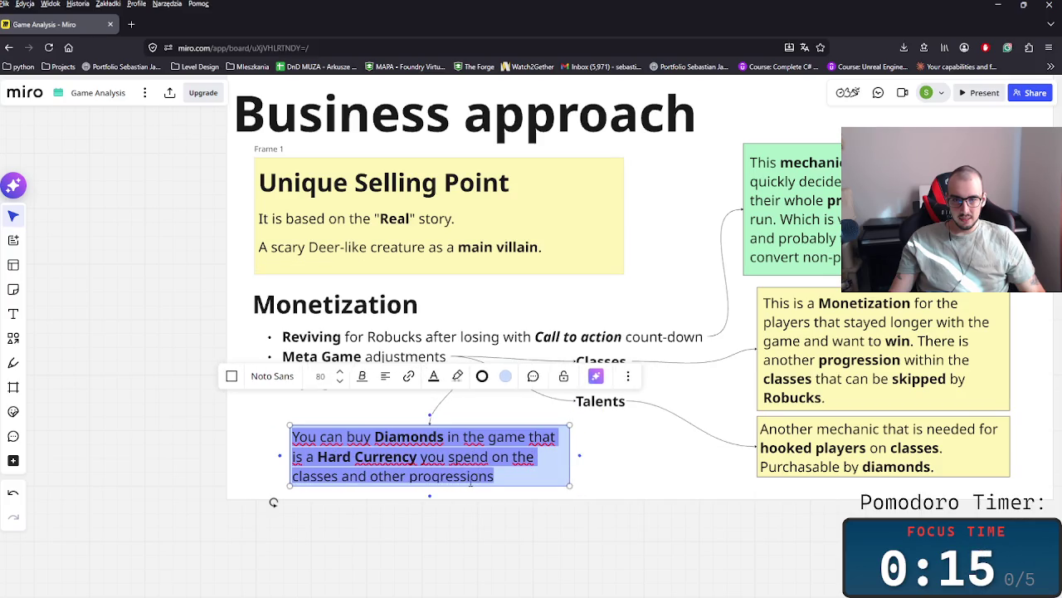
- Change the note's last word from 'progressions' to 'places.'
{"action": "left_click", "coordinate": [514, 474]}
{"action": "type", "text": "."}
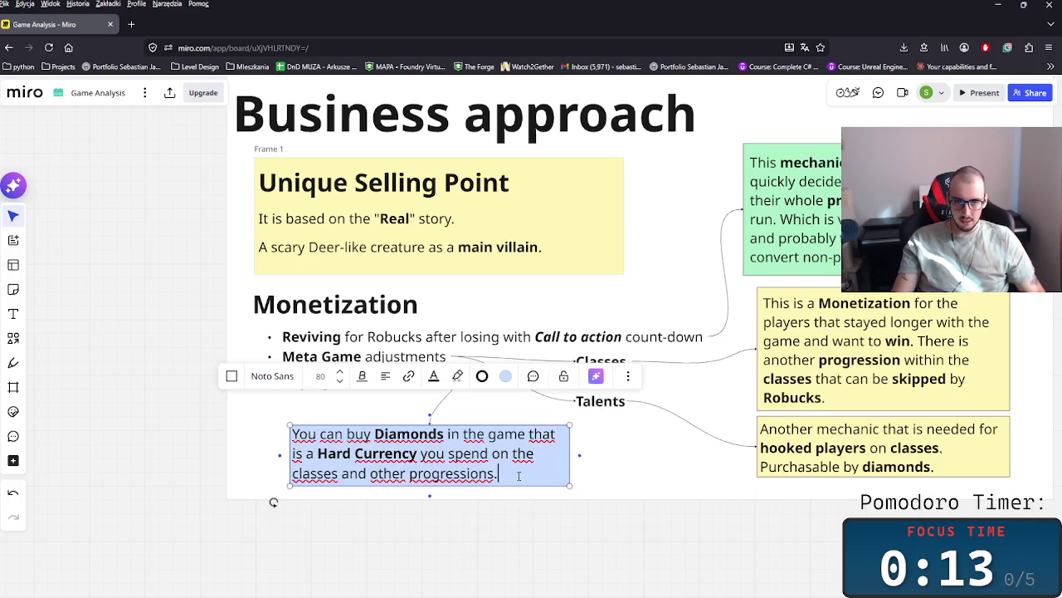
{"action": "key", "text": "BackSpace"}
{"action": "key", "text": "BackSpace"}
{"action": "key", "text": "BackSpace"}
{"action": "key", "text": "BackSpace"}
{"action": "key", "text": "BackSpace"}
{"action": "key", "text": "BackSpace"}
{"action": "key", "text": "BackSpace"}
{"action": "key", "text": "BackSpace"}
{"action": "key", "text": "BackSpace"}
{"action": "type", "text": "place."}
{"action": "key", "text": "BackSpace"}
{"action": "type", "text": "s."}
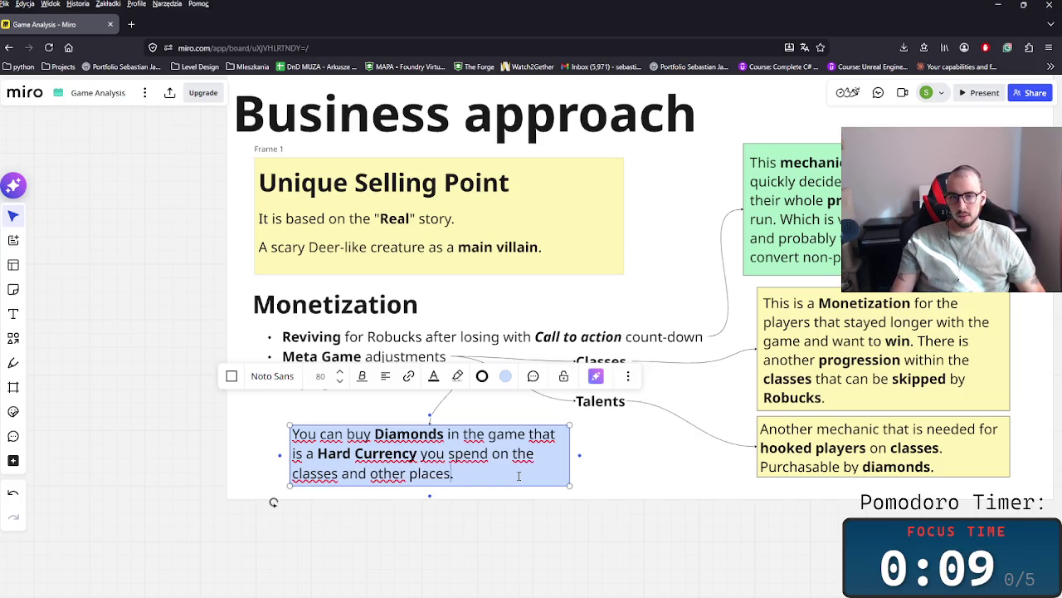
{"action": "left_click", "coordinate": [668, 482]}
{"action": "scroll", "coordinate": [688, 498], "scroll_direction": "down", "scroll_amount": 3}
{"action": "left_click", "coordinate": [668, 479]}
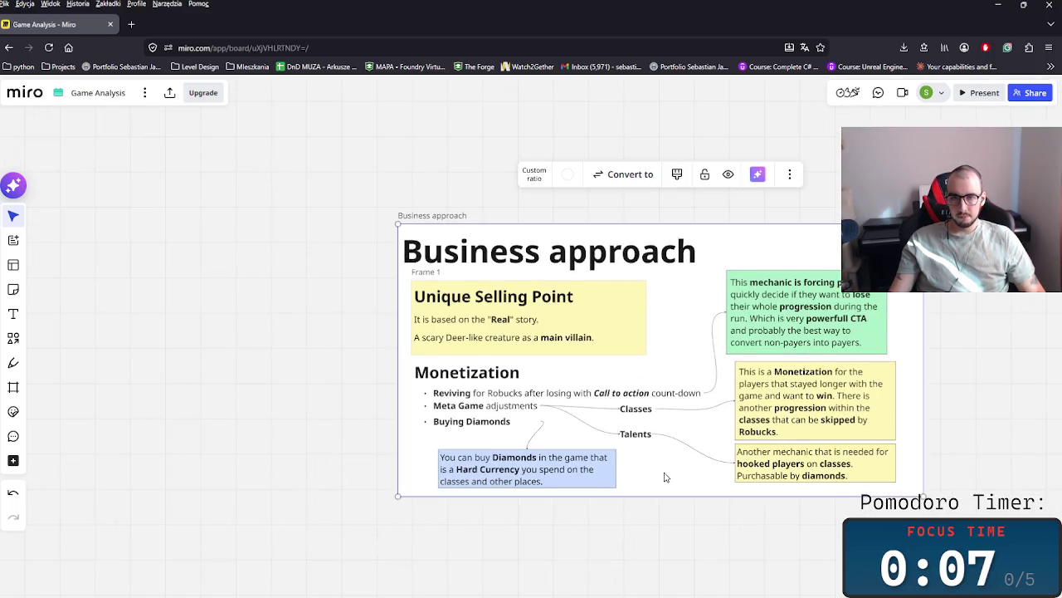
- Rename the inner Frame 1 to 'Unique Selling Point'
{"action": "left_click", "coordinate": [425, 271]}
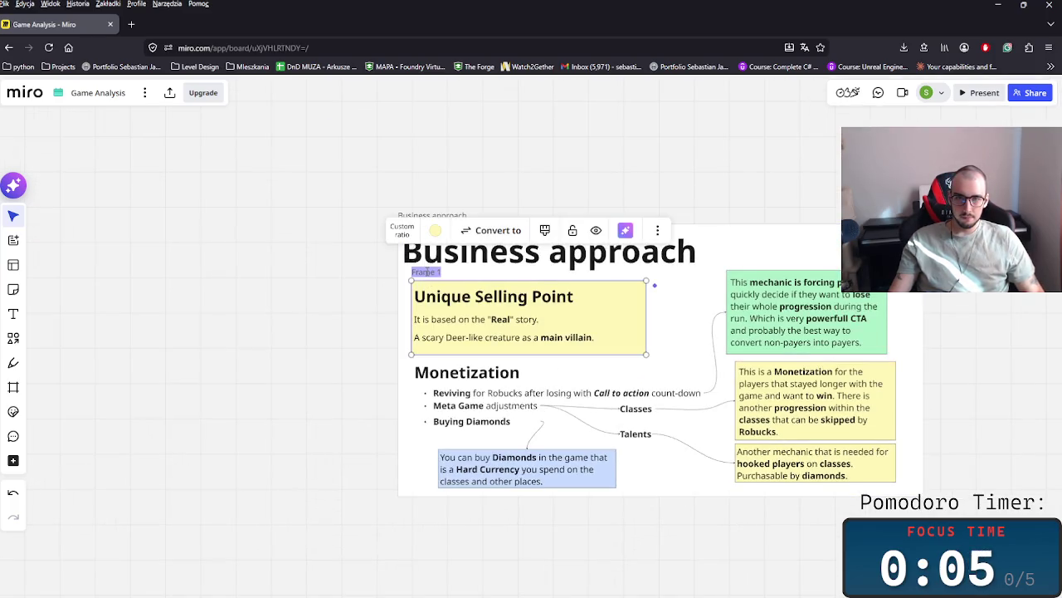
{"action": "type", "text": "Unique Selling Point"}
{"action": "key", "text": "Return"}
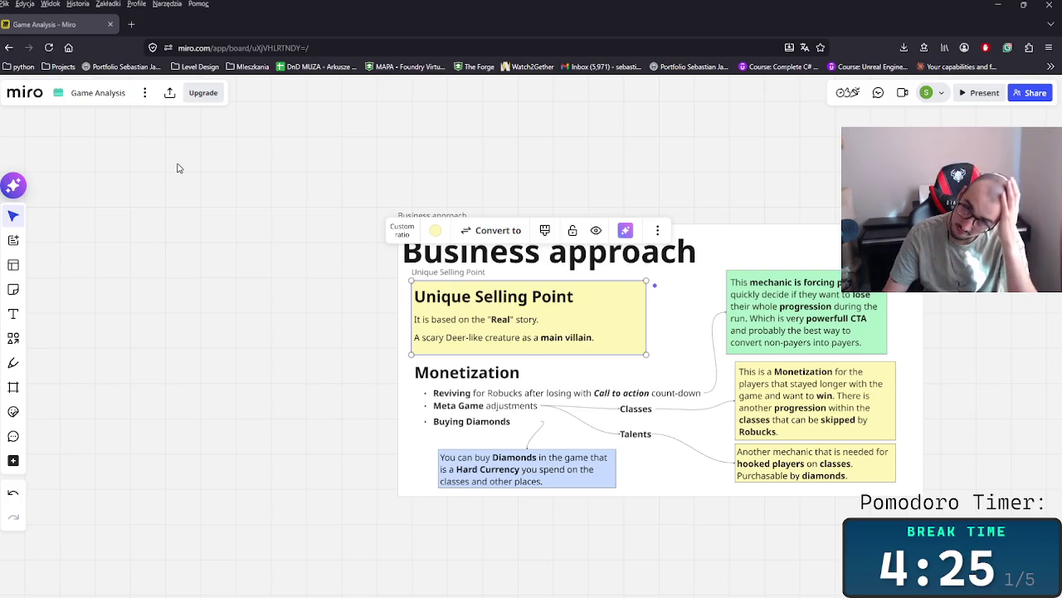
{"action": "scroll", "coordinate": [626, 166], "scroll_direction": "right", "scroll_amount": 2}
{"action": "scroll", "coordinate": [628, 164], "scroll_direction": "down", "scroll_amount": 2}
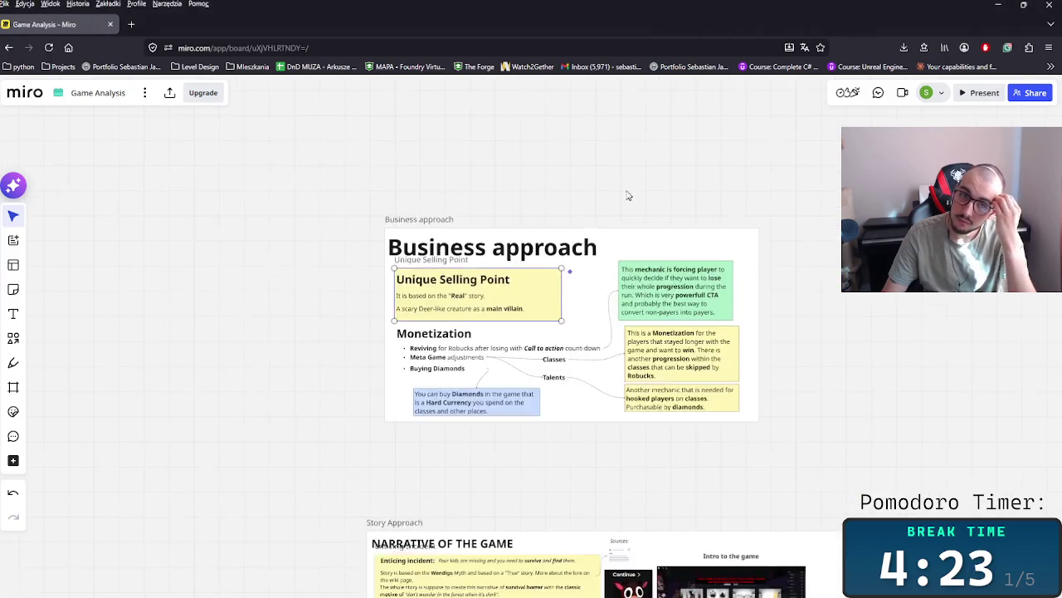
- Nudge the Business approach frame slightly down
{"action": "scroll", "coordinate": [626, 194], "scroll_direction": "down", "scroll_amount": 2}
{"action": "scroll", "coordinate": [623, 197], "scroll_direction": "down", "scroll_amount": 3}
{"action": "left_click_drag", "start_coordinate": [452, 160], "coordinate": [721, 323]}
{"action": "left_click_drag", "start_coordinate": [605, 281], "coordinate": [596, 313]}
- Connect the Buying Diamonds bullet to the Diamonds note
{"action": "scroll", "coordinate": [722, 270], "scroll_direction": "up", "scroll_amount": 2}
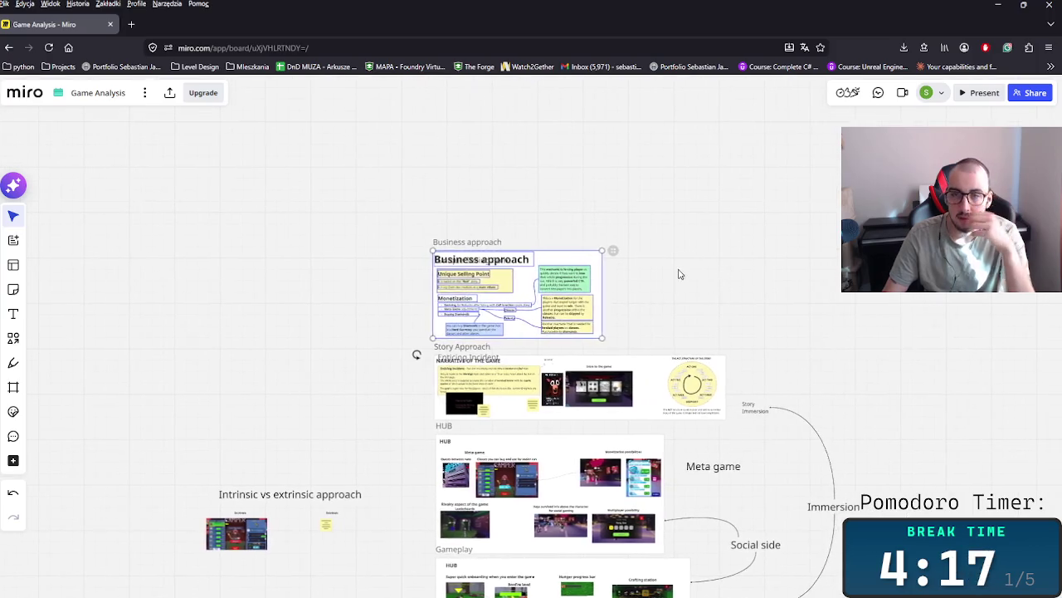
{"action": "scroll", "coordinate": [664, 299], "scroll_direction": "up", "scroll_amount": 2}
{"action": "scroll", "coordinate": [601, 240], "scroll_direction": "up", "scroll_amount": 3}
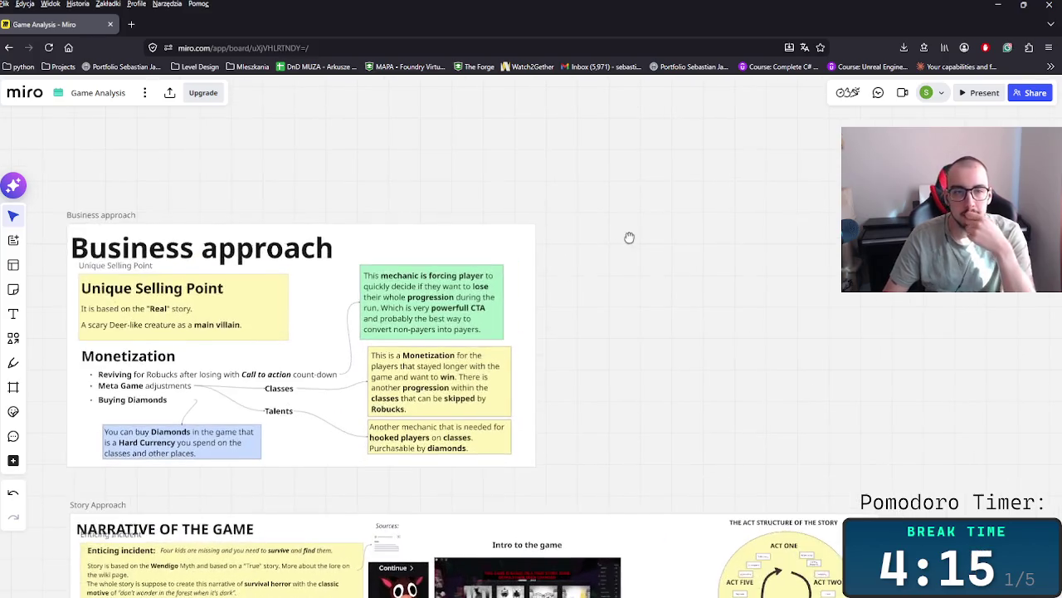
{"action": "scroll", "coordinate": [631, 241], "scroll_direction": "left", "scroll_amount": 3}
{"action": "scroll", "coordinate": [761, 180], "scroll_direction": "down", "scroll_amount": 3}
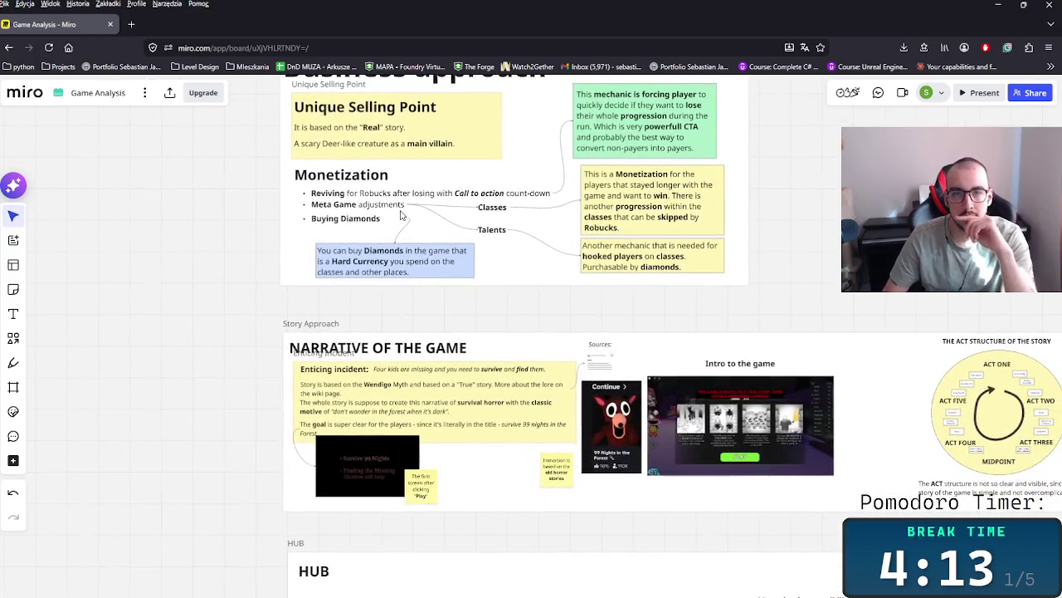
{"action": "left_click", "coordinate": [395, 221]}
{"action": "left_click_drag", "start_coordinate": [407, 217], "coordinate": [392, 245]}
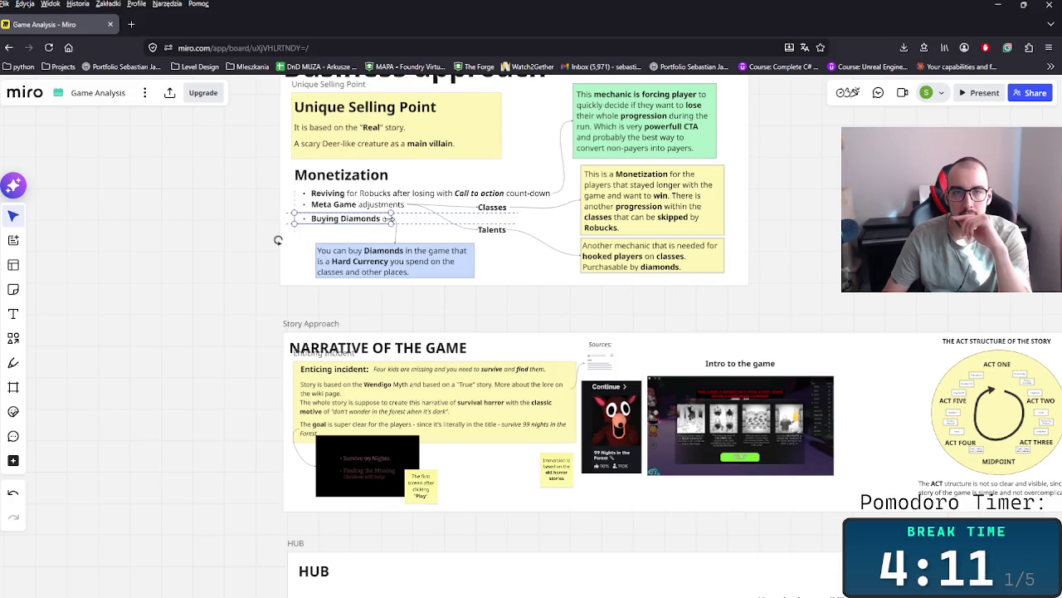
- Move the Story Approach frame up beneath Business approach and nudge its intro screenshot
{"action": "scroll", "coordinate": [452, 236], "scroll_direction": "up", "scroll_amount": 2}
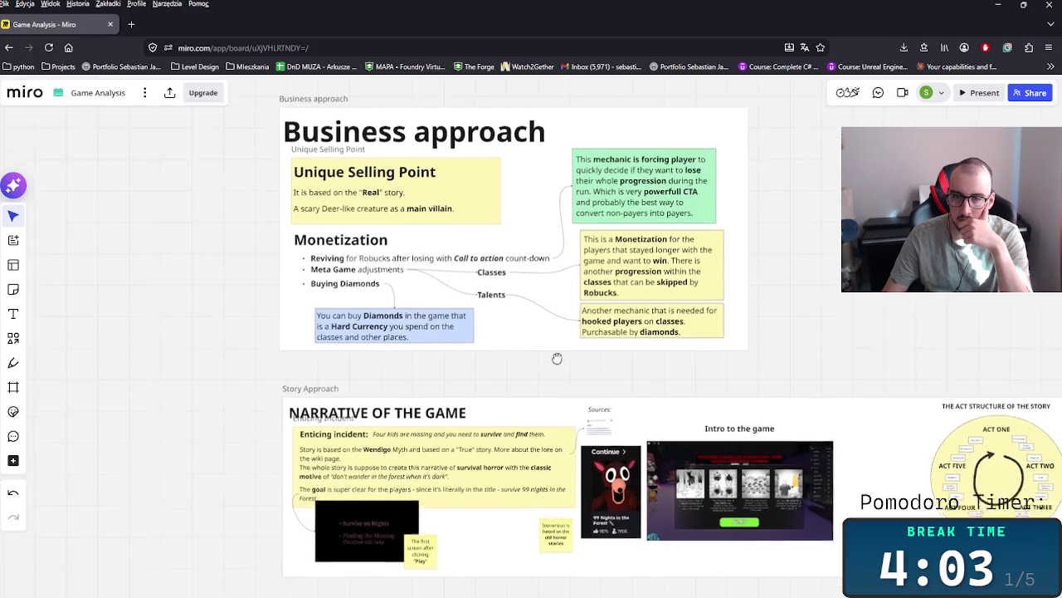
{"action": "scroll", "coordinate": [555, 361], "scroll_direction": "down", "scroll_amount": 1}
{"action": "scroll", "coordinate": [453, 316], "scroll_direction": "down", "scroll_amount": 1}
{"action": "left_click", "coordinate": [315, 336]}
{"action": "left_click_drag", "start_coordinate": [315, 335], "coordinate": [318, 301]}
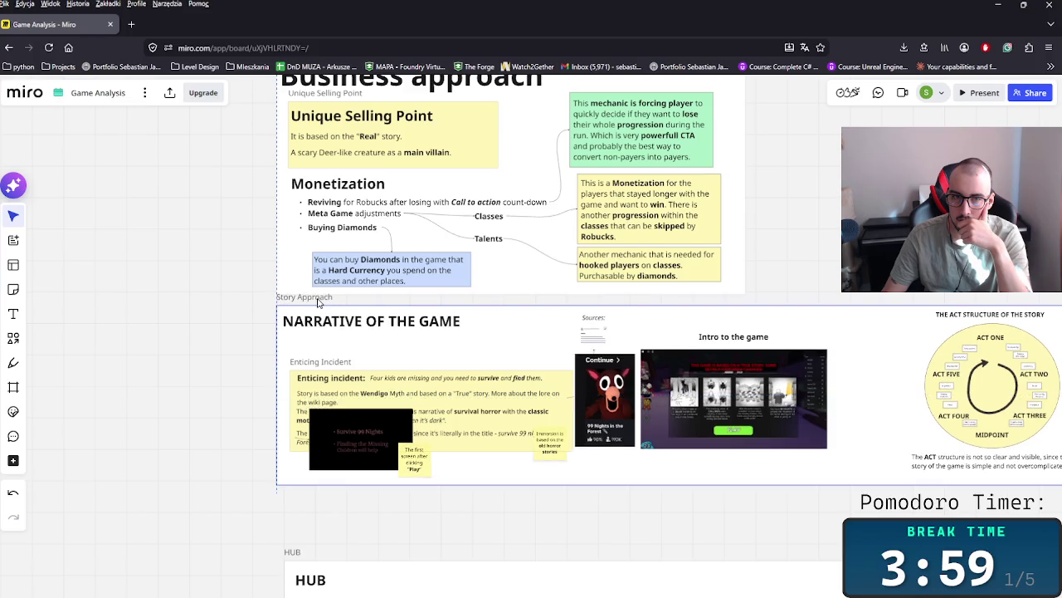
{"action": "left_click_drag", "start_coordinate": [307, 349], "coordinate": [308, 359]}
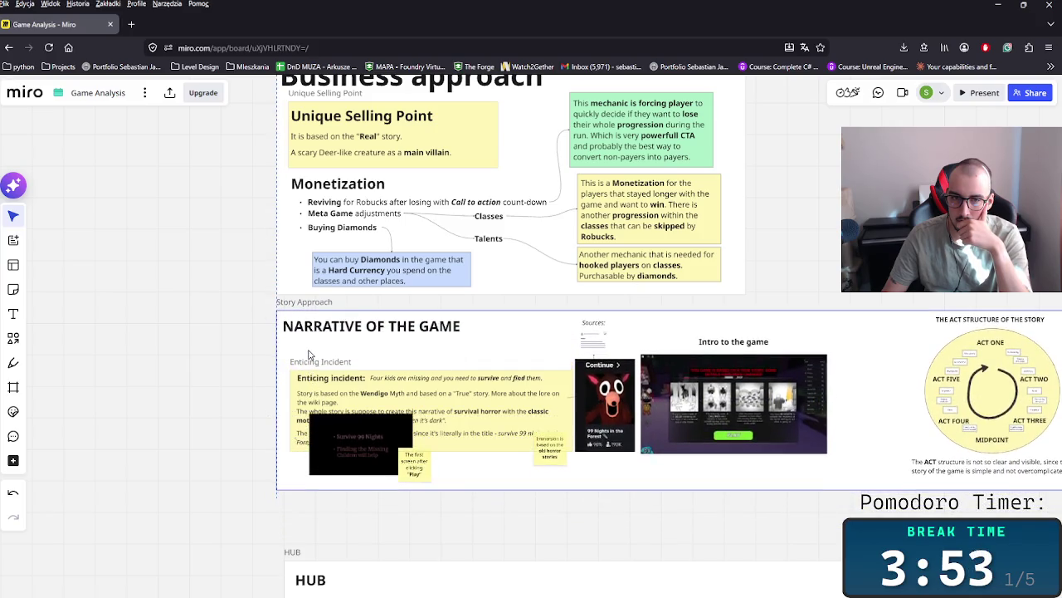
{"action": "left_click_drag", "start_coordinate": [308, 360], "coordinate": [311, 360]}
{"action": "left_click", "coordinate": [309, 324]}
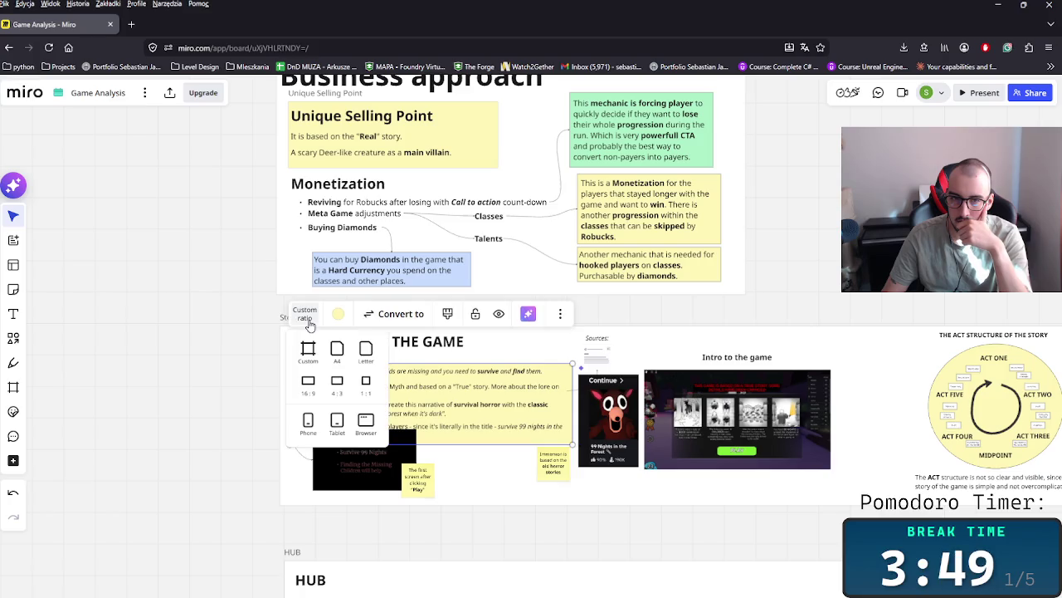
{"action": "left_click_drag", "start_coordinate": [228, 314], "coordinate": [383, 415]}
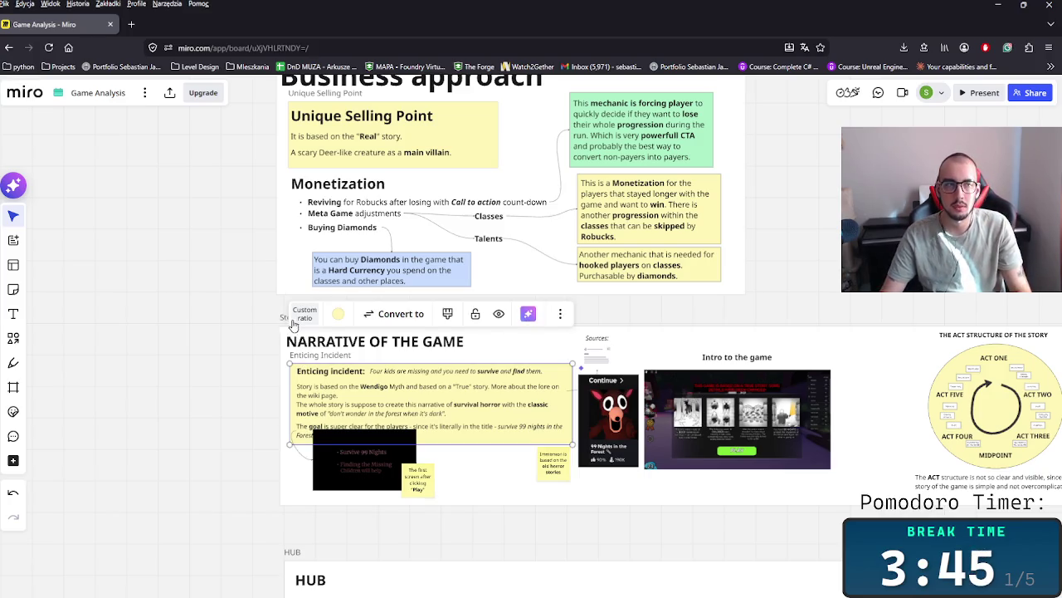
{"action": "left_click", "coordinate": [291, 323]}
{"action": "left_click_drag", "start_coordinate": [292, 324], "coordinate": [288, 304]}
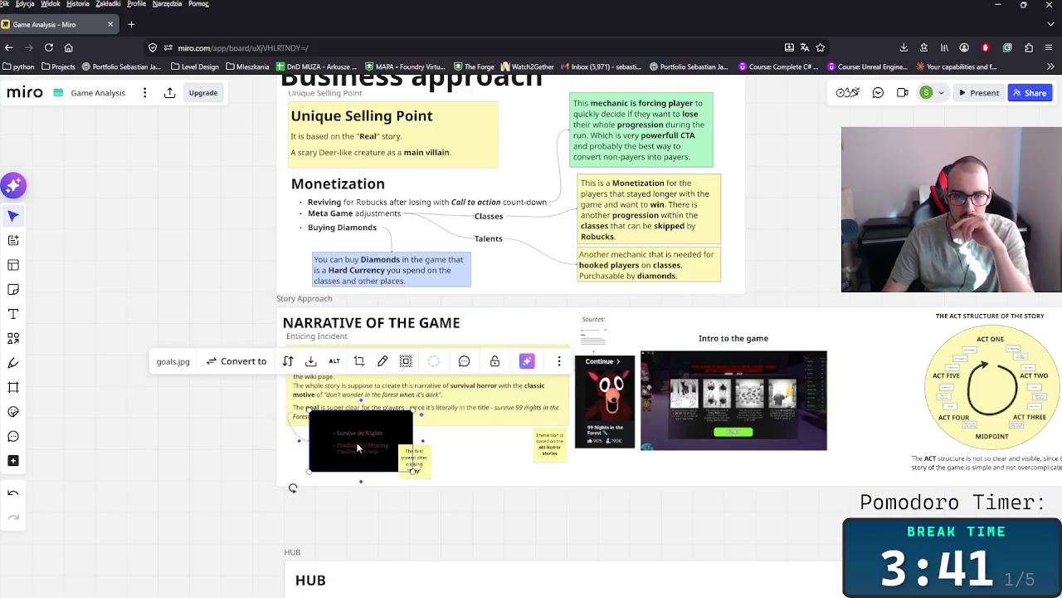
{"action": "left_click_drag", "start_coordinate": [355, 443], "coordinate": [358, 449]}
{"action": "left_click", "coordinate": [414, 465]}
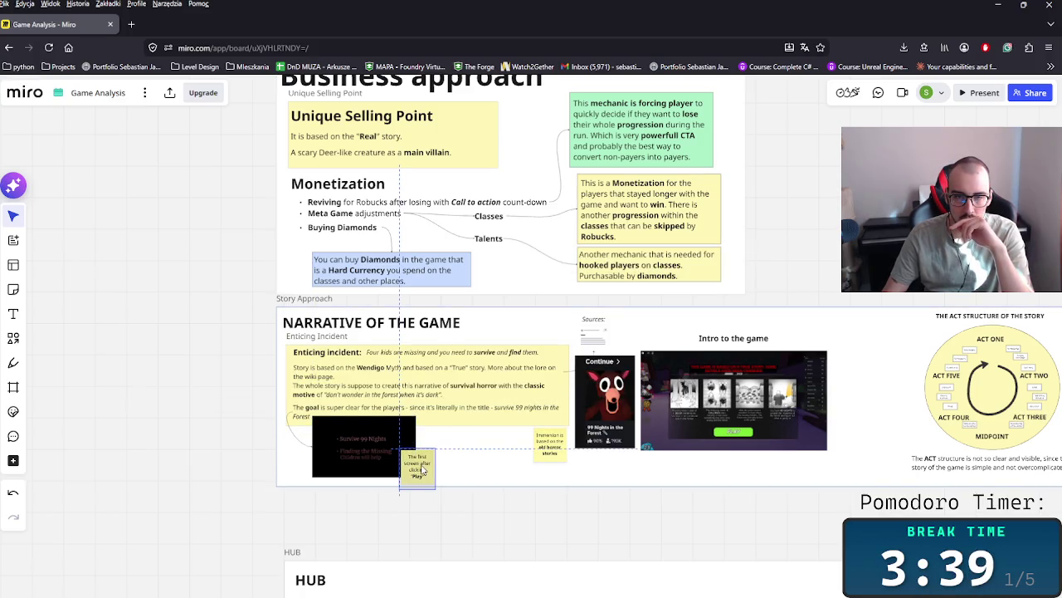
- Bring the HUB section into view and select everything inside the HUB frame
{"action": "scroll", "coordinate": [532, 500], "scroll_direction": "right", "scroll_amount": 3}
{"action": "scroll", "coordinate": [524, 498], "scroll_direction": "right", "scroll_amount": 5}
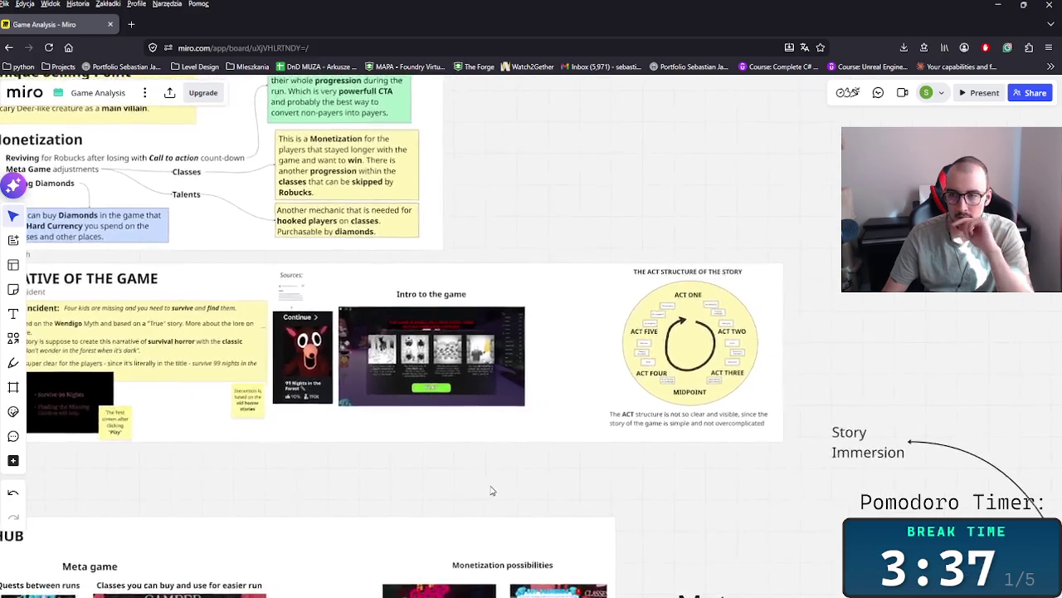
{"action": "scroll", "coordinate": [540, 473], "scroll_direction": "down", "scroll_amount": 2}
{"action": "scroll", "coordinate": [587, 490], "scroll_direction": "down", "scroll_amount": 2}
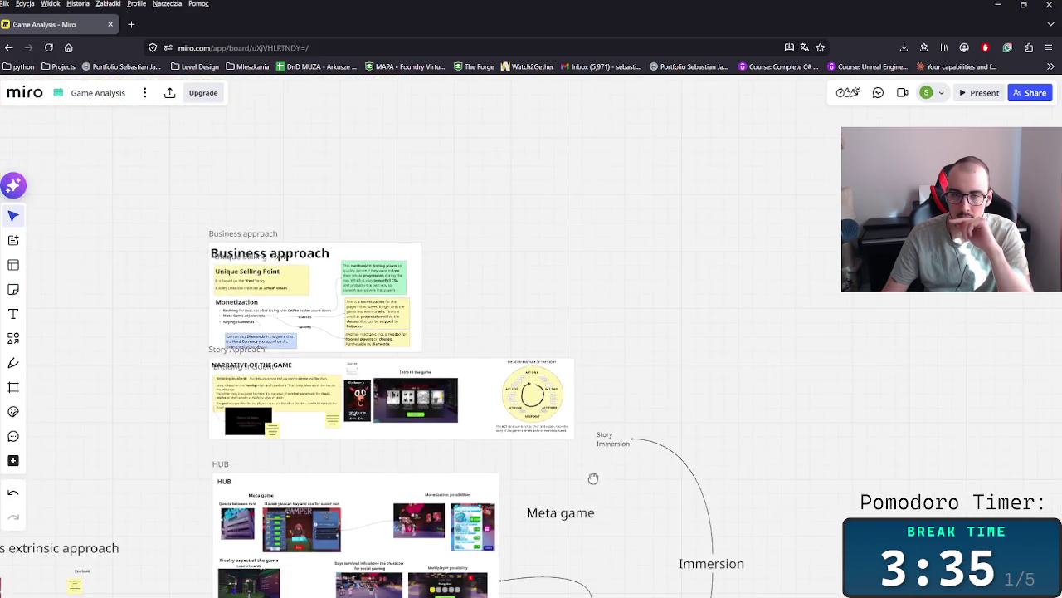
{"action": "scroll", "coordinate": [631, 494], "scroll_direction": "down", "scroll_amount": 1}
{"action": "left_click_drag", "start_coordinate": [676, 498], "coordinate": [669, 413]}
{"action": "scroll", "coordinate": [611, 373], "scroll_direction": "up", "scroll_amount": 2}
{"action": "scroll", "coordinate": [612, 374], "scroll_direction": "left", "scroll_amount": 3}
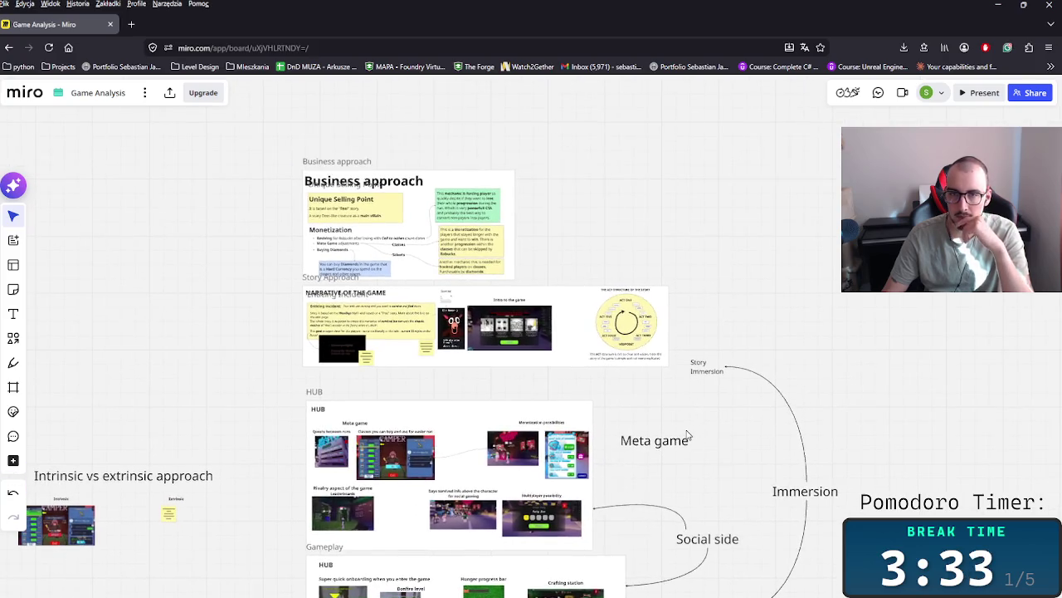
{"action": "scroll", "coordinate": [704, 457], "scroll_direction": "up", "scroll_amount": 2}
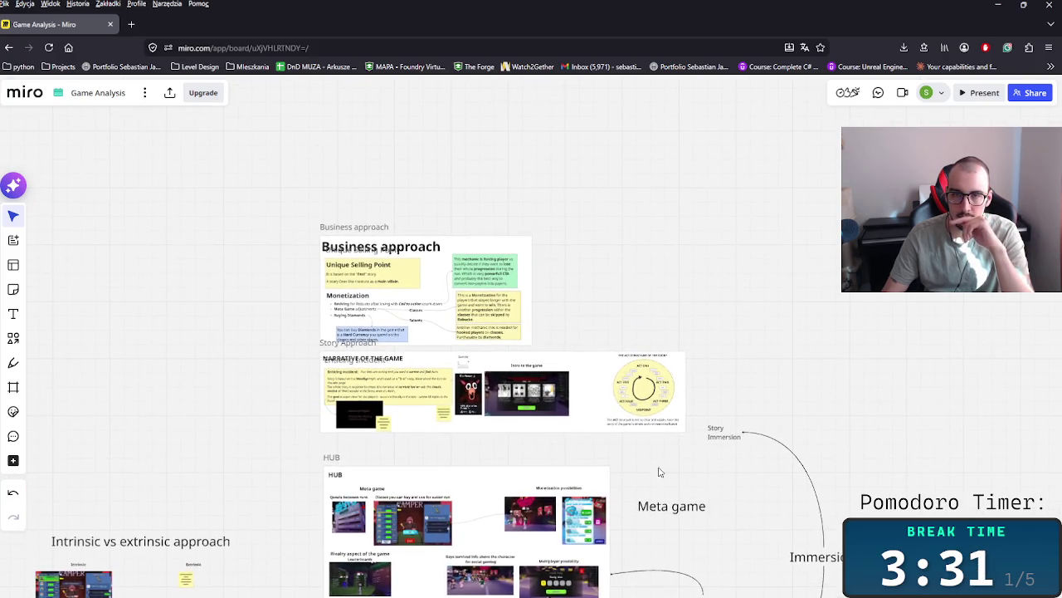
{"action": "scroll", "coordinate": [661, 470], "scroll_direction": "left", "scroll_amount": 2}
{"action": "scroll", "coordinate": [647, 457], "scroll_direction": "down", "scroll_amount": 3}
{"action": "scroll", "coordinate": [619, 429], "scroll_direction": "down", "scroll_amount": 1}
{"action": "left_click_drag", "start_coordinate": [393, 251], "coordinate": [753, 422]}
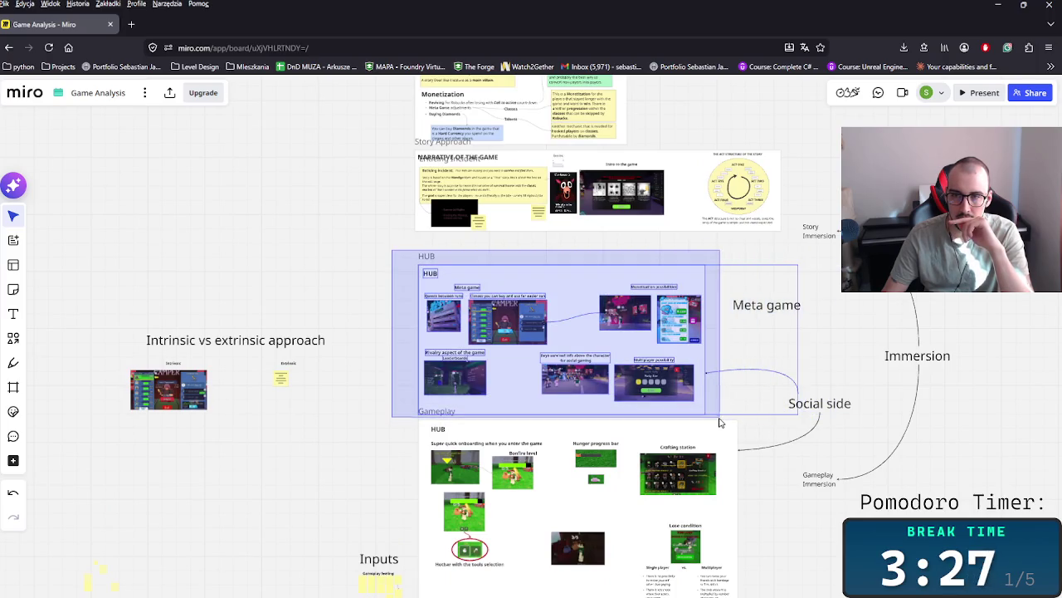
- Shift the HUB frame's contents up and place the Meta game label beside them
{"action": "left_click_drag", "start_coordinate": [753, 422], "coordinate": [722, 423]}
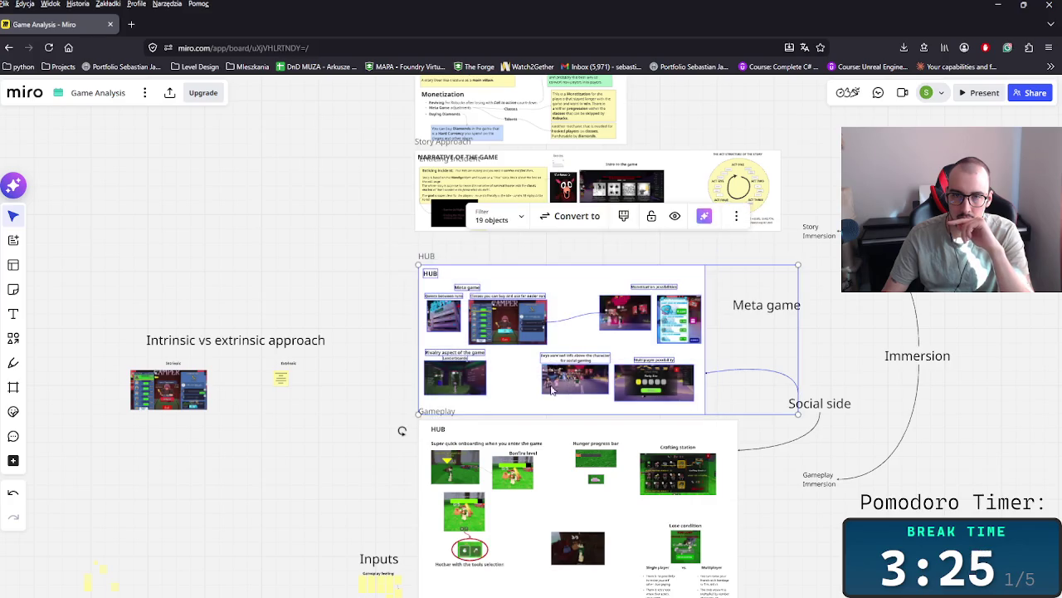
{"action": "left_click_drag", "start_coordinate": [558, 390], "coordinate": [554, 361]}
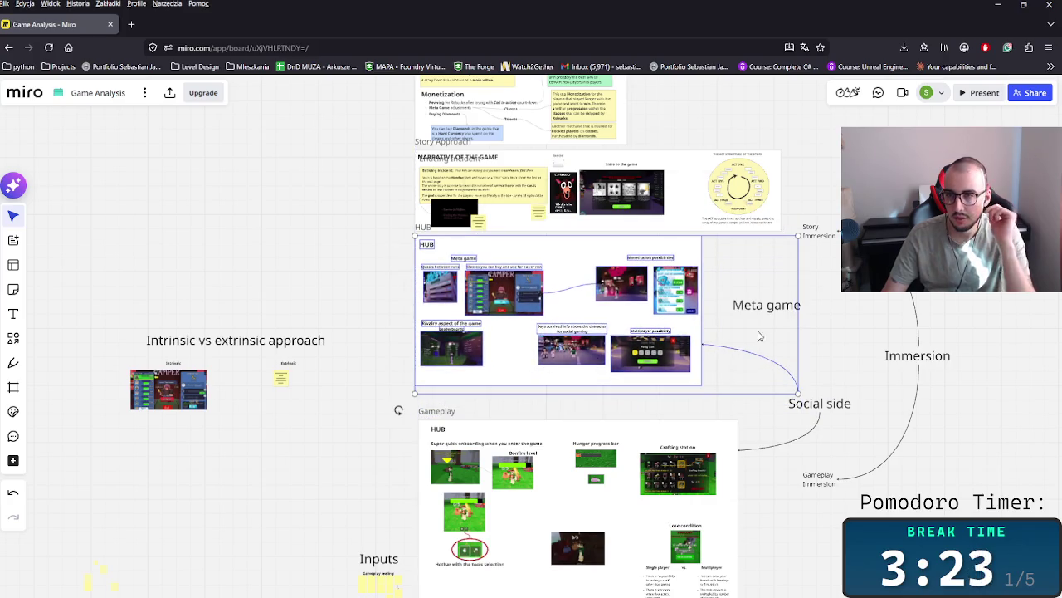
{"action": "left_click", "coordinate": [780, 308]}
{"action": "left_click_drag", "start_coordinate": [780, 309], "coordinate": [756, 295]}
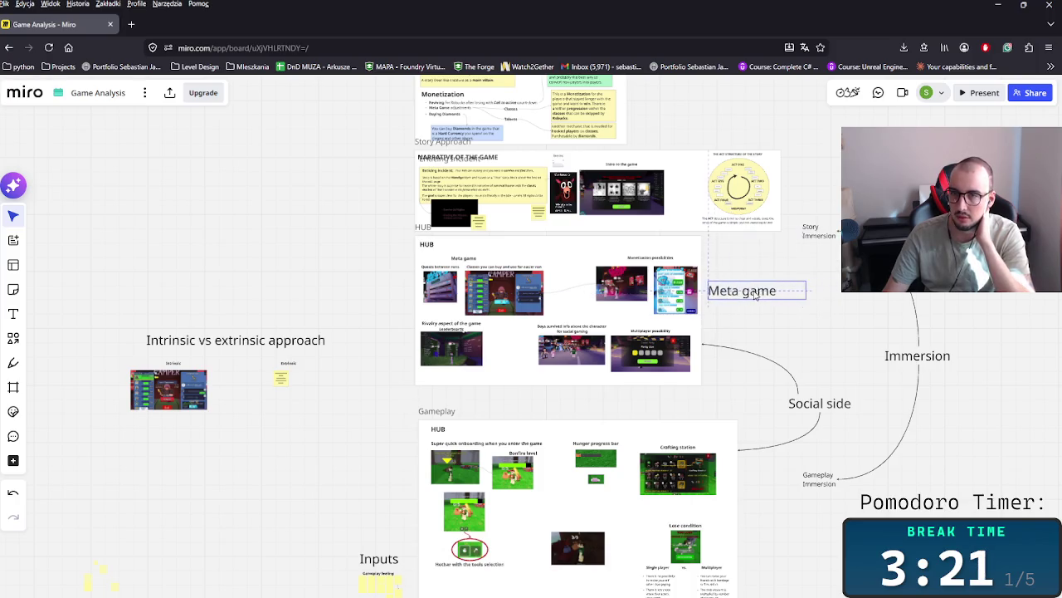
{"action": "scroll", "coordinate": [755, 295], "scroll_direction": "up", "scroll_amount": 5}
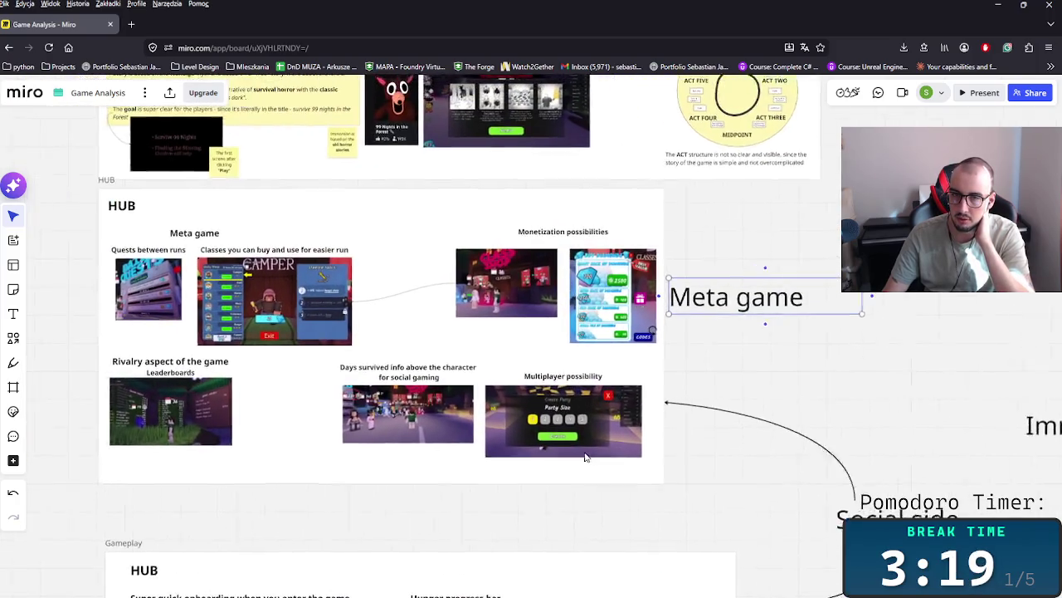
{"action": "scroll", "coordinate": [539, 455], "scroll_direction": "up", "scroll_amount": 3}
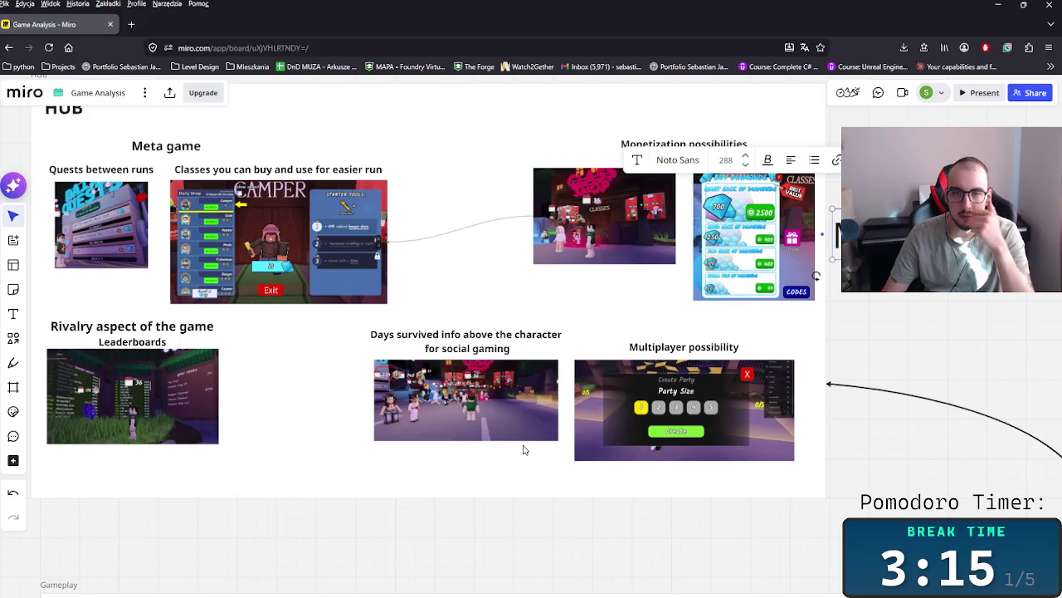
{"action": "scroll", "coordinate": [501, 423], "scroll_direction": "down", "scroll_amount": 3}
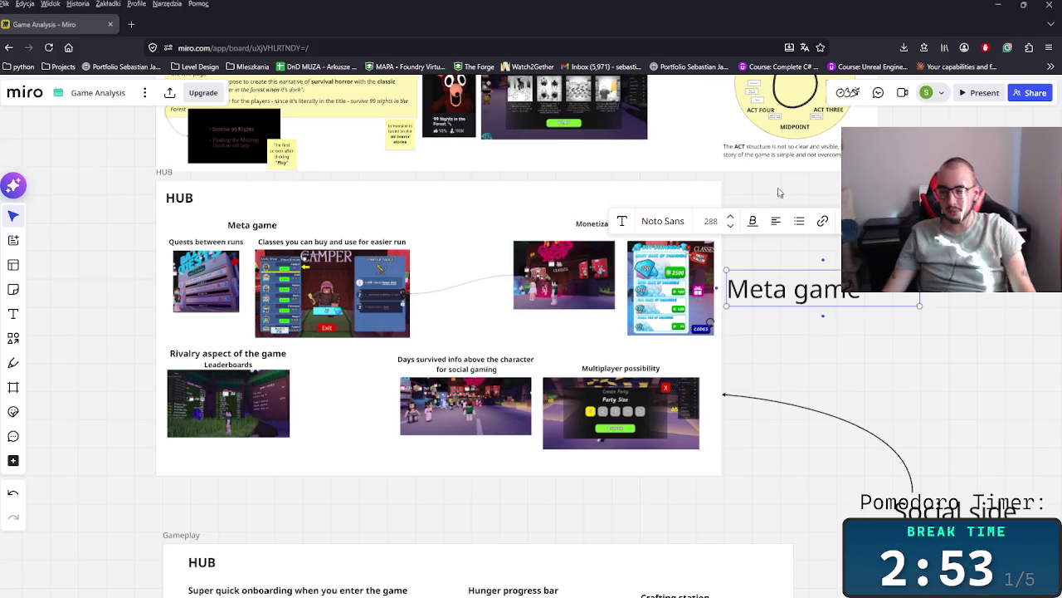
- Widen the Business approach frame to the right to create empty space
{"action": "left_click", "coordinate": [763, 332]}
{"action": "scroll", "coordinate": [704, 316], "scroll_direction": "up", "scroll_amount": 3}
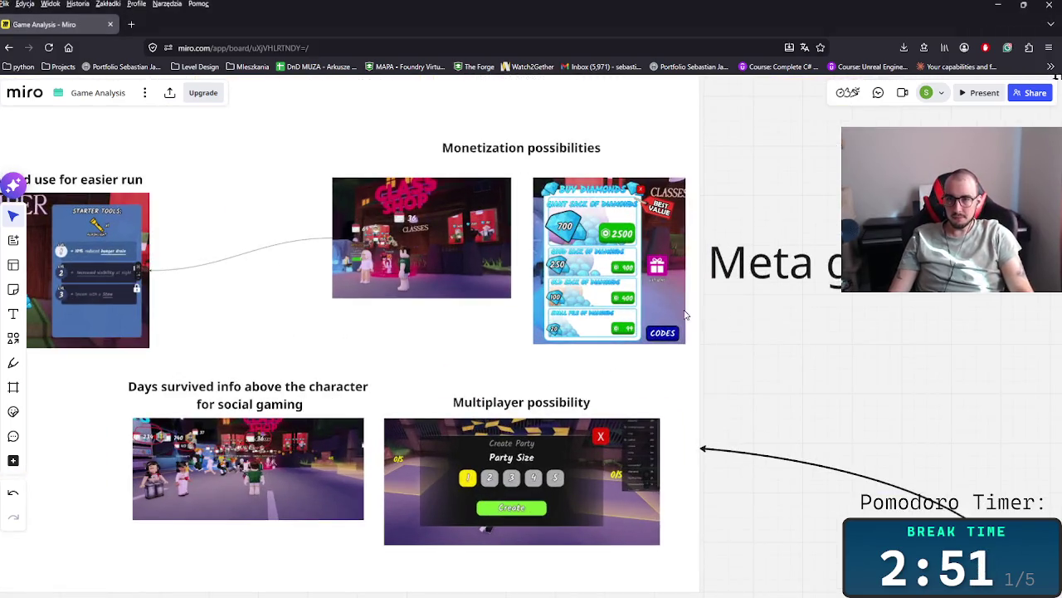
{"action": "scroll", "coordinate": [671, 299], "scroll_direction": "up", "scroll_amount": 2}
{"action": "scroll", "coordinate": [671, 299], "scroll_direction": "down", "scroll_amount": 3}
{"action": "scroll", "coordinate": [672, 299], "scroll_direction": "down", "scroll_amount": 2}
{"action": "scroll", "coordinate": [595, 344], "scroll_direction": "up", "scroll_amount": 3}
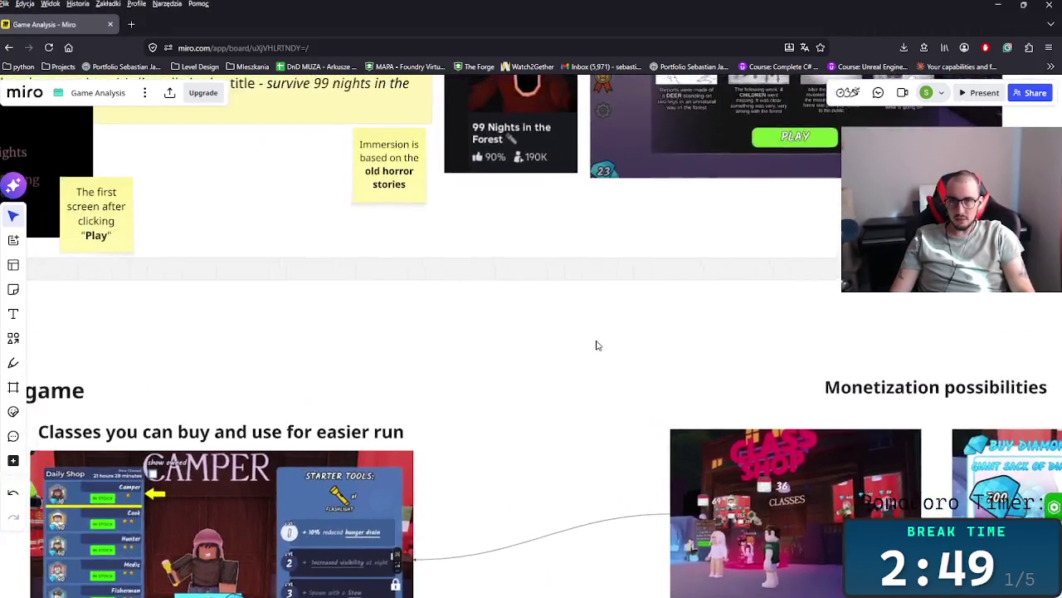
{"action": "scroll", "coordinate": [448, 315], "scroll_direction": "down", "scroll_amount": 2}
{"action": "scroll", "coordinate": [656, 398], "scroll_direction": "up", "scroll_amount": 3}
{"action": "scroll", "coordinate": [656, 398], "scroll_direction": "left", "scroll_amount": 3}
{"action": "scroll", "coordinate": [540, 332], "scroll_direction": "up", "scroll_amount": 2}
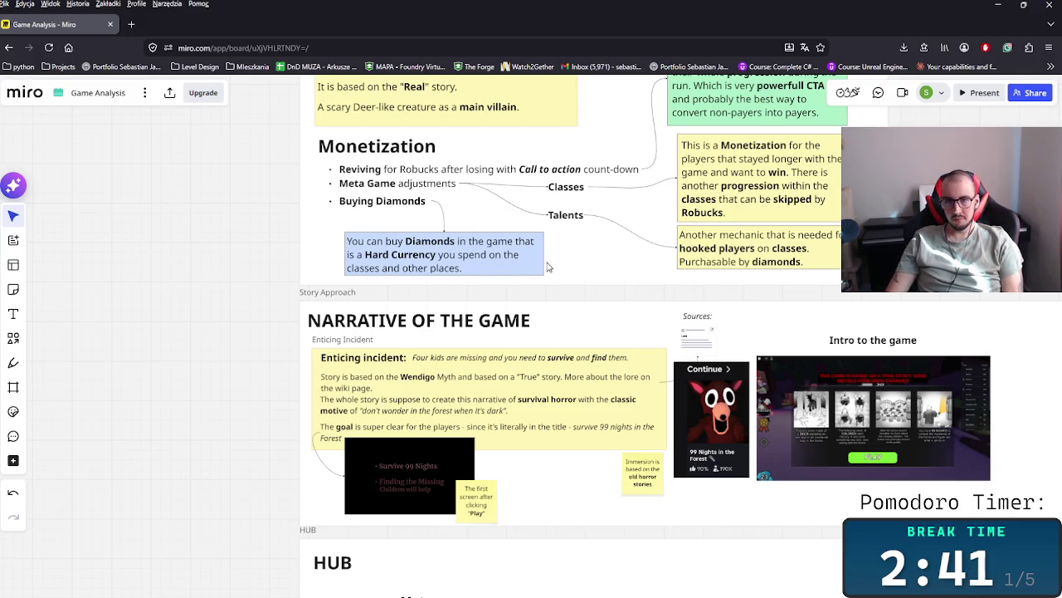
{"action": "scroll", "coordinate": [548, 268], "scroll_direction": "up", "scroll_amount": 2}
{"action": "scroll", "coordinate": [548, 267], "scroll_direction": "up", "scroll_amount": 2}
{"action": "scroll", "coordinate": [556, 268], "scroll_direction": "right", "scroll_amount": 2}
{"action": "scroll", "coordinate": [572, 271], "scroll_direction": "right", "scroll_amount": 4}
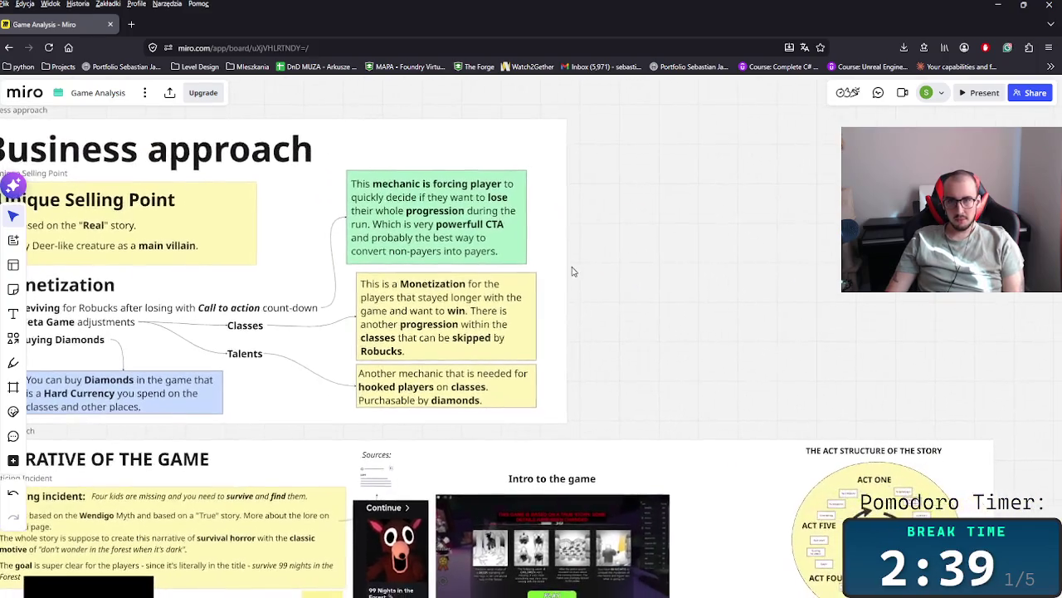
{"action": "left_click_drag", "start_coordinate": [568, 271], "coordinate": [878, 271]}
{"action": "scroll", "coordinate": [792, 271], "scroll_direction": "left", "scroll_amount": 2}
{"action": "scroll", "coordinate": [782, 277], "scroll_direction": "left", "scroll_amount": 1}
{"action": "scroll", "coordinate": [581, 282], "scroll_direction": "right", "scroll_amount": 3}
- Duplicate the Monetization heading and place the copy in the frame's new right-hand area
{"action": "left_click", "coordinate": [83, 290]}
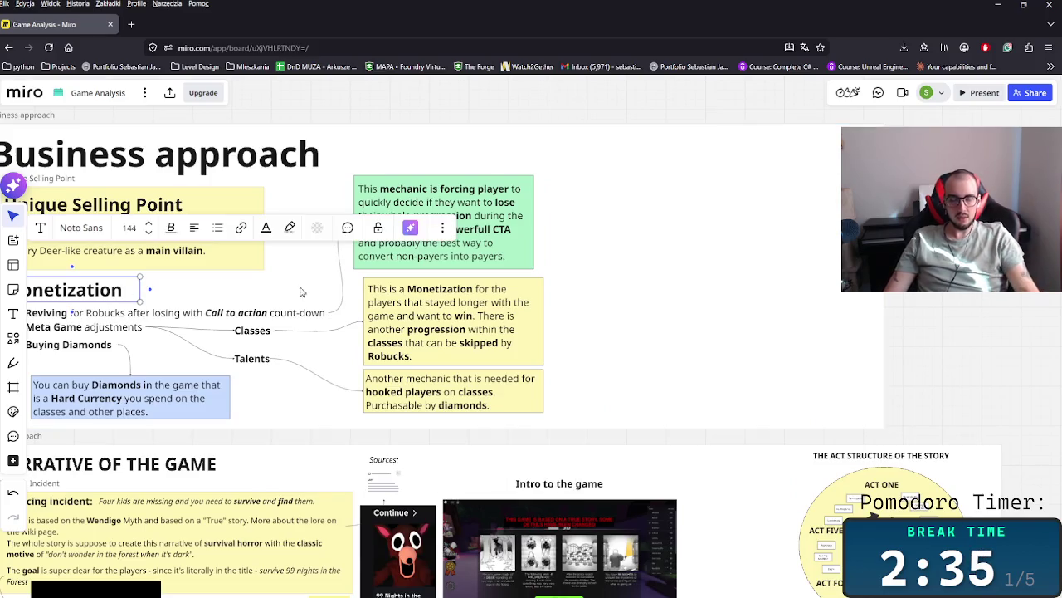
{"action": "key", "text": "ctrl+c"}
{"action": "key", "text": "ctrl+v"}
{"action": "left_click_drag", "start_coordinate": [641, 201], "coordinate": [650, 184]}
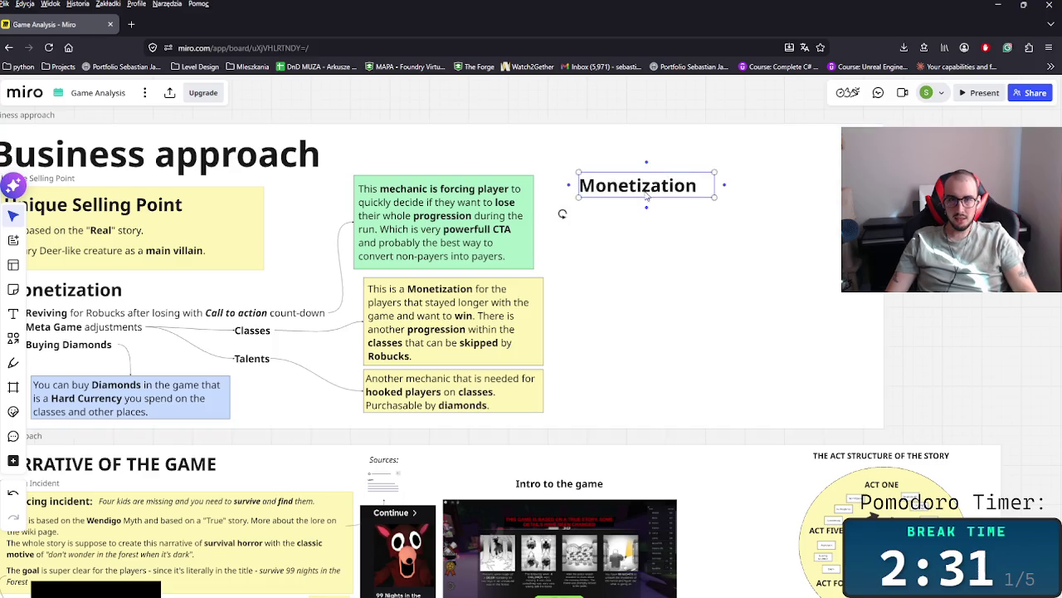
{"action": "left_click_drag", "start_coordinate": [650, 185], "coordinate": [661, 192]}
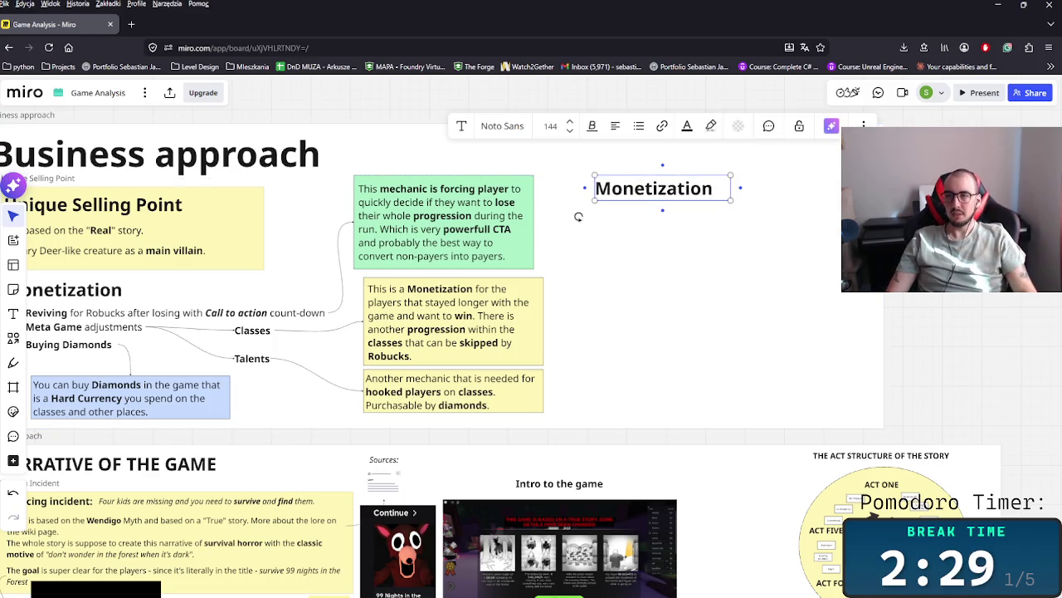
{"action": "key", "text": "Escape"}
{"action": "left_click", "coordinate": [653, 191]}
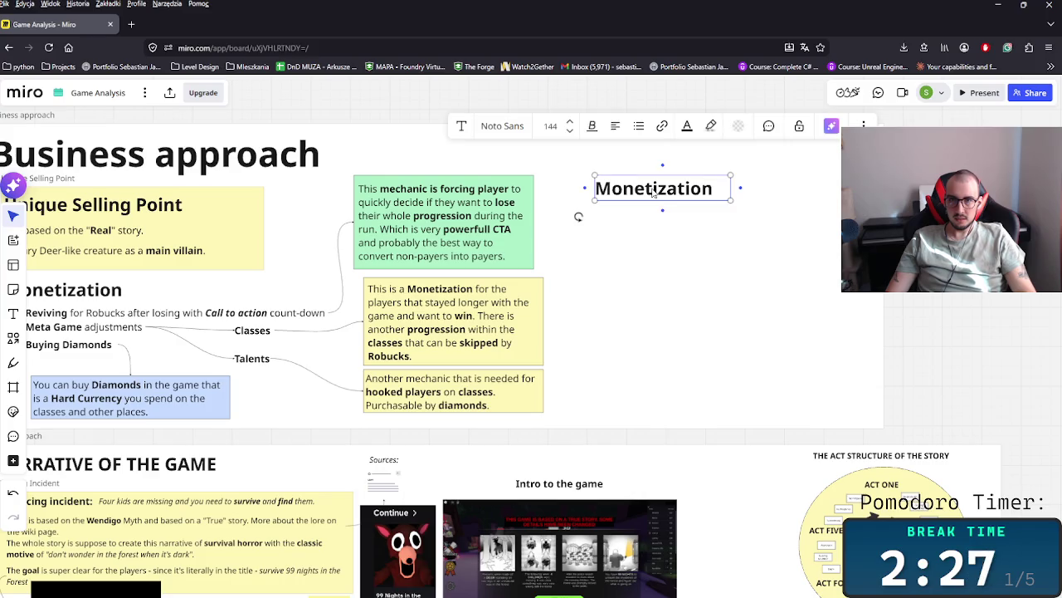
{"action": "scroll", "coordinate": [689, 318], "scroll_direction": "down", "scroll_amount": 3}
{"action": "scroll", "coordinate": [702, 356], "scroll_direction": "down", "scroll_amount": 2}
{"action": "scroll", "coordinate": [664, 332], "scroll_direction": "down", "scroll_amount": 2}
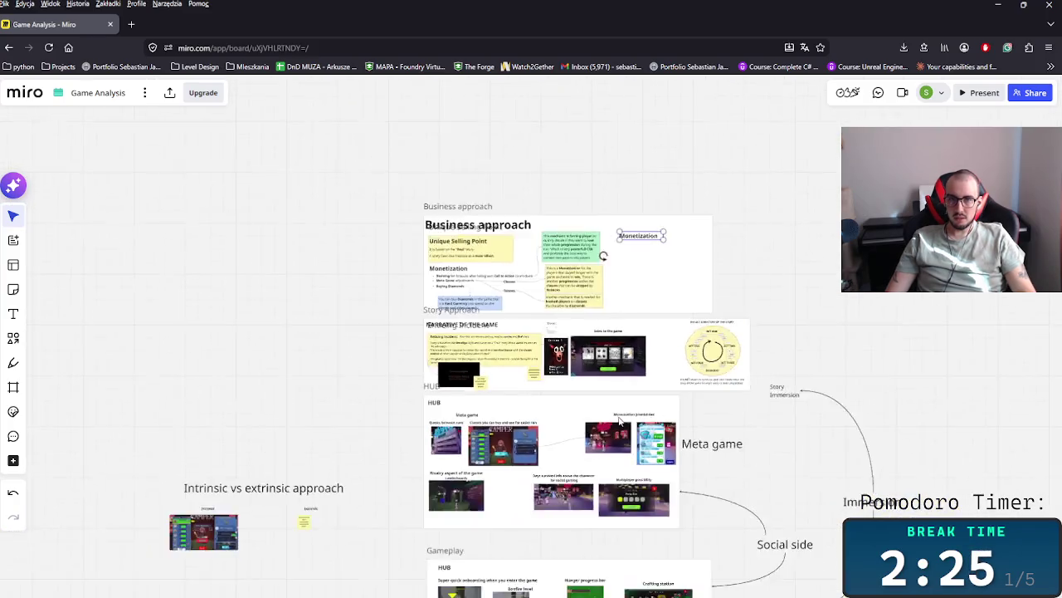
{"action": "scroll", "coordinate": [610, 307], "scroll_direction": "down", "scroll_amount": 2}
{"action": "scroll", "coordinate": [647, 315], "scroll_direction": "down", "scroll_amount": 2}
{"action": "scroll", "coordinate": [683, 327], "scroll_direction": "down", "scroll_amount": 2}
{"action": "scroll", "coordinate": [688, 363], "scroll_direction": "down", "scroll_amount": 2}
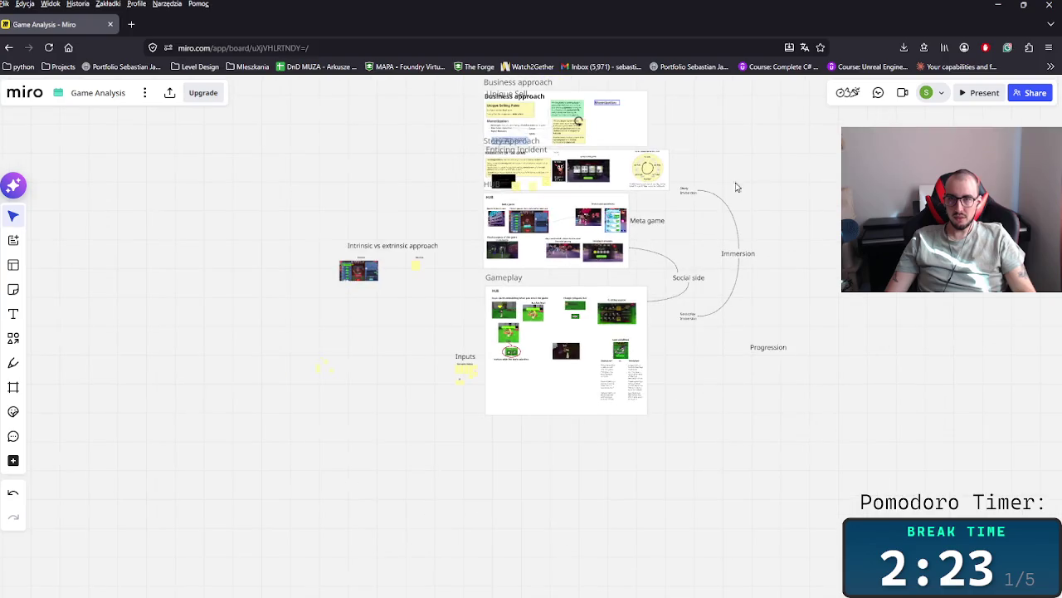
- Shift the sections below further down and lengthen the Business approach frame downward
{"action": "left_click_drag", "start_coordinate": [802, 475], "coordinate": [455, 149]}
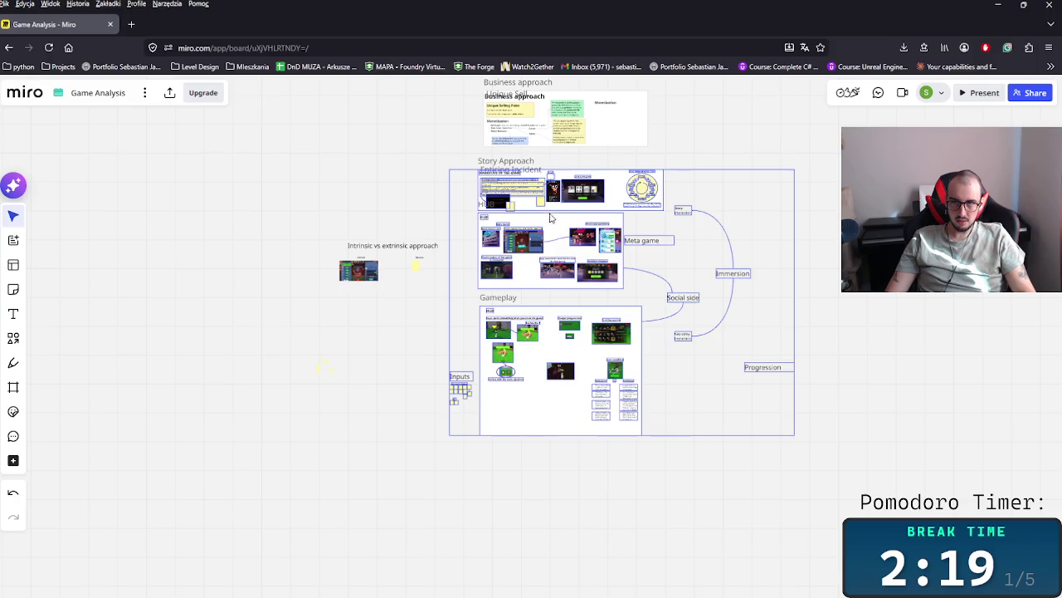
{"action": "left_click_drag", "start_coordinate": [610, 224], "coordinate": [663, 177]}
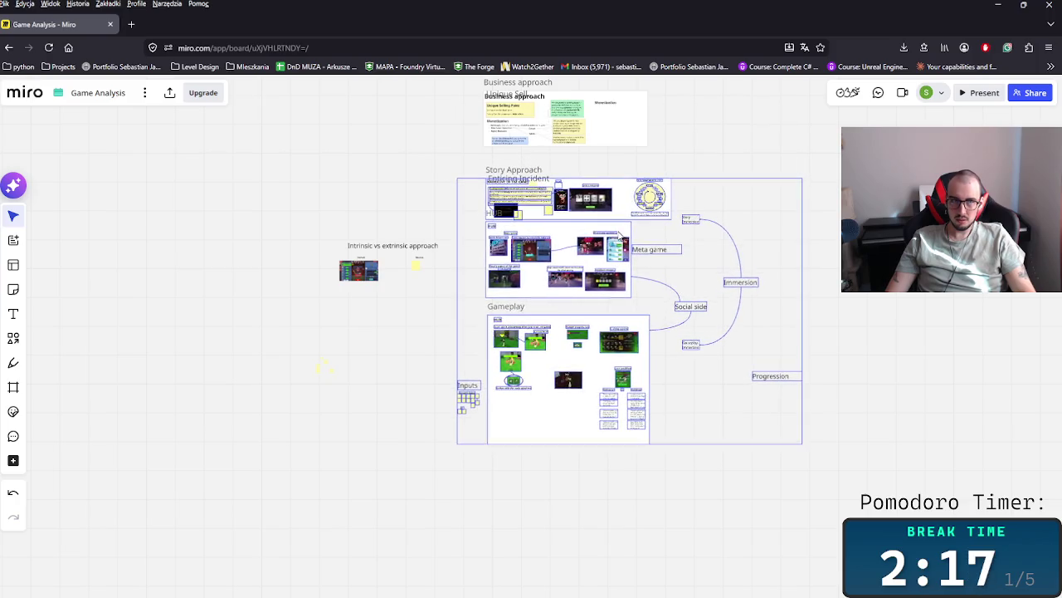
{"action": "scroll", "coordinate": [663, 267], "scroll_direction": "up", "scroll_amount": 3}
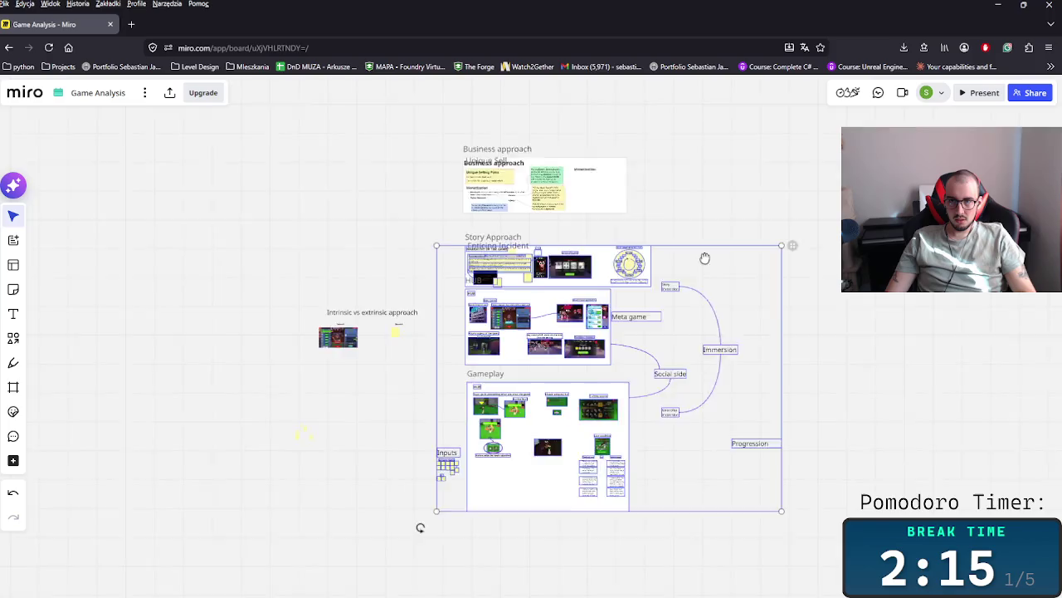
{"action": "scroll", "coordinate": [516, 435], "scroll_direction": "up", "scroll_amount": 3}
{"action": "left_click_drag", "start_coordinate": [516, 434], "coordinate": [528, 420]}
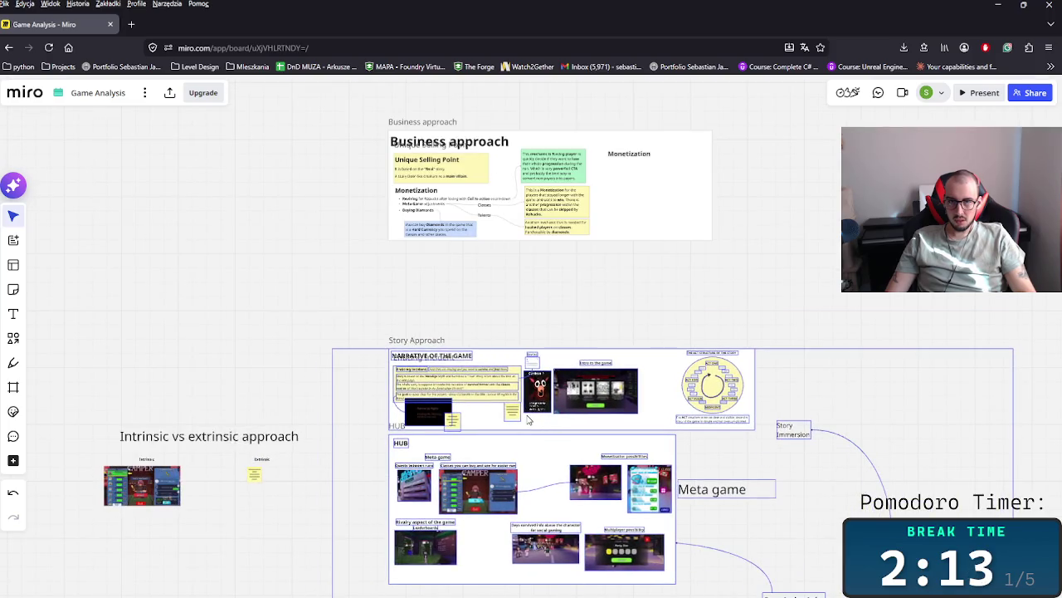
{"action": "left_click", "coordinate": [618, 232]}
{"action": "left_click_drag", "start_coordinate": [617, 240], "coordinate": [616, 304]}
- Move the heading copy beneath the blue Diamonds note and rename it 'Advertasing'
{"action": "left_click", "coordinate": [639, 156]}
{"action": "mouse_move", "coordinate": [641, 161]}
{"action": "left_mouse_down"}
{"action": "mouse_move", "coordinate": [451, 264]}
{"action": "mouse_move", "coordinate": [430, 258]}
{"action": "left_mouse_up"}
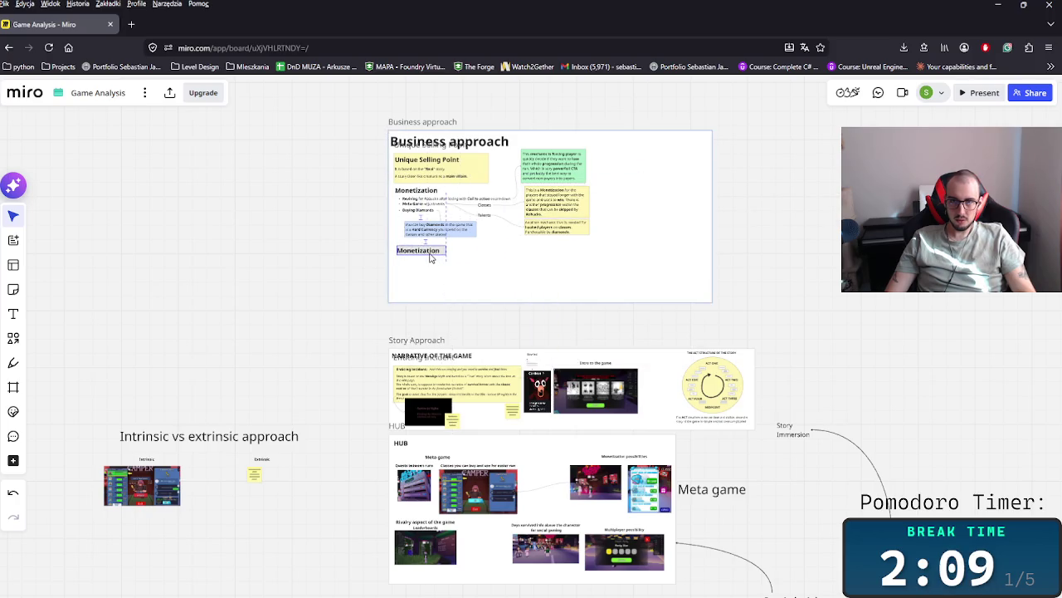
{"action": "scroll", "coordinate": [430, 258], "scroll_direction": "up", "scroll_amount": 5}
{"action": "key", "text": "Return"}
{"action": "type", "text": "Adv"}
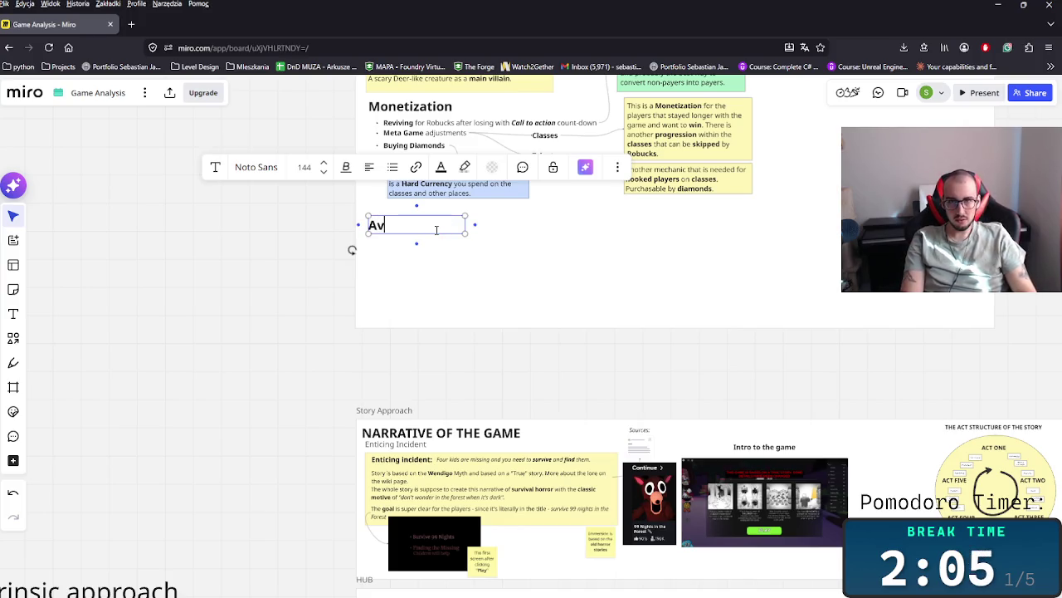
{"action": "type", "text": "ertasing"}
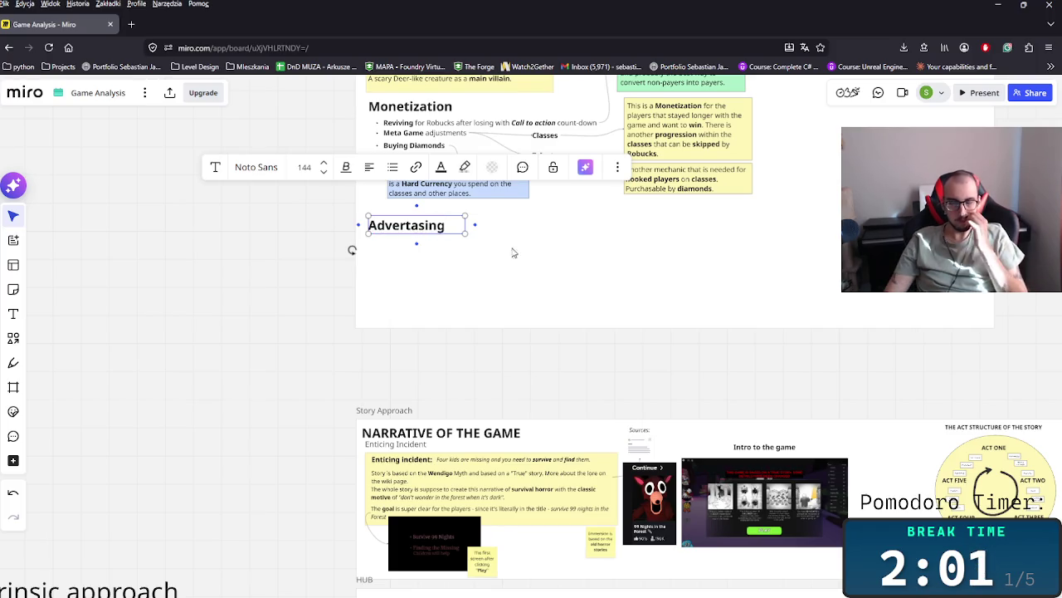
{"action": "left_click", "coordinate": [491, 366]}
{"action": "scroll", "coordinate": [481, 249], "scroll_direction": "down", "scroll_amount": 5}
{"action": "scroll", "coordinate": [540, 274], "scroll_direction": "right", "scroll_amount": 5}
{"action": "left_click", "coordinate": [332, 372]}
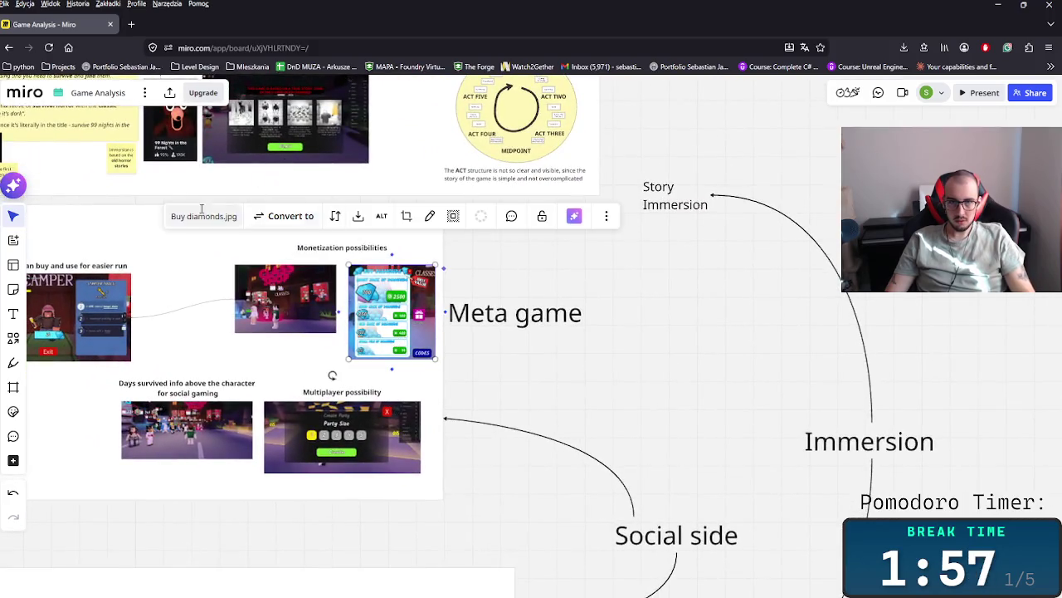
- Paste the enlarged diamond-shop screenshot below the Advertasing title, extending the frame further down
{"action": "scroll", "coordinate": [419, 374], "scroll_direction": "up", "scroll_amount": 5}
{"action": "scroll", "coordinate": [419, 373], "scroll_direction": "left", "scroll_amount": 5}
{"action": "key", "text": "ctrl+v"}
{"action": "mouse_move", "coordinate": [293, 404]}
{"action": "left_mouse_down"}
{"action": "mouse_move", "coordinate": [258, 440]}
{"action": "mouse_move", "coordinate": [204, 470]}
{"action": "left_mouse_up"}
{"action": "left_click_drag", "start_coordinate": [388, 342], "coordinate": [303, 263]}
{"action": "scroll", "coordinate": [303, 264], "scroll_direction": "up", "scroll_amount": 3}
{"action": "scroll", "coordinate": [303, 264], "scroll_direction": "left", "scroll_amount": 2}
{"action": "mouse_move", "coordinate": [371, 337]}
{"action": "left_mouse_down"}
{"action": "mouse_move", "coordinate": [595, 325]}
{"action": "mouse_move", "coordinate": [635, 285]}
{"action": "mouse_move", "coordinate": [615, 313]}
{"action": "left_mouse_up"}
{"action": "scroll", "coordinate": [635, 285], "scroll_direction": "right", "scroll_amount": 2}
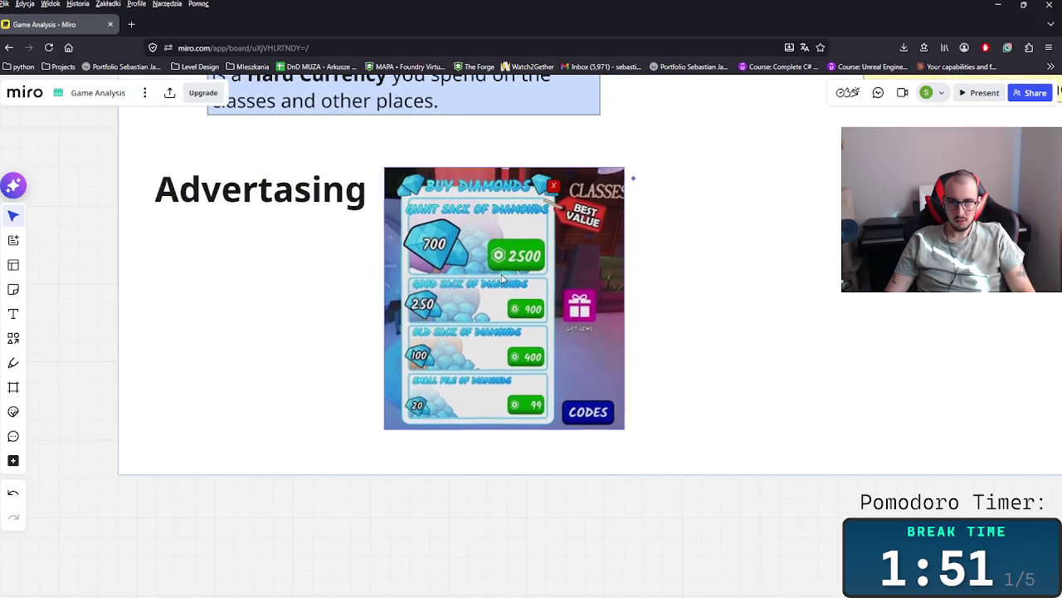
{"action": "scroll", "coordinate": [616, 314], "scroll_direction": "down", "scroll_amount": 2}
{"action": "scroll", "coordinate": [615, 313], "scroll_direction": "left", "scroll_amount": 2}
{"action": "left_click", "coordinate": [501, 415]}
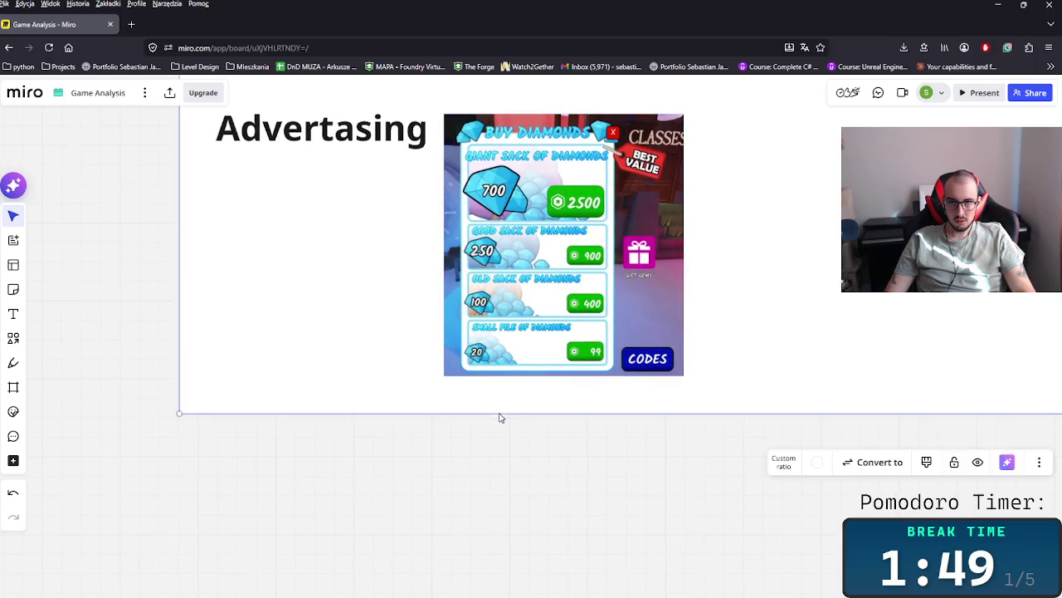
{"action": "left_click_drag", "start_coordinate": [501, 418], "coordinate": [515, 552]}
{"action": "scroll", "coordinate": [489, 406], "scroll_direction": "up", "scroll_amount": 1}
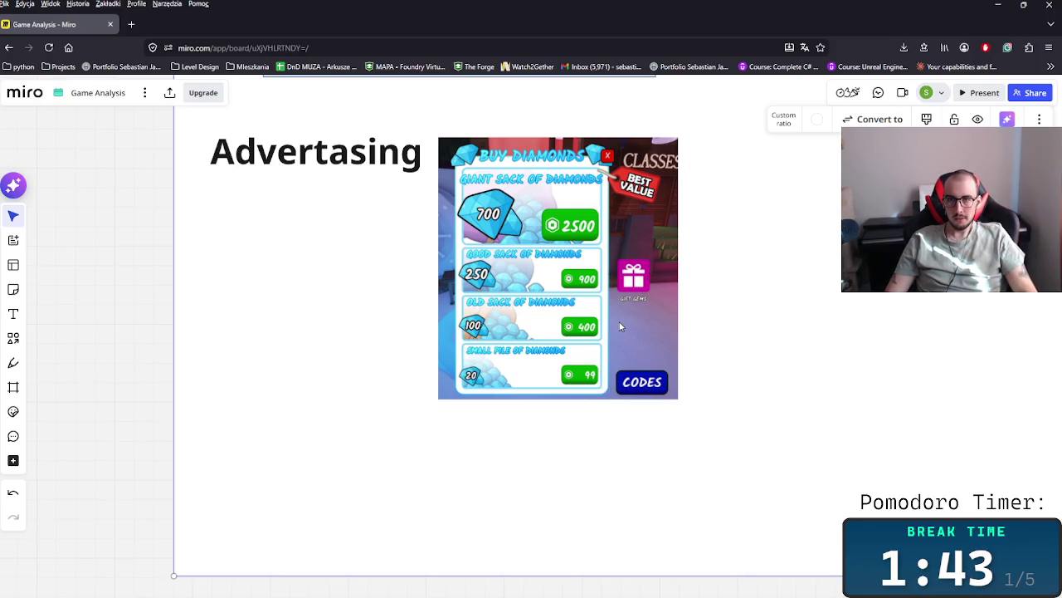
{"action": "scroll", "coordinate": [619, 326], "scroll_direction": "right", "scroll_amount": 2}
{"action": "left_click_drag", "start_coordinate": [527, 321], "coordinate": [308, 351]}
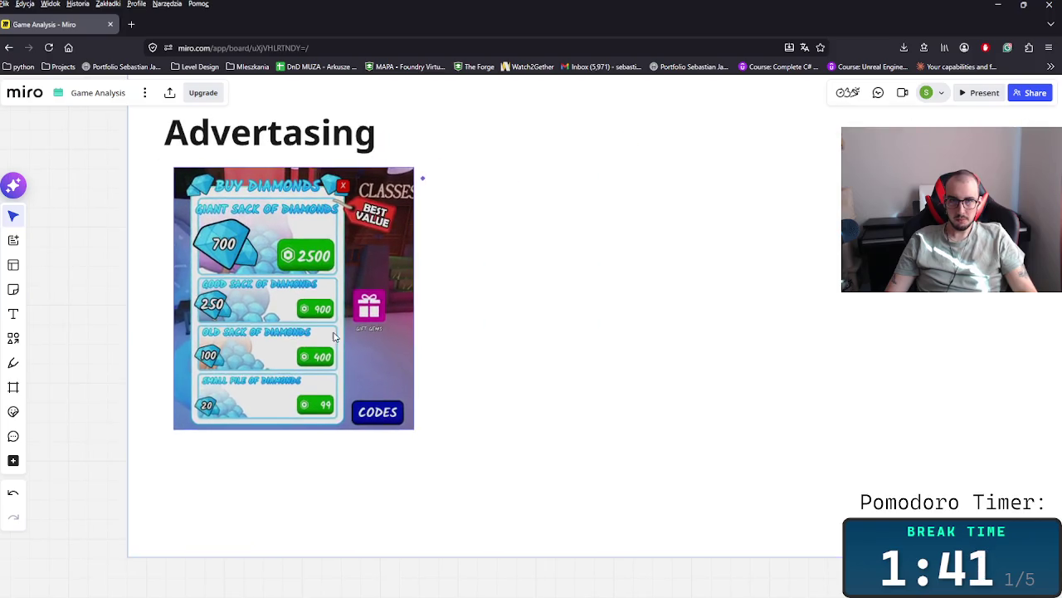
- Draw an unfilled circle over the CODES button and shrink it to fit snugly
{"action": "left_click", "coordinate": [14, 337]}
{"action": "mouse_move", "coordinate": [317, 387]}
{"action": "left_mouse_down"}
{"action": "mouse_move", "coordinate": [381, 433]}
{"action": "mouse_move", "coordinate": [426, 434]}
{"action": "left_mouse_up"}
{"action": "left_click_drag", "start_coordinate": [364, 425], "coordinate": [364, 409]}
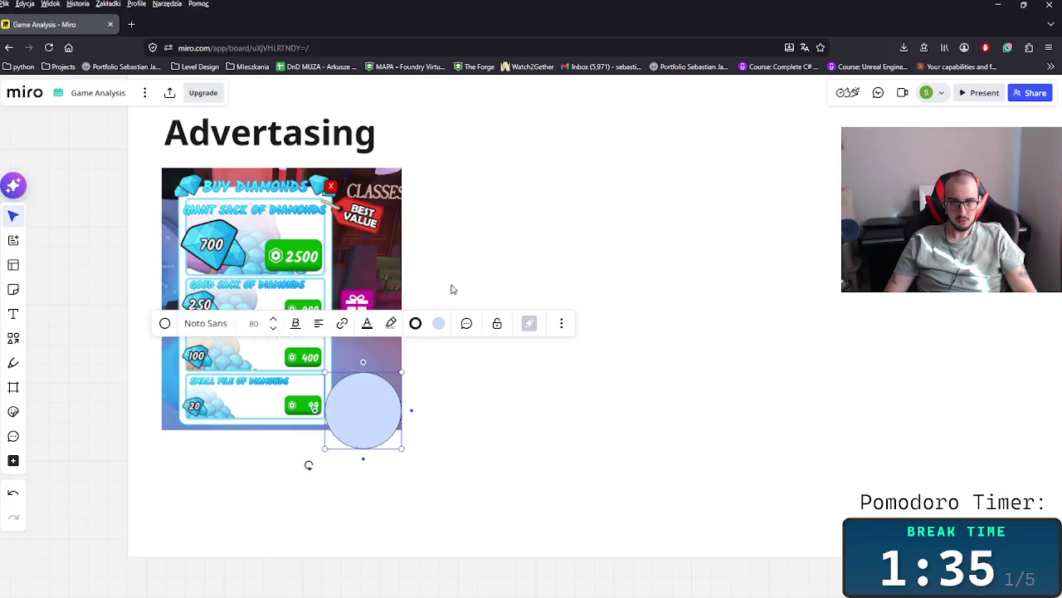
{"action": "left_click", "coordinate": [437, 326]}
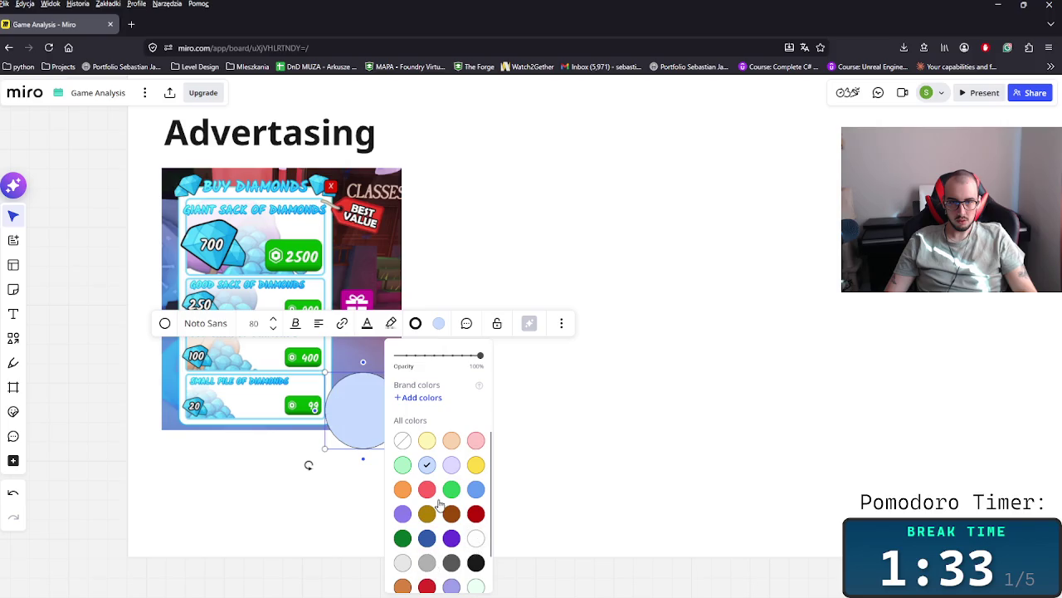
{"action": "left_click", "coordinate": [402, 440]}
{"action": "left_click", "coordinate": [415, 324]}
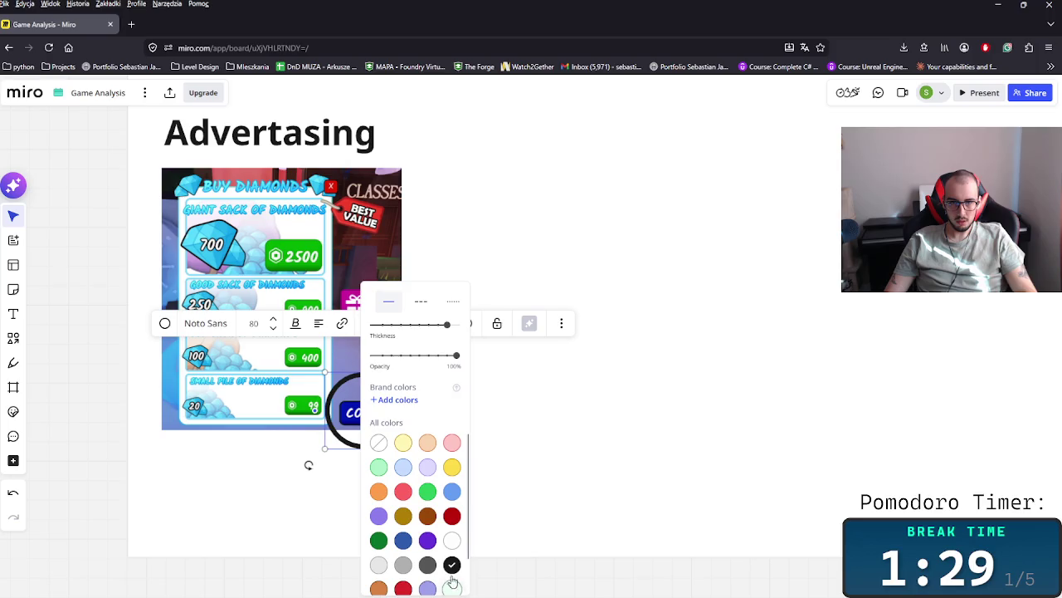
{"action": "left_click", "coordinate": [432, 465]}
{"action": "left_click", "coordinate": [398, 440]}
{"action": "mouse_move", "coordinate": [405, 448]}
{"action": "left_mouse_down"}
{"action": "mouse_move", "coordinate": [362, 415]}
{"action": "mouse_move", "coordinate": [384, 432]}
{"action": "mouse_move", "coordinate": [374, 425]}
{"action": "left_mouse_up"}
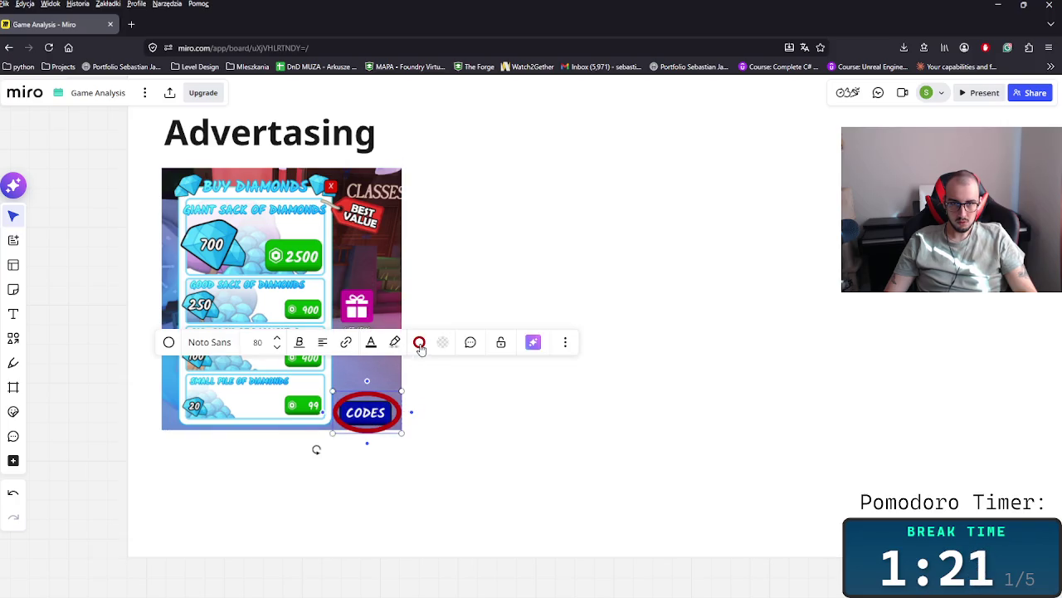
- Change the ring's outline colour to pink and begin an arrow out from it
{"action": "left_click", "coordinate": [420, 341]}
{"action": "left_click", "coordinate": [479, 498]}
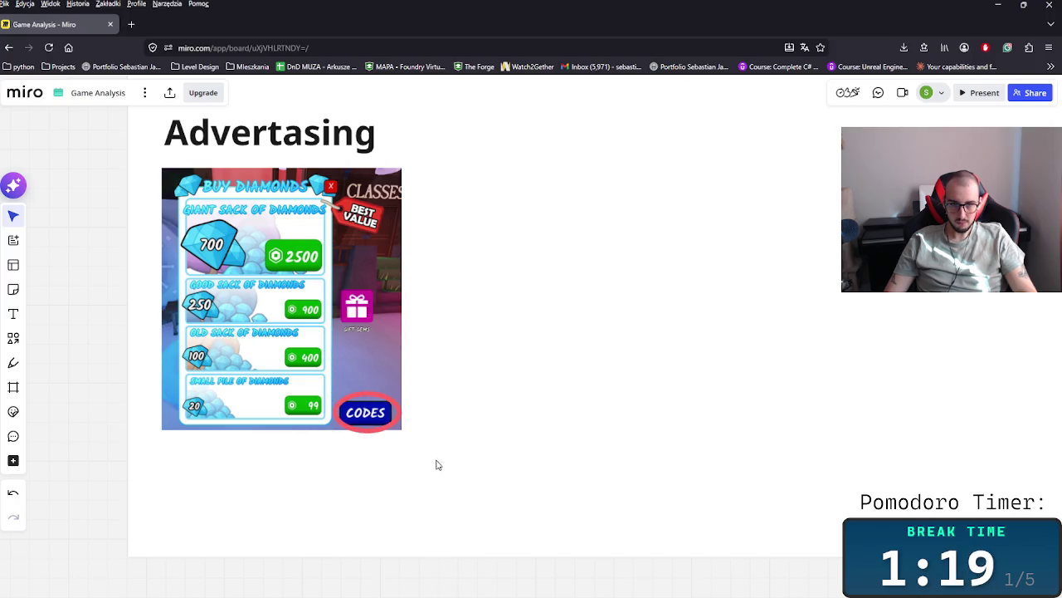
{"action": "left_click", "coordinate": [375, 433]}
{"action": "left_click", "coordinate": [420, 349]}
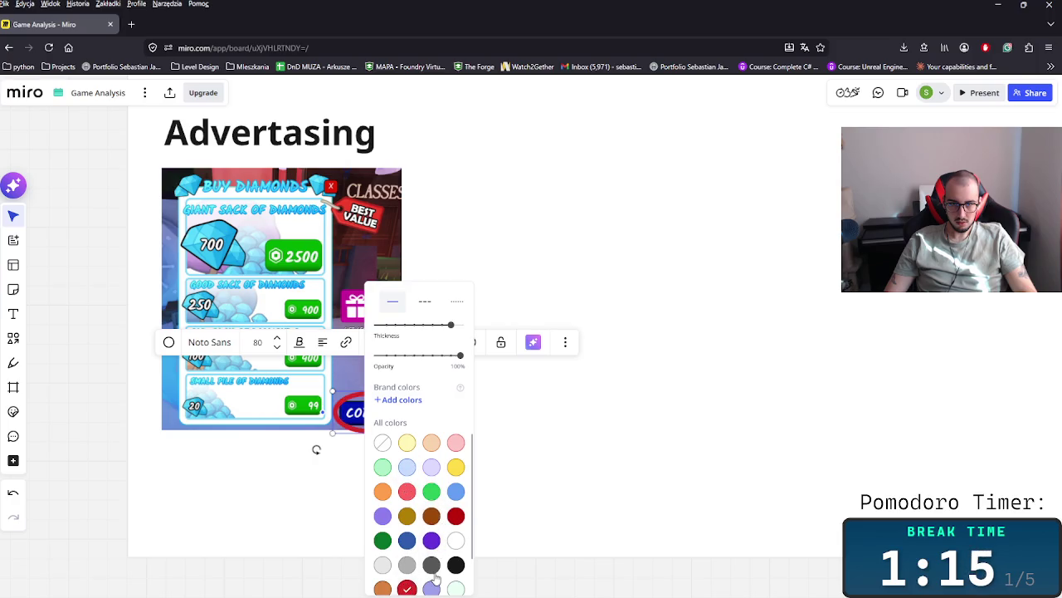
{"action": "left_click", "coordinate": [461, 443]}
{"action": "left_click", "coordinate": [383, 425]}
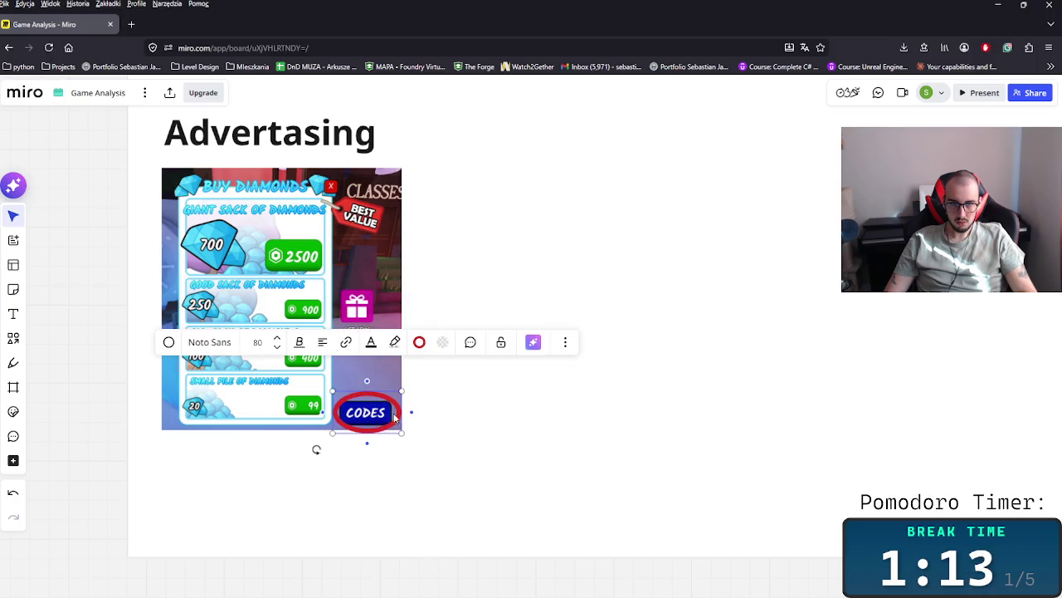
{"action": "left_click", "coordinate": [419, 342]}
{"action": "left_click", "coordinate": [456, 445]}
{"action": "left_click", "coordinate": [535, 438]}
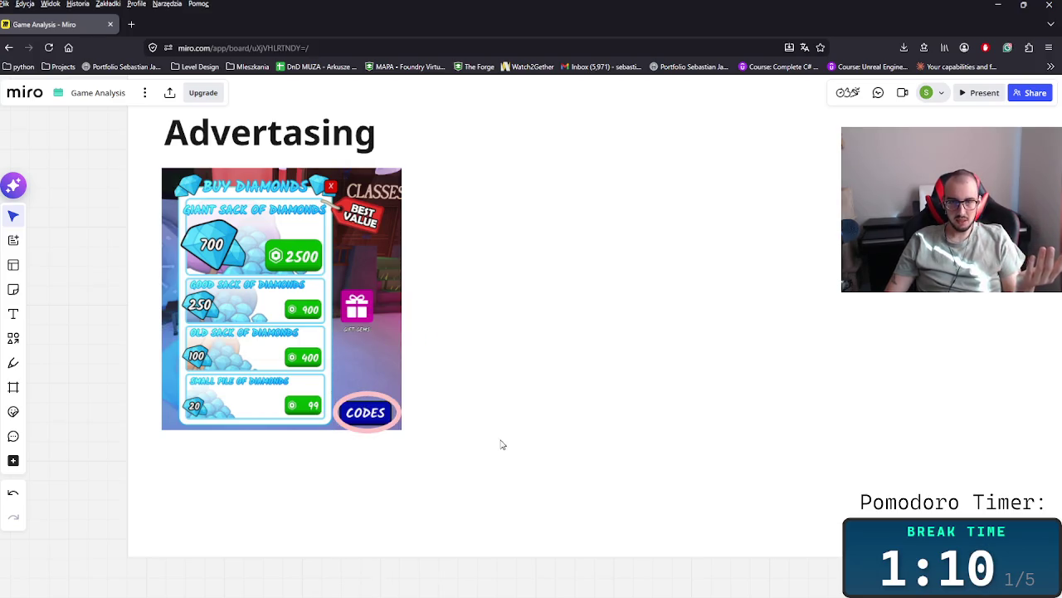
{"action": "left_click", "coordinate": [397, 410]}
{"action": "left_click", "coordinate": [420, 418]}
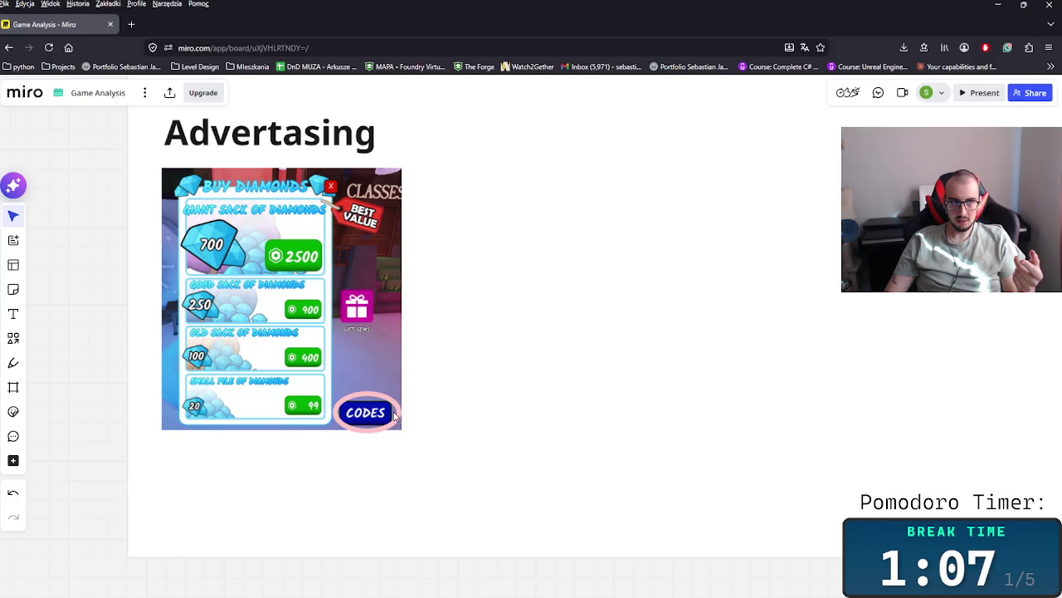
{"action": "left_click_drag", "start_coordinate": [411, 411], "coordinate": [435, 359]}
- Attach a rectangle to the arrow's end with the thinnest black border
{"action": "left_click_drag", "start_coordinate": [470, 300], "coordinate": [485, 317]}
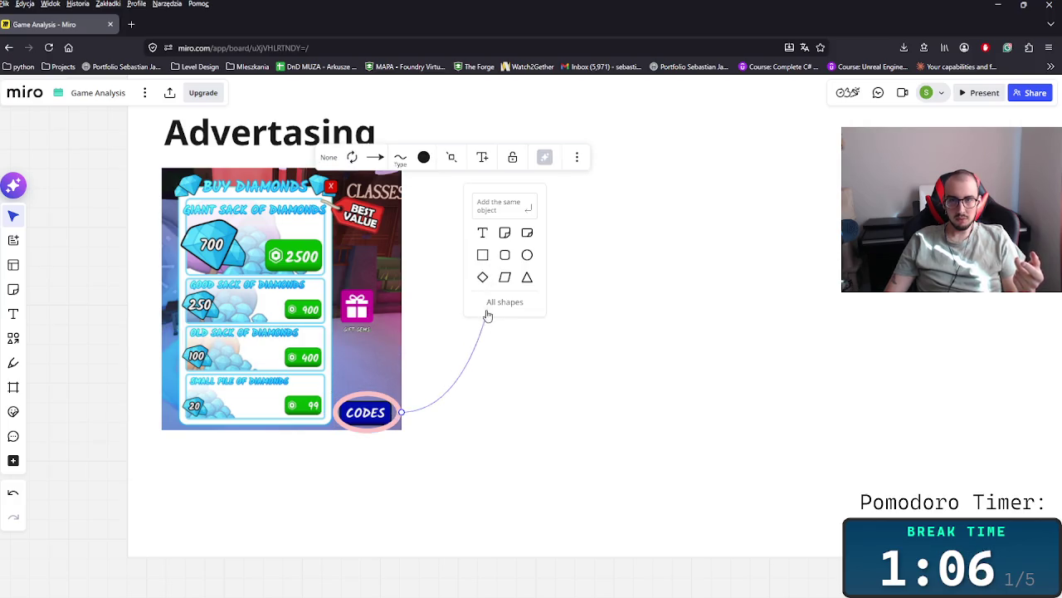
{"action": "left_click", "coordinate": [483, 255]}
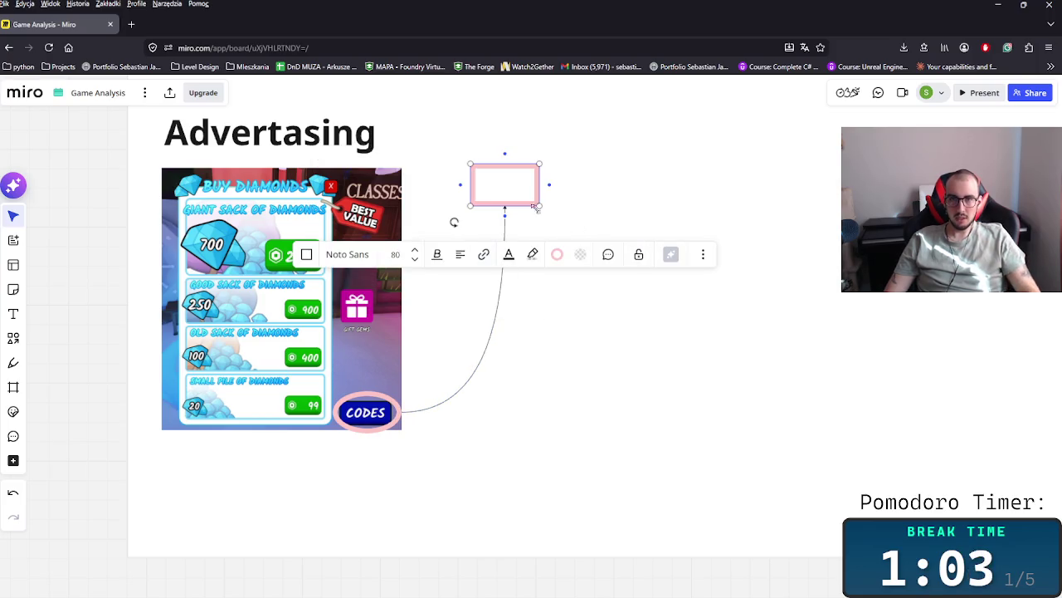
{"action": "left_click", "coordinate": [557, 254]}
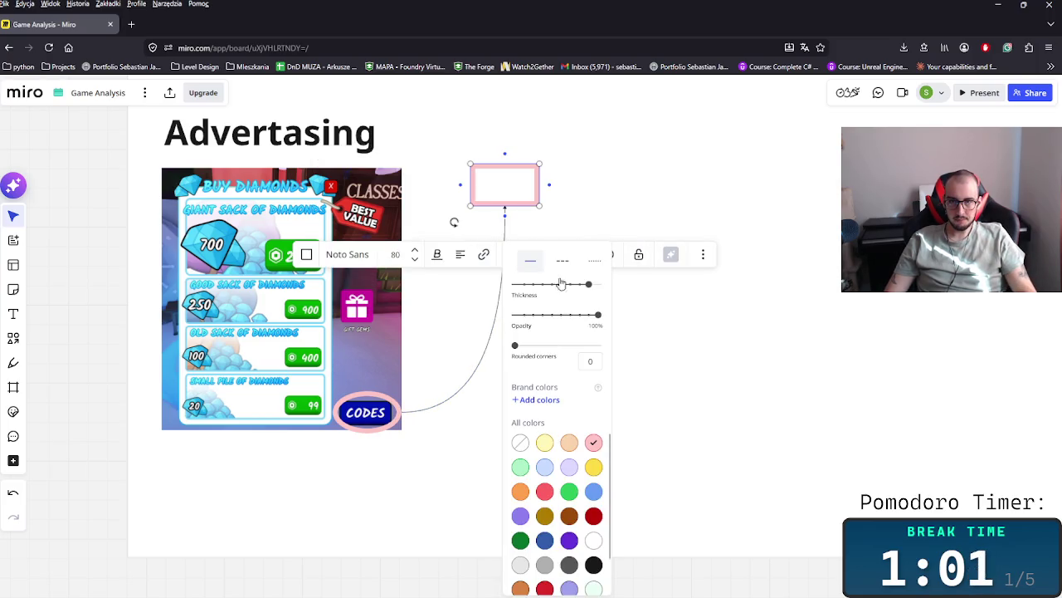
{"action": "left_click_drag", "start_coordinate": [568, 286], "coordinate": [522, 286]}
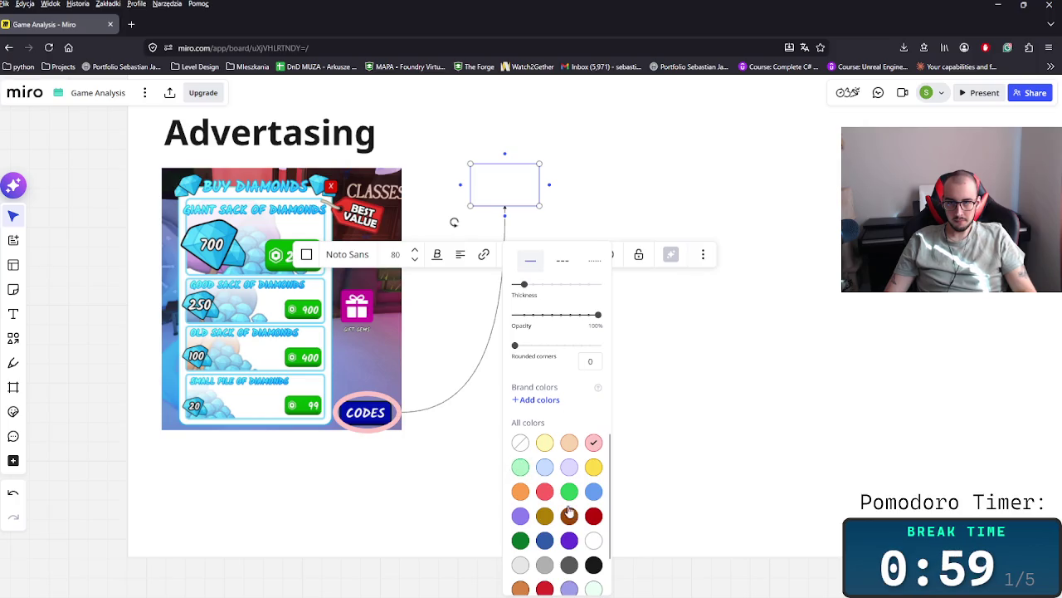
{"action": "left_click", "coordinate": [594, 565]}
{"action": "left_click", "coordinate": [674, 308]}
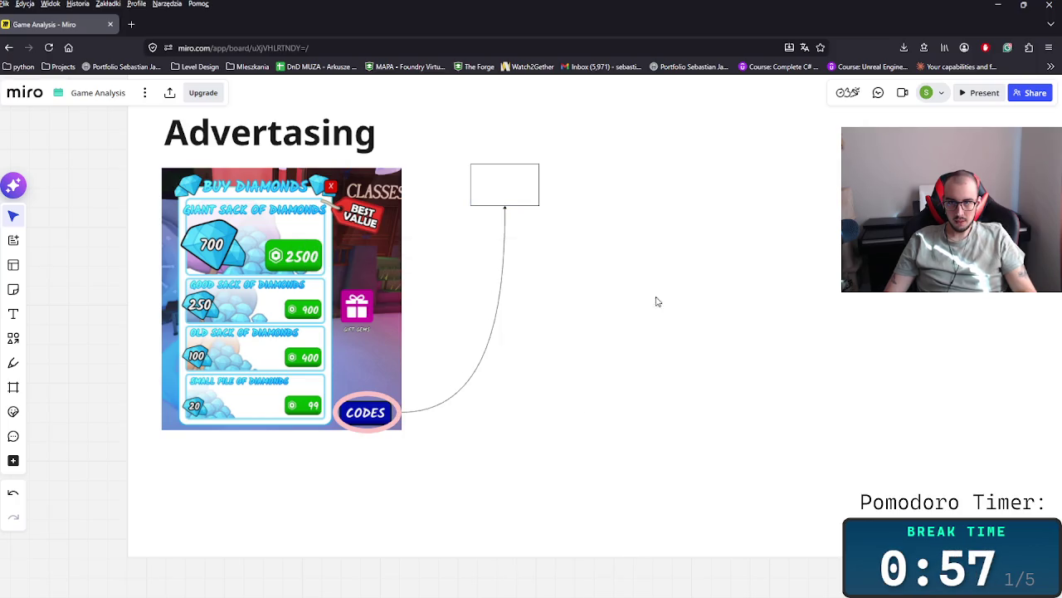
- Fill the rectangle pink and enlarge it to hold a note
{"action": "left_click", "coordinate": [512, 199]}
{"action": "left_click", "coordinate": [581, 257]}
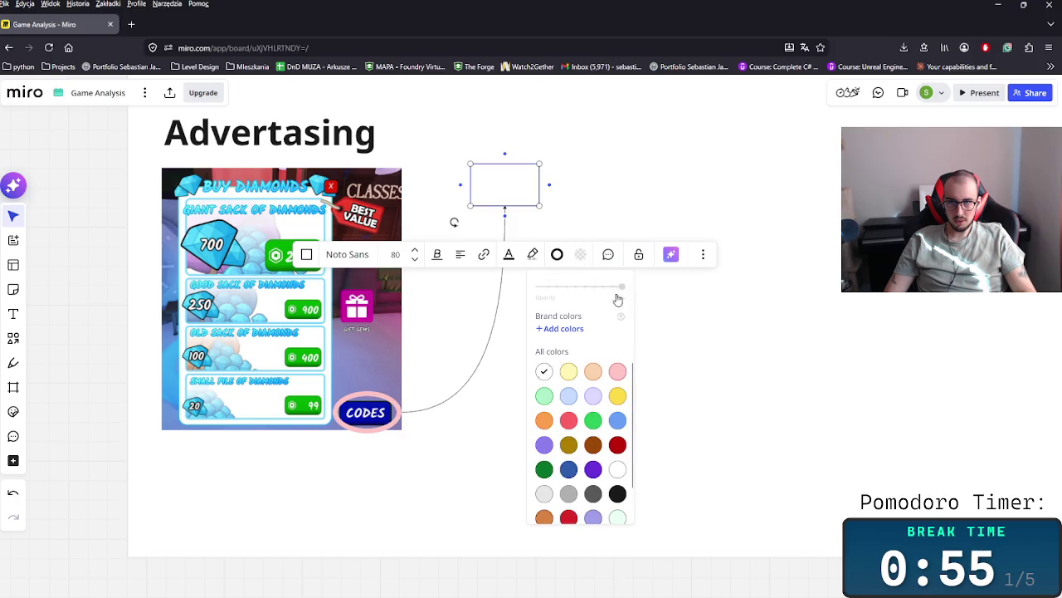
{"action": "left_click", "coordinate": [618, 373]}
{"action": "left_click_drag", "start_coordinate": [539, 205], "coordinate": [727, 299]}
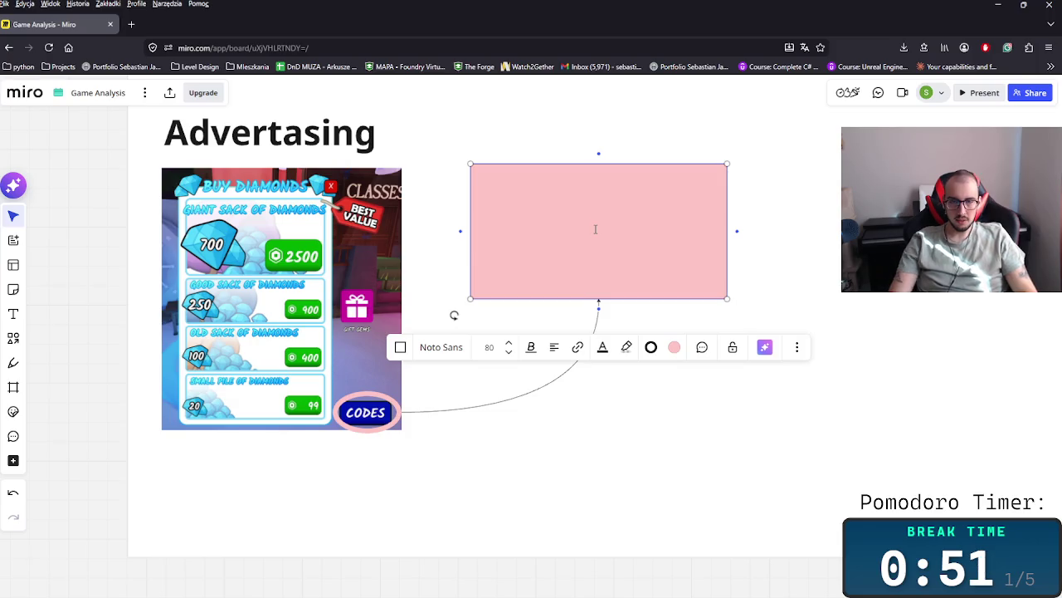
- Type the note explaining diamond codes can be given away through influencer collaborations
{"action": "type", "text": "The Co"}
{"action": "key", "text": "BackSpace"}
{"action": "key", "text": "BackSpace"}
{"action": "type", "text": "codes "}
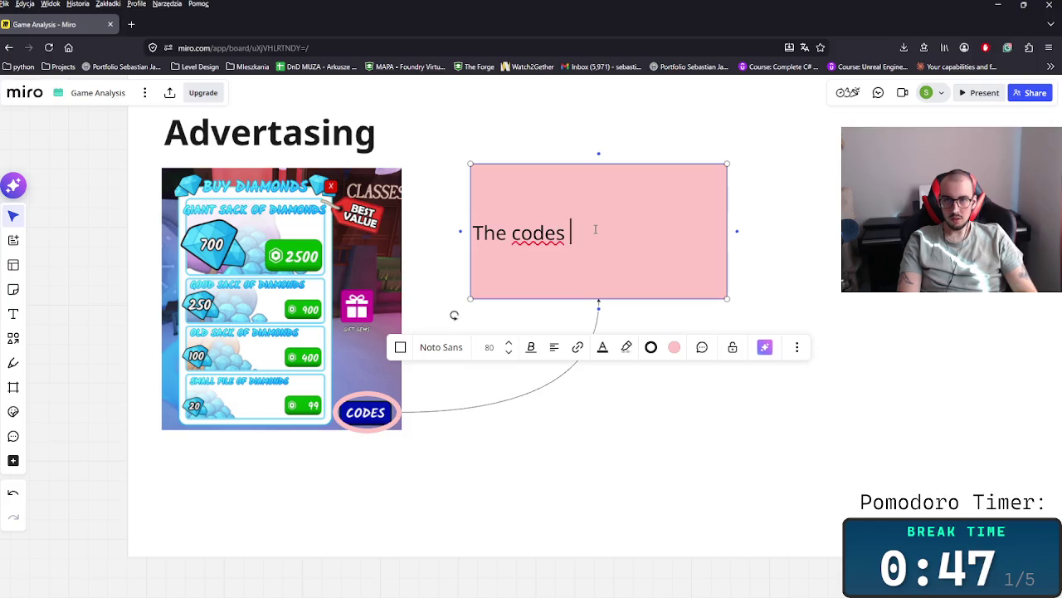
{"action": "type", "text": "for the Di"}
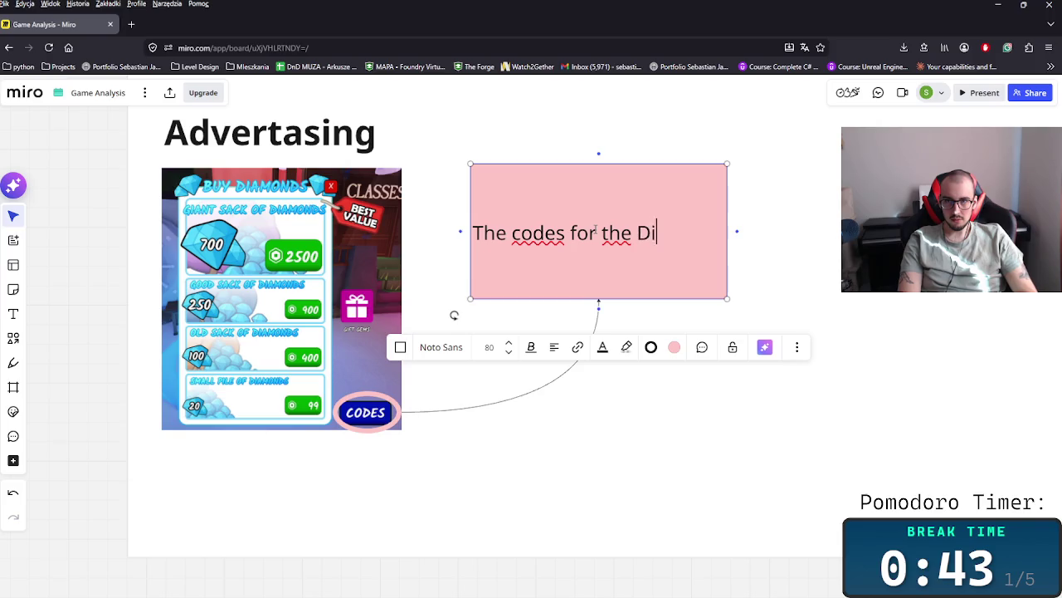
{"action": "type", "text": "amonds are "}
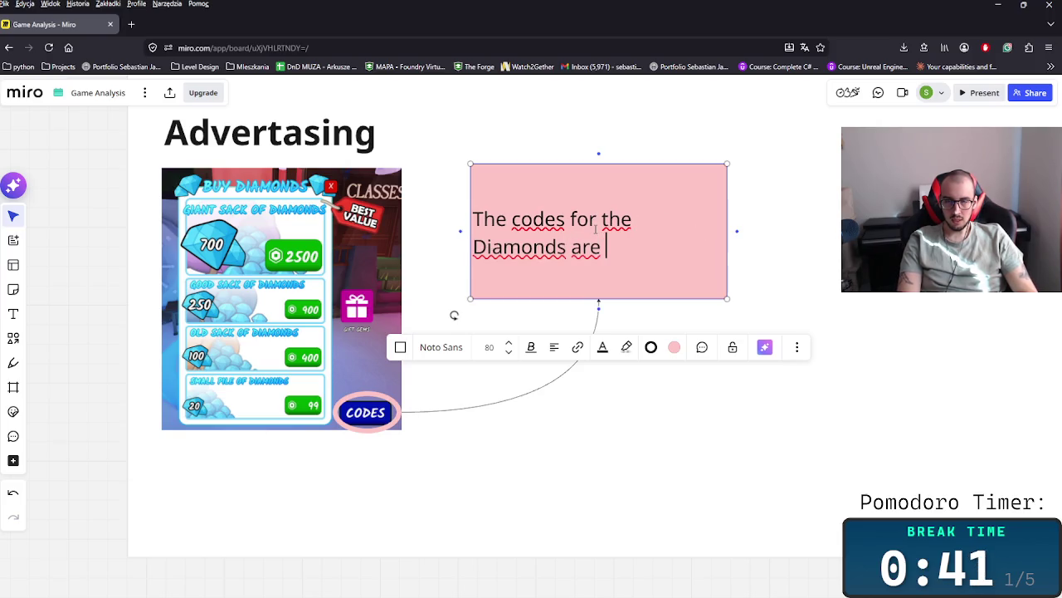
{"action": "type", "text": "available to"}
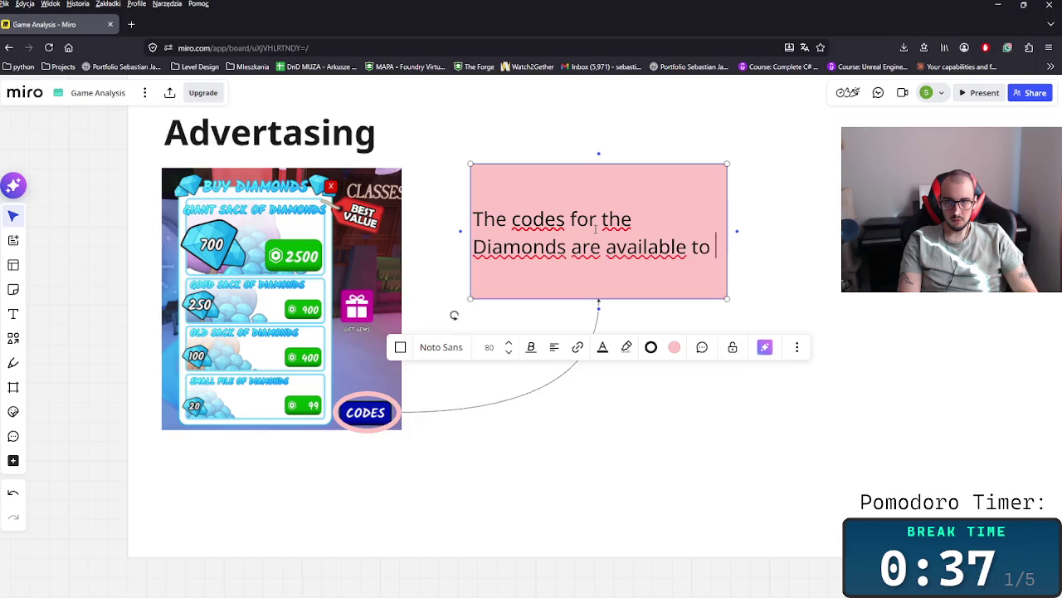
{"action": "type", "text": "put i"}
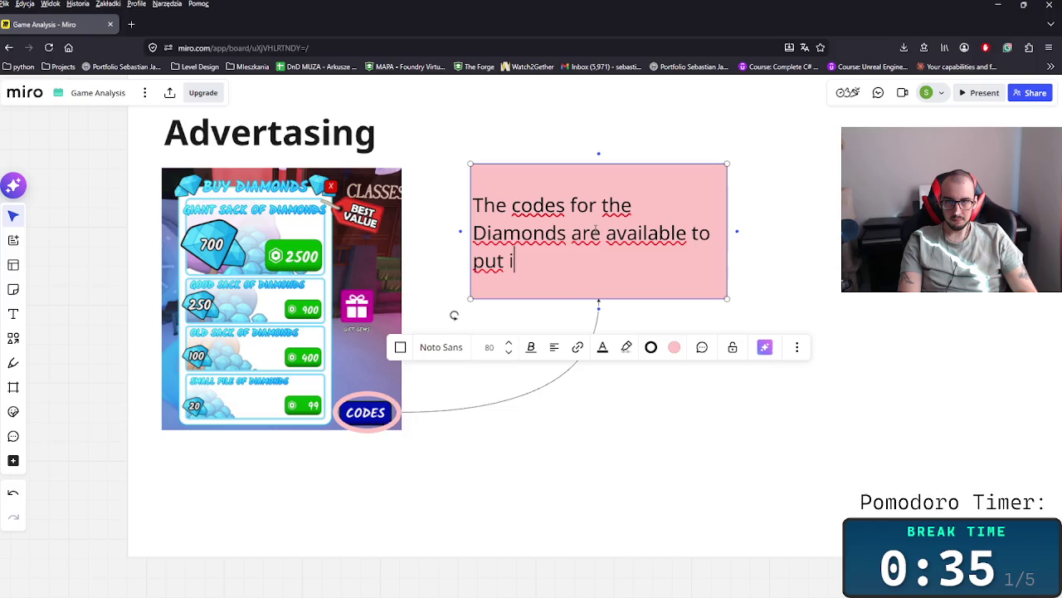
{"action": "type", "text": "n. This means that I"}
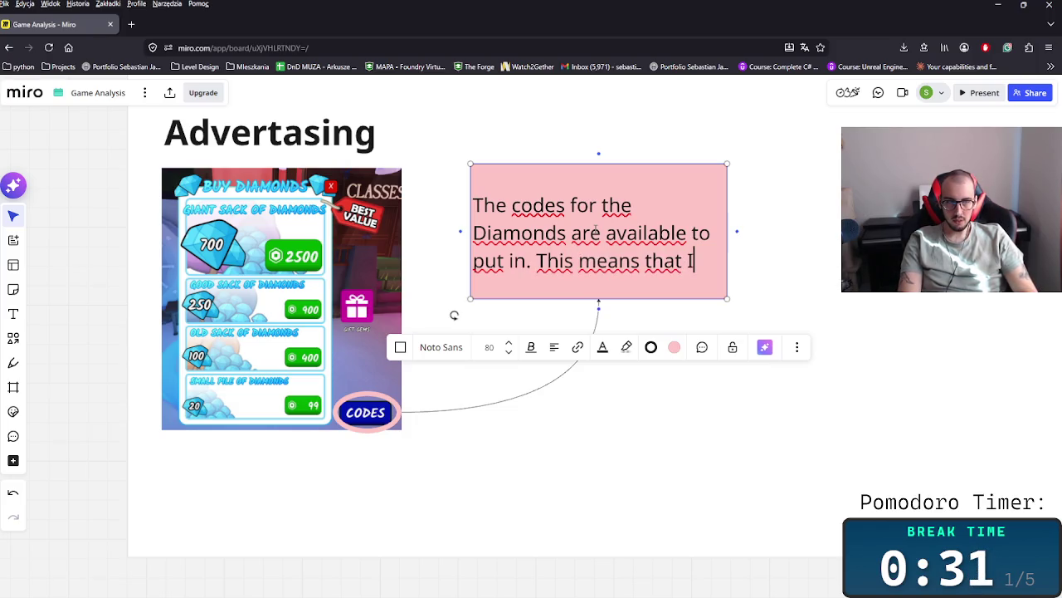
{"action": "key", "text": "BackSpace"}
{"action": "key", "text": "BackSpace"}
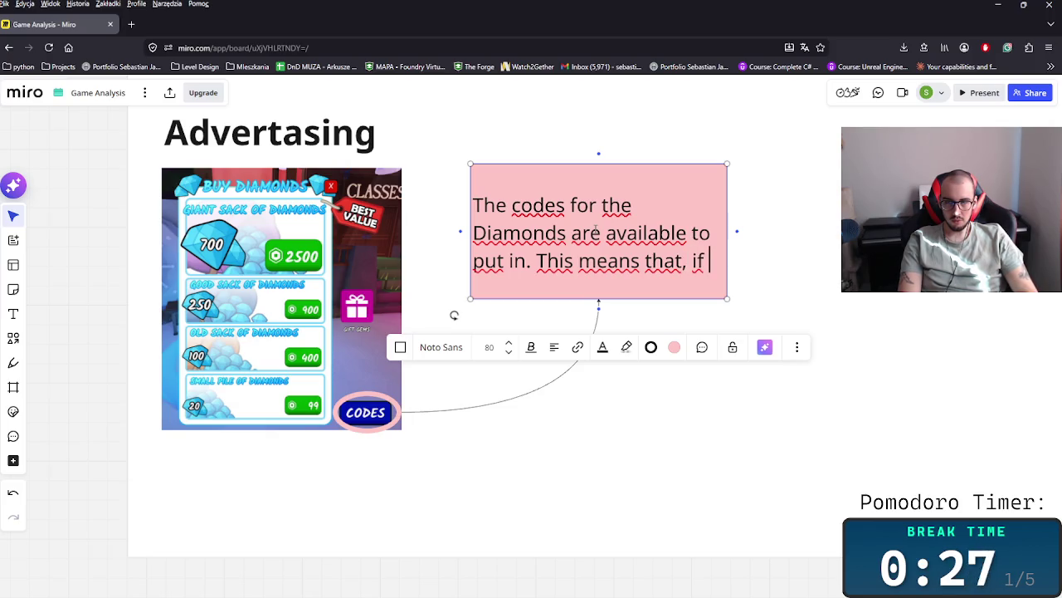
{"action": "type", "text": "you"}
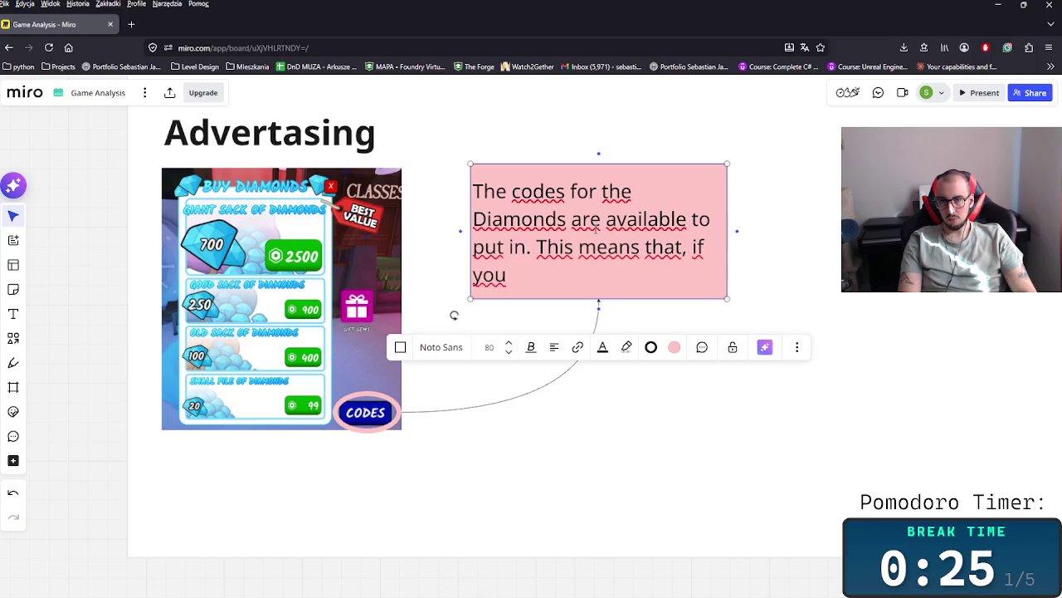
{"action": "type", "text": "lab"}
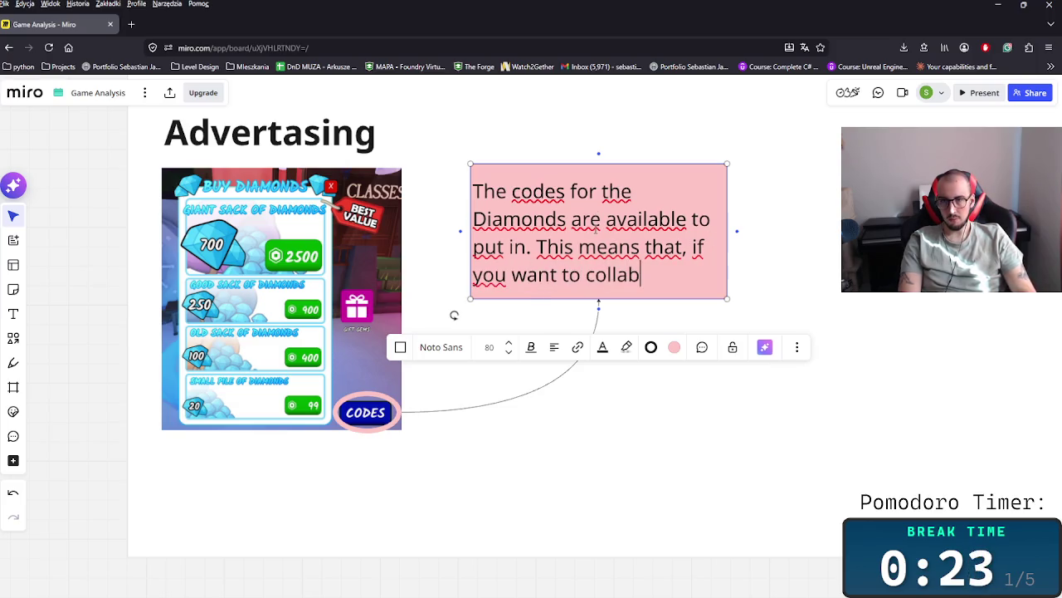
{"action": "type", "text": "with some influencers"}
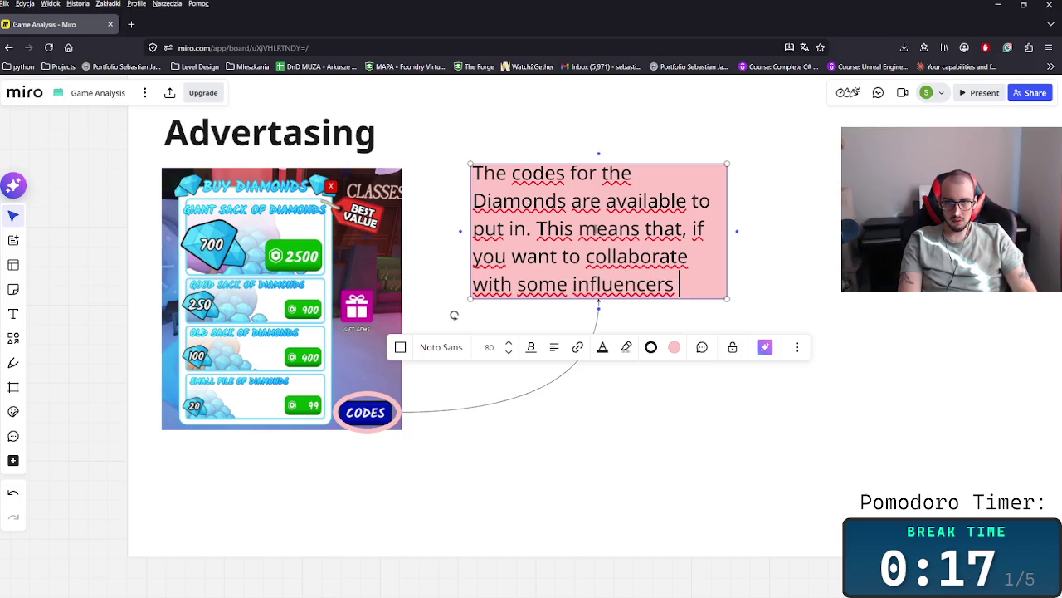
{"action": "type", "text": "may gave away a"}
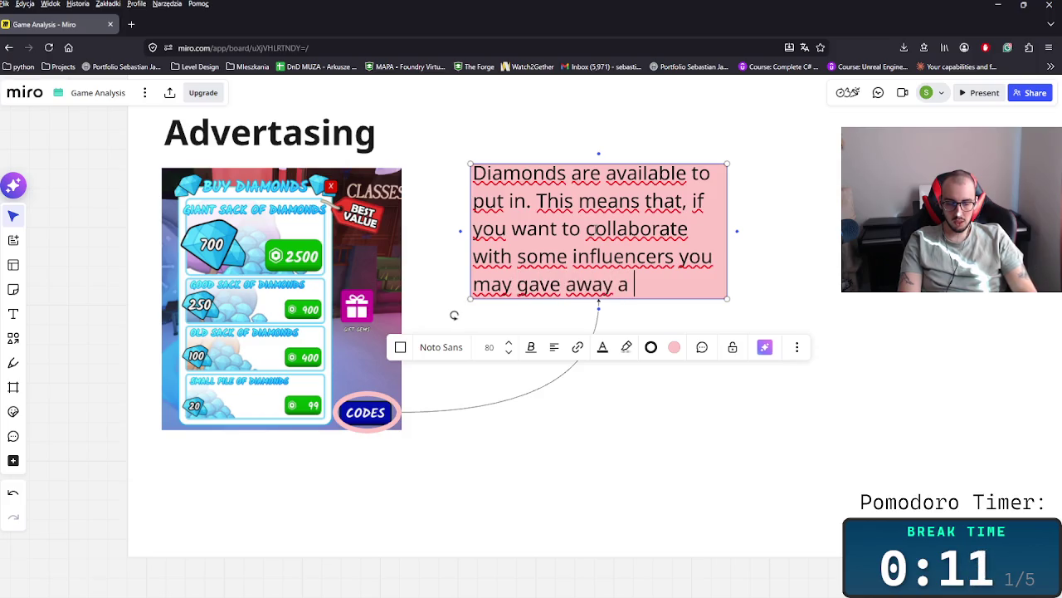
{"action": "type", "text": "th the boost for the player to"}
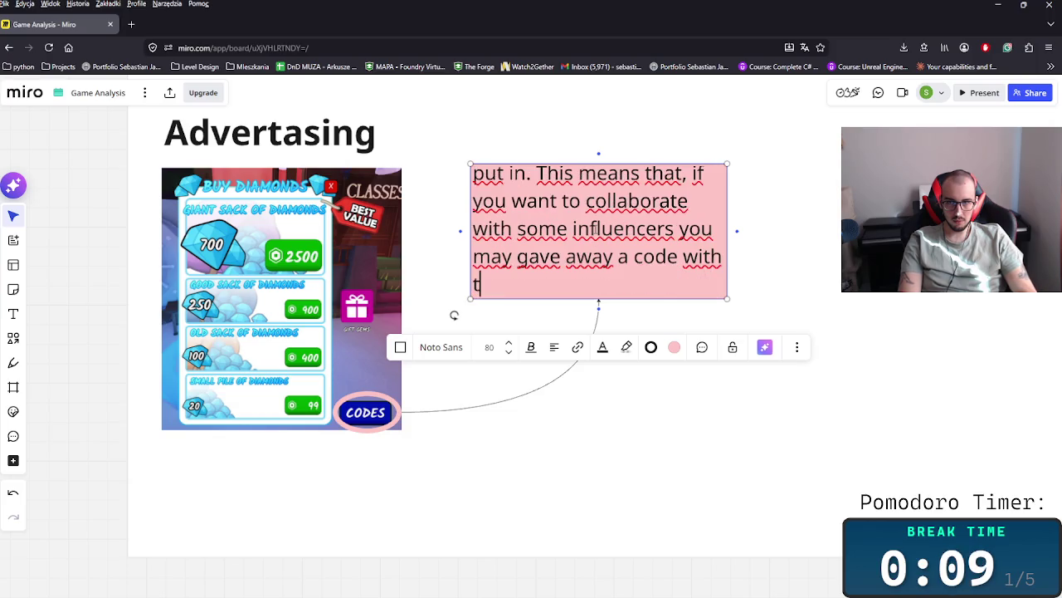
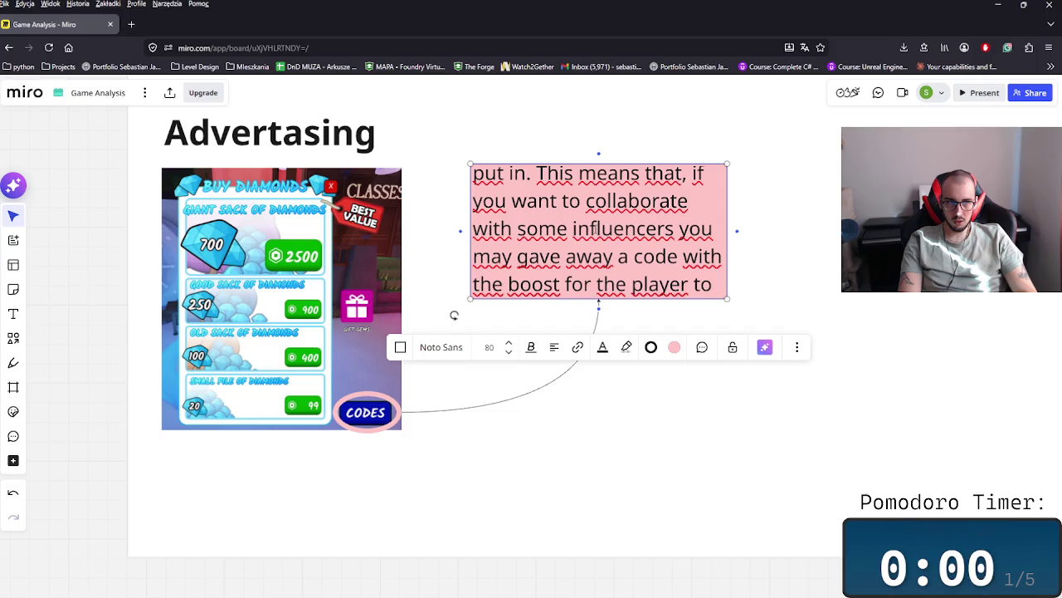
- Resize the pink Advertising note wider so its paragraph rewraps neatly
{"action": "key", "text": "alt+Tab"}
{"action": "key", "text": "alt+Tab"}
{"action": "key", "text": "alt+Tab"}
{"action": "key", "text": "alt+Tab"}
{"action": "key", "text": "alt+Tab"}
{"action": "key", "text": "alt+Tab"}
{"action": "key", "text": "Escape"}
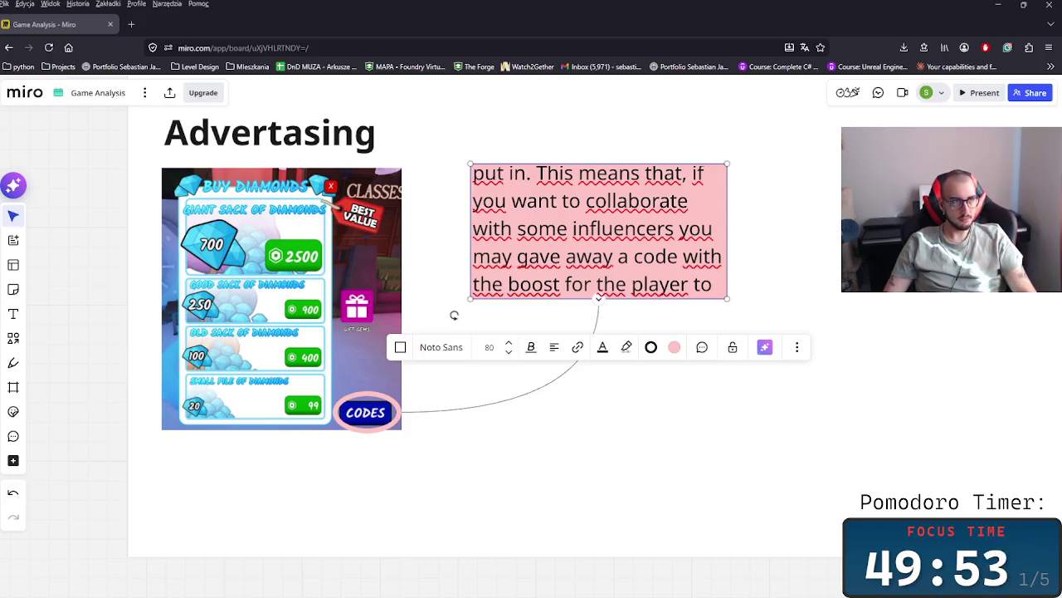
{"action": "left_click", "coordinate": [636, 248]}
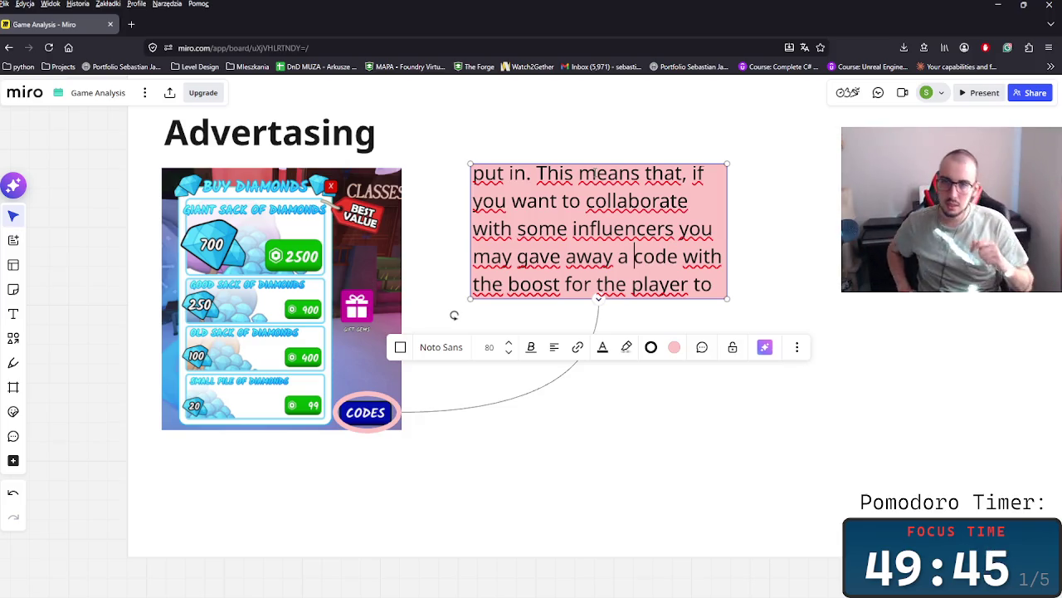
{"action": "left_click_drag", "start_coordinate": [573, 229], "coordinate": [647, 229]}
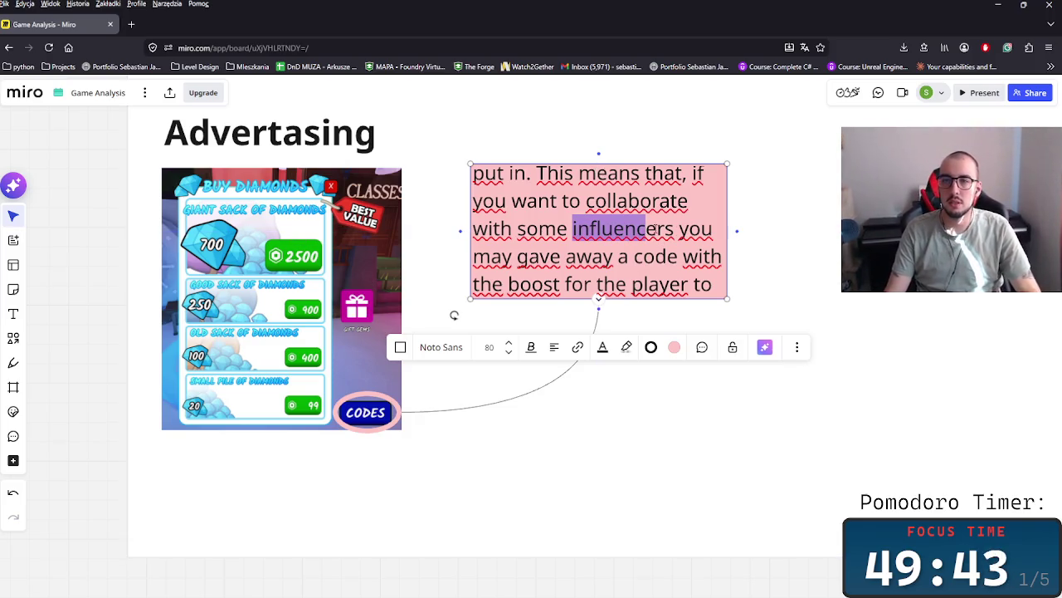
{"action": "double_click", "coordinate": [653, 229]}
{"action": "left_click", "coordinate": [566, 257]}
{"action": "type", "text": "new"}
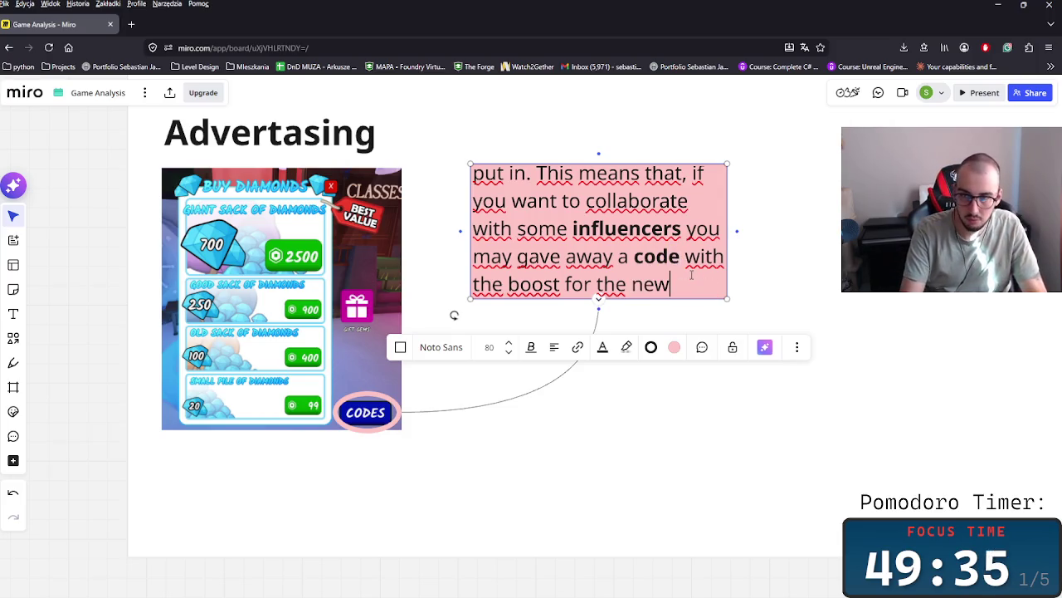
{"action": "left_click_drag", "start_coordinate": [729, 301], "coordinate": [833, 366]}
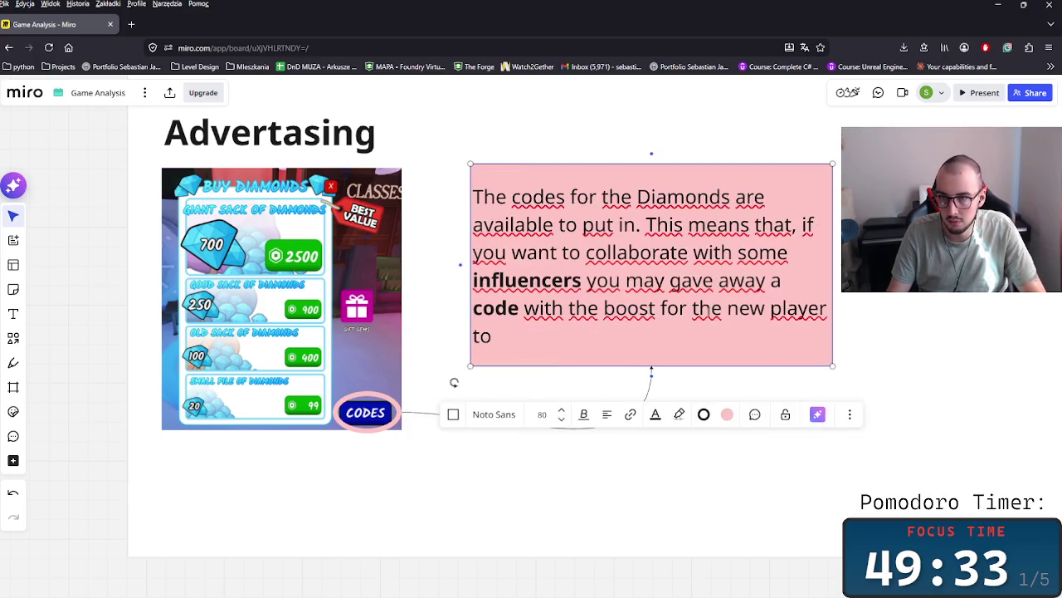
{"action": "left_click_drag", "start_coordinate": [700, 308], "coordinate": [660, 252]}
{"action": "left_click", "coordinate": [841, 366]}
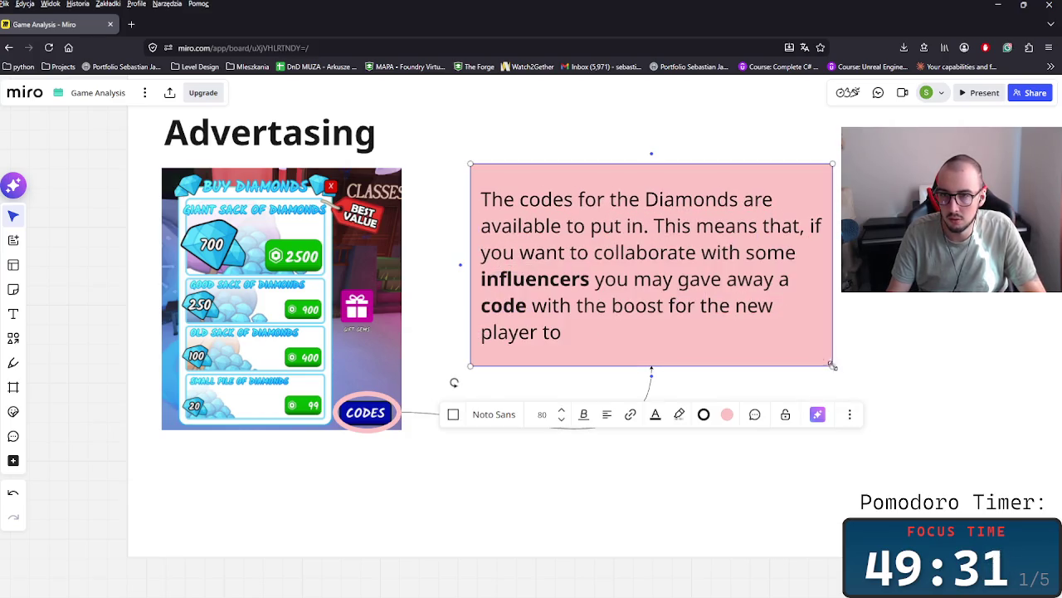
{"action": "left_click_drag", "start_coordinate": [832, 365], "coordinate": [803, 341]}
- Delete the trailing 'to' so the note's sentence ends with 'new player.'
{"action": "double_click", "coordinate": [639, 322]}
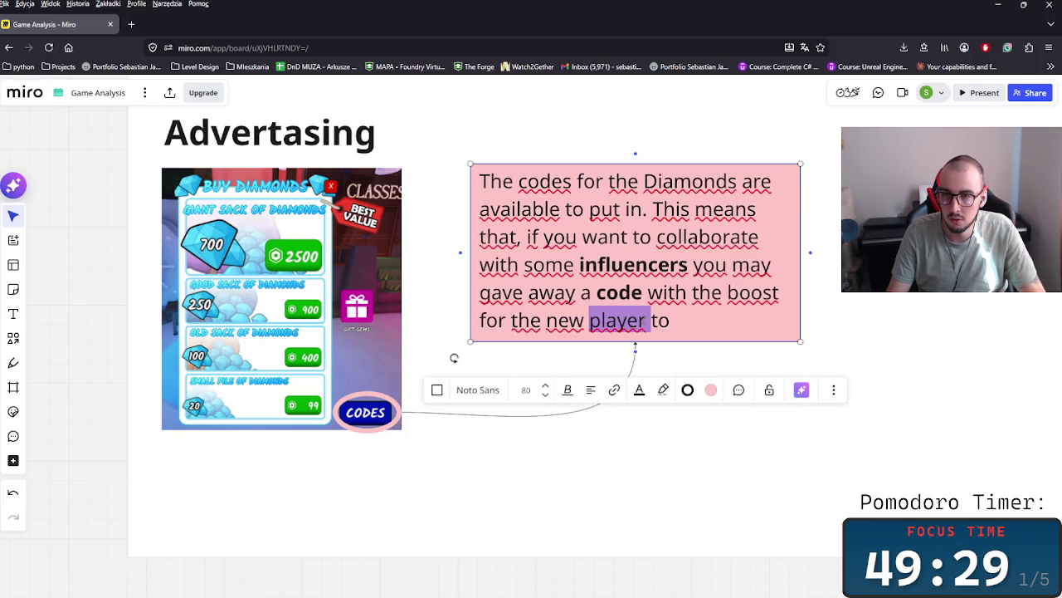
{"action": "key", "text": "ctrl+a"}
{"action": "left_click", "coordinate": [717, 338]}
{"action": "key", "text": "BackSpace"}
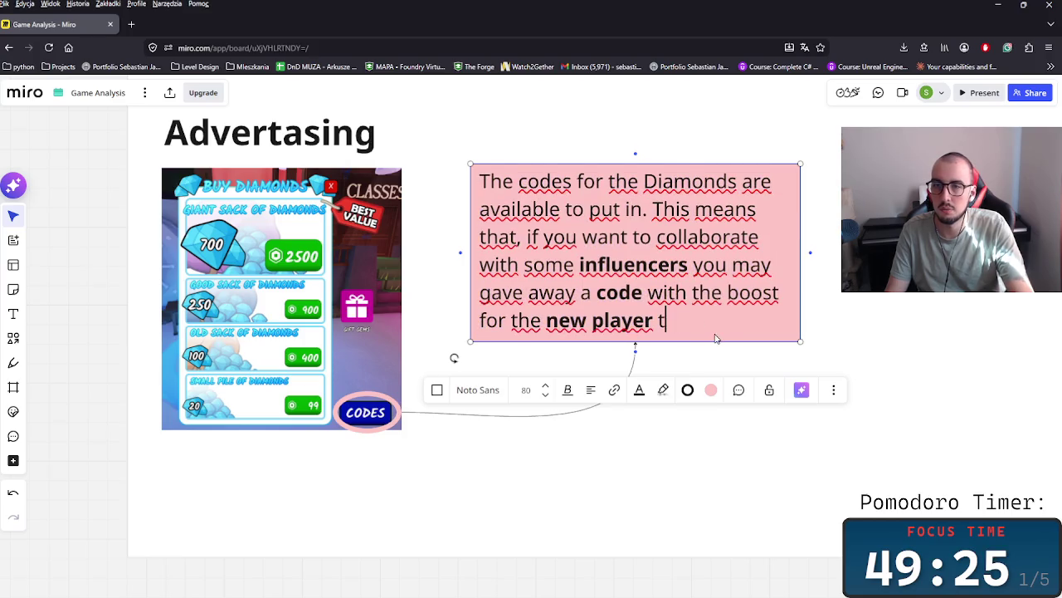
{"action": "key", "text": "BackSpace"}
{"action": "type", "text": "."}
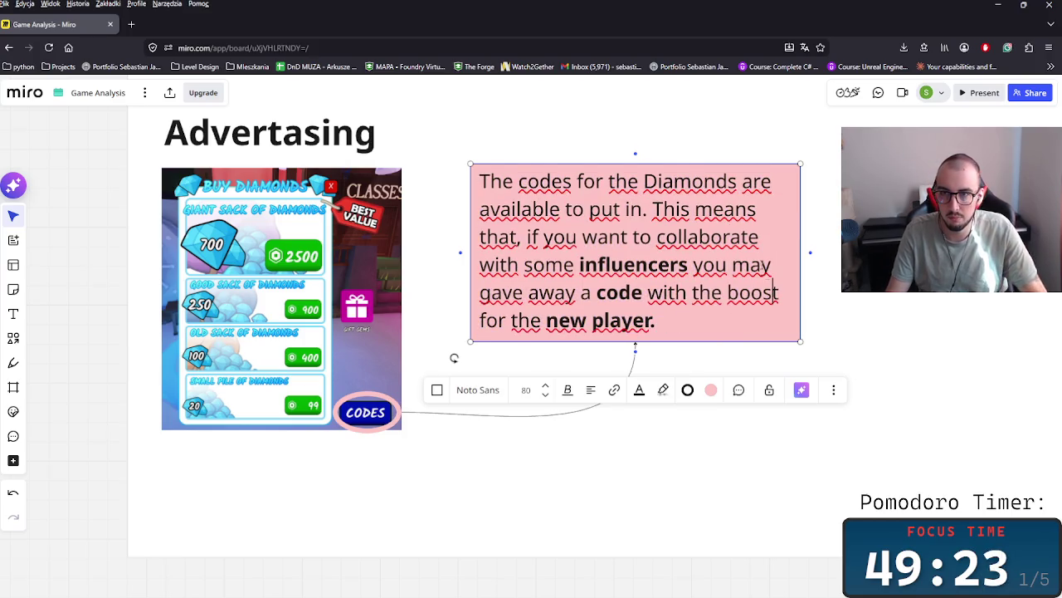
- Bold 'codes' and 'Diamonds', then move the note up beside the shop screenshot
{"action": "left_click", "coordinate": [522, 187]}
{"action": "key", "text": "ctrl+b"}
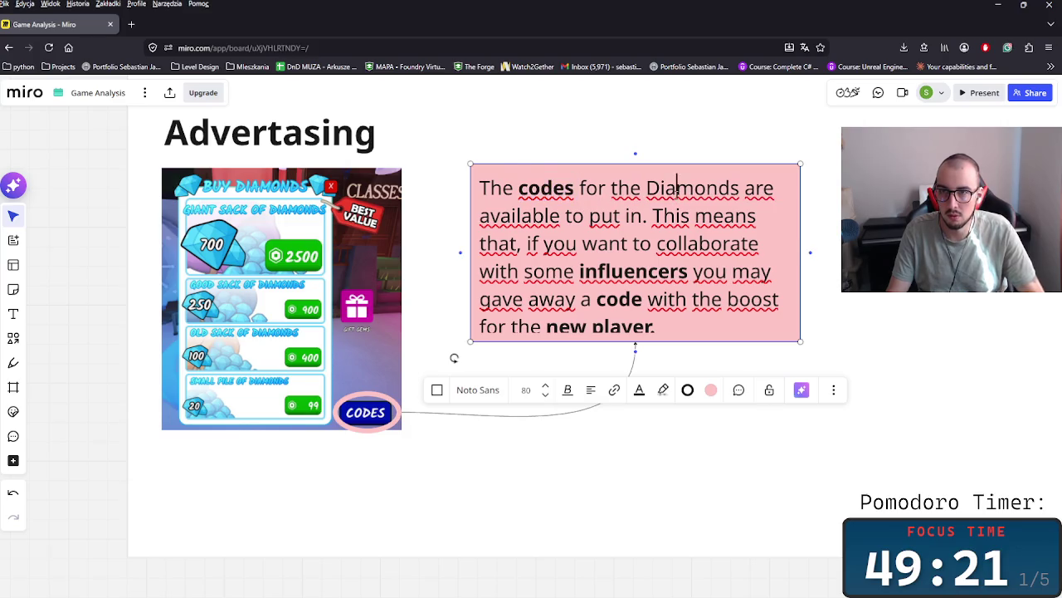
{"action": "double_click", "coordinate": [673, 188]}
{"action": "key", "text": "ctrl+b"}
{"action": "key", "text": "Escape"}
{"action": "left_click_drag", "start_coordinate": [674, 251], "coordinate": [627, 227]}
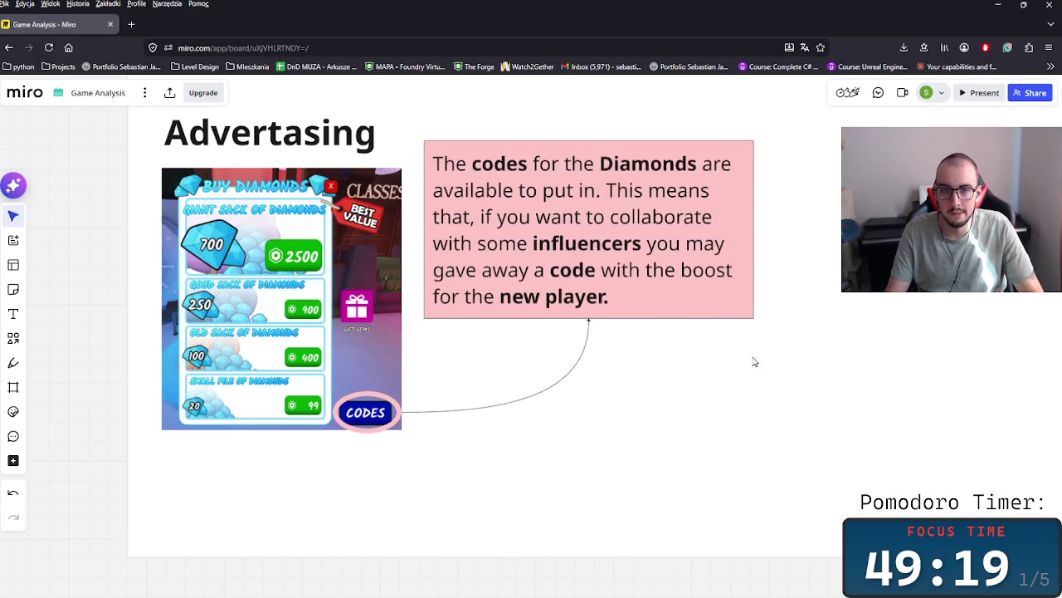
- Nudge the pink Advertising note slightly upward into place
{"action": "scroll", "coordinate": [747, 361], "scroll_direction": "down", "scroll_amount": 2}
{"action": "scroll", "coordinate": [607, 457], "scroll_direction": "down", "scroll_amount": 2}
{"action": "scroll", "coordinate": [545, 419], "scroll_direction": "up", "scroll_amount": 2}
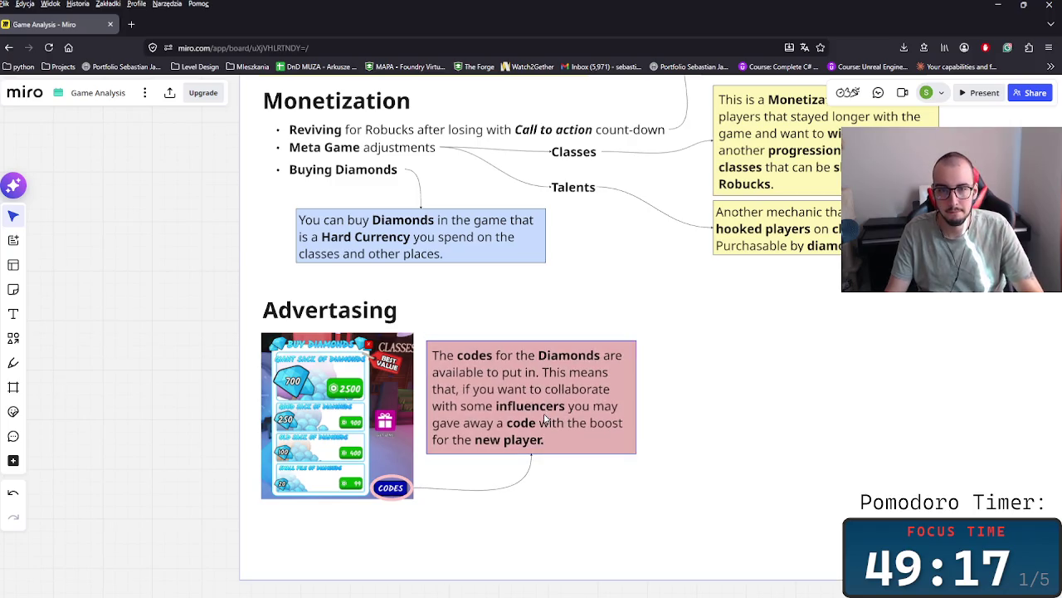
{"action": "left_click_drag", "start_coordinate": [546, 419], "coordinate": [544, 411]}
- Leave the Miro board and show the Roblox home page
{"action": "key", "text": "alt+Tab"}
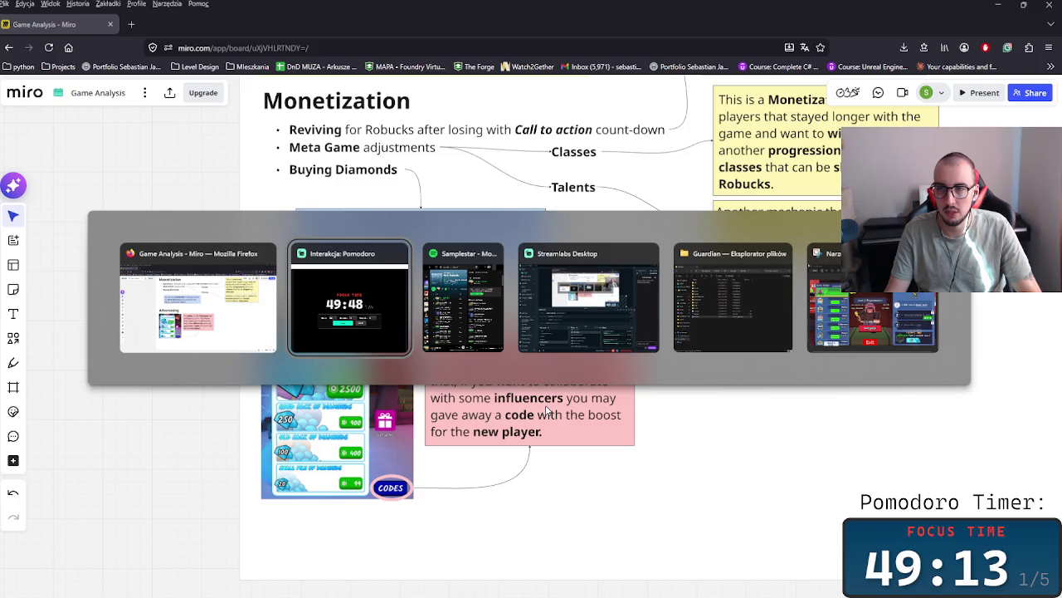
{"action": "key", "text": "Escape"}
{"action": "key", "text": "super+d"}
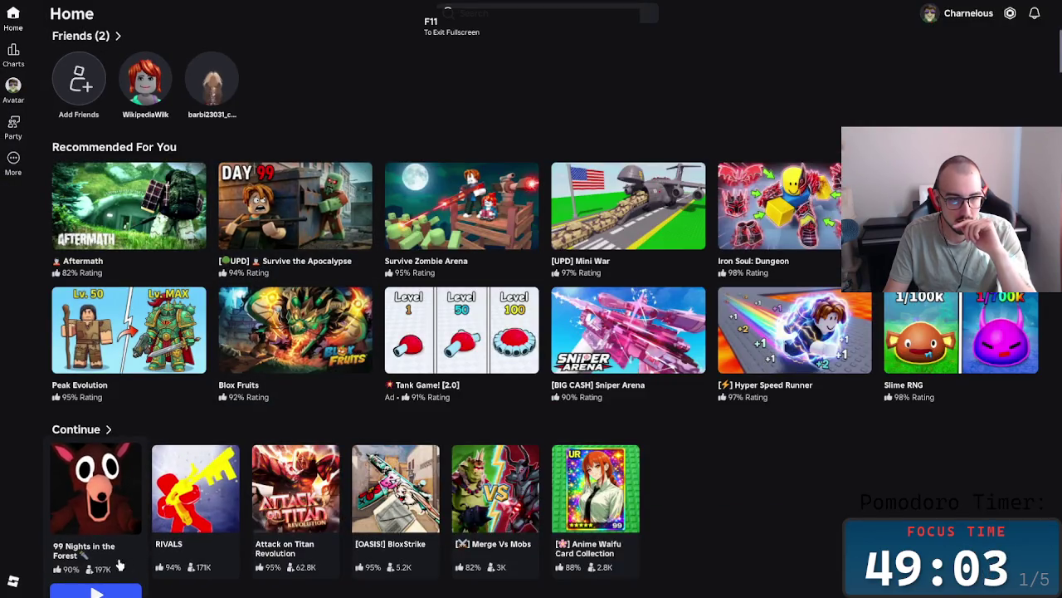
- Open the 99 Nights in the Forest page, review its details, and launch it with Play
{"action": "left_click", "coordinate": [107, 575]}
{"action": "scroll", "coordinate": [498, 399], "scroll_direction": "down", "scroll_amount": 3}
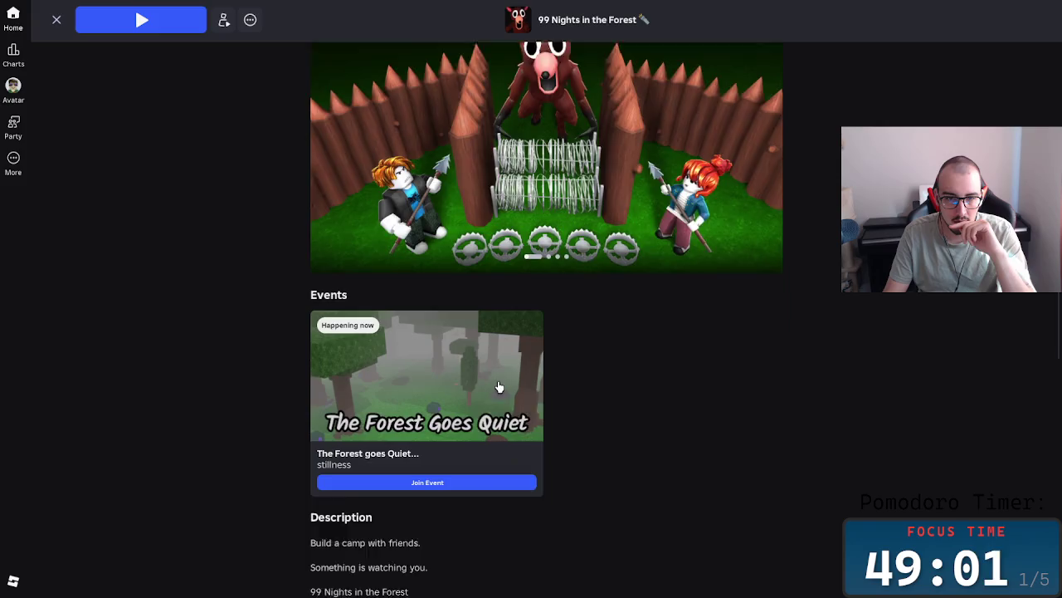
{"action": "scroll", "coordinate": [633, 370], "scroll_direction": "down", "scroll_amount": 1}
{"action": "scroll", "coordinate": [647, 432], "scroll_direction": "up", "scroll_amount": 3}
{"action": "scroll", "coordinate": [657, 472], "scroll_direction": "down", "scroll_amount": 3}
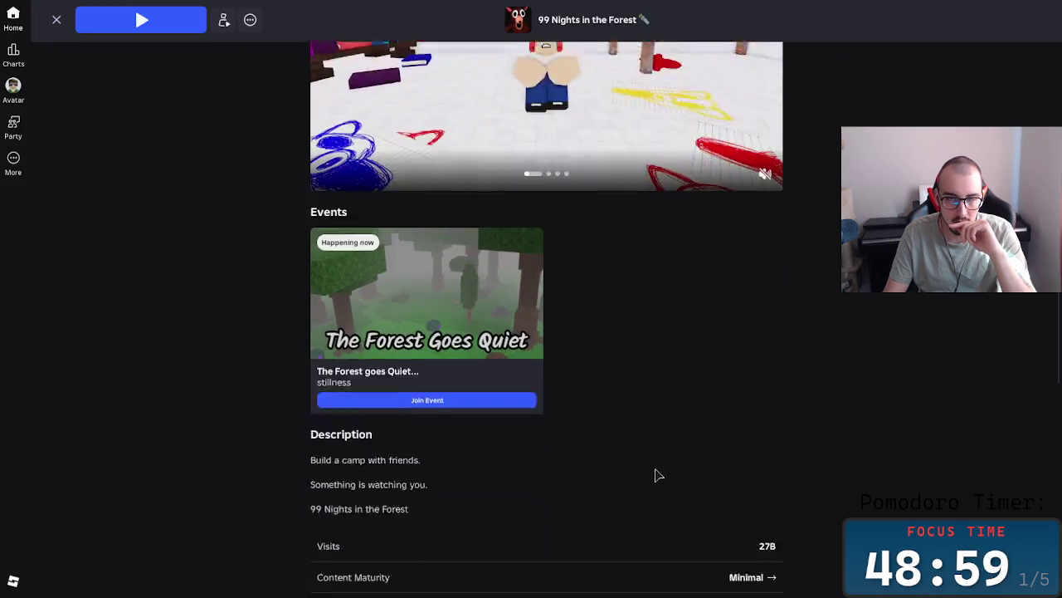
{"action": "scroll", "coordinate": [657, 469], "scroll_direction": "down", "scroll_amount": 2}
{"action": "scroll", "coordinate": [658, 448], "scroll_direction": "down", "scroll_amount": 2}
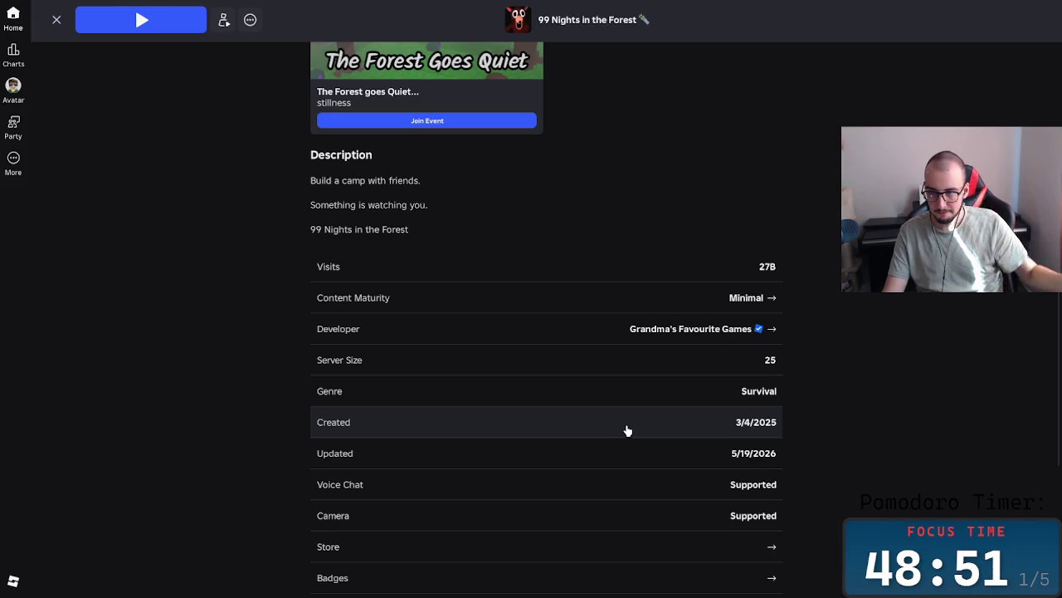
{"action": "scroll", "coordinate": [625, 430], "scroll_direction": "up", "scroll_amount": 1}
{"action": "scroll", "coordinate": [598, 419], "scroll_direction": "up", "scroll_amount": 3}
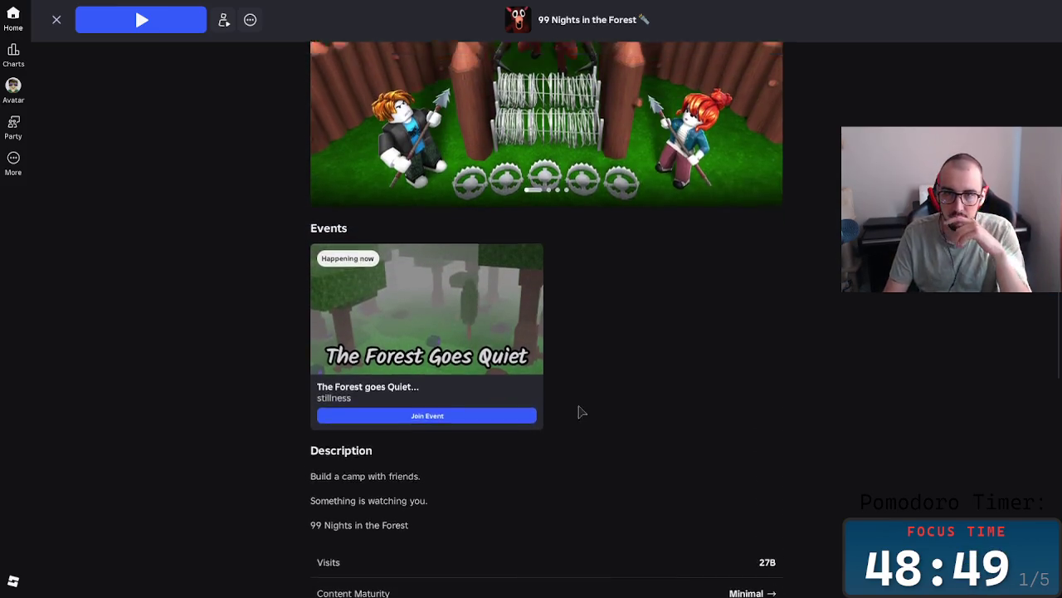
{"action": "scroll", "coordinate": [572, 402], "scroll_direction": "up", "scroll_amount": 4}
{"action": "scroll", "coordinate": [544, 386], "scroll_direction": "up", "scroll_amount": 3}
{"action": "left_click", "coordinate": [526, 361]}
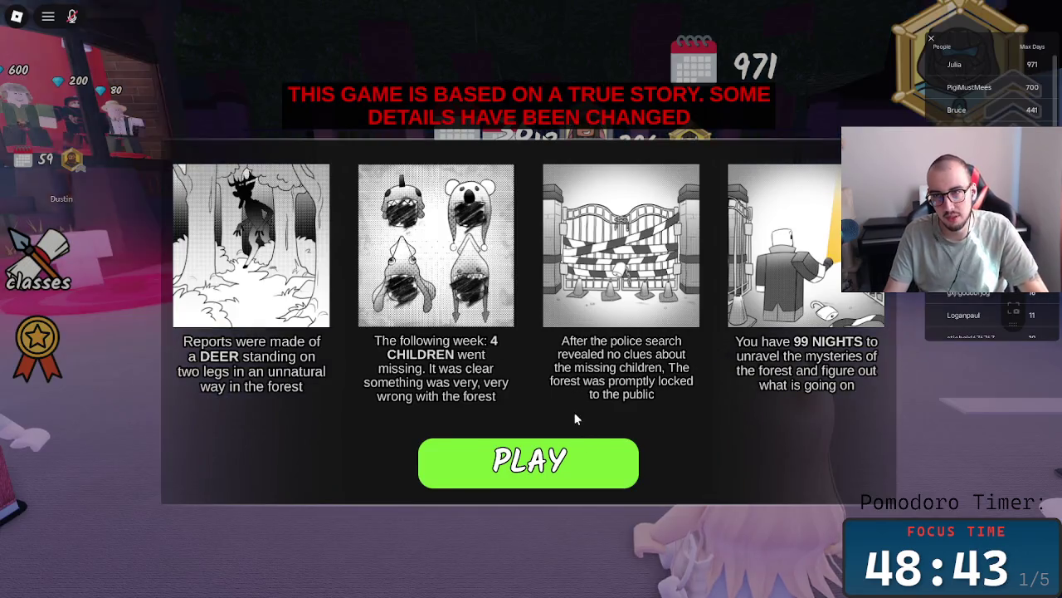
- Enter the lobby, walk the avatar to the Classes building steps, and open the Class Shop
{"action": "left_click", "coordinate": [531, 462]}
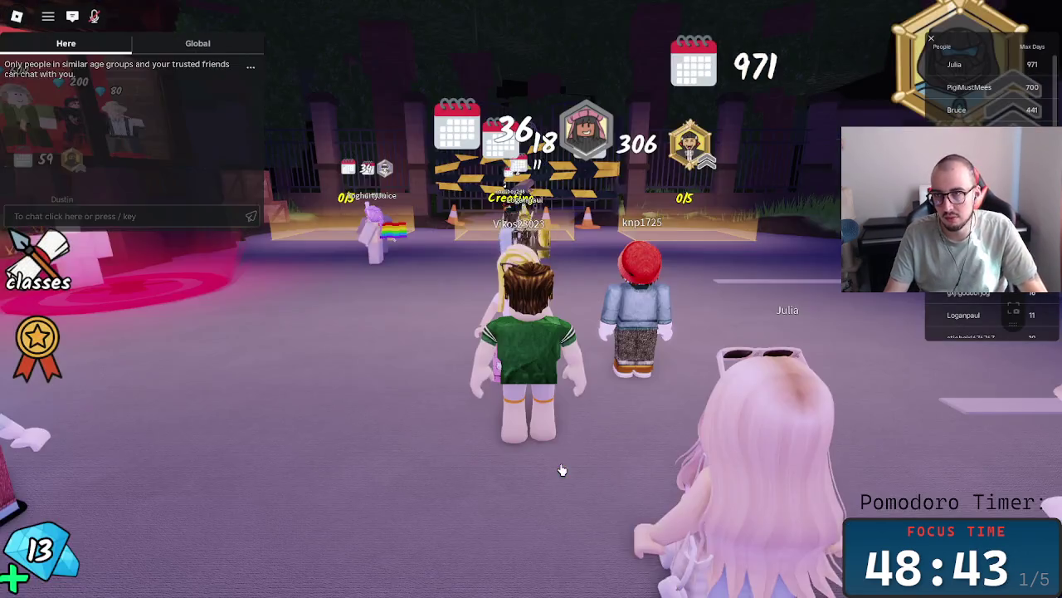
{"action": "key", "text": "w"}
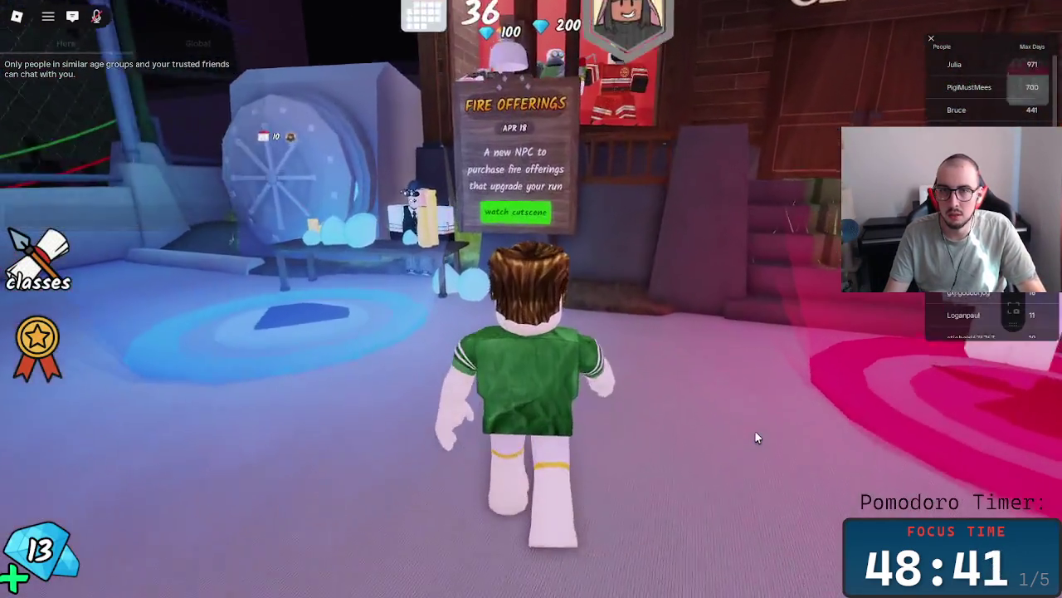
{"action": "key", "text": "a"}
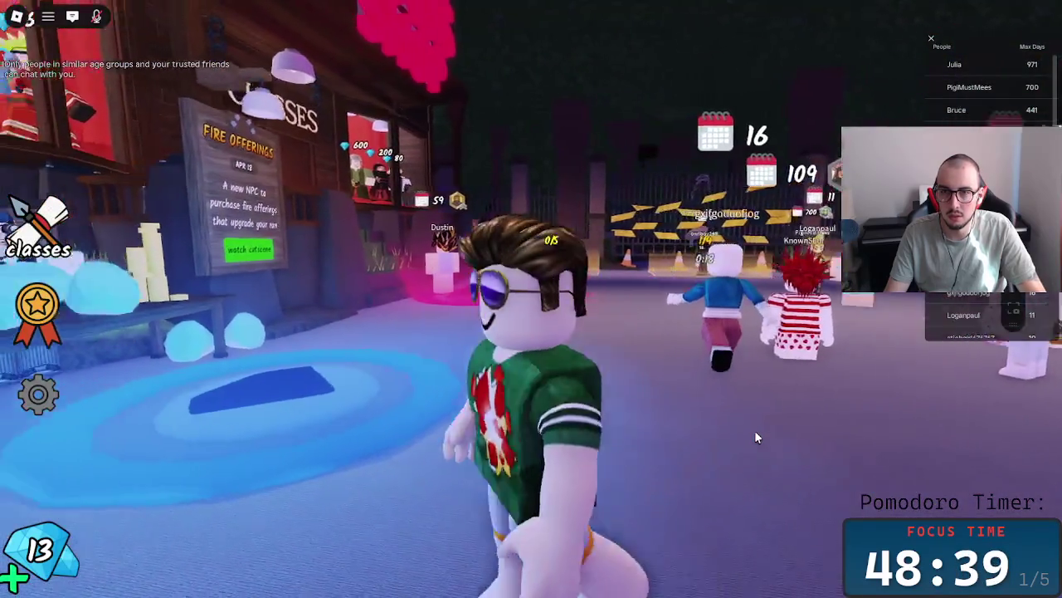
{"action": "key", "text": "w"}
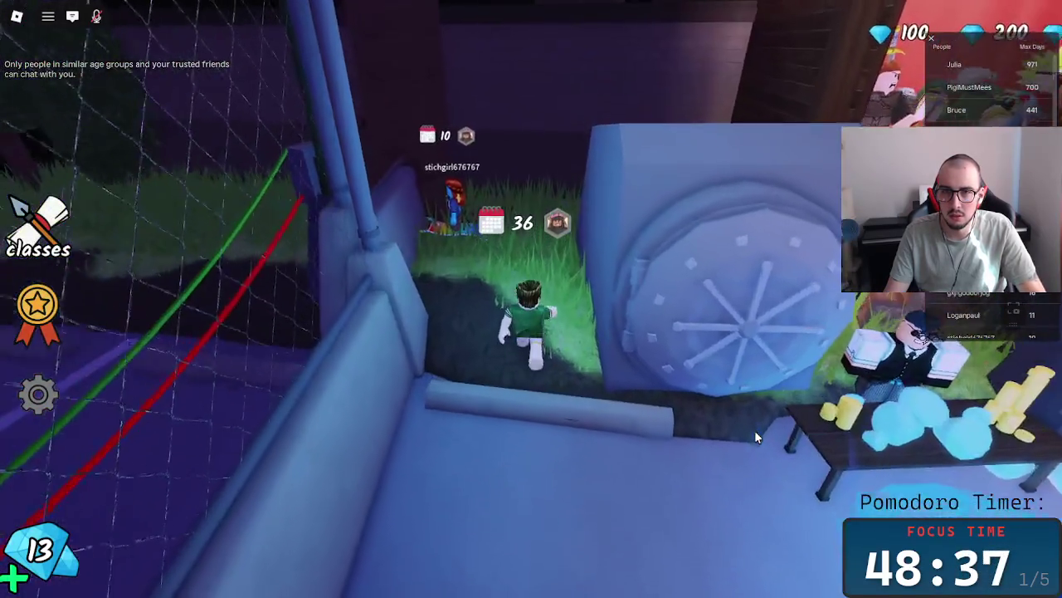
{"action": "key", "text": "w"}
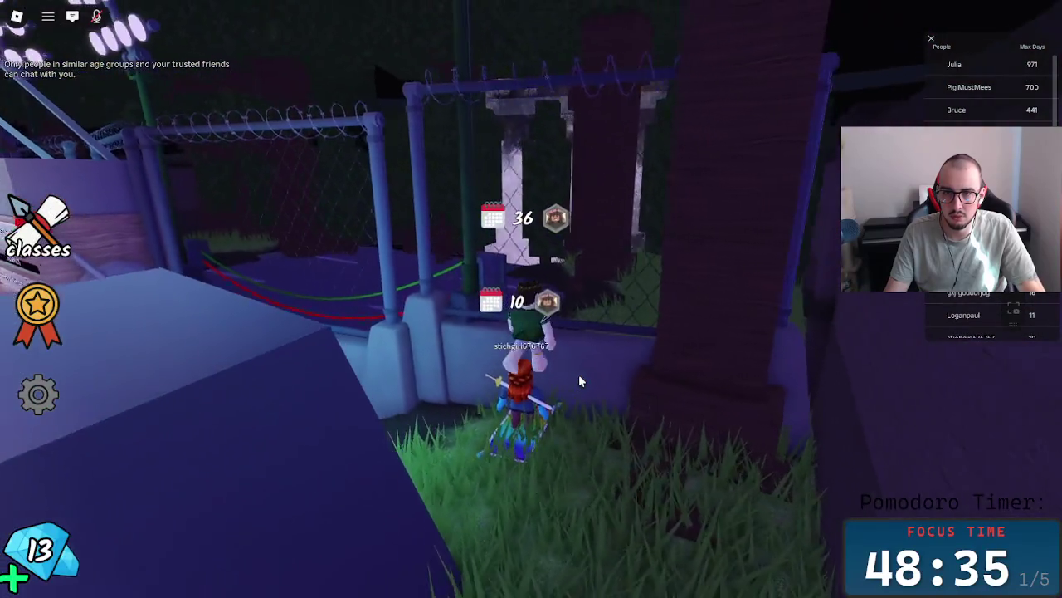
{"action": "key", "text": "w"}
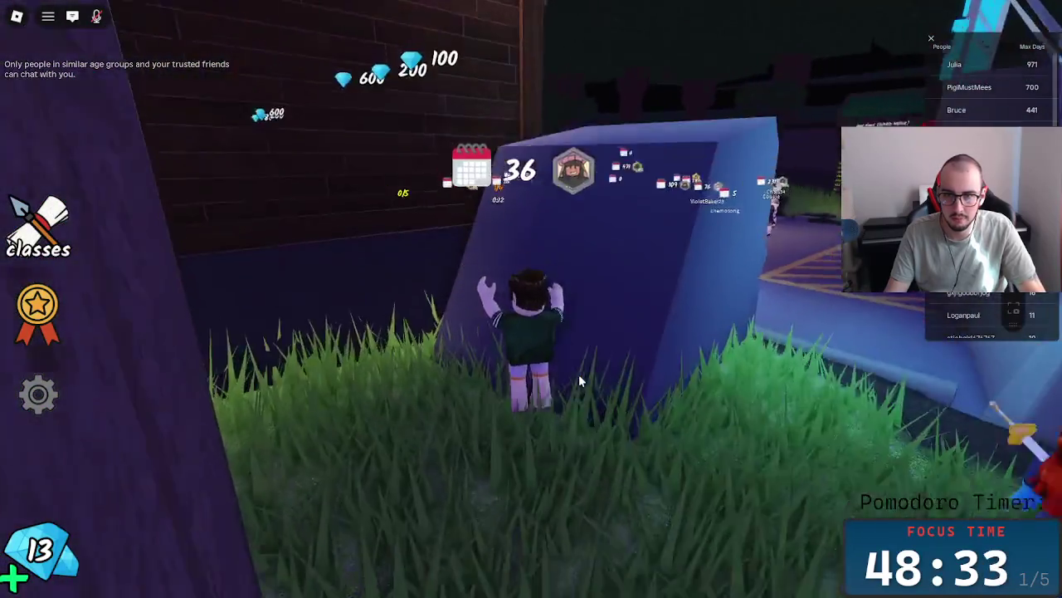
{"action": "key", "text": "w"}
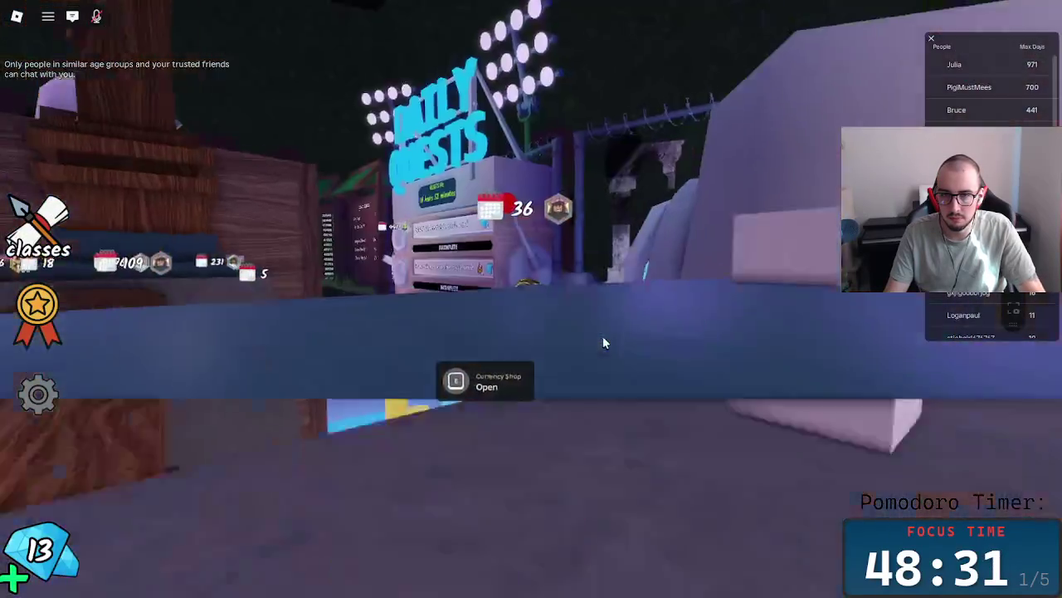
{"action": "key", "text": "w"}
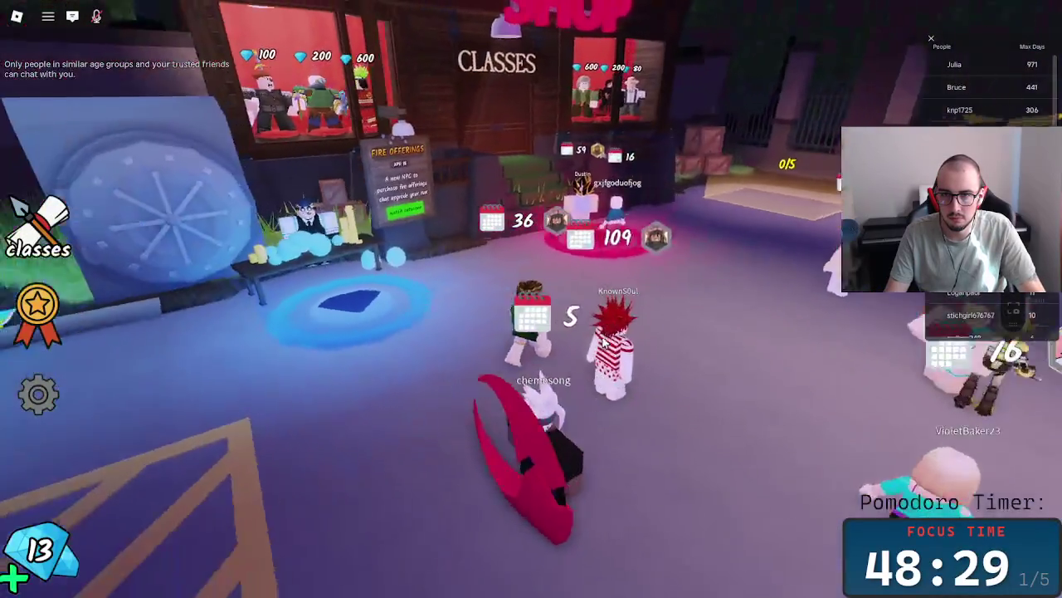
{"action": "key", "text": "w"}
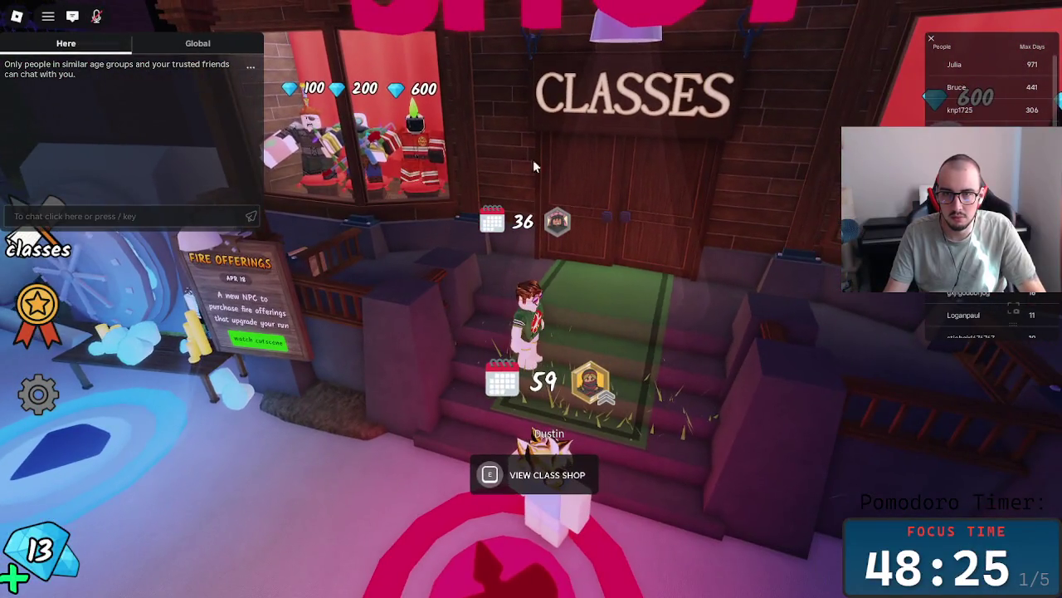
{"action": "scroll", "coordinate": [601, 177], "scroll_direction": "up", "scroll_amount": 5}
{"action": "scroll", "coordinate": [603, 179], "scroll_direction": "down", "scroll_amount": 5}
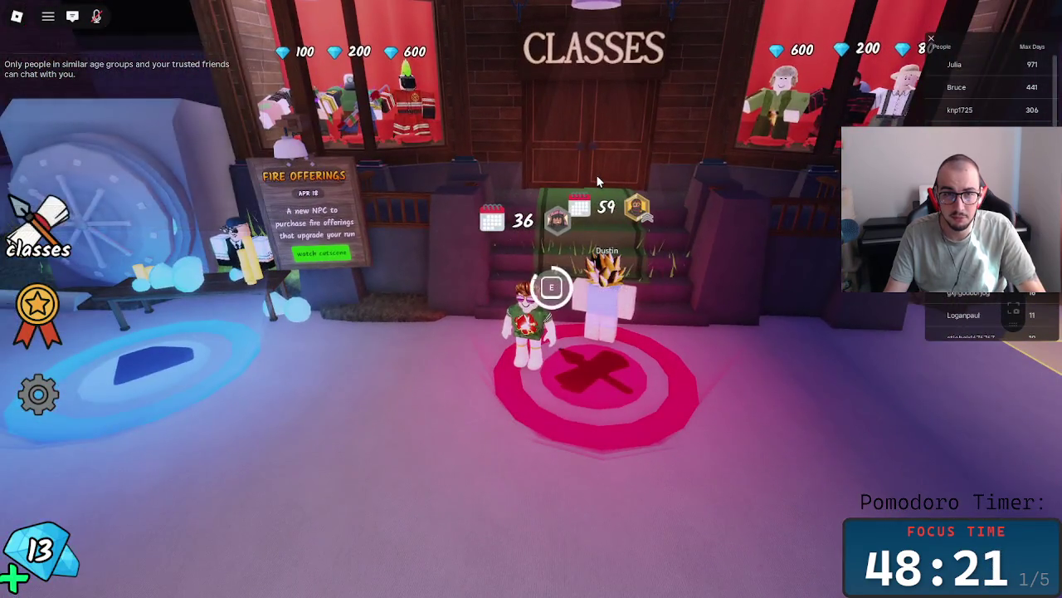
{"action": "key", "text": "e"}
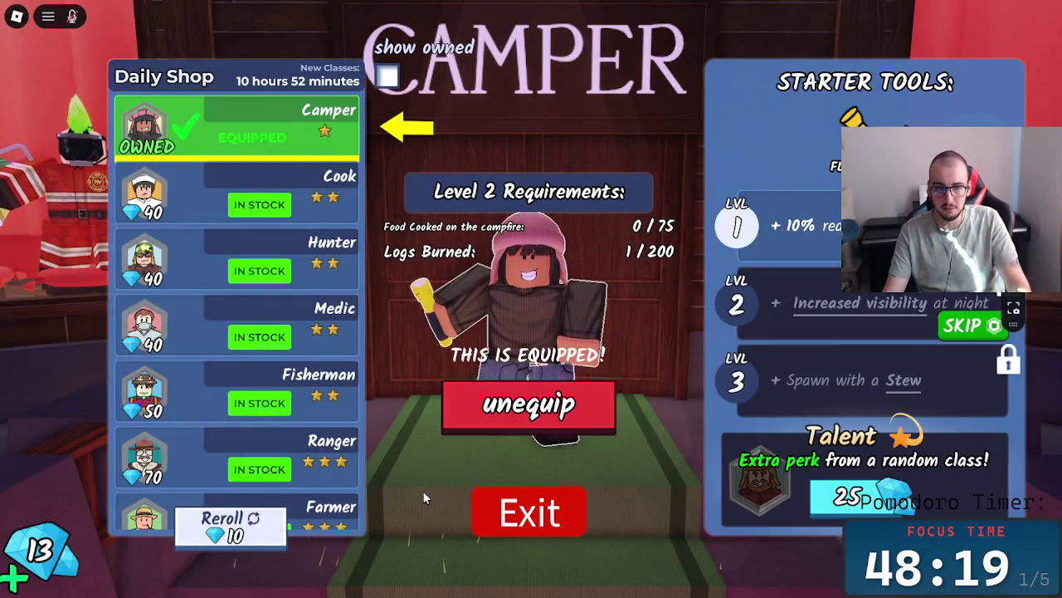
{"action": "scroll", "coordinate": [282, 440], "scroll_direction": "down", "scroll_amount": 4}
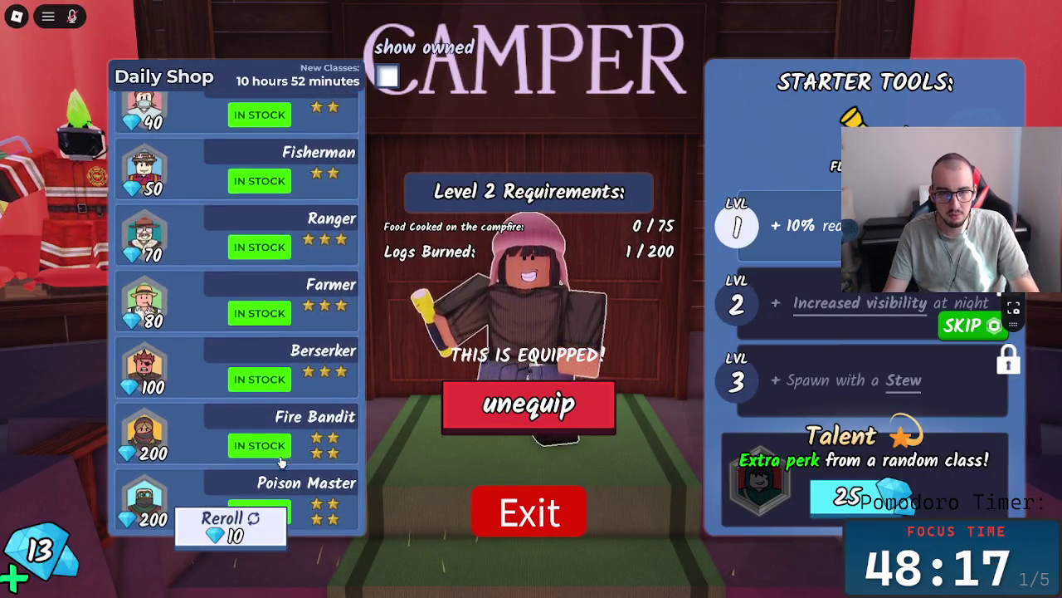
{"action": "scroll", "coordinate": [285, 465], "scroll_direction": "down", "scroll_amount": 1}
{"action": "scroll", "coordinate": [285, 470], "scroll_direction": "down", "scroll_amount": 2}
{"action": "scroll", "coordinate": [284, 470], "scroll_direction": "up", "scroll_amount": 2}
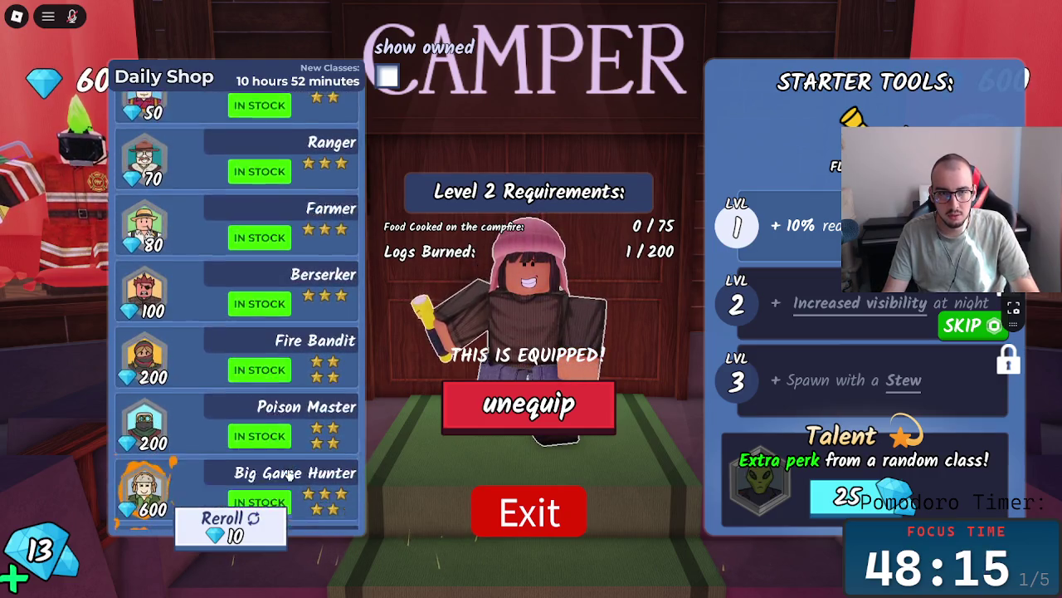
{"action": "scroll", "coordinate": [288, 474], "scroll_direction": "down", "scroll_amount": 4}
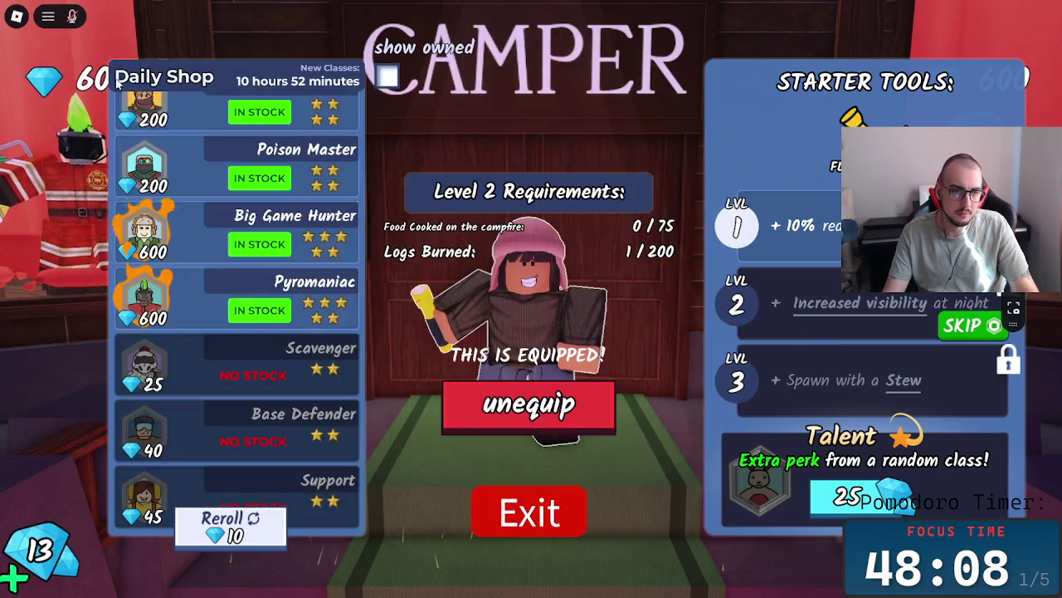
{"action": "key", "text": "super+shift+s"}
{"action": "left_click_drag", "start_coordinate": [146, 521], "coordinate": [408, 597]}
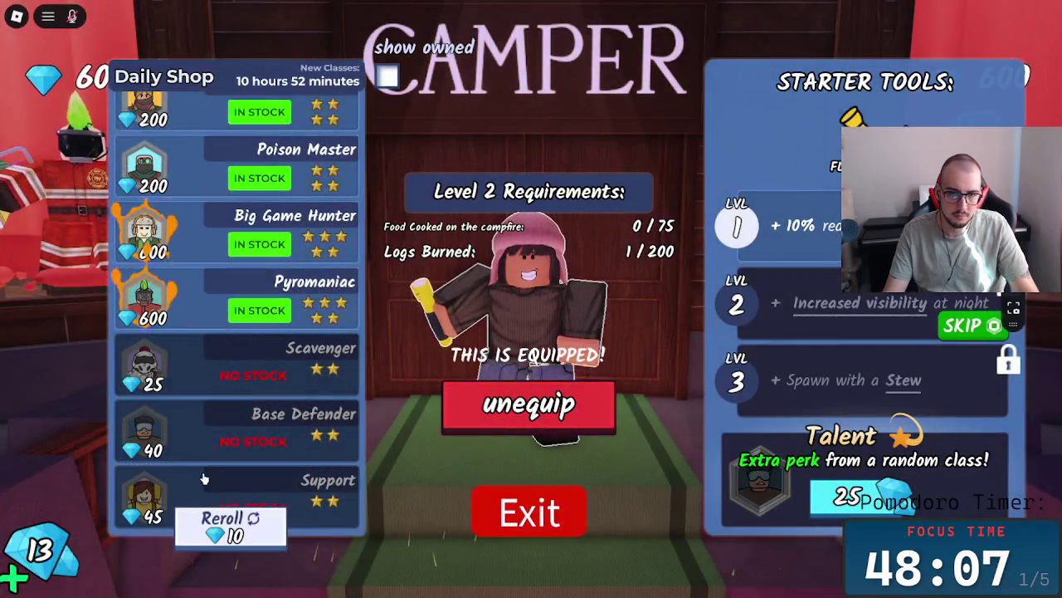
{"action": "right_click", "coordinate": [391, 236]}
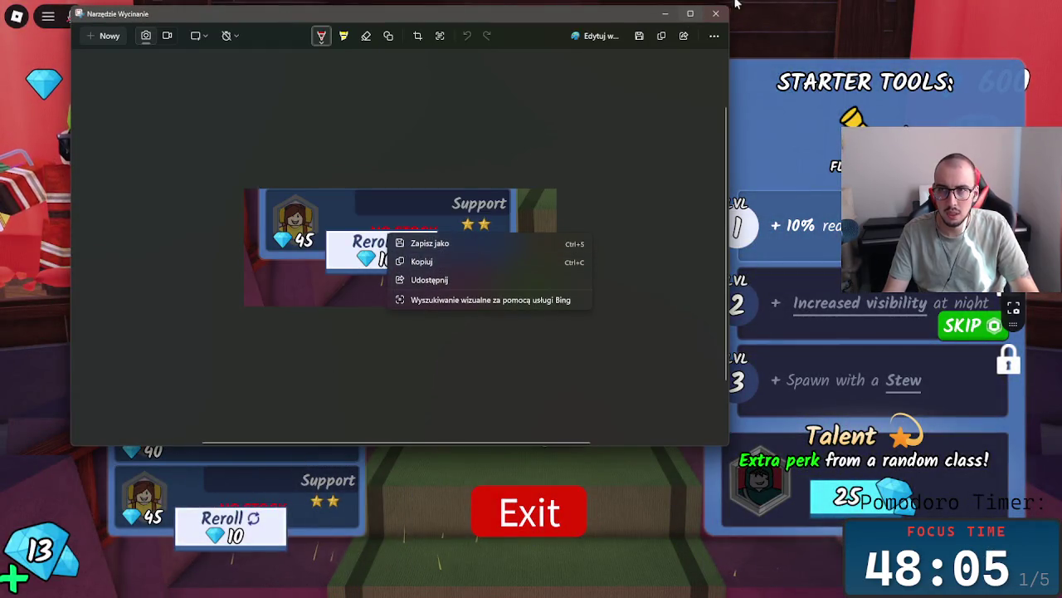
{"action": "key", "text": "alt+Tab"}
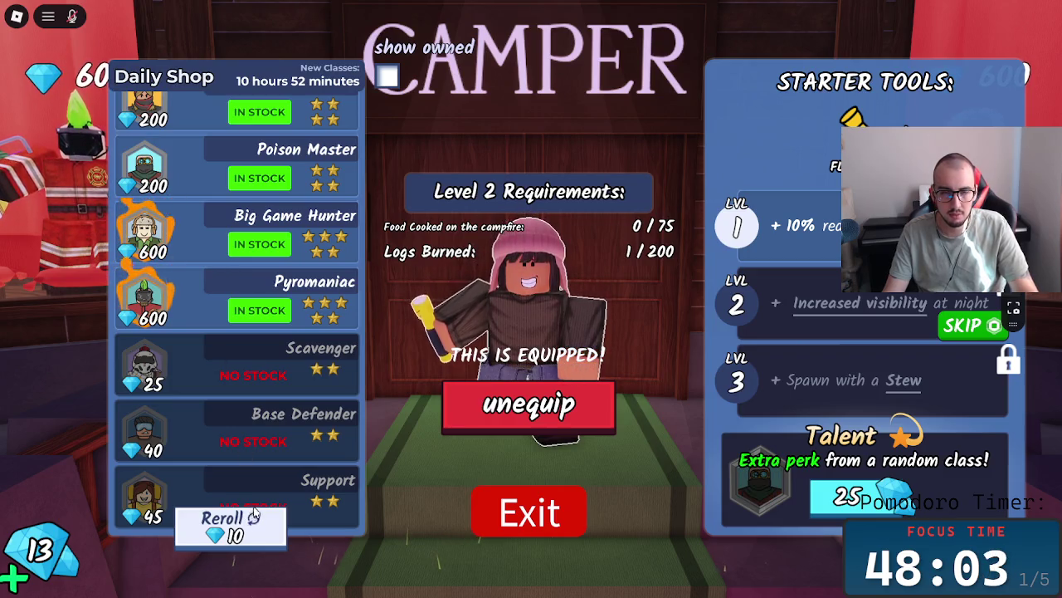
{"action": "key", "text": "alt+Tab"}
{"action": "key", "text": "Tab"}
{"action": "key", "text": "Tab"}
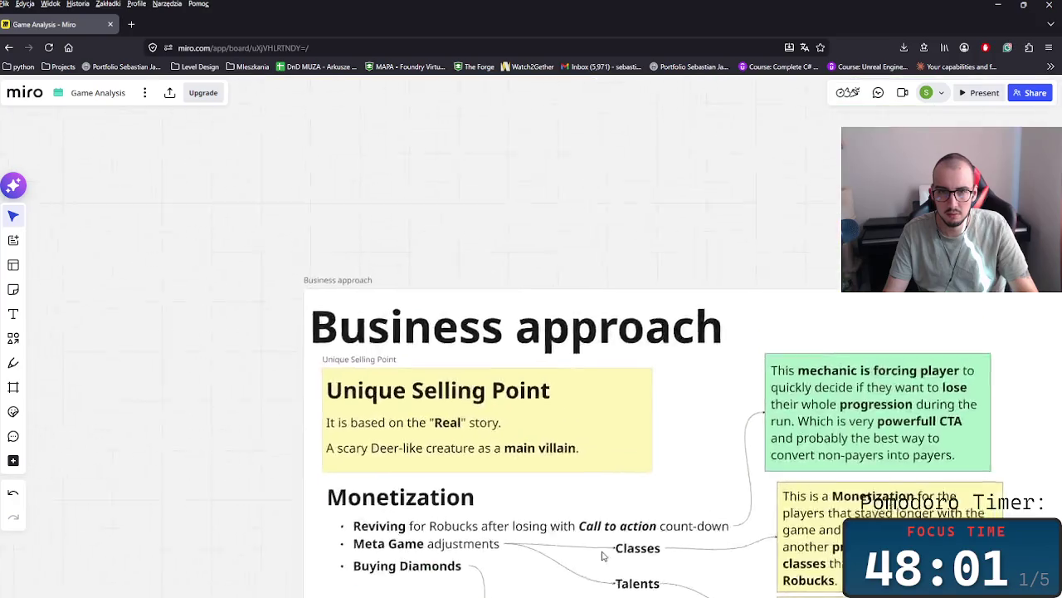
{"action": "scroll", "coordinate": [529, 529], "scroll_direction": "down", "scroll_amount": 10}
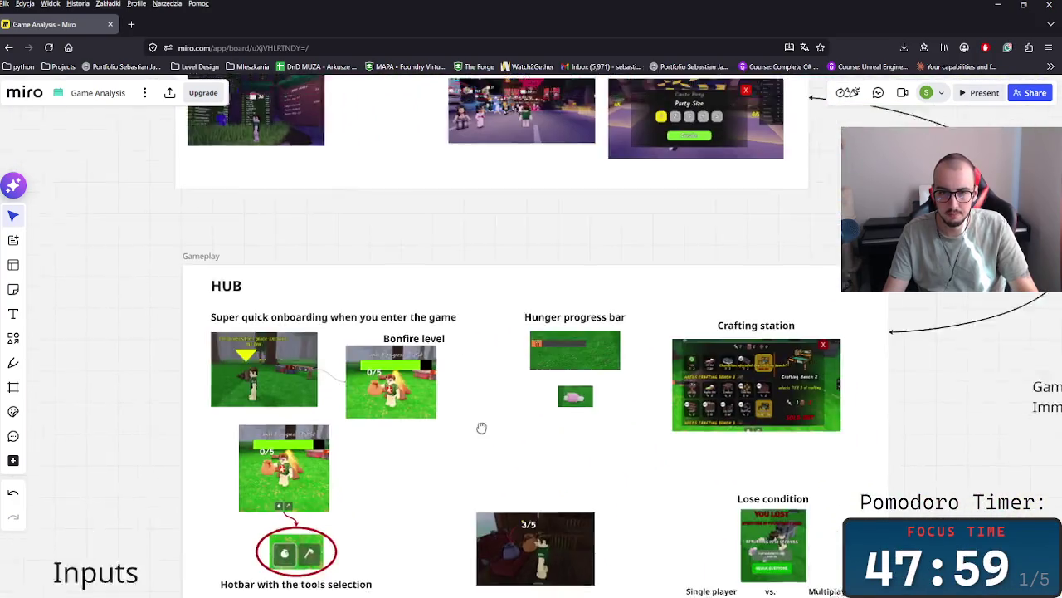
{"action": "scroll", "coordinate": [493, 410], "scroll_direction": "up", "scroll_amount": 3}
{"action": "scroll", "coordinate": [441, 407], "scroll_direction": "up", "scroll_amount": 2}
{"action": "scroll", "coordinate": [628, 353], "scroll_direction": "up", "scroll_amount": 3}
{"action": "scroll", "coordinate": [567, 406], "scroll_direction": "left", "scroll_amount": 5}
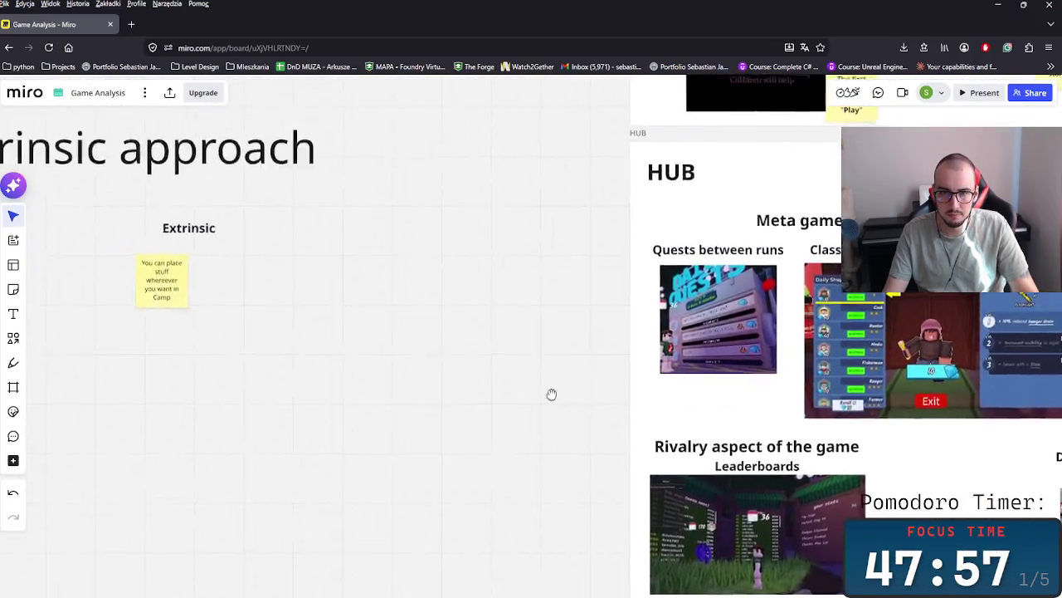
{"action": "scroll", "coordinate": [404, 341], "scroll_direction": "right", "scroll_amount": 5}
{"action": "scroll", "coordinate": [259, 282], "scroll_direction": "right", "scroll_amount": 1}
{"action": "scroll", "coordinate": [259, 282], "scroll_direction": "up", "scroll_amount": 5}
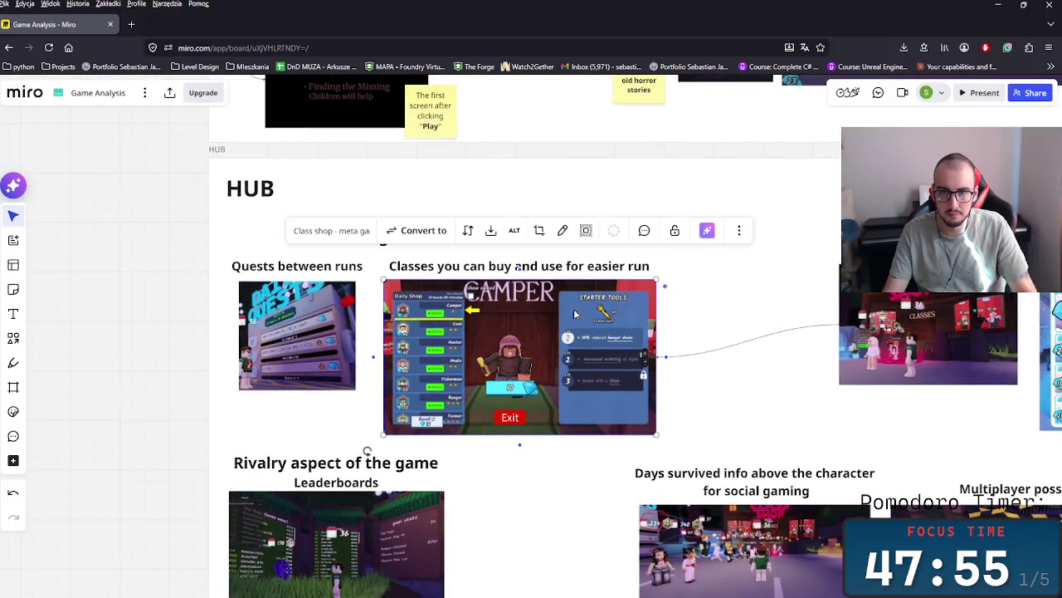
{"action": "scroll", "coordinate": [681, 355], "scroll_direction": "up", "scroll_amount": 5}
{"action": "scroll", "coordinate": [564, 403], "scroll_direction": "up", "scroll_amount": 5}
{"action": "scroll", "coordinate": [503, 522], "scroll_direction": "up", "scroll_amount": 5}
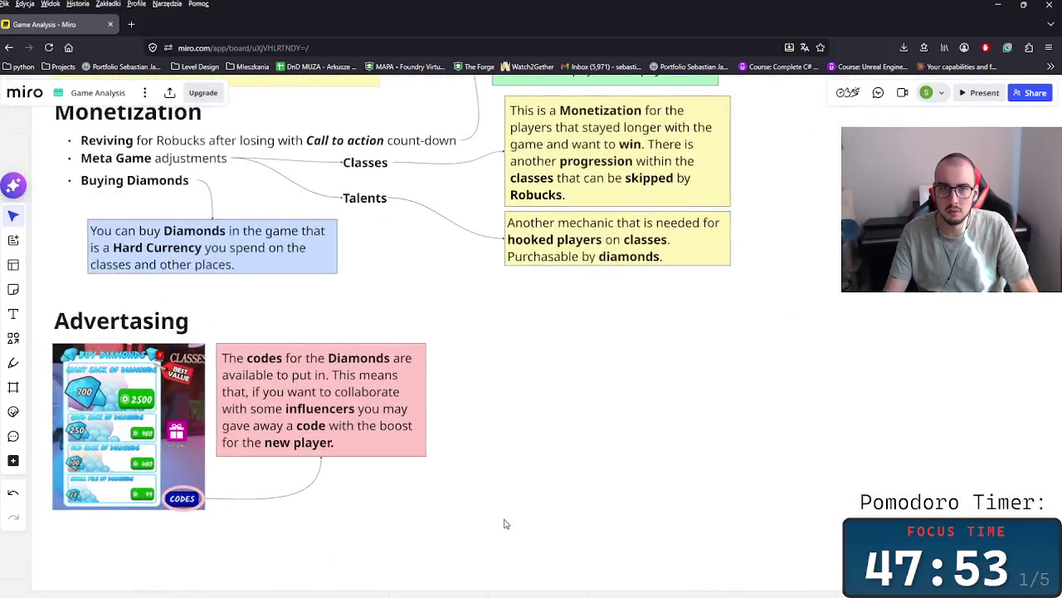
{"action": "scroll", "coordinate": [565, 491], "scroll_direction": "up", "scroll_amount": 1}
{"action": "scroll", "coordinate": [477, 508], "scroll_direction": "up", "scroll_amount": 3}
{"action": "scroll", "coordinate": [490, 360], "scroll_direction": "down", "scroll_amount": 3}
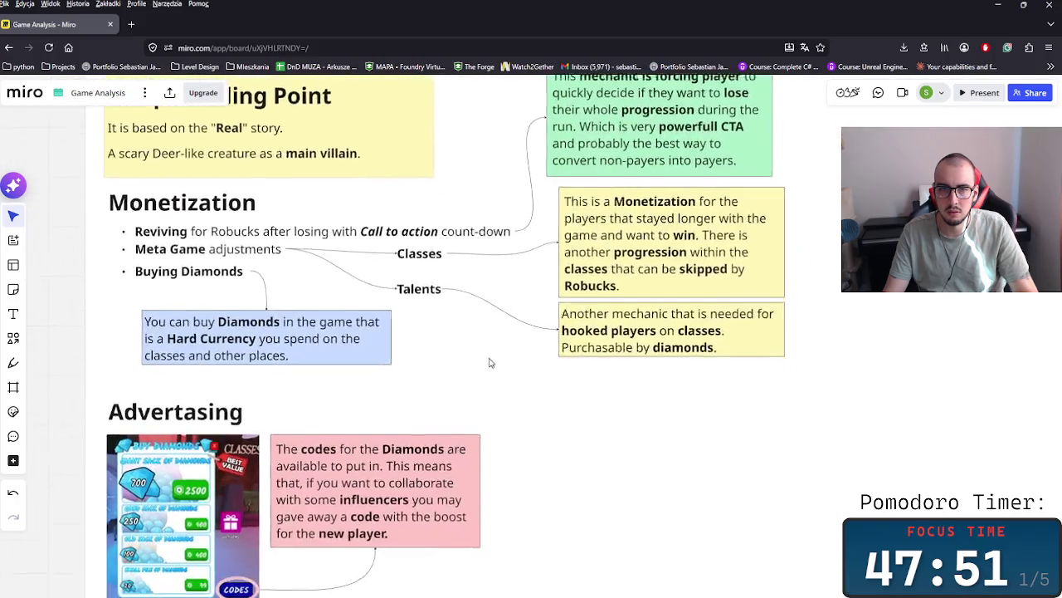
- Paste the class shop screenshot and crop it to just the Daily Shop column
{"action": "scroll", "coordinate": [536, 354], "scroll_direction": "down", "scroll_amount": 3}
{"action": "scroll", "coordinate": [572, 347], "scroll_direction": "down", "scroll_amount": 1}
{"action": "key", "text": "ctrl+v"}
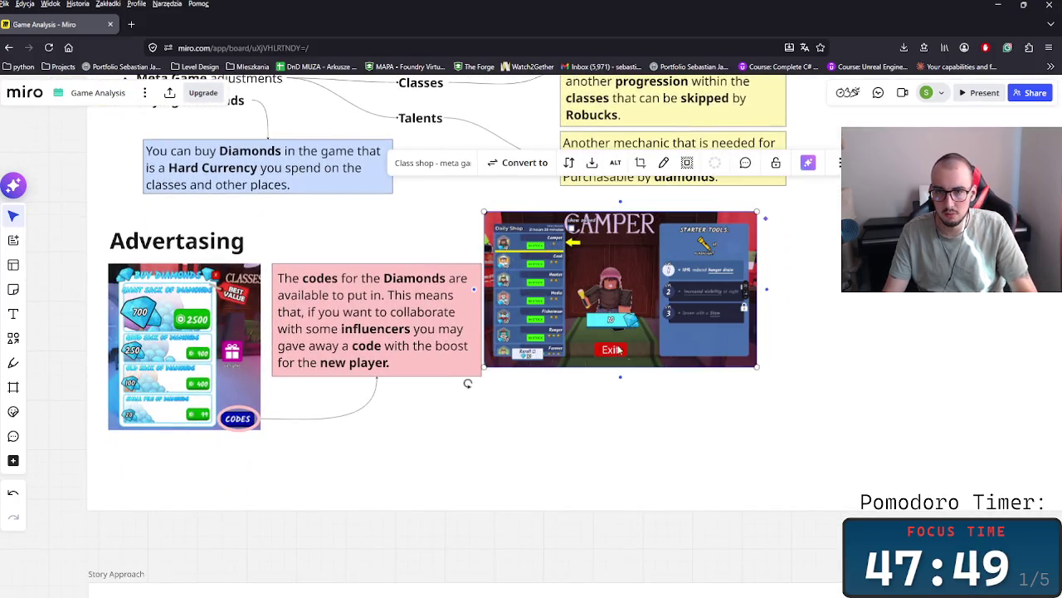
{"action": "double_click", "coordinate": [599, 217]}
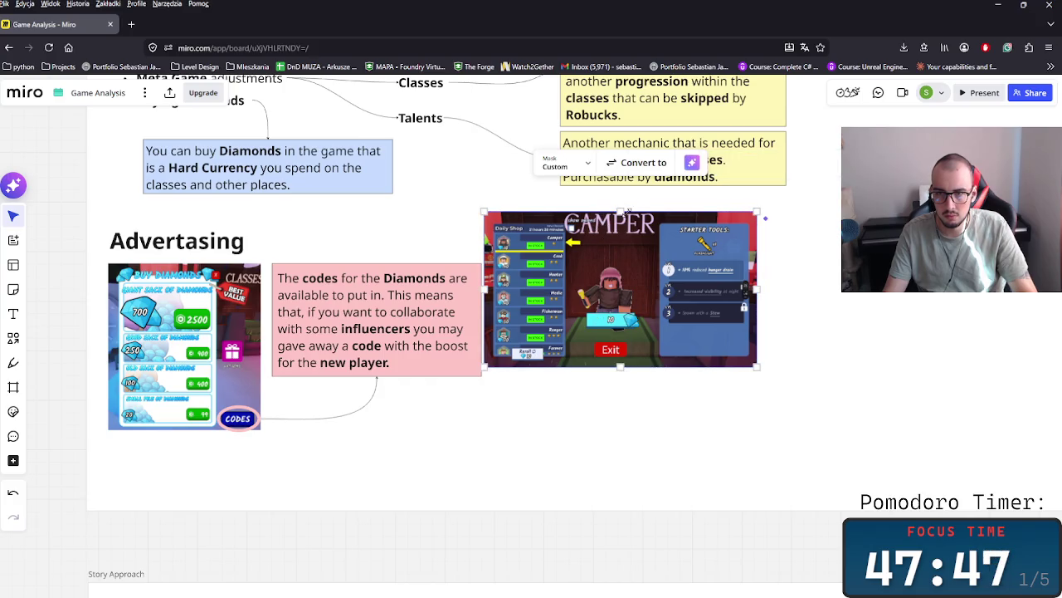
{"action": "left_click_drag", "start_coordinate": [622, 211], "coordinate": [640, 338]}
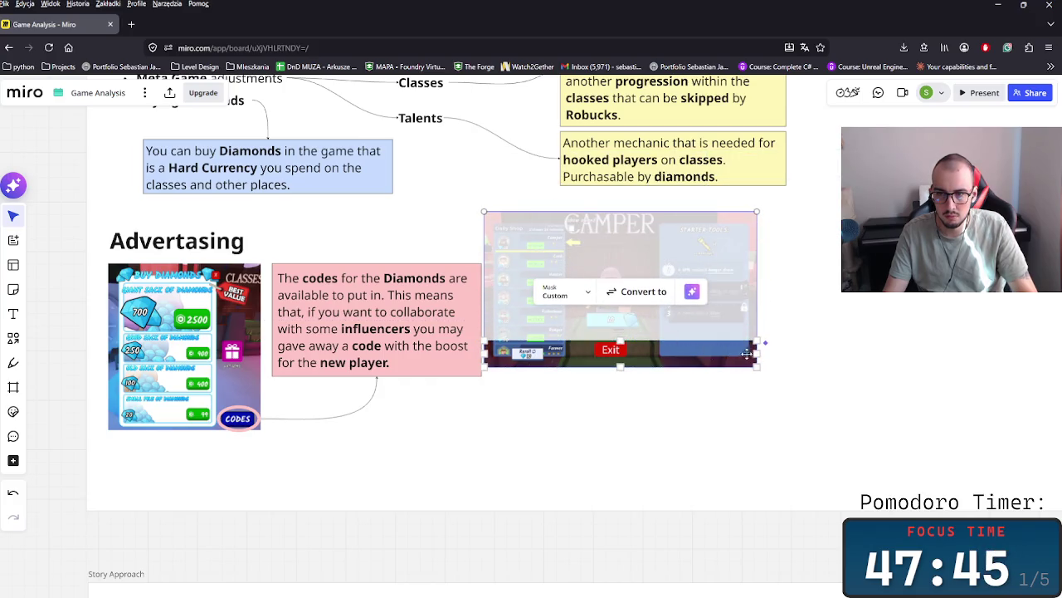
{"action": "left_click_drag", "start_coordinate": [745, 353], "coordinate": [574, 357]}
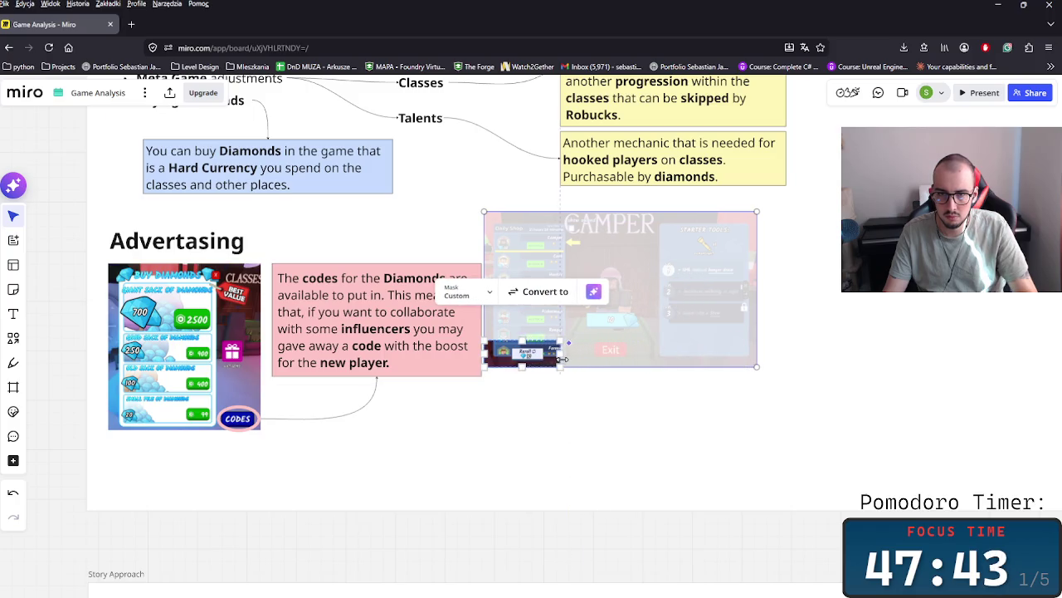
{"action": "left_click_drag", "start_coordinate": [533, 343], "coordinate": [520, 217]}
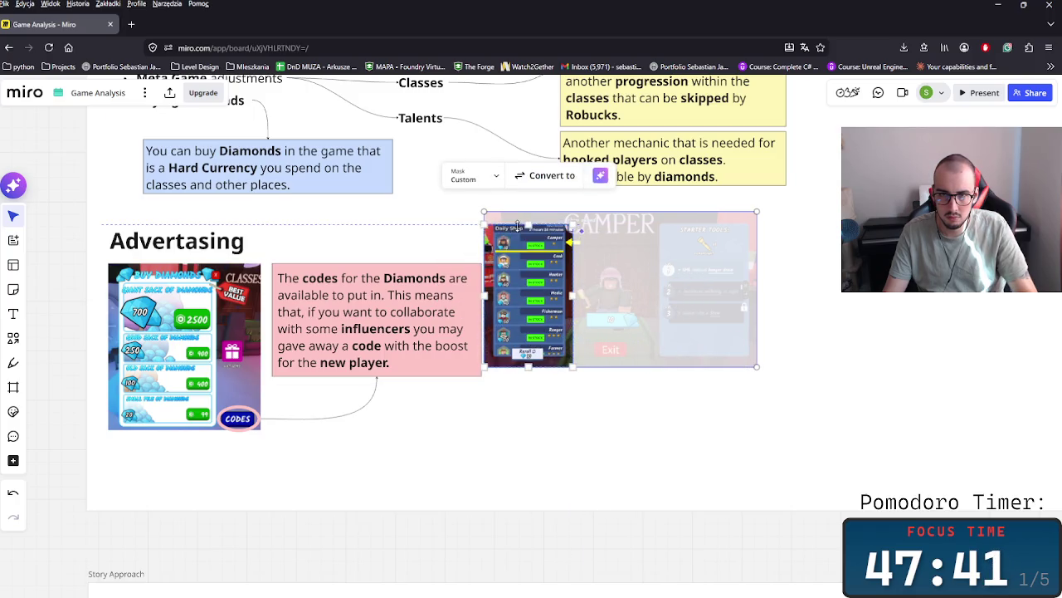
{"action": "left_click", "coordinate": [802, 415]}
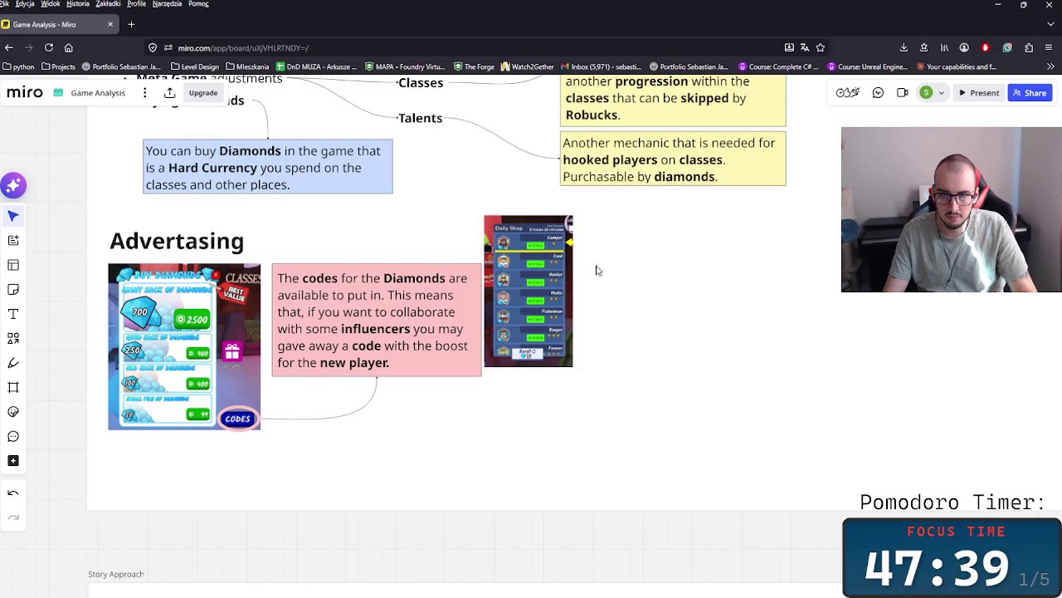
- Move the Advertising section to the right
{"action": "scroll", "coordinate": [587, 268], "scroll_direction": "up", "scroll_amount": 3}
{"action": "scroll", "coordinate": [536, 413], "scroll_direction": "down", "scroll_amount": 3}
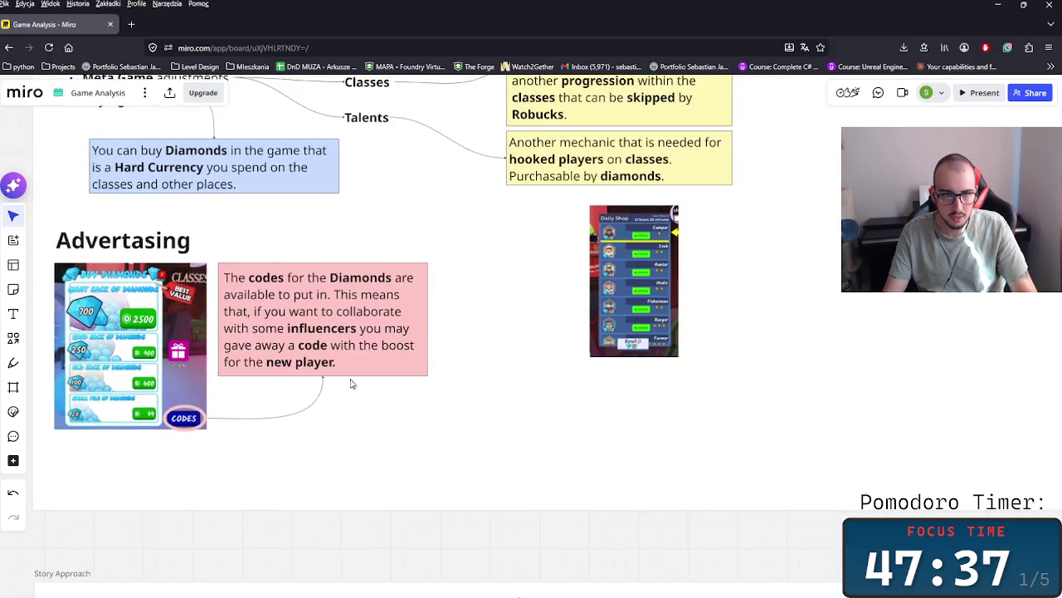
{"action": "left_click_drag", "start_coordinate": [140, 288], "coordinate": [817, 318]}
- Enlarge the Business approach frame to make room below the Monetization notes
{"action": "scroll", "coordinate": [569, 391], "scroll_direction": "up", "scroll_amount": 2}
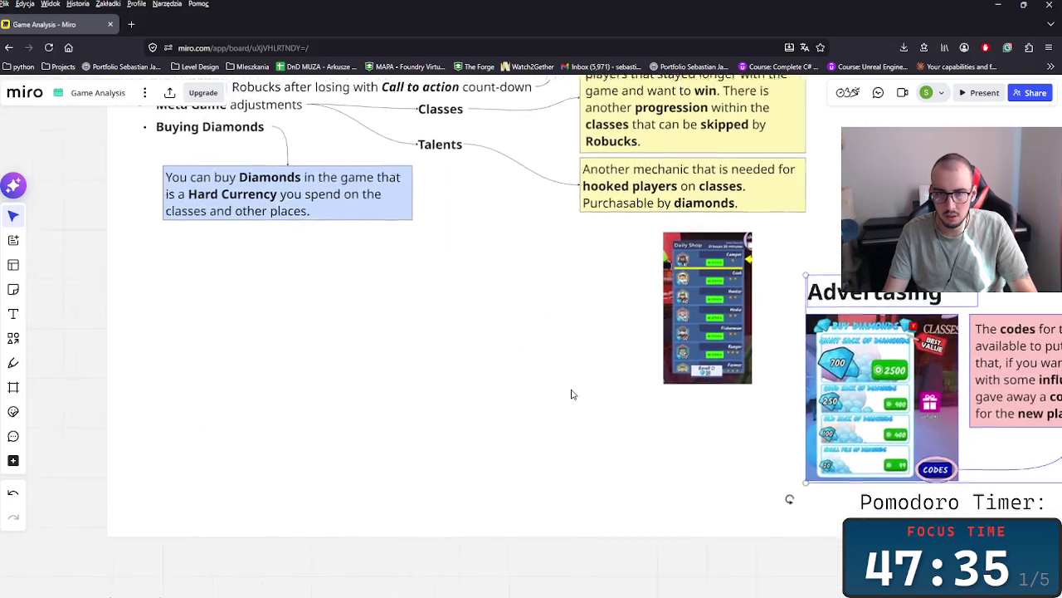
{"action": "scroll", "coordinate": [693, 413], "scroll_direction": "down", "scroll_amount": 2}
{"action": "scroll", "coordinate": [590, 491], "scroll_direction": "down", "scroll_amount": 2}
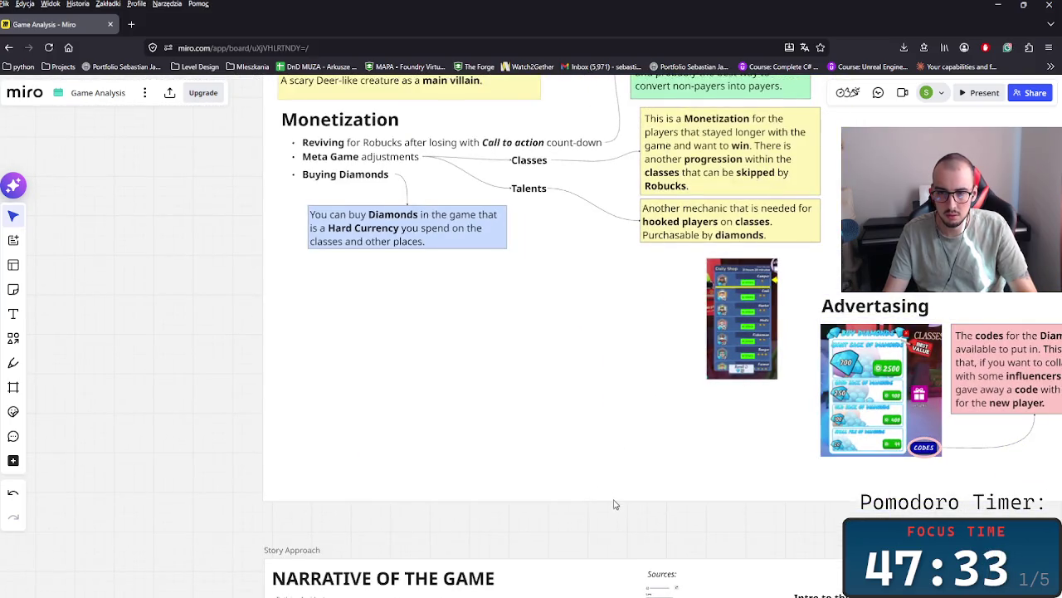
{"action": "scroll", "coordinate": [565, 507], "scroll_direction": "right", "scroll_amount": 2}
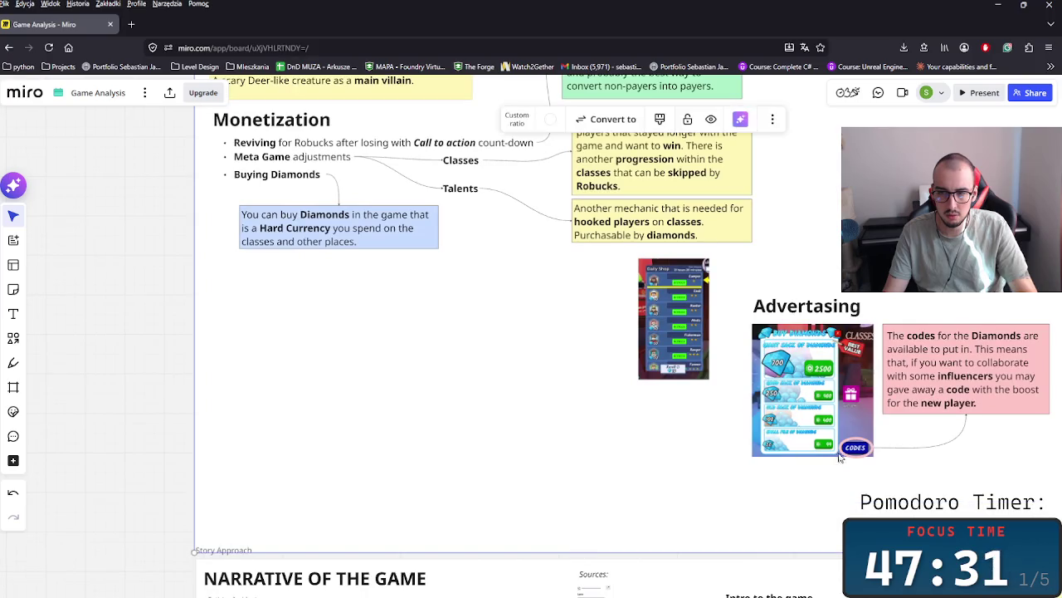
{"action": "scroll", "coordinate": [972, 493], "scroll_direction": "down", "scroll_amount": 3}
{"action": "scroll", "coordinate": [868, 372], "scroll_direction": "up", "scroll_amount": 2}
{"action": "scroll", "coordinate": [860, 439], "scroll_direction": "up", "scroll_amount": 1}
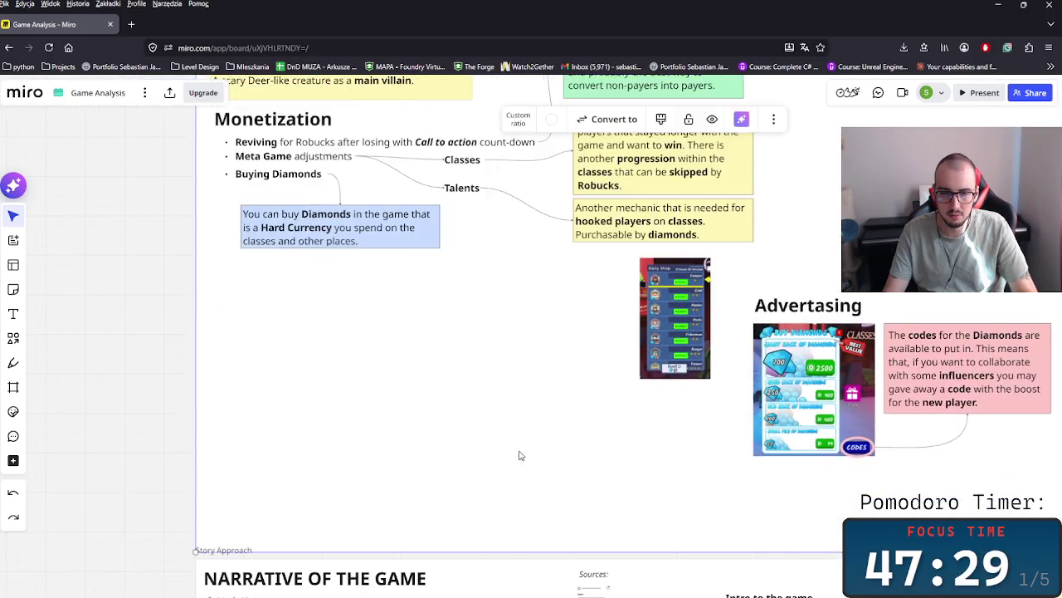
{"action": "scroll", "coordinate": [564, 368], "scroll_direction": "down", "scroll_amount": 1}
{"action": "scroll", "coordinate": [565, 370], "scroll_direction": "down", "scroll_amount": 1}
{"action": "scroll", "coordinate": [569, 429], "scroll_direction": "down", "scroll_amount": 2}
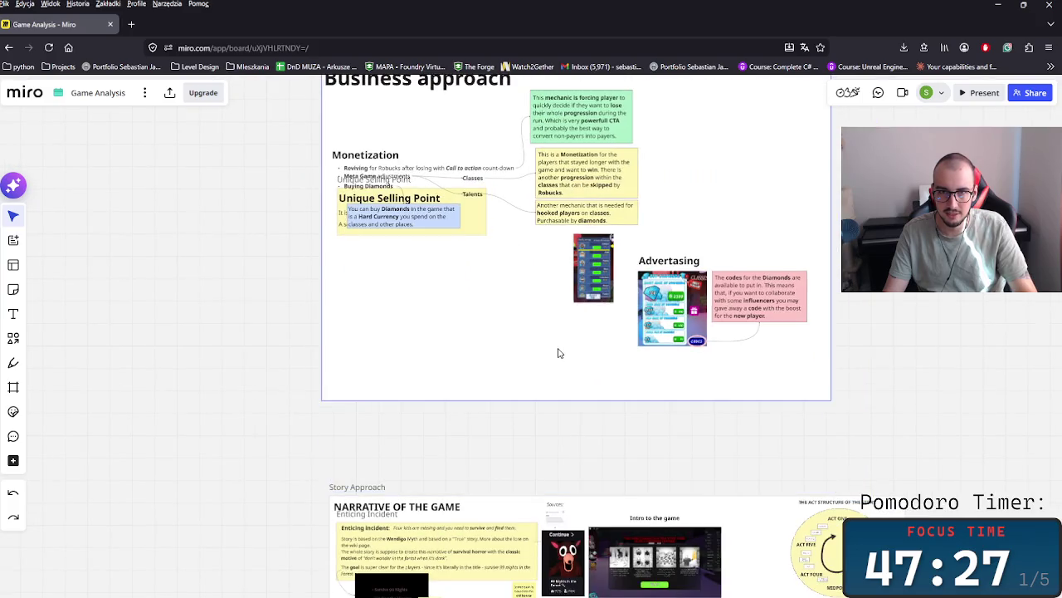
{"action": "scroll", "coordinate": [408, 224], "scroll_direction": "up", "scroll_amount": 2}
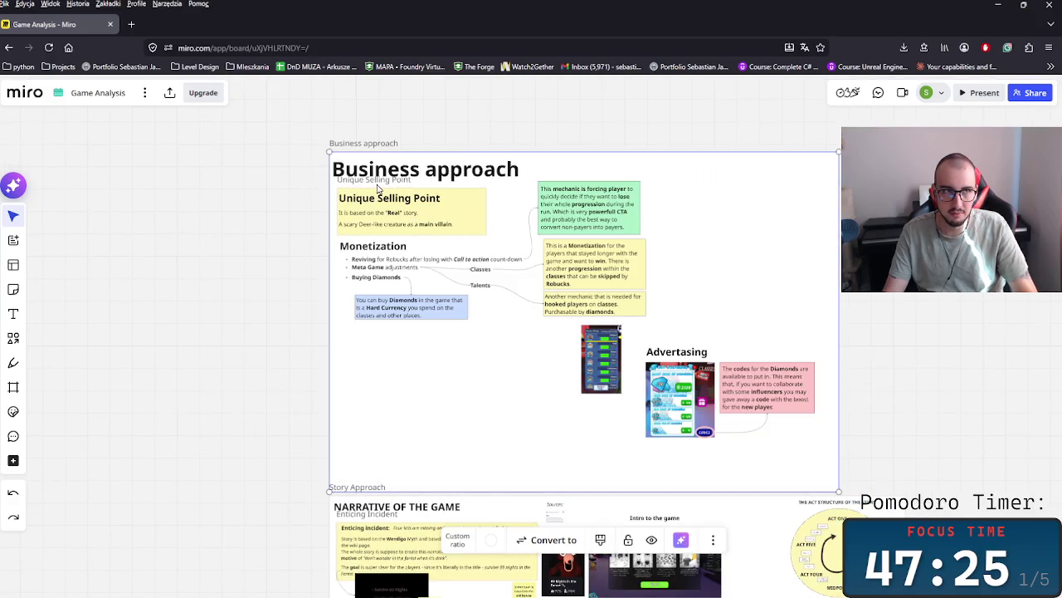
{"action": "mouse_move", "coordinate": [556, 428]}
{"action": "left_mouse_down"}
{"action": "mouse_move", "coordinate": [540, 291]}
{"action": "mouse_move", "coordinate": [585, 360]}
{"action": "mouse_move", "coordinate": [595, 440]}
{"action": "left_mouse_up"}
{"action": "scroll", "coordinate": [747, 399], "scroll_direction": "up", "scroll_amount": 2}
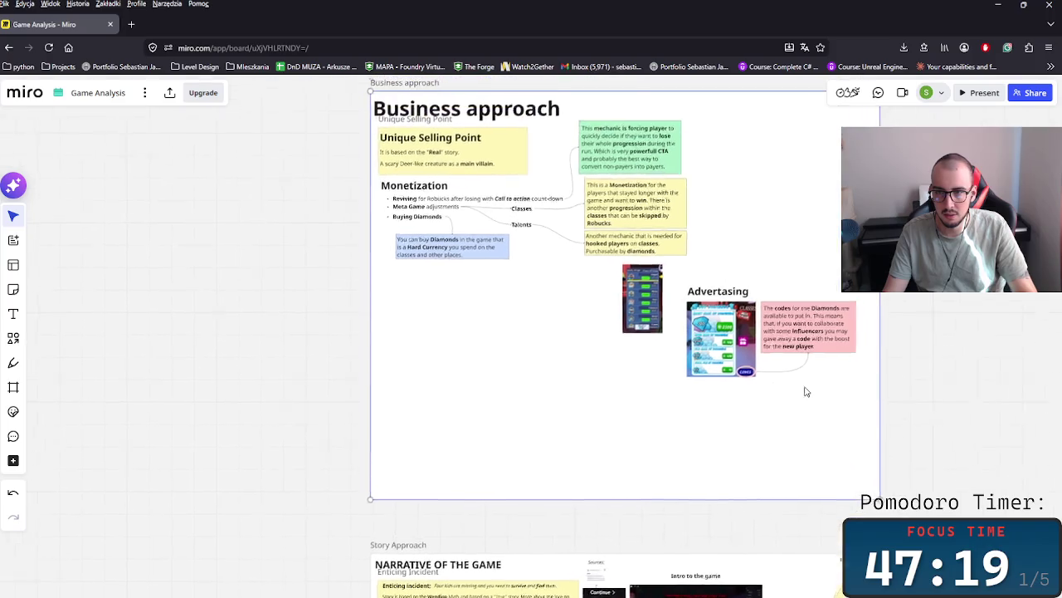
{"action": "left_click_drag", "start_coordinate": [863, 419], "coordinate": [873, 418]}
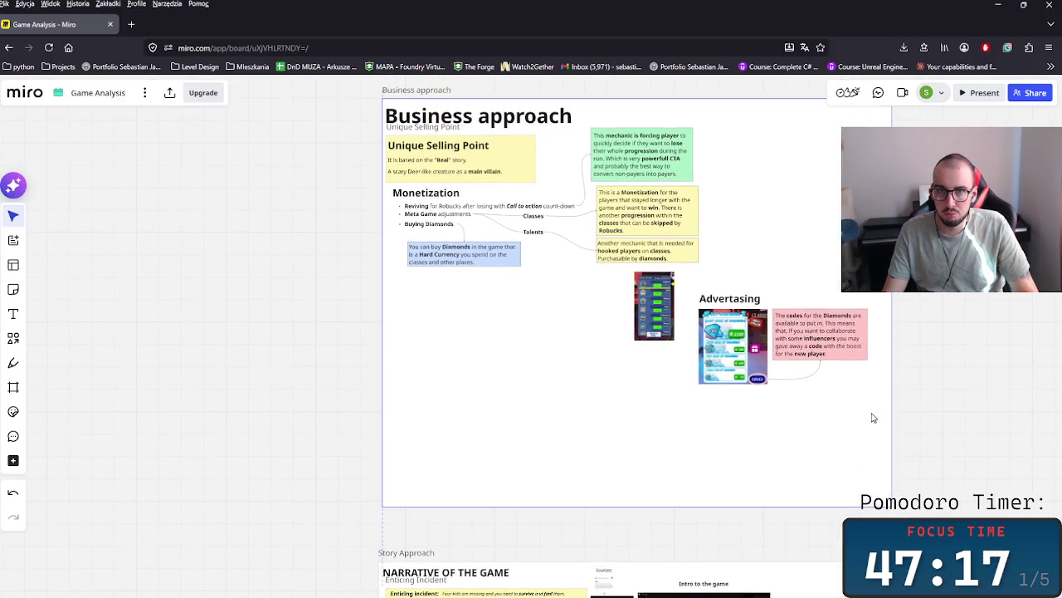
- Move the Advertising image and note down to the lower left, below Monetization
{"action": "left_click", "coordinate": [733, 346]}
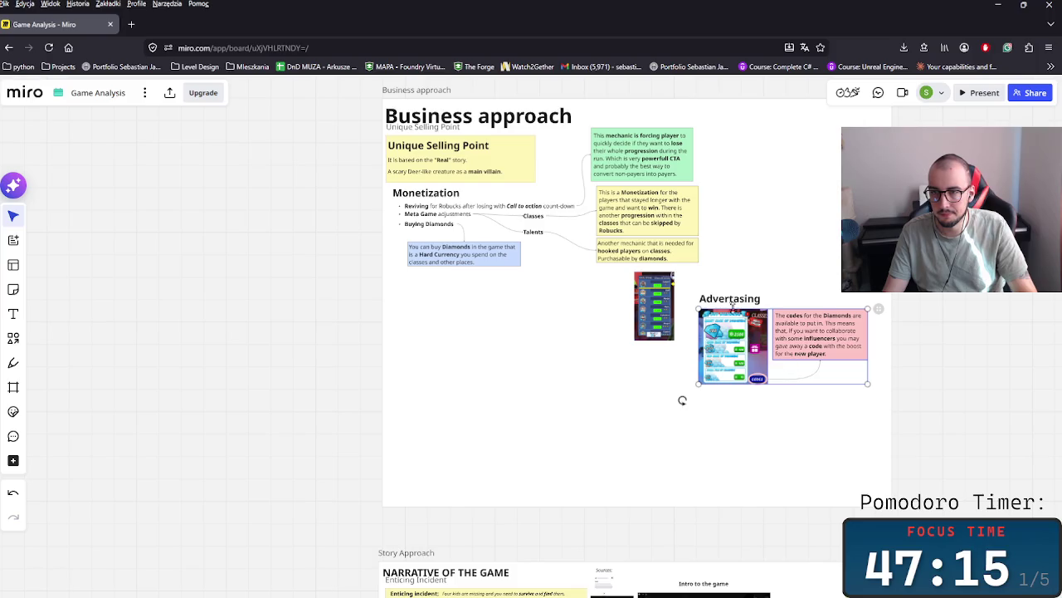
{"action": "left_click", "coordinate": [760, 377]}
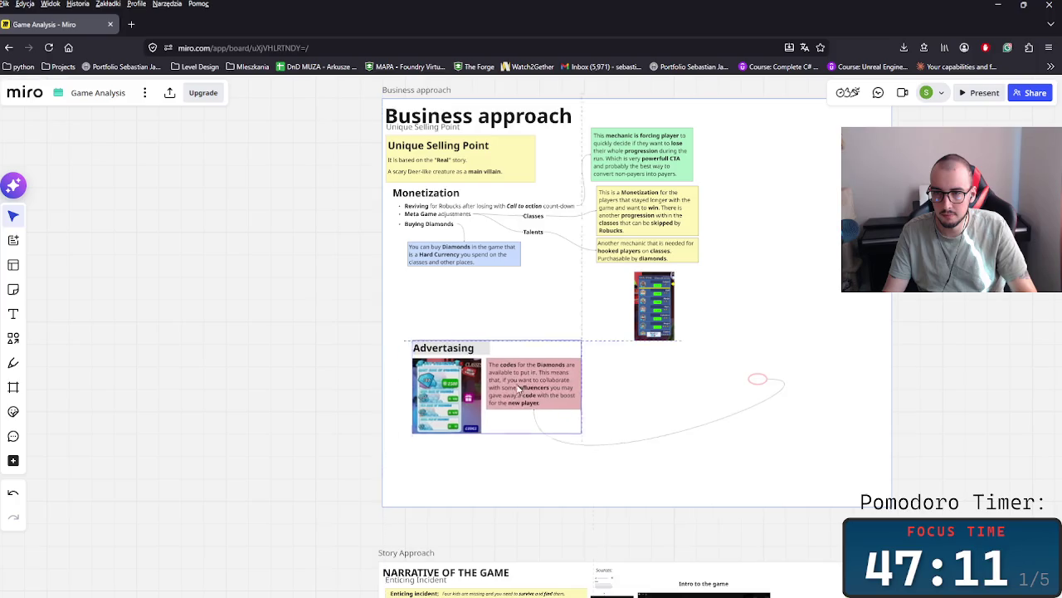
{"action": "left_click_drag", "start_coordinate": [760, 377], "coordinate": [492, 419]}
{"action": "key", "text": "ctrl+z"}
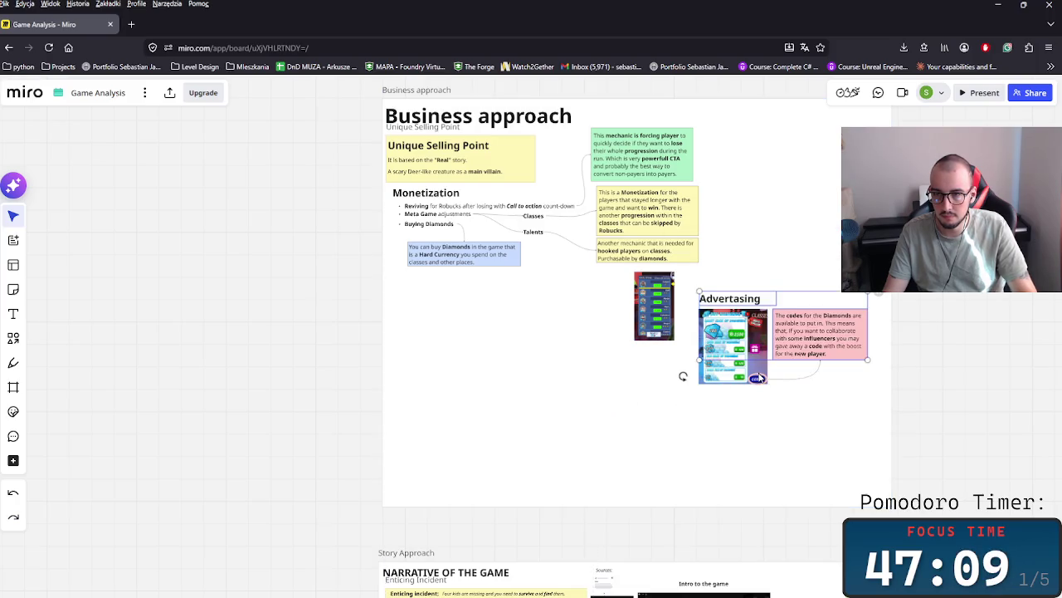
{"action": "left_click", "coordinate": [760, 379]}
{"action": "left_click", "coordinate": [567, 180]}
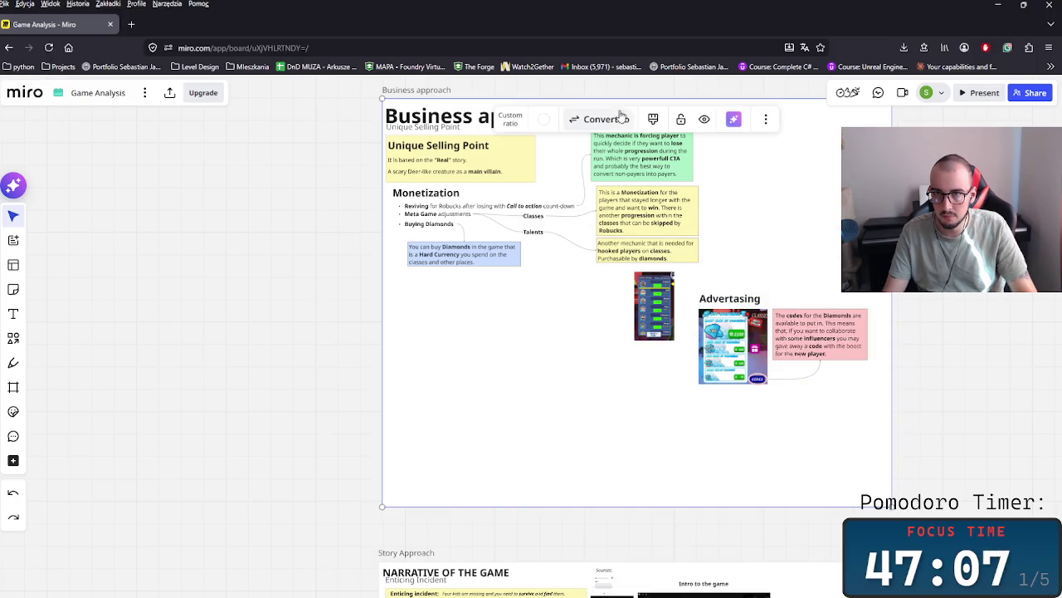
{"action": "left_click_drag", "start_coordinate": [771, 266], "coordinate": [858, 415]}
{"action": "mouse_move", "coordinate": [722, 345]}
{"action": "left_mouse_down"}
{"action": "mouse_move", "coordinate": [537, 380]}
{"action": "mouse_move", "coordinate": [413, 420]}
{"action": "left_mouse_up"}
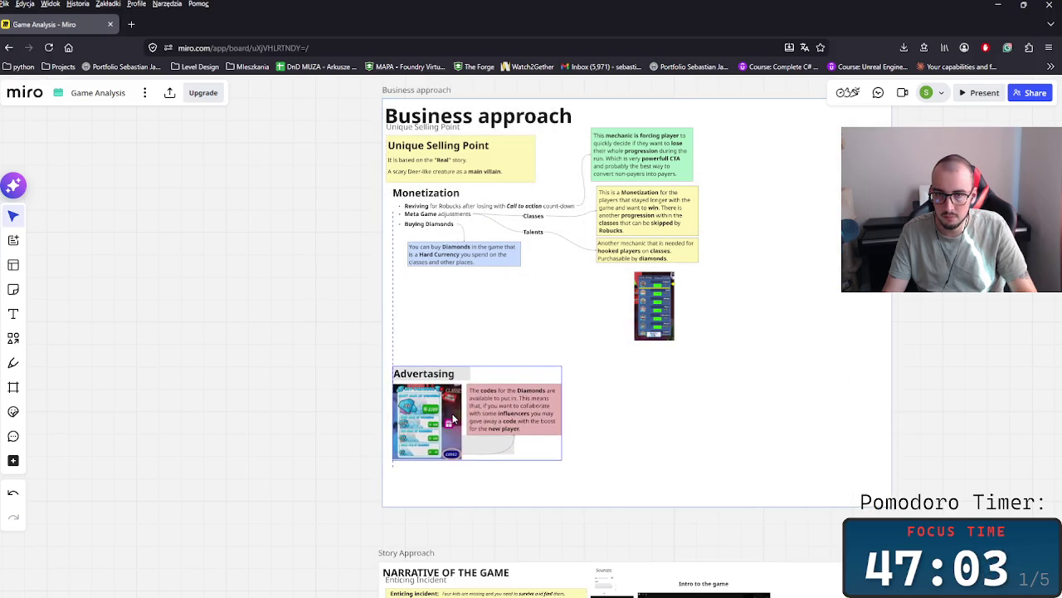
{"action": "scroll", "coordinate": [484, 315], "scroll_direction": "up", "scroll_amount": 5}
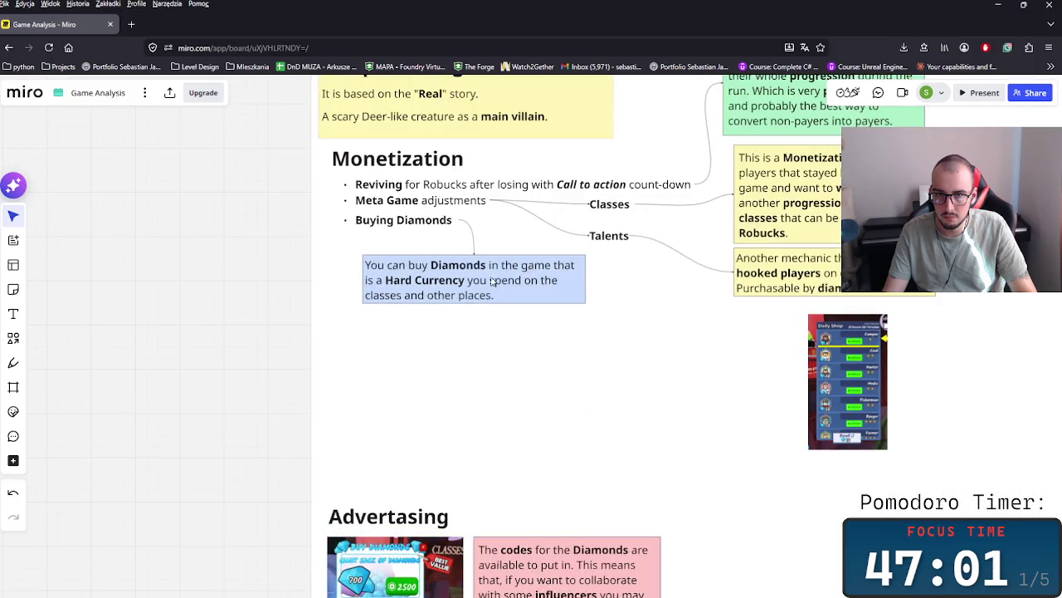
- Reposition the Buying Diamonds bullet, its blue note, and the Daily Shop screenshot
{"action": "left_click_drag", "start_coordinate": [616, 303], "coordinate": [620, 318]}
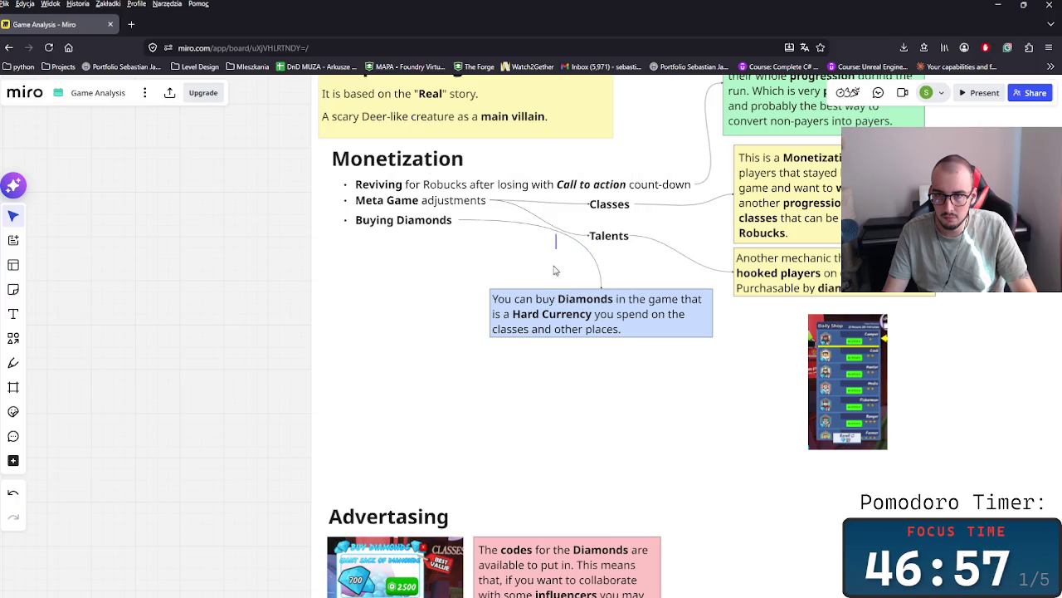
{"action": "left_click_drag", "start_coordinate": [396, 221], "coordinate": [401, 259]}
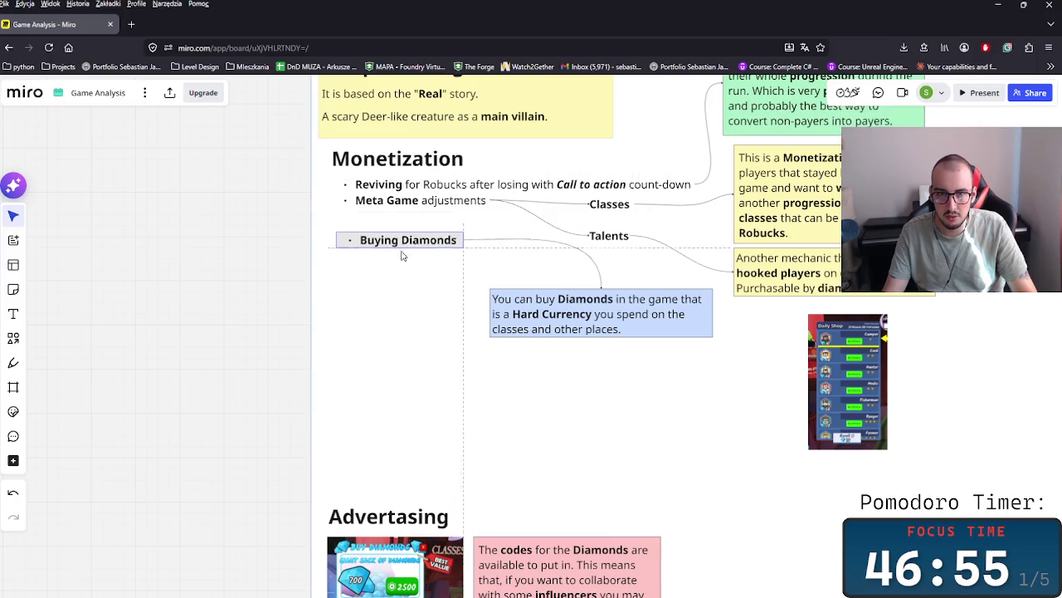
{"action": "left_click_drag", "start_coordinate": [597, 325], "coordinate": [466, 335]}
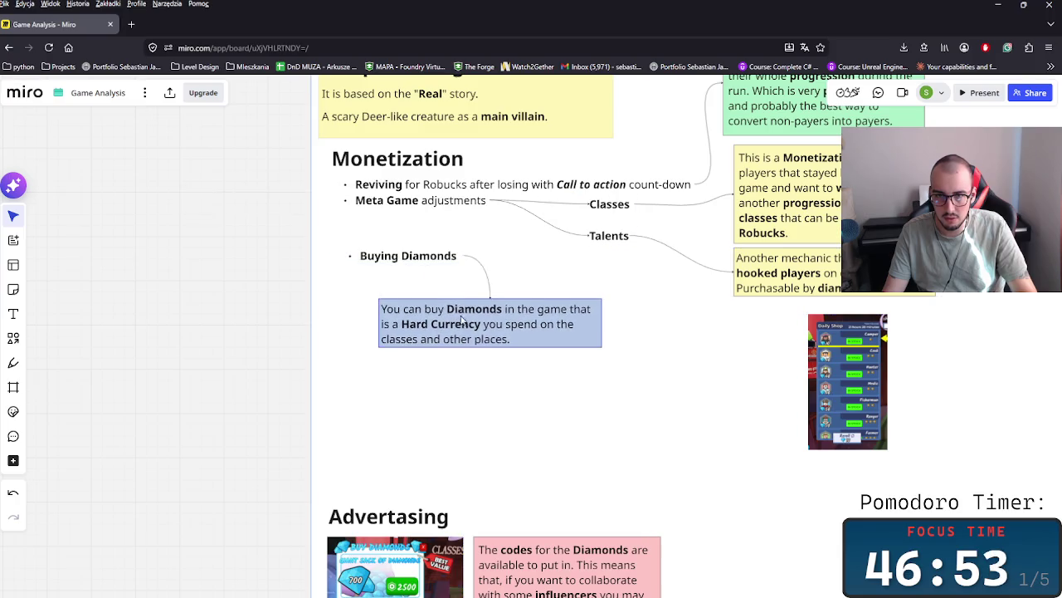
{"action": "left_click", "coordinate": [859, 375]}
{"action": "left_click_drag", "start_coordinate": [859, 376], "coordinate": [786, 369]}
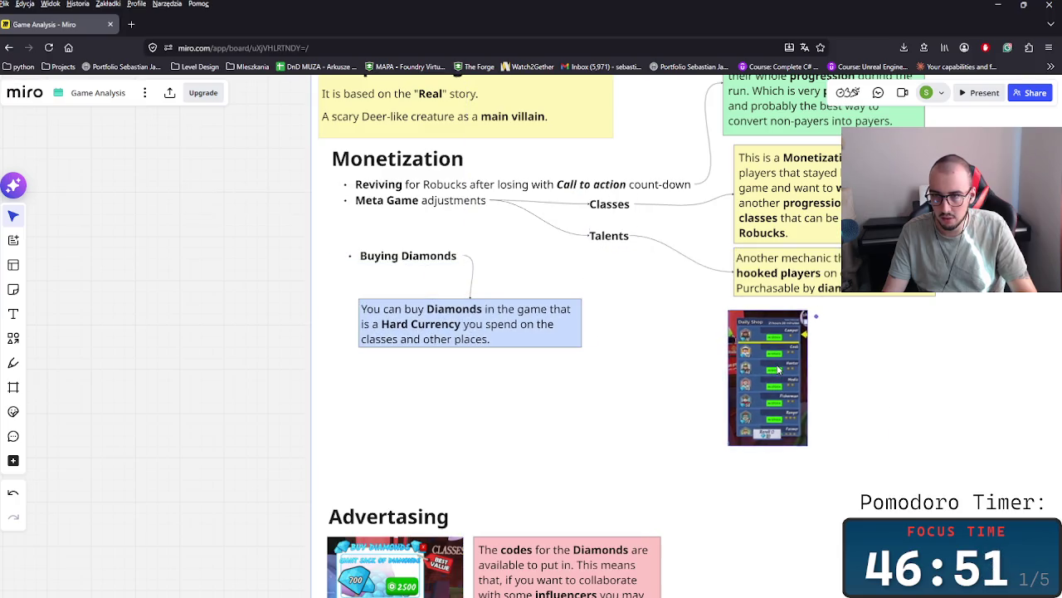
- Duplicate the Talents label and rename the copy 'Class reroll'
{"action": "left_click", "coordinate": [613, 238]}
{"action": "key", "text": "ctrl+d"}
{"action": "double_click", "coordinate": [618, 278]}
{"action": "type", "text": "Class reroll"}
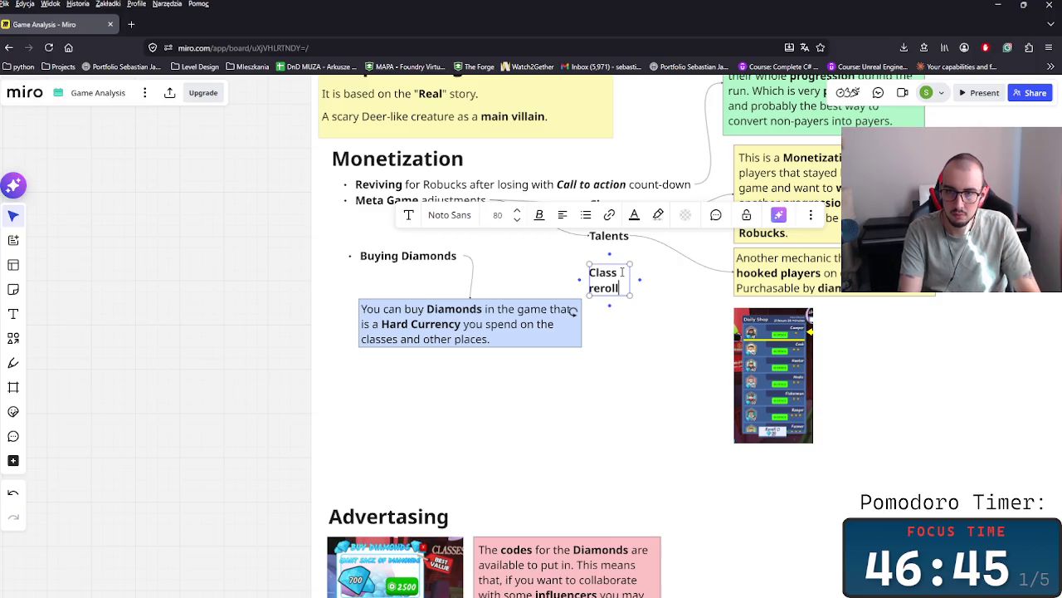
{"action": "left_click", "coordinate": [469, 231]}
- Connect Meta Game adjustments to Class reroll and Class reroll to the Daily Shop screenshot
{"action": "left_click", "coordinate": [490, 208]}
{"action": "mouse_move", "coordinate": [490, 201]}
{"action": "left_mouse_down"}
{"action": "mouse_move", "coordinate": [745, 439]}
{"action": "mouse_move", "coordinate": [733, 441]}
{"action": "left_mouse_up"}
{"action": "left_click", "coordinate": [621, 284]}
- Copy the pink CODES oval over the Reroll button and make its outline orange
{"action": "scroll", "coordinate": [734, 432], "scroll_direction": "up", "scroll_amount": 3}
{"action": "scroll", "coordinate": [837, 473], "scroll_direction": "up", "scroll_amount": 2}
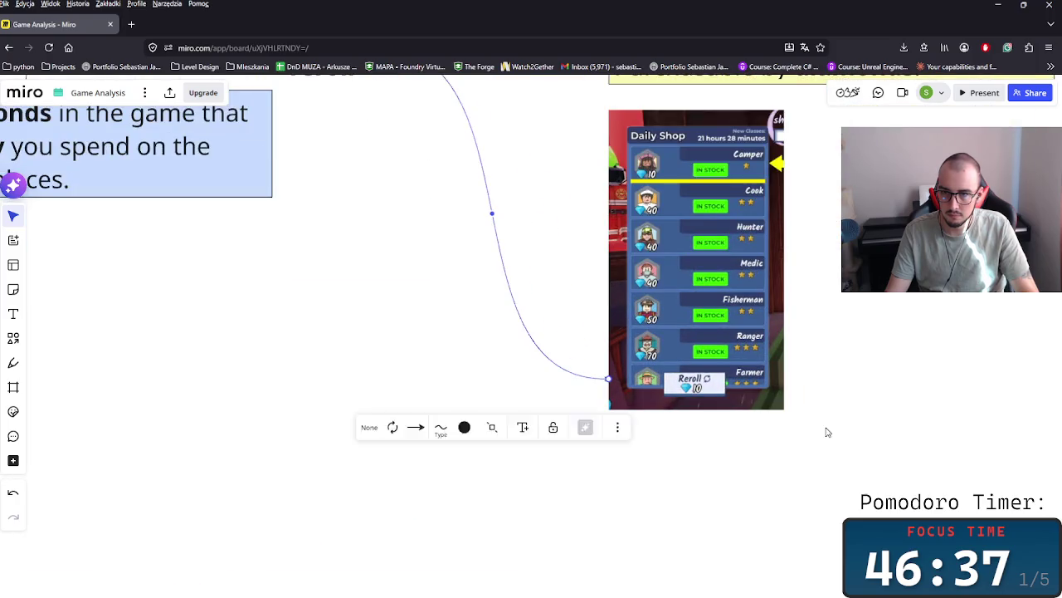
{"action": "scroll", "coordinate": [827, 429], "scroll_direction": "right", "scroll_amount": 1}
{"action": "scroll", "coordinate": [740, 415], "scroll_direction": "down", "scroll_amount": 4}
{"action": "scroll", "coordinate": [473, 365], "scroll_direction": "down", "scroll_amount": 3}
{"action": "scroll", "coordinate": [390, 249], "scroll_direction": "up", "scroll_amount": 2}
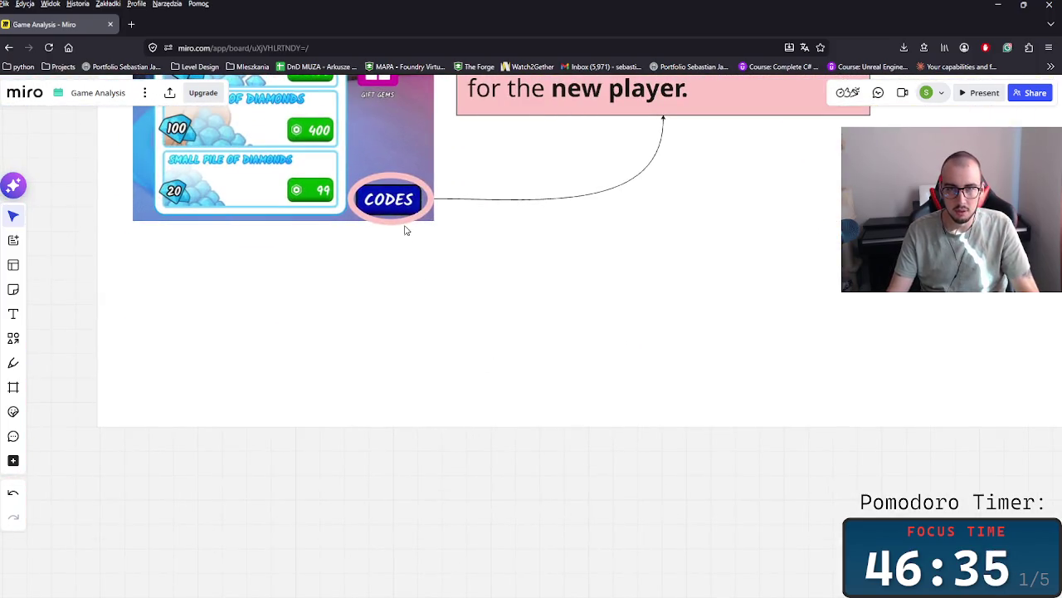
{"action": "left_click", "coordinate": [412, 184]}
{"action": "scroll", "coordinate": [624, 531], "scroll_direction": "down", "scroll_amount": 3}
{"action": "scroll", "coordinate": [624, 532], "scroll_direction": "up", "scroll_amount": 2}
{"action": "key", "text": "ctrl+v"}
{"action": "left_click_drag", "start_coordinate": [673, 405], "coordinate": [705, 362]}
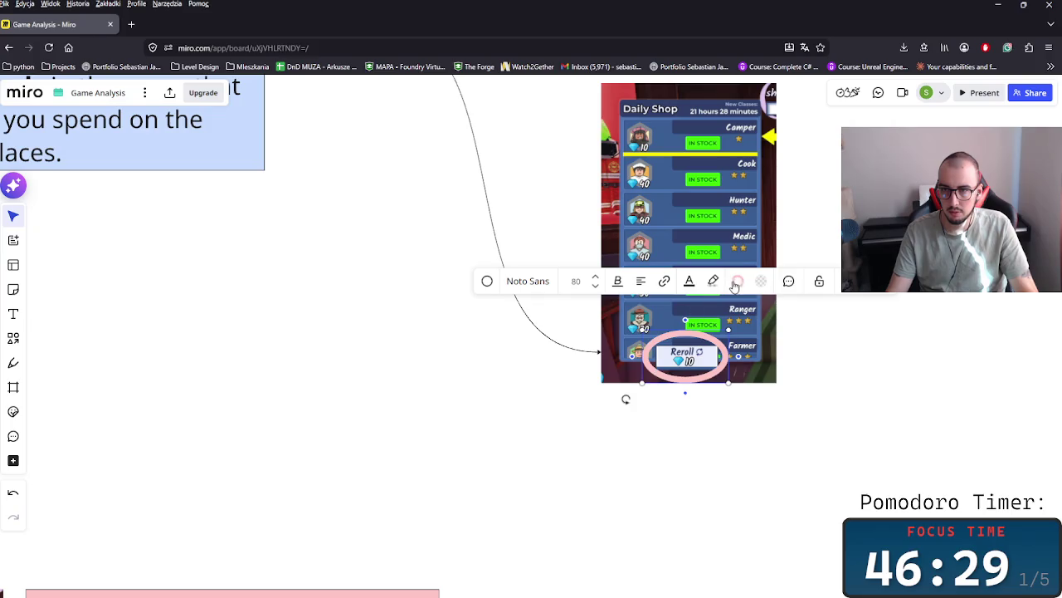
{"action": "left_click", "coordinate": [736, 282]}
{"action": "right_click", "coordinate": [725, 493]}
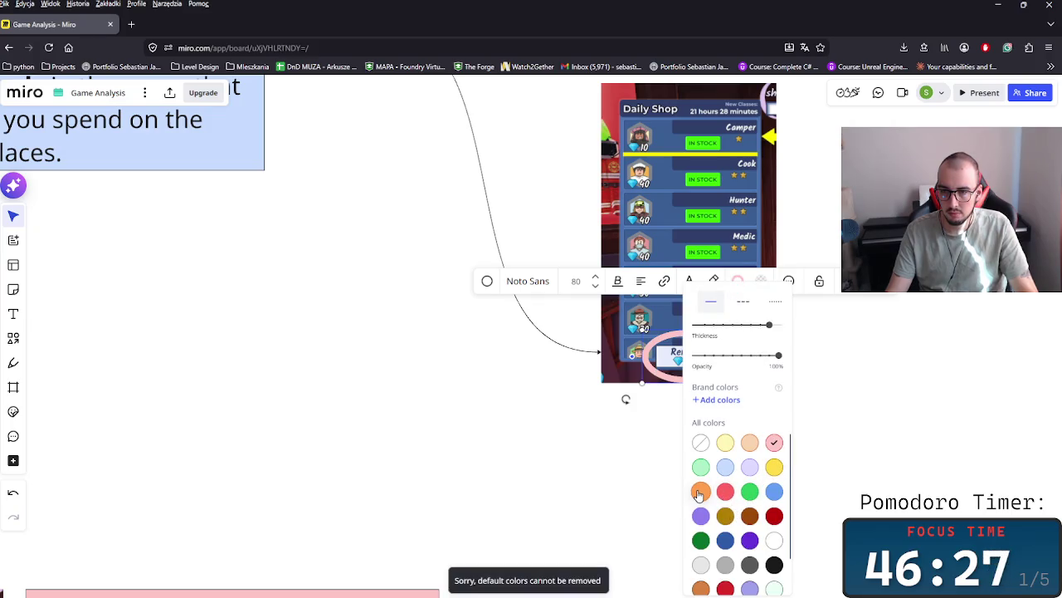
{"action": "left_click", "coordinate": [437, 352]}
- Color the Class reroll connector orange
{"action": "scroll", "coordinate": [440, 438], "scroll_direction": "up", "scroll_amount": 3}
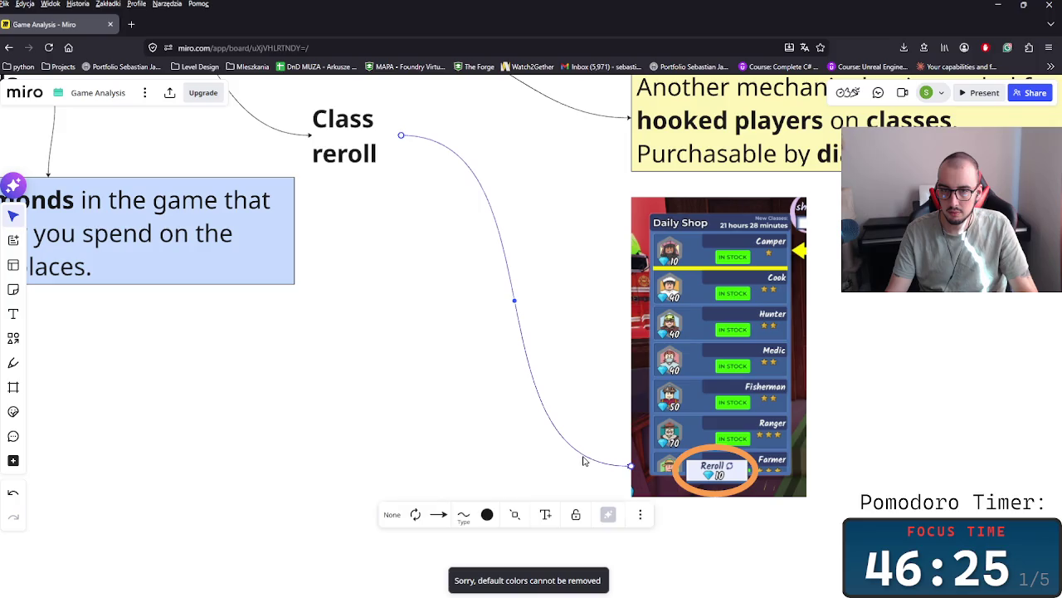
{"action": "left_click", "coordinate": [584, 461]}
{"action": "scroll", "coordinate": [439, 372], "scroll_direction": "down", "scroll_amount": 2}
{"action": "scroll", "coordinate": [415, 415], "scroll_direction": "down", "scroll_amount": 2}
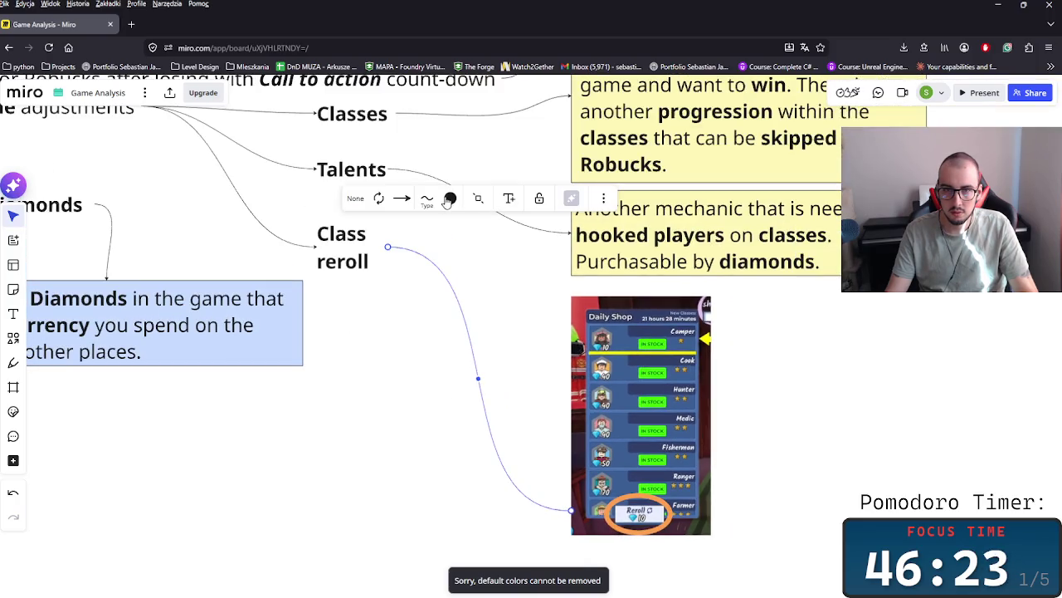
{"action": "left_click", "coordinate": [448, 202]}
{"action": "left_click", "coordinate": [461, 331]}
{"action": "left_click", "coordinate": [480, 287]}
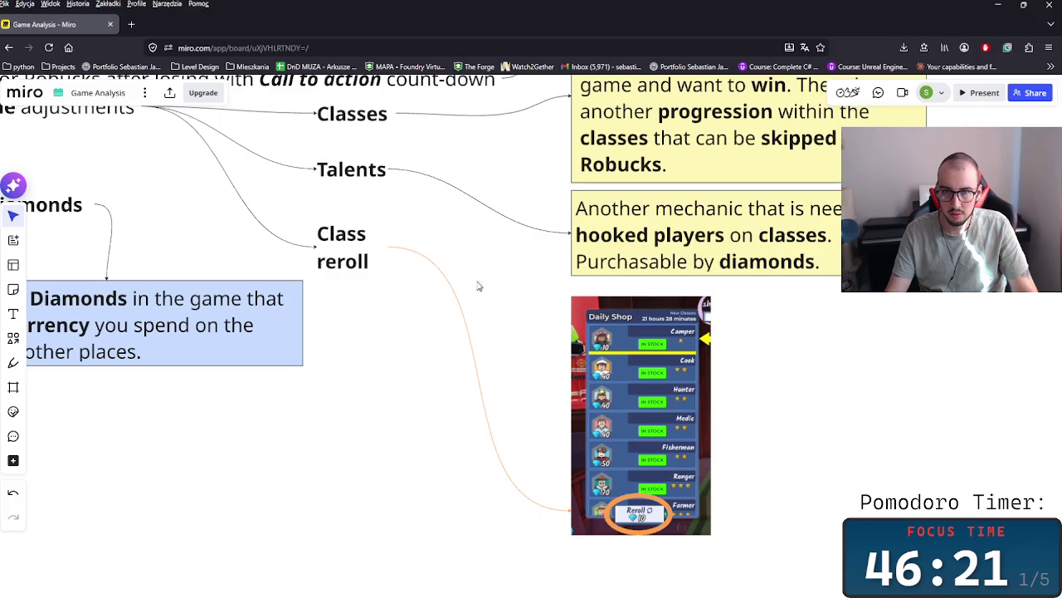
{"action": "left_click", "coordinate": [466, 338]}
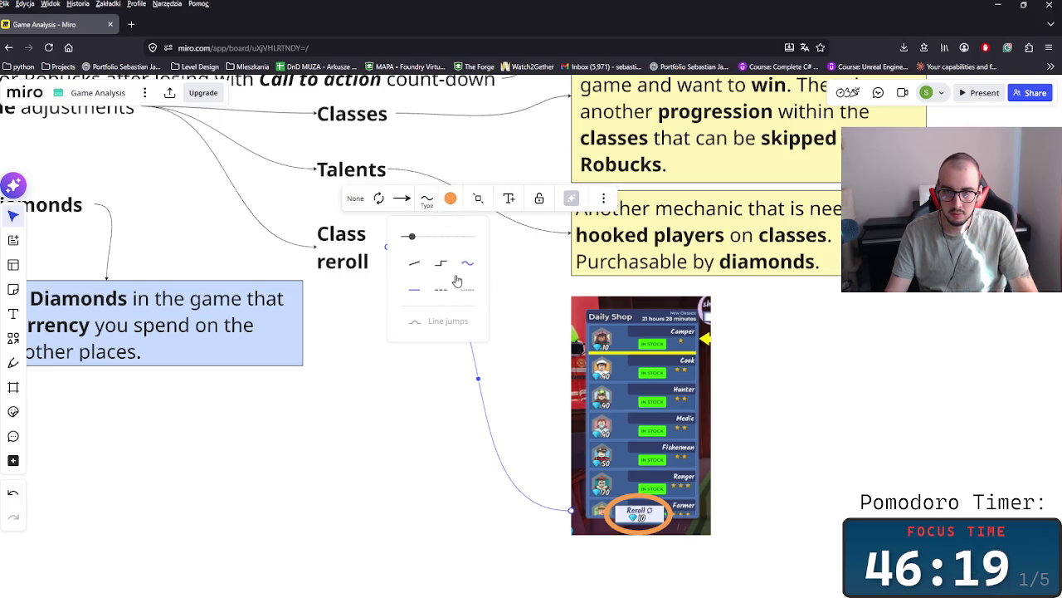
{"action": "left_click", "coordinate": [547, 327]}
{"action": "scroll", "coordinate": [837, 496], "scroll_direction": "down", "scroll_amount": 5}
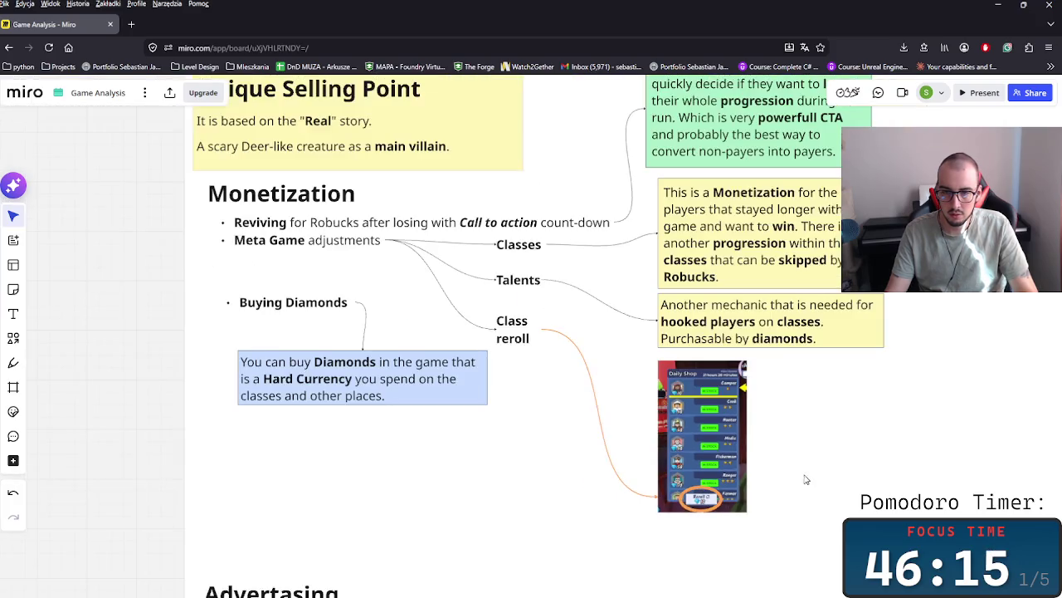
{"action": "scroll", "coordinate": [645, 498], "scroll_direction": "right", "scroll_amount": 3}
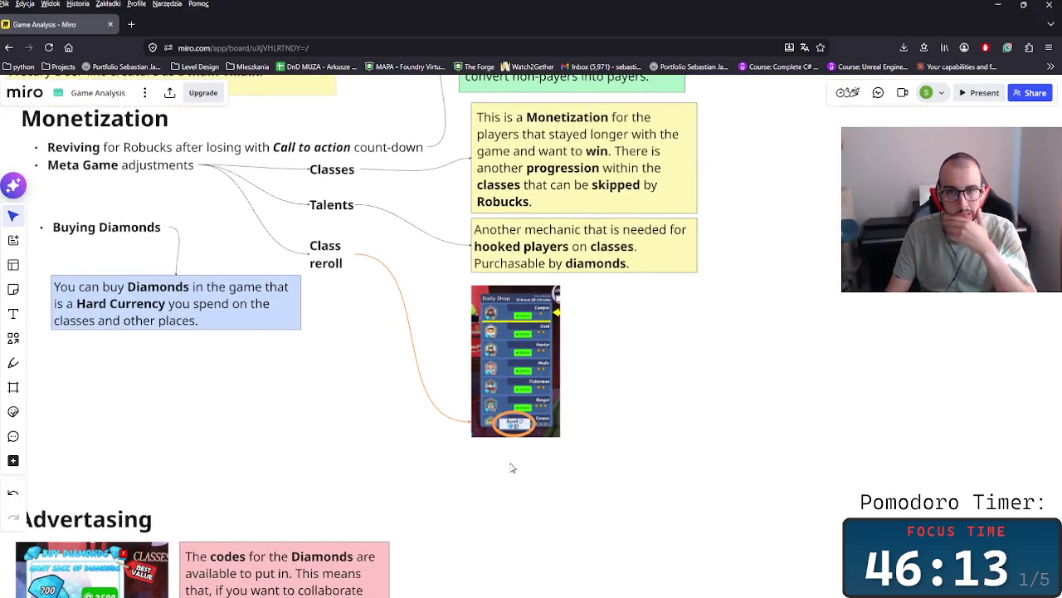
{"action": "scroll", "coordinate": [481, 430], "scroll_direction": "left", "scroll_amount": 4}
{"action": "scroll", "coordinate": [636, 426], "scroll_direction": "right", "scroll_amount": 3}
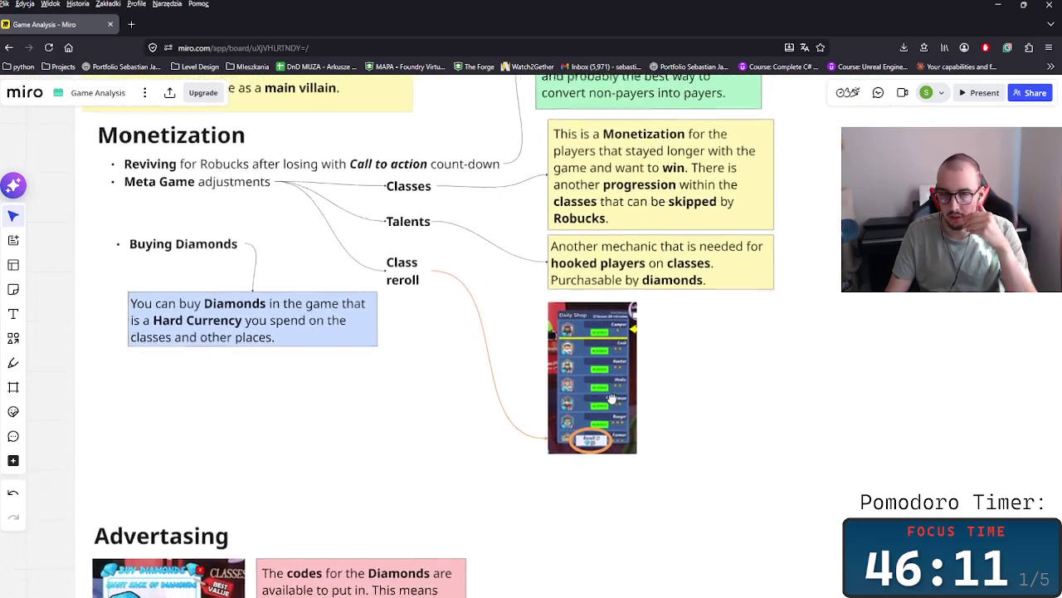
{"action": "scroll", "coordinate": [322, 400], "scroll_direction": "up", "scroll_amount": 1}
{"action": "scroll", "coordinate": [322, 401], "scroll_direction": "left", "scroll_amount": 1}
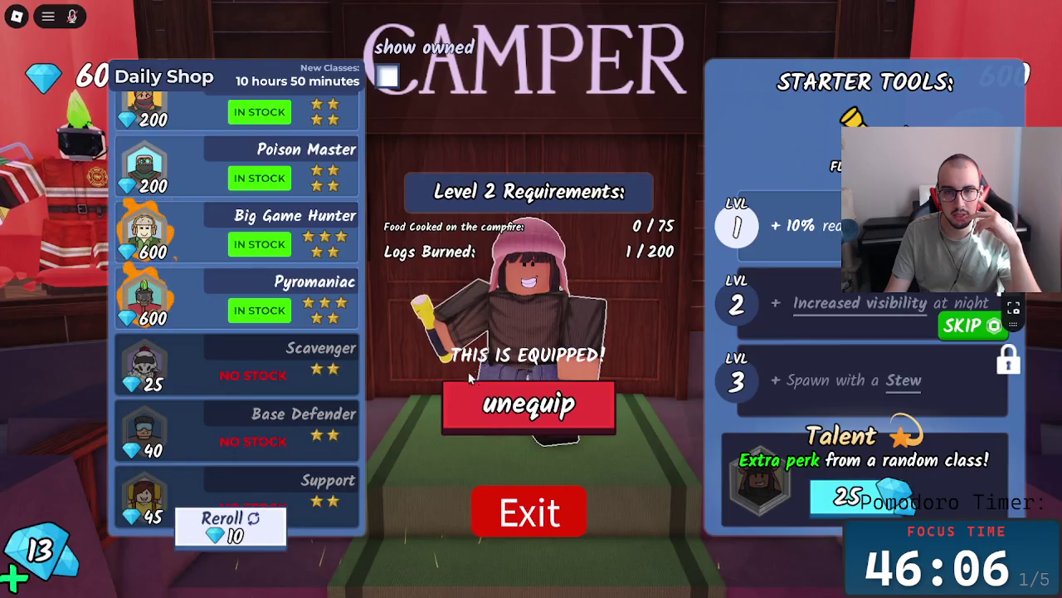
- Close the class shop and turn on muting of the lobby music in settings
{"action": "left_click", "coordinate": [552, 513]}
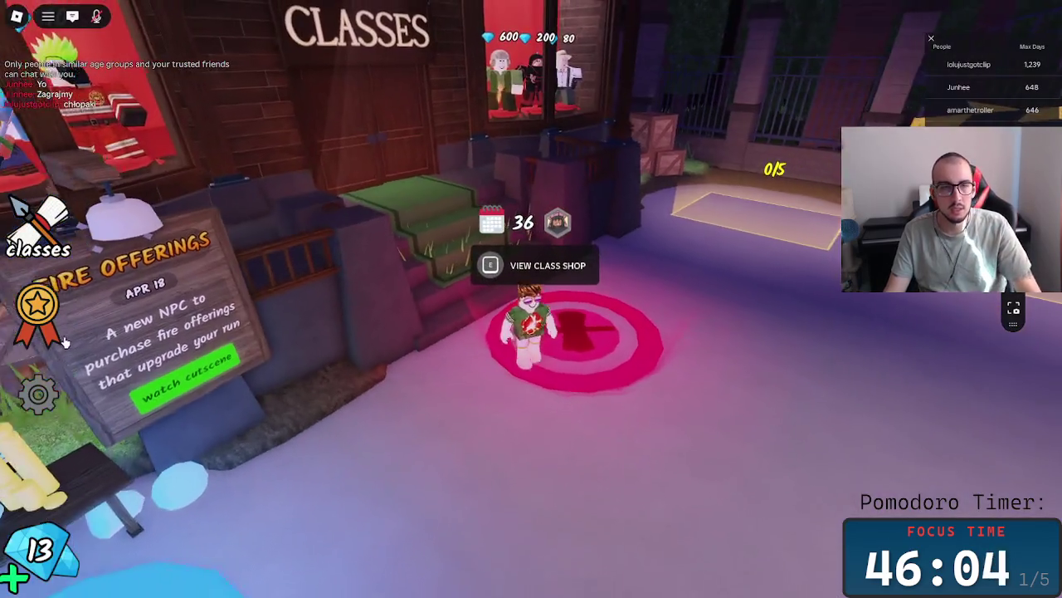
{"action": "left_click", "coordinate": [38, 397]}
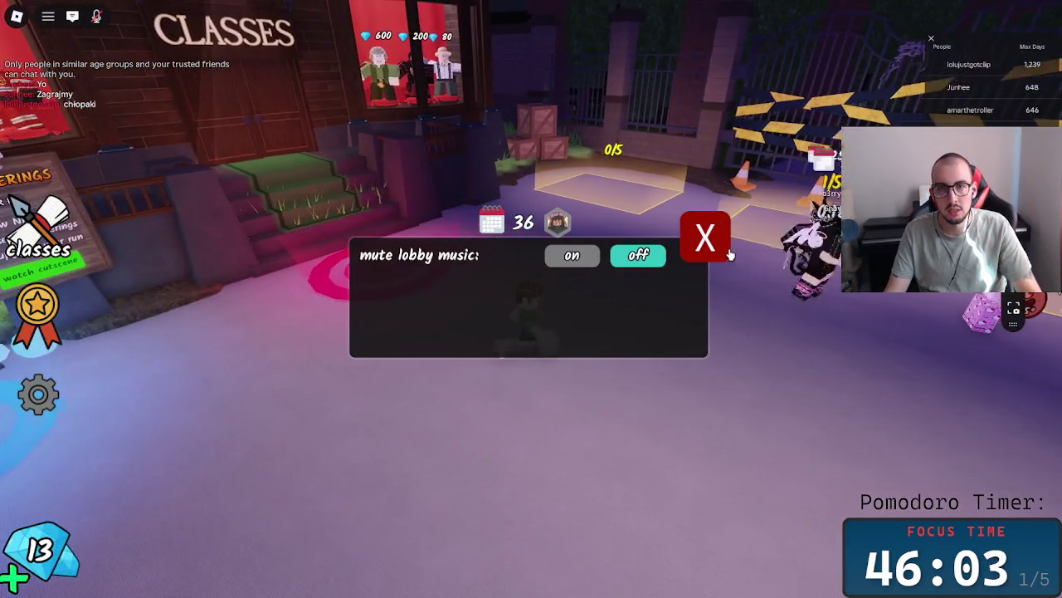
{"action": "left_click", "coordinate": [587, 260]}
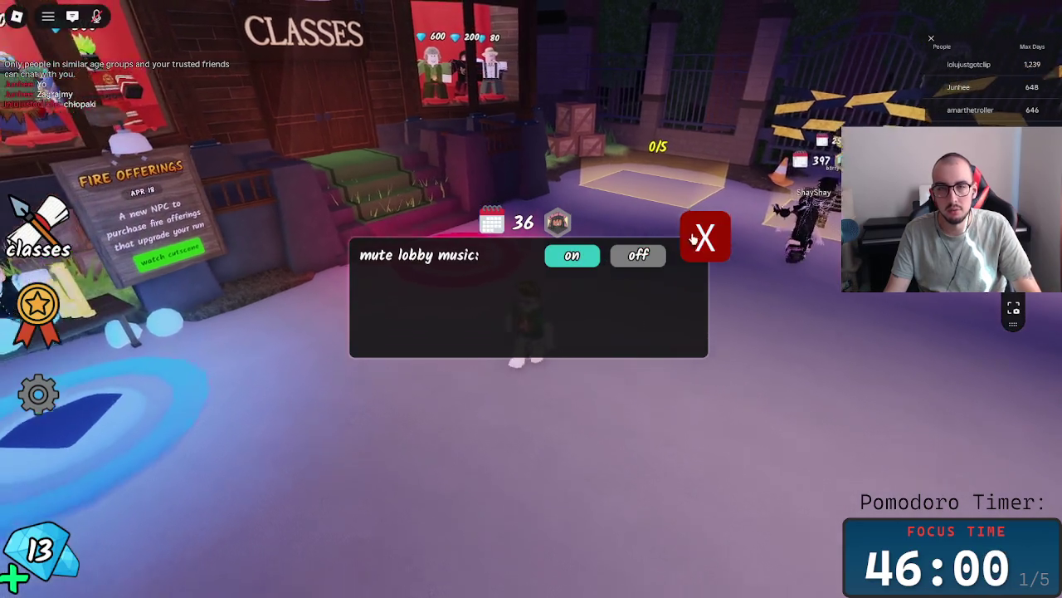
{"action": "left_click", "coordinate": [702, 238]}
- Browse the survival achievement badges up to Survive 80 Days and start a screen capture
{"action": "left_click", "coordinate": [37, 305]}
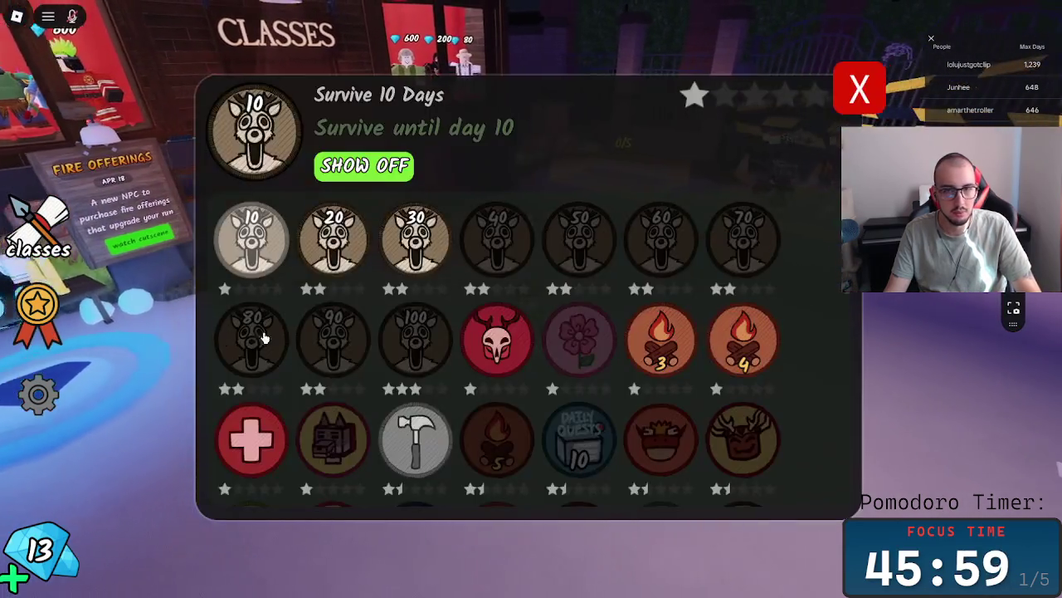
{"action": "left_click", "coordinate": [506, 249]}
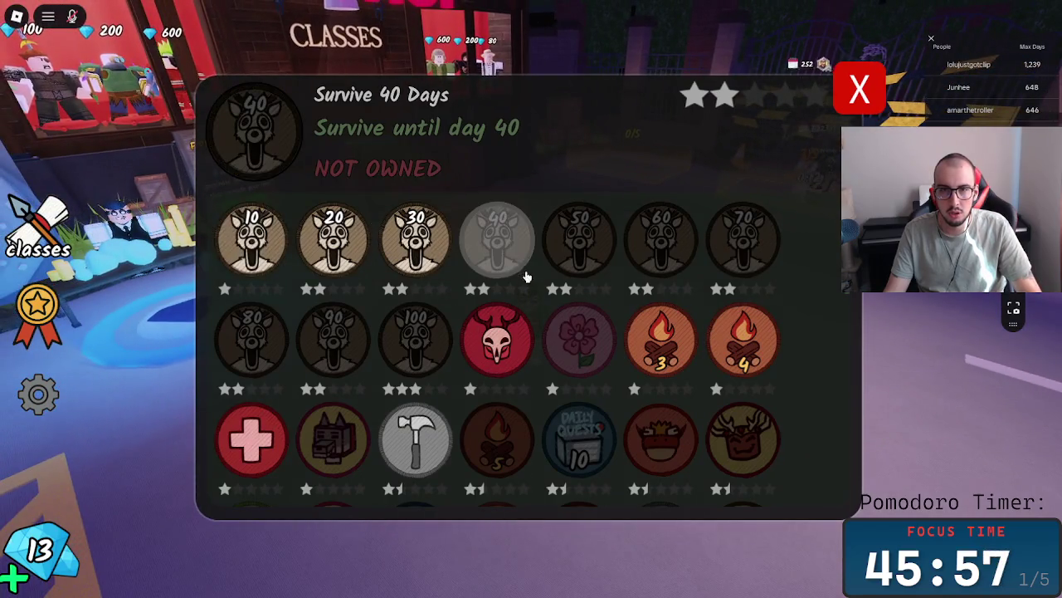
{"action": "left_click", "coordinate": [579, 241]}
{"action": "left_click", "coordinate": [661, 241]}
{"action": "left_click", "coordinate": [531, 265]}
{"action": "left_click", "coordinate": [274, 336]}
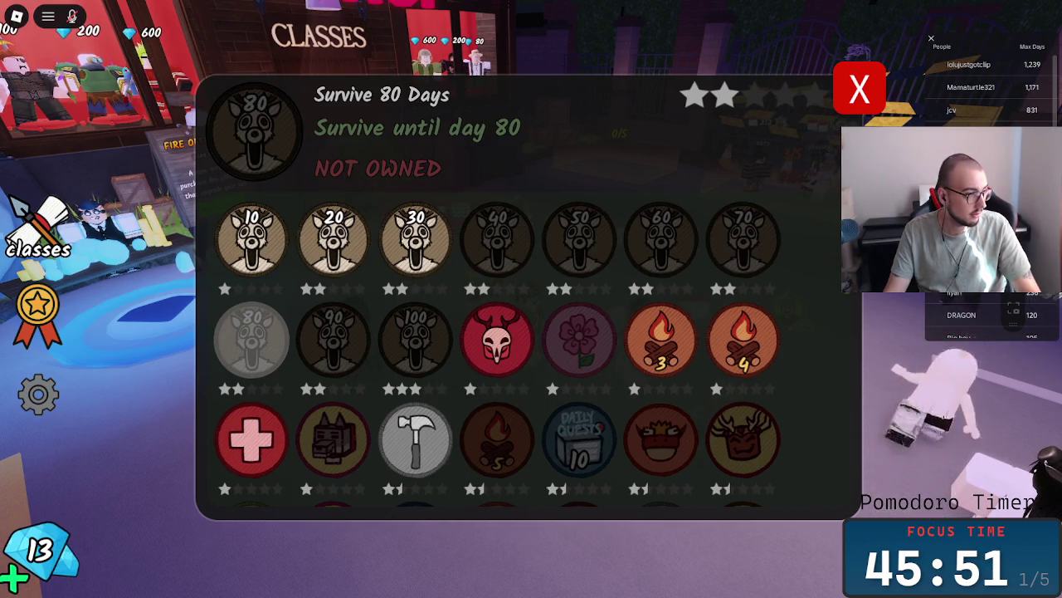
{"action": "key", "text": "super+shift+s"}
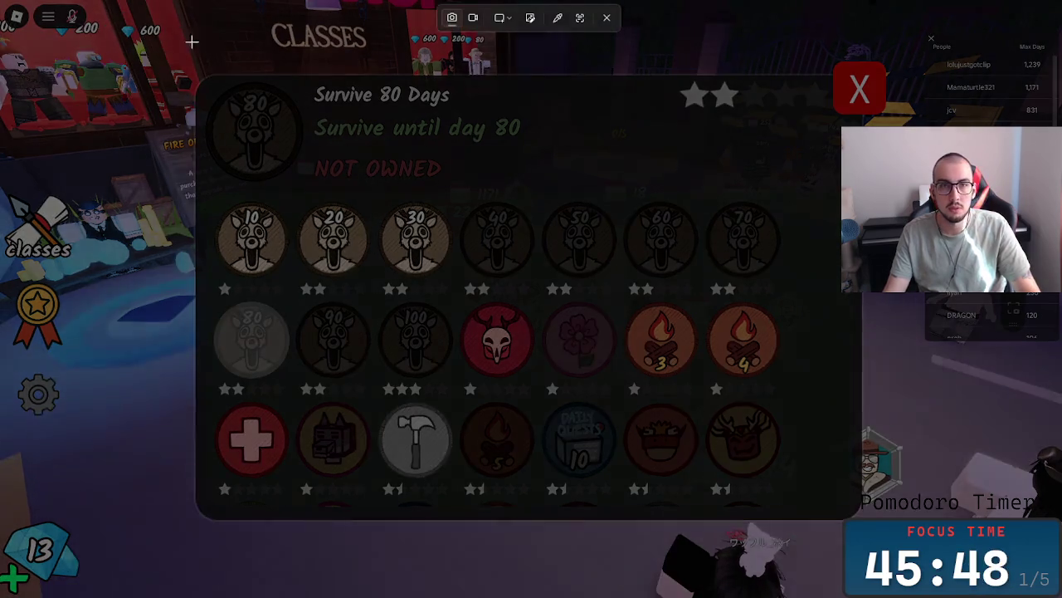
- Snip the Roblox achievements panel with Win+Shift+S
{"action": "left_click_drag", "start_coordinate": [166, 29], "coordinate": [860, 516]}
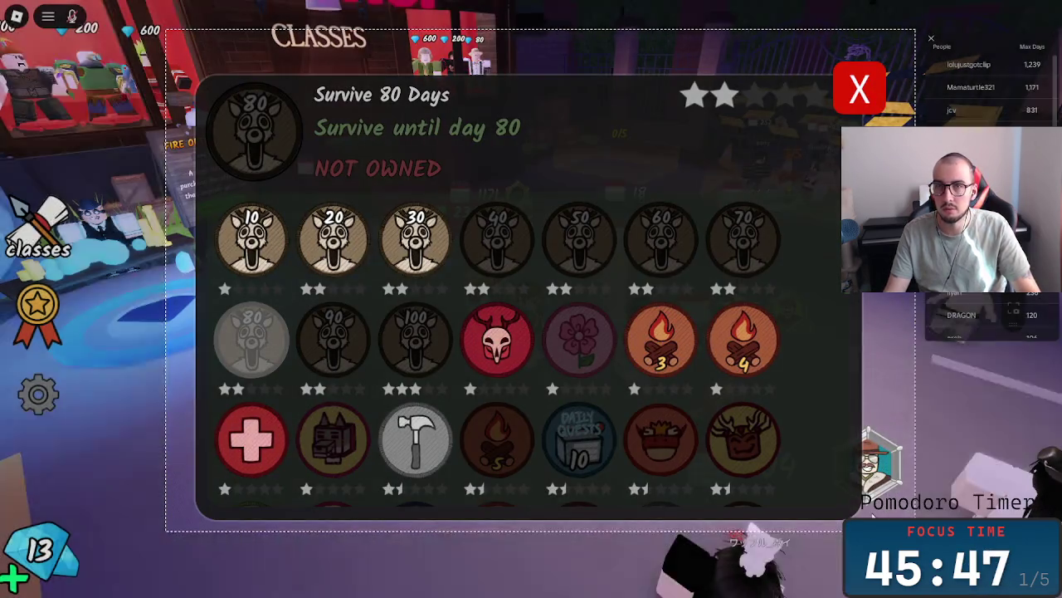
{"action": "key", "text": "super+shift+s"}
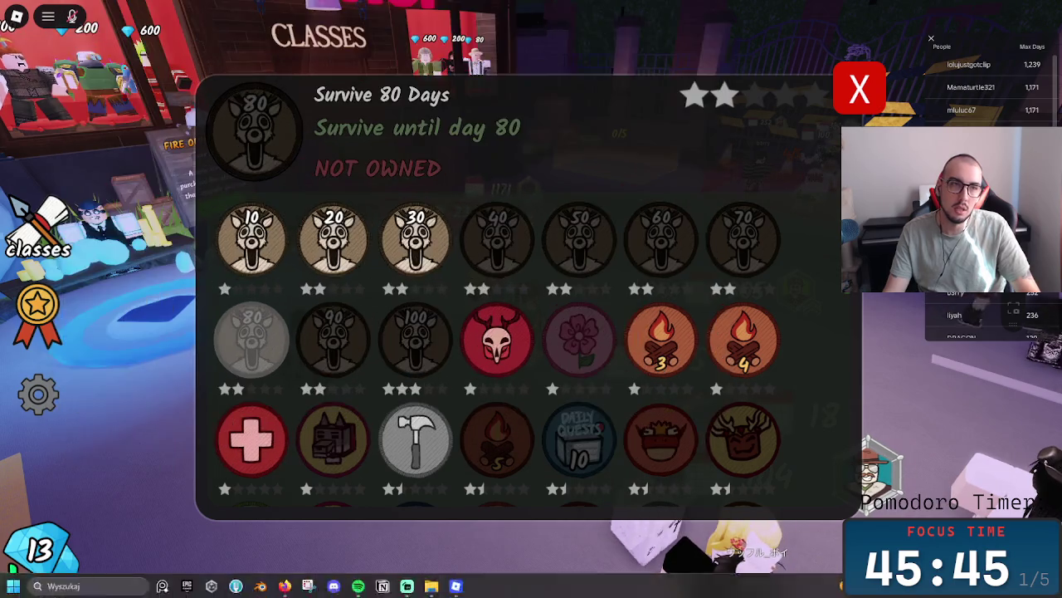
{"action": "mouse_move", "coordinate": [2, 47]}
{"action": "left_mouse_down"}
{"action": "mouse_move", "coordinate": [705, 386]}
{"action": "mouse_move", "coordinate": [984, 561]}
{"action": "left_mouse_up"}
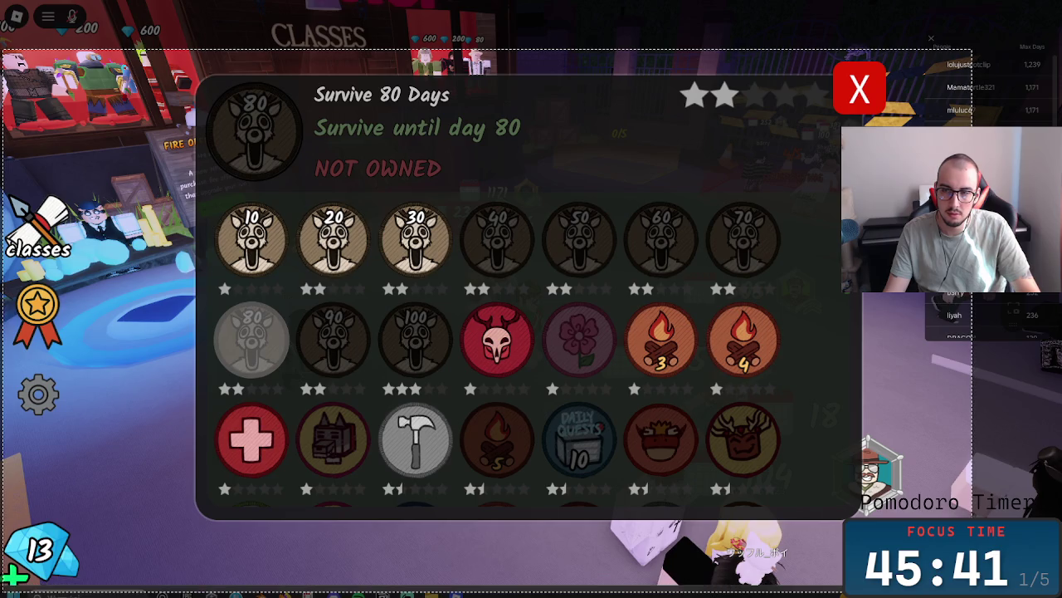
{"action": "left_click_drag", "start_coordinate": [984, 561], "coordinate": [962, 540]}
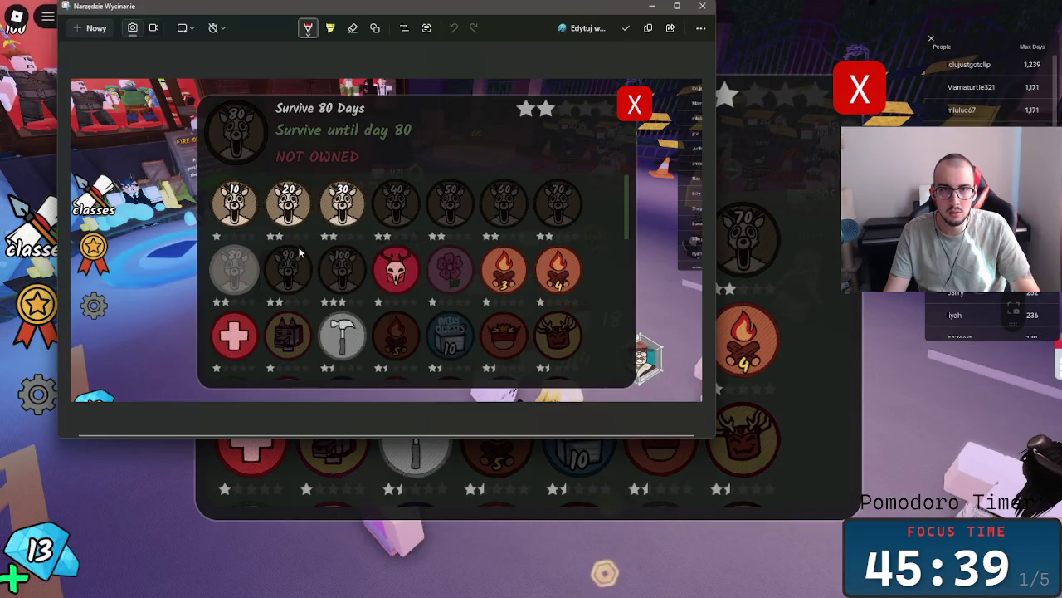
- Copy the achievements snip to the clipboard and switch back to the Miro board
{"action": "right_click", "coordinate": [314, 249]}
{"action": "left_click", "coordinate": [239, 258]}
{"action": "right_click", "coordinate": [214, 254]}
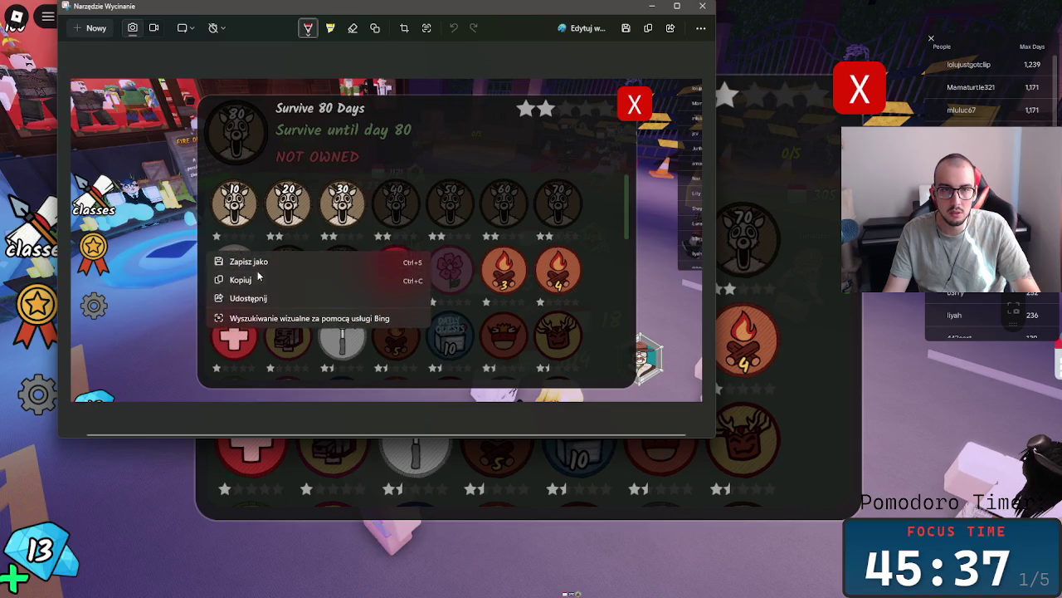
{"action": "left_click", "coordinate": [249, 282]}
{"action": "key", "text": "alt+Tab"}
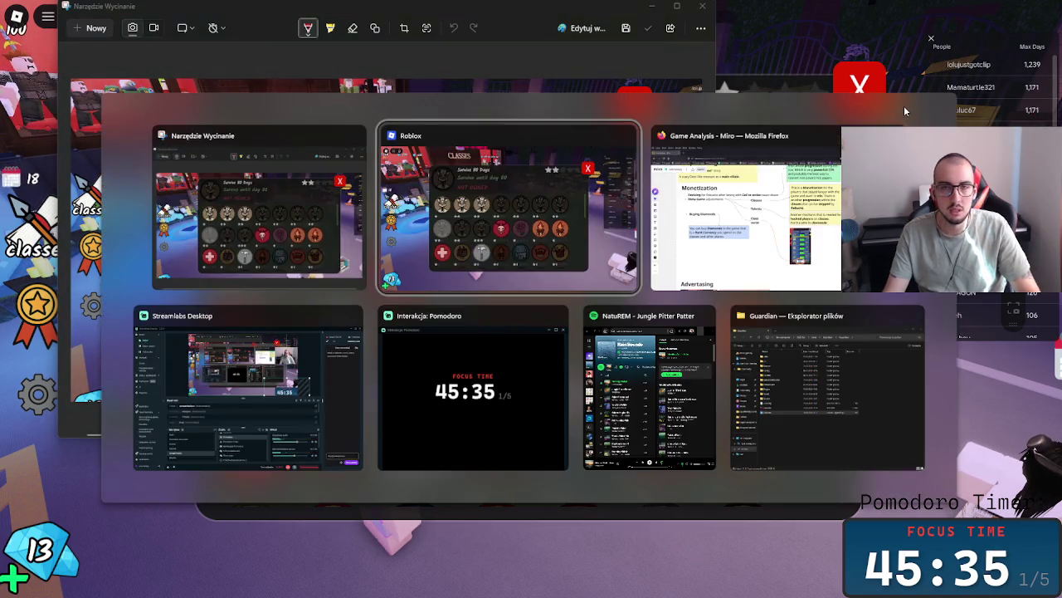
{"action": "key", "text": "alt+Tab"}
- Retype the copied caption beside the pasted screenshot as 'Achievements'
{"action": "scroll", "coordinate": [598, 274], "scroll_direction": "down", "scroll_amount": 5}
{"action": "scroll", "coordinate": [628, 254], "scroll_direction": "down", "scroll_amount": 5}
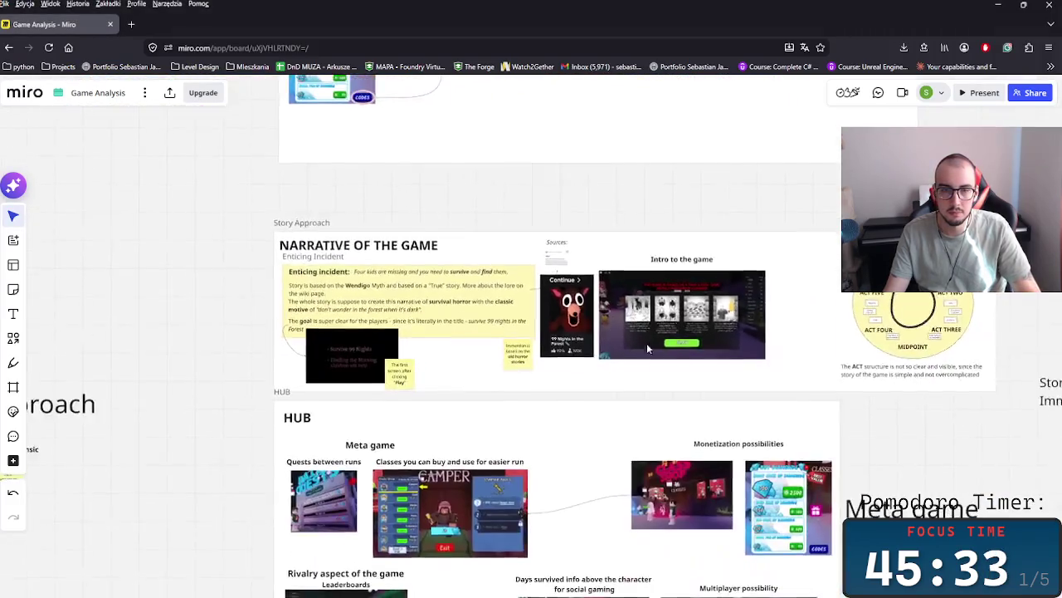
{"action": "scroll", "coordinate": [635, 338], "scroll_direction": "down", "scroll_amount": 5}
{"action": "scroll", "coordinate": [600, 280], "scroll_direction": "down", "scroll_amount": 5}
{"action": "scroll", "coordinate": [733, 437], "scroll_direction": "up", "scroll_amount": 2}
{"action": "scroll", "coordinate": [738, 498], "scroll_direction": "up", "scroll_amount": 2}
{"action": "scroll", "coordinate": [462, 255], "scroll_direction": "up", "scroll_amount": 2}
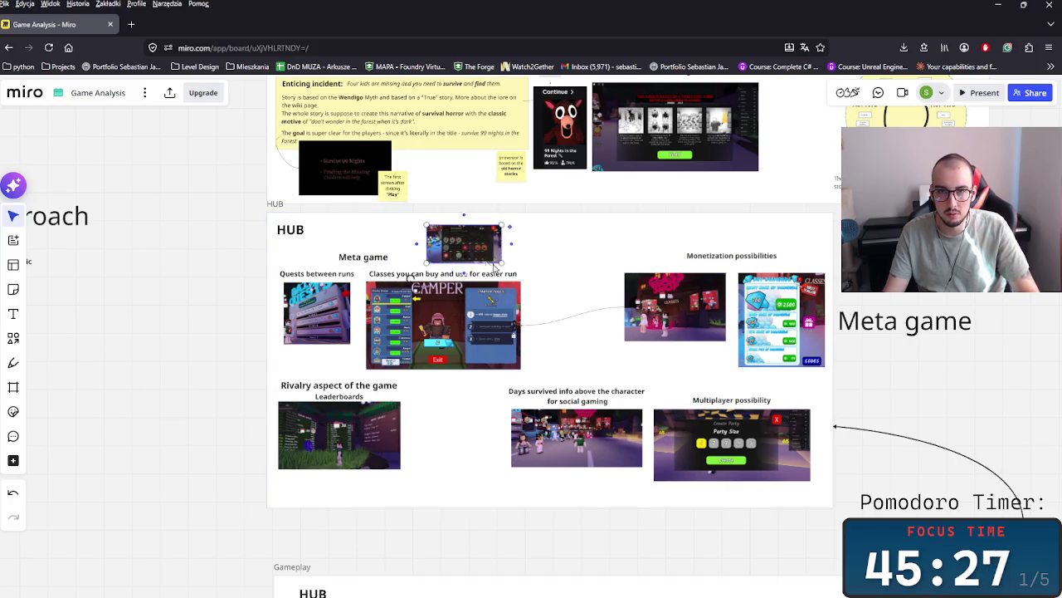
{"action": "mouse_move", "coordinate": [489, 276]}
{"action": "left_mouse_down"}
{"action": "mouse_move", "coordinate": [448, 417]}
{"action": "mouse_move", "coordinate": [485, 250]}
{"action": "mouse_move", "coordinate": [477, 221]}
{"action": "left_mouse_up"}
{"action": "left_click", "coordinate": [448, 273]}
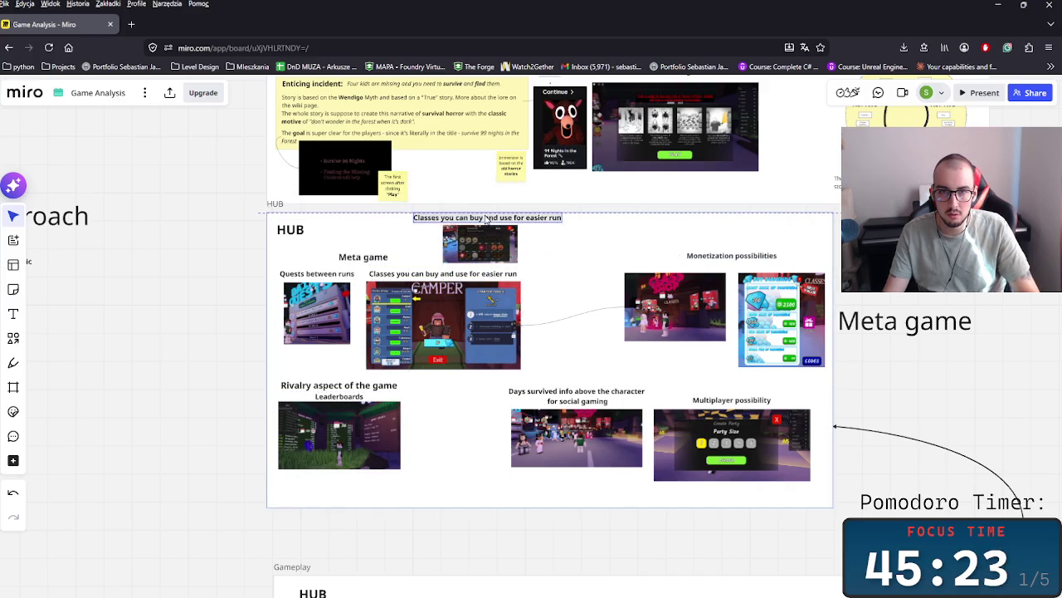
{"action": "double_click", "coordinate": [477, 219]}
{"action": "key", "text": "BackSpace"}
{"action": "type", "text": "Achievement"}
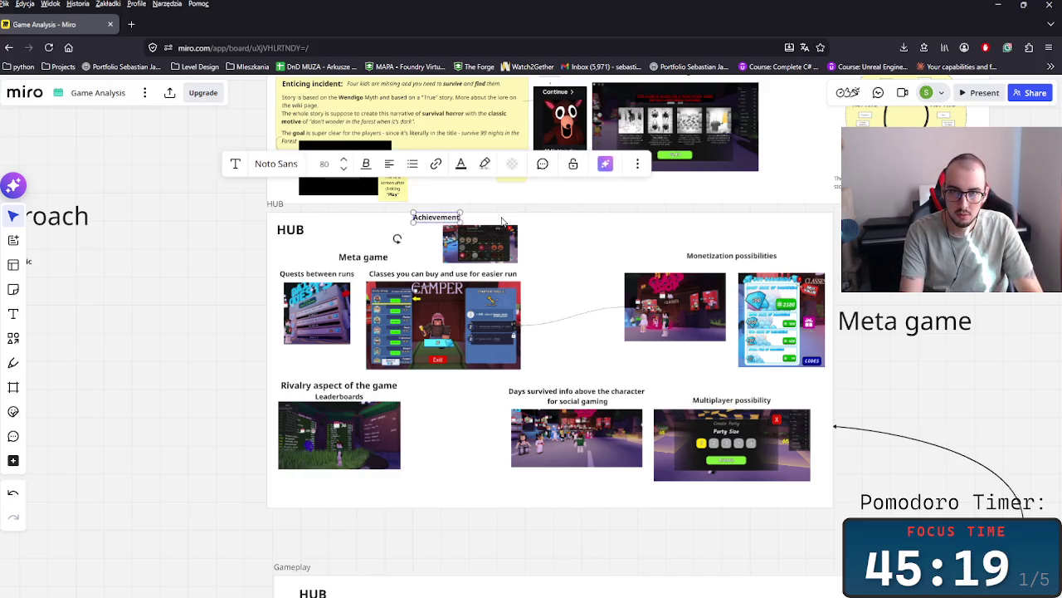
{"action": "type", "text": "s"}
{"action": "left_click", "coordinate": [605, 268]}
- Place the Achievements group under Quests between runs and shift the Rivalry group right
{"action": "mouse_move", "coordinate": [448, 217]}
{"action": "left_mouse_down"}
{"action": "mouse_move", "coordinate": [492, 223]}
{"action": "mouse_move", "coordinate": [468, 399]}
{"action": "left_mouse_up"}
{"action": "left_click", "coordinate": [498, 242]}
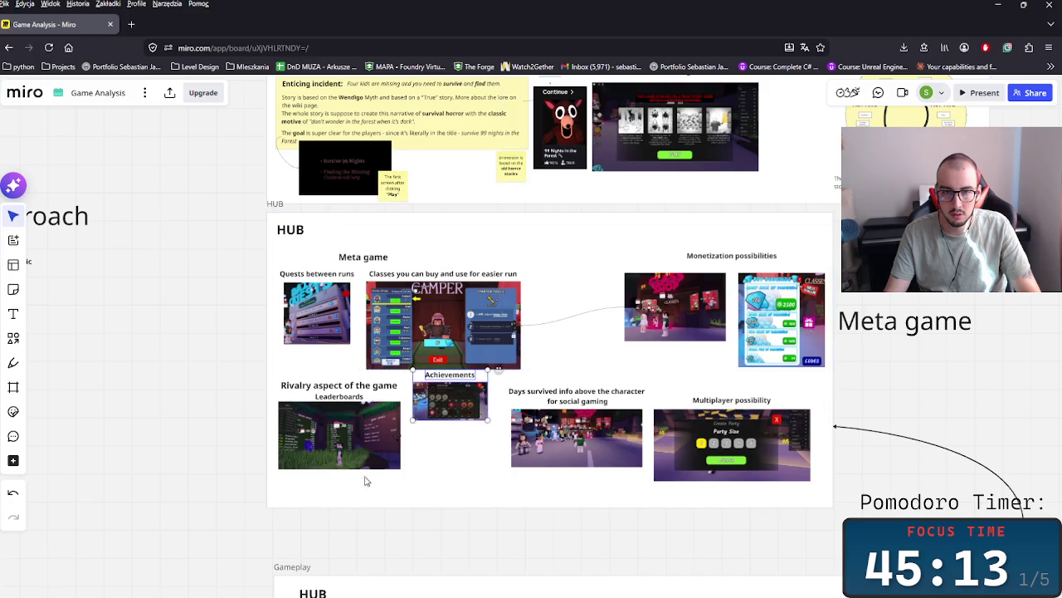
{"action": "left_click_drag", "start_coordinate": [338, 415], "coordinate": [453, 461]}
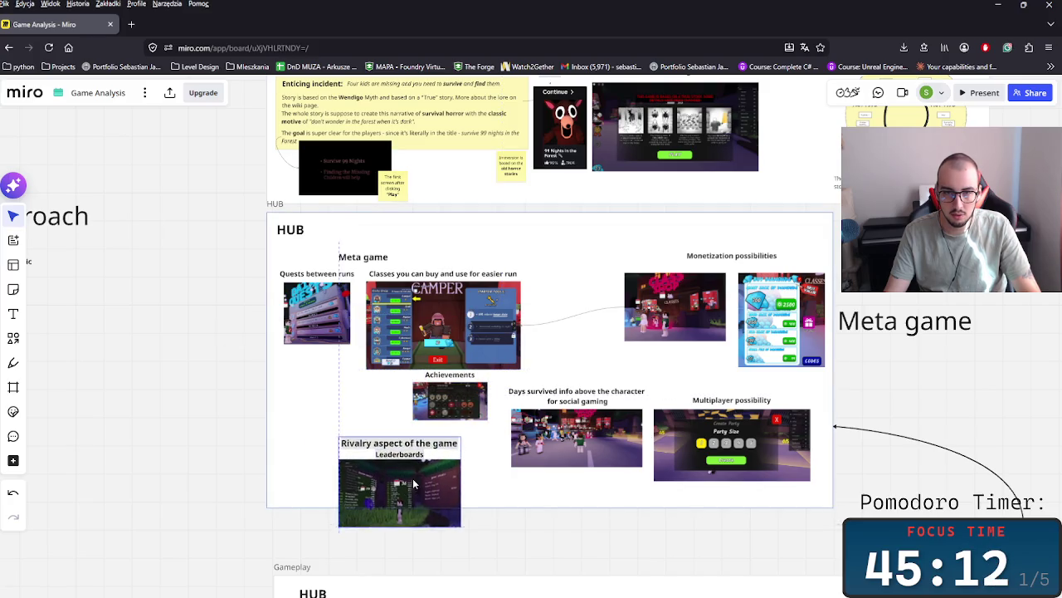
{"action": "left_click", "coordinate": [455, 400]}
{"action": "left_click_drag", "start_coordinate": [458, 406], "coordinate": [324, 396]}
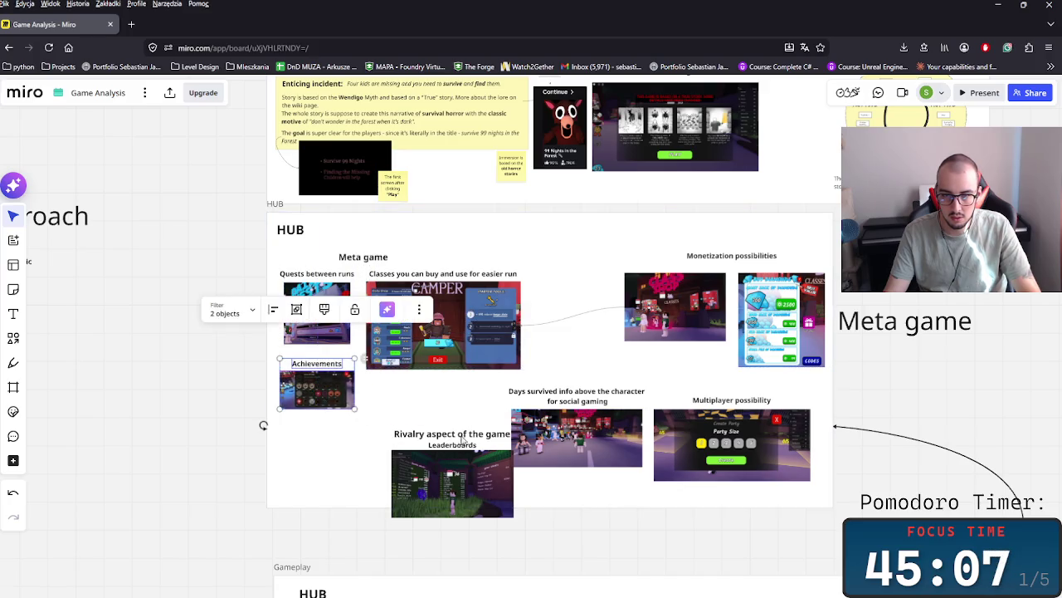
- Duplicate the Days survived caption above the lobby image and retype it as 'Lobby full of people'
{"action": "scroll", "coordinate": [478, 390], "scroll_direction": "down", "scroll_amount": 1}
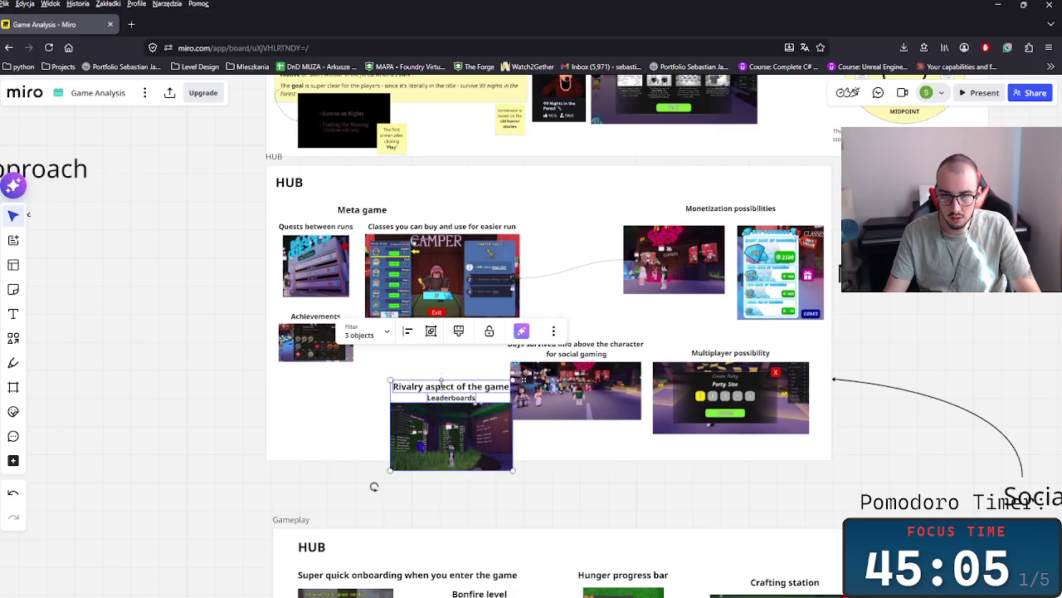
{"action": "left_click_drag", "start_coordinate": [452, 448], "coordinate": [446, 427]}
{"action": "left_click_drag", "start_coordinate": [578, 374], "coordinate": [586, 395]}
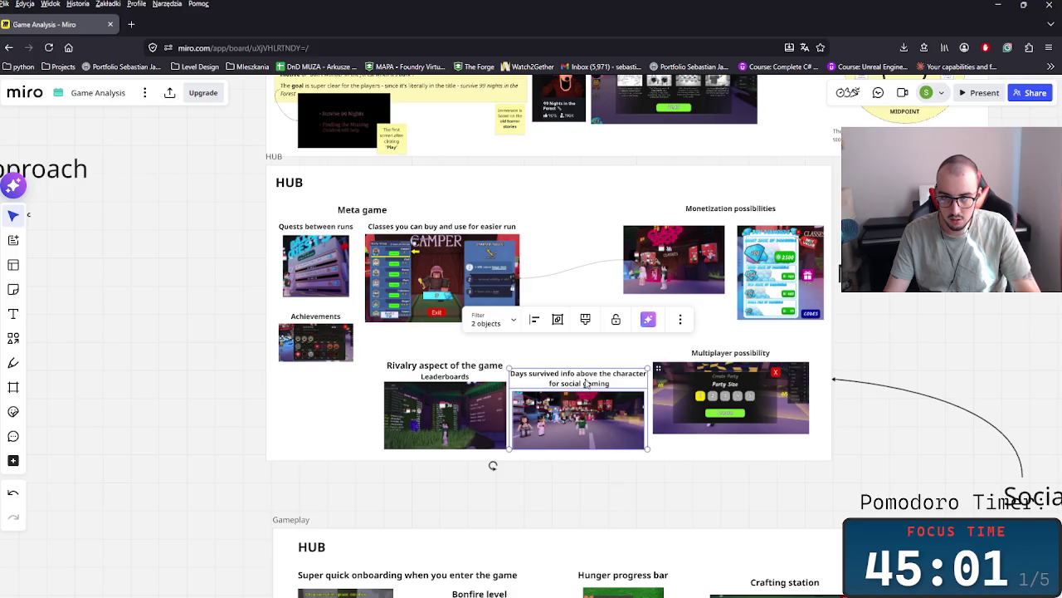
{"action": "left_click", "coordinate": [533, 382]}
{"action": "left_click", "coordinate": [618, 408]}
{"action": "left_click", "coordinate": [612, 386]}
{"action": "key", "text": "ctrl+v"}
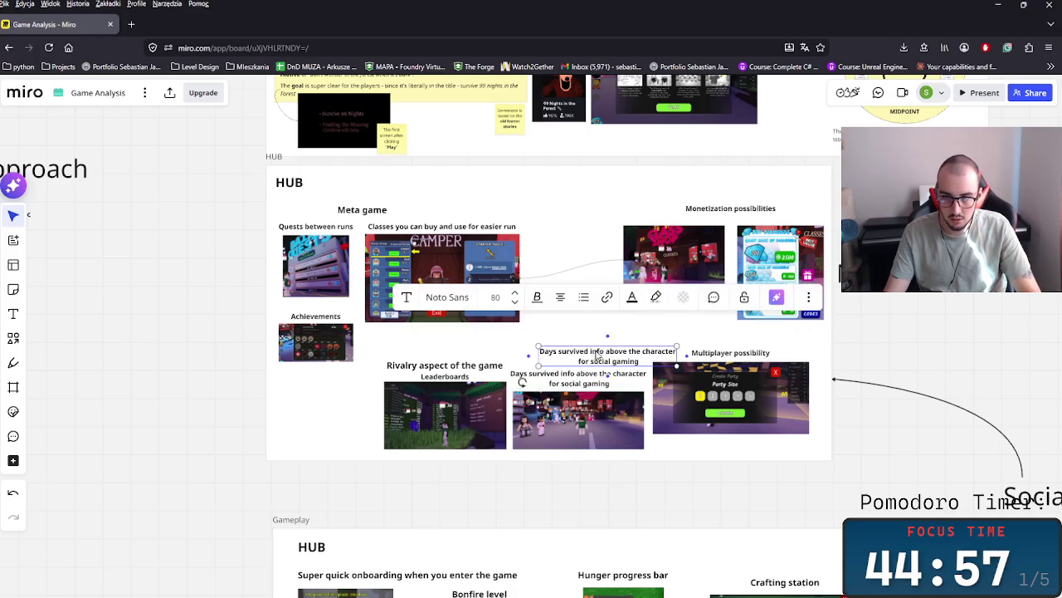
{"action": "left_click_drag", "start_coordinate": [597, 355], "coordinate": [571, 354]}
{"action": "double_click", "coordinate": [569, 354]}
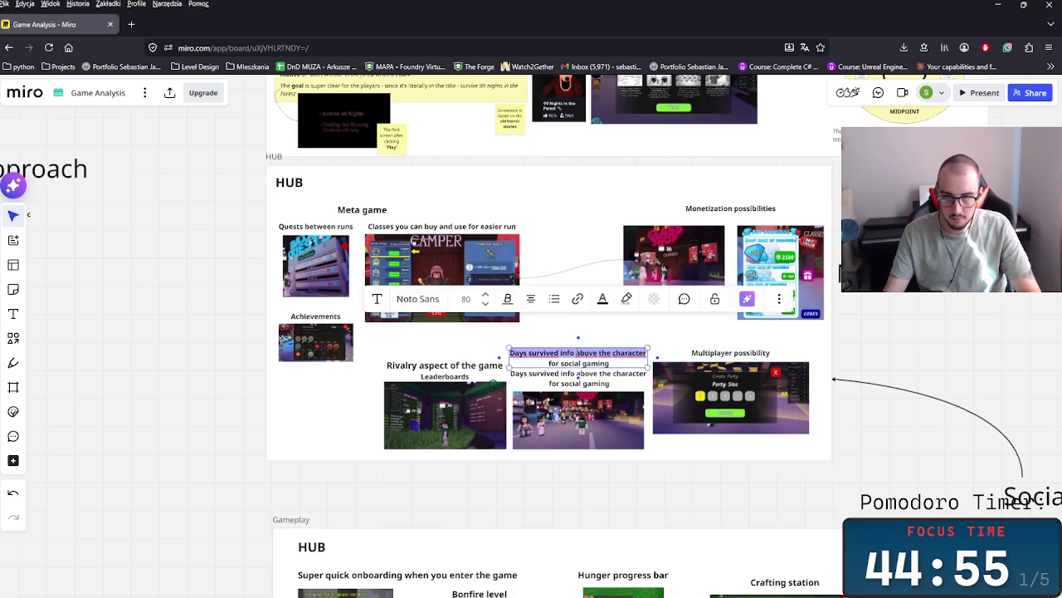
{"action": "type", "text": "Bo"}
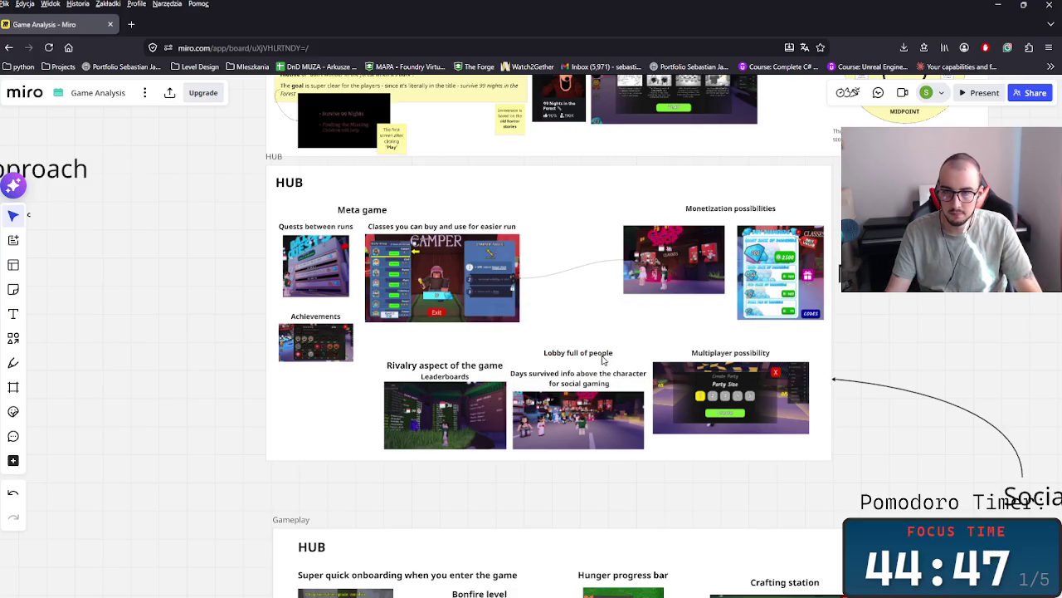
{"action": "left_click_drag", "start_coordinate": [604, 358], "coordinate": [603, 365]}
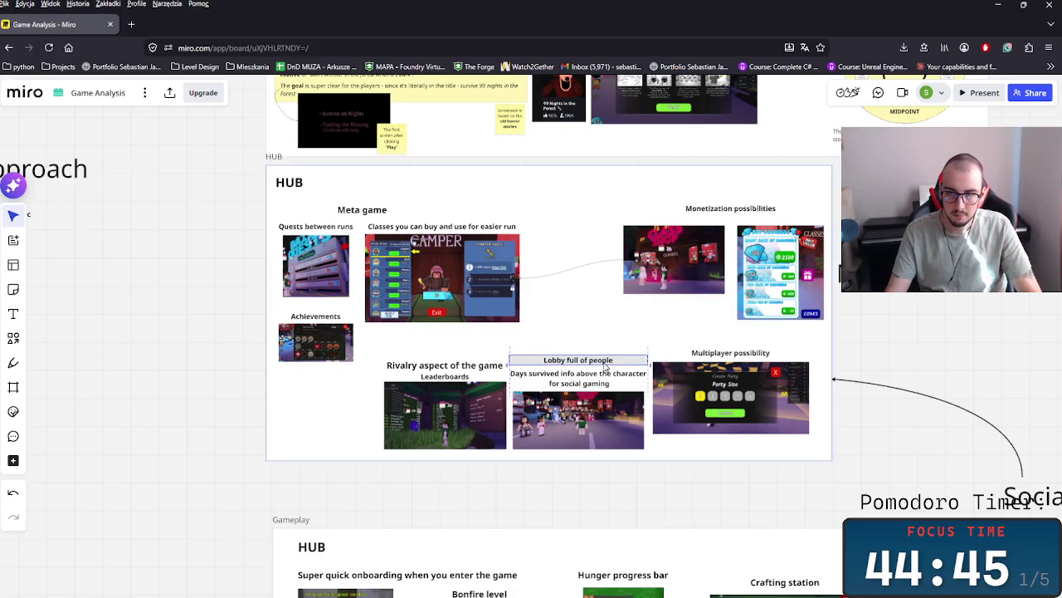
- Move the 'Rivalry aspect of the game' text beneath the Leaderboards image
{"action": "left_click_drag", "start_coordinate": [459, 368], "coordinate": [459, 359]}
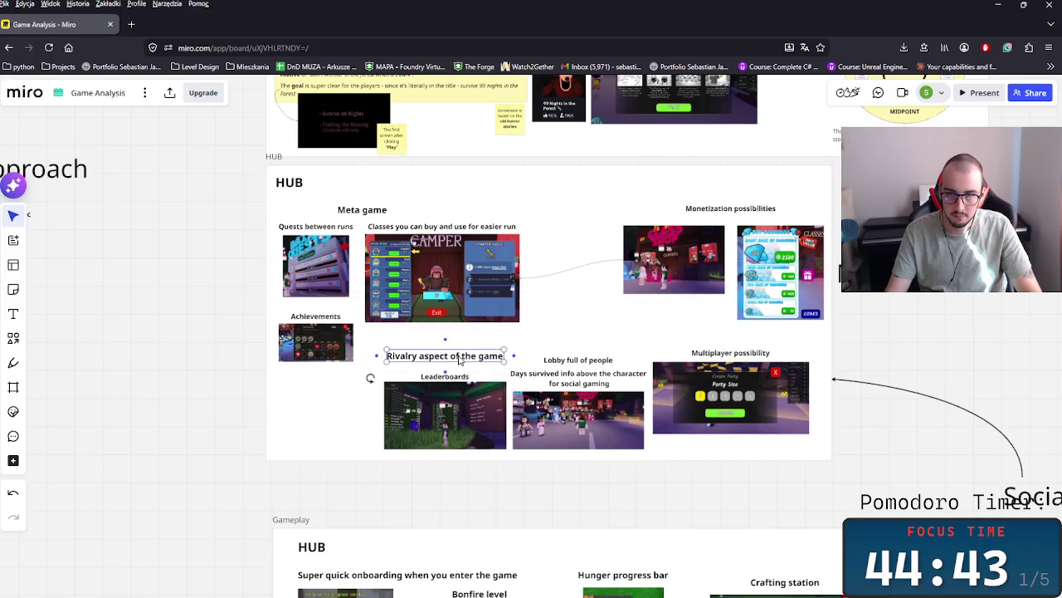
{"action": "key", "text": "Delete"}
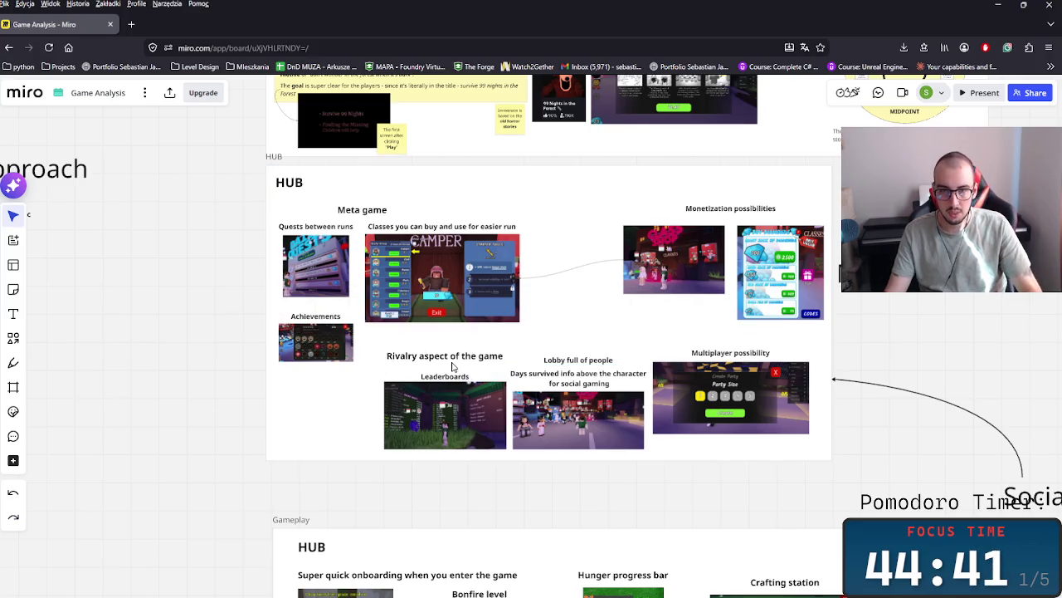
{"action": "left_click", "coordinate": [453, 365]}
{"action": "left_click", "coordinate": [445, 357]}
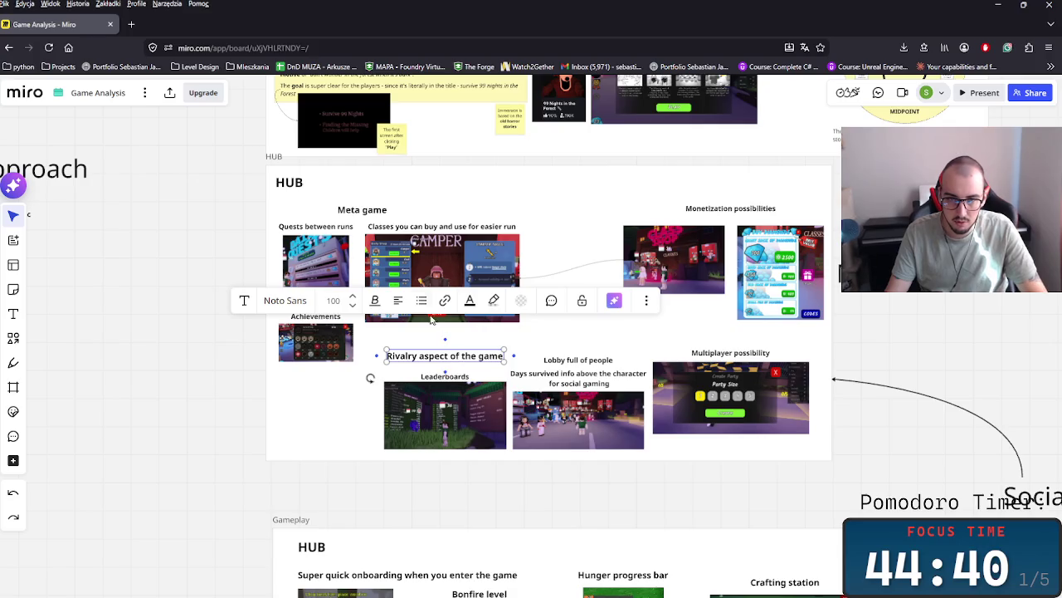
{"action": "left_click", "coordinate": [441, 362]}
{"action": "left_click", "coordinate": [444, 358]}
{"action": "left_click_drag", "start_coordinate": [437, 359], "coordinate": [457, 458]}
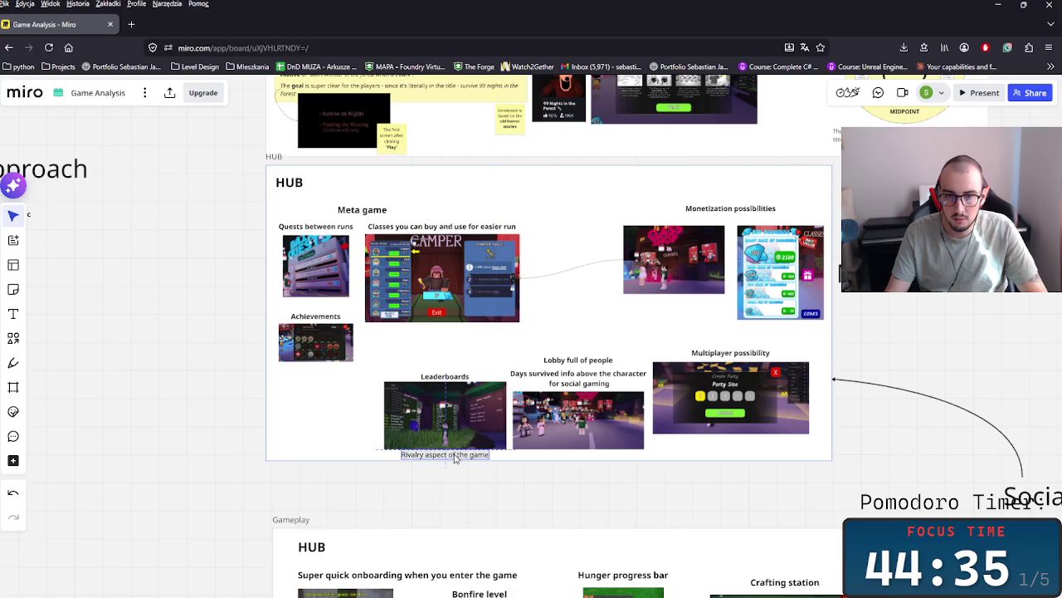
{"action": "scroll", "coordinate": [526, 403], "scroll_direction": "up", "scroll_amount": 3}
- Unbold the Days survived caption and move it below the lobby image
{"action": "scroll", "coordinate": [526, 403], "scroll_direction": "up", "scroll_amount": 2}
{"action": "left_click", "coordinate": [602, 371]}
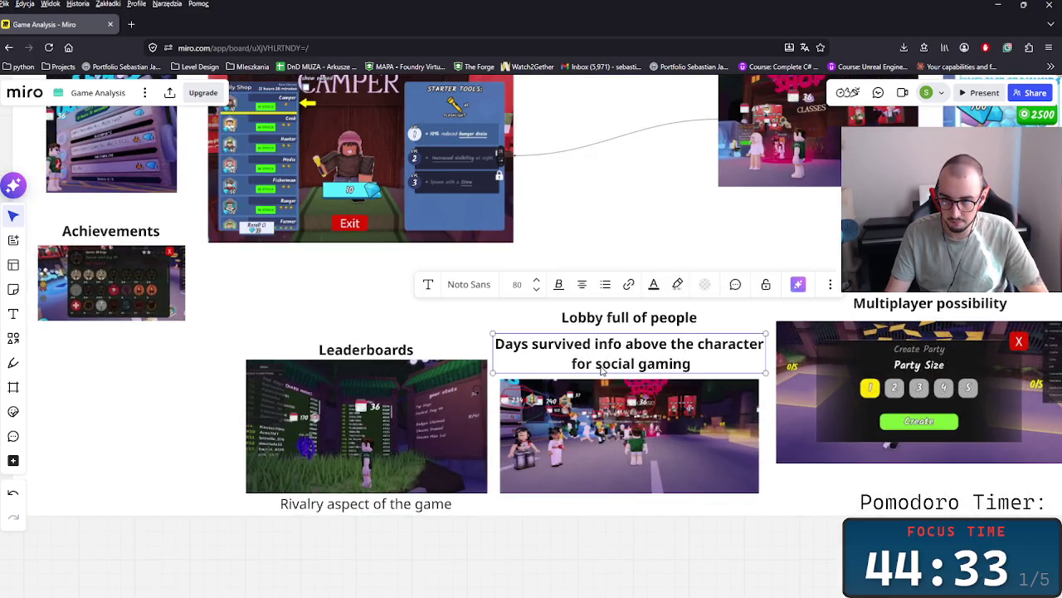
{"action": "key", "text": "ctrl+b"}
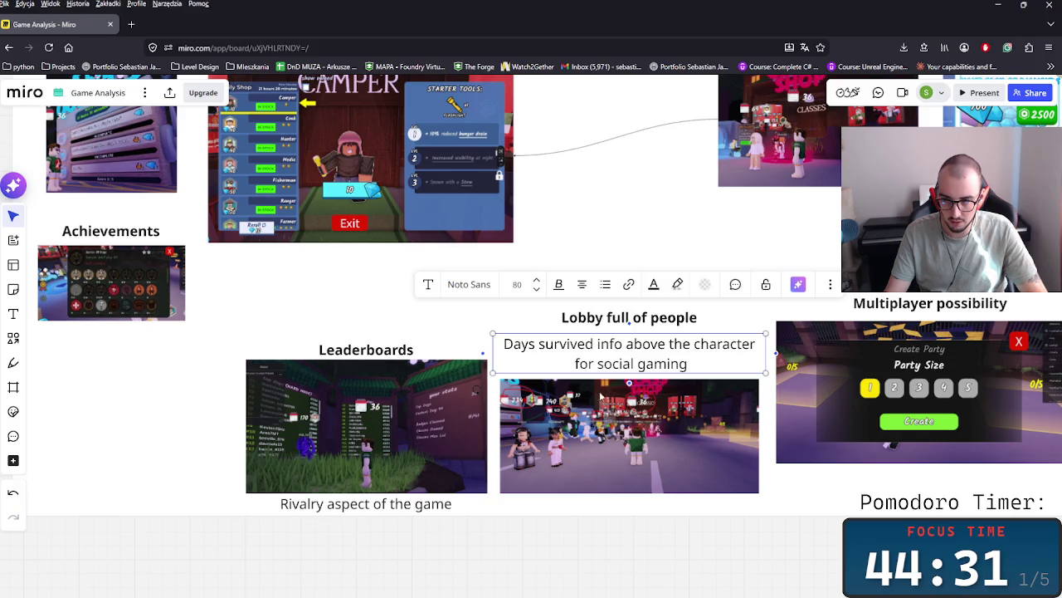
{"action": "left_click_drag", "start_coordinate": [614, 358], "coordinate": [615, 522]}
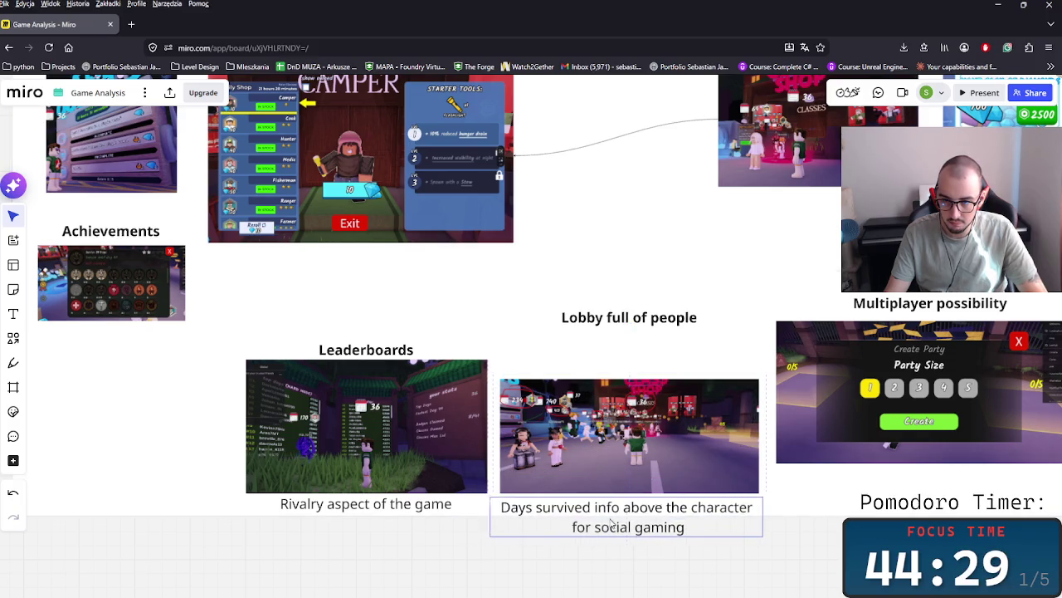
{"action": "left_click", "coordinate": [460, 508]}
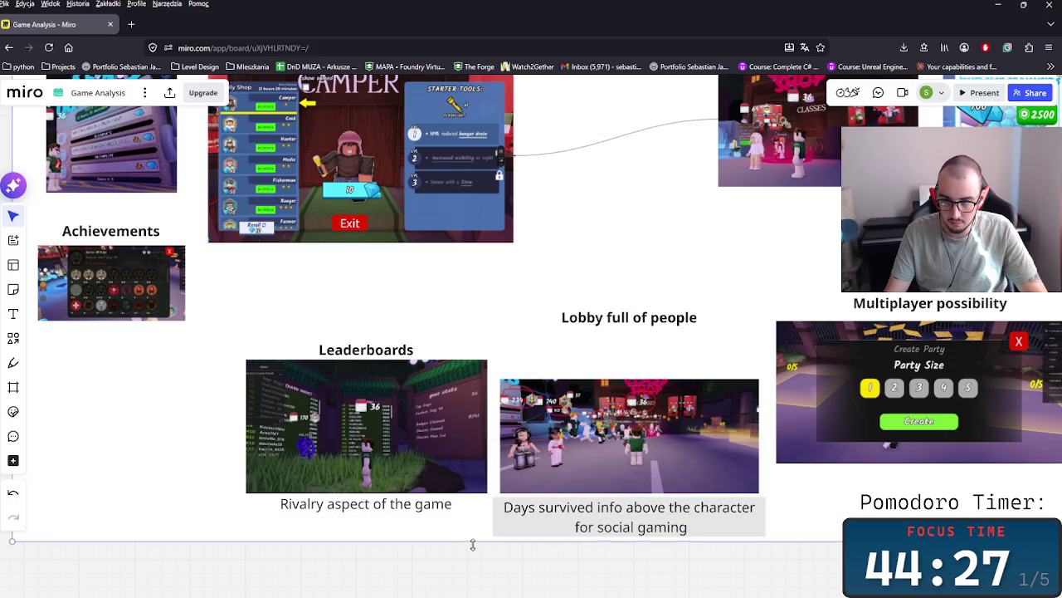
- Lower the Lobby full of people heading and Multiplayer group into line with Leaderboards
{"action": "left_click", "coordinate": [629, 318]}
{"action": "left_click_drag", "start_coordinate": [619, 321], "coordinate": [631, 362]}
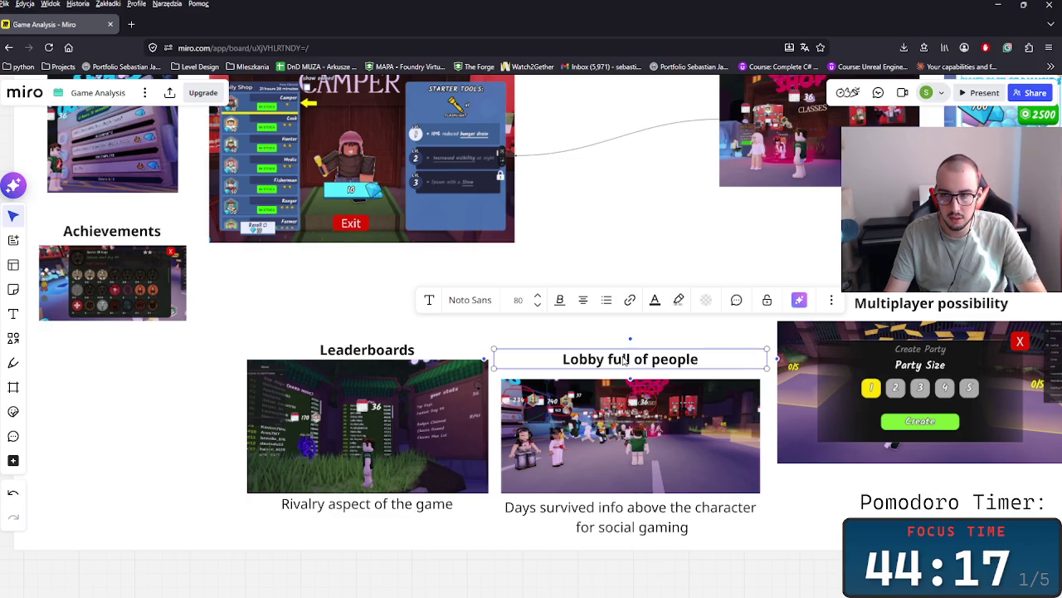
{"action": "scroll", "coordinate": [624, 358], "scroll_direction": "right", "scroll_amount": 5}
{"action": "left_click", "coordinate": [695, 329]}
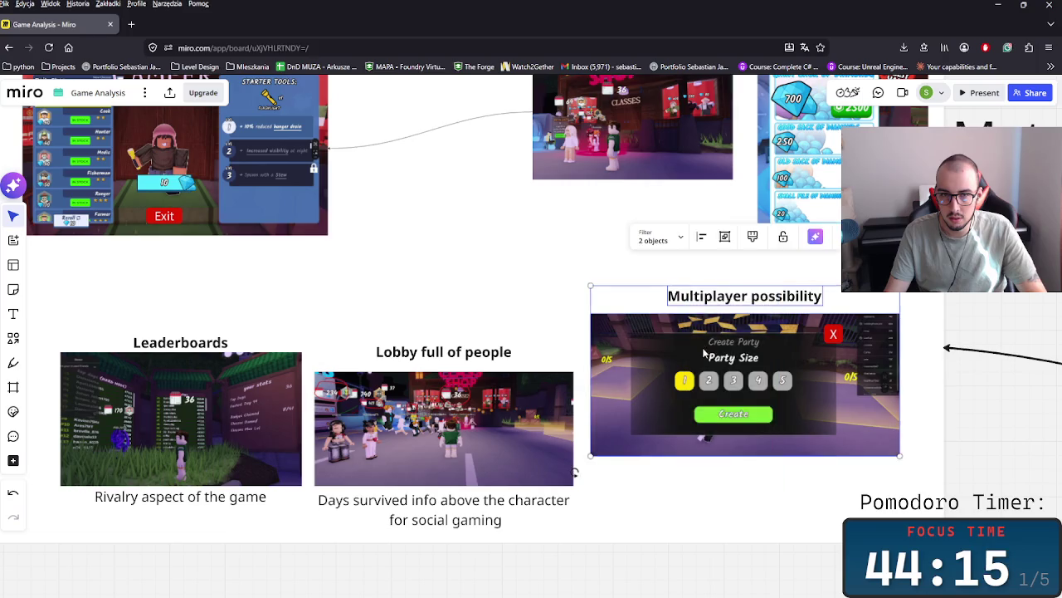
{"action": "left_click_drag", "start_coordinate": [703, 352], "coordinate": [712, 386]}
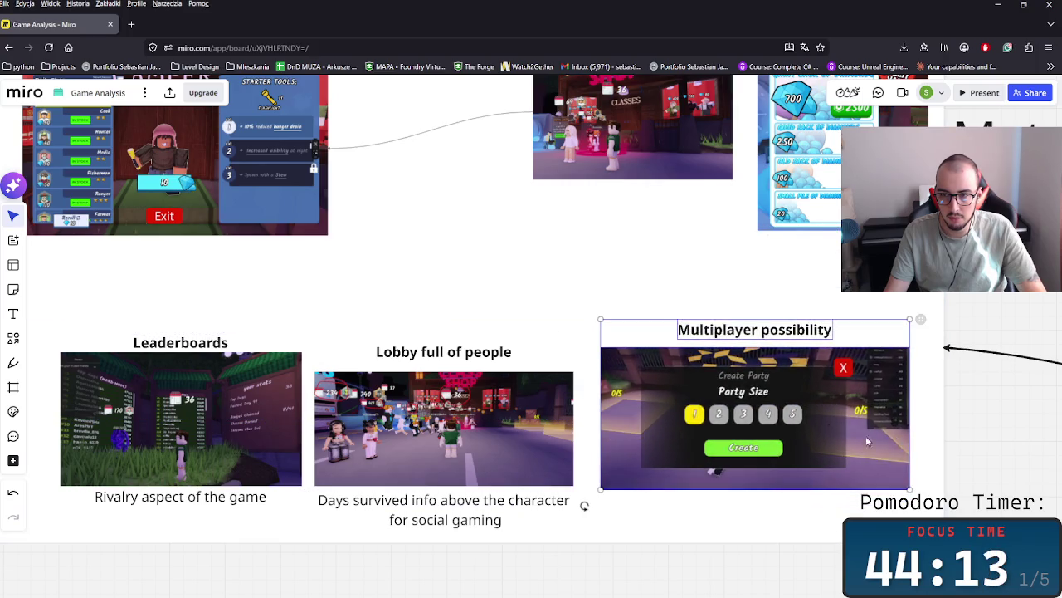
{"action": "mouse_move", "coordinate": [951, 397]}
{"action": "left_mouse_down"}
{"action": "mouse_move", "coordinate": [769, 370]}
{"action": "mouse_move", "coordinate": [691, 335]}
{"action": "mouse_move", "coordinate": [838, 409]}
{"action": "left_mouse_up"}
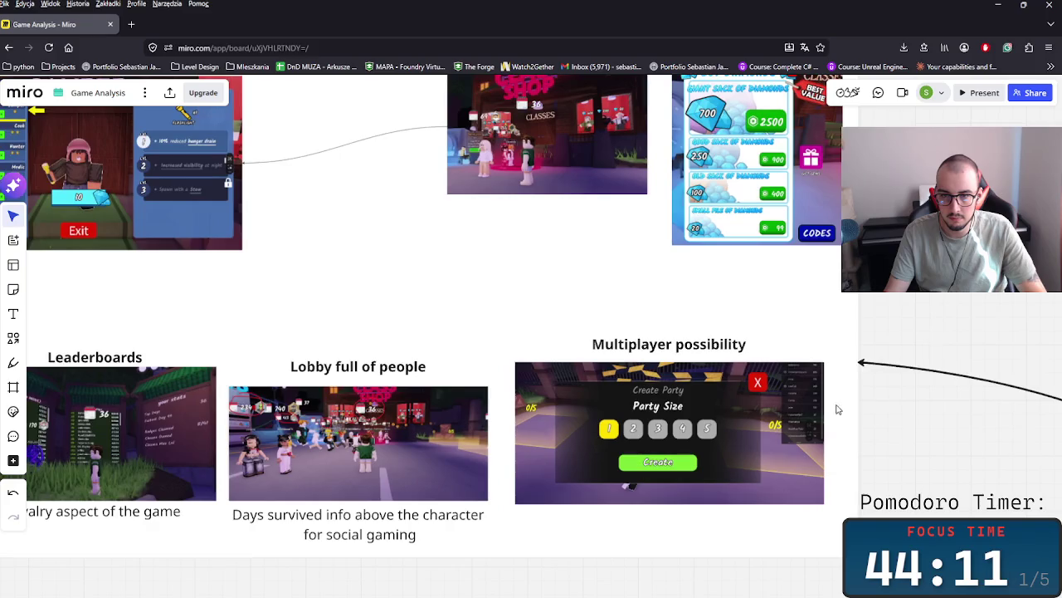
{"action": "scroll", "coordinate": [855, 365], "scroll_direction": "down", "scroll_amount": 3}
- Move the Social side label above the Leaderboards, Lobby and Multiplayer images
{"action": "scroll", "coordinate": [750, 466], "scroll_direction": "right", "scroll_amount": 4}
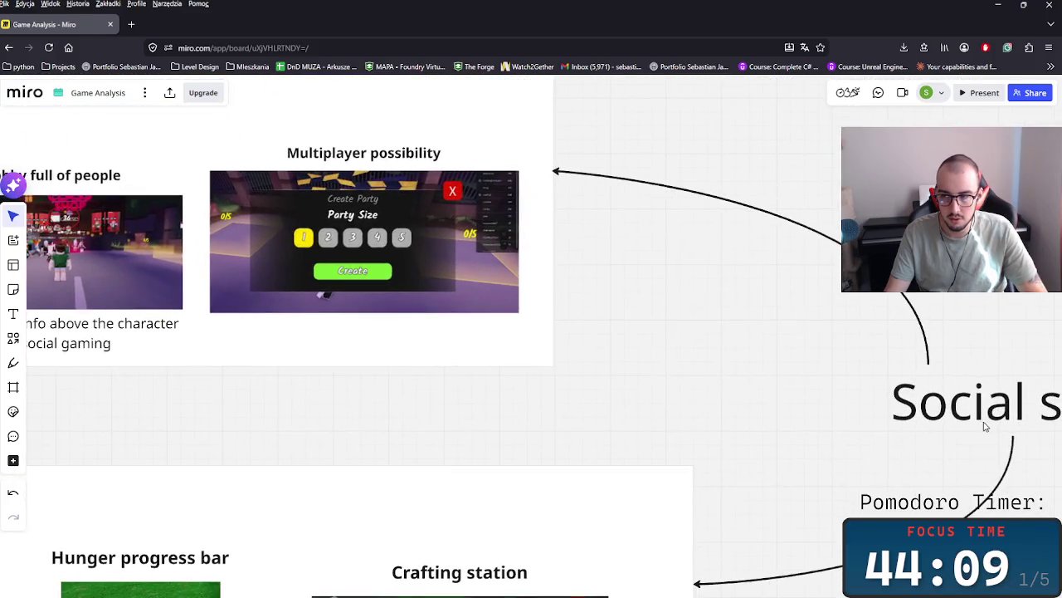
{"action": "left_click", "coordinate": [986, 424]}
{"action": "key", "text": "ctrl+x"}
{"action": "scroll", "coordinate": [596, 391], "scroll_direction": "up", "scroll_amount": 2}
{"action": "scroll", "coordinate": [597, 391], "scroll_direction": "left", "scroll_amount": 5}
{"action": "key", "text": "ctrl+v"}
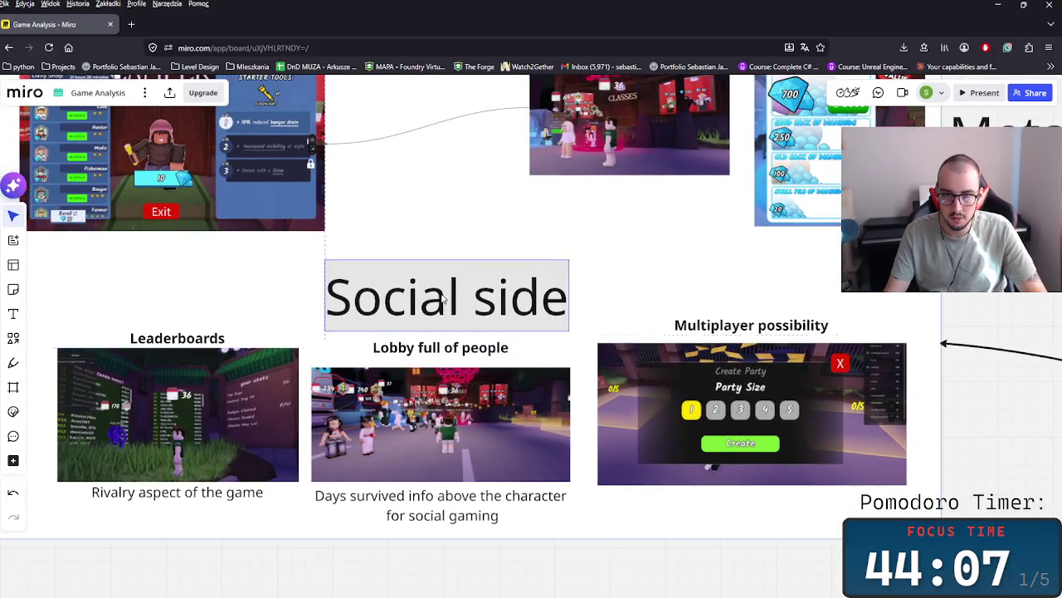
{"action": "key", "text": "Escape"}
- Pan around the HUB frame to review the new Social side row
{"action": "scroll", "coordinate": [988, 482], "scroll_direction": "down", "scroll_amount": 3}
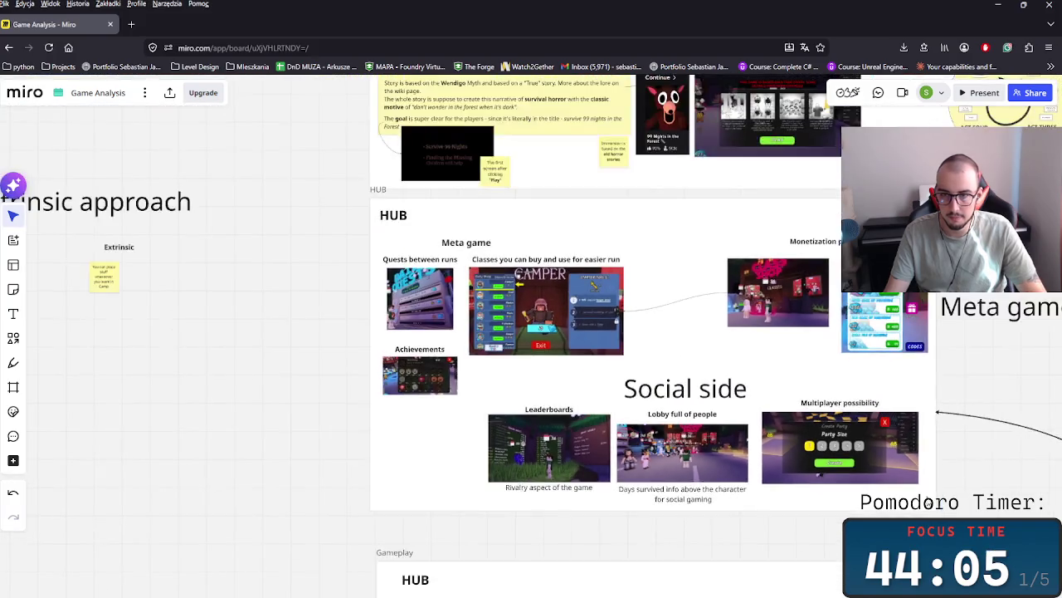
{"action": "scroll", "coordinate": [710, 541], "scroll_direction": "right", "scroll_amount": 5}
{"action": "scroll", "coordinate": [709, 541], "scroll_direction": "up", "scroll_amount": 1}
{"action": "scroll", "coordinate": [563, 473], "scroll_direction": "down", "scroll_amount": 2}
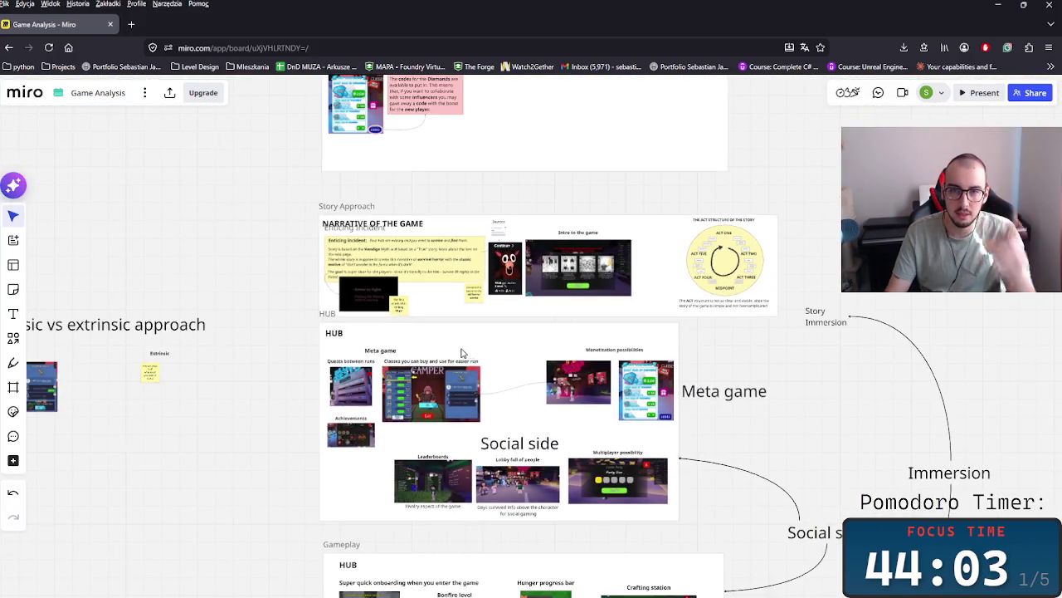
{"action": "scroll", "coordinate": [531, 440], "scroll_direction": "left", "scroll_amount": 2}
{"action": "scroll", "coordinate": [531, 440], "scroll_direction": "up", "scroll_amount": 2}
{"action": "scroll", "coordinate": [504, 420], "scroll_direction": "up", "scroll_amount": 1}
{"action": "scroll", "coordinate": [518, 416], "scroll_direction": "down", "scroll_amount": 1}
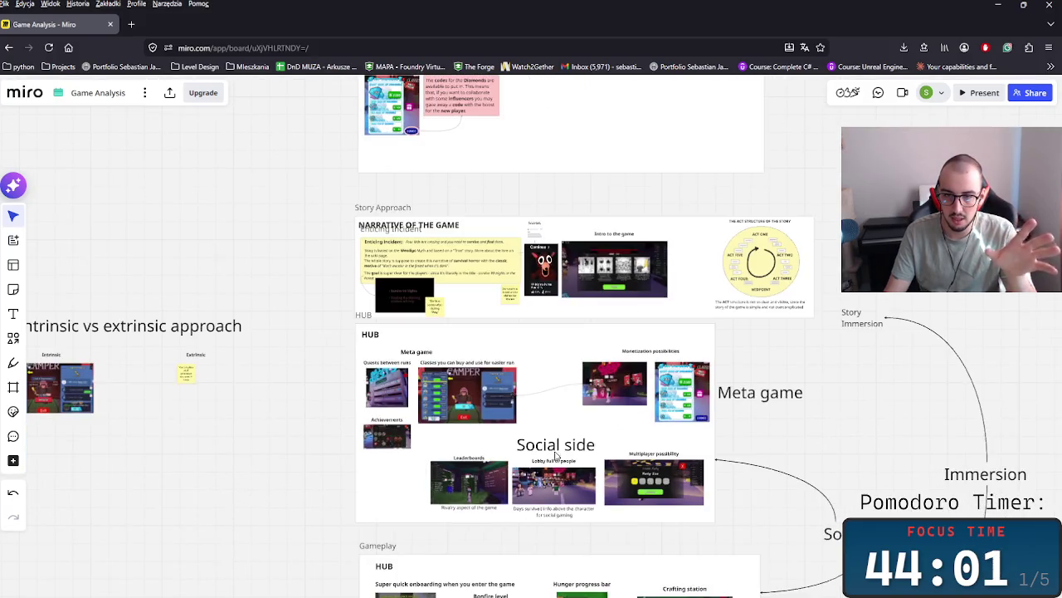
{"action": "scroll", "coordinate": [632, 409], "scroll_direction": "up", "scroll_amount": 3}
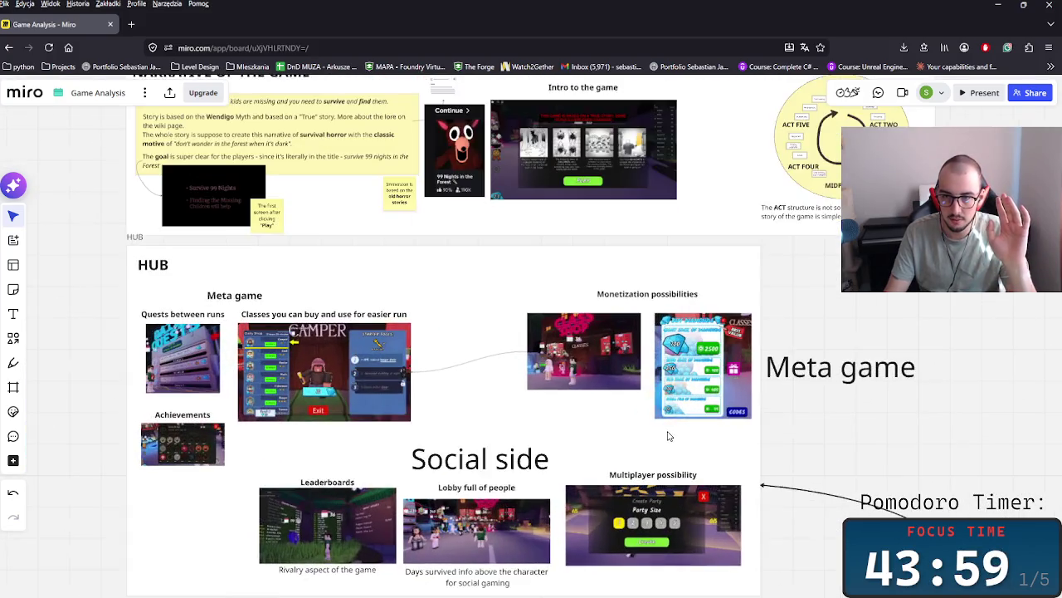
{"action": "scroll", "coordinate": [669, 434], "scroll_direction": "up", "scroll_amount": 3}
{"action": "scroll", "coordinate": [526, 410], "scroll_direction": "down", "scroll_amount": 2}
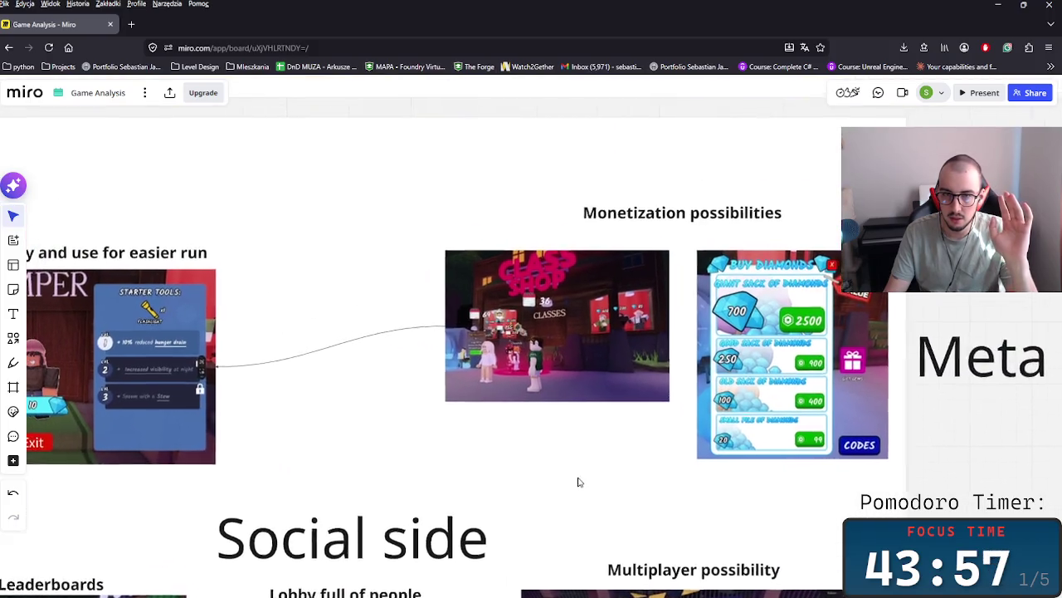
{"action": "scroll", "coordinate": [579, 483], "scroll_direction": "down", "scroll_amount": 3}
{"action": "scroll", "coordinate": [472, 498], "scroll_direction": "down", "scroll_amount": 2}
{"action": "scroll", "coordinate": [506, 397], "scroll_direction": "up", "scroll_amount": 2}
{"action": "scroll", "coordinate": [506, 397], "scroll_direction": "left", "scroll_amount": 3}
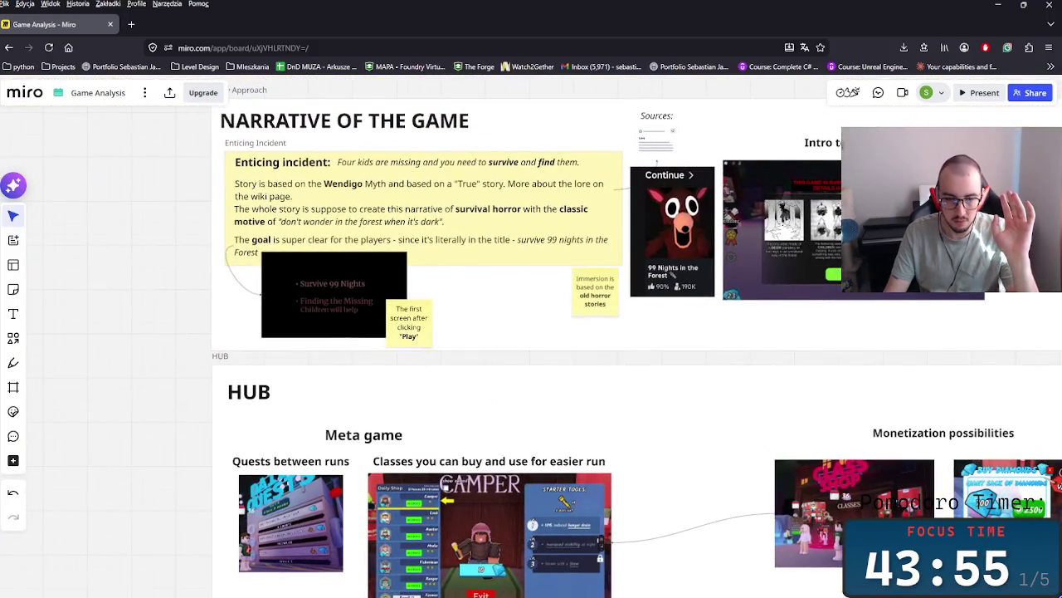
- Close the achievements panel and walk around the plaza in front of the Class Shop
{"action": "left_click", "coordinate": [457, 585]}
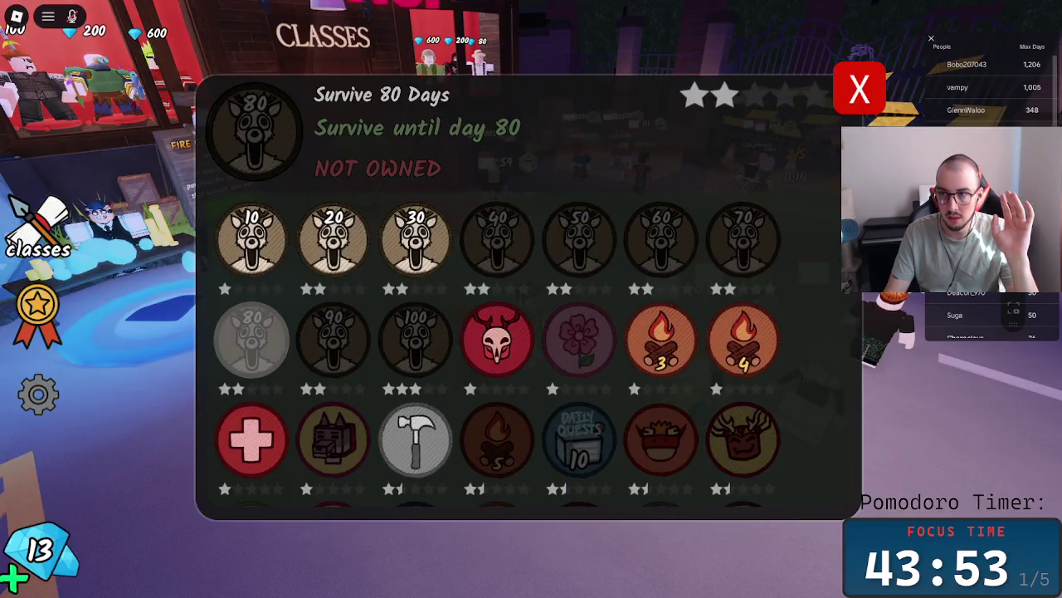
{"action": "left_click", "coordinate": [859, 89]}
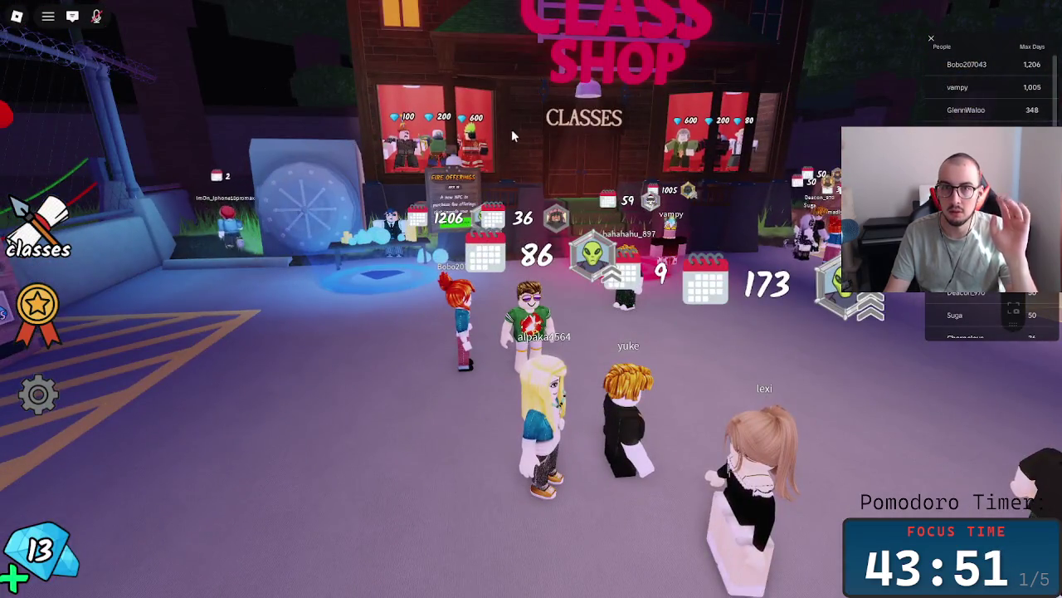
{"action": "key", "text": "w"}
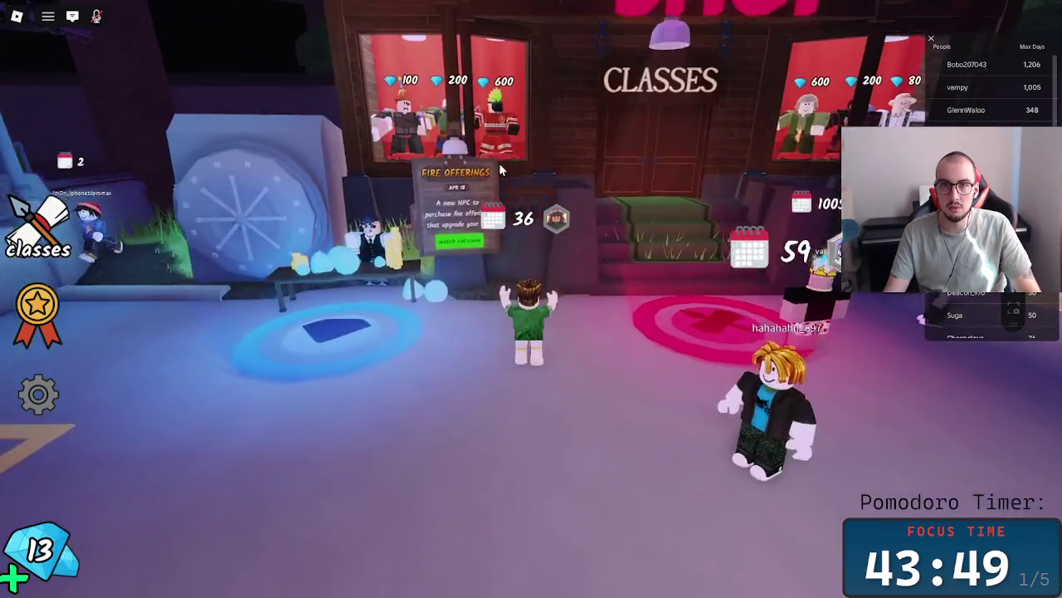
{"action": "key", "text": "w"}
{"action": "key", "text": "Left"}
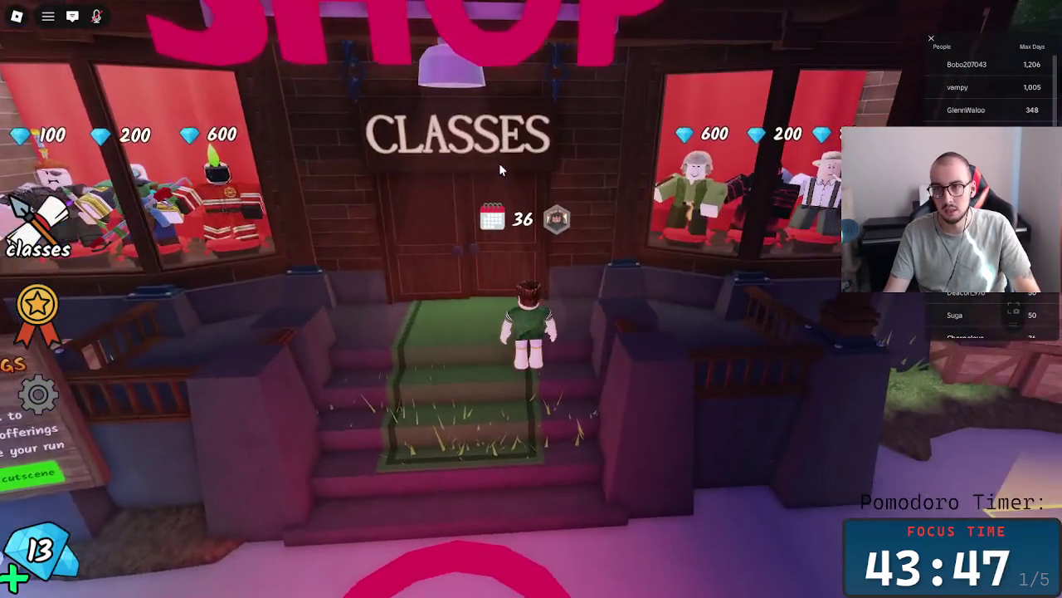
{"action": "key", "text": "Right"}
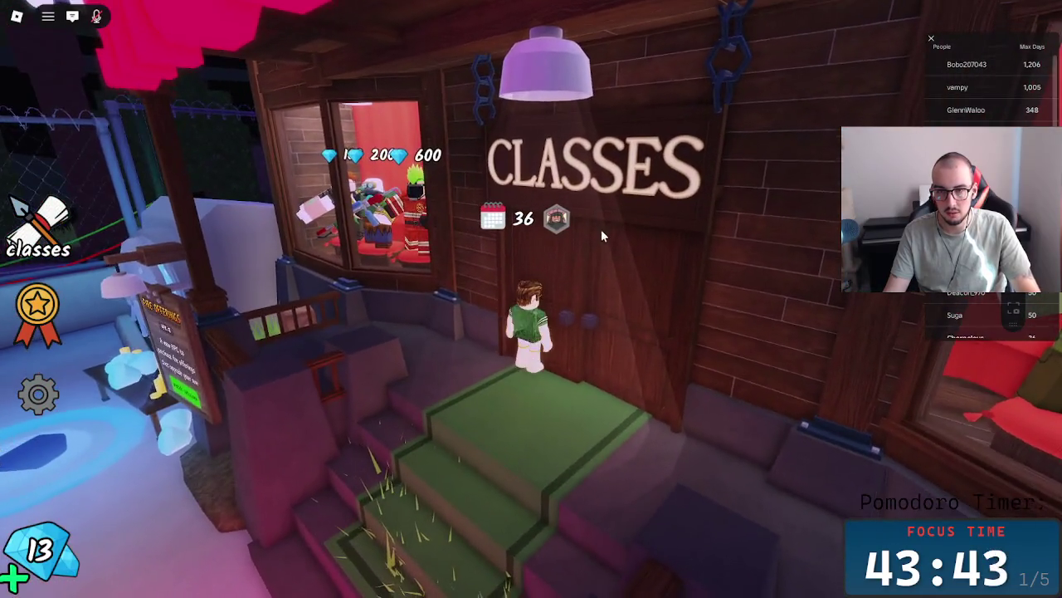
{"action": "key", "text": "Left"}
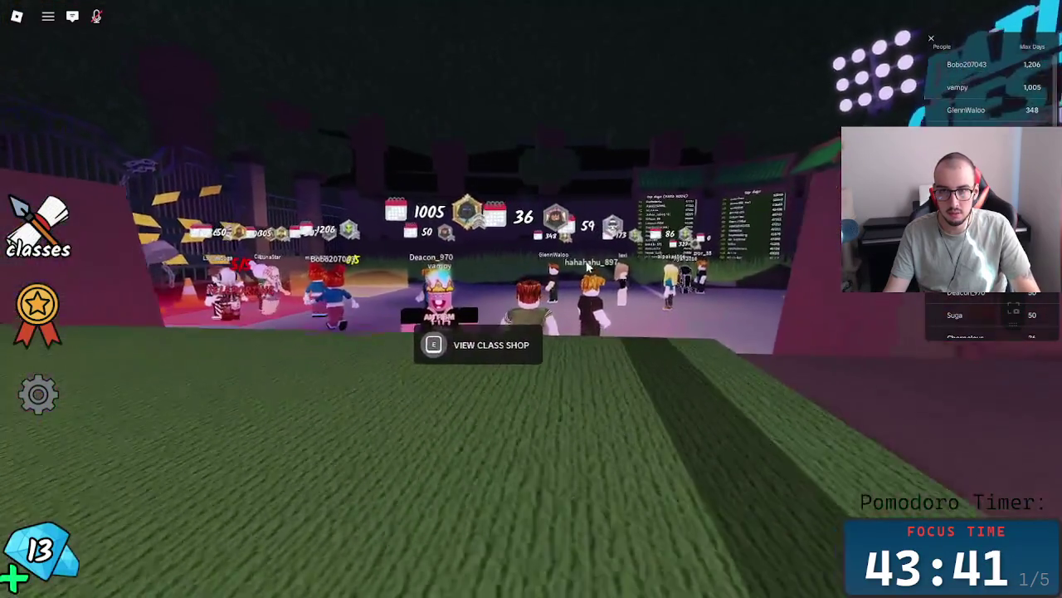
{"action": "key", "text": "Left"}
{"action": "key", "text": "Right"}
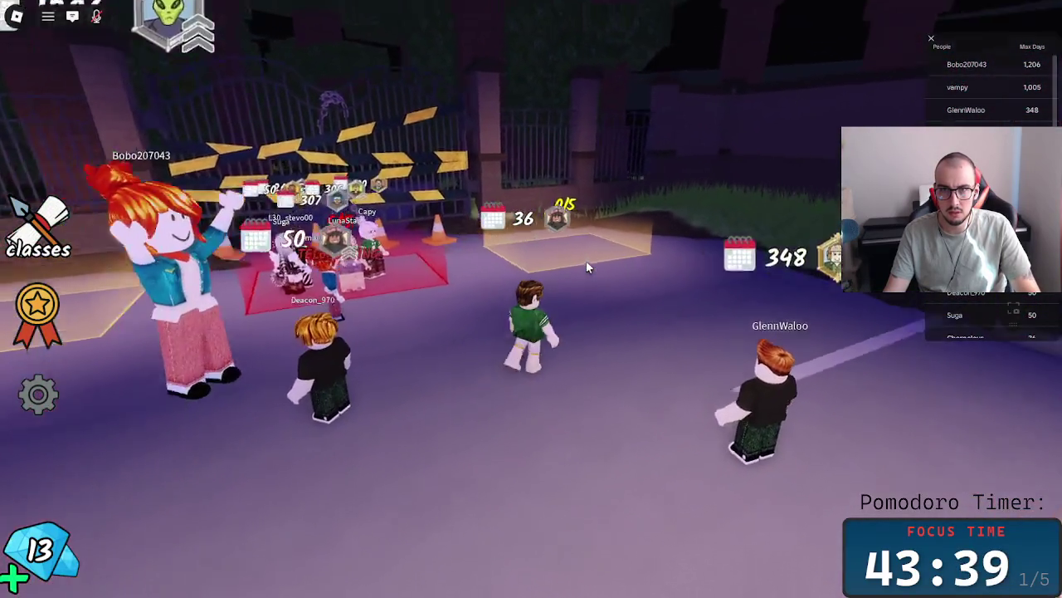
{"action": "key", "text": "w"}
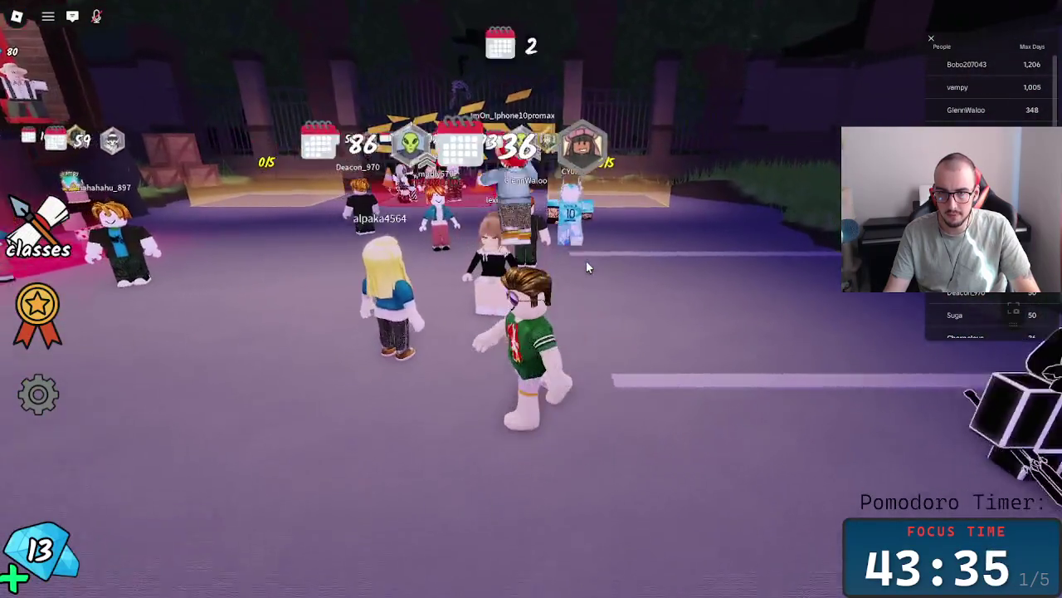
{"action": "key", "text": "a"}
{"action": "key", "text": "Left"}
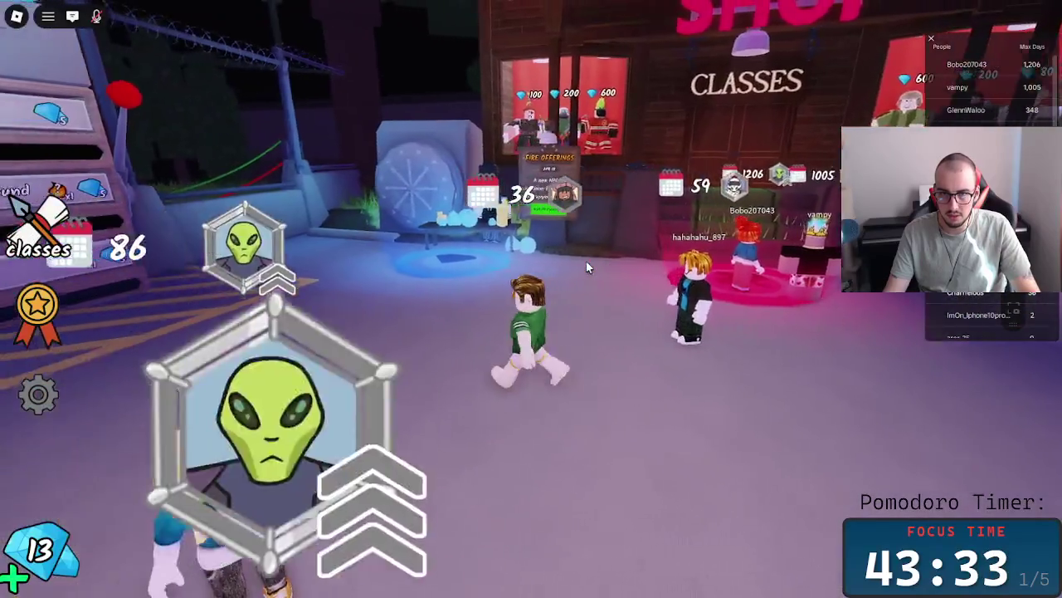
- Leave the Roblox experience and return to the Miro board
{"action": "key", "text": "Left"}
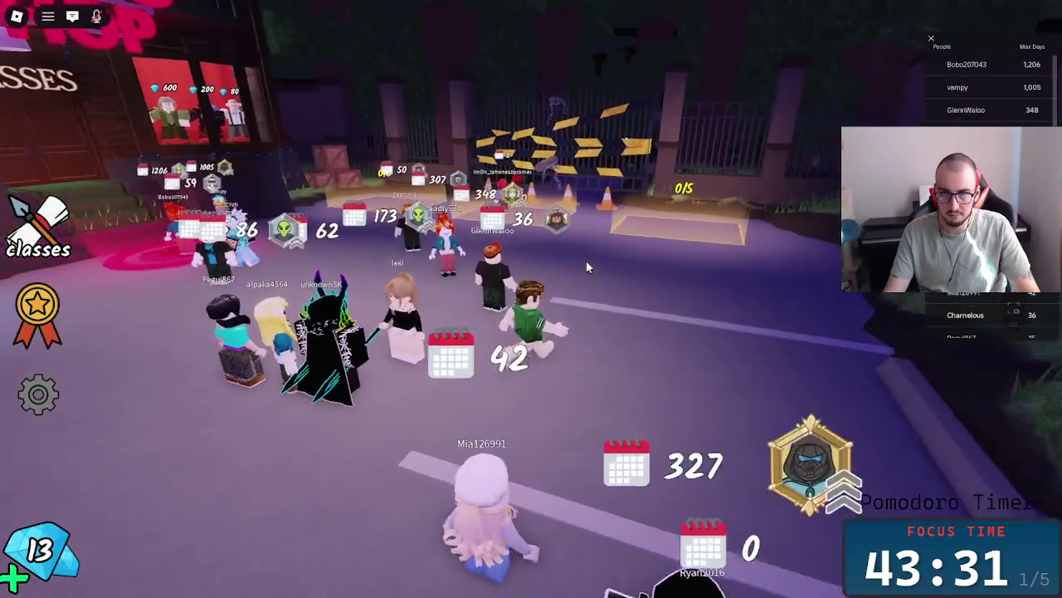
{"action": "key", "text": "Escape"}
{"action": "left_click", "coordinate": [415, 485]}
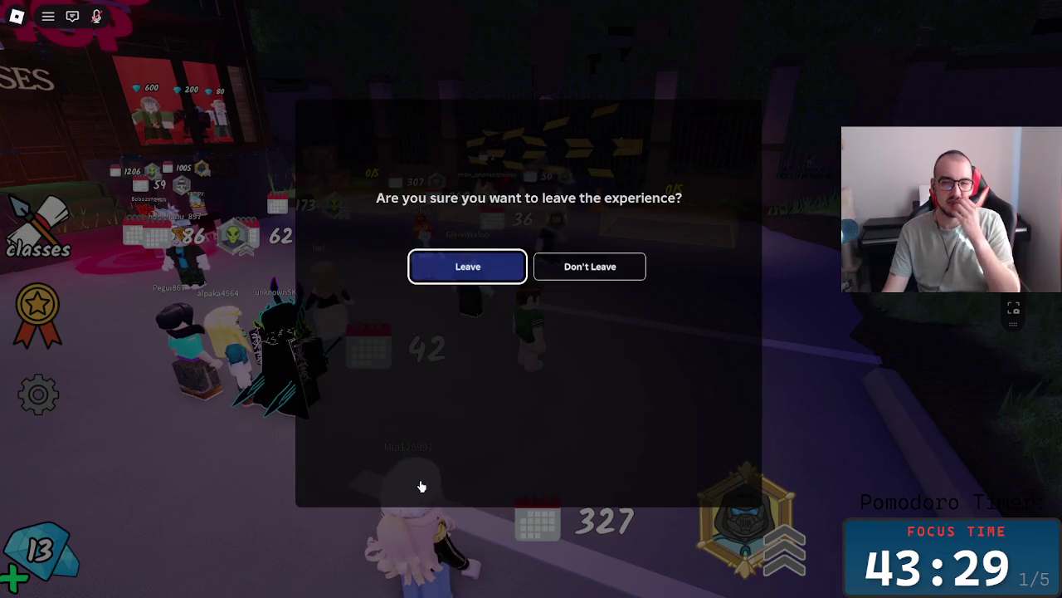
{"action": "left_click", "coordinate": [496, 275]}
{"action": "key", "text": "alt+Tab"}
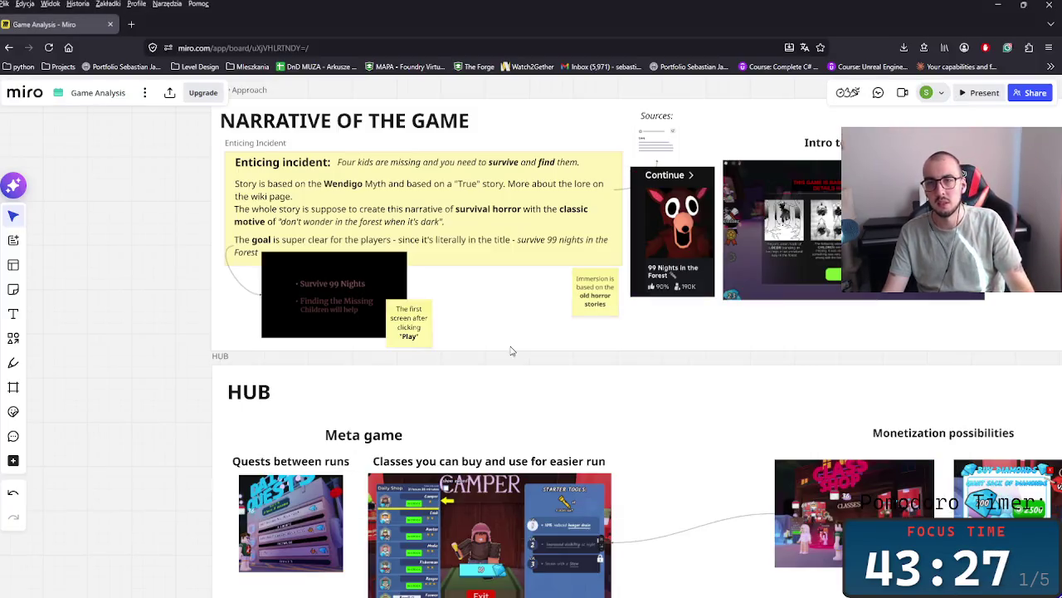
- Shift the Intro to the game title and screenshot up slightly
{"action": "scroll", "coordinate": [509, 351], "scroll_direction": "down", "scroll_amount": 1}
{"action": "scroll", "coordinate": [680, 370], "scroll_direction": "right", "scroll_amount": 3}
{"action": "left_click", "coordinate": [602, 313]}
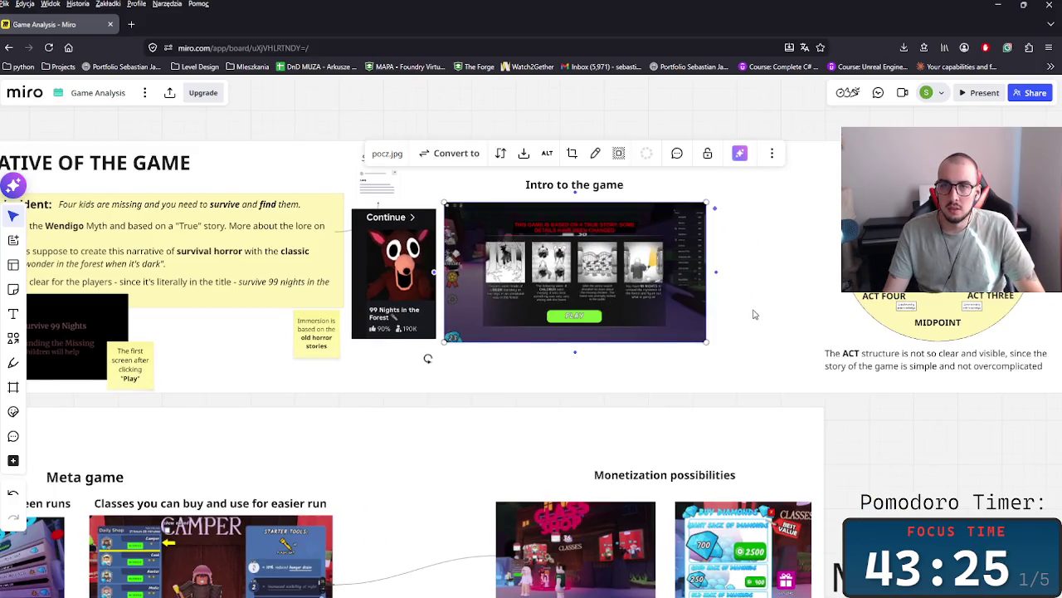
{"action": "scroll", "coordinate": [749, 308], "scroll_direction": "right", "scroll_amount": 3}
{"action": "scroll", "coordinate": [600, 316], "scroll_direction": "right", "scroll_amount": 2}
{"action": "scroll", "coordinate": [600, 316], "scroll_direction": "up", "scroll_amount": 1}
{"action": "left_click_drag", "start_coordinate": [350, 213], "coordinate": [405, 247]}
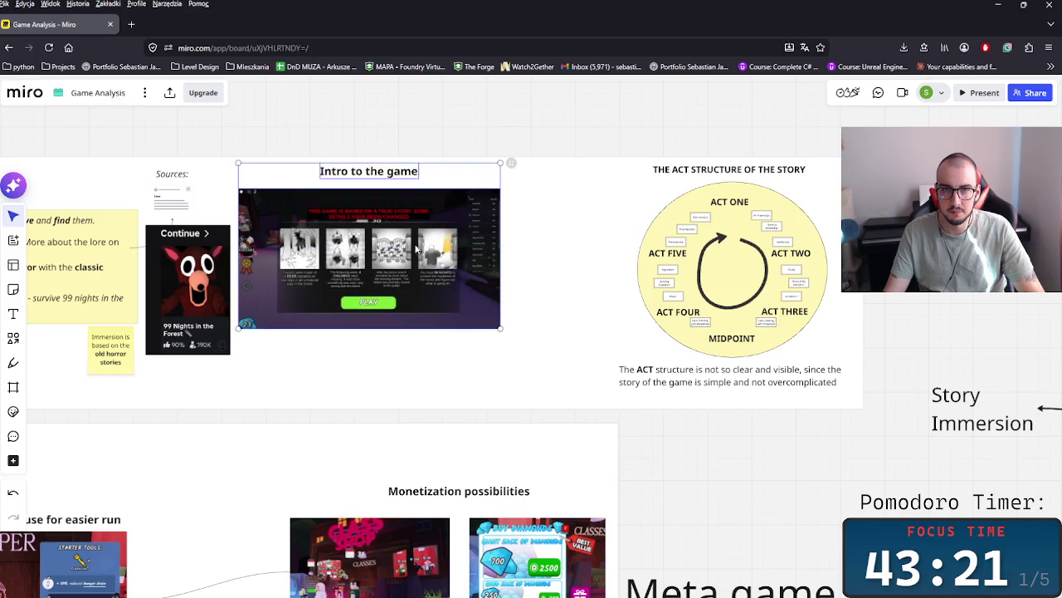
{"action": "left_click", "coordinate": [533, 339]}
{"action": "left_click_drag", "start_coordinate": [425, 277], "coordinate": [424, 264]}
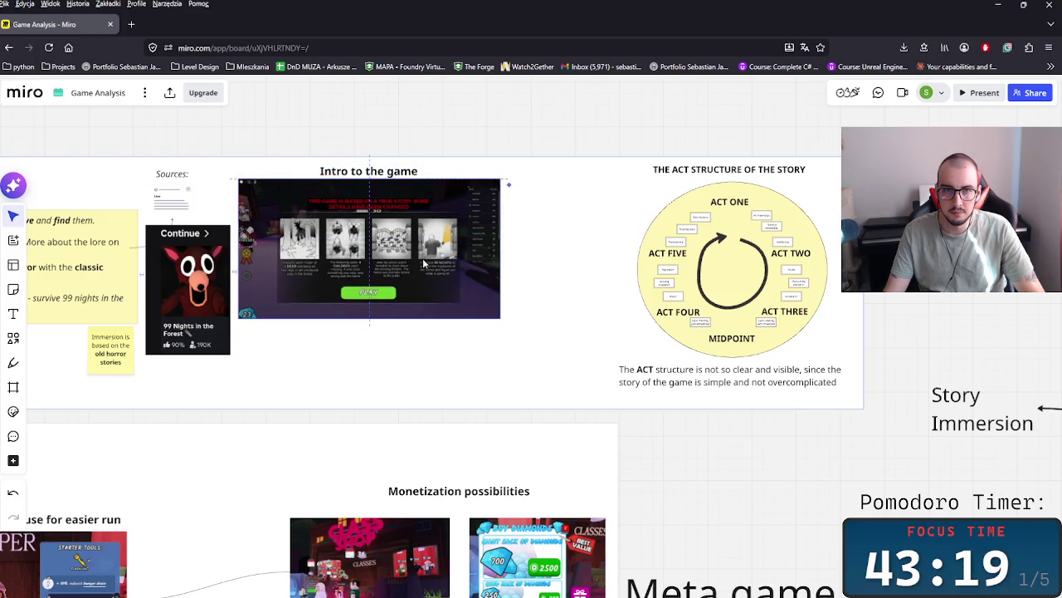
- Add a narrow four-line note under the screenshot: the Lobby is a parking lot before the forest gates
{"action": "left_click", "coordinate": [349, 177]}
{"action": "left_click_drag", "start_coordinate": [349, 177], "coordinate": [355, 353]}
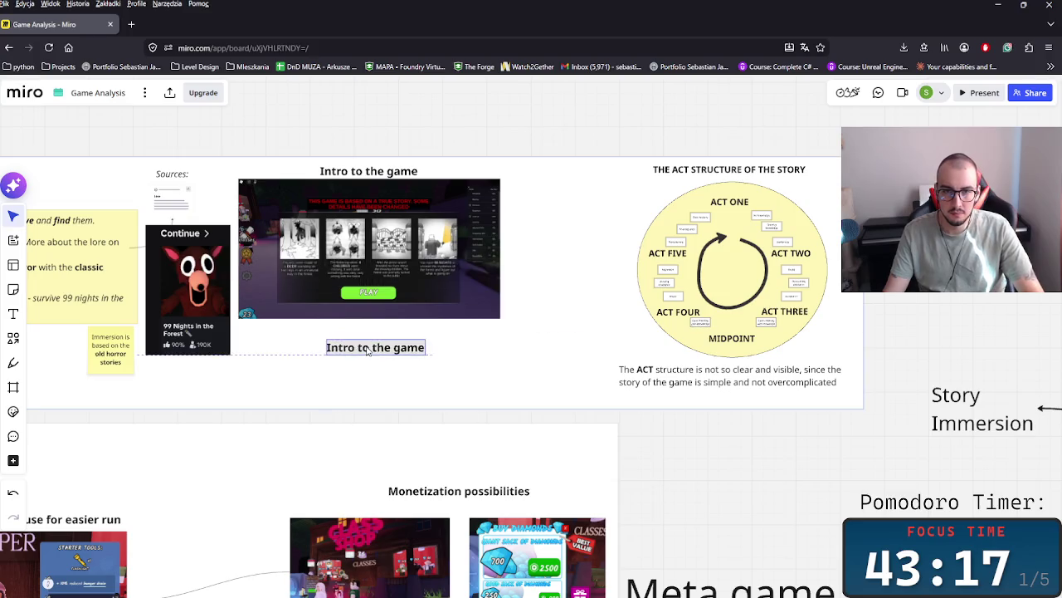
{"action": "double_click", "coordinate": [363, 348]}
{"action": "key", "text": "ctrl+a"}
{"action": "key", "text": "ctrl+c"}
{"action": "type", "text": "The"}
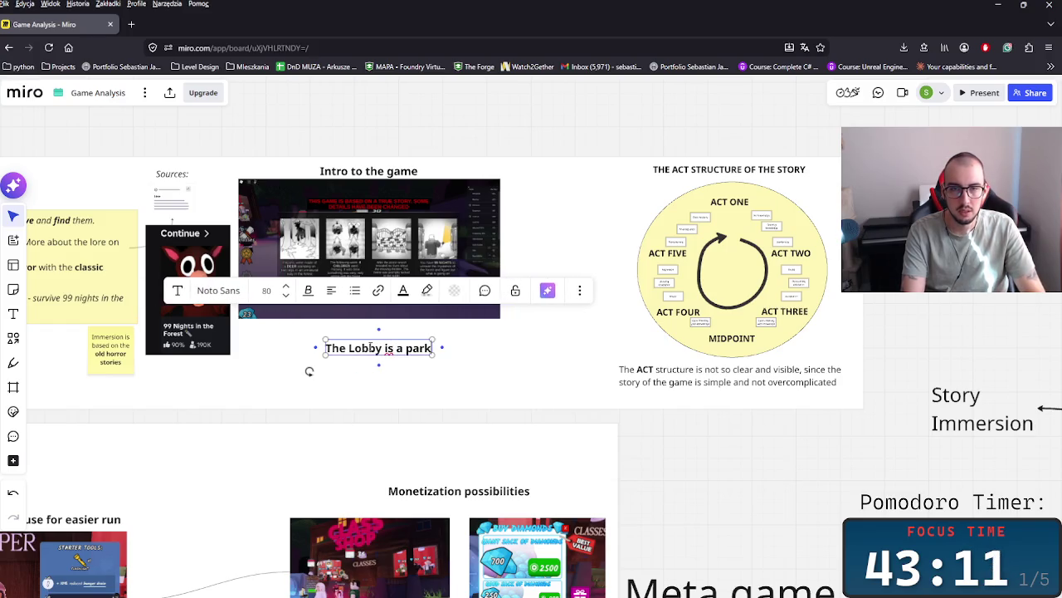
{"action": "type", "text": " sp"}
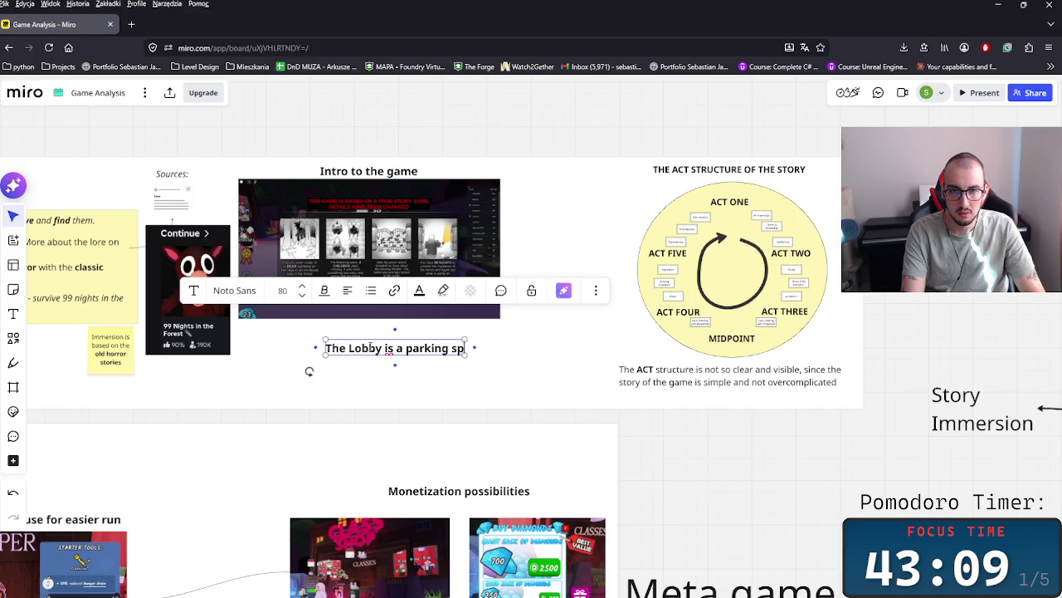
{"action": "type", "text": "t"}
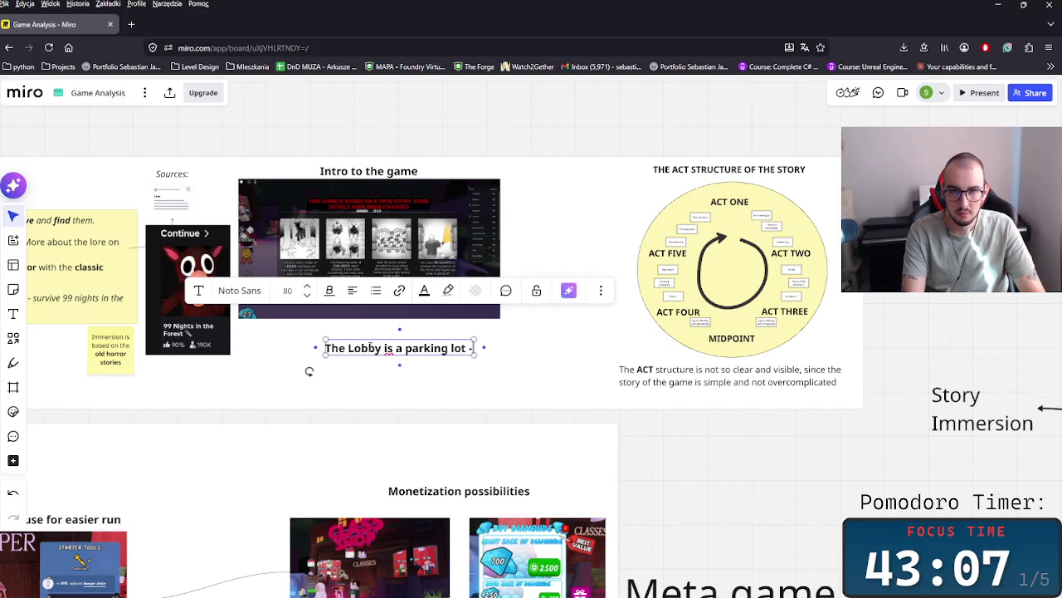
{"action": "type", "text": "> there"}
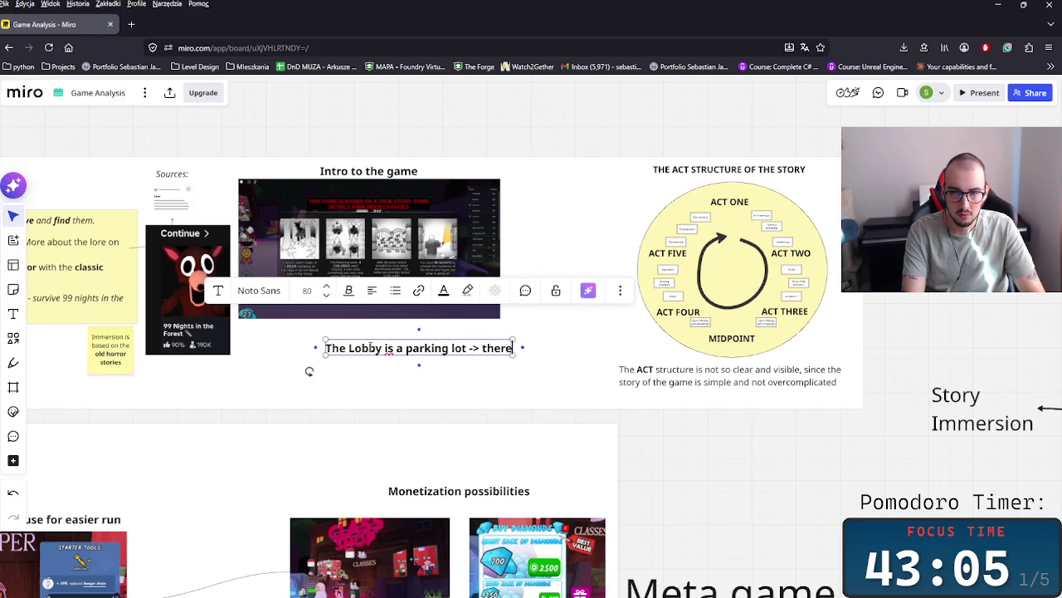
{"action": "type", "text": " wh"}
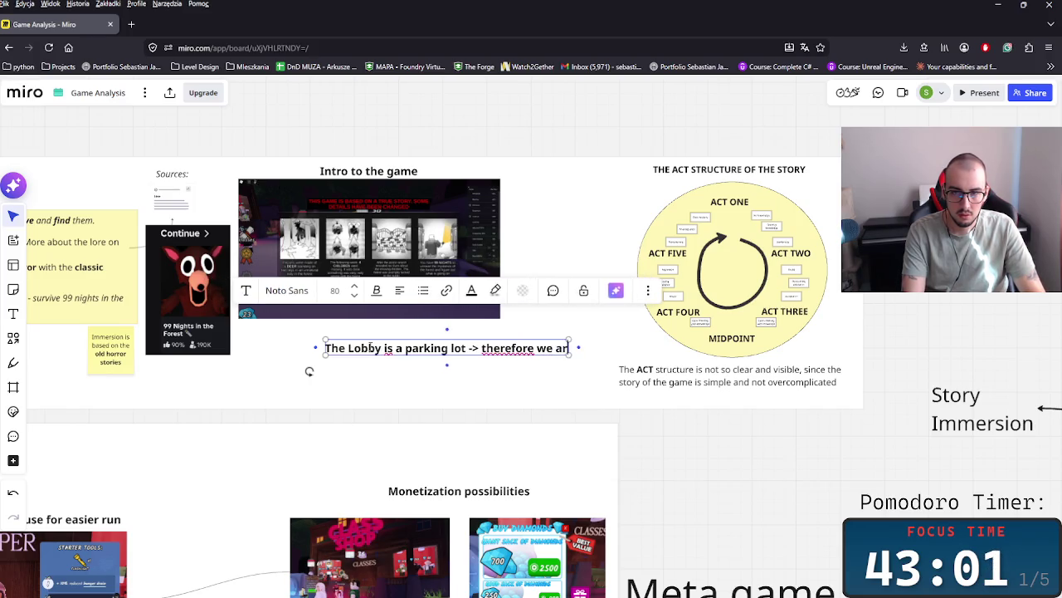
{"action": "type", "text": "e about to"}
{"action": "type", "text": " go i"}
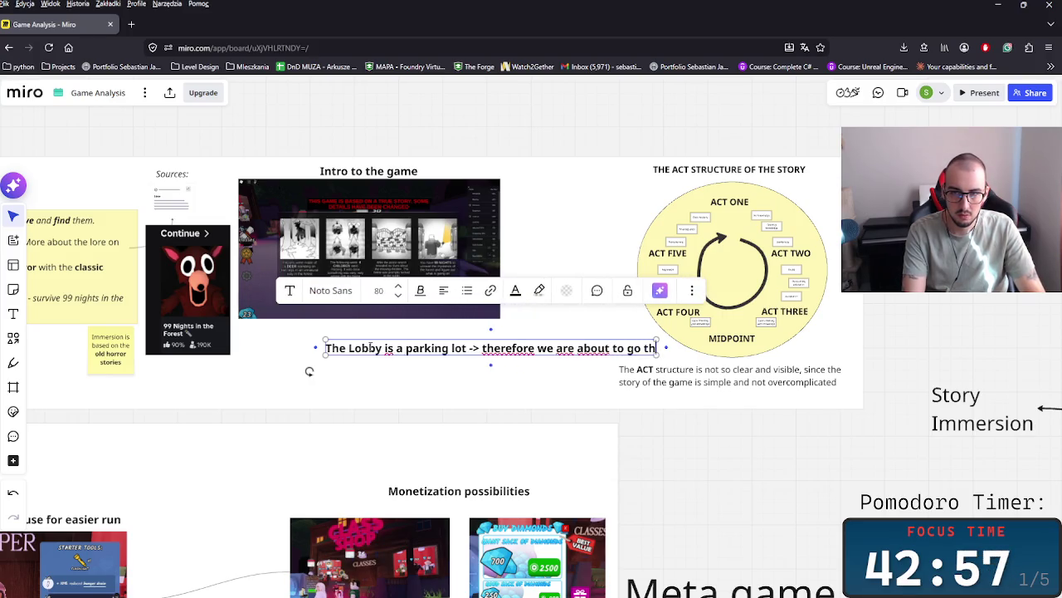
{"action": "type", "text": "rought"}
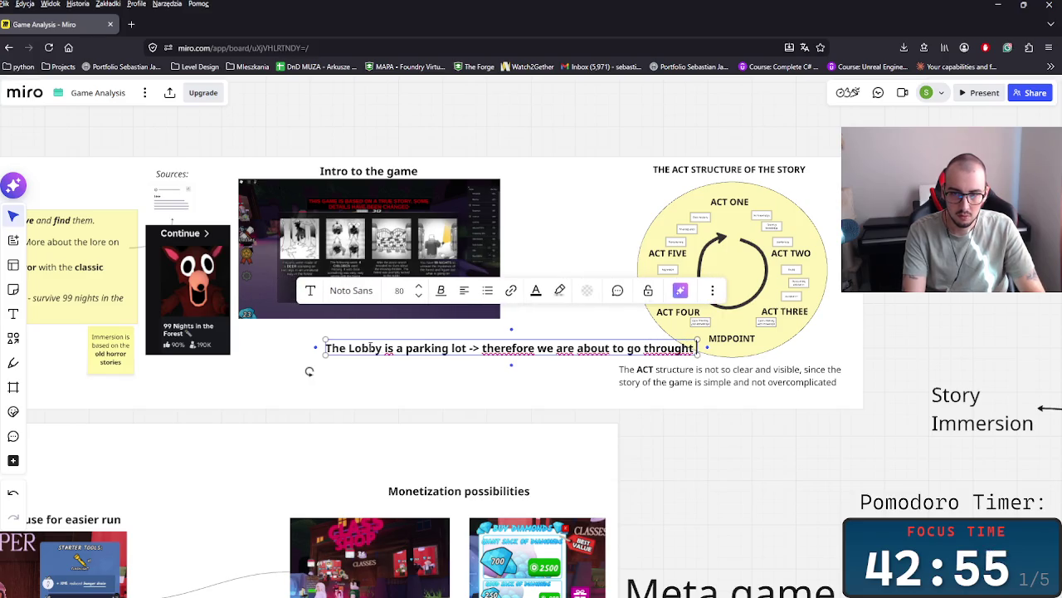
{"action": "key", "text": "BackSpace"}
{"action": "type", "text": " the"}
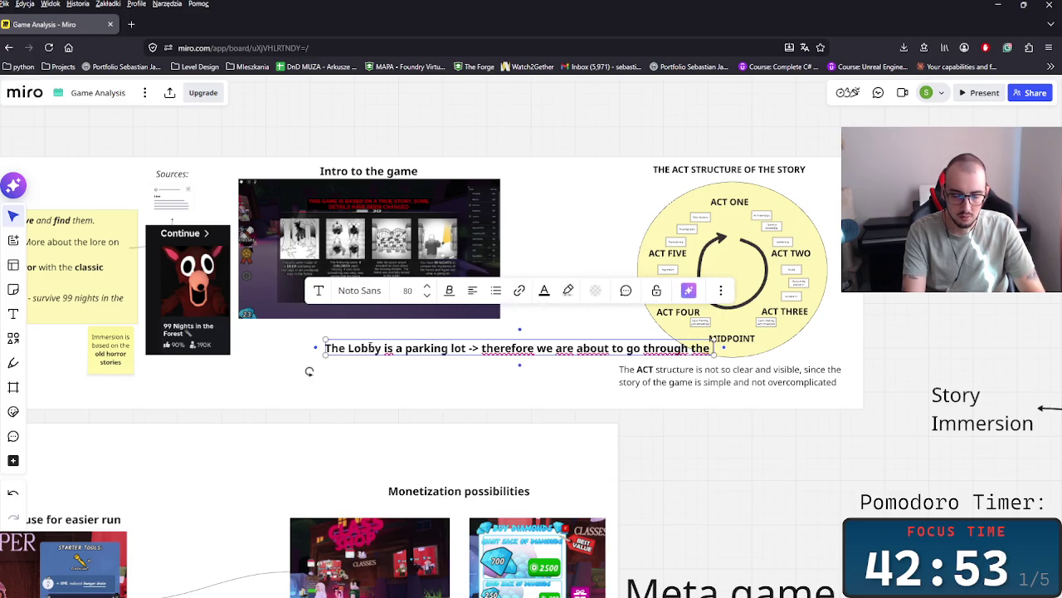
{"action": "type", "text": " closed"}
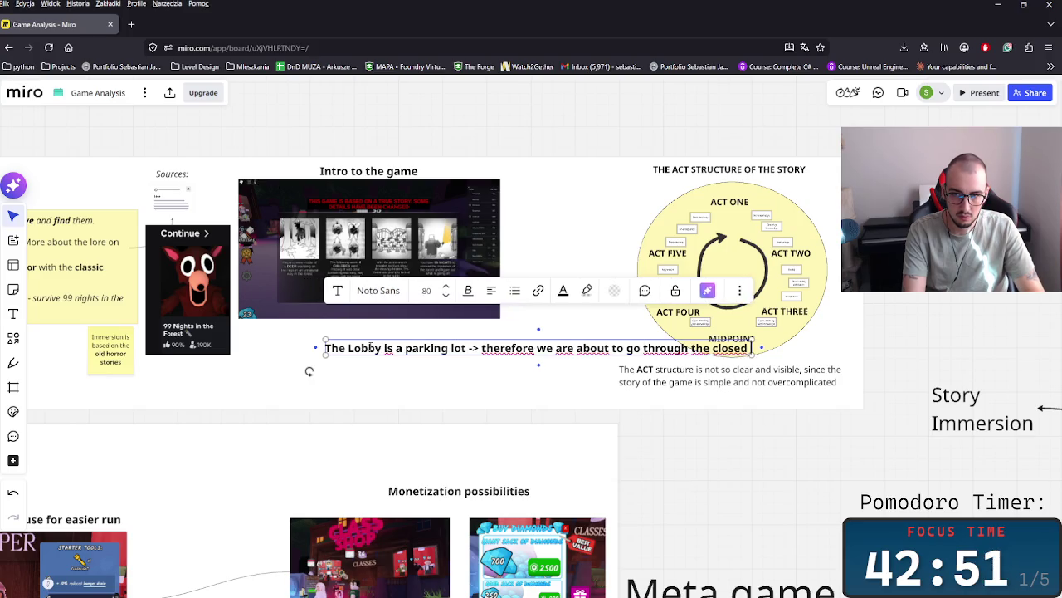
{"action": "type", "text": " gates i"}
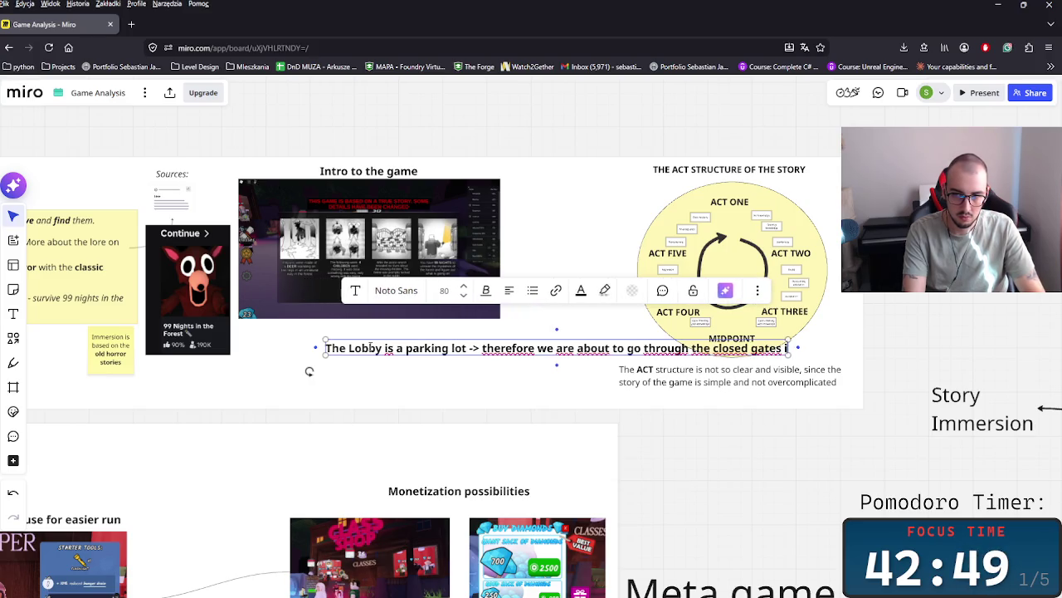
{"action": "type", "text": "nto the forest"}
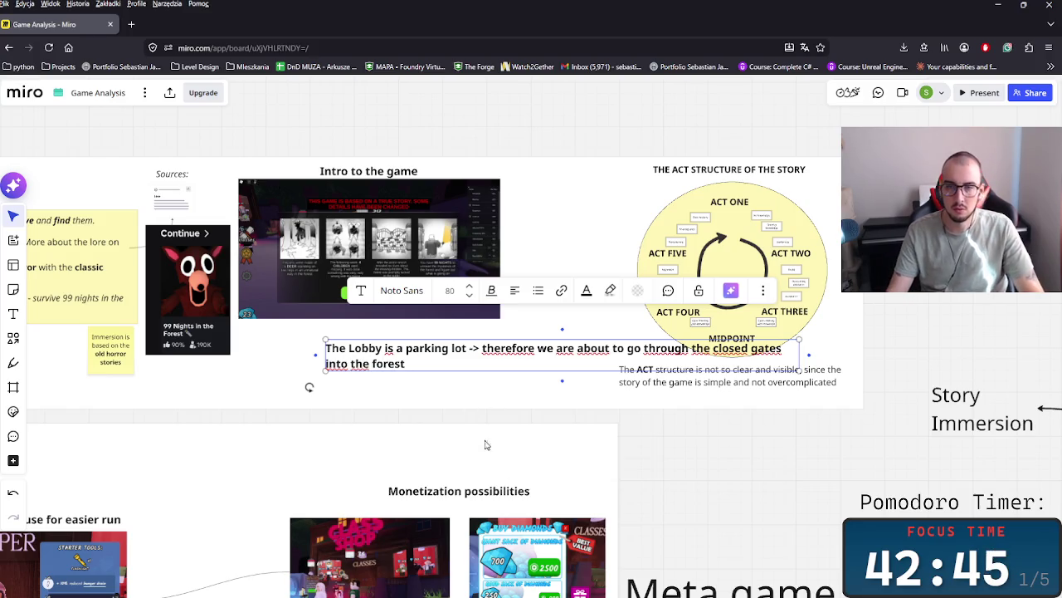
{"action": "left_click", "coordinate": [764, 480]}
{"action": "left_click", "coordinate": [444, 345]}
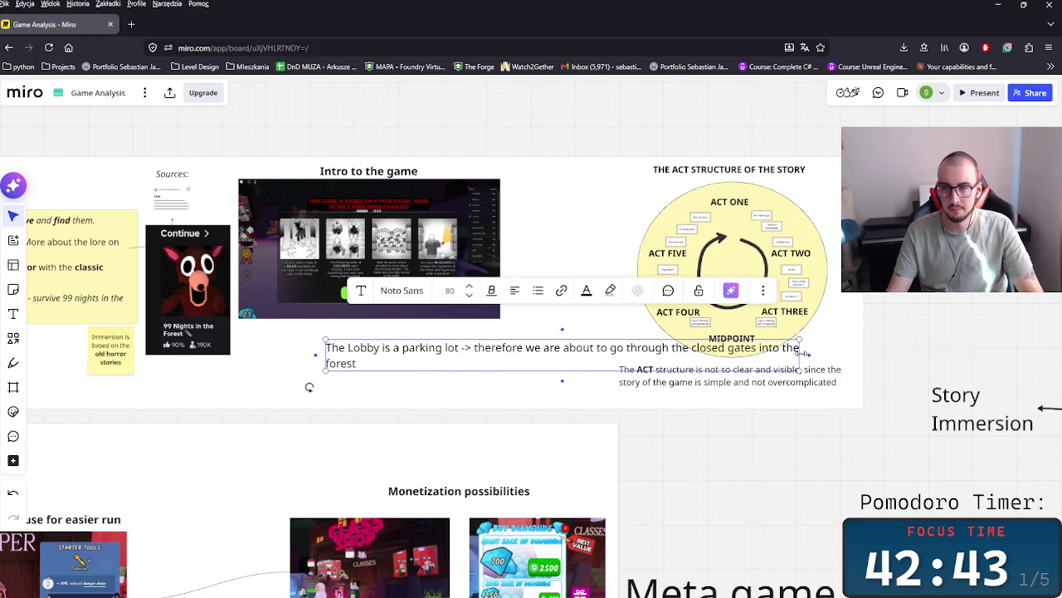
{"action": "left_click_drag", "start_coordinate": [809, 354], "coordinate": [501, 355]}
{"action": "left_click_drag", "start_coordinate": [411, 360], "coordinate": [368, 363]}
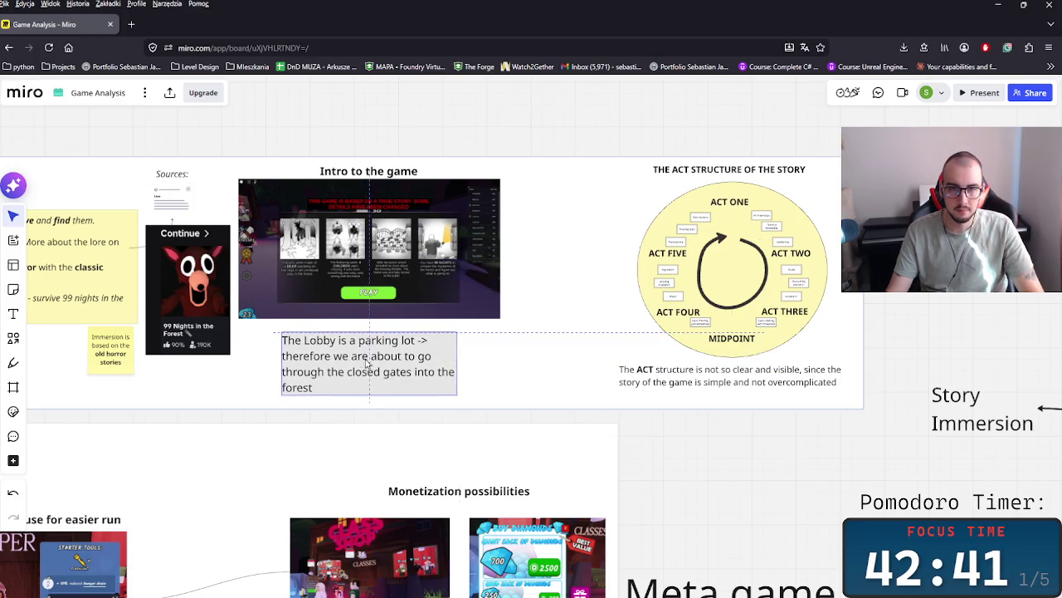
- Start the note with 'Game Lobby (HUB)' and bold 'closed gates' and 'forest'
{"action": "double_click", "coordinate": [319, 340]}
{"action": "type", "text": "G"}
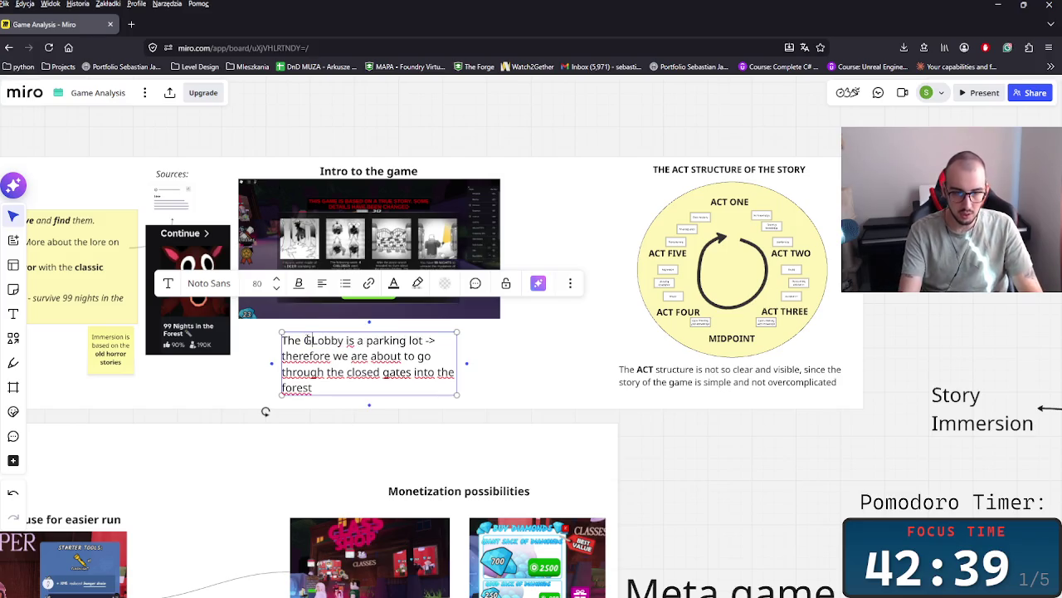
{"action": "type", "text": "ame Lobby"}
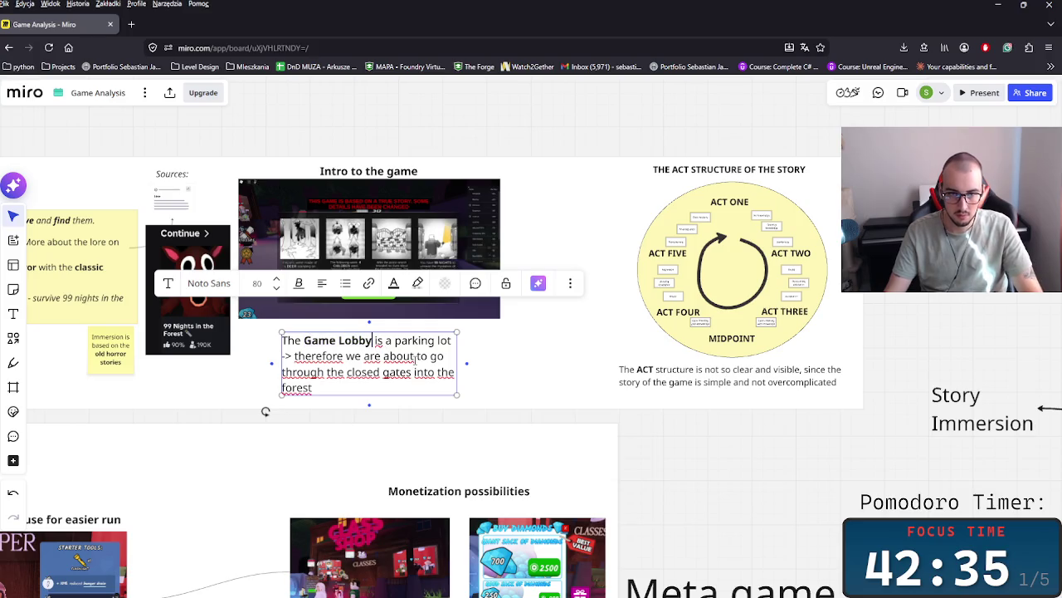
{"action": "type", "text": " (HUB"}
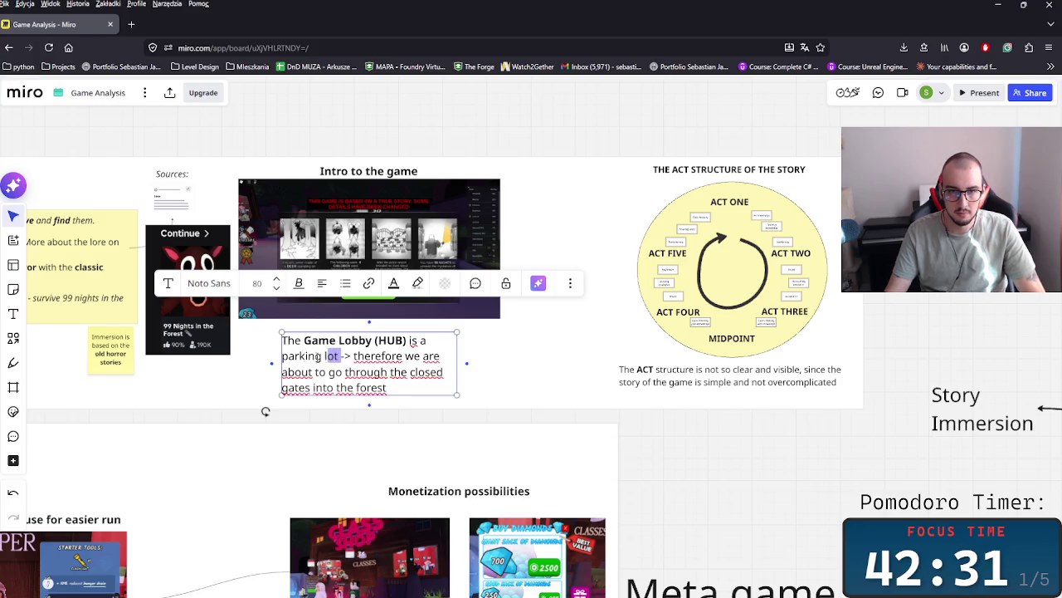
{"action": "key", "text": "ctrl+v"}
{"action": "key", "text": "ctrl+z"}
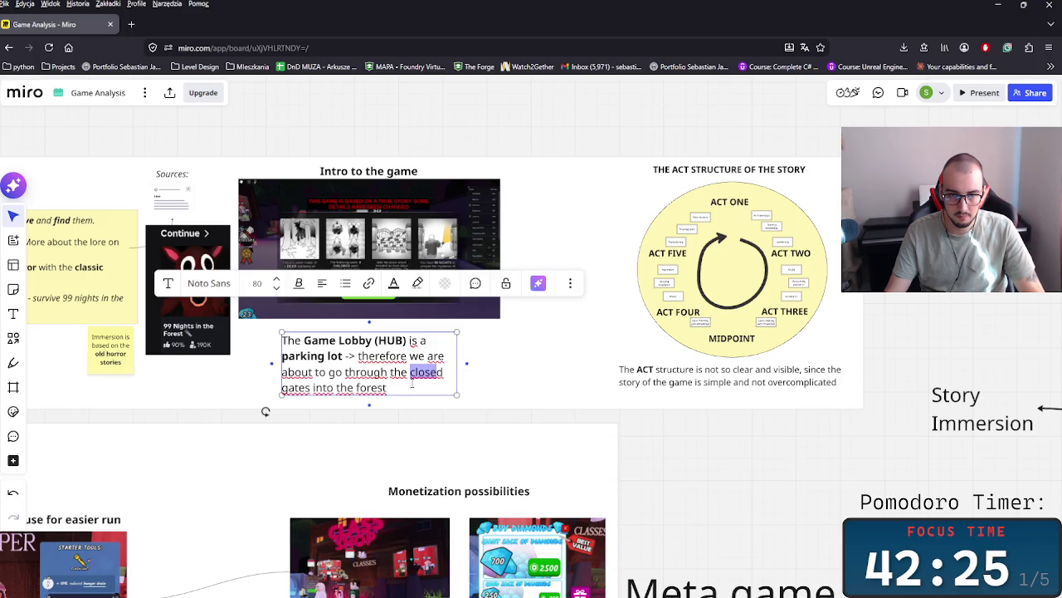
{"action": "key", "text": "ctrl+shift+Left"}
{"action": "key", "text": "ctrl+shift+Left"}
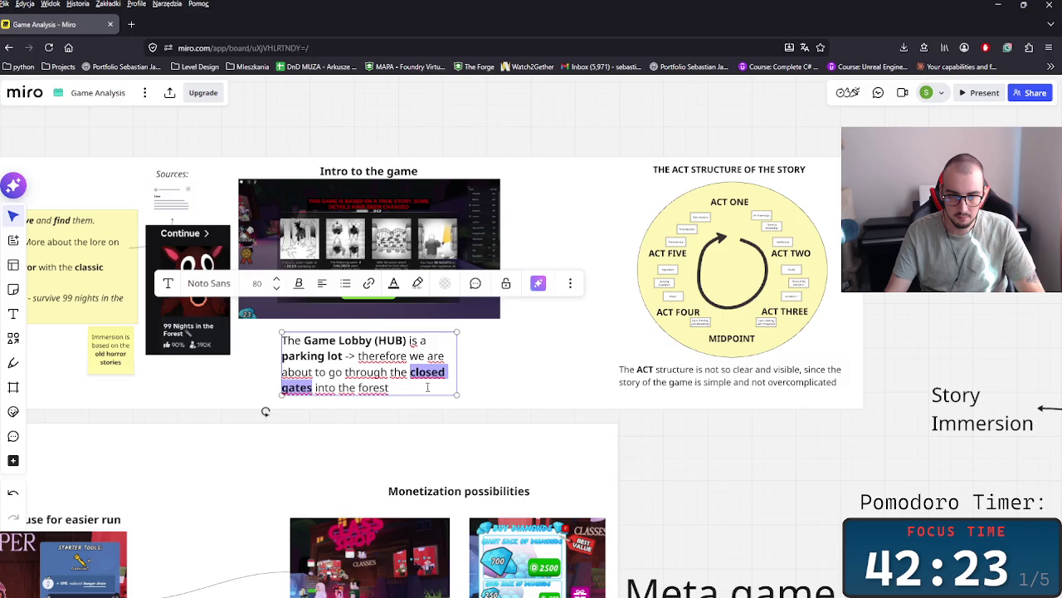
{"action": "key", "text": "ctrl+b"}
{"action": "left_click", "coordinate": [540, 429]}
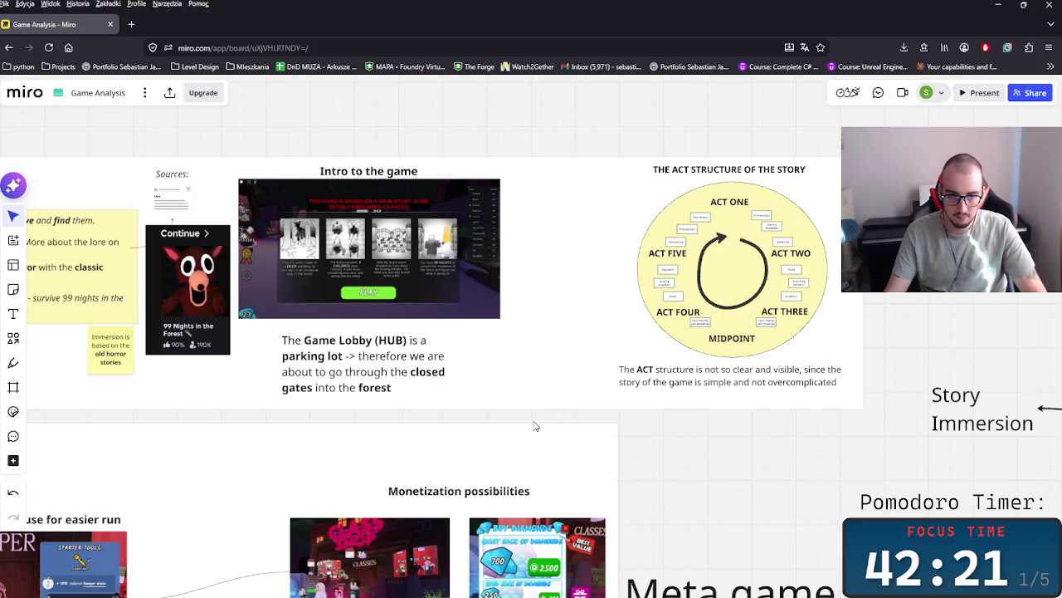
{"action": "left_click_drag", "start_coordinate": [348, 365], "coordinate": [307, 360]}
- Drop the Story Immersion label lower and left within its frame
{"action": "left_click_drag", "start_coordinate": [493, 408], "coordinate": [571, 367]}
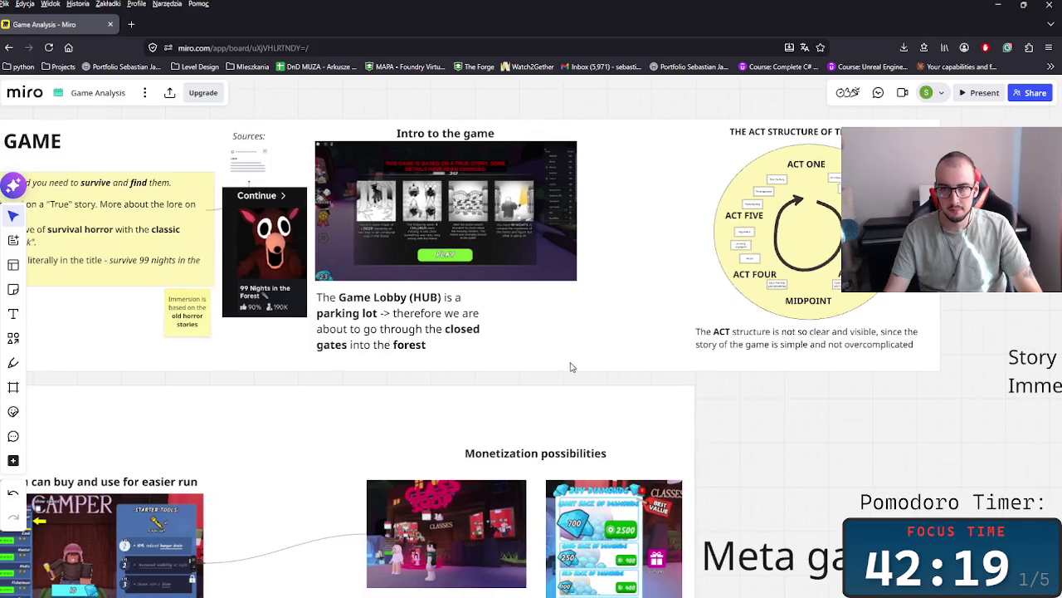
{"action": "scroll", "coordinate": [724, 334], "scroll_direction": "right", "scroll_amount": 5}
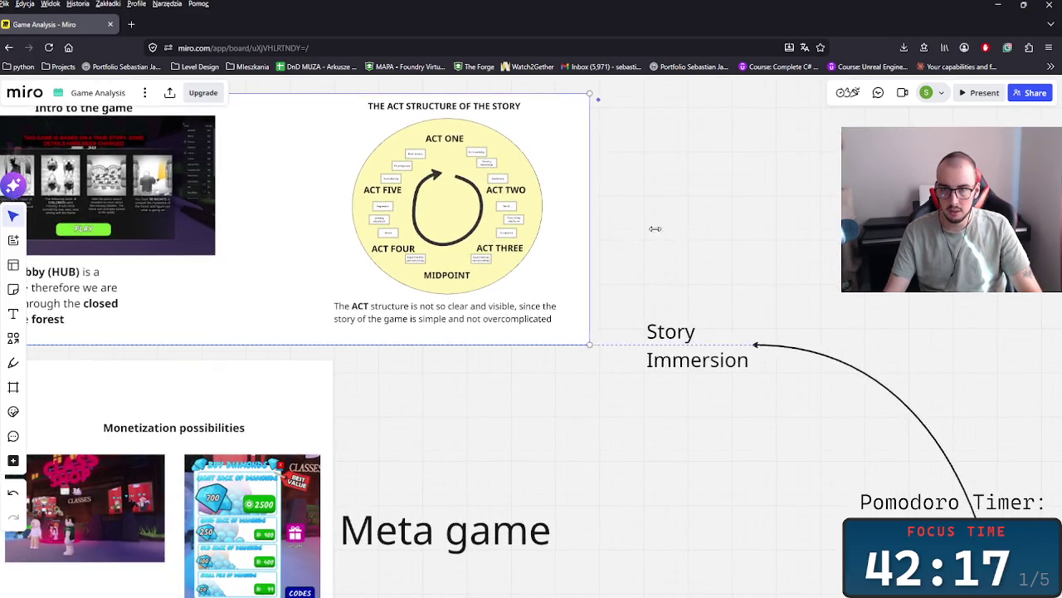
{"action": "left_click", "coordinate": [626, 225]}
{"action": "scroll", "coordinate": [509, 399], "scroll_direction": "right", "scroll_amount": 3}
{"action": "left_click_drag", "start_coordinate": [407, 353], "coordinate": [320, 411]}
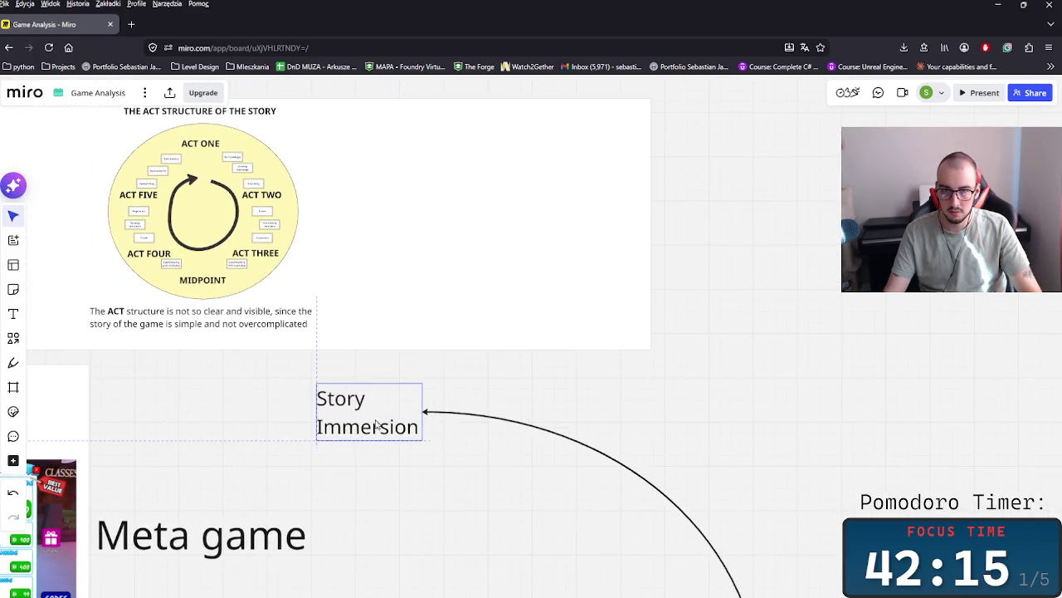
{"action": "scroll", "coordinate": [458, 390], "scroll_direction": "left", "scroll_amount": 2}
- Move the ACT diagram with its title and caption to the frame's right side
{"action": "left_click_drag", "start_coordinate": [477, 362], "coordinate": [199, 131]}
{"action": "mouse_move", "coordinate": [316, 194]}
{"action": "left_mouse_down"}
{"action": "mouse_move", "coordinate": [664, 201]}
{"action": "mouse_move", "coordinate": [635, 202]}
{"action": "left_mouse_up"}
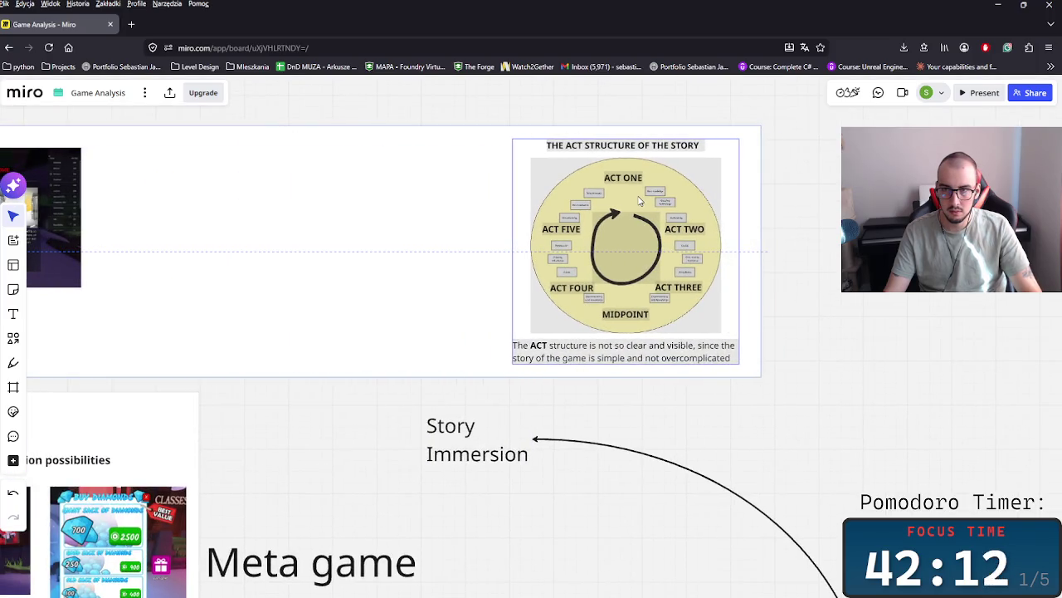
{"action": "left_click", "coordinate": [768, 221]}
- Undo two accidental moves of the white frame with Ctrl+Z
{"action": "left_click", "coordinate": [760, 221]}
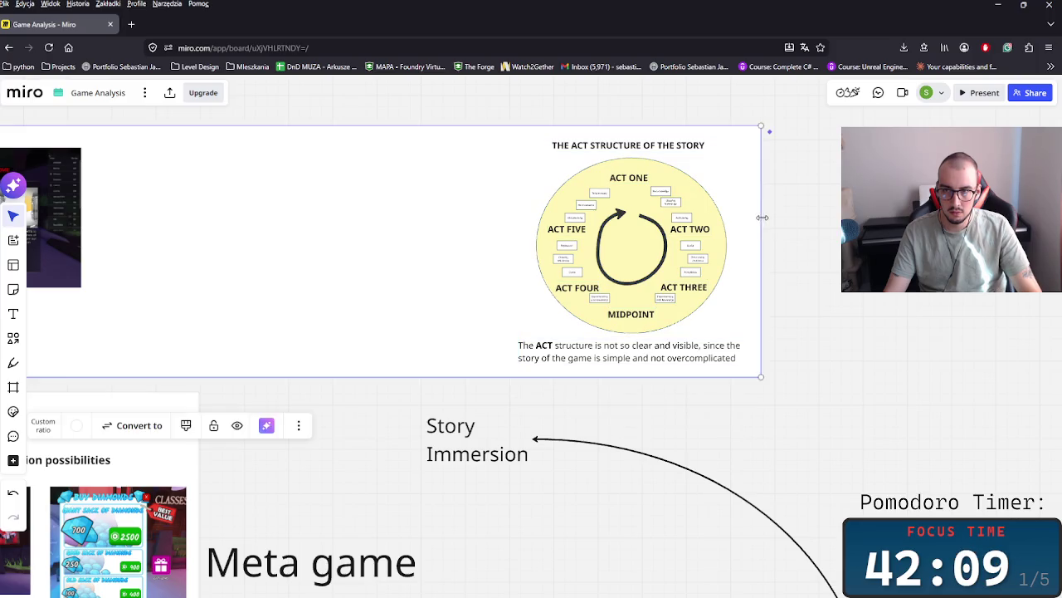
{"action": "left_click_drag", "start_coordinate": [763, 343], "coordinate": [728, 325]}
{"action": "key", "text": "ctrl+z"}
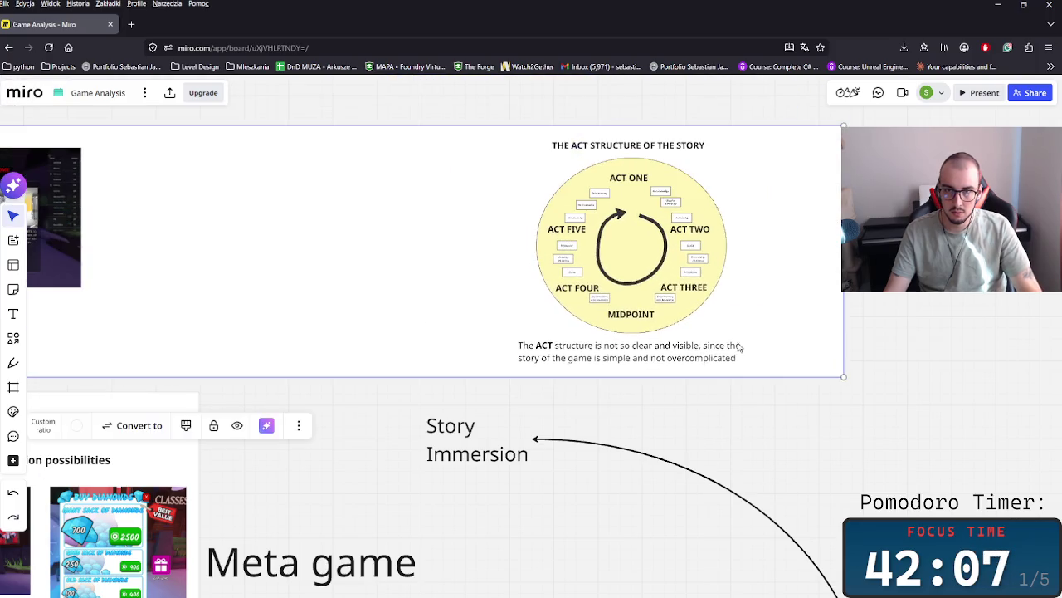
{"action": "left_click", "coordinate": [903, 327]}
{"action": "scroll", "coordinate": [681, 407], "scroll_direction": "down", "scroll_amount": 2}
{"action": "scroll", "coordinate": [614, 457], "scroll_direction": "down", "scroll_amount": 1}
{"action": "left_click", "coordinate": [615, 449]}
{"action": "left_click_drag", "start_coordinate": [616, 443], "coordinate": [543, 383]}
{"action": "key", "text": "ctrl+z"}
- Draw a new frame, move it right of the ACT diagram and widen it
{"action": "key", "text": "n"}
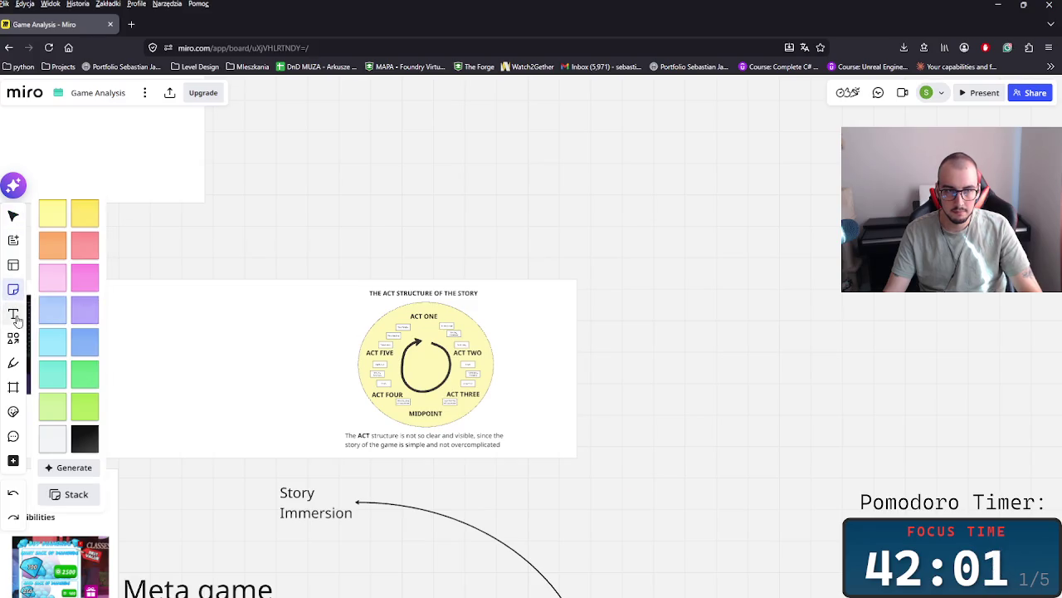
{"action": "left_click", "coordinate": [14, 387]}
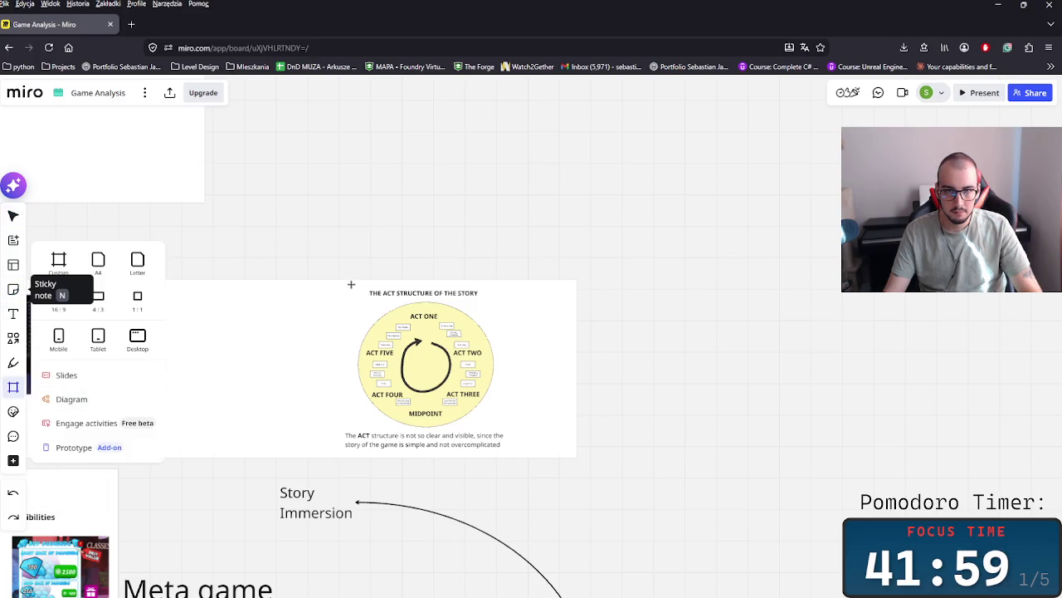
{"action": "left_click_drag", "start_coordinate": [350, 284], "coordinate": [513, 448]}
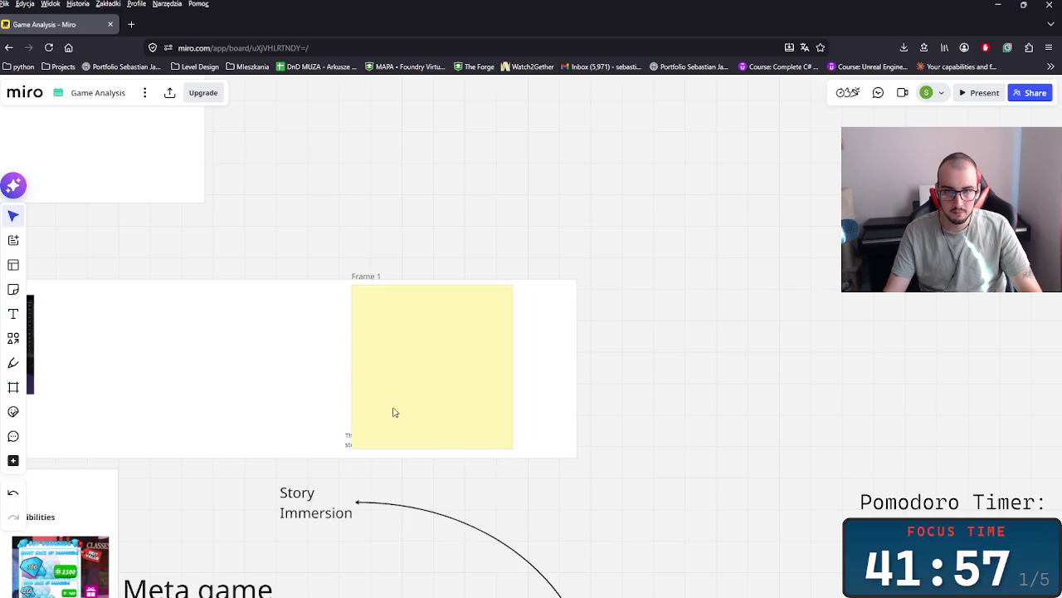
{"action": "left_click", "coordinate": [352, 352]}
{"action": "mouse_move", "coordinate": [404, 368]}
{"action": "left_mouse_down"}
{"action": "mouse_move", "coordinate": [695, 375]}
{"action": "mouse_move", "coordinate": [655, 371]}
{"action": "left_mouse_up"}
{"action": "left_click_drag", "start_coordinate": [759, 369], "coordinate": [825, 362]}
- Put the ACT diagram into the new frame titled 'Story Act Structure - NOT NEEDED'
{"action": "left_click", "coordinate": [515, 449]}
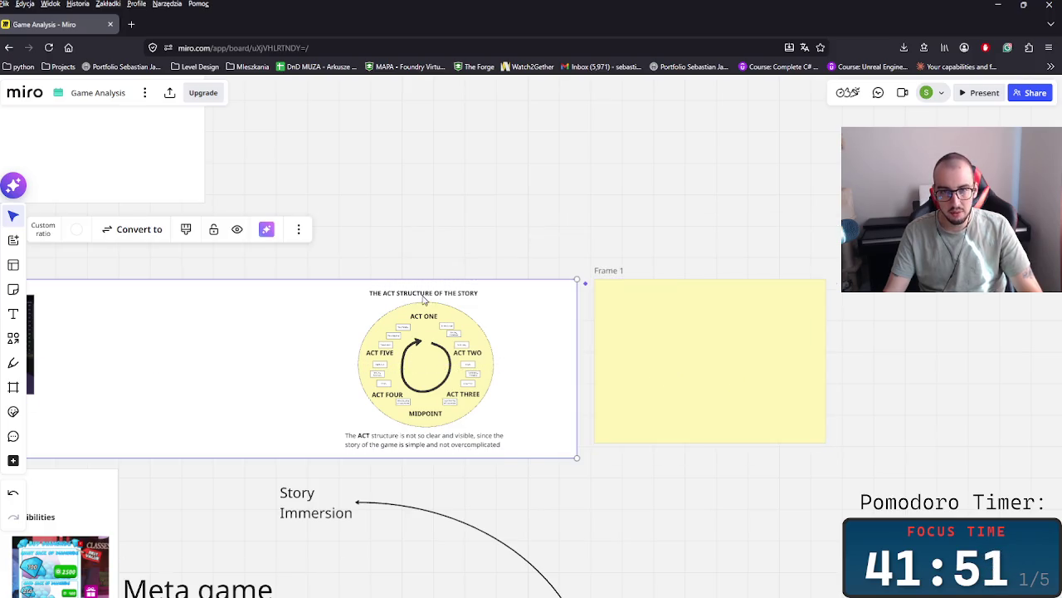
{"action": "mouse_move", "coordinate": [351, 286]}
{"action": "left_mouse_down"}
{"action": "mouse_move", "coordinate": [485, 380]}
{"action": "mouse_move", "coordinate": [719, 376]}
{"action": "left_mouse_up"}
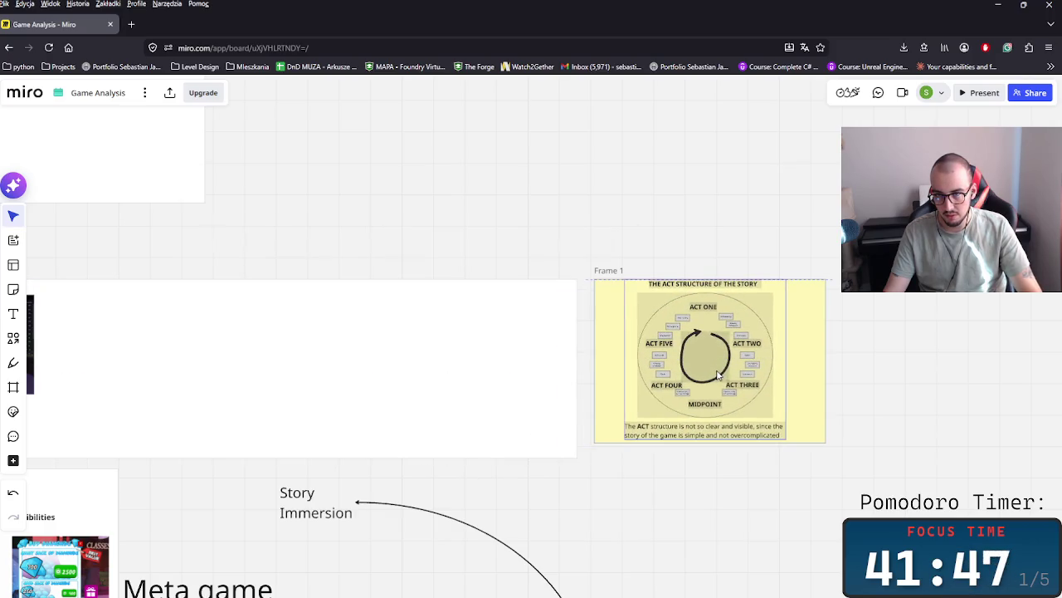
{"action": "left_click", "coordinate": [615, 272]}
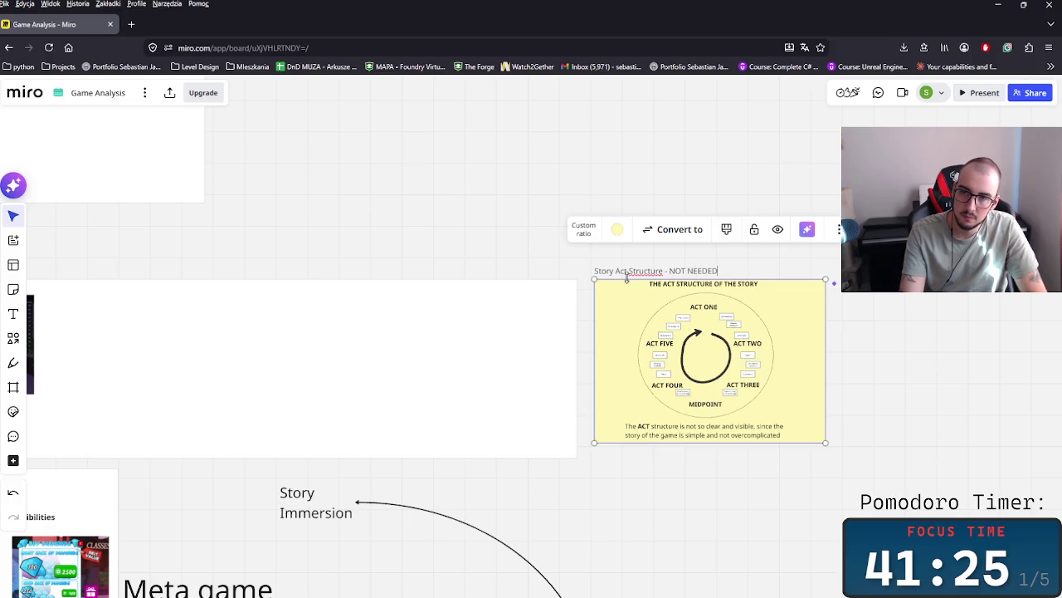
{"action": "key", "text": "Escape"}
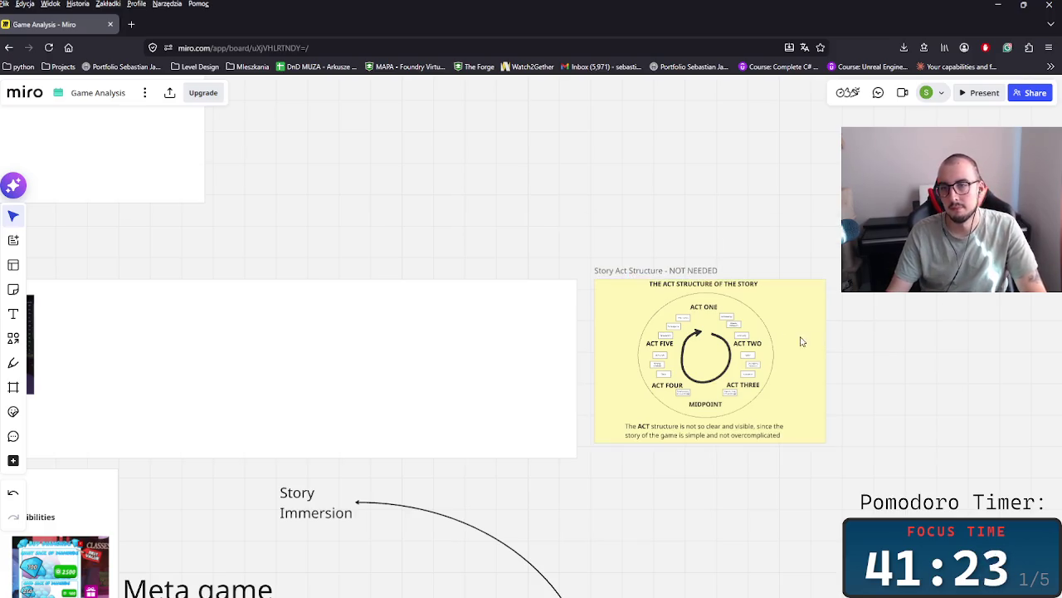
- Give the Story Act Structure frame a pink background
{"action": "left_click", "coordinate": [622, 322]}
{"action": "left_click", "coordinate": [618, 230]}
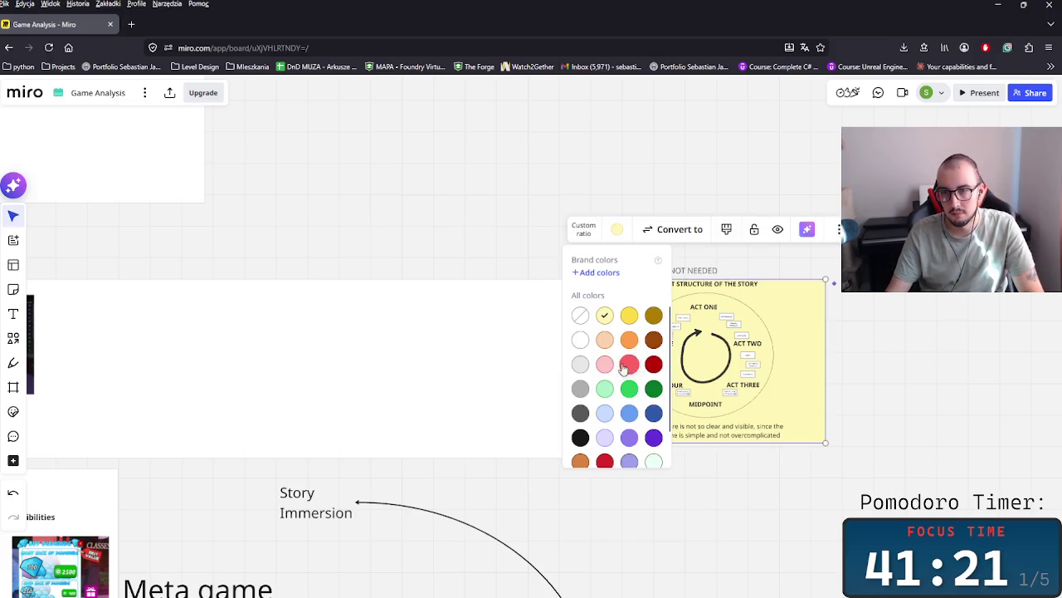
{"action": "left_click", "coordinate": [629, 366]}
{"action": "scroll", "coordinate": [709, 368], "scroll_direction": "up", "scroll_amount": 3}
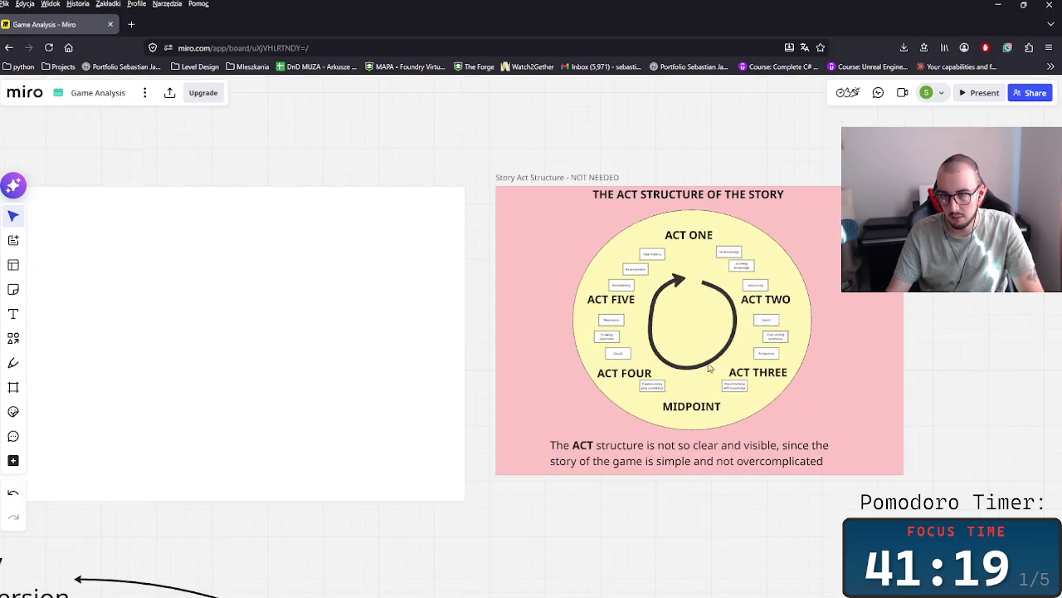
- Bold the phrase 'is not so clear and visible' in the diagram's caption
{"action": "left_click", "coordinate": [644, 459]}
{"action": "left_click", "coordinate": [741, 461]}
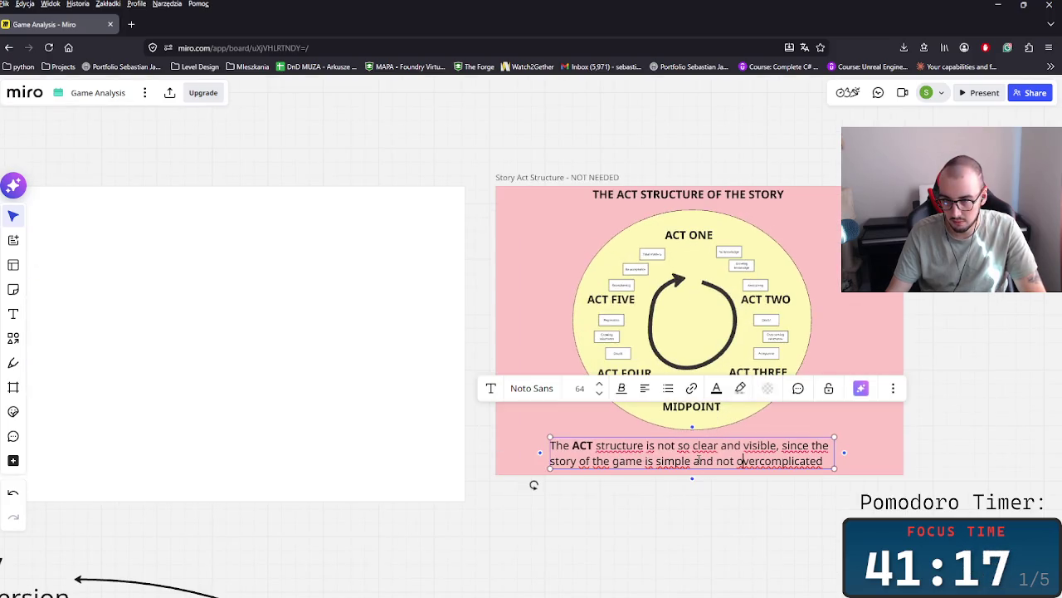
{"action": "key", "text": "Escape"}
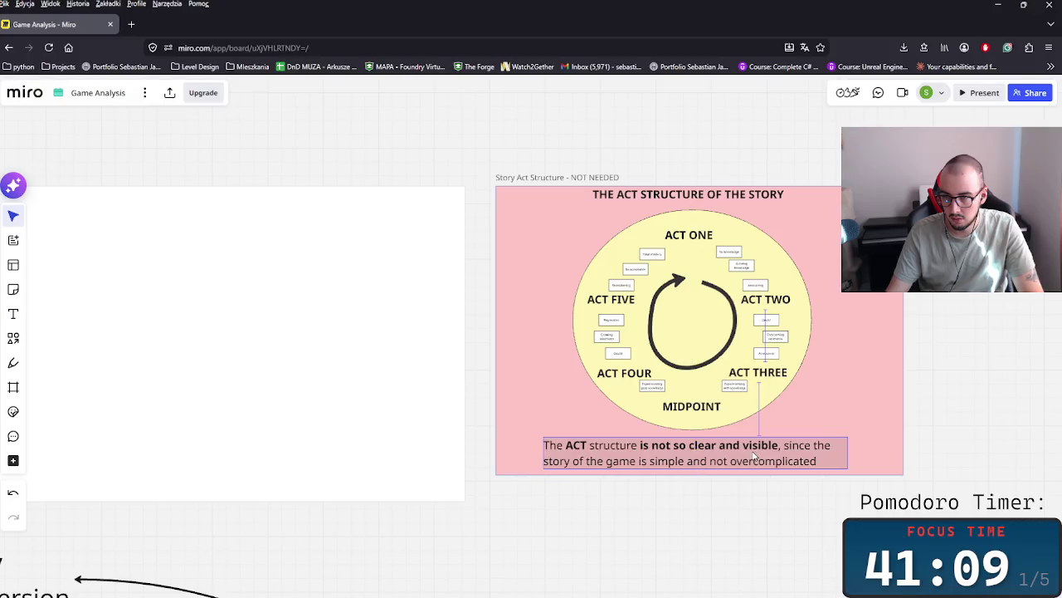
{"action": "left_click", "coordinate": [906, 358]}
{"action": "left_click", "coordinate": [905, 355]}
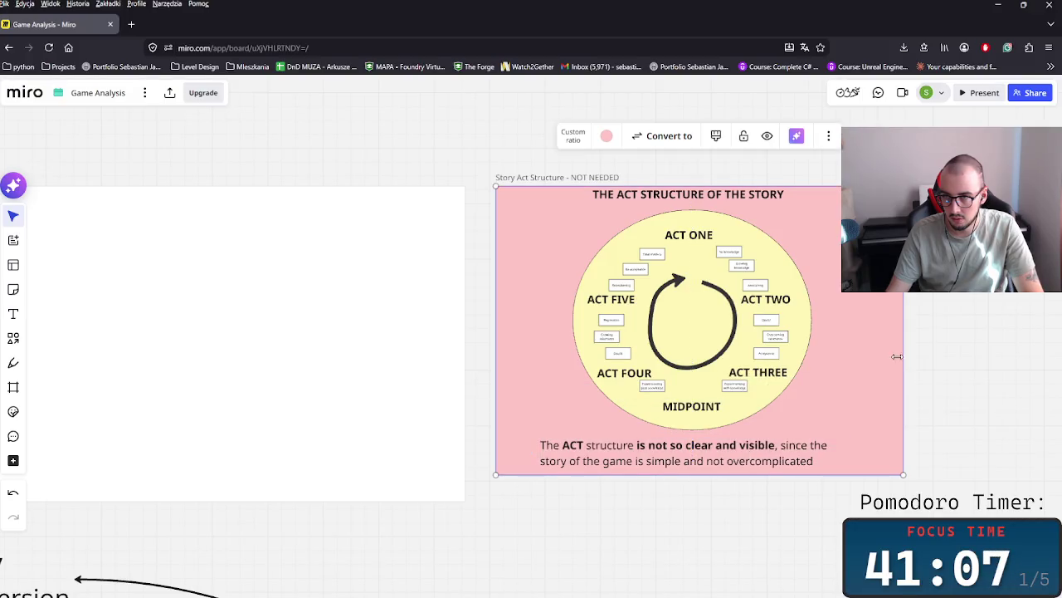
- Switch to Roblox and start playing 99 Nights in the Forest
{"action": "scroll", "coordinate": [581, 340], "scroll_direction": "up", "scroll_amount": 3}
{"action": "scroll", "coordinate": [571, 358], "scroll_direction": "down", "scroll_amount": 5}
{"action": "scroll", "coordinate": [571, 359], "scroll_direction": "down", "scroll_amount": 1}
{"action": "scroll", "coordinate": [566, 384], "scroll_direction": "left", "scroll_amount": 5}
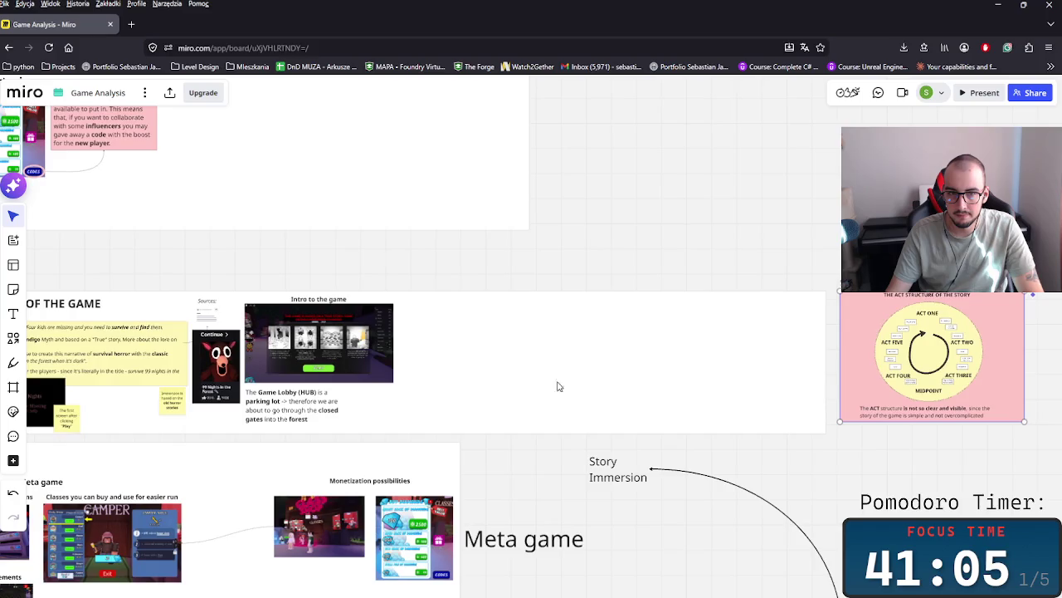
{"action": "scroll", "coordinate": [458, 365], "scroll_direction": "left", "scroll_amount": 1}
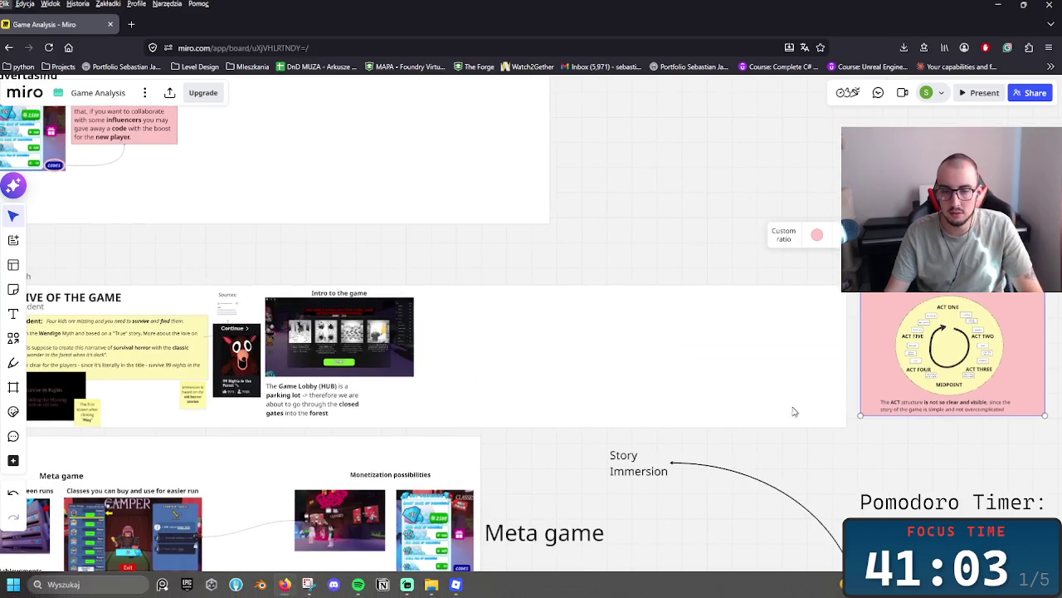
{"action": "left_click", "coordinate": [458, 582]}
{"action": "left_click", "coordinate": [508, 363]}
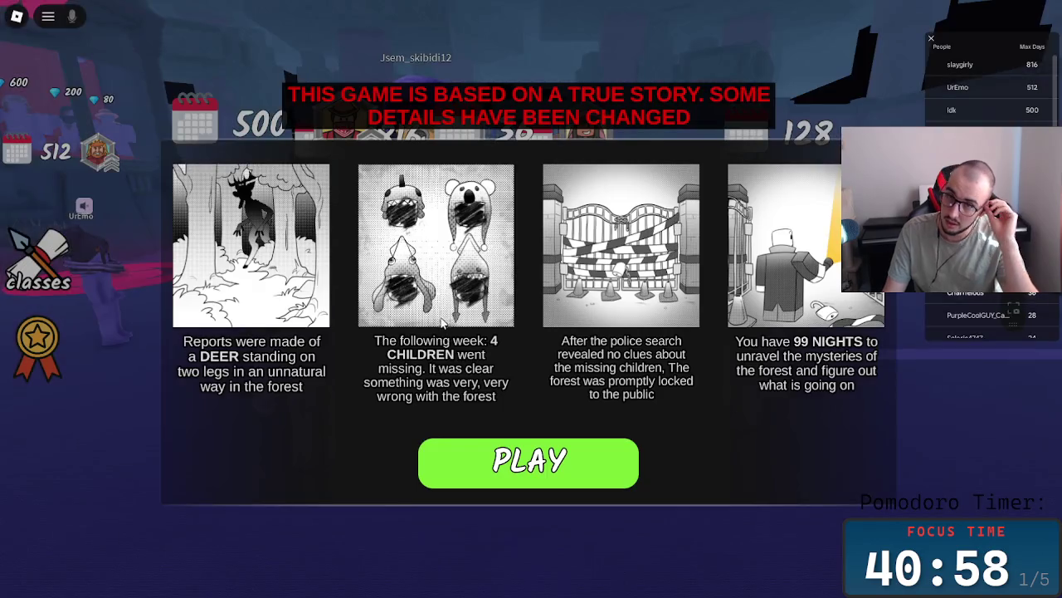
- Enter the 99 Nights lobby and walk the avatar toward the forest gates
{"action": "left_click", "coordinate": [547, 469]}
{"action": "scroll", "coordinate": [608, 347], "scroll_direction": "down", "scroll_amount": 5}
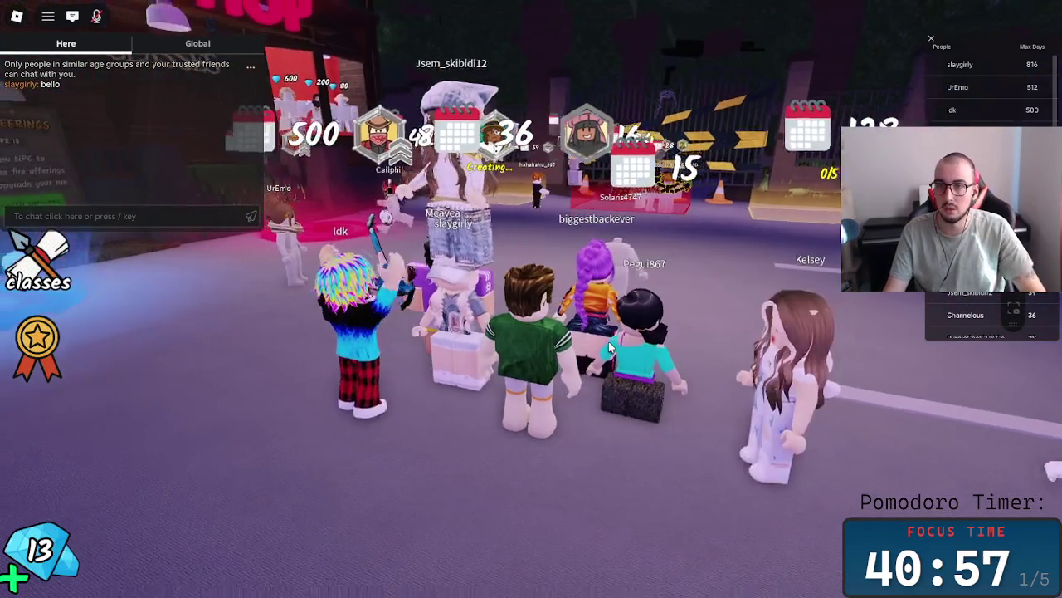
{"action": "key", "text": "w"}
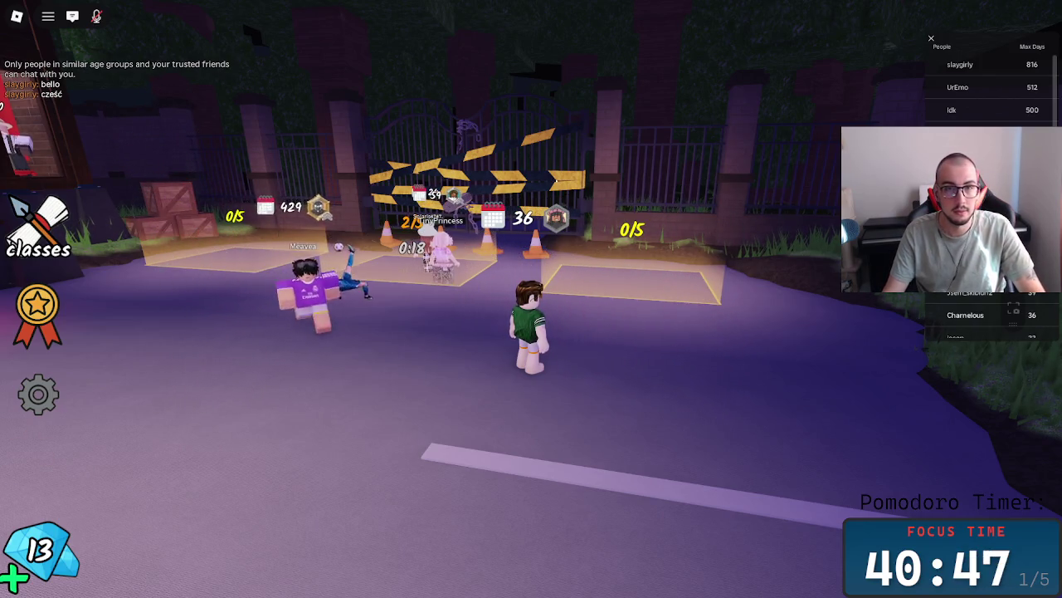
{"action": "key", "text": "super+shift+s"}
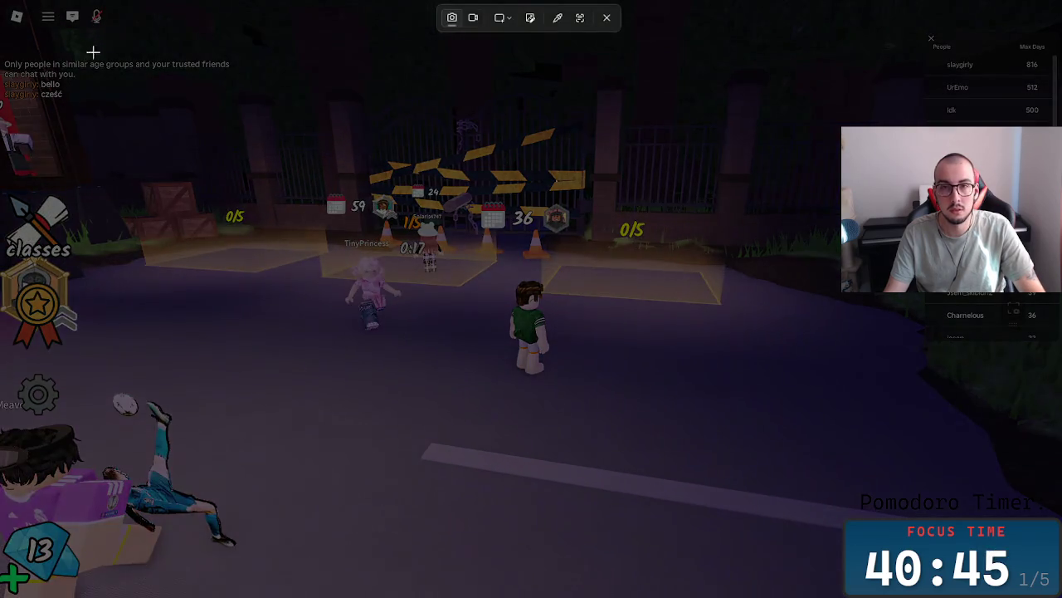
- Snip the game area, then walk the avatar closer to the gate
{"action": "mouse_move", "coordinate": [100, 80]}
{"action": "left_mouse_down"}
{"action": "mouse_move", "coordinate": [910, 447]}
{"action": "mouse_move", "coordinate": [920, 464]}
{"action": "left_mouse_up"}
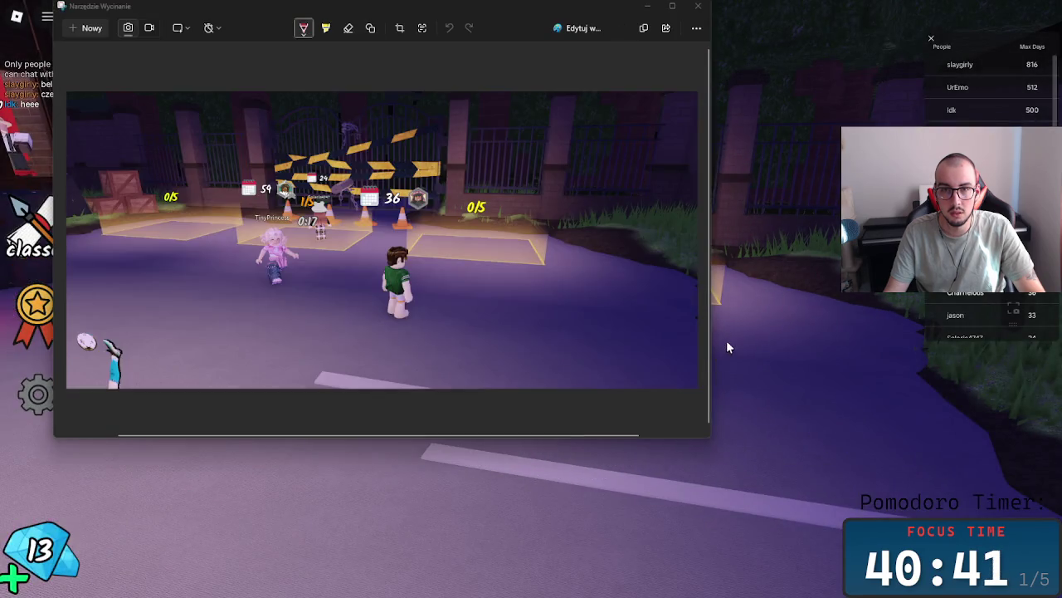
{"action": "left_click", "coordinate": [726, 340]}
{"action": "key", "text": "w"}
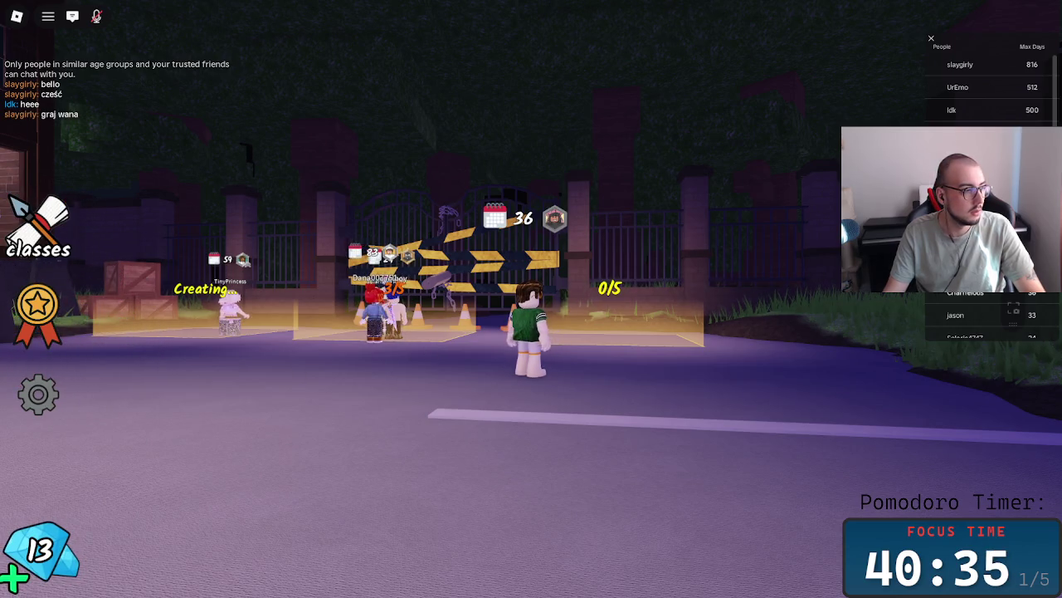
- Take a wider snip of the lobby gate, copy it, and return to Miro in Firefox
{"action": "key", "text": "alt+Tab"}
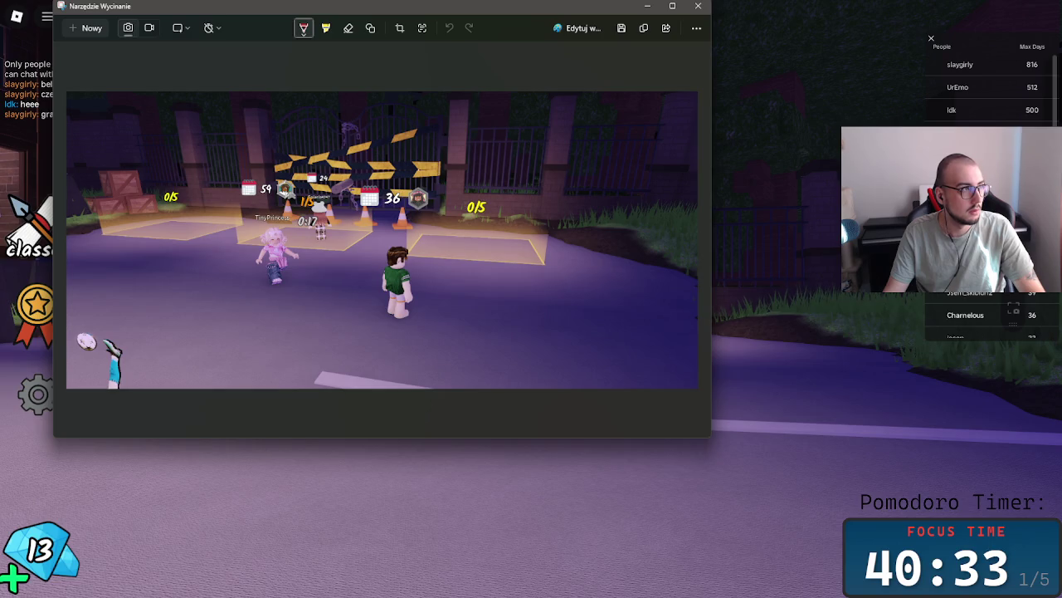
{"action": "left_click", "coordinate": [105, 28]}
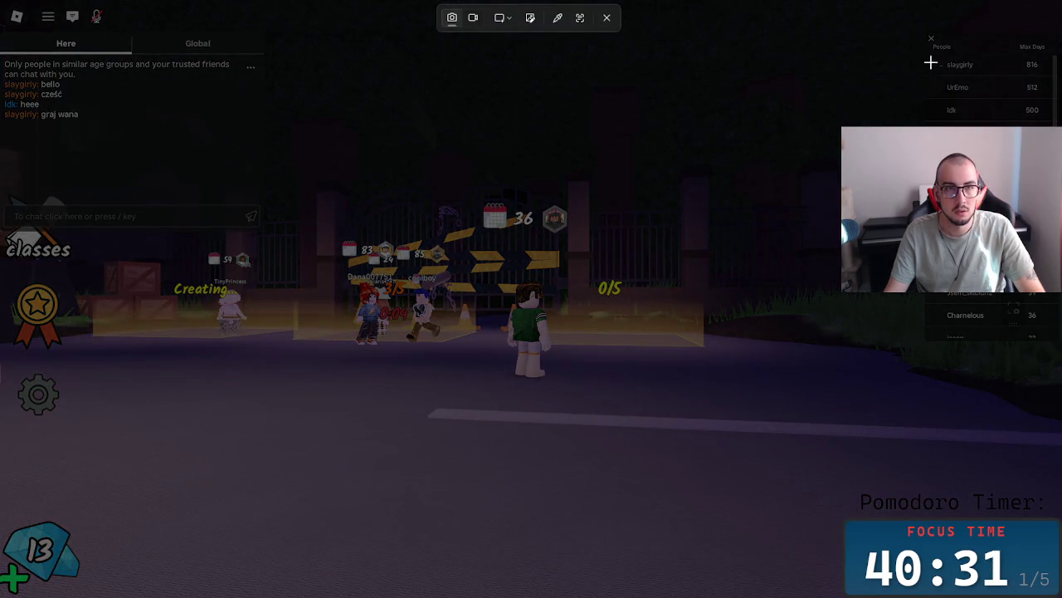
{"action": "left_click_drag", "start_coordinate": [915, 48], "coordinate": [153, 487]}
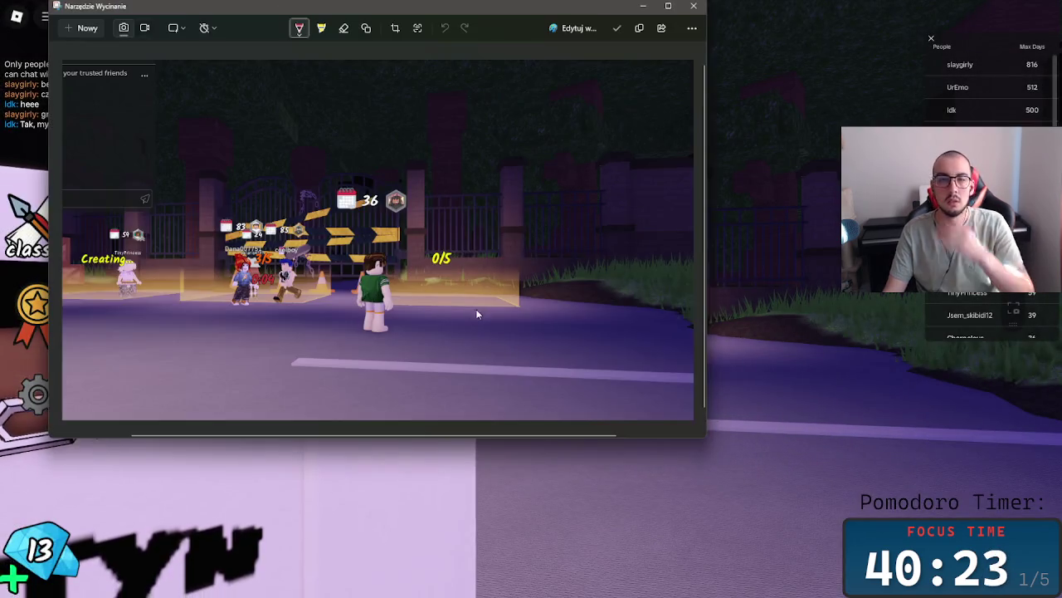
{"action": "right_click", "coordinate": [451, 277]}
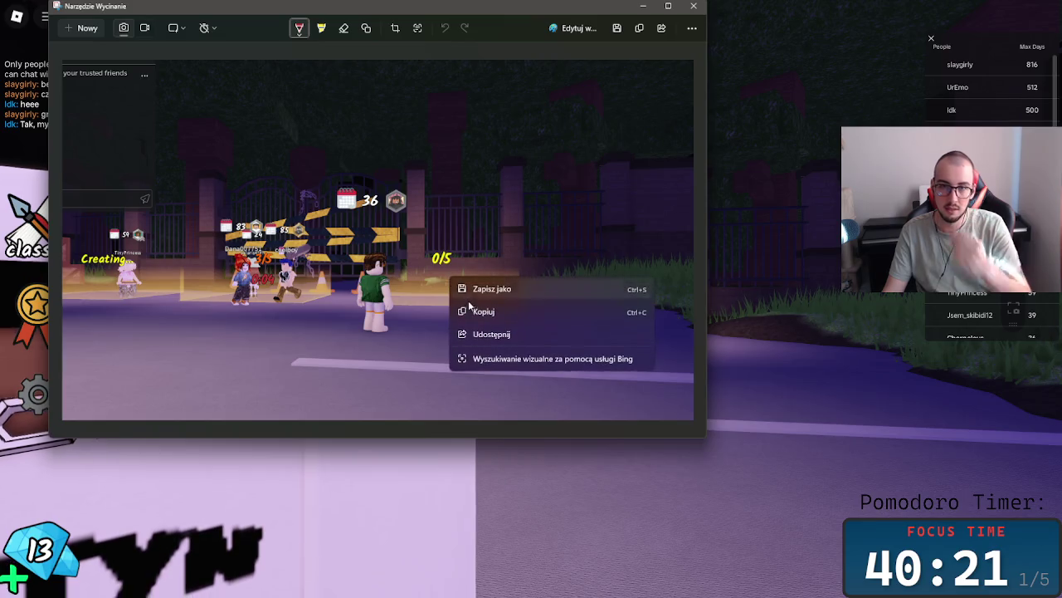
{"action": "left_click", "coordinate": [551, 254]}
{"action": "key", "text": "alt+Tab"}
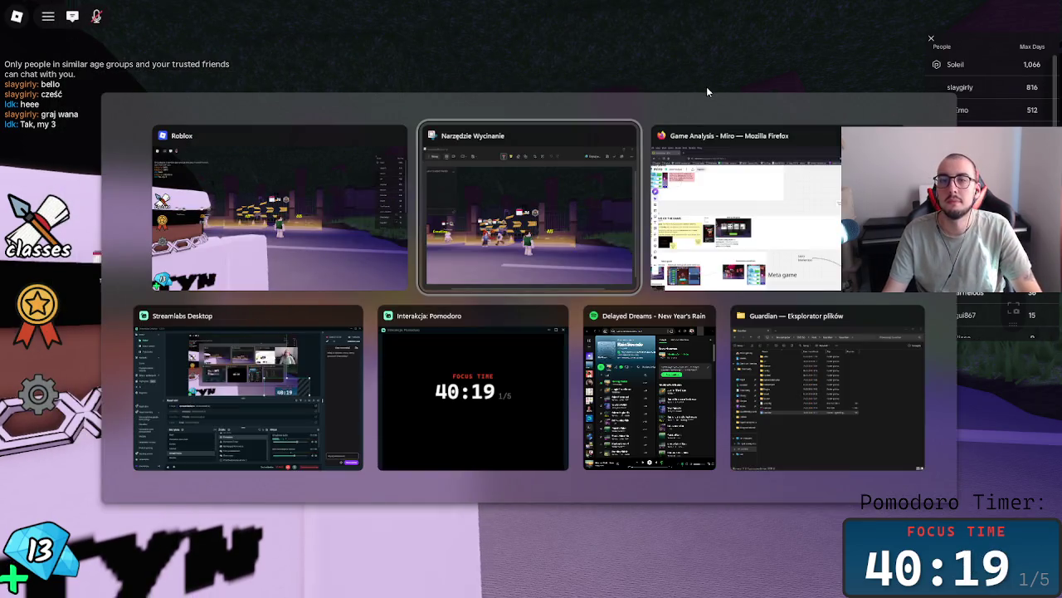
{"action": "left_click", "coordinate": [739, 208]}
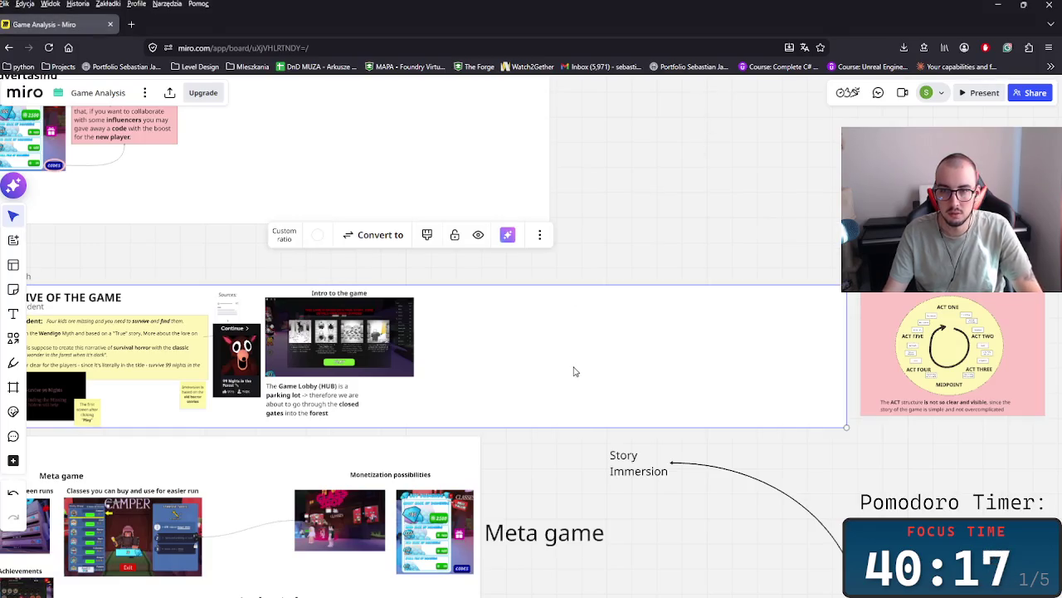
- Paste the lobby screenshot onto the board beside Intro to the game
{"action": "left_click", "coordinate": [662, 222]}
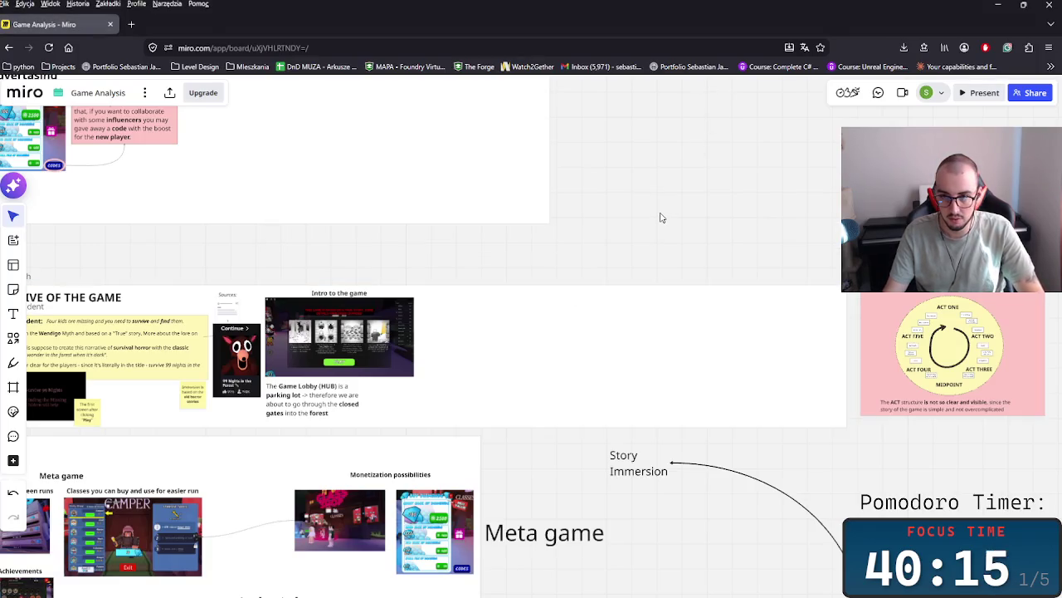
{"action": "key", "text": "ctrl+v"}
{"action": "mouse_move", "coordinate": [661, 217]}
{"action": "left_mouse_down"}
{"action": "mouse_move", "coordinate": [528, 289]}
{"action": "mouse_move", "coordinate": [488, 345]}
{"action": "mouse_move", "coordinate": [550, 381]}
{"action": "left_mouse_up"}
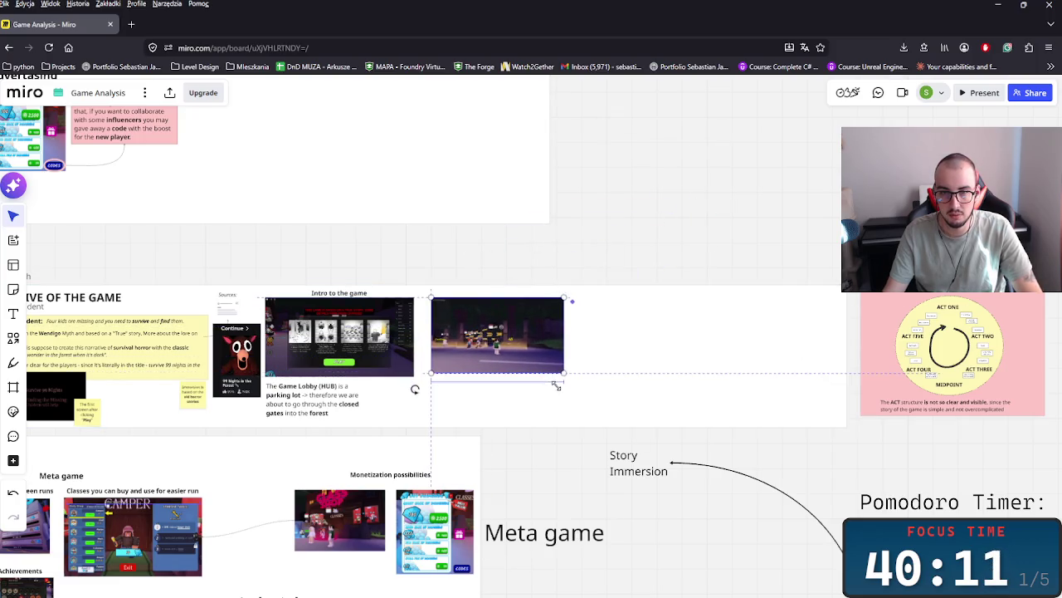
{"action": "scroll", "coordinate": [557, 385], "scroll_direction": "up", "scroll_amount": 10}
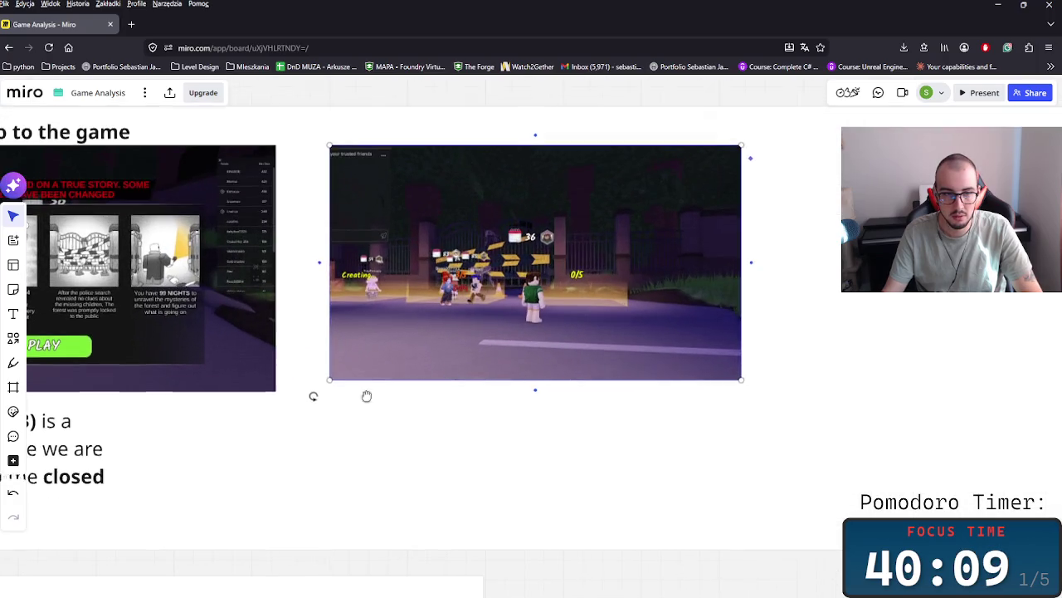
{"action": "scroll", "coordinate": [348, 399], "scroll_direction": "down", "scroll_amount": 3}
- Move the Game Lobby (HUB) text under the screenshot and slightly enlarge the screenshot
{"action": "left_click", "coordinate": [208, 448]}
{"action": "scroll", "coordinate": [208, 448], "scroll_direction": "up", "scroll_amount": 2}
{"action": "mouse_move", "coordinate": [294, 440]}
{"action": "left_mouse_down"}
{"action": "mouse_move", "coordinate": [790, 448]}
{"action": "mouse_move", "coordinate": [877, 432]}
{"action": "left_mouse_up"}
{"action": "scroll", "coordinate": [655, 328], "scroll_direction": "right", "scroll_amount": 5}
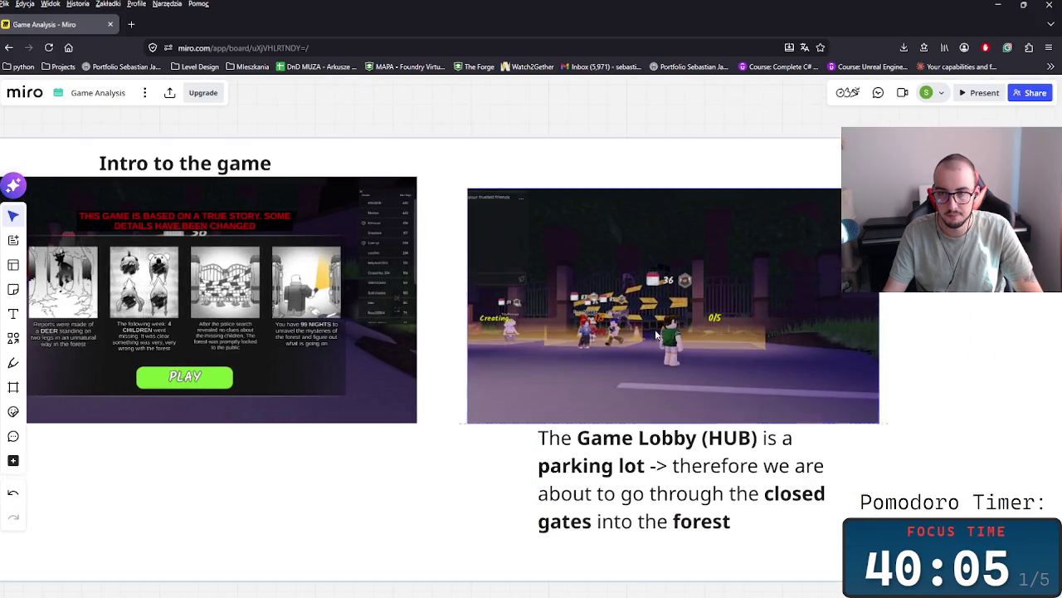
{"action": "left_click_drag", "start_coordinate": [655, 328], "coordinate": [647, 329]}
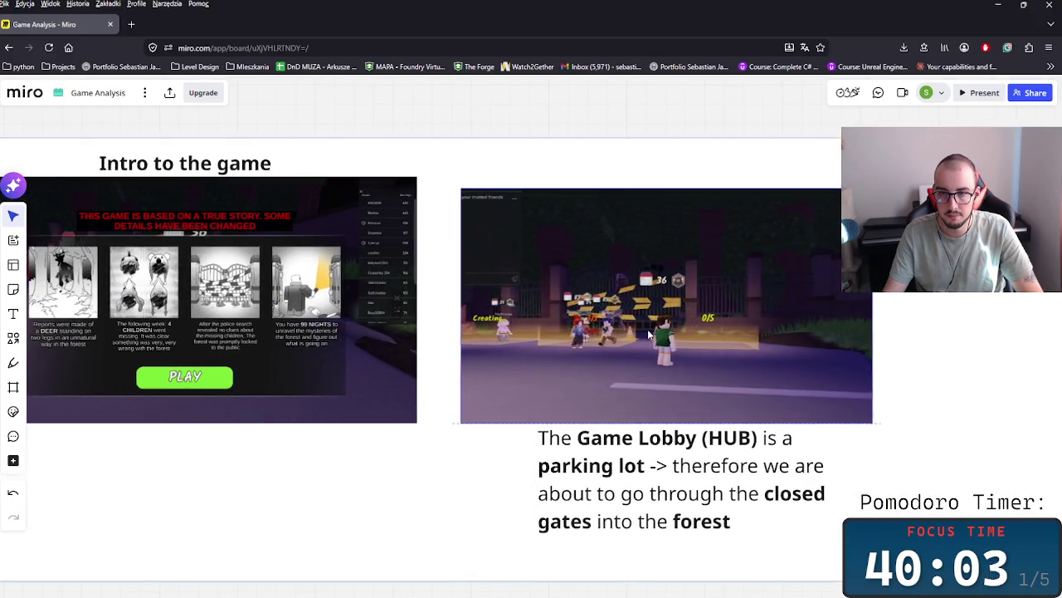
{"action": "left_click_drag", "start_coordinate": [437, 436], "coordinate": [438, 439]}
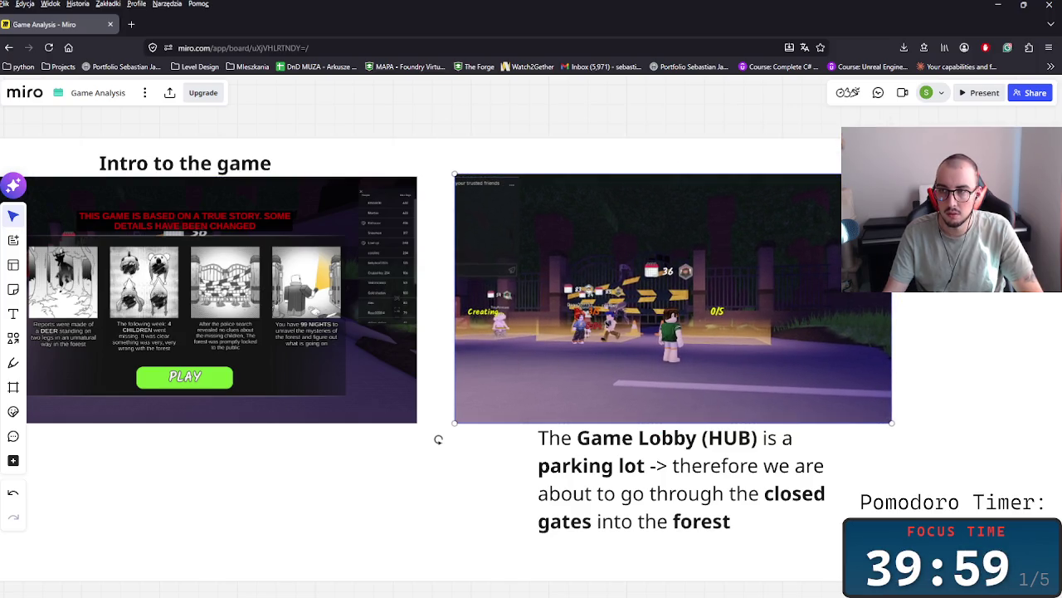
- Copy the Intro to the game title, retype it as 'HUB', and center it above the screenshot
{"action": "left_click", "coordinate": [184, 163]}
{"action": "key", "text": "ctrl+c"}
{"action": "key", "text": "ctrl+v"}
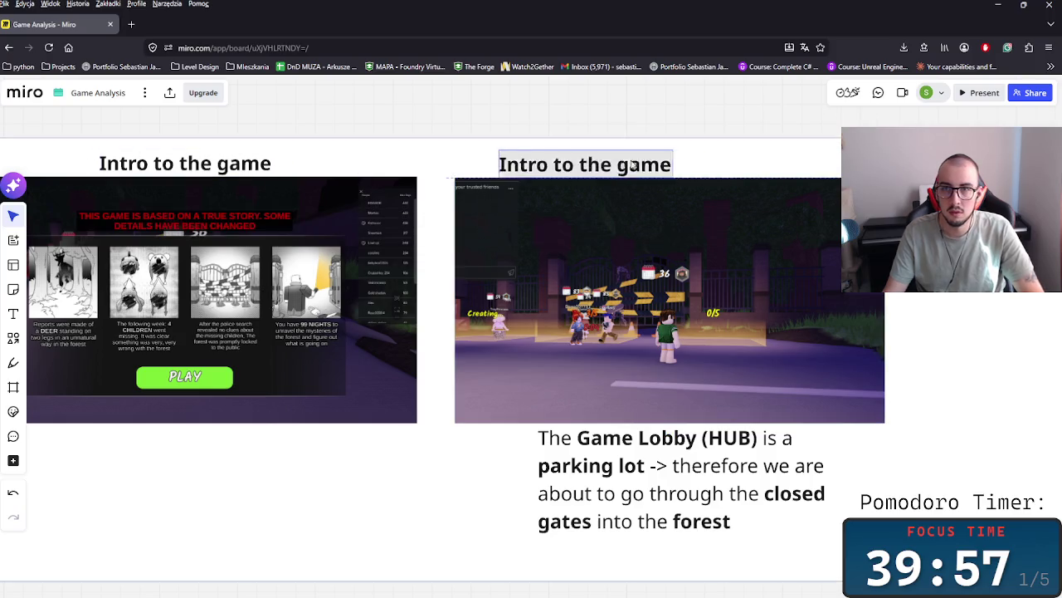
{"action": "left_click_drag", "start_coordinate": [624, 164], "coordinate": [697, 160]}
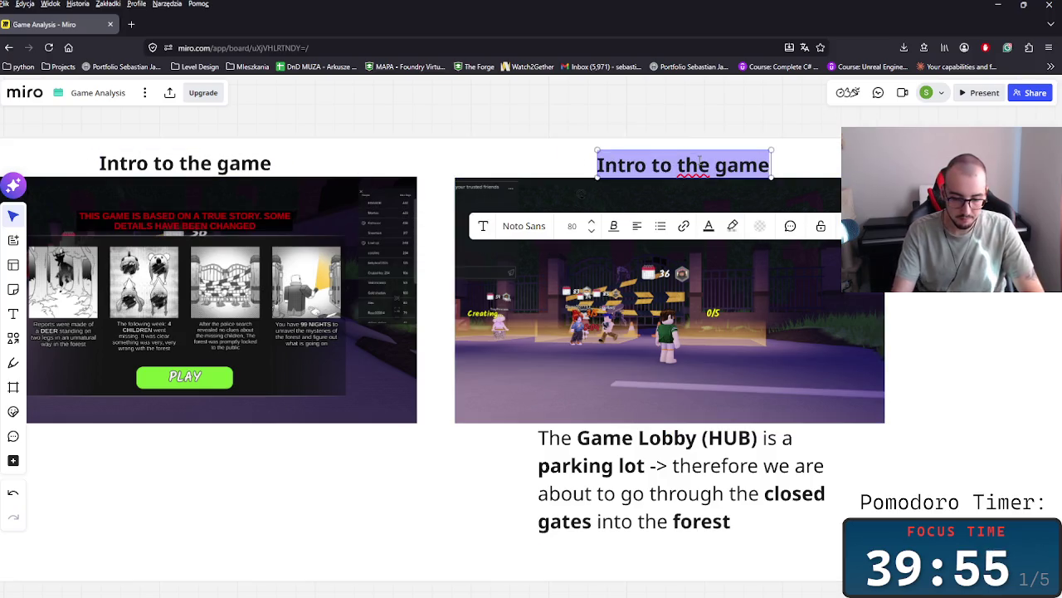
{"action": "type", "text": "HUB"}
{"action": "key", "text": "Escape"}
{"action": "left_click_drag", "start_coordinate": [654, 166], "coordinate": [678, 166]}
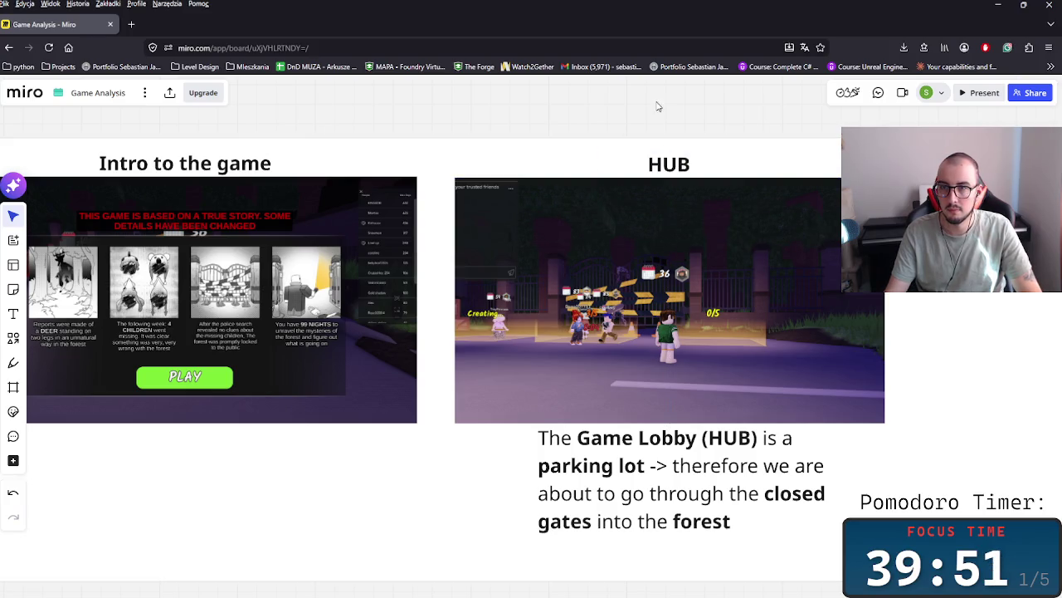
- Pull the Story Approach frame's right edge in to fit its content
{"action": "scroll", "coordinate": [701, 181], "scroll_direction": "up", "scroll_amount": 2}
{"action": "scroll", "coordinate": [703, 182], "scroll_direction": "down", "scroll_amount": 5}
{"action": "scroll", "coordinate": [553, 321], "scroll_direction": "down", "scroll_amount": 3}
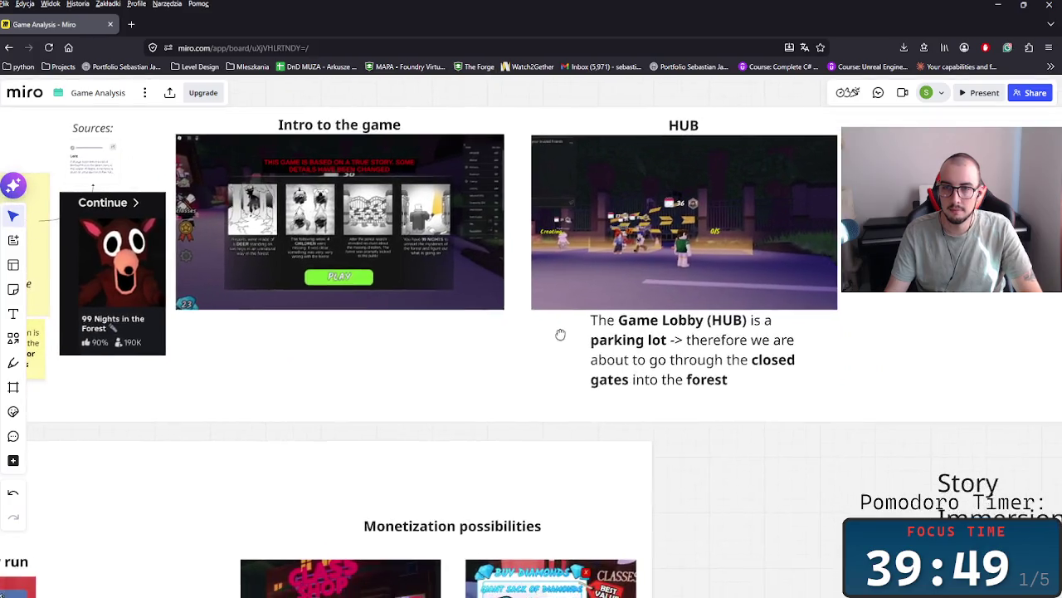
{"action": "scroll", "coordinate": [559, 335], "scroll_direction": "up", "scroll_amount": 5}
{"action": "scroll", "coordinate": [417, 297], "scroll_direction": "down", "scroll_amount": 3}
{"action": "scroll", "coordinate": [354, 304], "scroll_direction": "down", "scroll_amount": 2}
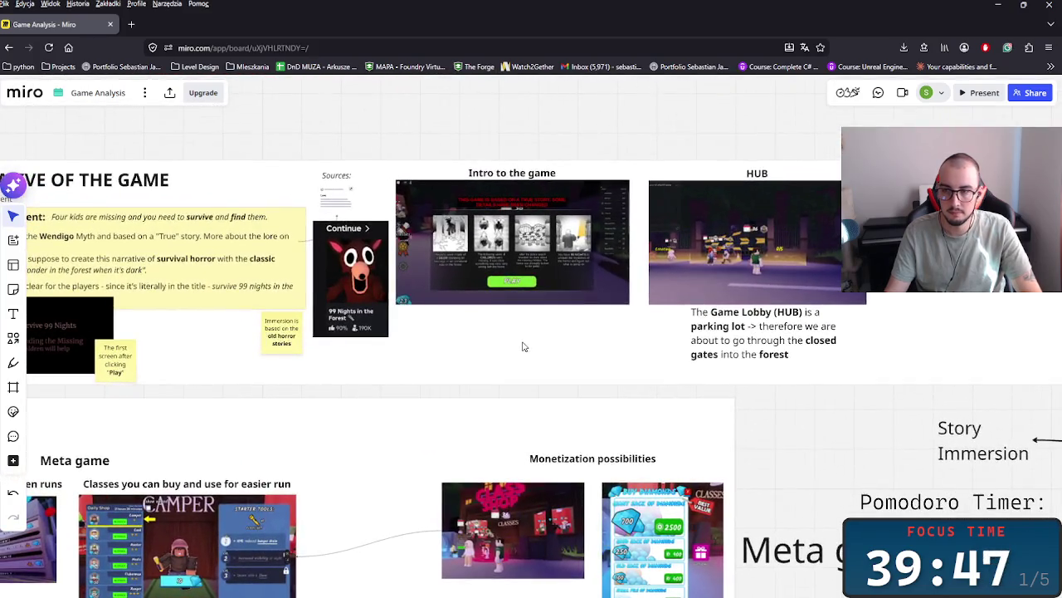
{"action": "scroll", "coordinate": [522, 346], "scroll_direction": "up", "scroll_amount": 1}
{"action": "left_click", "coordinate": [780, 282]}
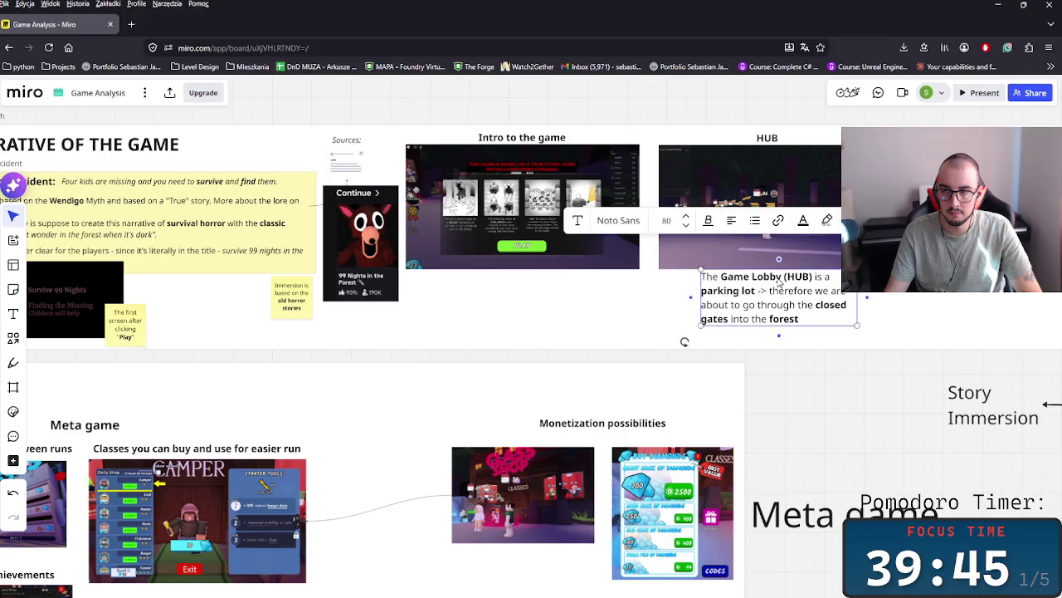
{"action": "scroll", "coordinate": [716, 373], "scroll_direction": "down", "scroll_amount": 2}
{"action": "scroll", "coordinate": [723, 384], "scroll_direction": "down", "scroll_amount": 1}
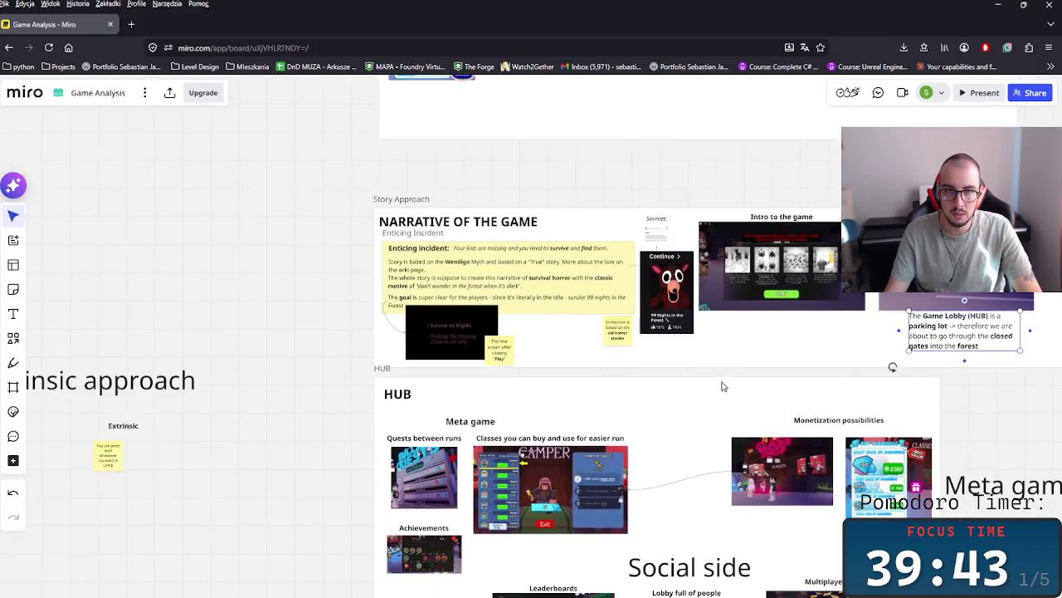
{"action": "scroll", "coordinate": [540, 373], "scroll_direction": "up", "scroll_amount": 1}
{"action": "scroll", "coordinate": [643, 304], "scroll_direction": "up", "scroll_amount": 2}
{"action": "scroll", "coordinate": [643, 303], "scroll_direction": "right", "scroll_amount": 3}
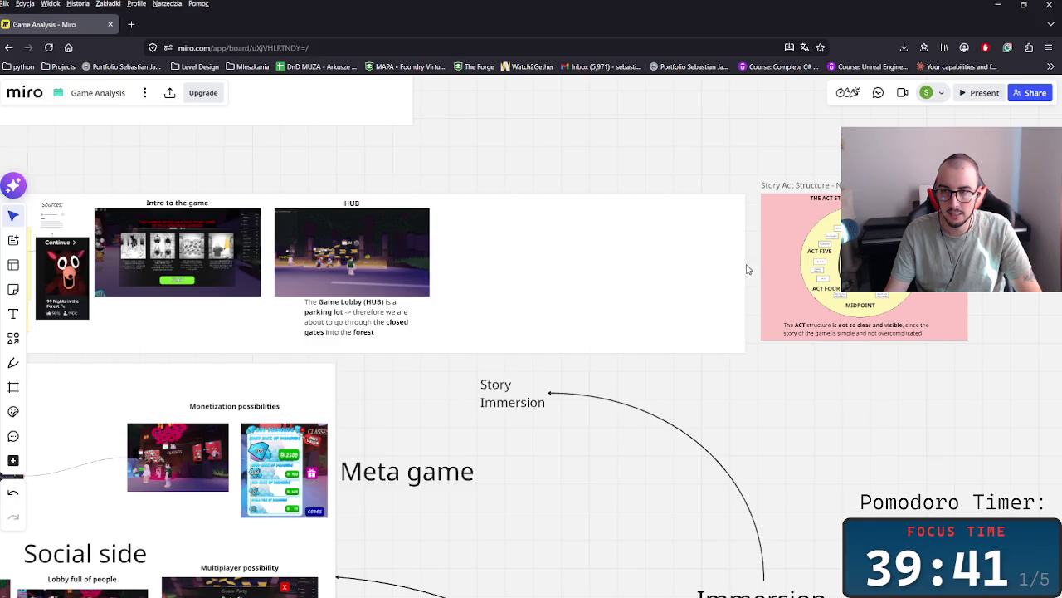
{"action": "left_click", "coordinate": [746, 269]}
{"action": "left_click_drag", "start_coordinate": [746, 269], "coordinate": [442, 268]}
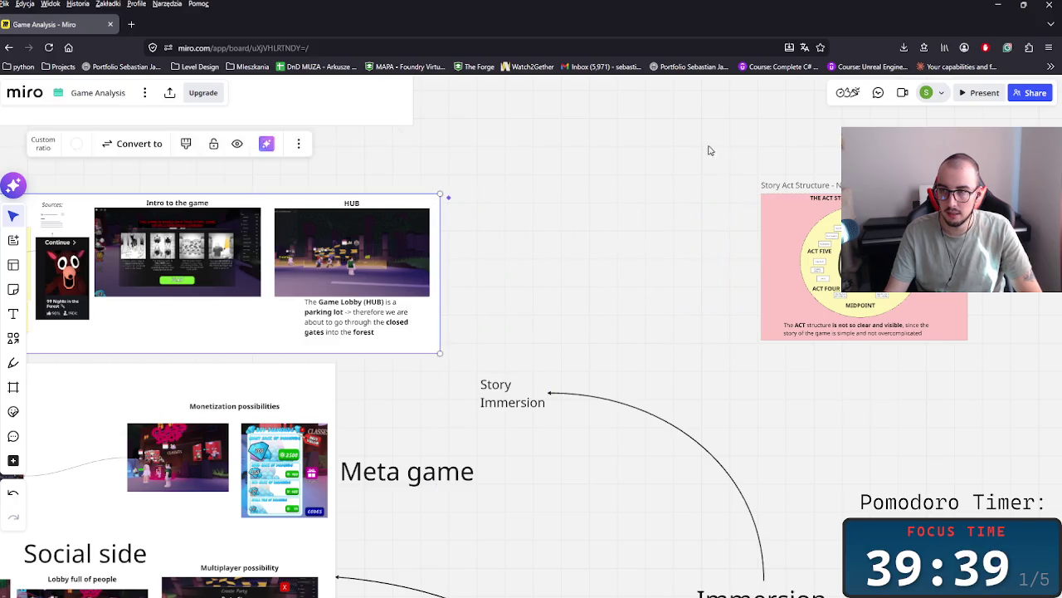
- Move the pink Story Act Structure frame against the Story Approach frame's right side
{"action": "scroll", "coordinate": [718, 155], "scroll_direction": "right", "scroll_amount": 2}
{"action": "left_click_drag", "start_coordinate": [757, 297], "coordinate": [462, 309]}
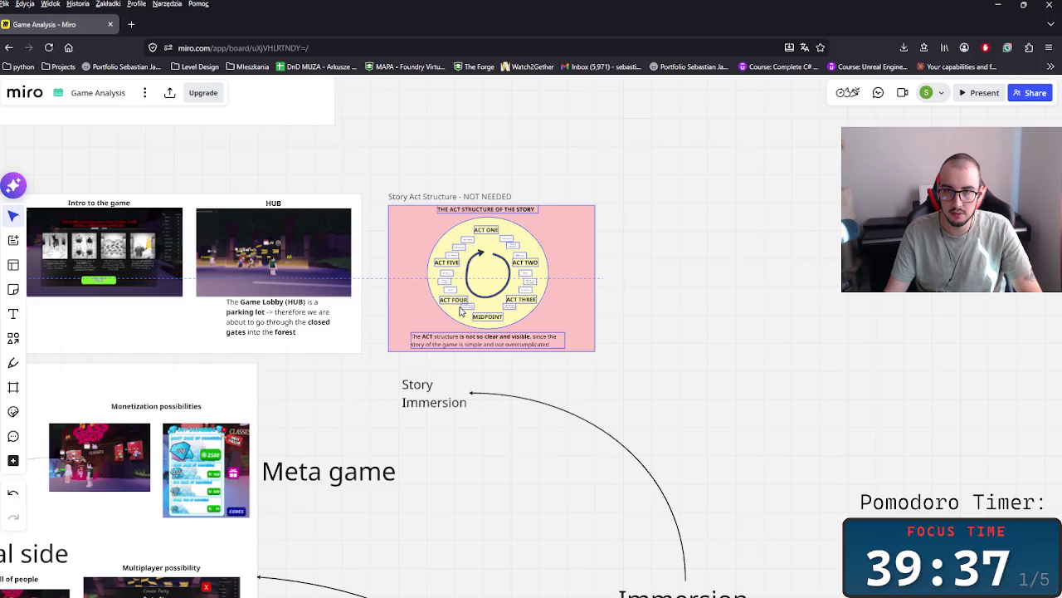
{"action": "scroll", "coordinate": [462, 310], "scroll_direction": "left", "scroll_amount": 5}
{"action": "scroll", "coordinate": [398, 290], "scroll_direction": "up", "scroll_amount": 2}
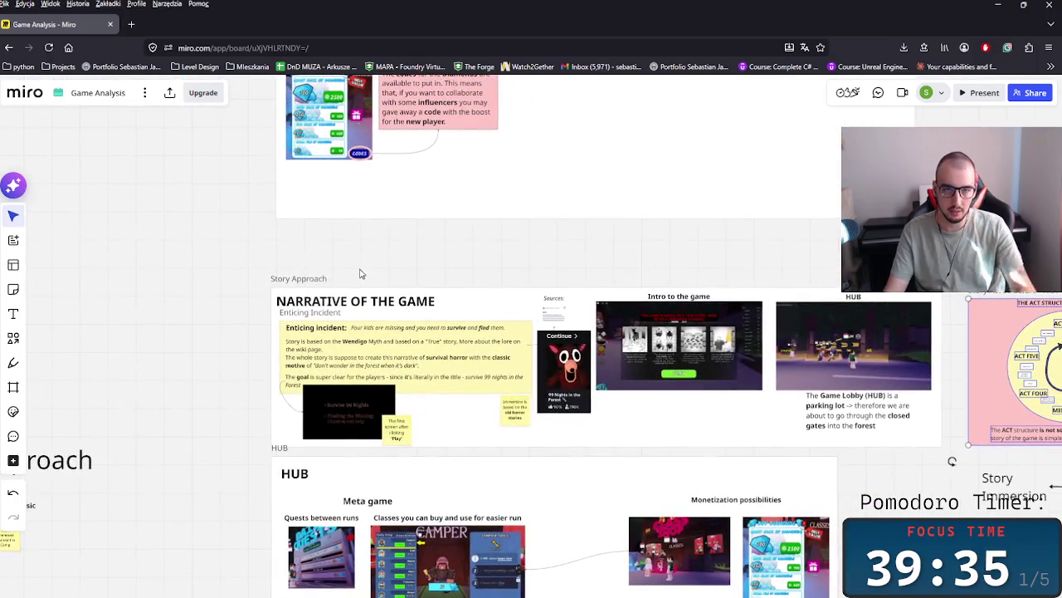
{"action": "scroll", "coordinate": [316, 249], "scroll_direction": "right", "scroll_amount": 2}
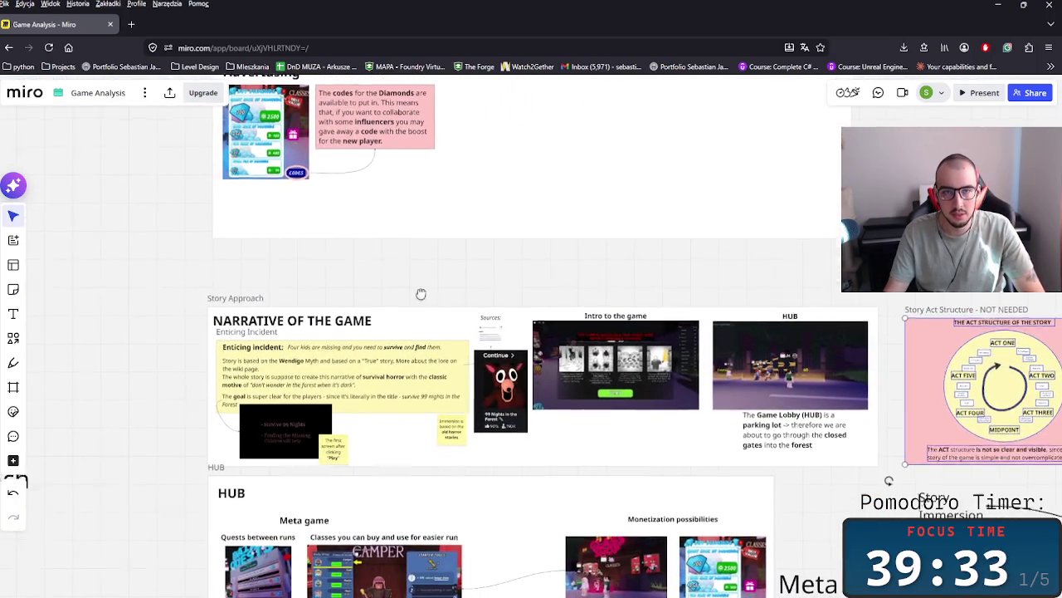
{"action": "scroll", "coordinate": [414, 307], "scroll_direction": "up", "scroll_amount": 2}
{"action": "scroll", "coordinate": [249, 365], "scroll_direction": "down", "scroll_amount": 3}
{"action": "scroll", "coordinate": [249, 365], "scroll_direction": "right", "scroll_amount": 3}
{"action": "key", "text": "p"}
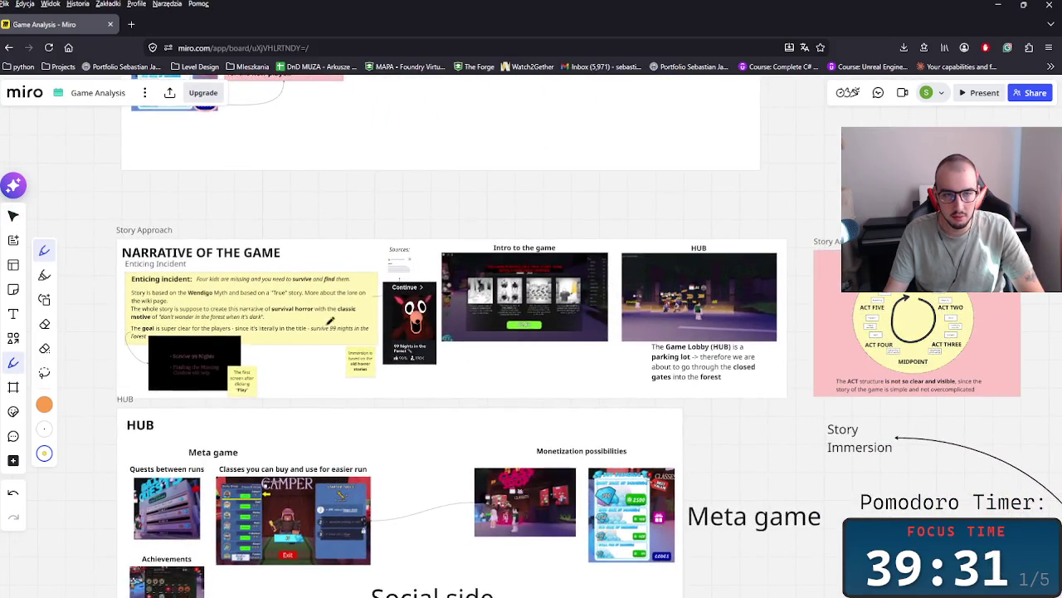
{"action": "left_click", "coordinate": [11, 216]}
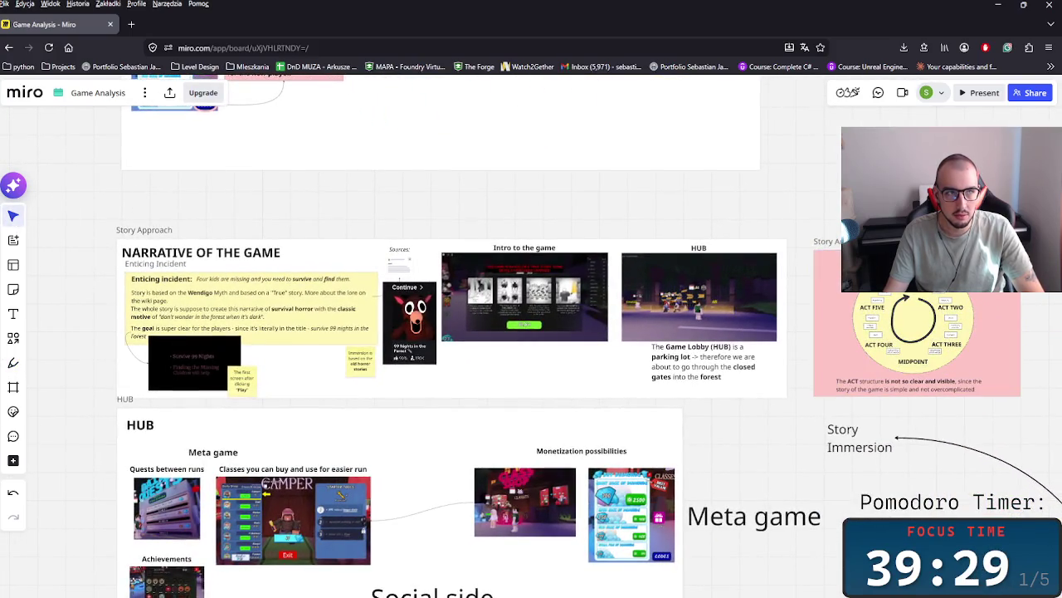
{"action": "scroll", "coordinate": [692, 363], "scroll_direction": "up", "scroll_amount": 5}
{"action": "scroll", "coordinate": [692, 363], "scroll_direction": "left", "scroll_amount": 4}
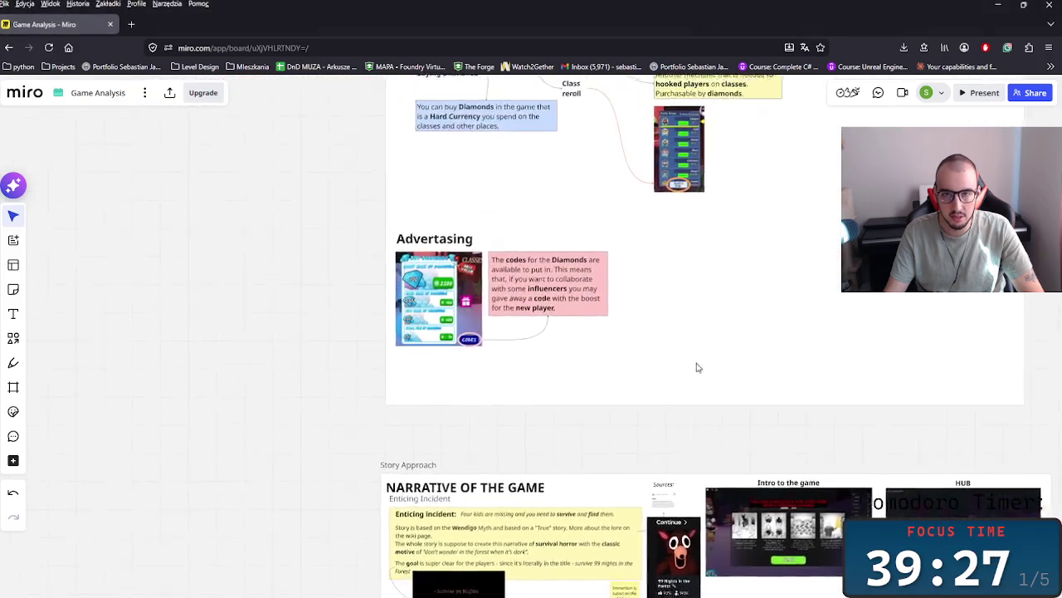
{"action": "scroll", "coordinate": [636, 406], "scroll_direction": "up", "scroll_amount": 1}
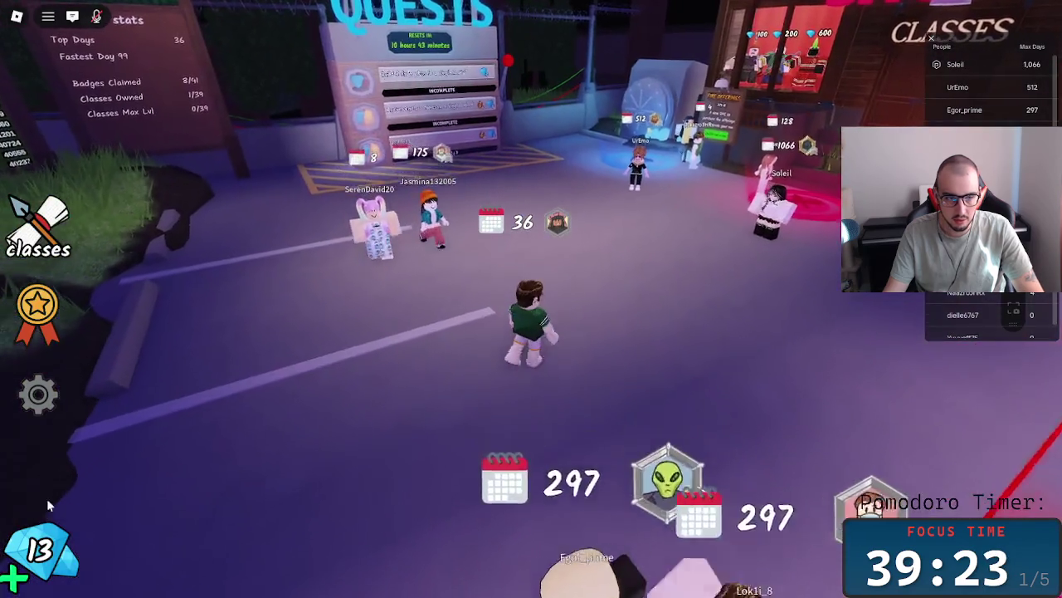
{"action": "left_click", "coordinate": [41, 547]}
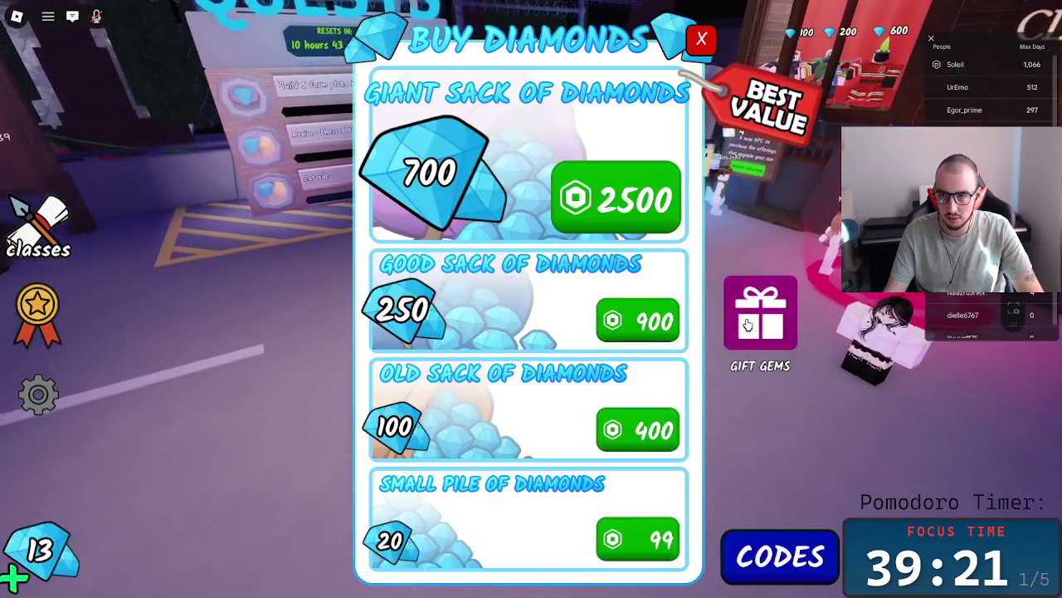
{"action": "left_click", "coordinate": [747, 324]}
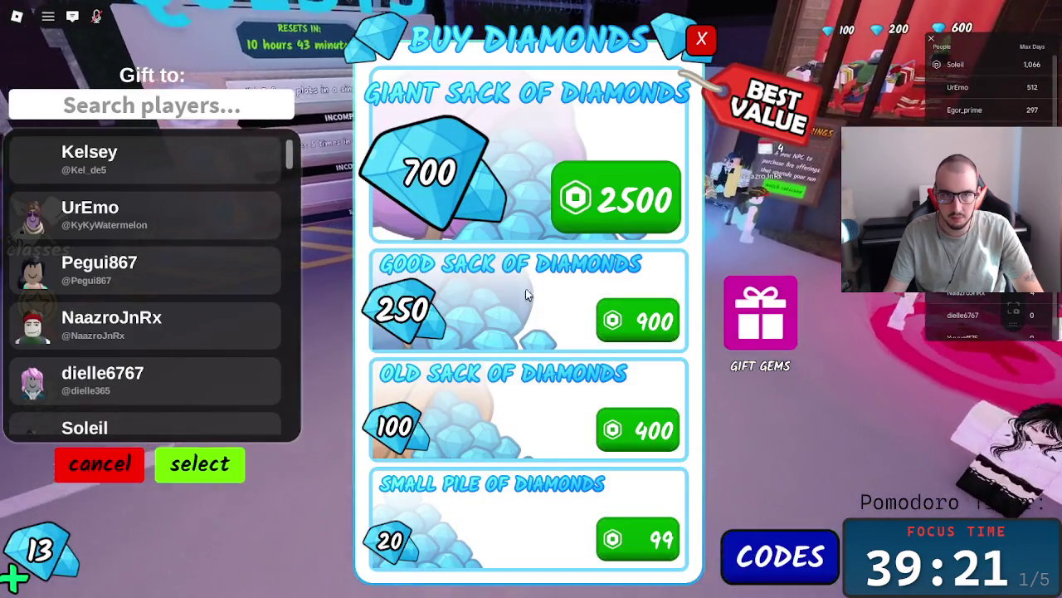
{"action": "left_click", "coordinate": [103, 463]}
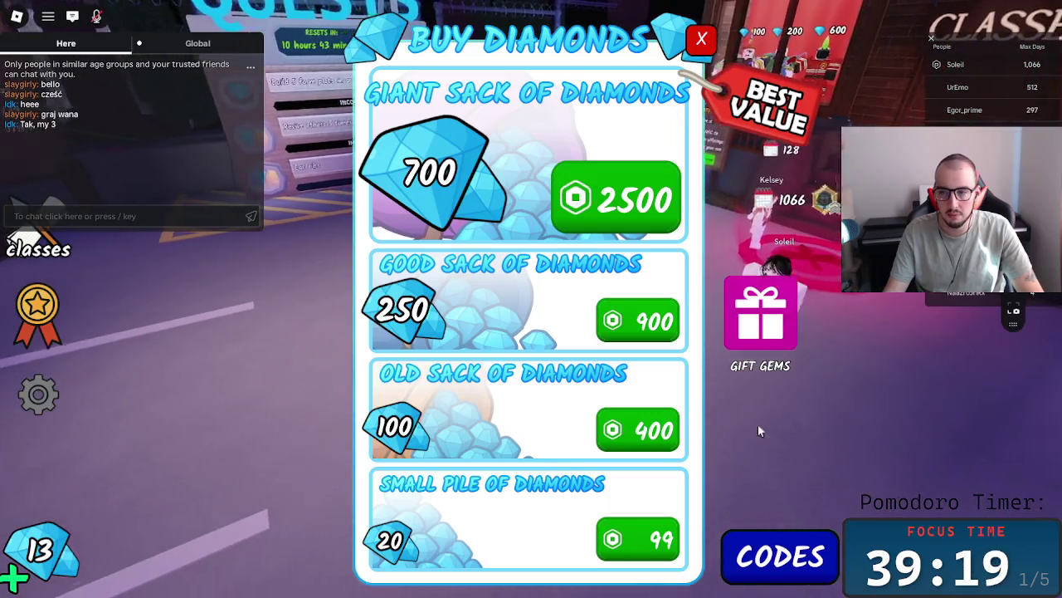
{"action": "left_click", "coordinate": [774, 562]}
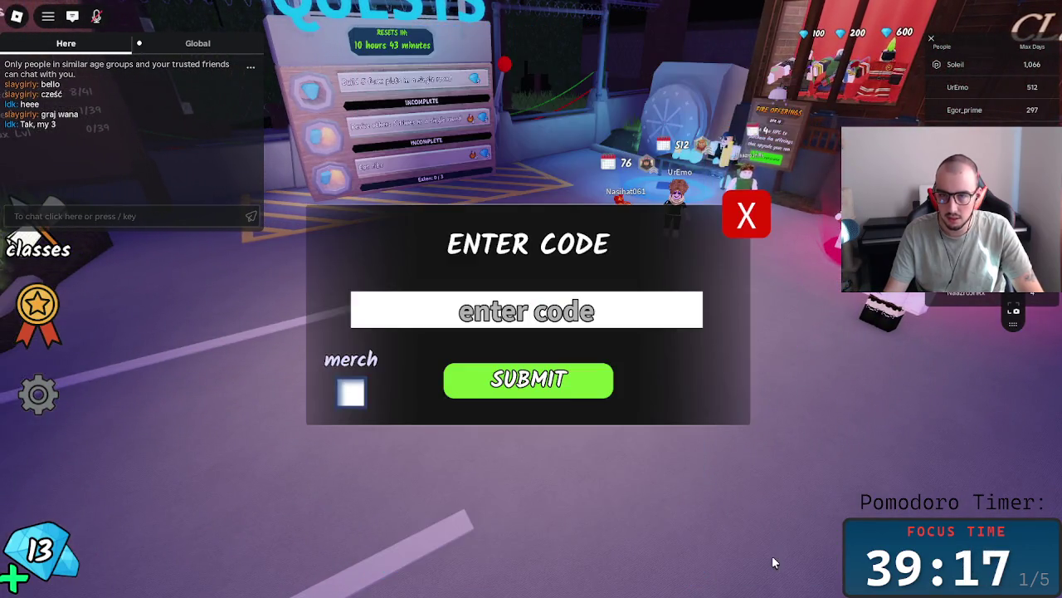
{"action": "left_click", "coordinate": [351, 394]}
{"action": "left_click", "coordinate": [351, 393]}
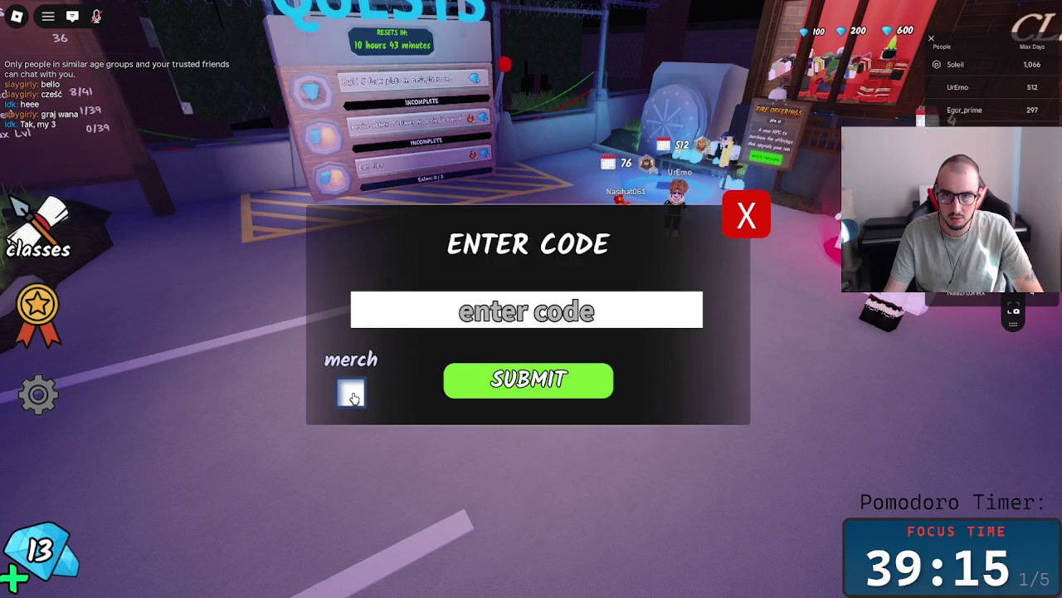
{"action": "left_click", "coordinate": [351, 395]}
{"action": "left_click", "coordinate": [351, 394]}
{"action": "left_click", "coordinate": [746, 215]}
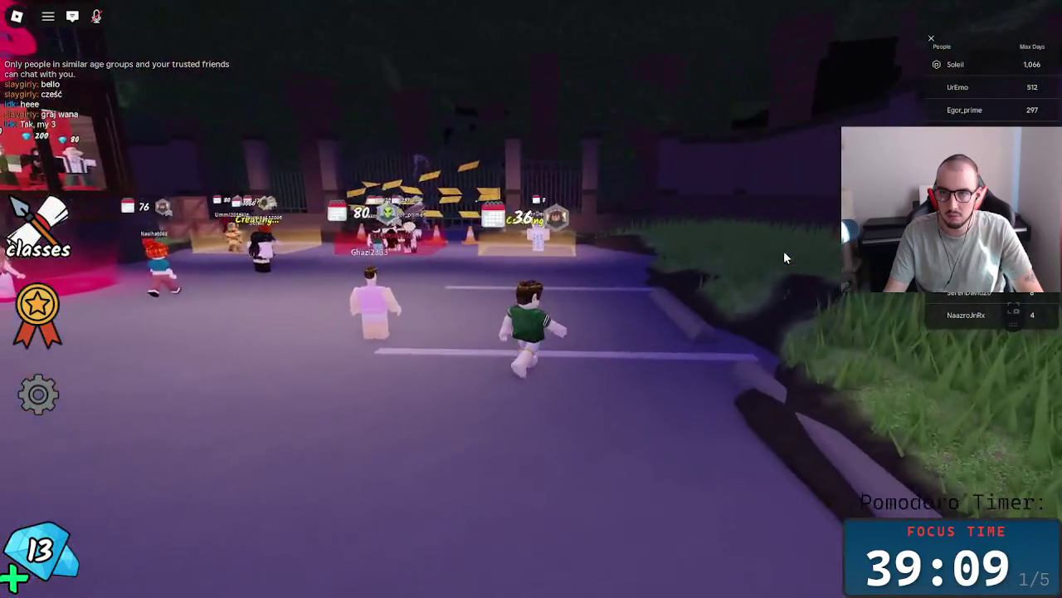
{"action": "key", "text": "Escape"}
- Cancel leaving the game, dismiss the menu, and open then close the class shop
{"action": "left_click", "coordinate": [365, 485]}
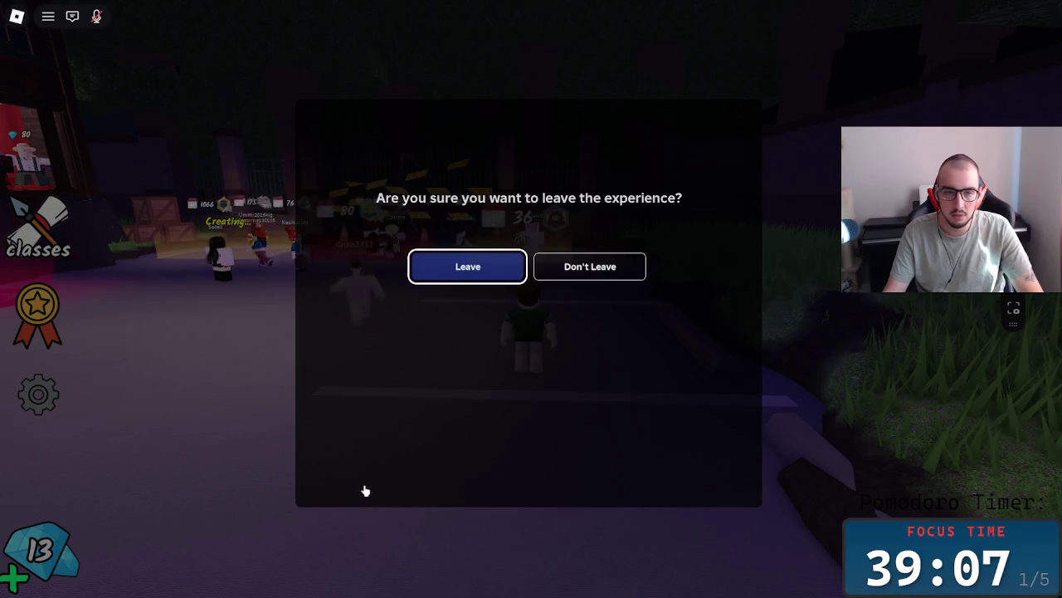
{"action": "left_click", "coordinate": [540, 273]}
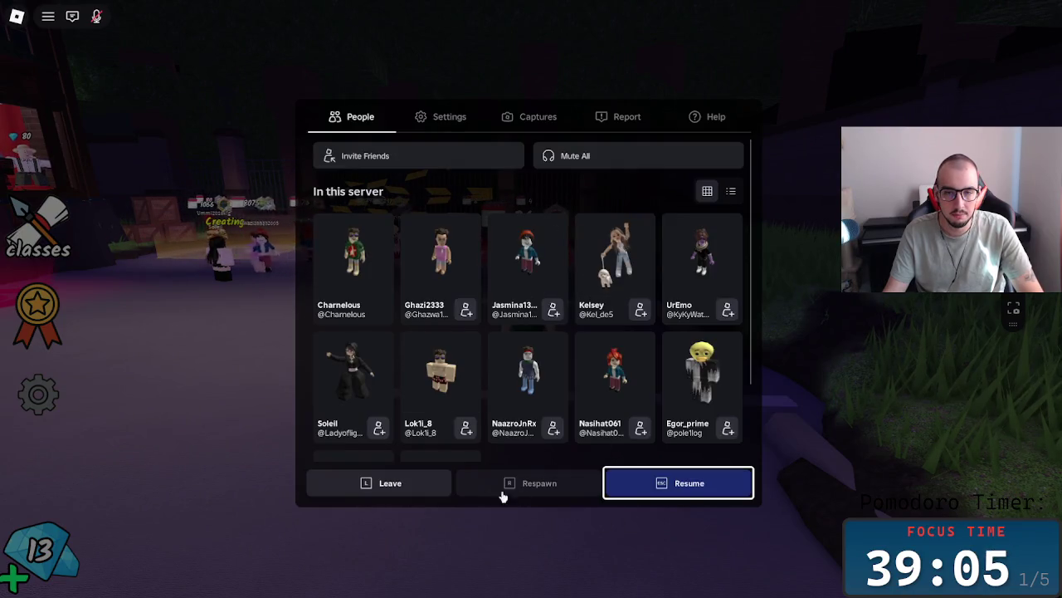
{"action": "key", "text": "Escape"}
{"action": "left_click", "coordinate": [41, 395]}
{"action": "key", "text": "Escape"}
{"action": "key", "text": "Escape"}
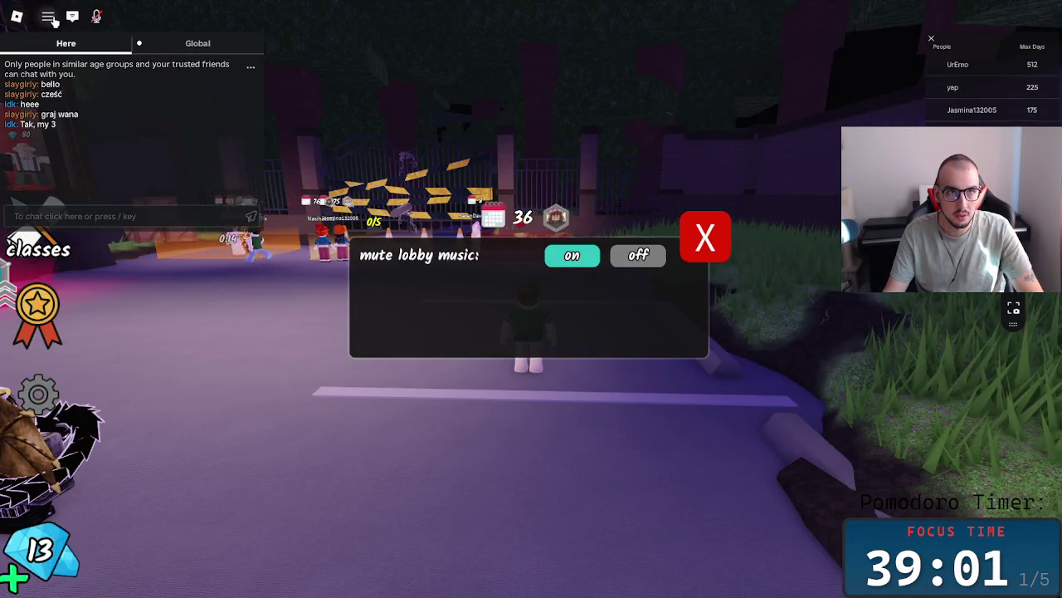
{"action": "left_click", "coordinate": [46, 220]}
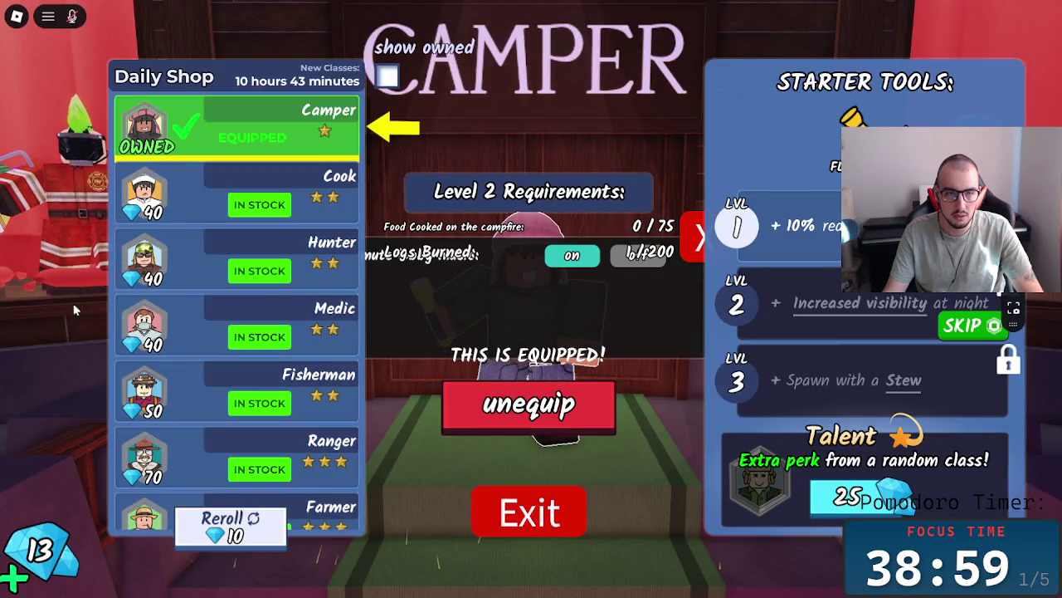
{"action": "left_click", "coordinate": [523, 523]}
- Show off the Survive 30 Days badge from the Achievements panel
{"action": "left_click", "coordinate": [38, 307]}
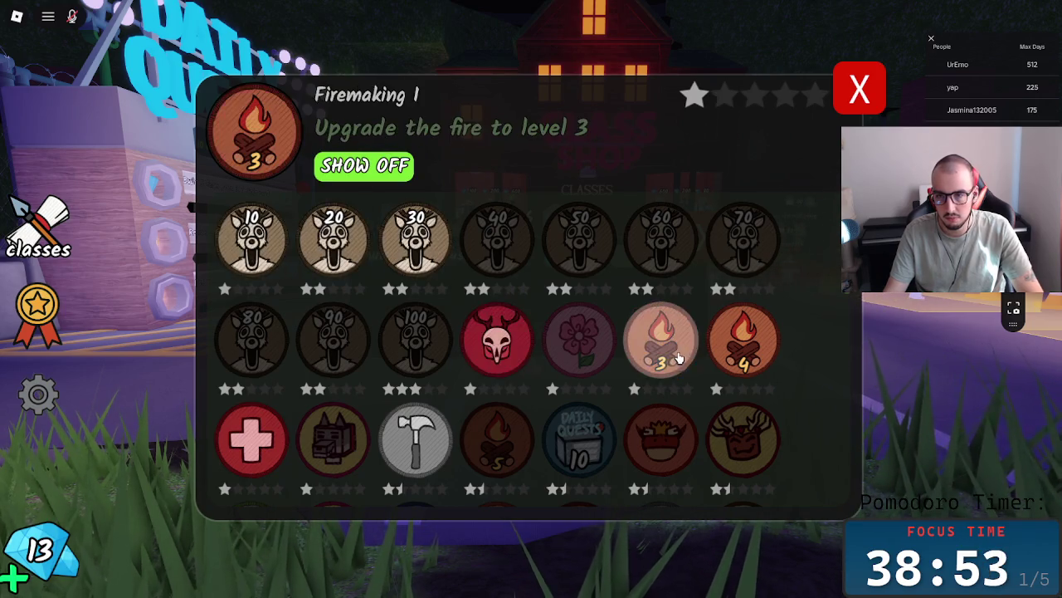
{"action": "scroll", "coordinate": [717, 399], "scroll_direction": "down", "scroll_amount": 3}
{"action": "scroll", "coordinate": [705, 391], "scroll_direction": "down", "scroll_amount": 4}
{"action": "scroll", "coordinate": [617, 387], "scroll_direction": "up", "scroll_amount": 5}
{"action": "scroll", "coordinate": [489, 327], "scroll_direction": "up", "scroll_amount": 1}
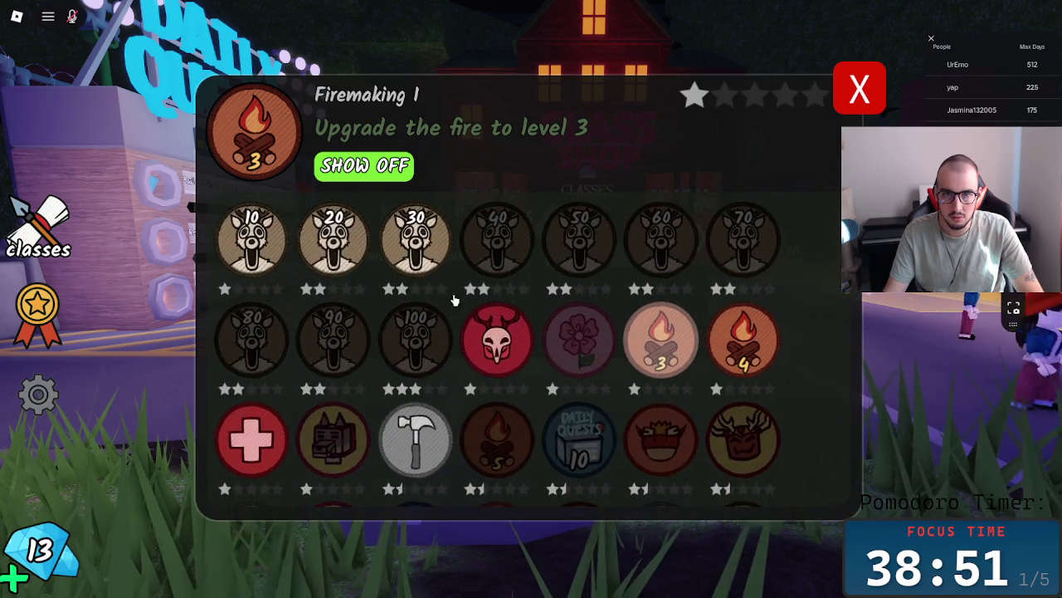
{"action": "left_click", "coordinate": [363, 166]}
{"action": "left_click", "coordinate": [571, 257]}
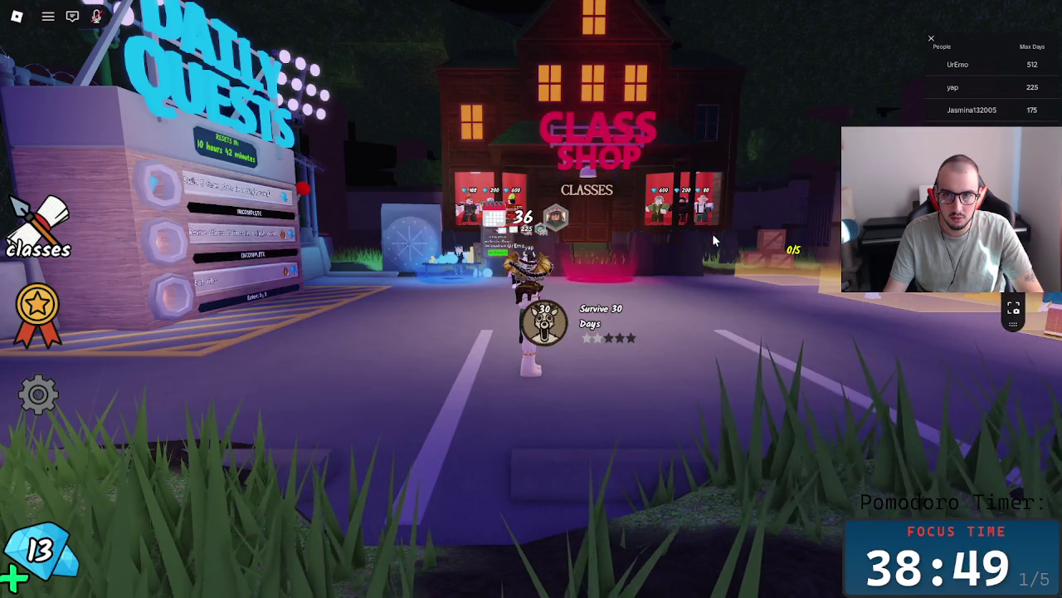
{"action": "key", "text": "w"}
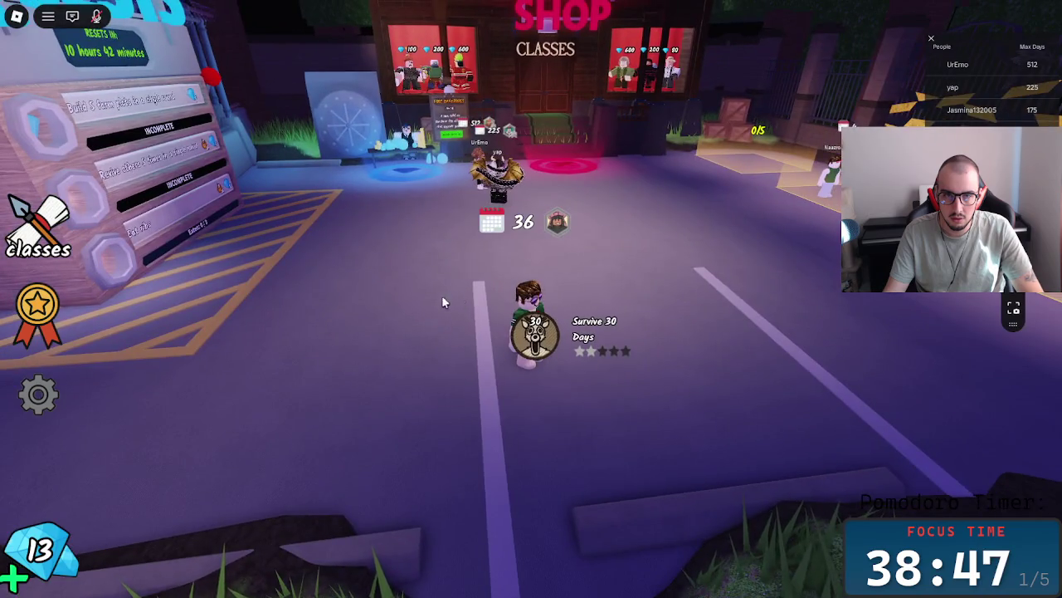
{"action": "left_click", "coordinate": [24, 284]}
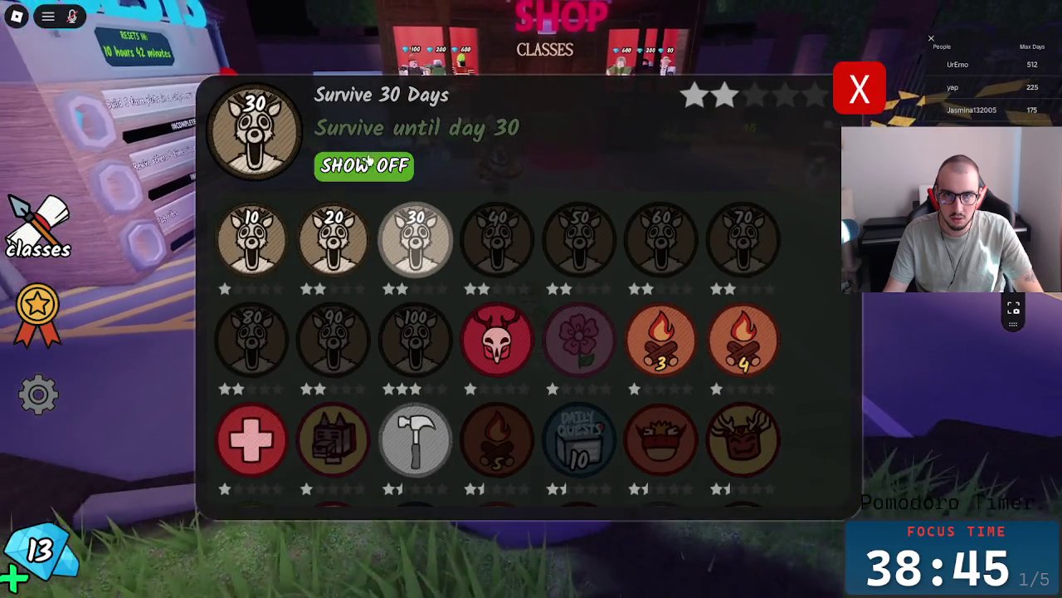
{"action": "left_click", "coordinate": [392, 166]}
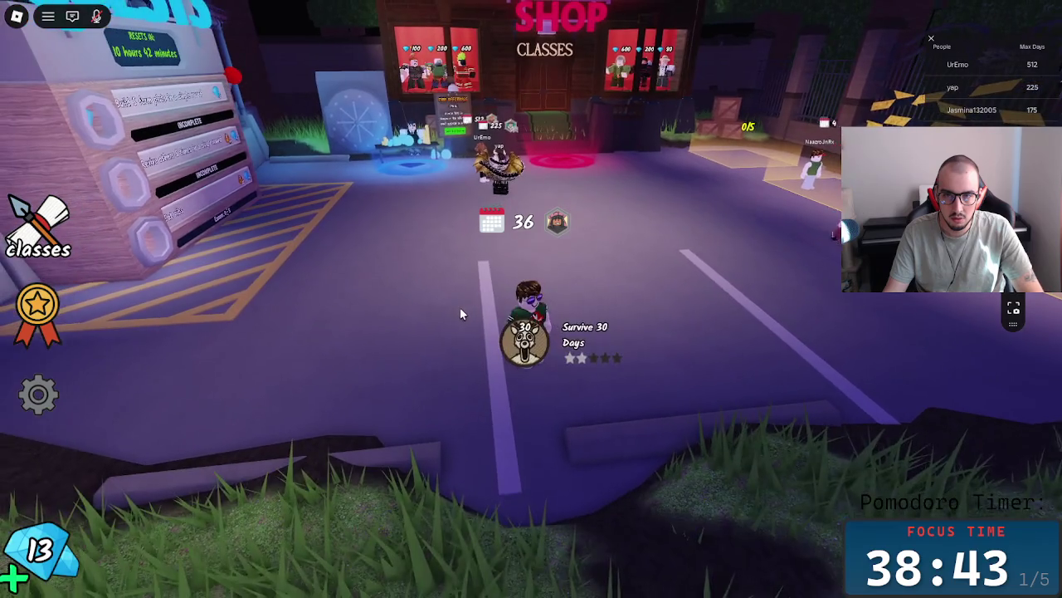
- Inspect the Crafting, locked purple, Combat, Errands I and Firemaking III badges
{"action": "left_click", "coordinate": [39, 315]}
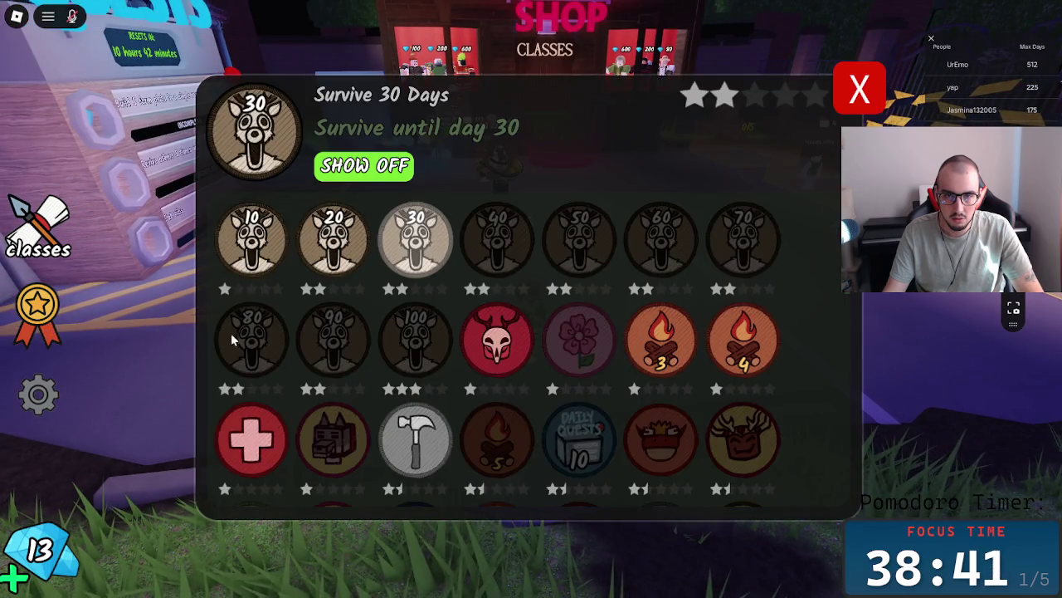
{"action": "left_click", "coordinate": [415, 439]}
{"action": "scroll", "coordinate": [415, 440], "scroll_direction": "down", "scroll_amount": 2}
{"action": "scroll", "coordinate": [490, 438], "scroll_direction": "down", "scroll_amount": 3}
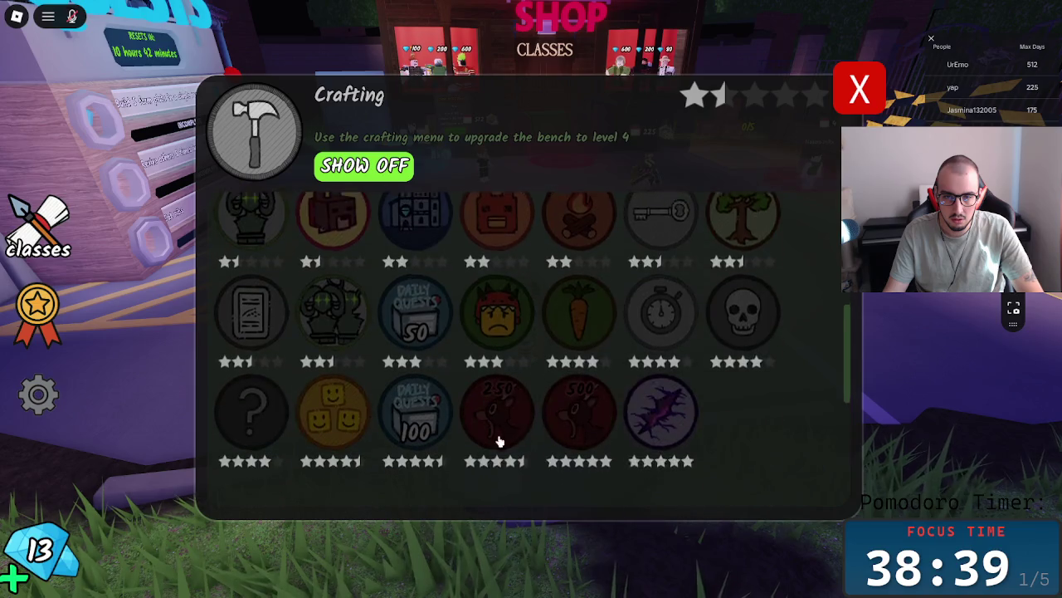
{"action": "scroll", "coordinate": [671, 402], "scroll_direction": "down", "scroll_amount": 2}
{"action": "left_click", "coordinate": [662, 257]}
{"action": "scroll", "coordinate": [617, 290], "scroll_direction": "up", "scroll_amount": 3}
{"action": "scroll", "coordinate": [618, 297], "scroll_direction": "up", "scroll_amount": 2}
{"action": "left_click", "coordinate": [487, 343]}
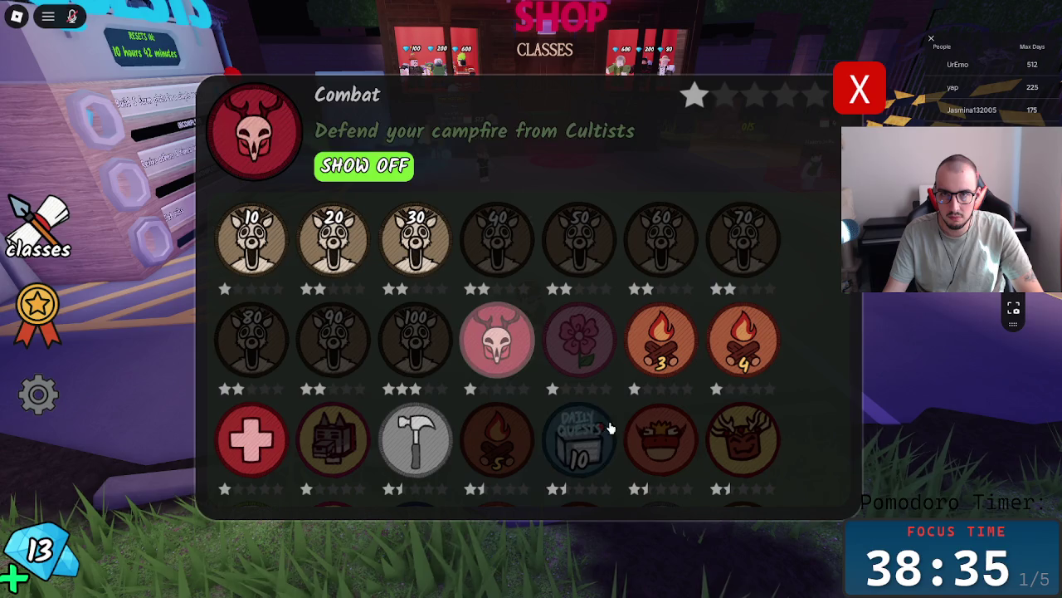
{"action": "left_click", "coordinate": [581, 438]}
{"action": "left_click", "coordinate": [497, 440]}
{"action": "left_click", "coordinate": [840, 84]}
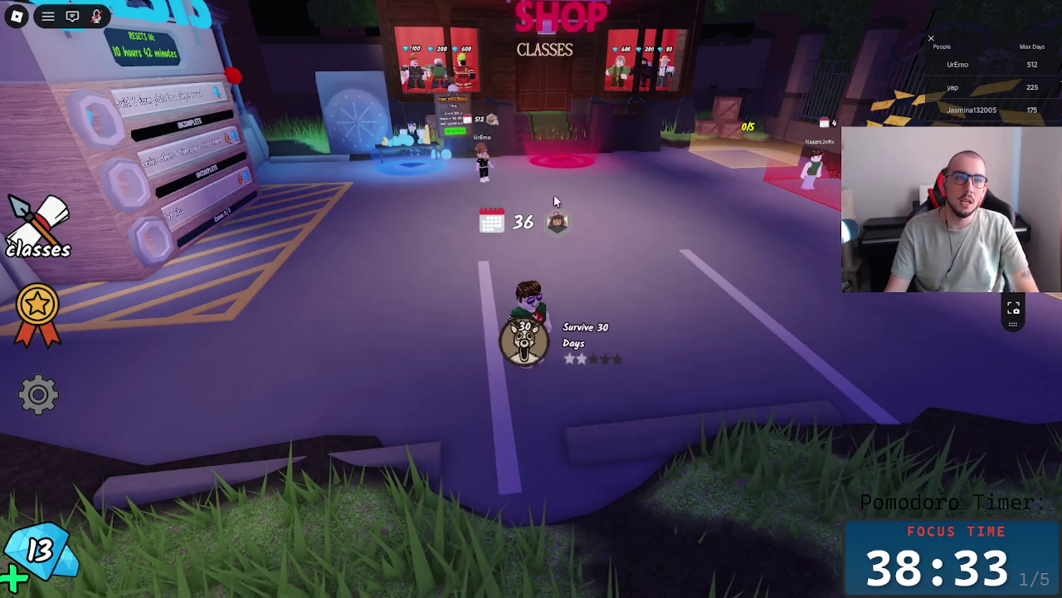
- Leave the 99 Nights experience and switch back to the Miro board
{"action": "key", "text": "Escape"}
{"action": "left_click", "coordinate": [371, 484]}
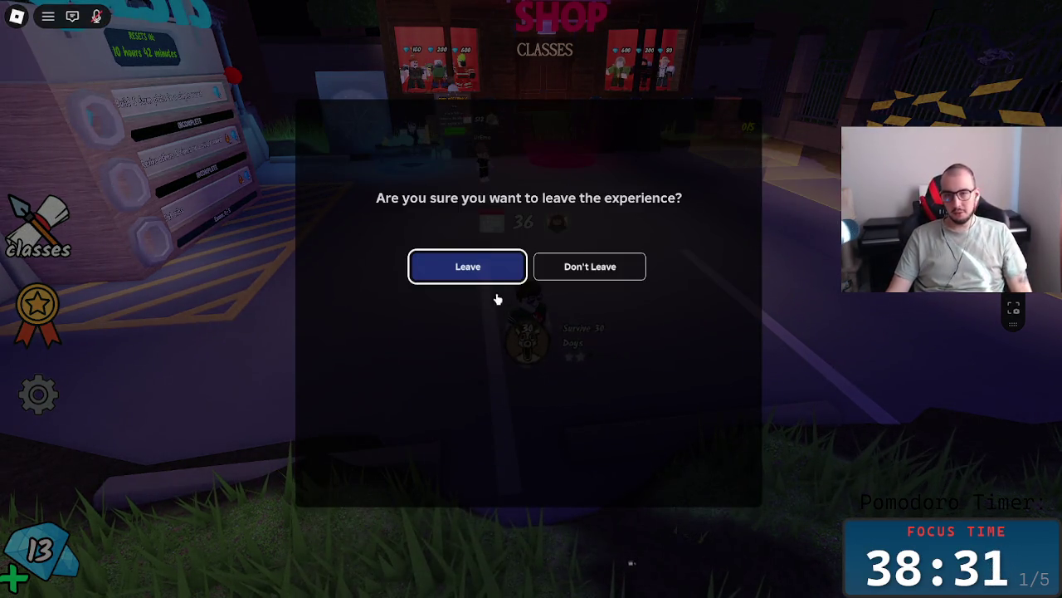
{"action": "left_click", "coordinate": [483, 268]}
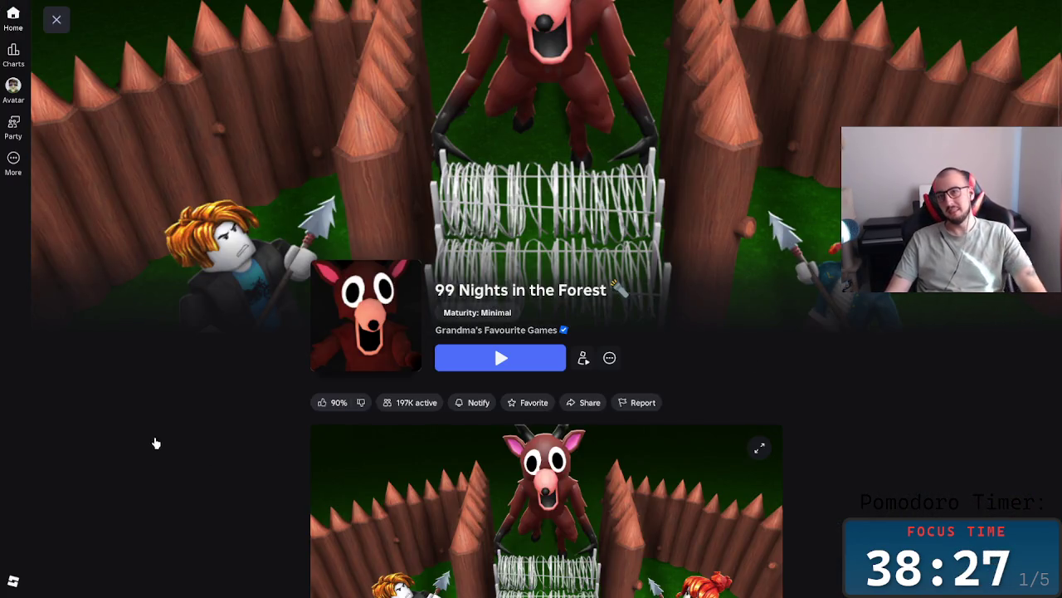
{"action": "key", "text": "alt+Tab"}
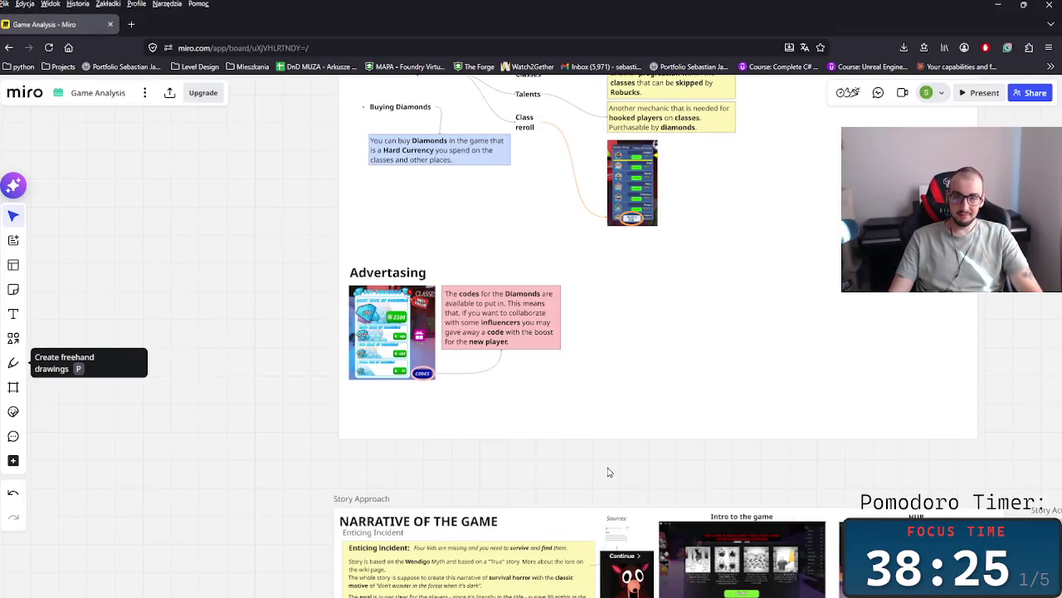
- Nudge the Advertising group slightly up and to the right
{"action": "scroll", "coordinate": [573, 440], "scroll_direction": "up", "scroll_amount": 3}
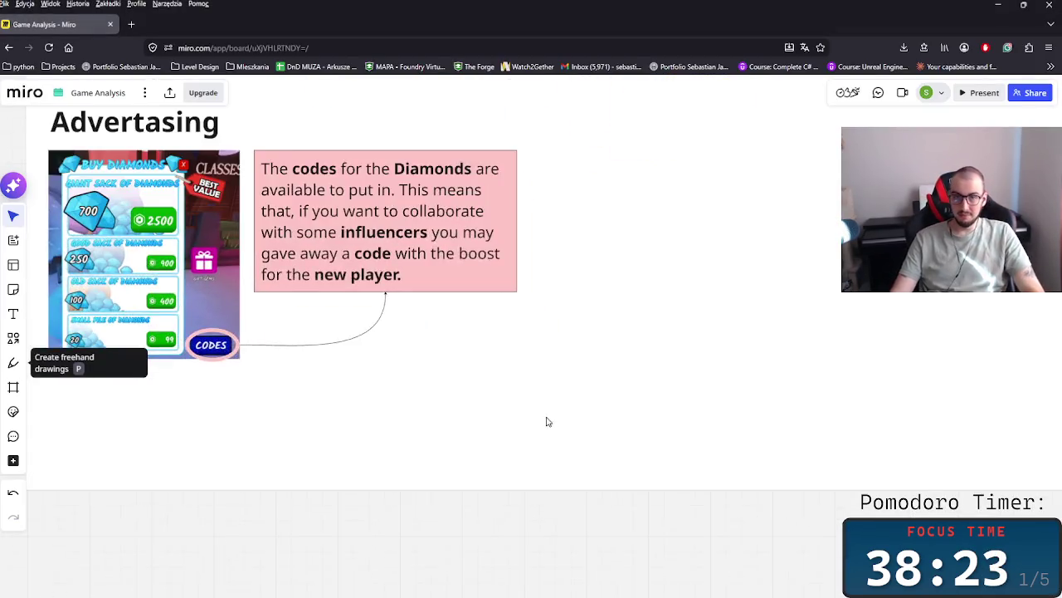
{"action": "scroll", "coordinate": [532, 456], "scroll_direction": "up", "scroll_amount": 1}
{"action": "scroll", "coordinate": [520, 495], "scroll_direction": "down", "scroll_amount": 3}
{"action": "left_click_drag", "start_coordinate": [515, 555], "coordinate": [218, 397]}
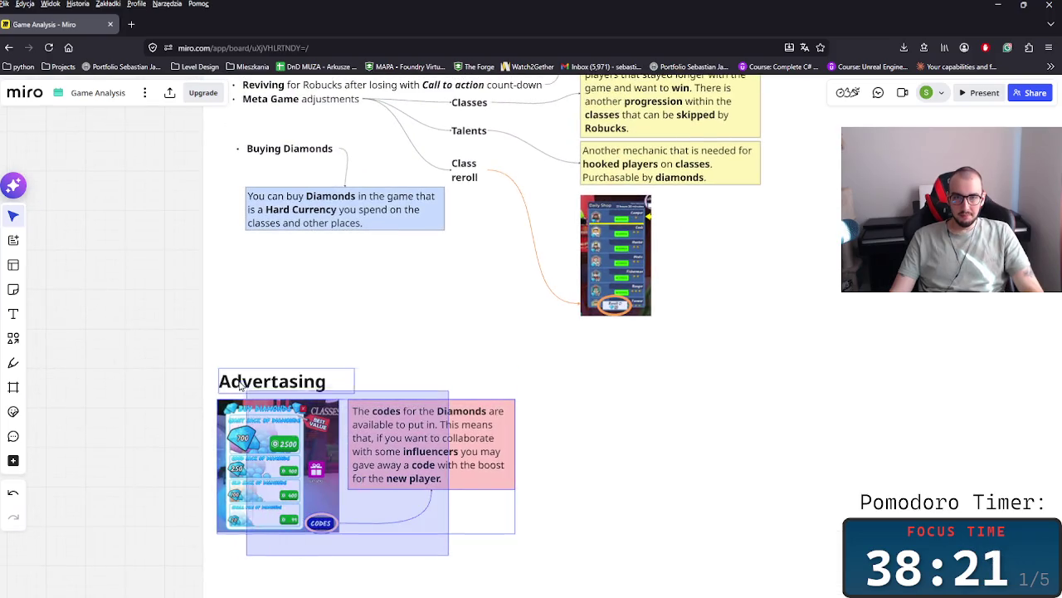
{"action": "left_click_drag", "start_coordinate": [283, 420], "coordinate": [309, 393]}
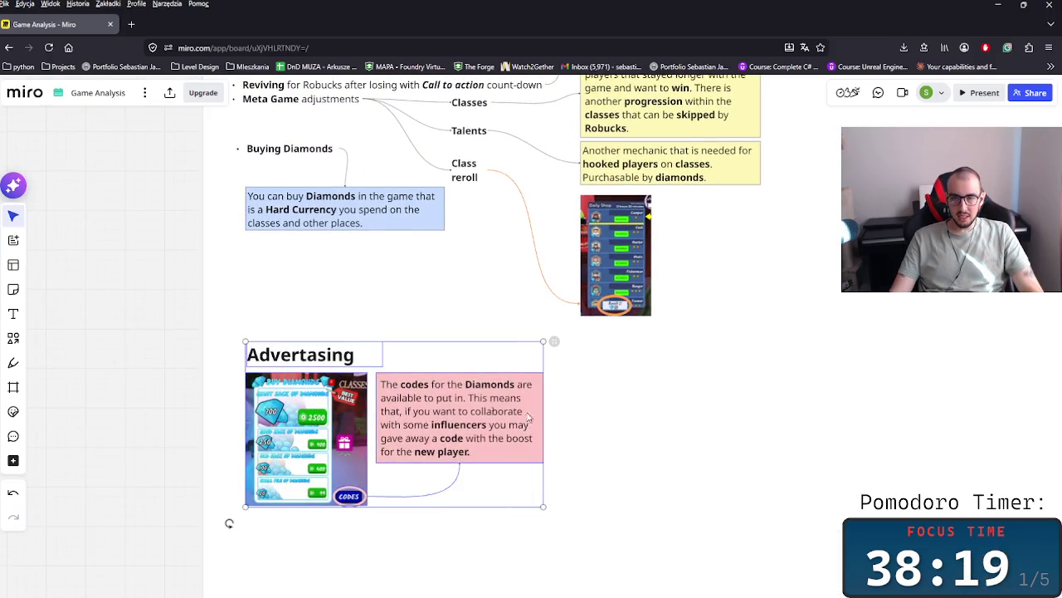
{"action": "scroll", "coordinate": [593, 446], "scroll_direction": "down", "scroll_amount": 5}
{"action": "left_click", "coordinate": [830, 361]}
- Unlock the Business approach frame, pull in its right and bottom edges, and lower it slightly
{"action": "left_click", "coordinate": [834, 358]}
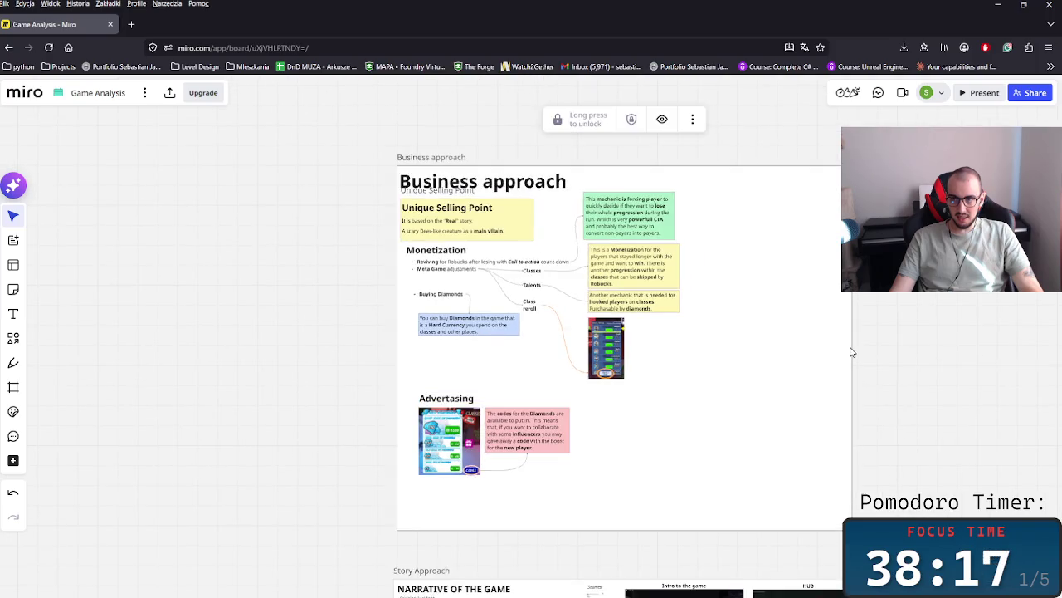
{"action": "left_click", "coordinate": [851, 352]}
{"action": "left_click", "coordinate": [848, 347]}
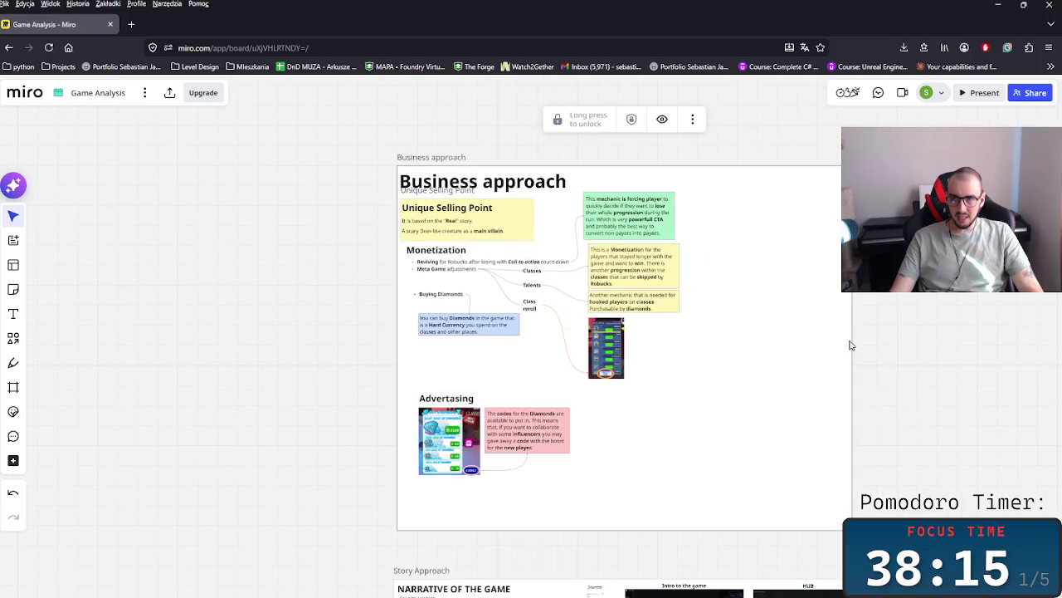
{"action": "left_click", "coordinate": [581, 120]}
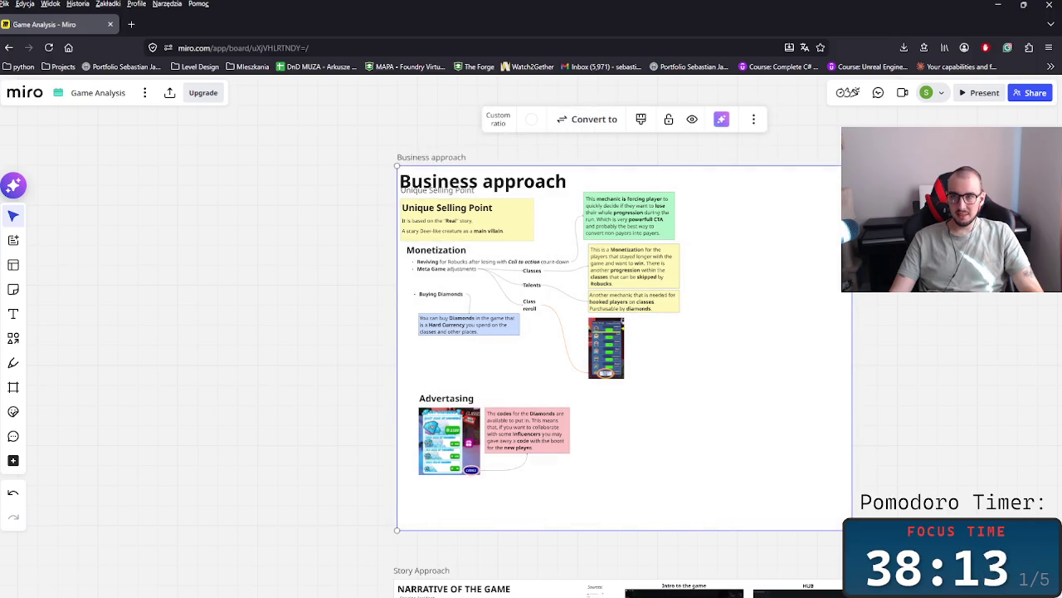
{"action": "left_click_drag", "start_coordinate": [842, 323], "coordinate": [688, 322]}
{"action": "left_click_drag", "start_coordinate": [487, 529], "coordinate": [483, 483]}
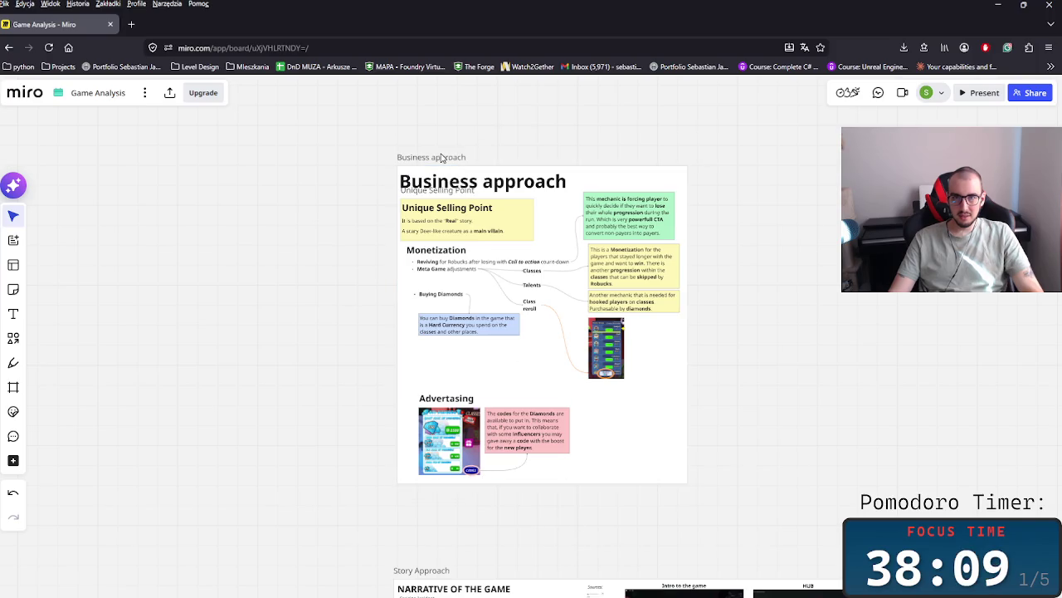
{"action": "left_click_drag", "start_coordinate": [547, 309], "coordinate": [545, 380]}
- Nudge the frame slightly to the right and deselect it
{"action": "scroll", "coordinate": [617, 428], "scroll_direction": "down", "scroll_amount": 3}
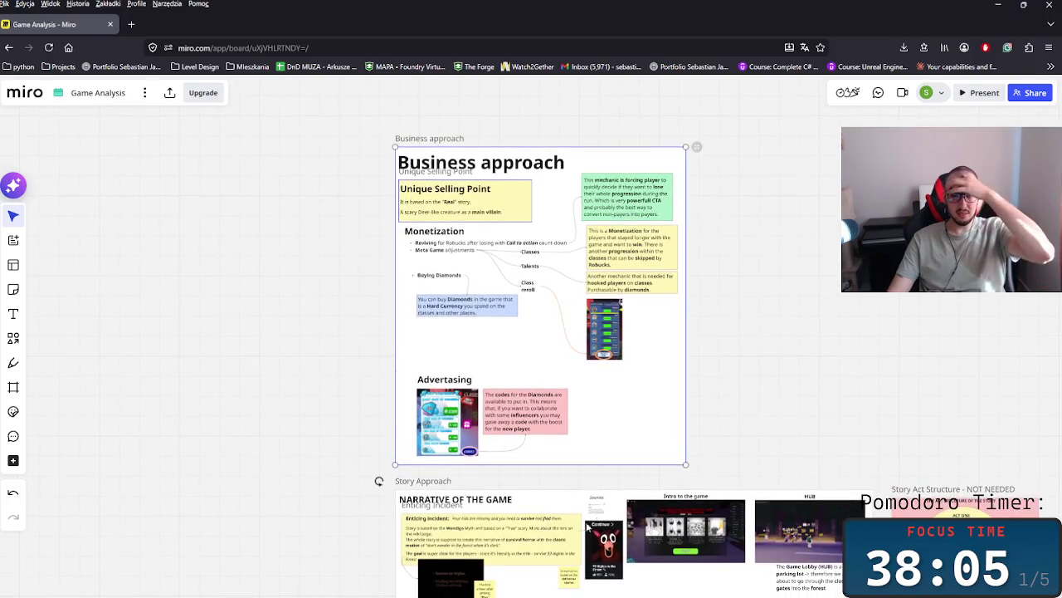
{"action": "scroll", "coordinate": [559, 317], "scroll_direction": "up", "scroll_amount": 2}
{"action": "scroll", "coordinate": [478, 299], "scroll_direction": "down", "scroll_amount": 2}
{"action": "scroll", "coordinate": [420, 197], "scroll_direction": "up", "scroll_amount": 2}
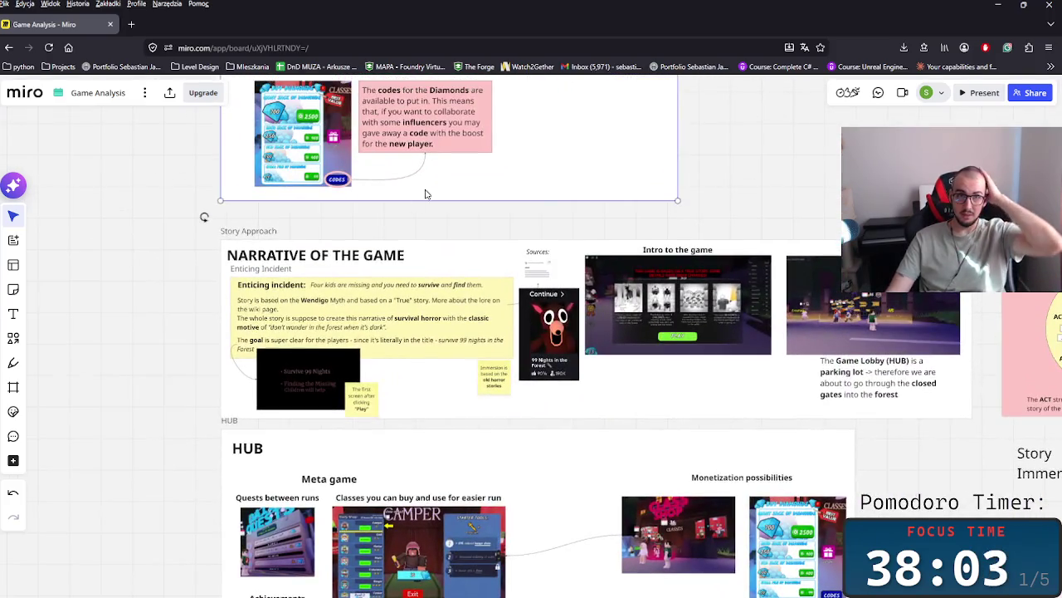
{"action": "left_click_drag", "start_coordinate": [438, 186], "coordinate": [437, 189]}
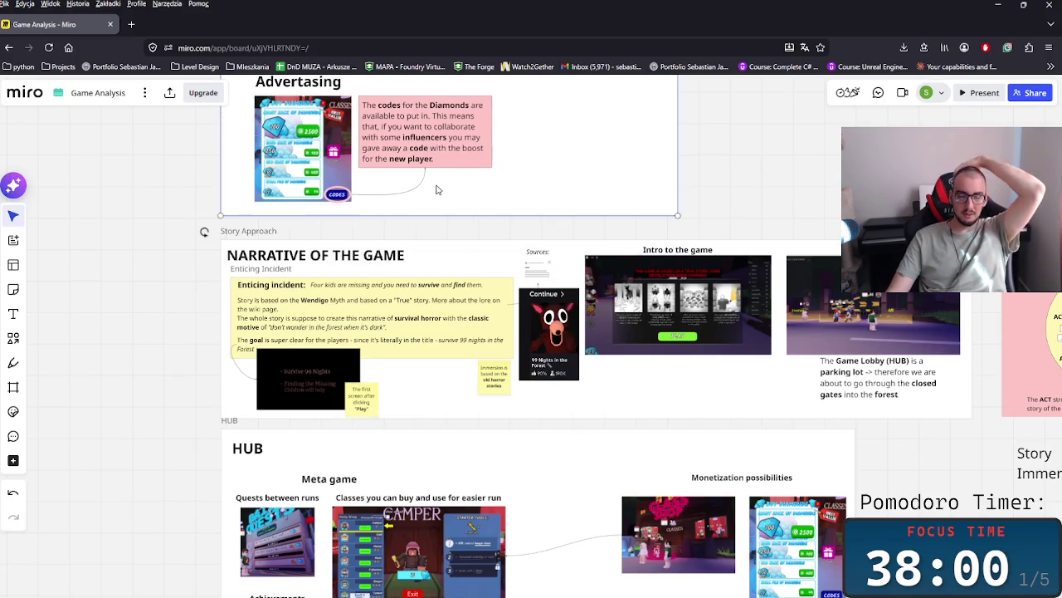
{"action": "left_click", "coordinate": [148, 298]}
- Bring the 'Intrinsic vs extrinsic approach' area into view and select the Intrinsic screenshot
{"action": "scroll", "coordinate": [290, 480], "scroll_direction": "down", "scroll_amount": 3}
{"action": "scroll", "coordinate": [290, 480], "scroll_direction": "down", "scroll_amount": 2}
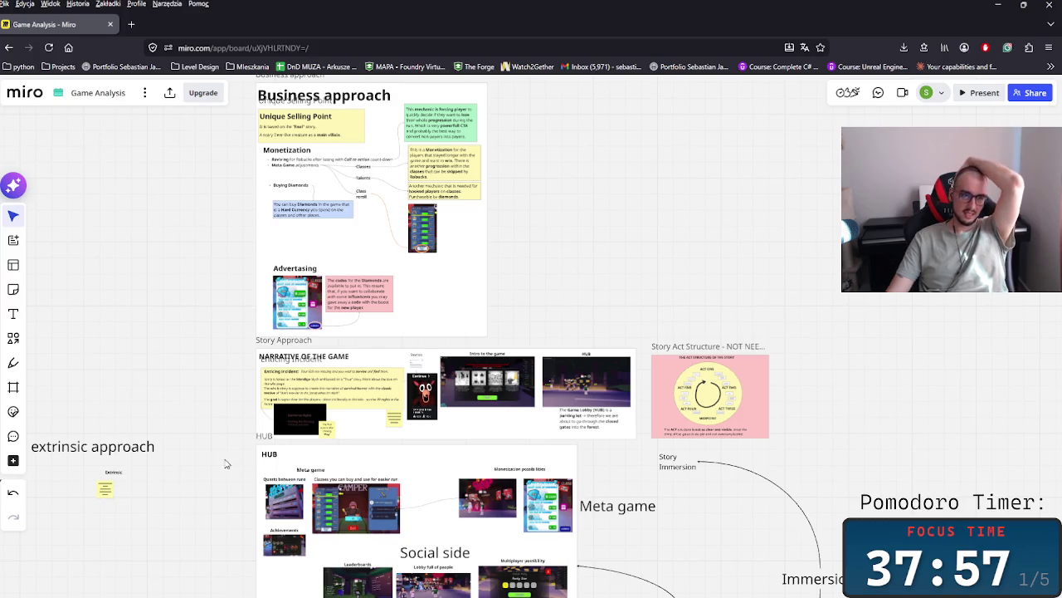
{"action": "scroll", "coordinate": [352, 421], "scroll_direction": "left", "scroll_amount": 5}
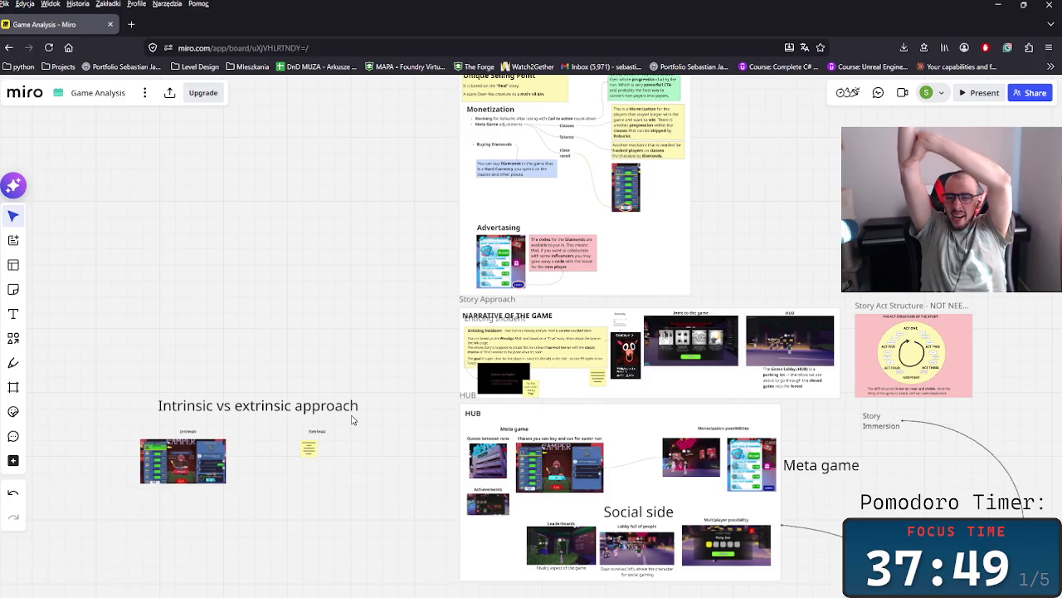
{"action": "scroll", "coordinate": [313, 431], "scroll_direction": "up", "scroll_amount": 3}
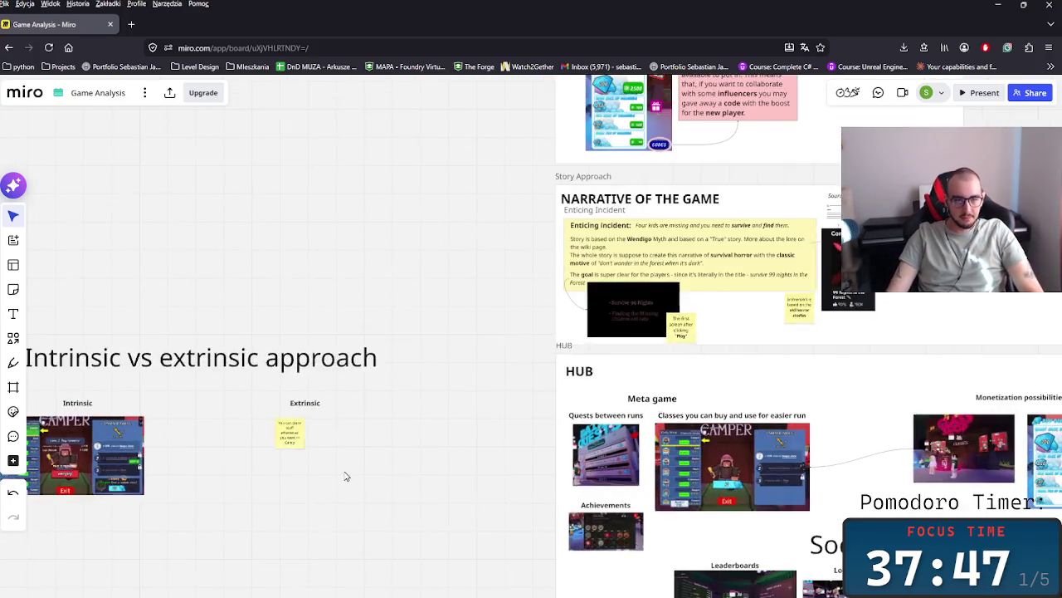
{"action": "scroll", "coordinate": [349, 474], "scroll_direction": "up", "scroll_amount": 3}
{"action": "mouse_move", "coordinate": [474, 562]}
{"action": "left_mouse_down"}
{"action": "mouse_move", "coordinate": [376, 446]}
{"action": "mouse_move", "coordinate": [390, 449]}
{"action": "left_mouse_up"}
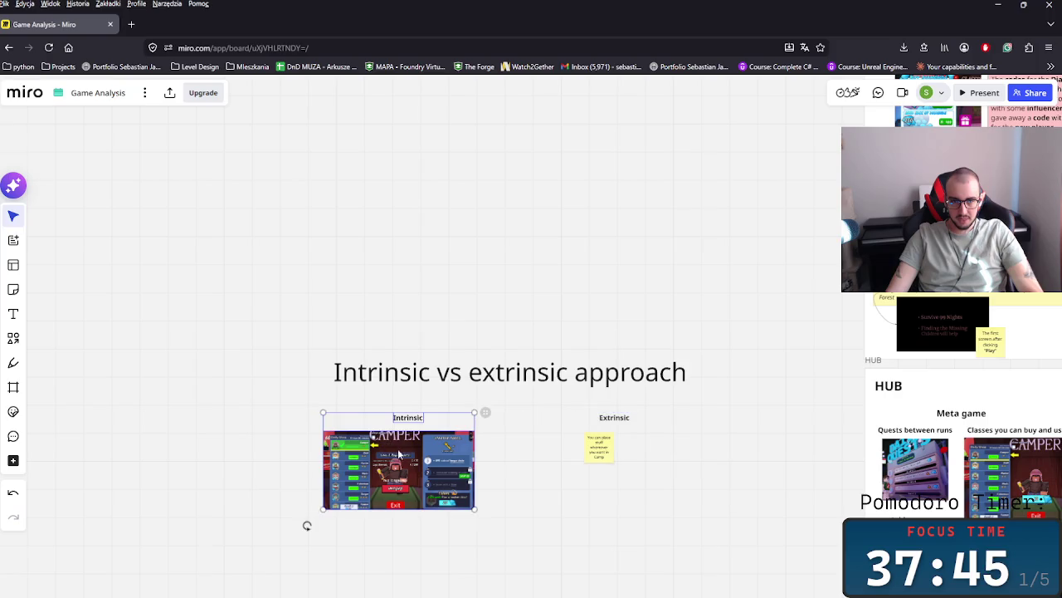
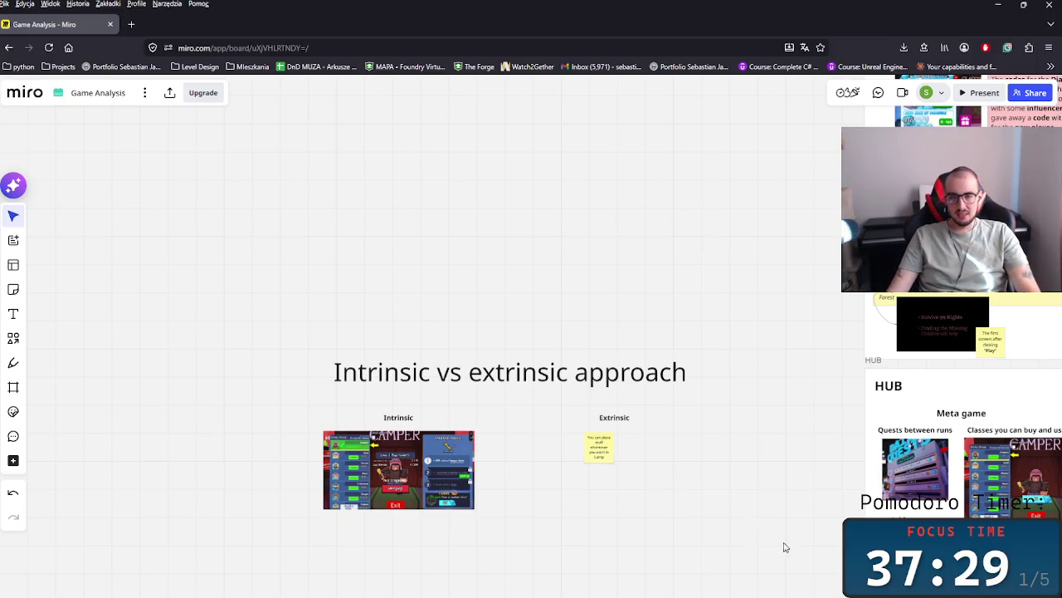
- Move the Intrinsic heading and its game screenshot together, centering the screenshot under the heading
{"action": "scroll", "coordinate": [491, 510], "scroll_direction": "up", "scroll_amount": 3}
{"action": "scroll", "coordinate": [473, 506], "scroll_direction": "left", "scroll_amount": 1}
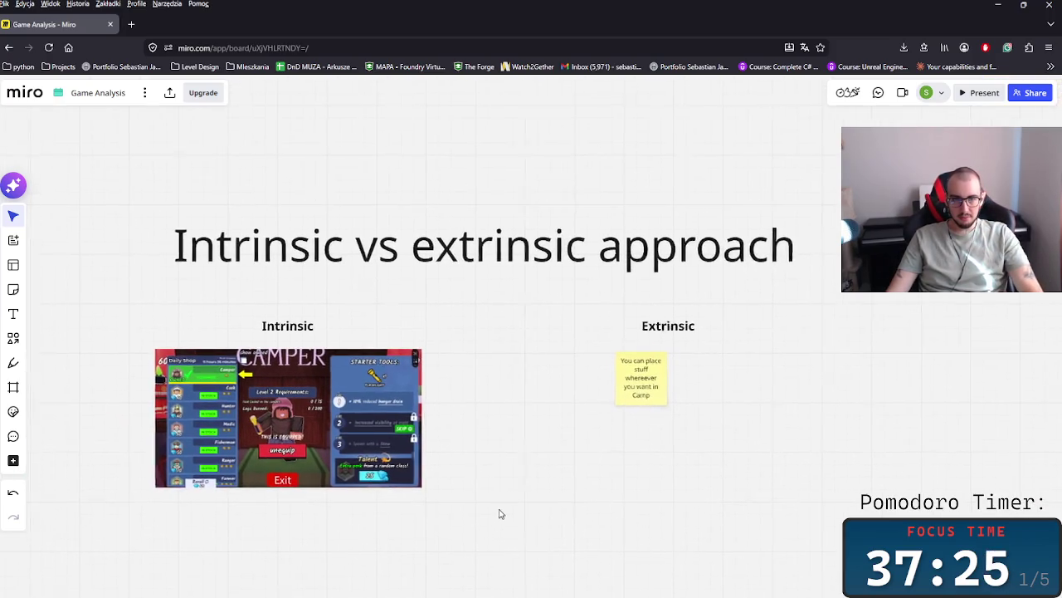
{"action": "scroll", "coordinate": [498, 504], "scroll_direction": "up", "scroll_amount": 1}
{"action": "scroll", "coordinate": [493, 504], "scroll_direction": "up", "scroll_amount": 1}
{"action": "scroll", "coordinate": [479, 490], "scroll_direction": "up", "scroll_amount": 1}
{"action": "left_click_drag", "start_coordinate": [599, 515], "coordinate": [166, 240]}
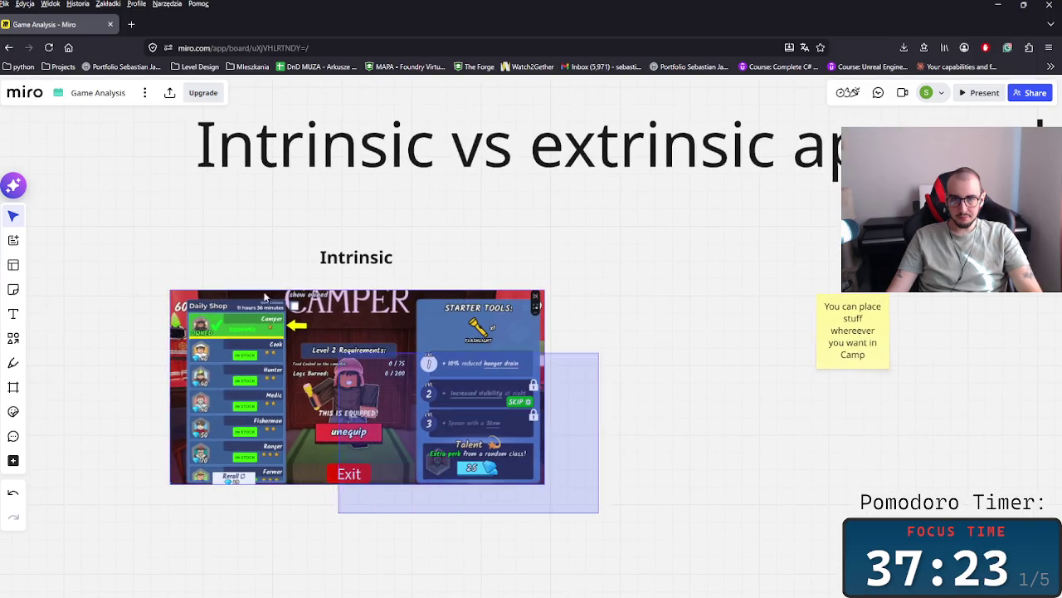
{"action": "left_click_drag", "start_coordinate": [395, 378], "coordinate": [432, 381]}
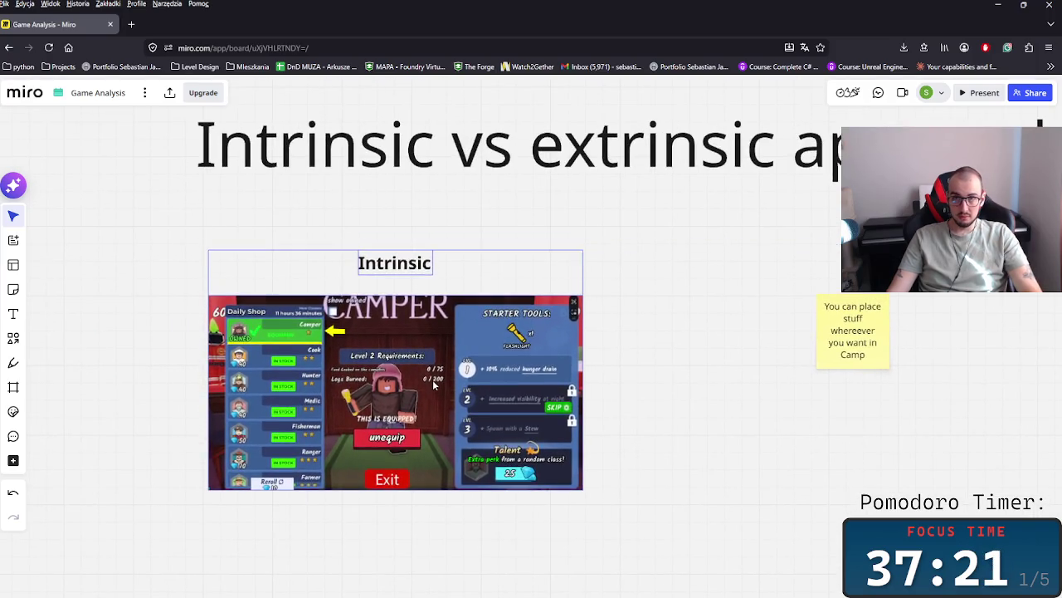
{"action": "left_click_drag", "start_coordinate": [477, 355], "coordinate": [441, 335]}
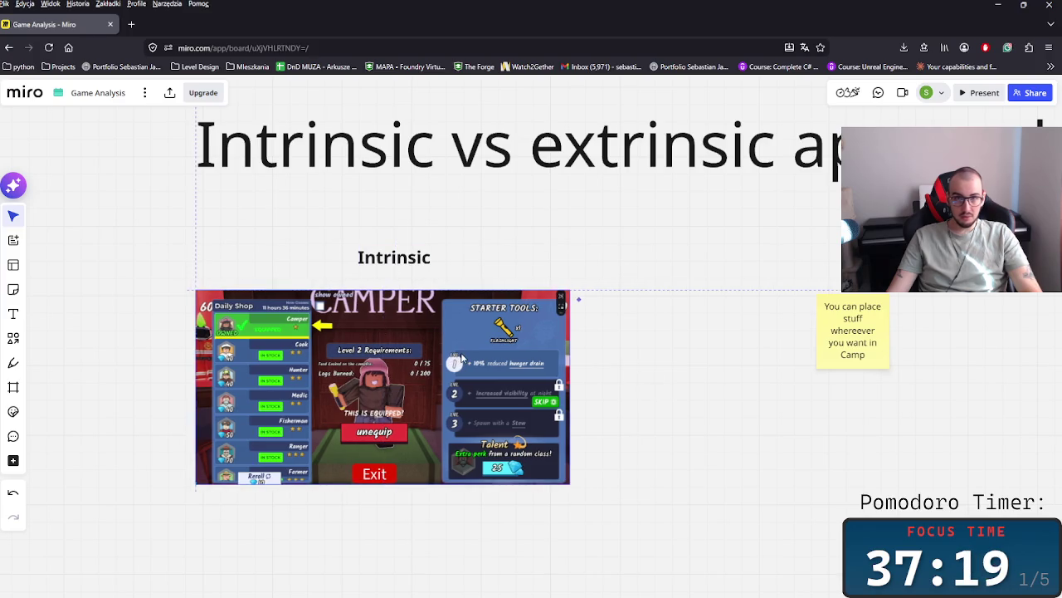
{"action": "left_click_drag", "start_coordinate": [384, 312], "coordinate": [402, 312]}
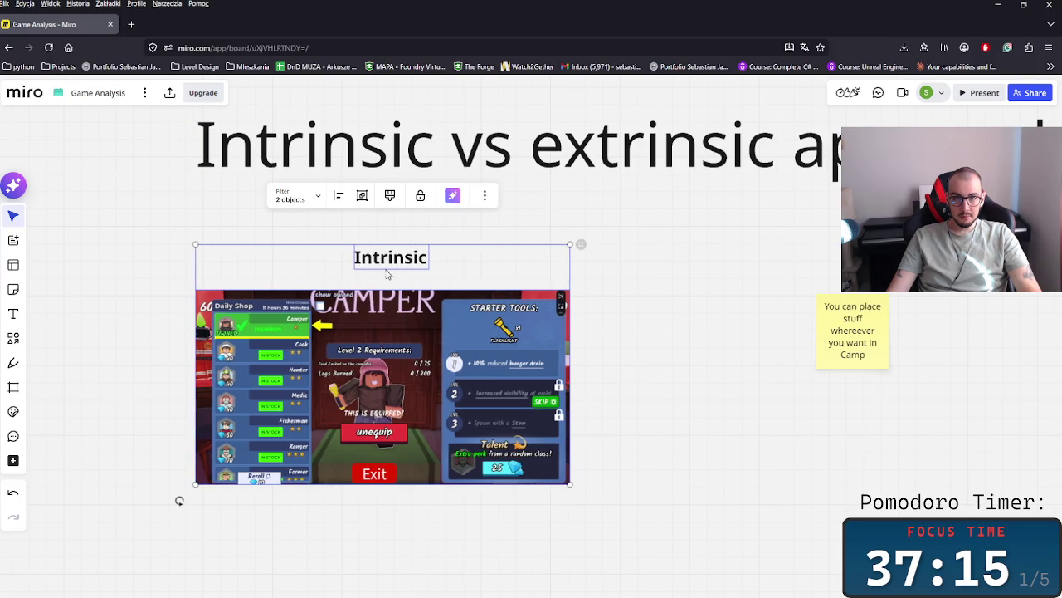
{"action": "left_click_drag", "start_coordinate": [403, 312], "coordinate": [400, 312]}
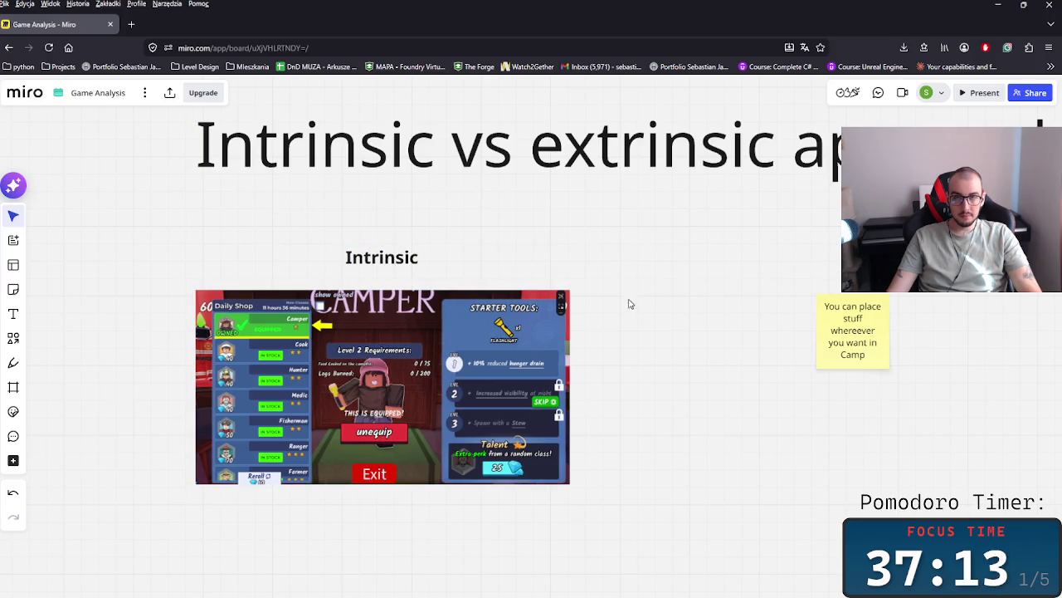
- Duplicate the 'Intrinsic vs extrinsic approach' title with copy and paste
{"action": "scroll", "coordinate": [630, 301], "scroll_direction": "right", "scroll_amount": 3}
{"action": "scroll", "coordinate": [614, 354], "scroll_direction": "down", "scroll_amount": 2}
{"action": "scroll", "coordinate": [595, 441], "scroll_direction": "down", "scroll_amount": 2}
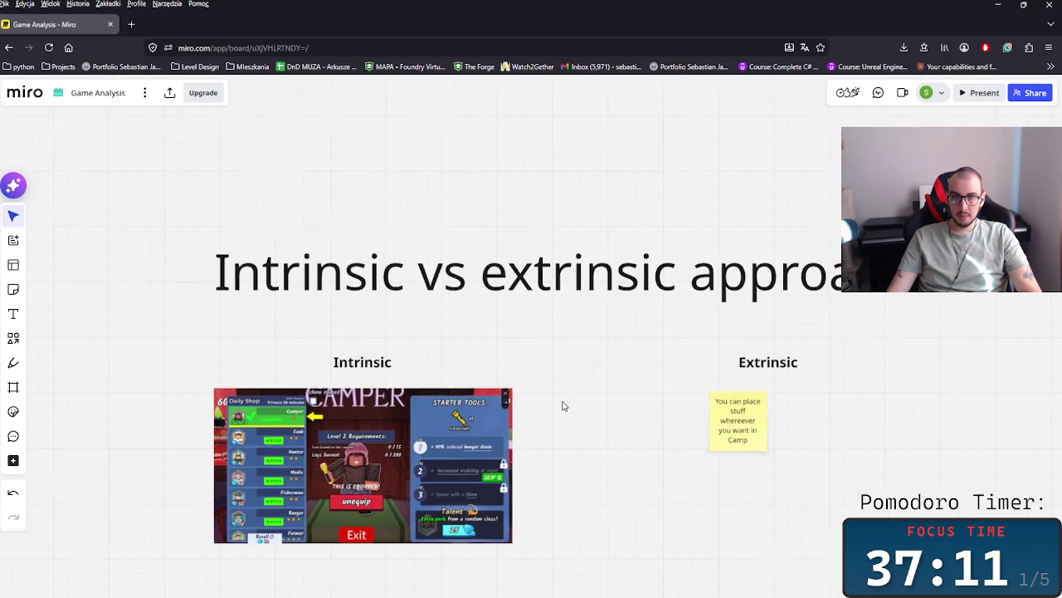
{"action": "left_click", "coordinate": [535, 306]}
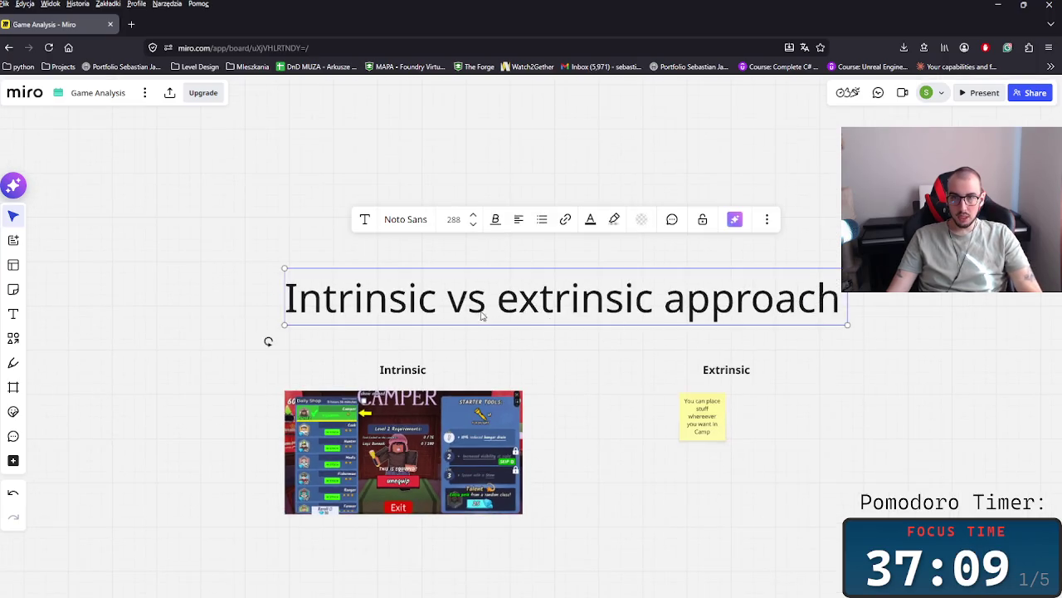
{"action": "key", "text": "ctrl+c"}
{"action": "key", "text": "ctrl+v"}
- Move the title copy above the original, retype it as 'Gameplay Design Bible', narrow and center it
{"action": "left_click_drag", "start_coordinate": [488, 171], "coordinate": [488, 231]}
{"action": "double_click", "coordinate": [572, 232]}
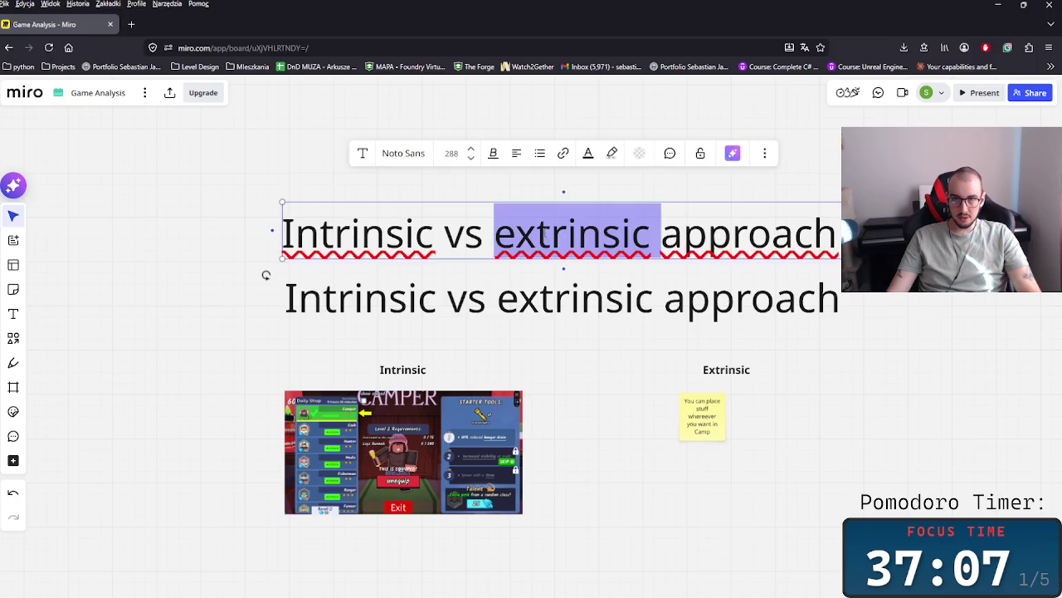
{"action": "key", "text": "ctrl+a"}
{"action": "type", "text": "G"}
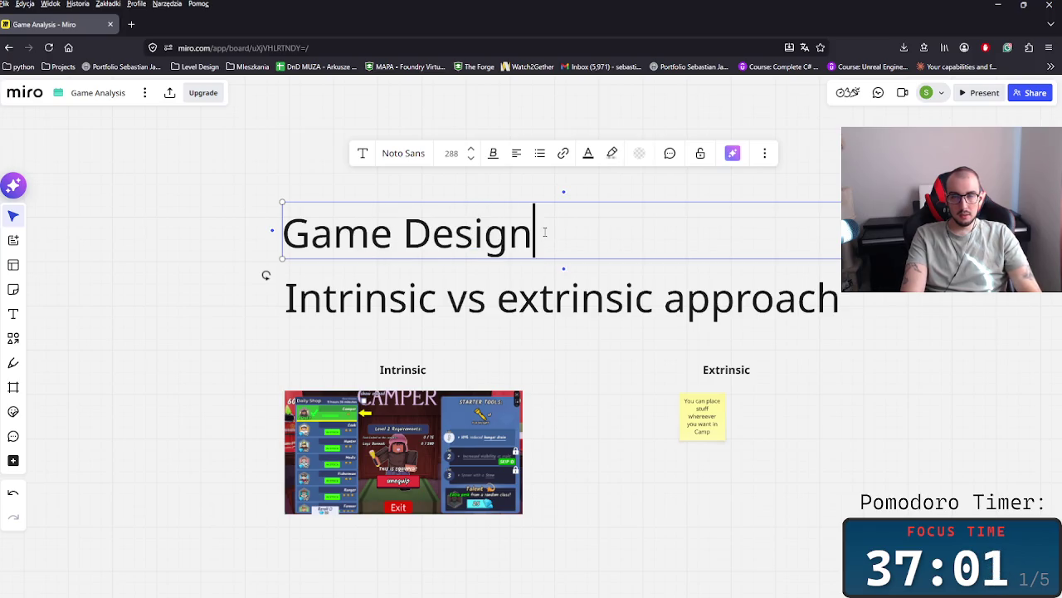
{"action": "key", "text": "BackSpace"}
{"action": "key", "text": "BackSpace"}
{"action": "key", "text": "BackSpace"}
{"action": "key", "text": "BackSpace"}
{"action": "type", "text": "play "}
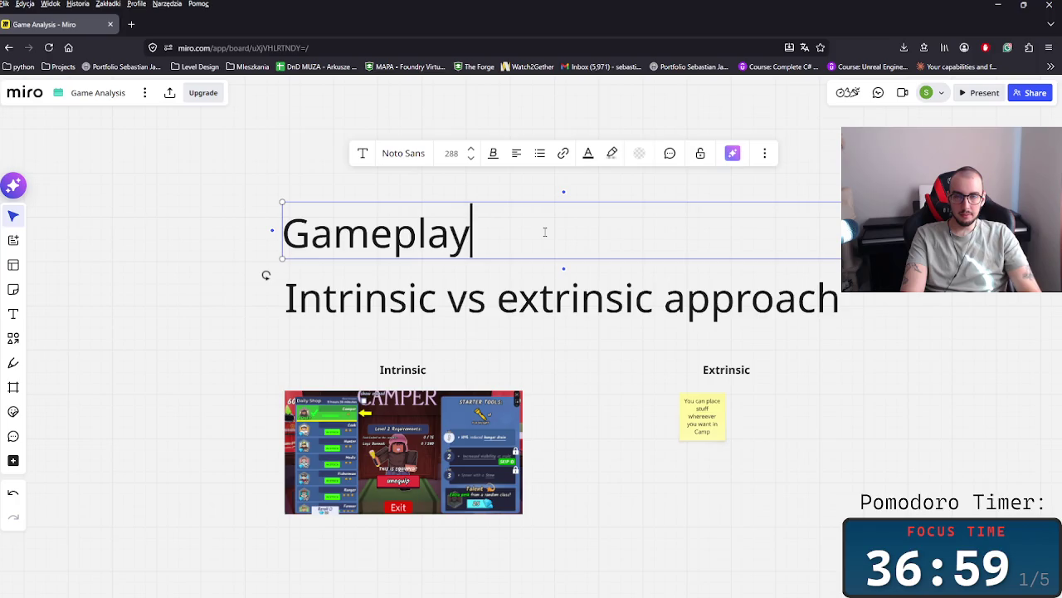
{"action": "type", "text": "Design"}
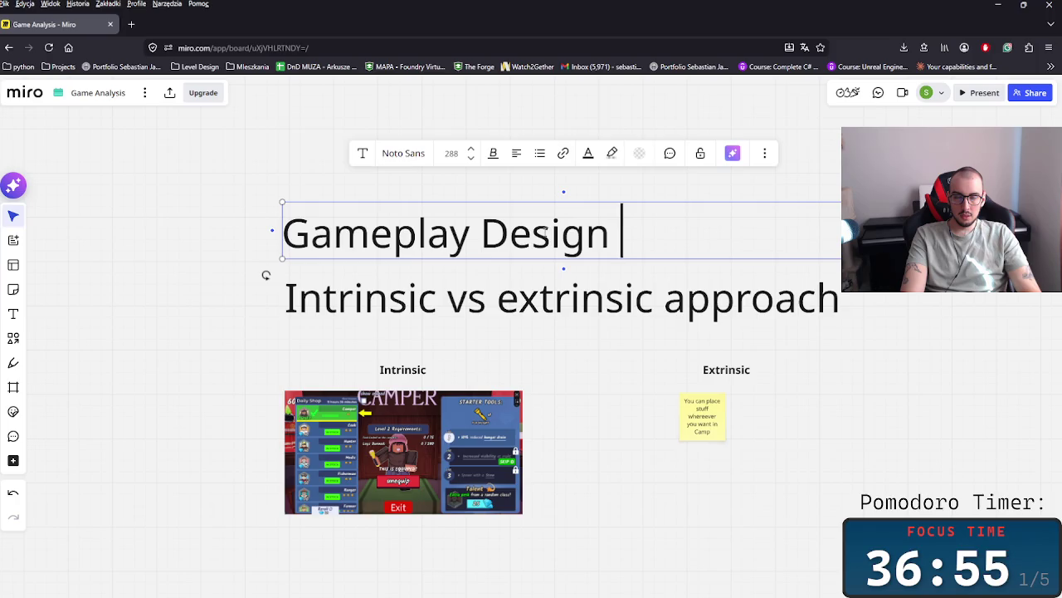
{"action": "key", "text": "BackSpace"}
{"action": "key", "text": "BackSpace"}
{"action": "key", "text": "BackSpace"}
{"action": "key", "text": "BackSpace"}
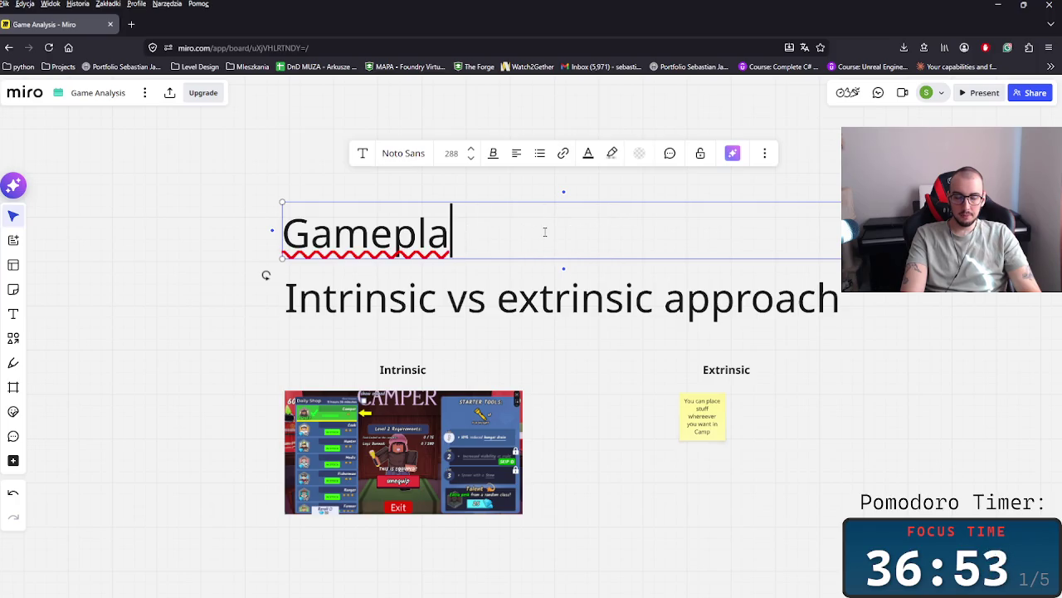
{"action": "type", "text": "y"}
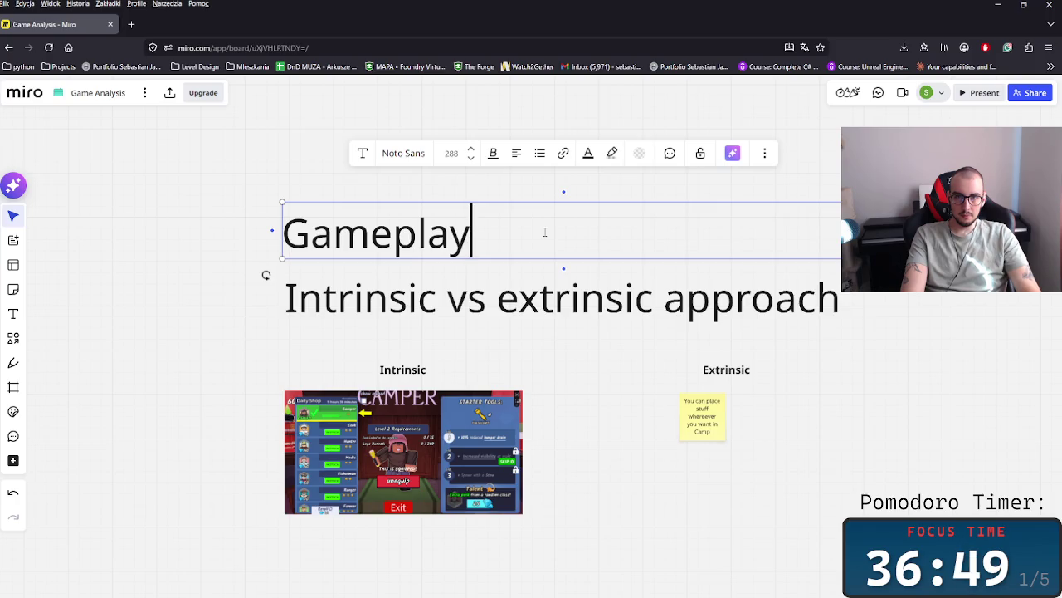
{"action": "type", "text": " Bib"}
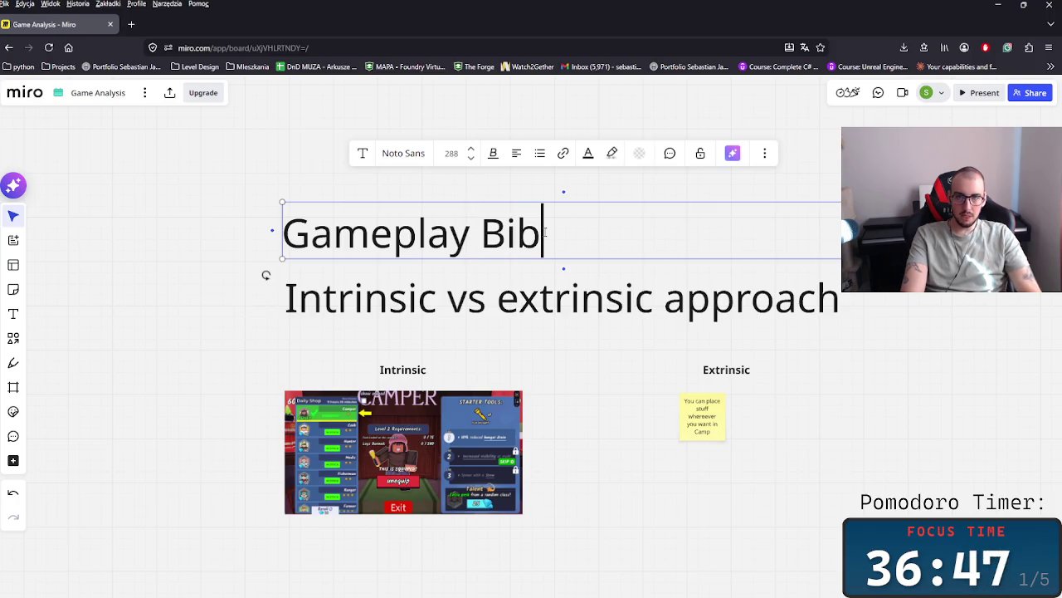
{"action": "type", "text": "le"}
{"action": "key", "text": "BackSpace"}
{"action": "key", "text": "BackSpace"}
{"action": "key", "text": "BackSpace"}
{"action": "key", "text": "BackSpace"}
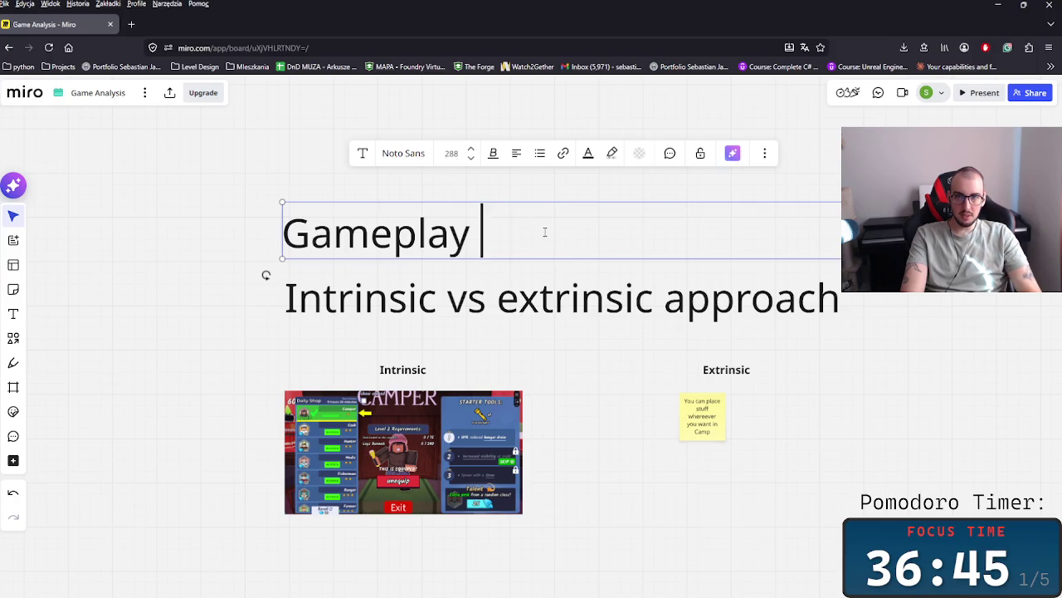
{"action": "type", "text": "Designe"}
{"action": "key", "text": "BackSpace"}
{"action": "type", "text": "B"}
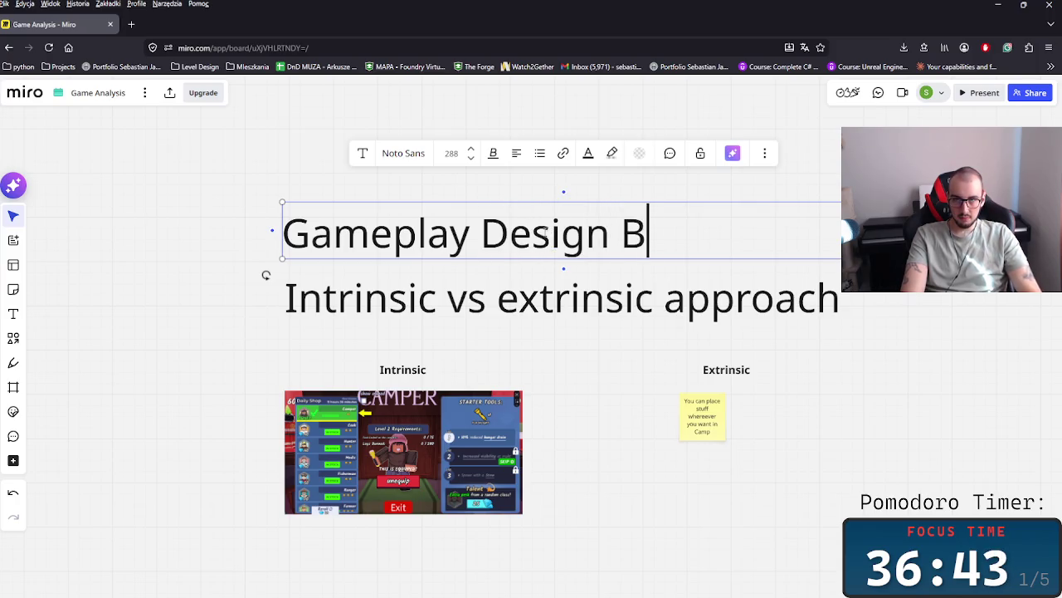
{"action": "type", "text": "ible"}
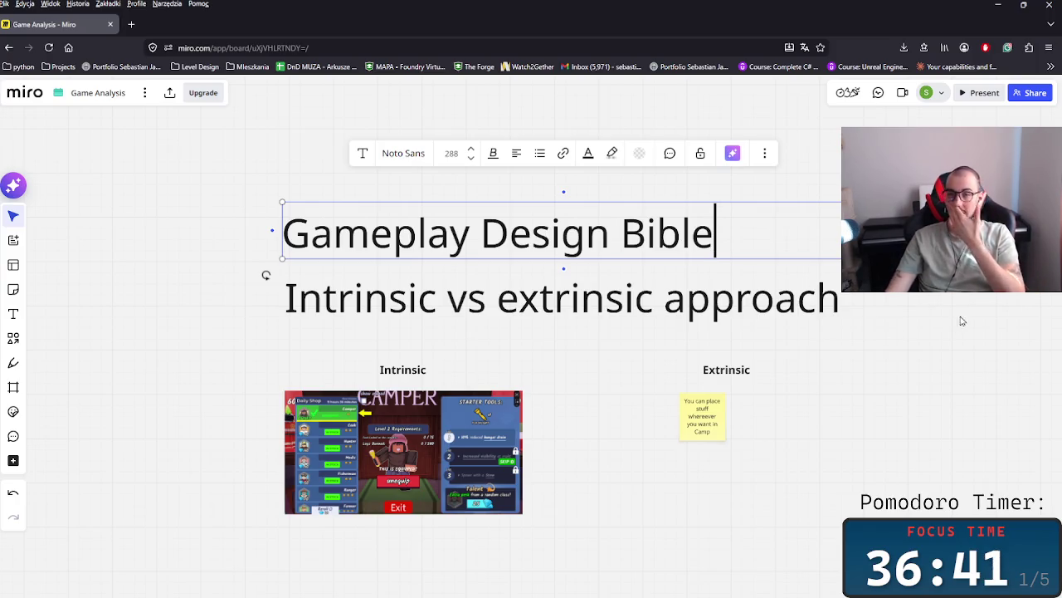
{"action": "left_click_drag", "start_coordinate": [841, 237], "coordinate": [729, 237]}
{"action": "left_click_drag", "start_coordinate": [587, 241], "coordinate": [649, 249]}
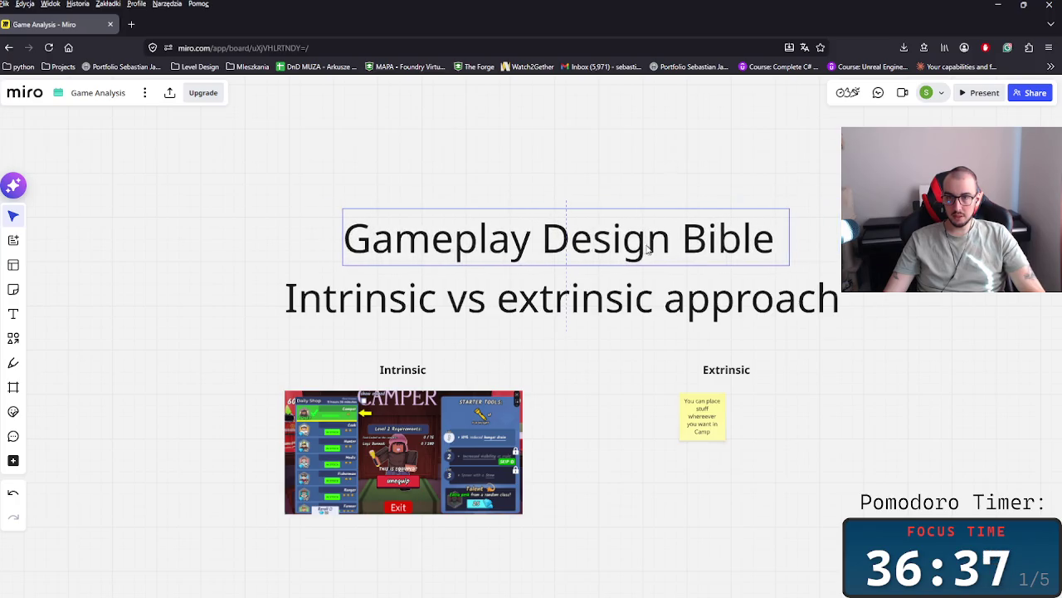
- Move the 'Intrinsic vs extrinsic approach' title down and reduce it to font size 144
{"action": "left_click_drag", "start_coordinate": [598, 302], "coordinate": [585, 323]}
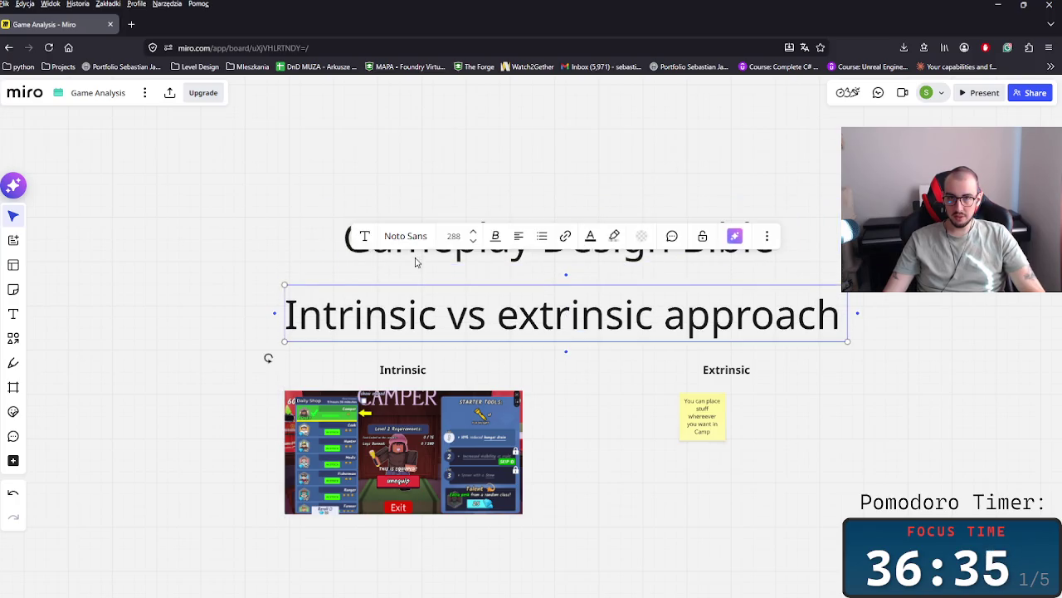
{"action": "left_click", "coordinate": [474, 241]}
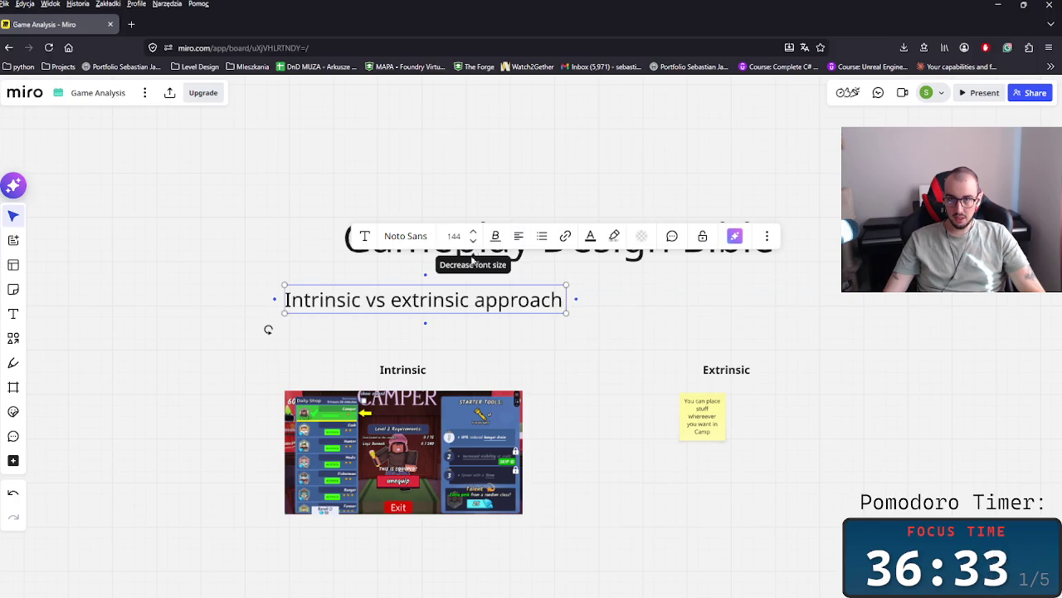
{"action": "left_click", "coordinate": [536, 332]}
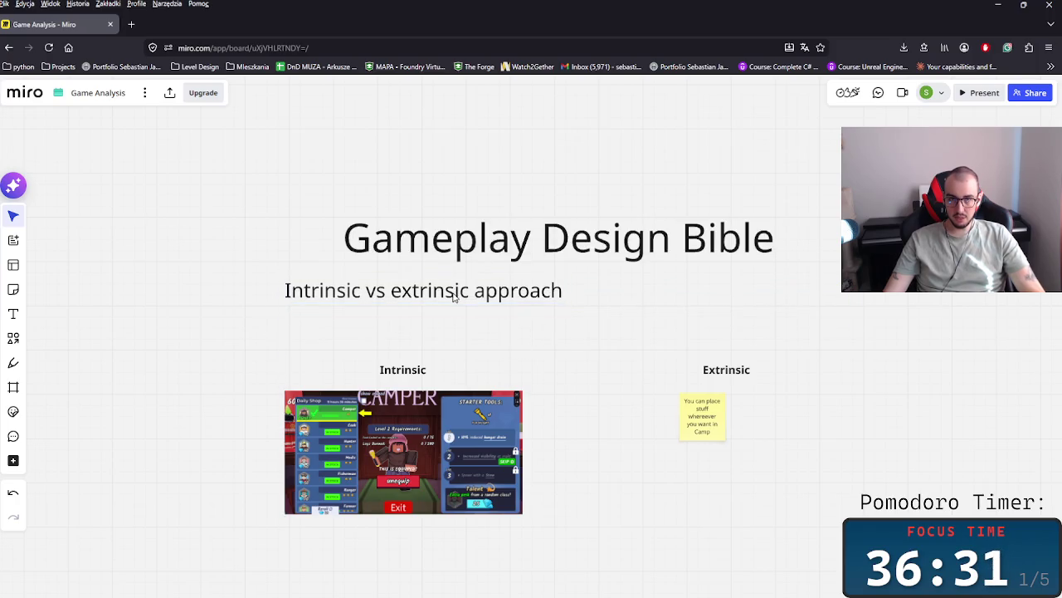
- Paste a copy of the title below it, set it to size 80, and clear its text
{"action": "left_click", "coordinate": [455, 296]}
{"action": "key", "text": "ctrl+c"}
{"action": "key", "text": "ctrl+v"}
{"action": "left_click_drag", "start_coordinate": [454, 340], "coordinate": [430, 325]}
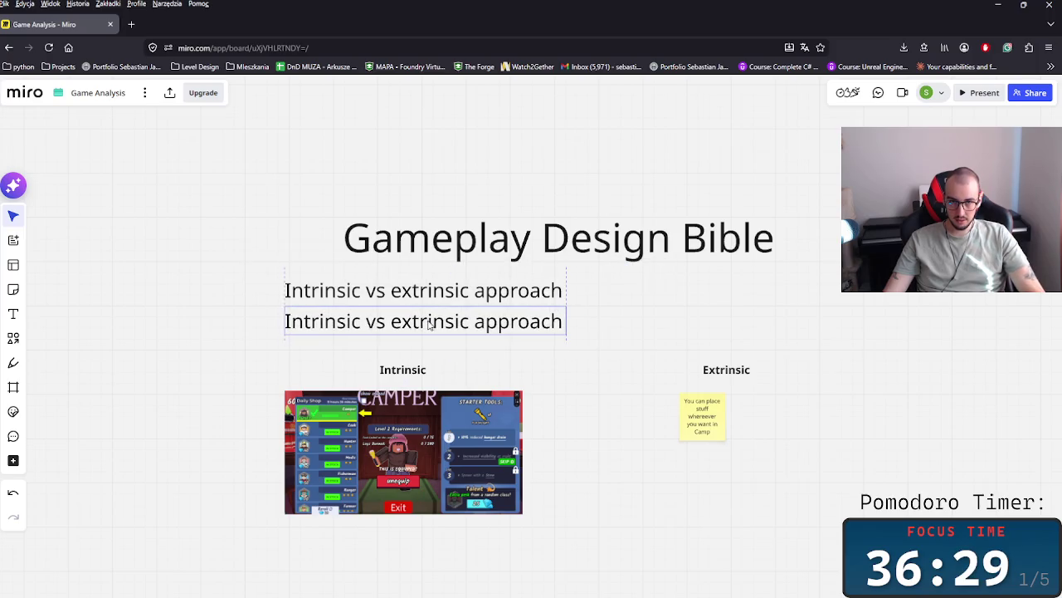
{"action": "left_click", "coordinate": [333, 261]}
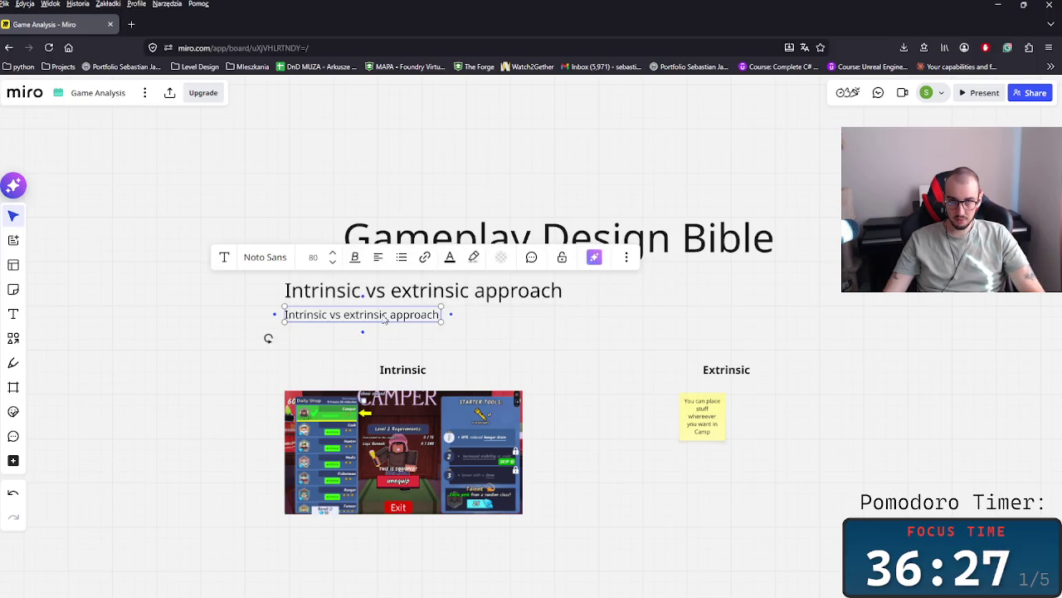
{"action": "double_click", "coordinate": [366, 314]}
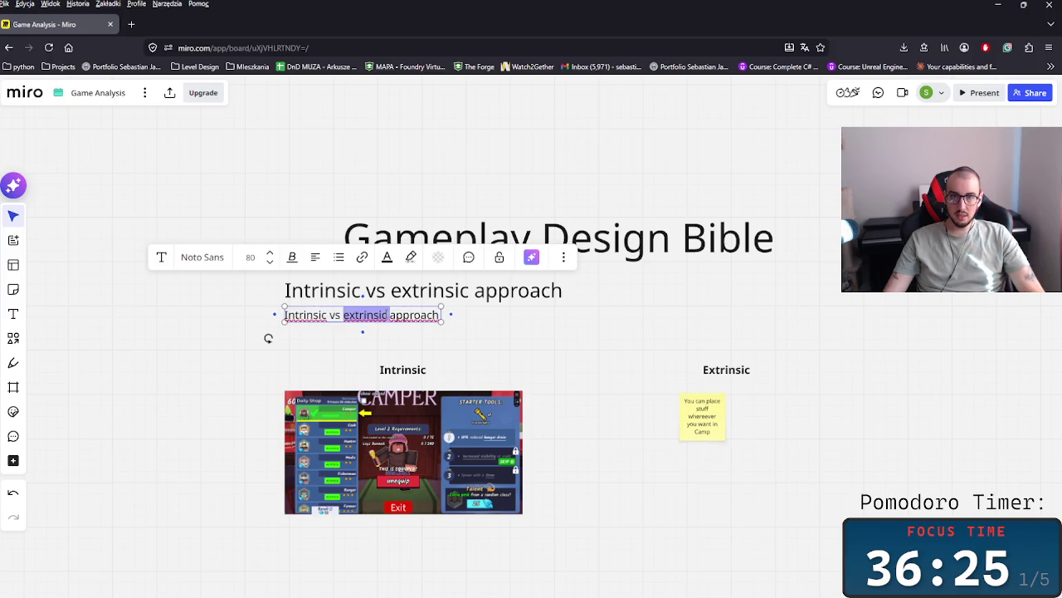
{"action": "triple_click", "coordinate": [385, 315]}
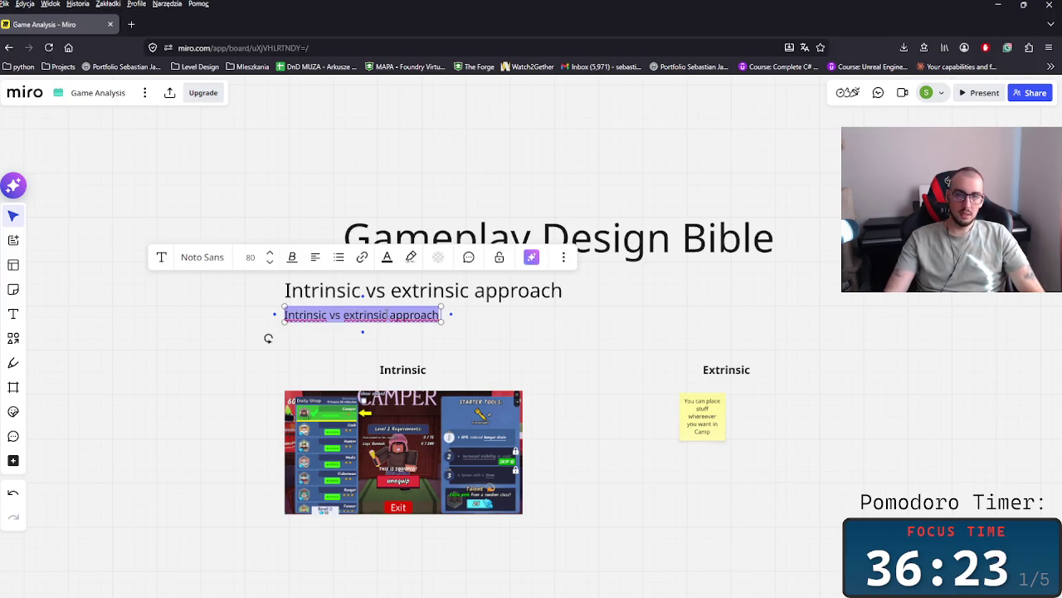
{"action": "key", "text": "BackSpace"}
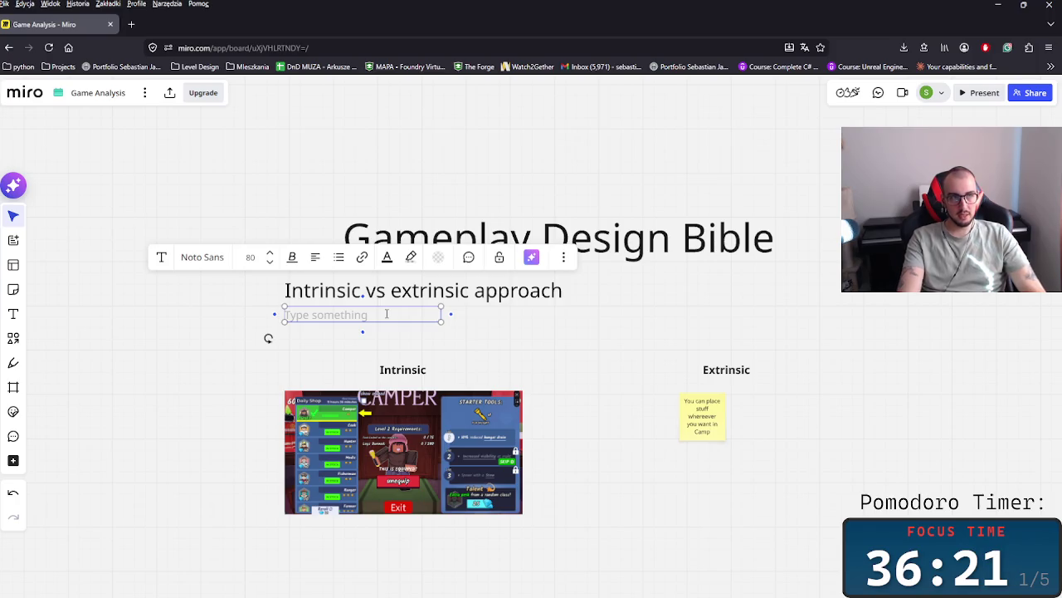
- Type the opening lines: this section is about gameplay only, finding what drives the player
{"action": "type", "text": "So ti"}
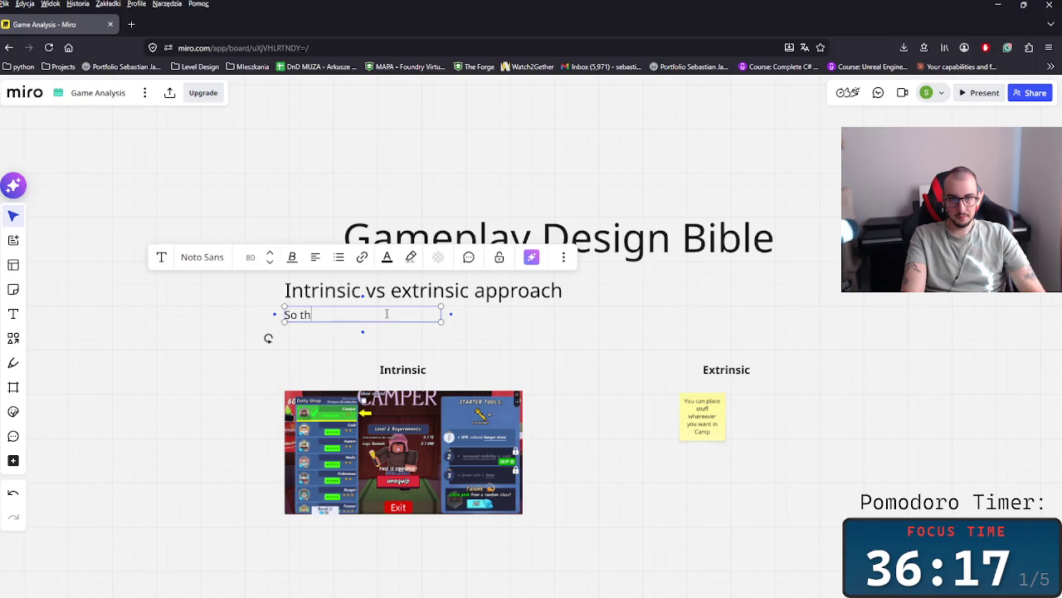
{"action": "type", "text": "is "}
{"action": "type", "text": "sectio"}
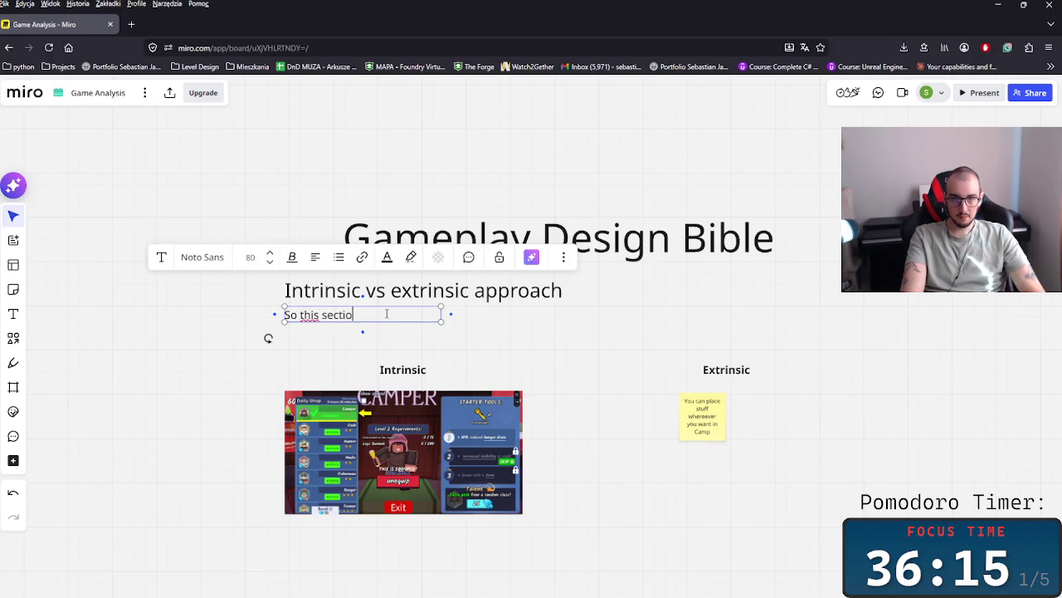
{"action": "type", "text": "n "}
{"action": "type", "text": "is about "}
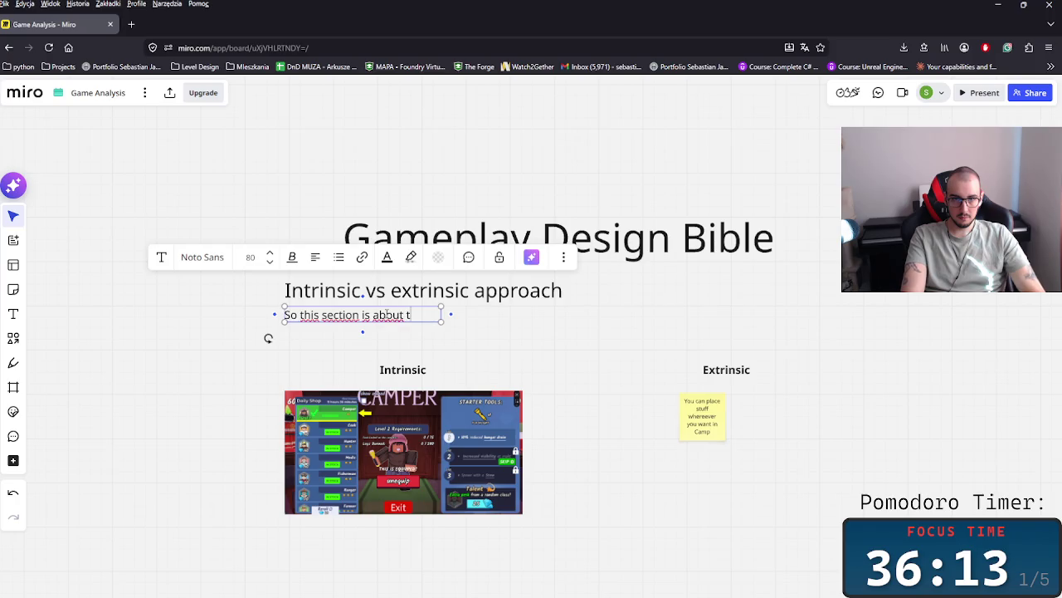
{"action": "type", "text": "the "}
{"action": "type", "text": "ameplt"}
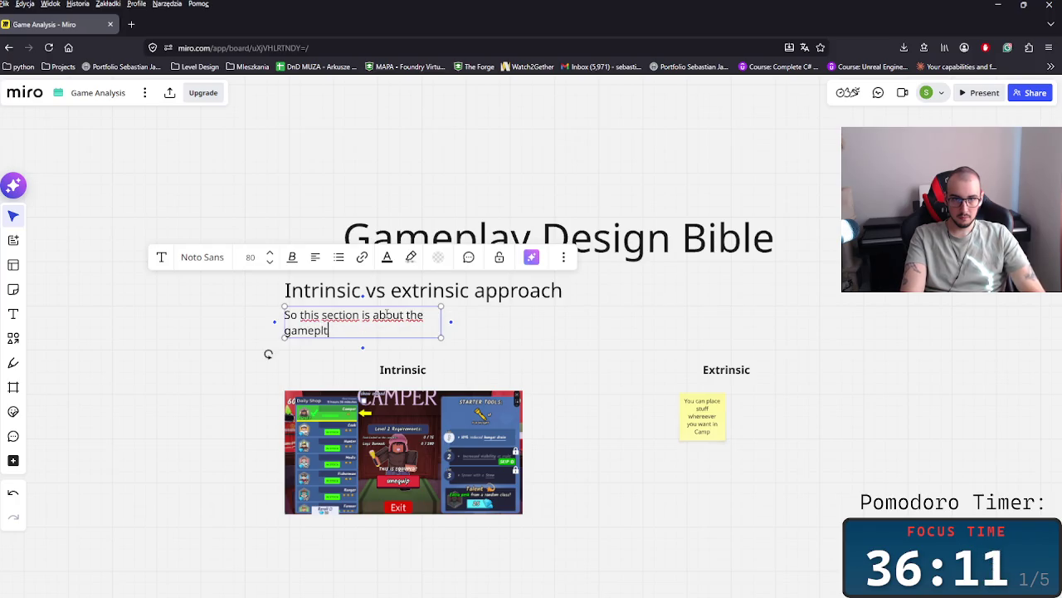
{"action": "type", "text": "a"}
{"action": "type", "text": "o"}
{"action": "type", "text": " -"}
{"action": "key", "text": "BackSpace"}
{"action": "key", "text": "BackSpace"}
{"action": "key", "text": "BackSpace"}
{"action": "type", "text": ". I al"}
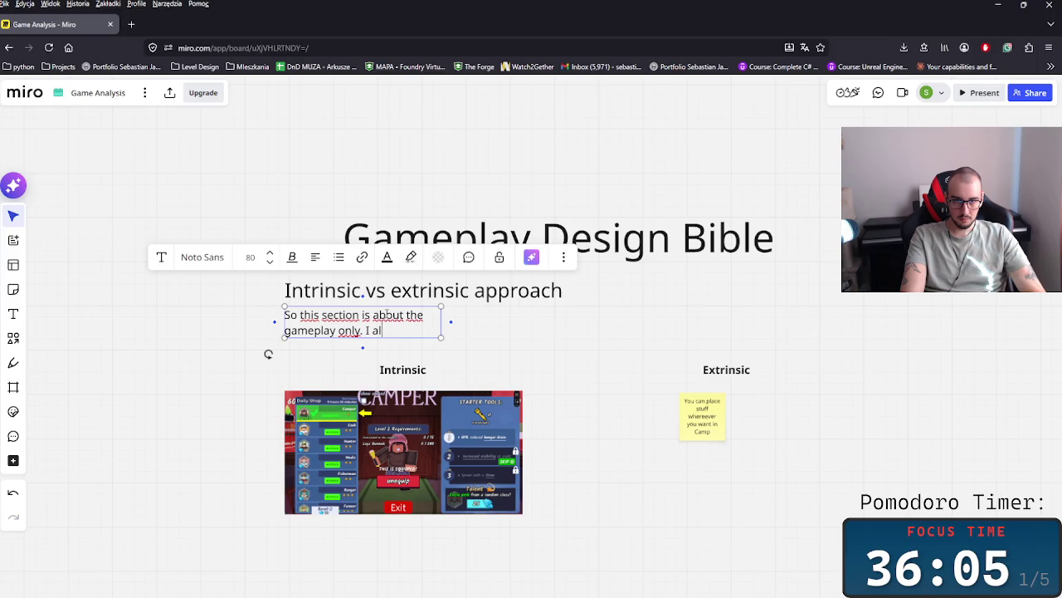
{"action": "type", "text": "ways want"}
{"action": "type", "text": " to s"}
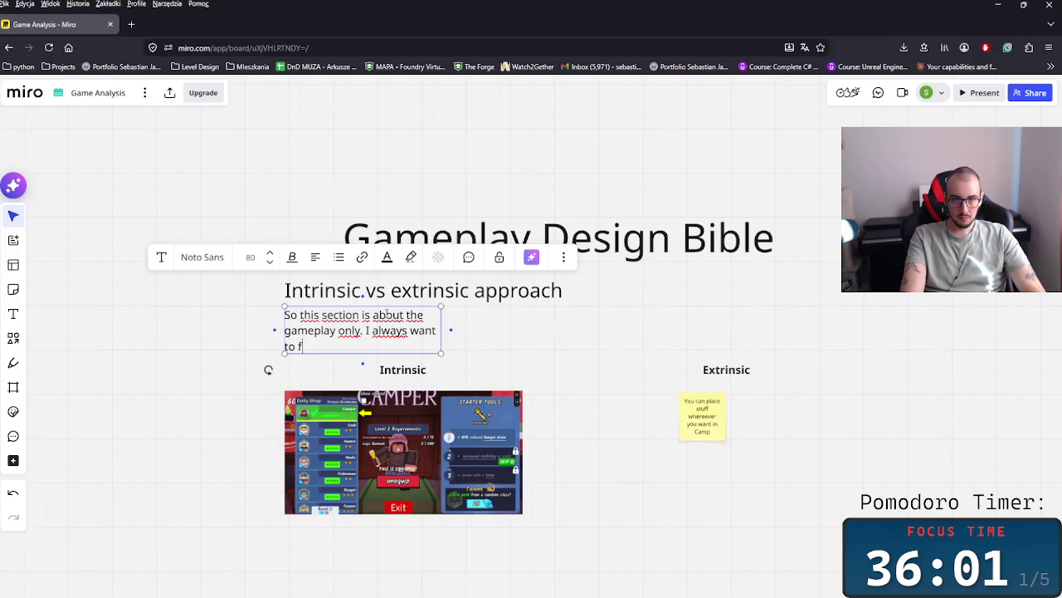
{"action": "type", "text": "ind the "}
{"action": "type", "text": "nte"}
{"action": "type", "text": "nsic"}
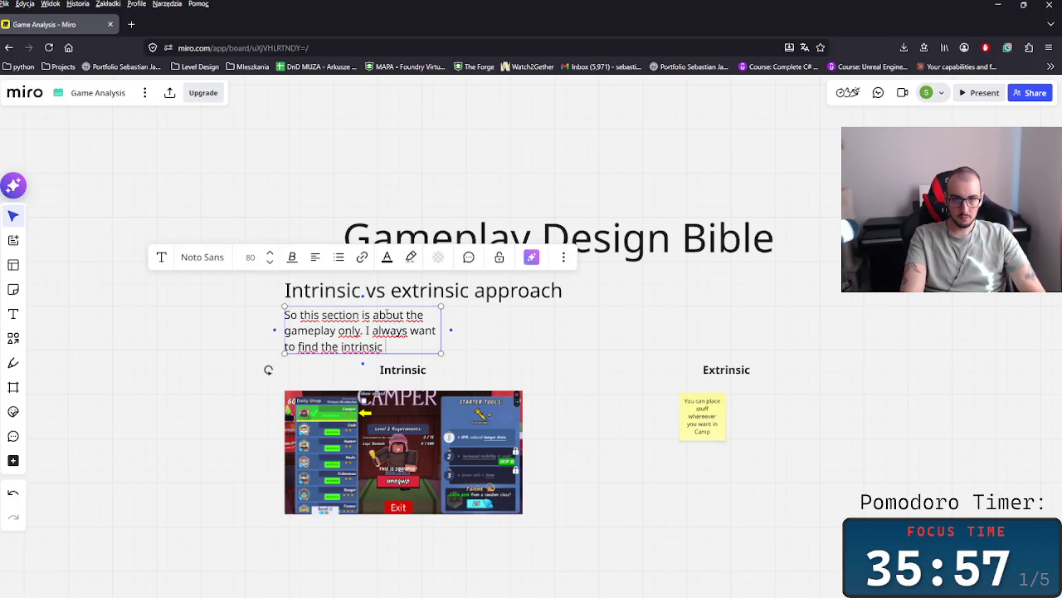
{"action": "key", "text": "BackSpace"}
{"action": "key", "text": "BackSpace"}
{"action": "key", "text": "BackSpace"}
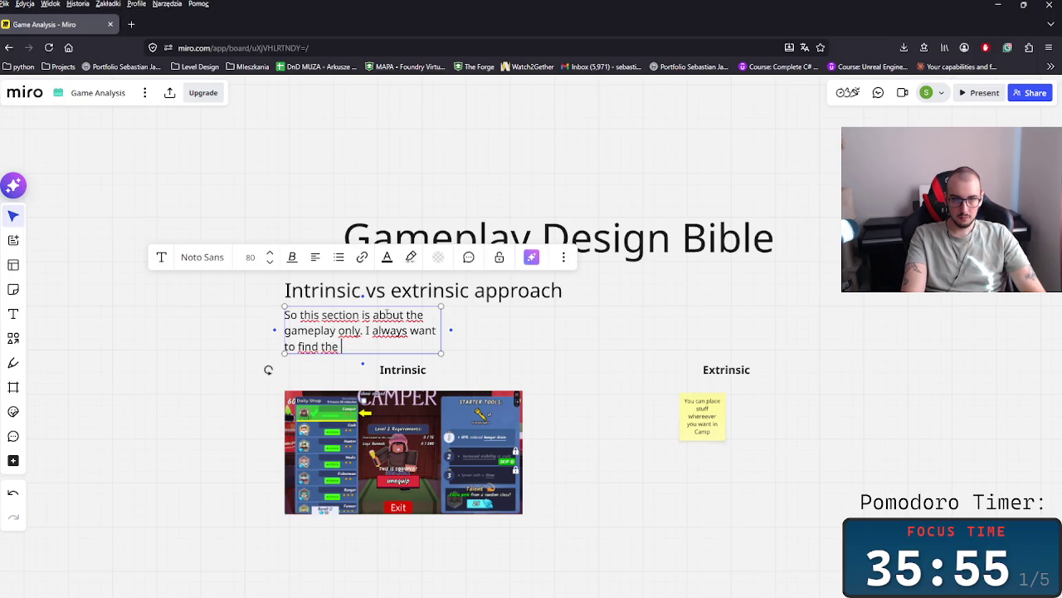
{"action": "type", "text": "derive fo"}
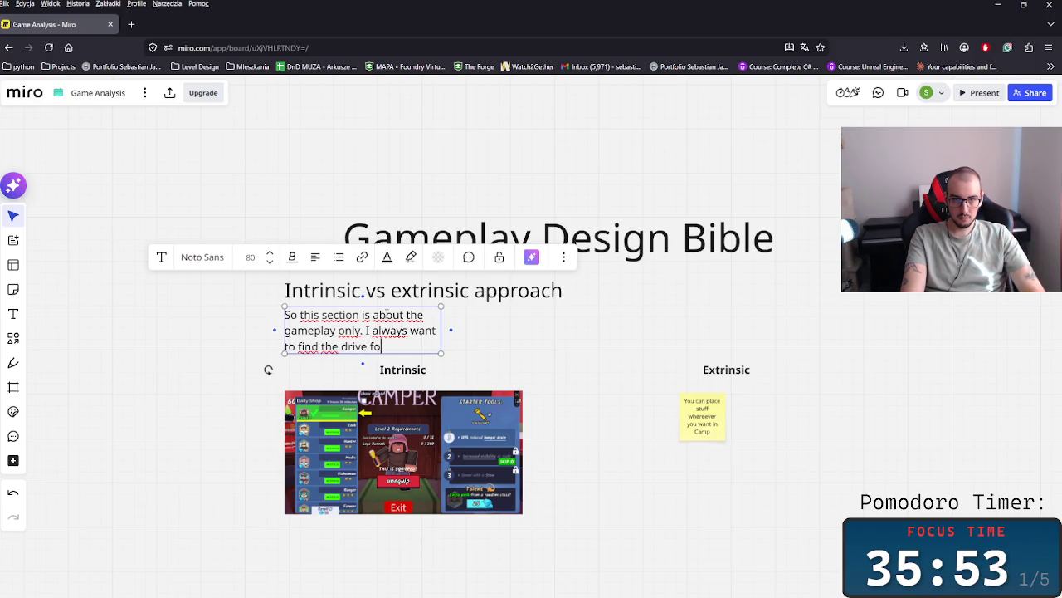
{"action": "type", "text": "r player t"}
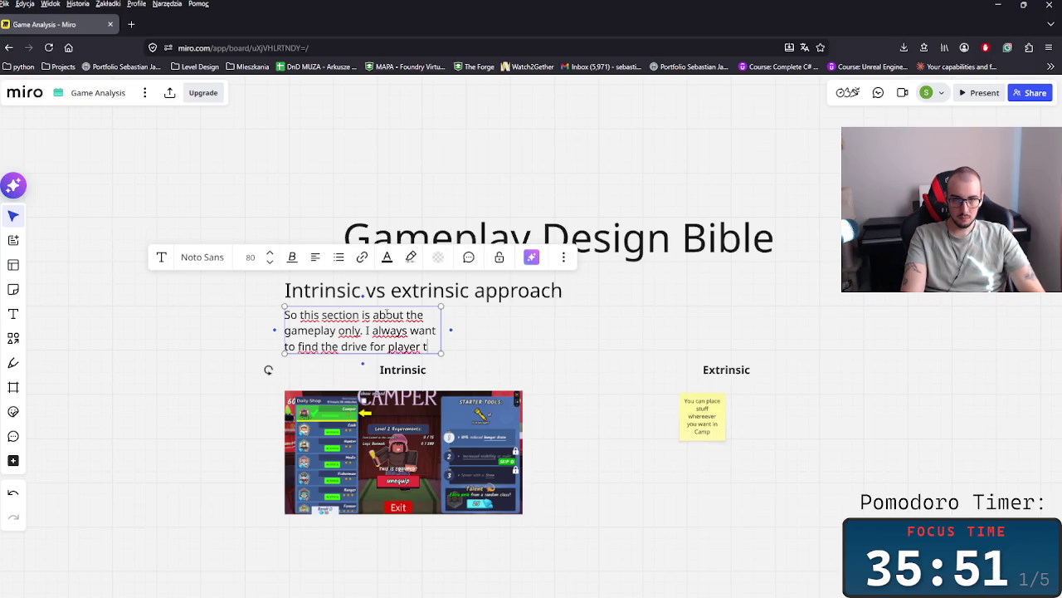
{"action": "type", "text": "o "}
{"action": "type", "text": "playe"}
{"action": "type", "text": "he game."}
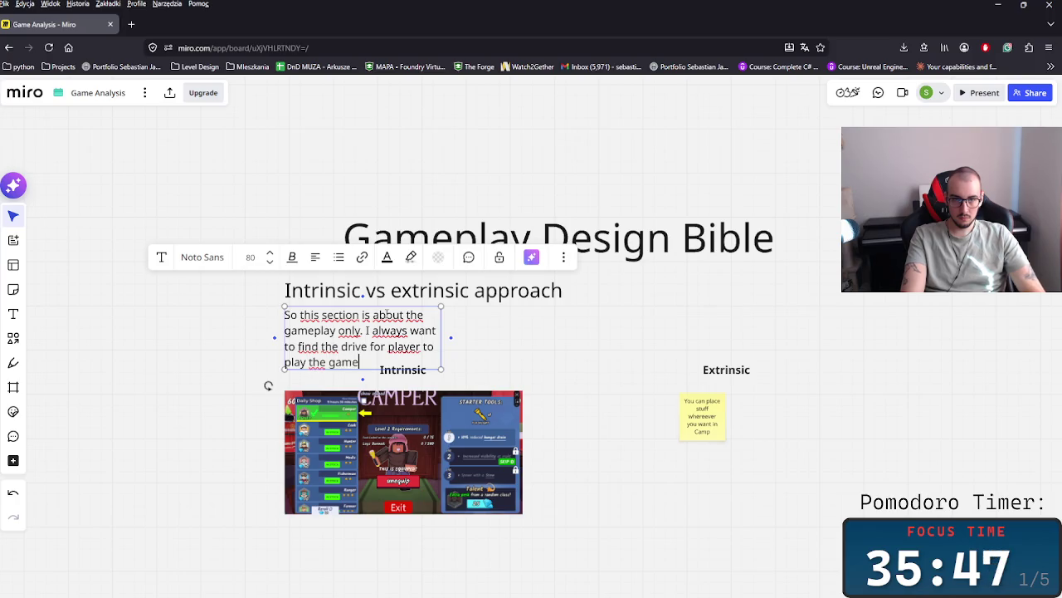
- Widen the paragraph text box so the body text fits on one line
{"action": "left_click_drag", "start_coordinate": [453, 341], "coordinate": [856, 361]}
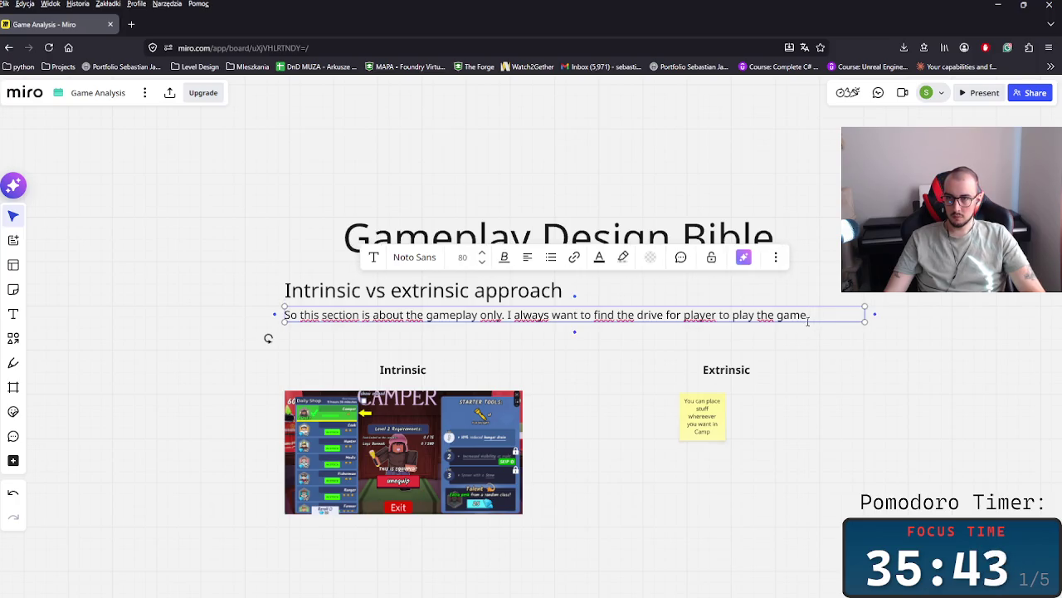
{"action": "left_click", "coordinate": [814, 332]}
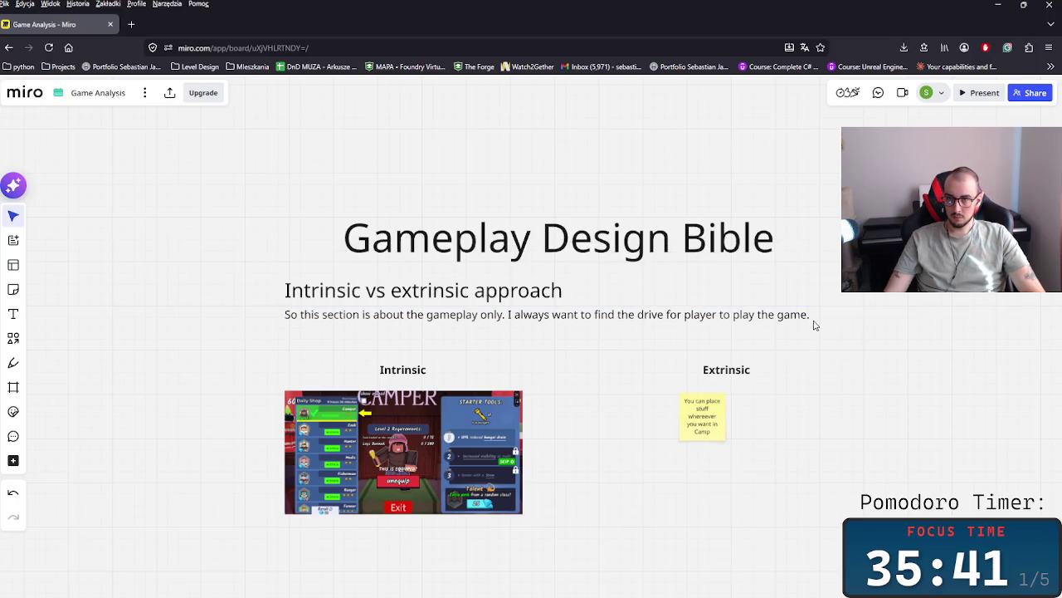
{"action": "left_click", "coordinate": [814, 326]}
{"action": "left_click", "coordinate": [815, 323]}
{"action": "left_click", "coordinate": [820, 320]}
{"action": "left_click", "coordinate": [862, 337]}
{"action": "left_click", "coordinate": [785, 319]}
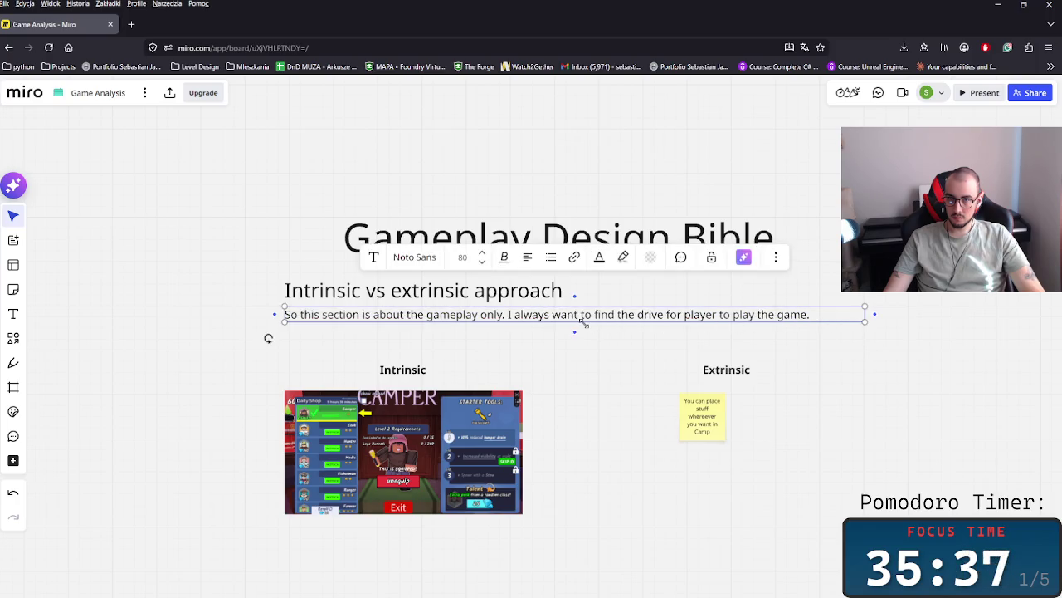
{"action": "left_click", "coordinate": [751, 342]}
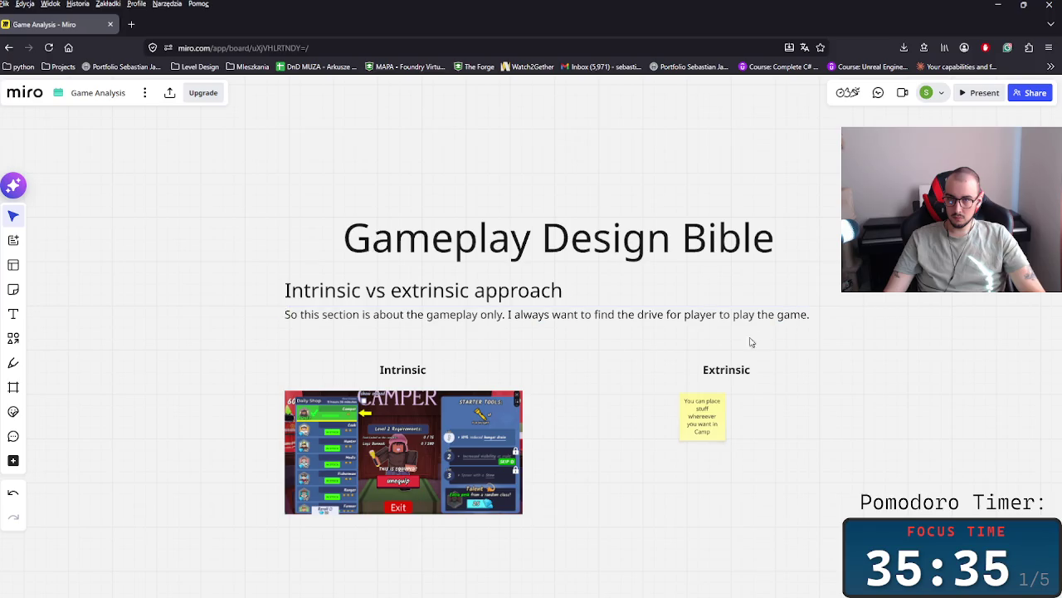
{"action": "left_click", "coordinate": [544, 325]}
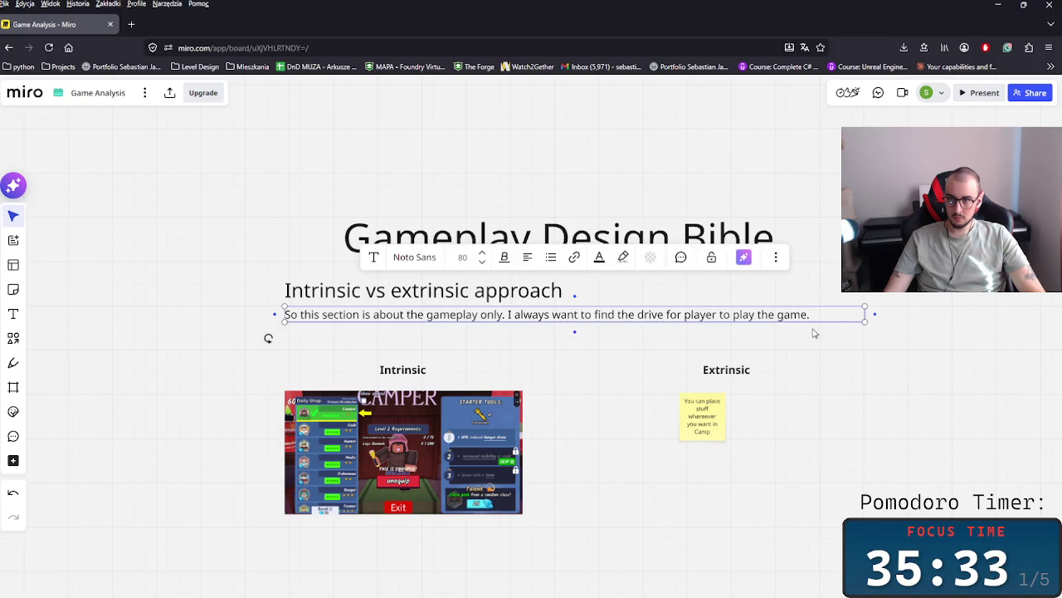
- Add that finding the two aspects of fun matters, defining intrinsic fun as what you complete to progress
{"action": "double_click", "coordinate": [817, 314]}
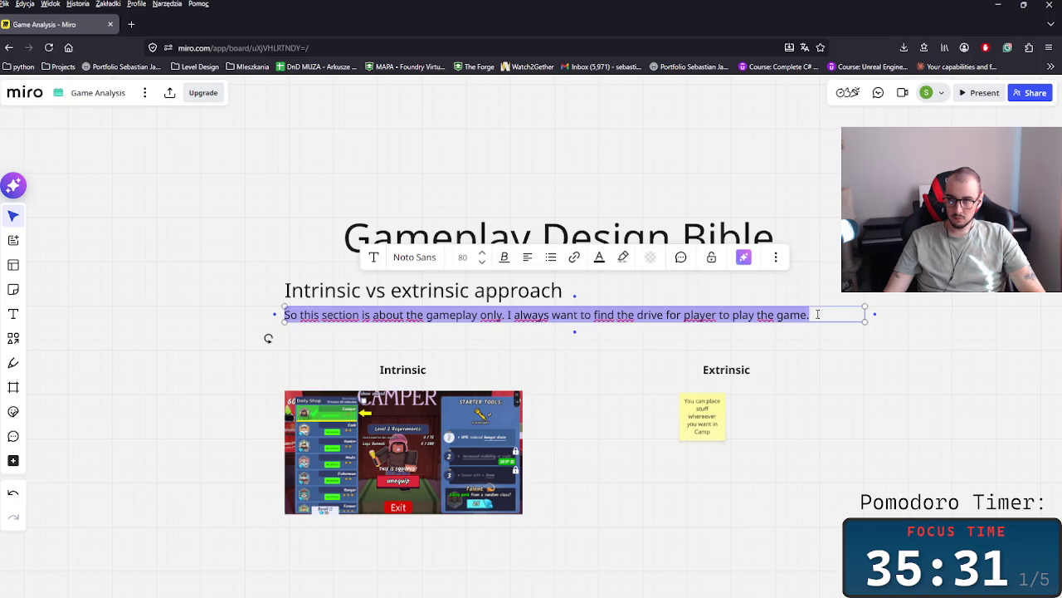
{"action": "left_click", "coordinate": [818, 314]}
{"action": "type", "text": "An"}
{"action": "key", "text": "BackSpace"}
{"action": "key", "text": "BackSpace"}
{"action": "key", "text": "BackSpace"}
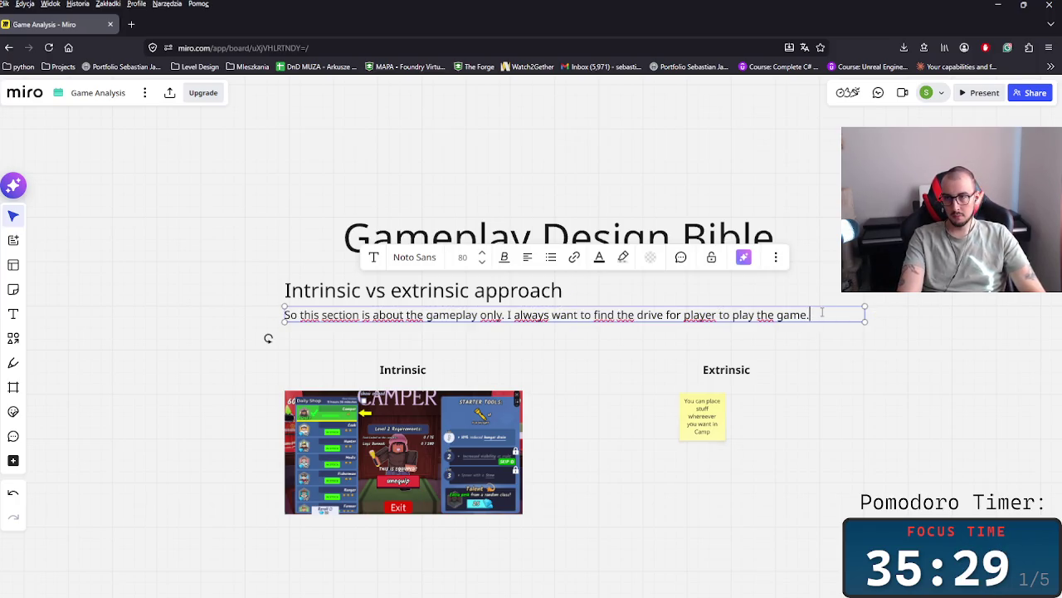
{"action": "type", "text": " In"}
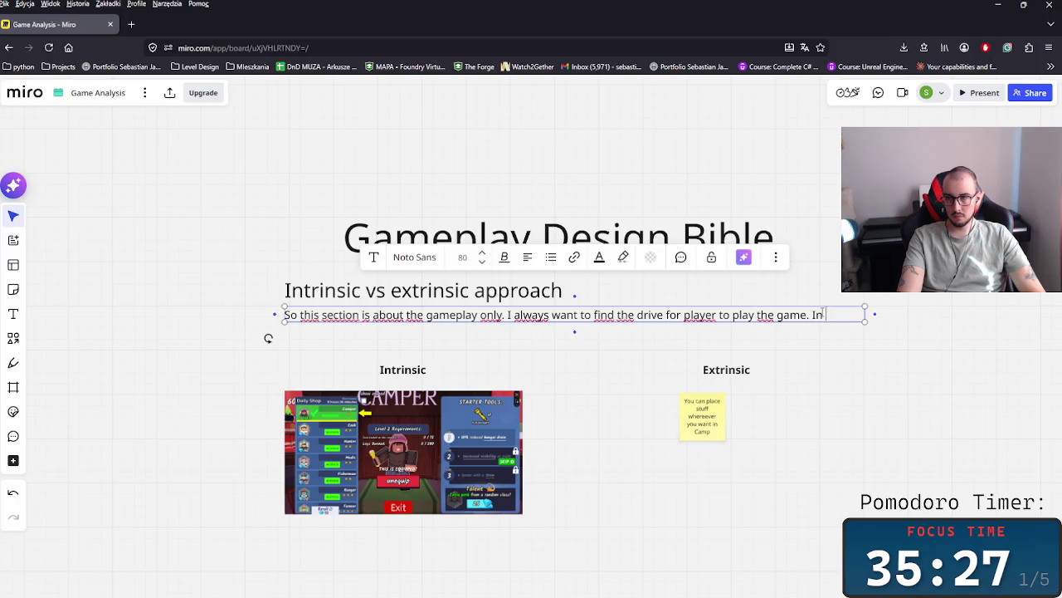
{"action": "type", "text": " my opini"}
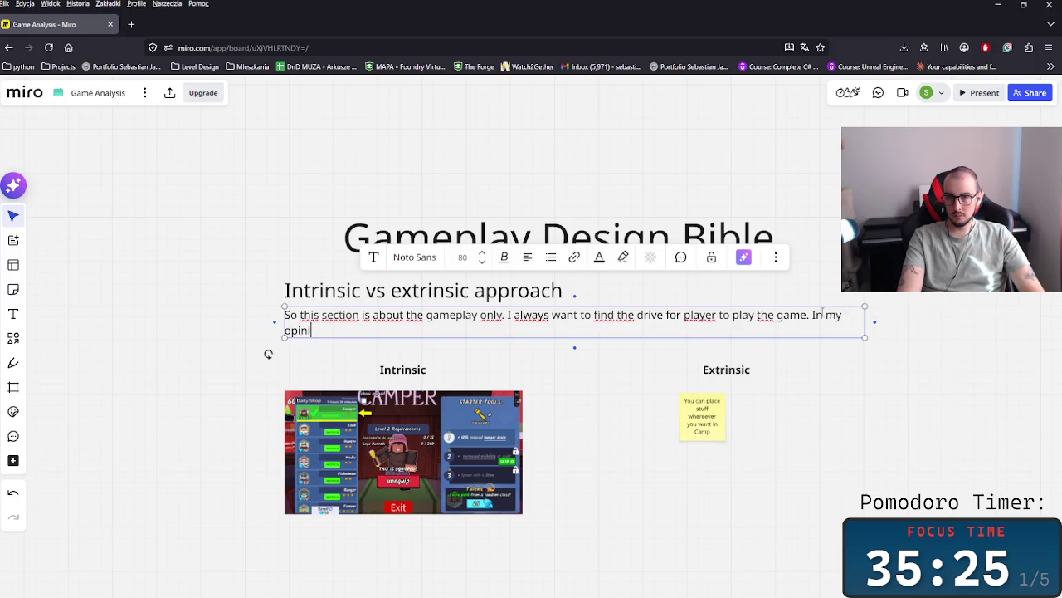
{"action": "type", "text": "on it is very "}
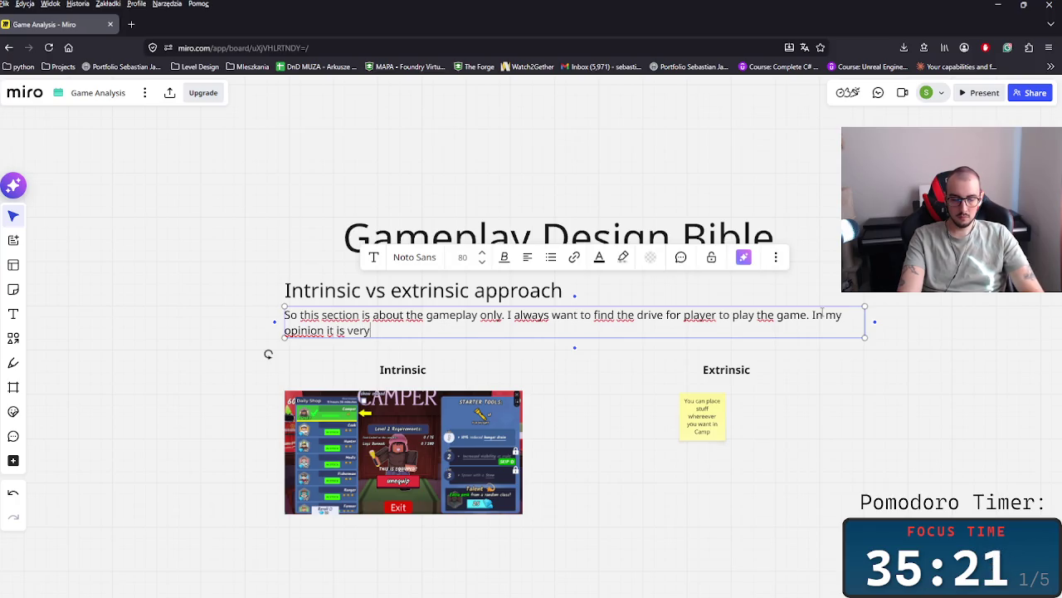
{"action": "type", "text": "portant tofind t"}
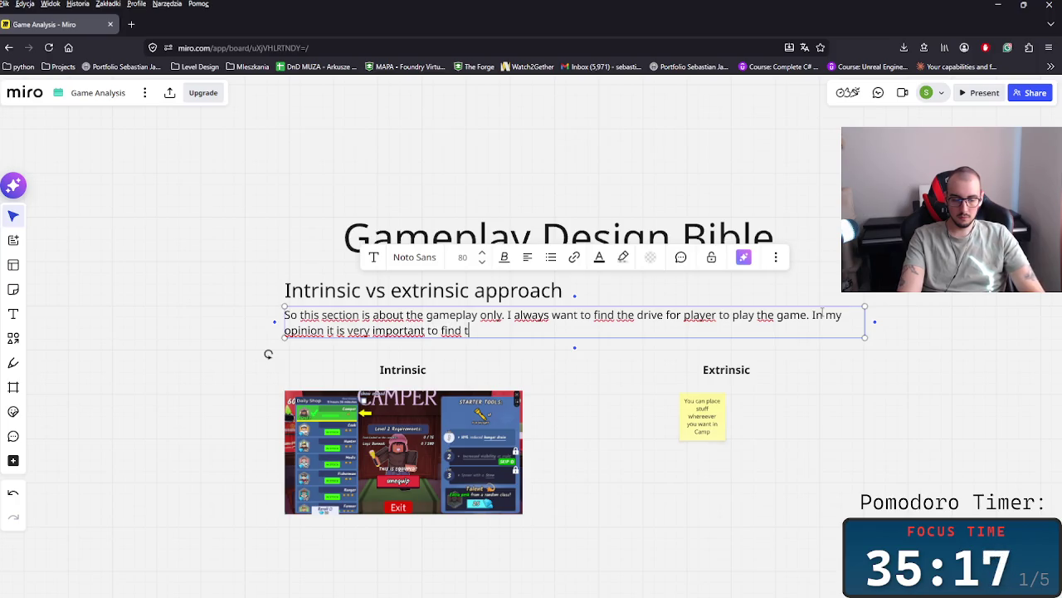
{"action": "type", "text": "h"}
{"action": "key", "text": "BackSpace"}
{"action": "type", "text": "he"}
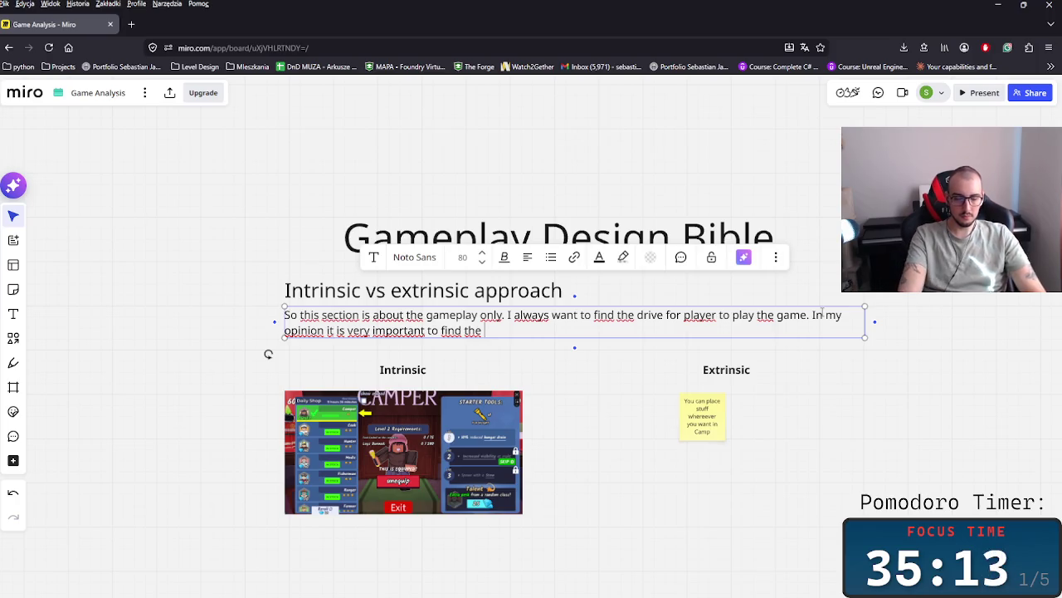
{"action": "type", "text": "two "}
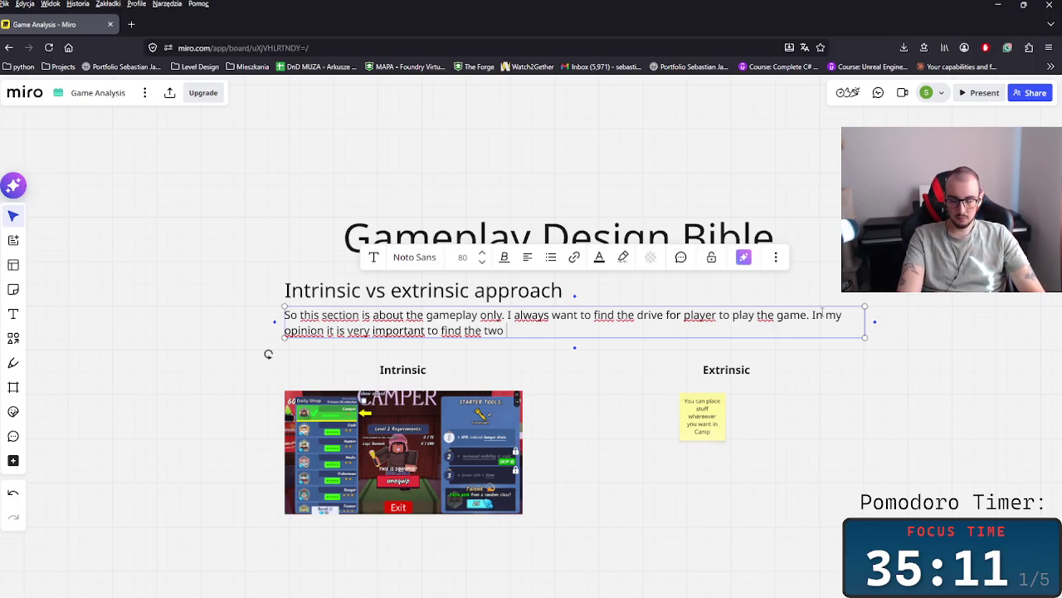
{"action": "type", "text": "aspect"}
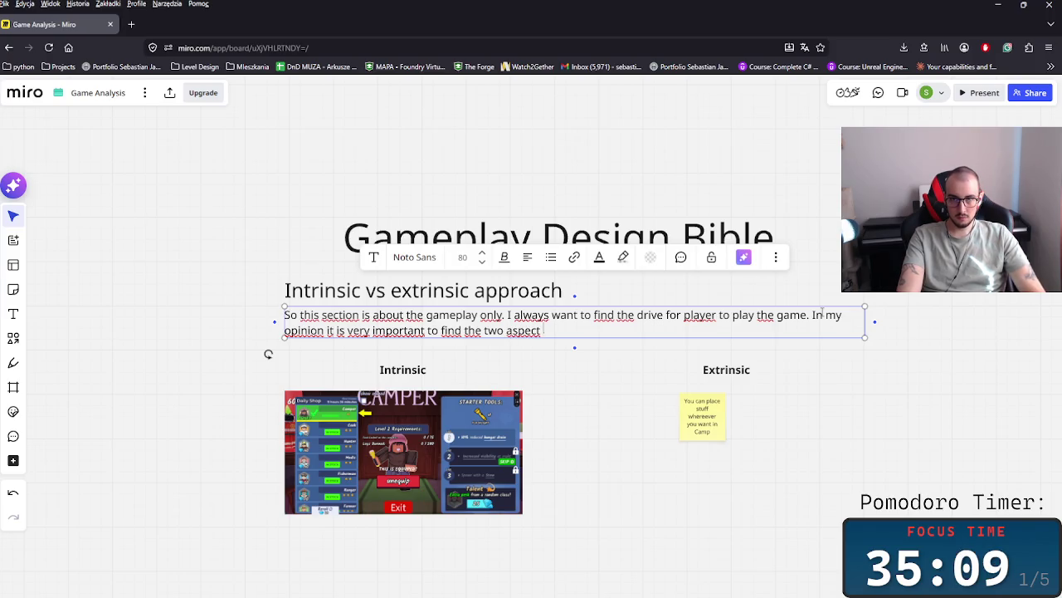
{"action": "type", "text": "of"}
{"action": "type", "text": " Fun i"}
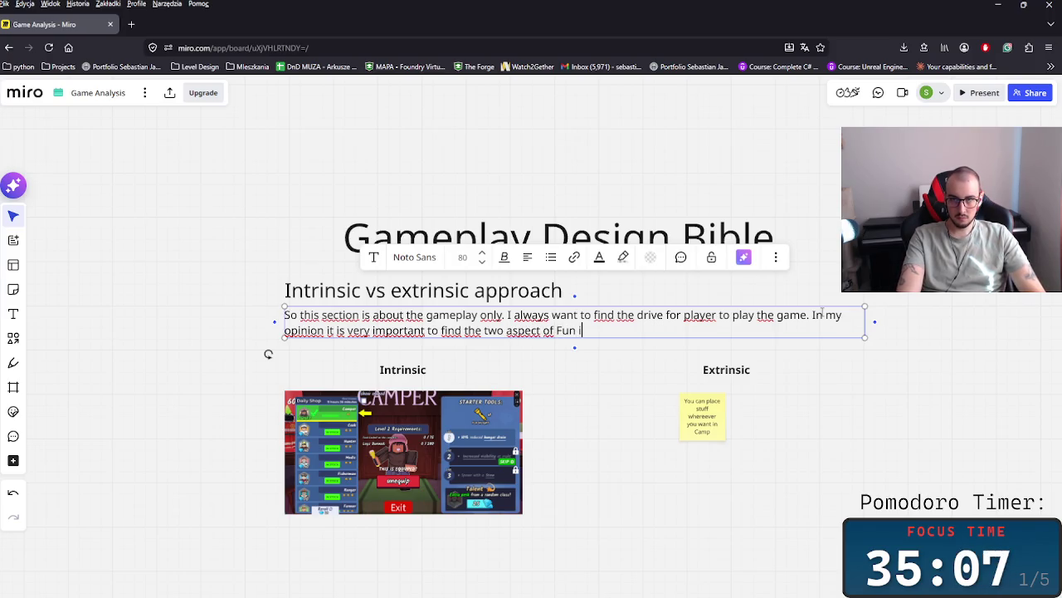
{"action": "type", "text": "n th"}
{"action": "type", "text": "e game."}
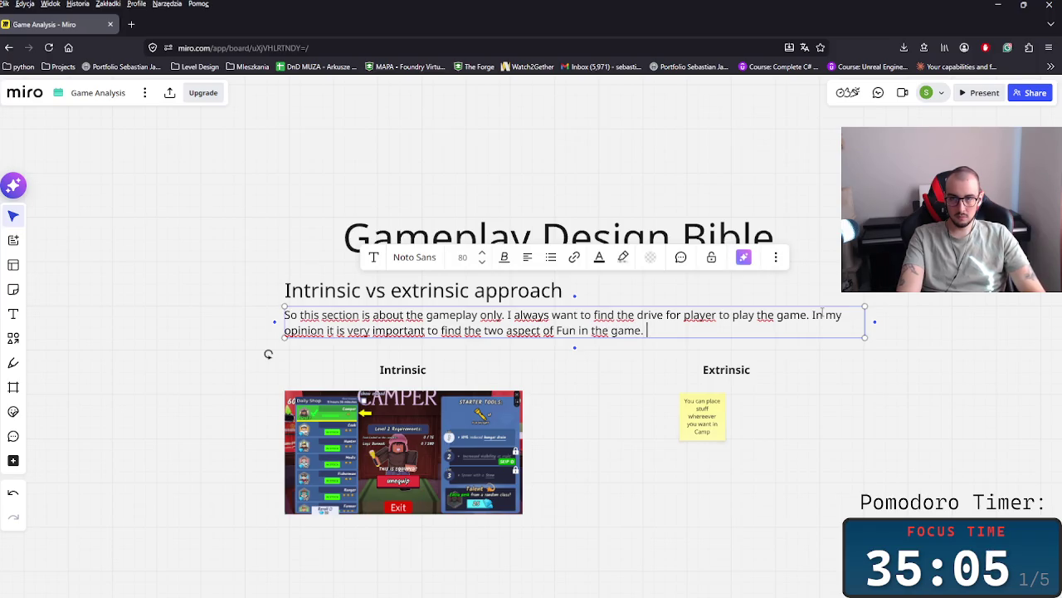
{"action": "type", "text": "Th"}
{"action": "type", "text": "at is i"}
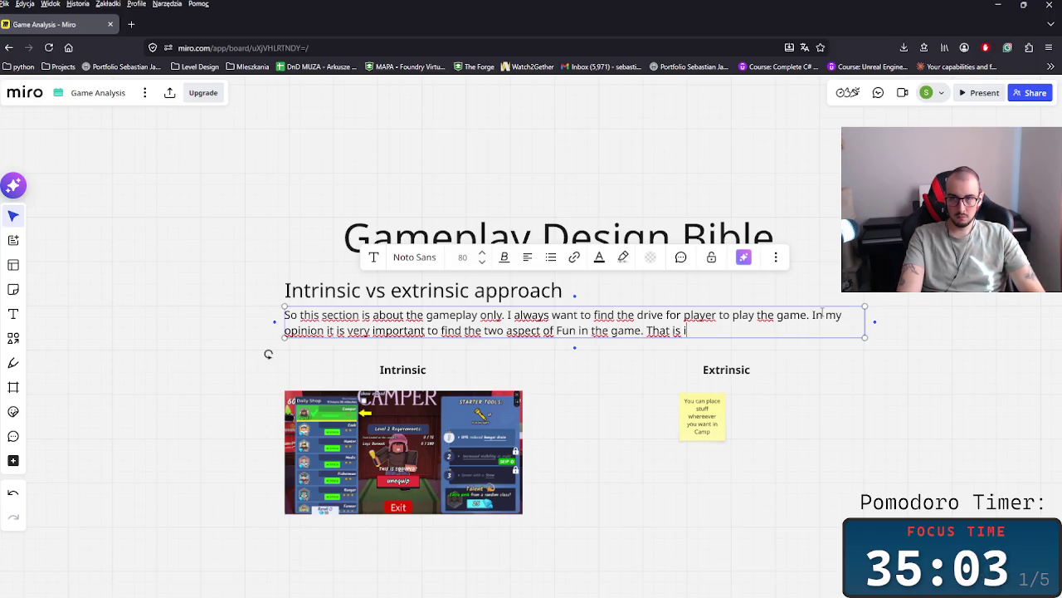
{"action": "type", "text": "nt"}
{"action": "type", "text": "rinsic"}
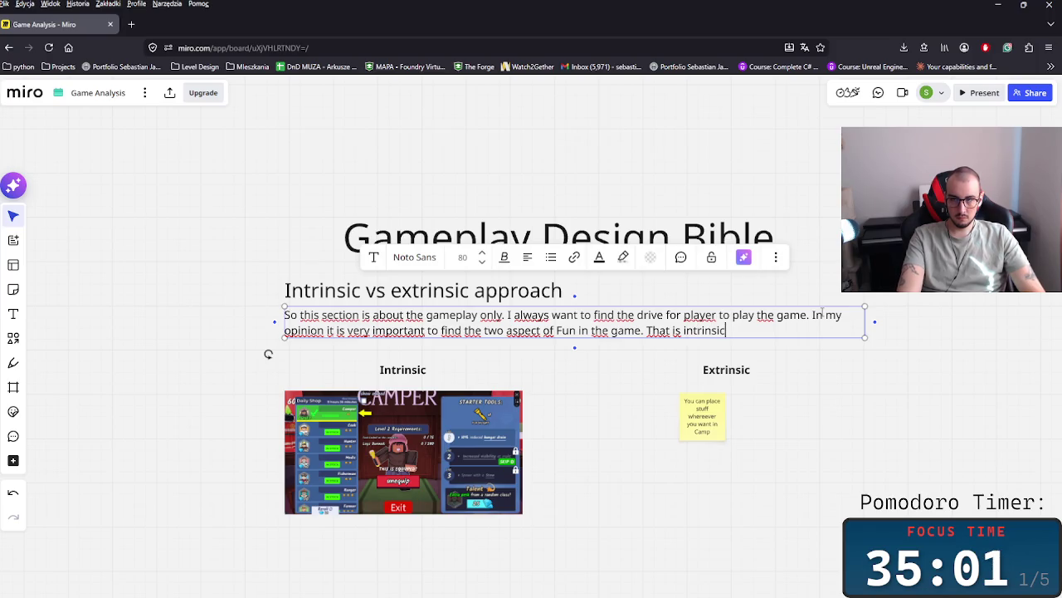
{"action": "type", "text": " -"}
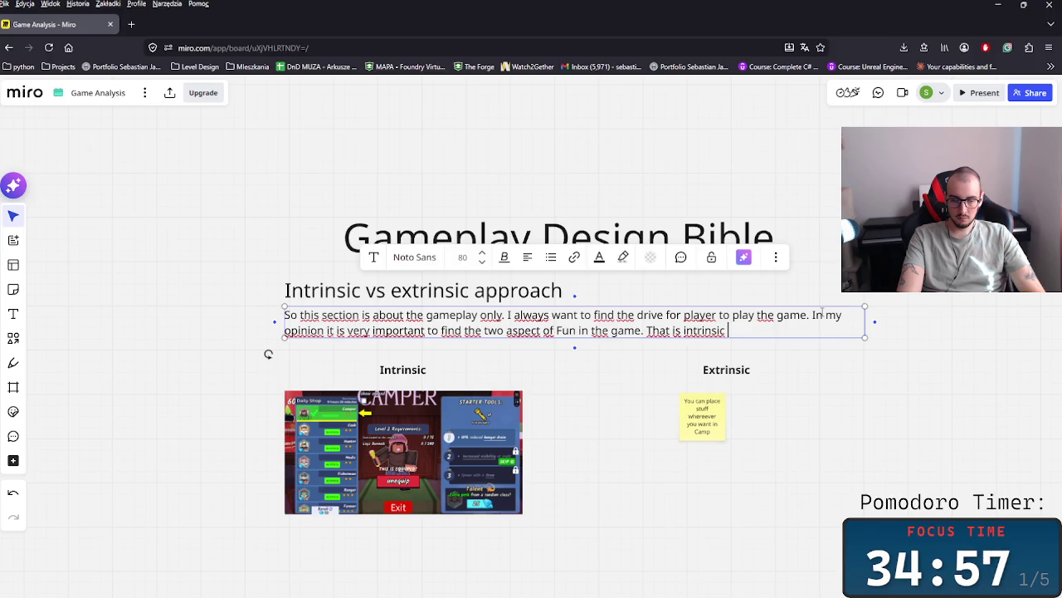
{"action": "type", "text": "fun"}
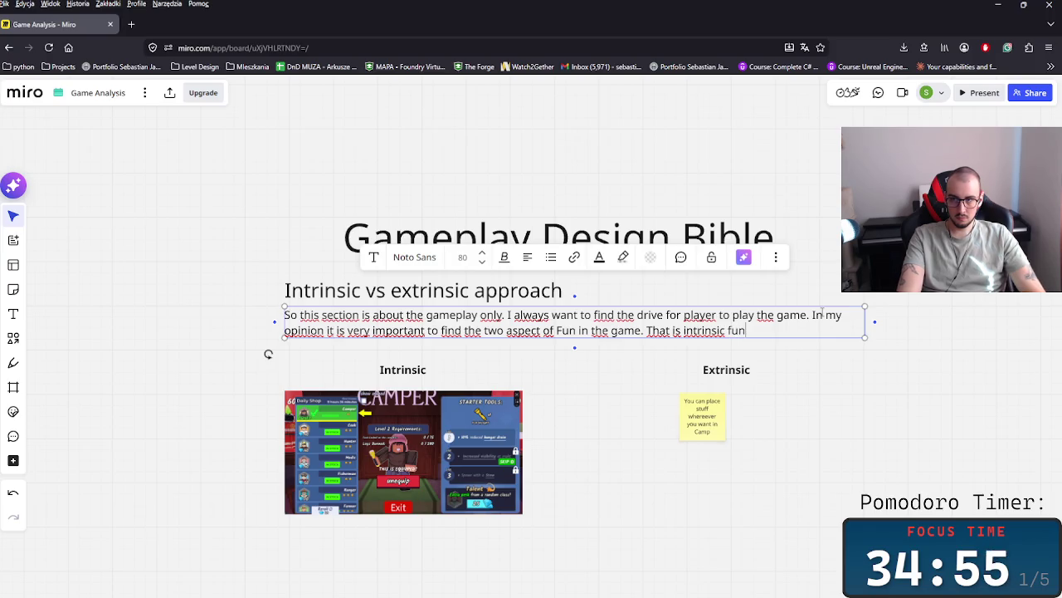
{"action": "type", "text": " - the stuff"}
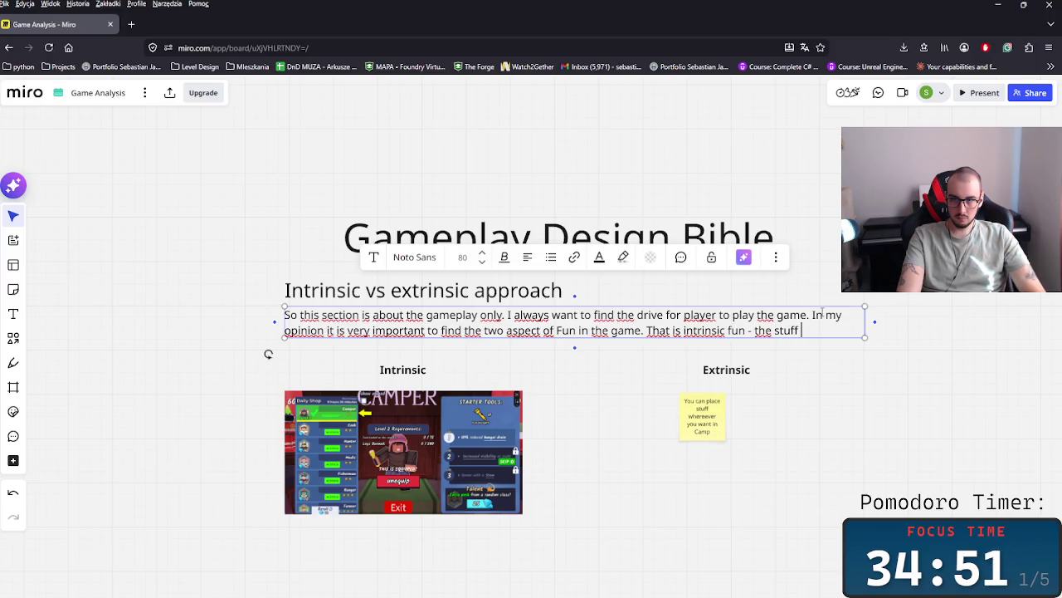
{"action": "type", "text": "you"}
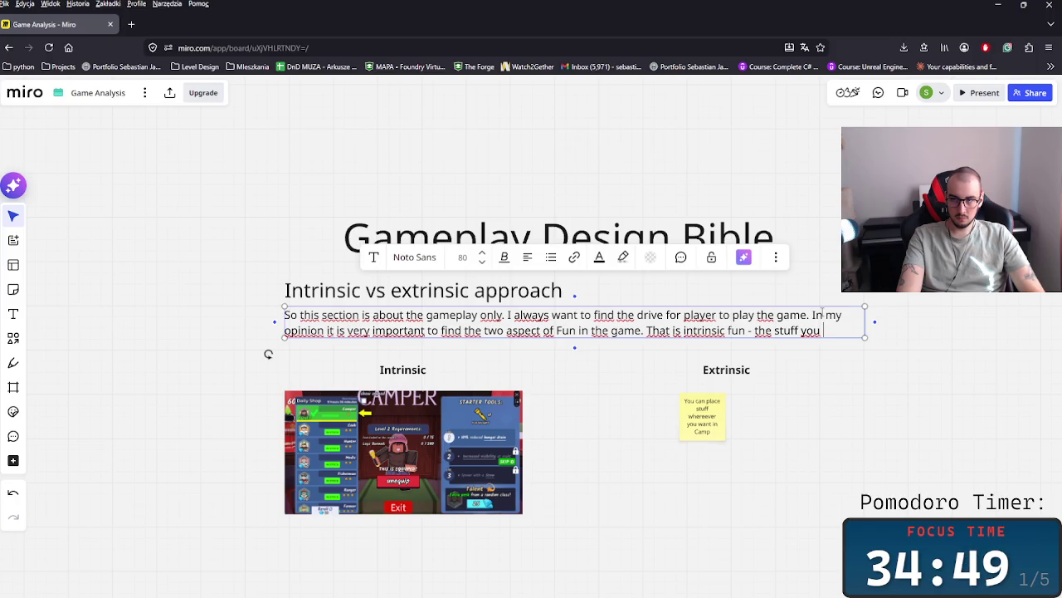
{"action": "type", "text": "need to"}
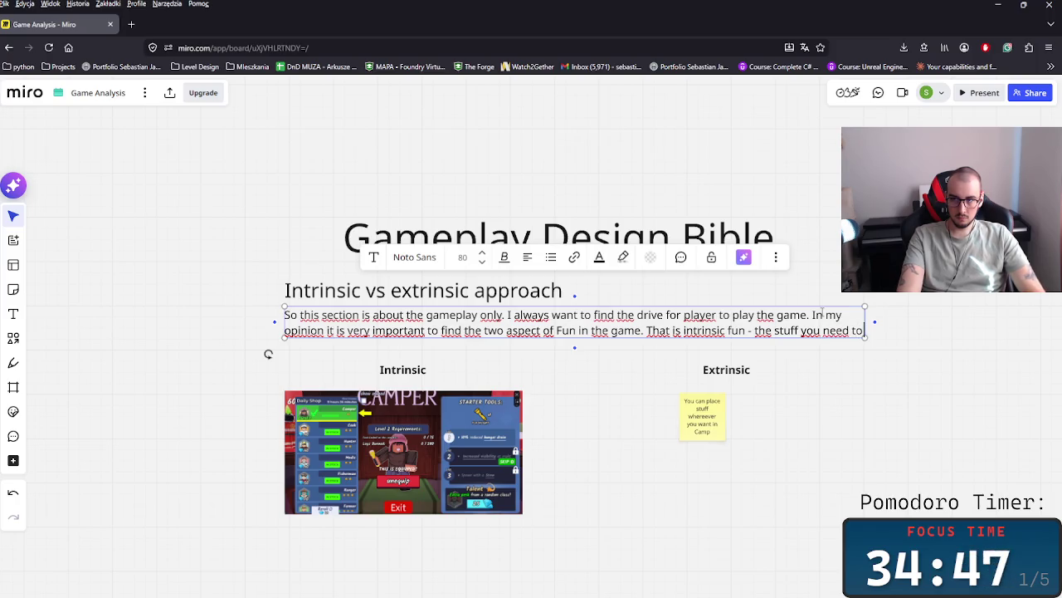
{"action": "type", "text": " co"}
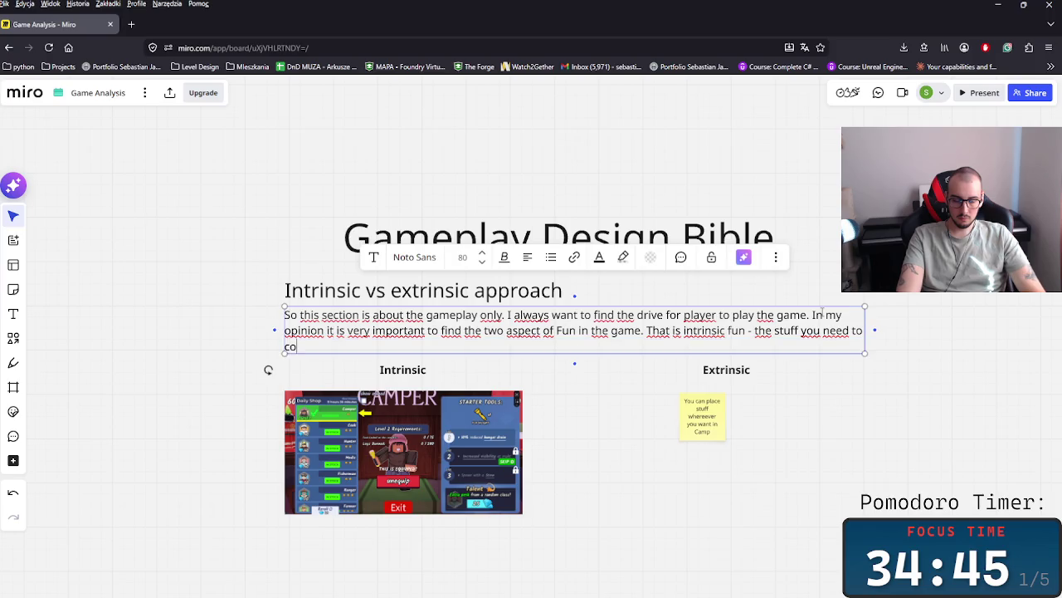
{"action": "type", "text": "mpl"}
{"action": "type", "text": "ete to progres"}
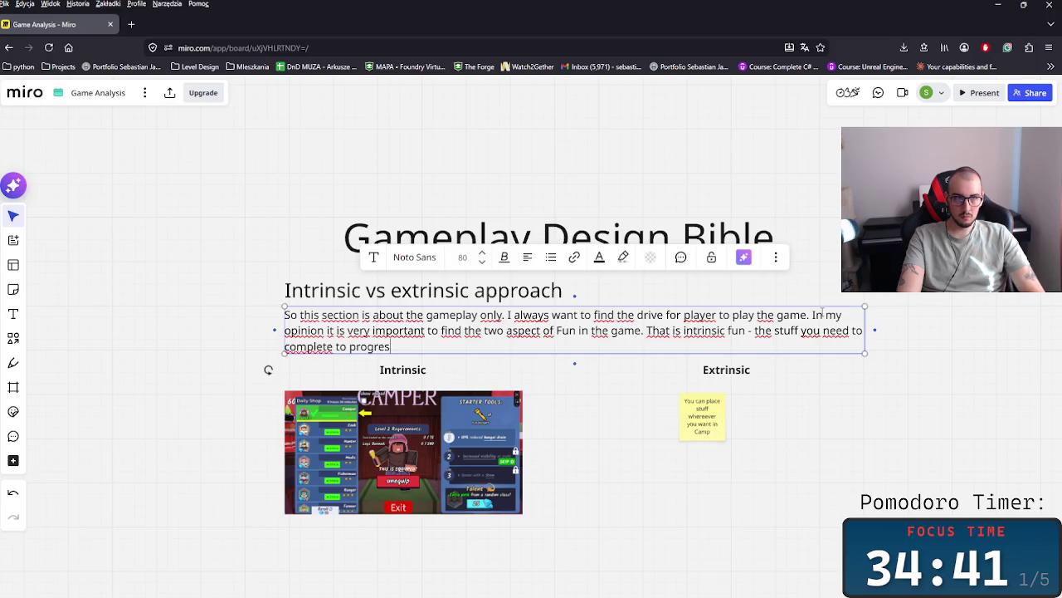
{"action": "type", "text": "s i"}
{"action": "type", "text": "n the game"}
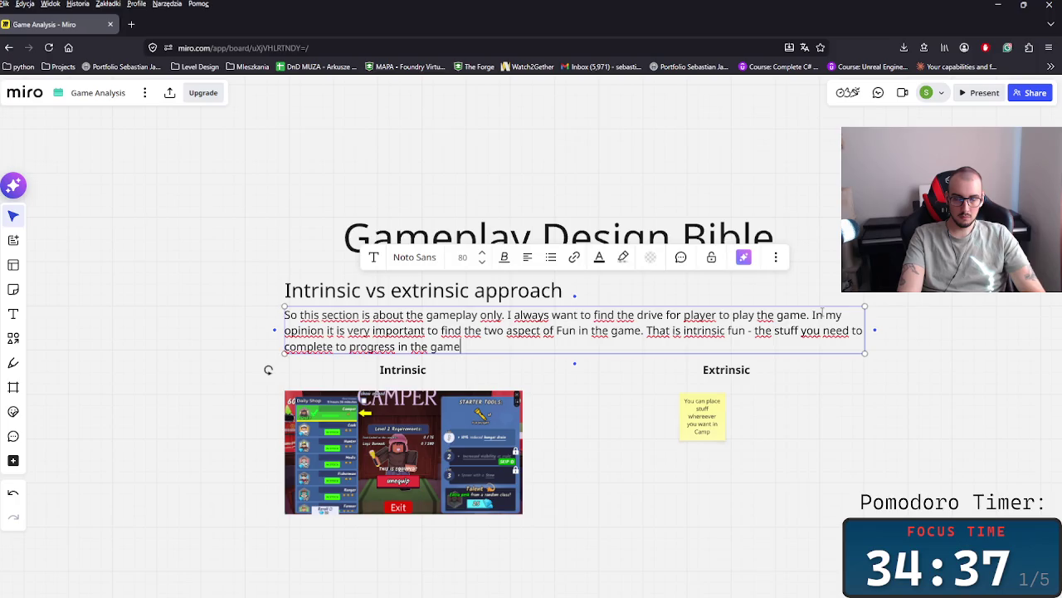
{"action": "type", "text": " he "}
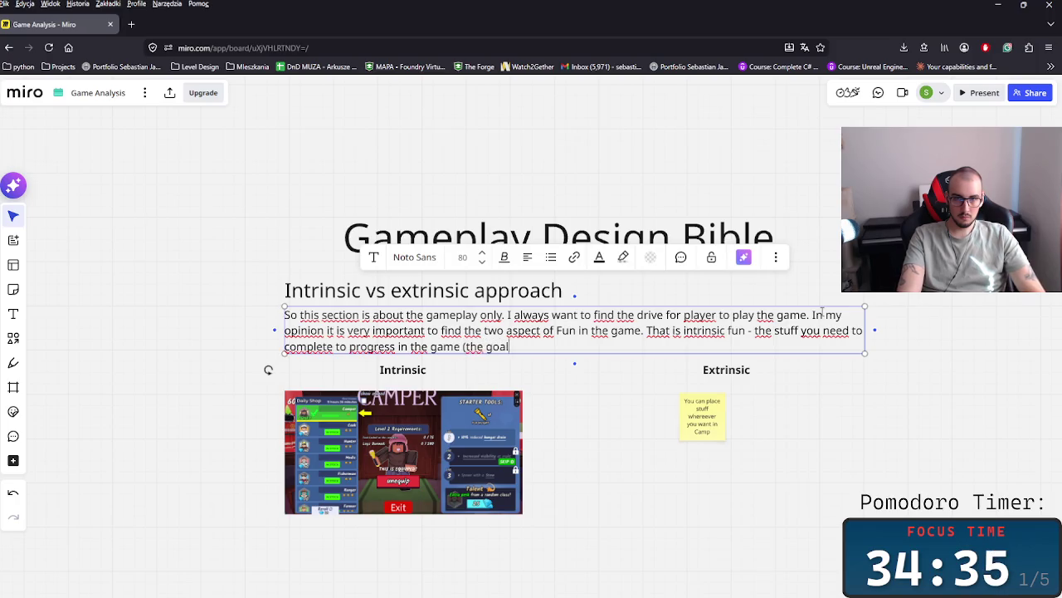
{"action": "type", "text": "s "}
{"action": "type", "text": "t are st"}
{"action": "type", "text": "et in th"}
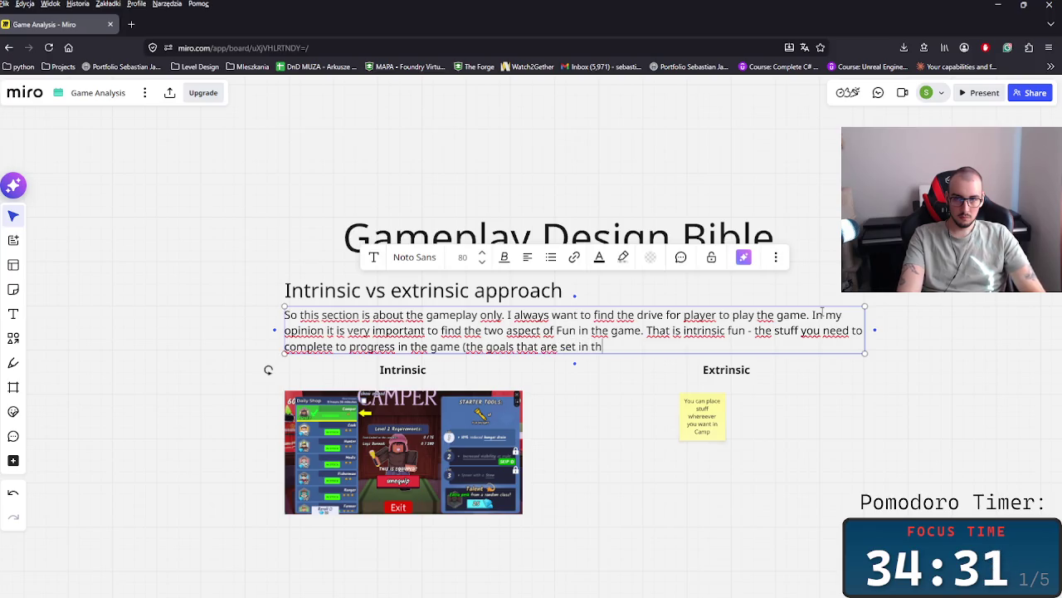
{"action": "type", "text": "e game) "}
{"action": "type", "text": "an"}
{"action": "type", "text": "d the Ex"}
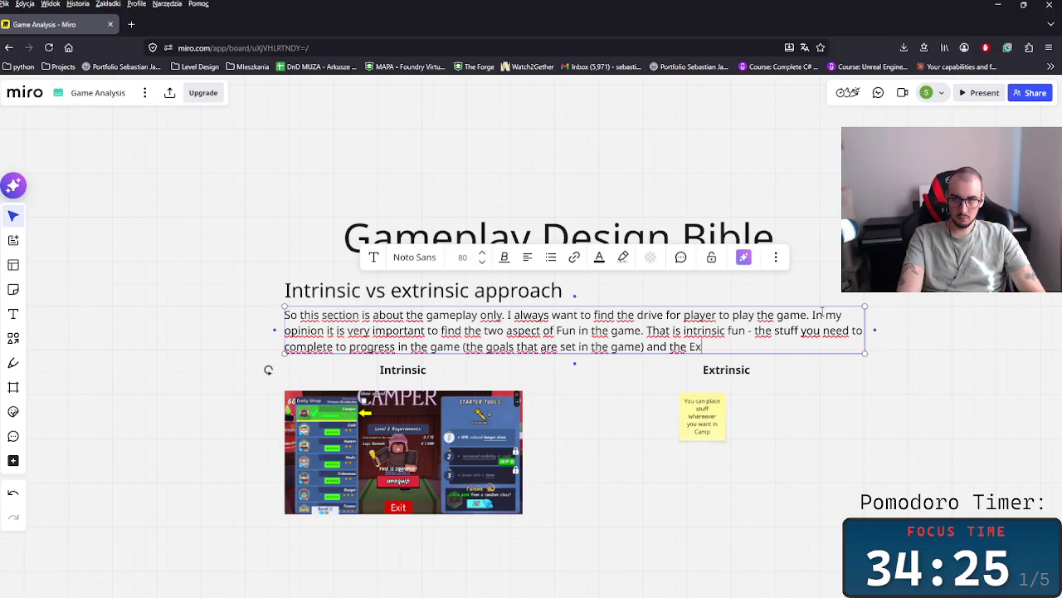
{"action": "type", "text": " trinsic fun -"}
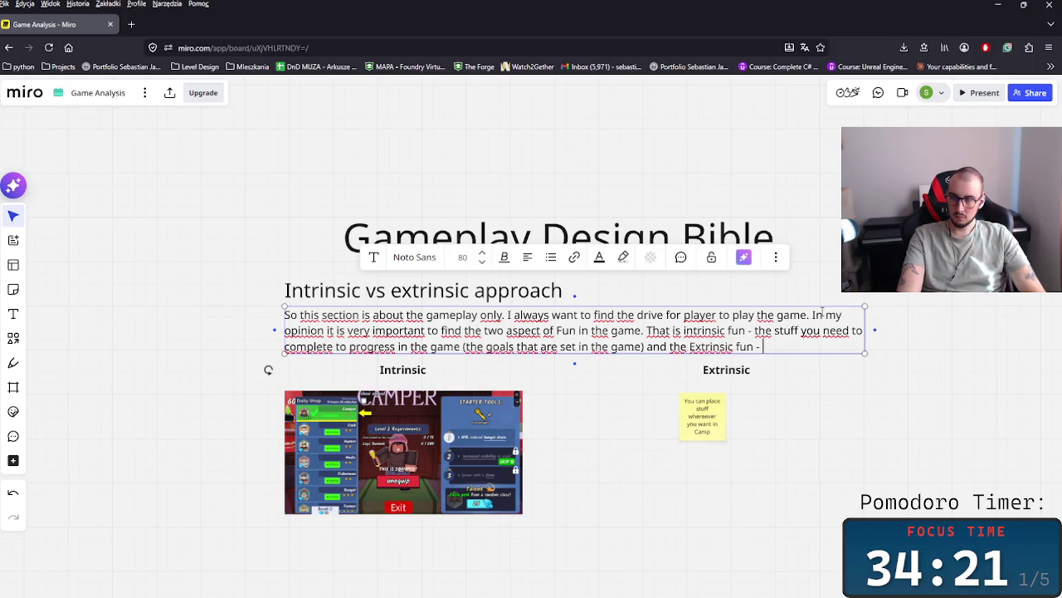
{"action": "type", "text": " i"}
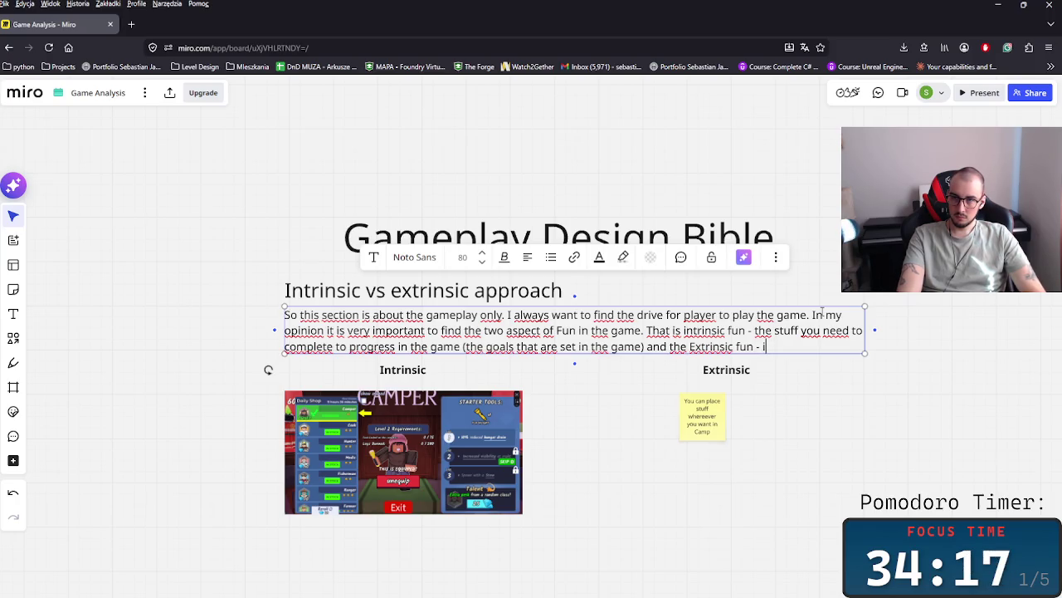
{"action": "type", "text": "n"}
{"action": "type", "text": " other w"}
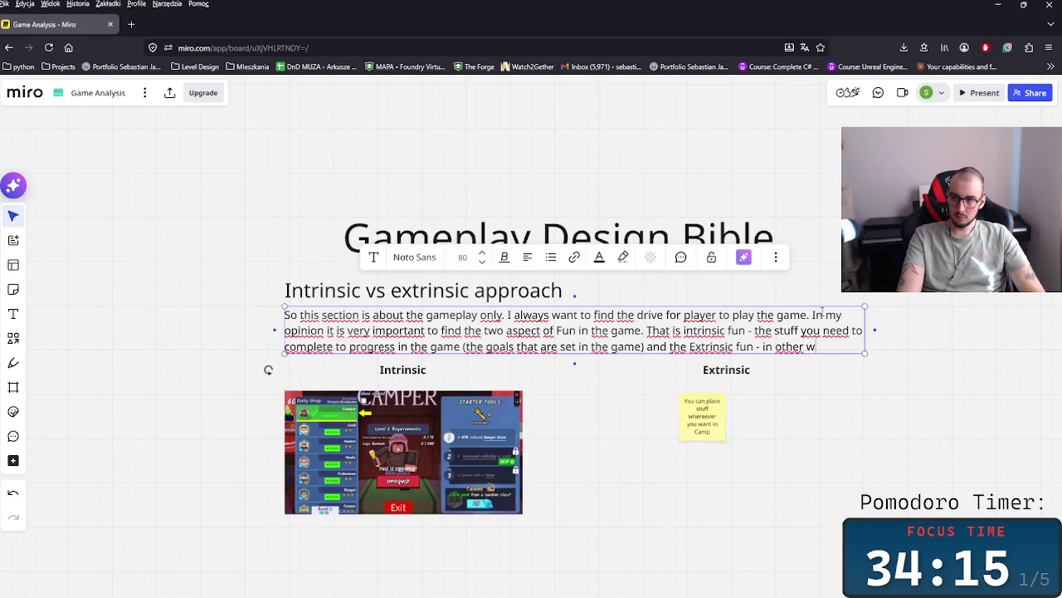
{"action": "type", "text": "or"}
{"action": "type", "text": "ds the"}
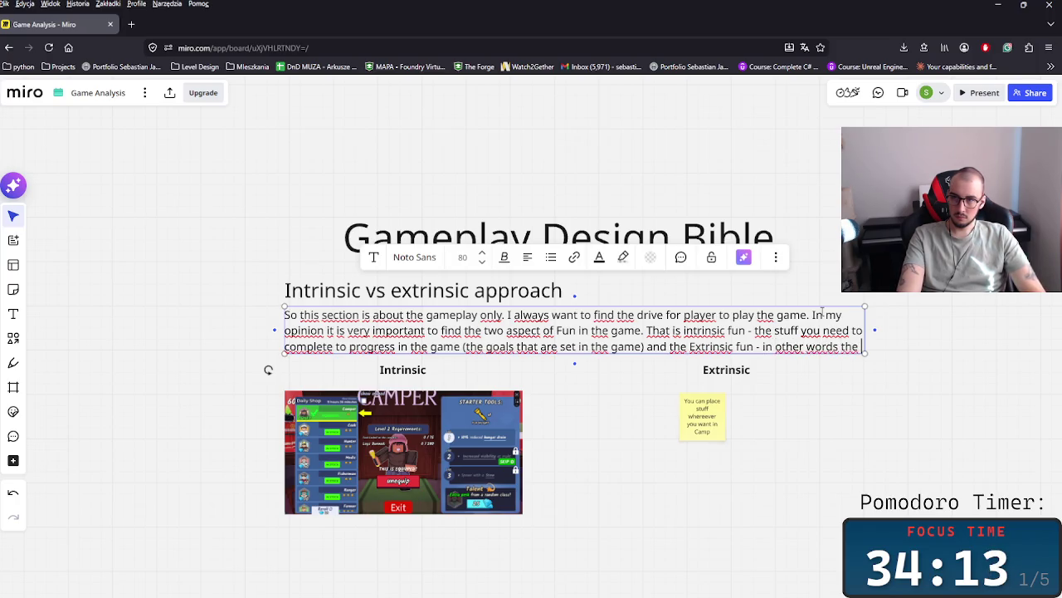
{"action": "type", "text": "stuff"}
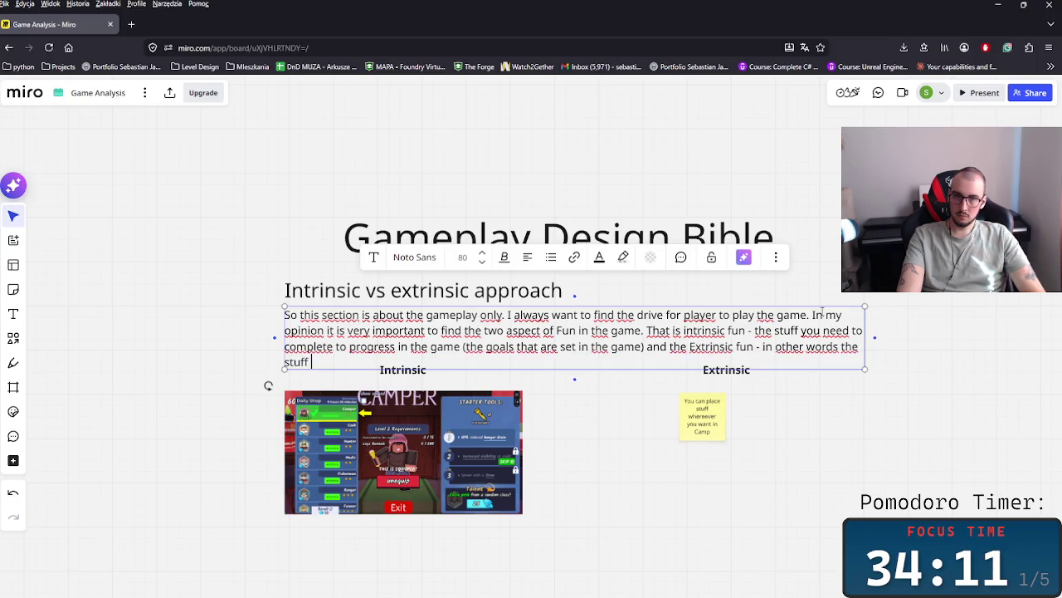
- Finish the sentence: the part of the gameplay you can fool around with and make creative decisions
{"action": "key", "text": "BackSpace"}
{"action": "key", "text": "BackSpace"}
{"action": "key", "text": "BackSpace"}
{"action": "type", "text": "part of the "}
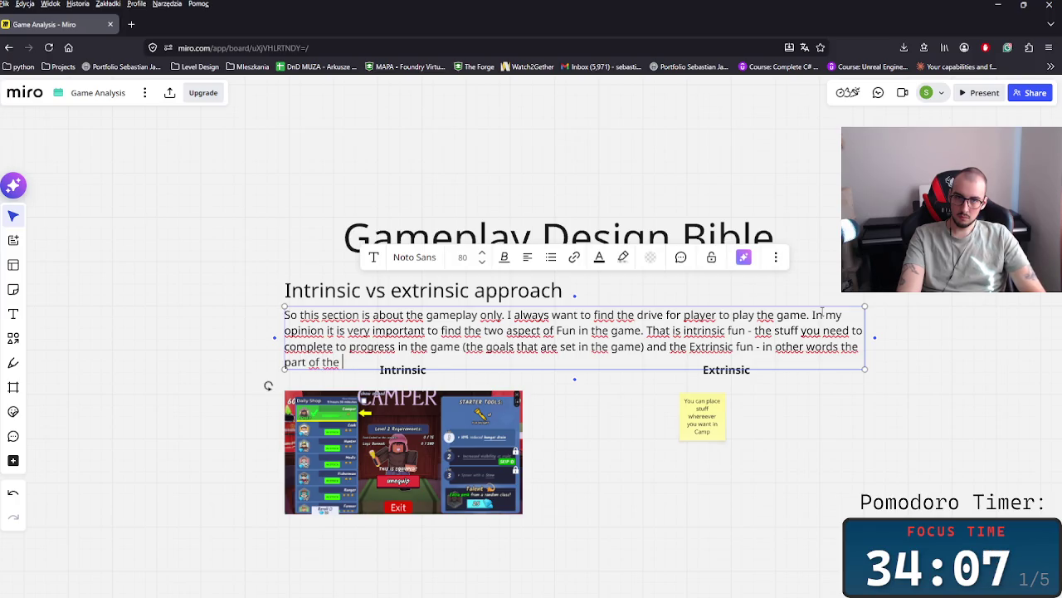
{"action": "type", "text": "gam"}
{"action": "key", "text": "BackSpace"}
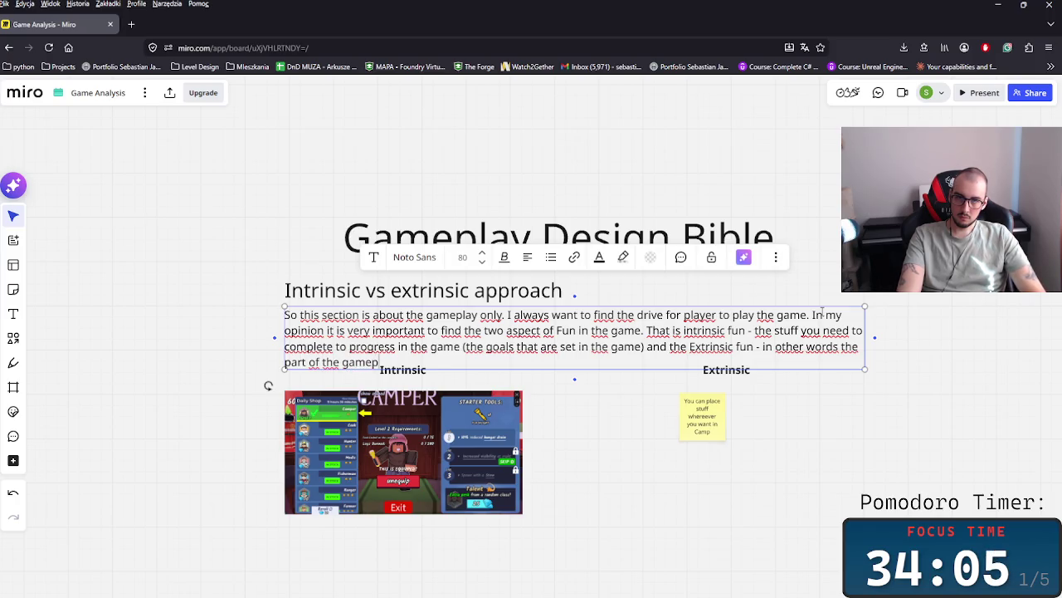
{"action": "type", "text": "lay that you can real"}
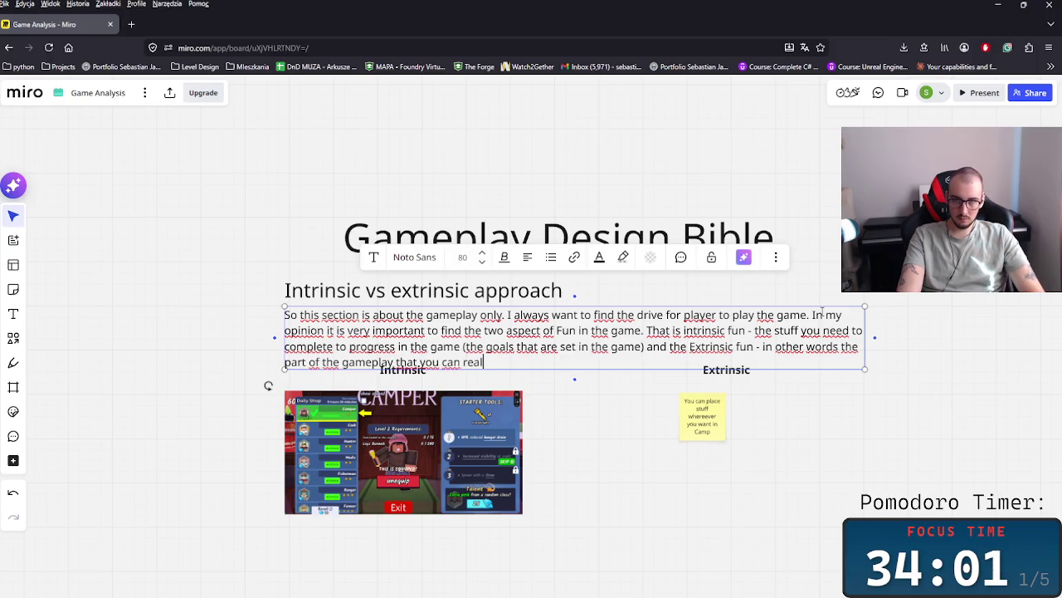
{"action": "type", "text": "ly fu"}
{"action": "key", "text": "BackSpace"}
{"action": "type", "text": "ol around wit"}
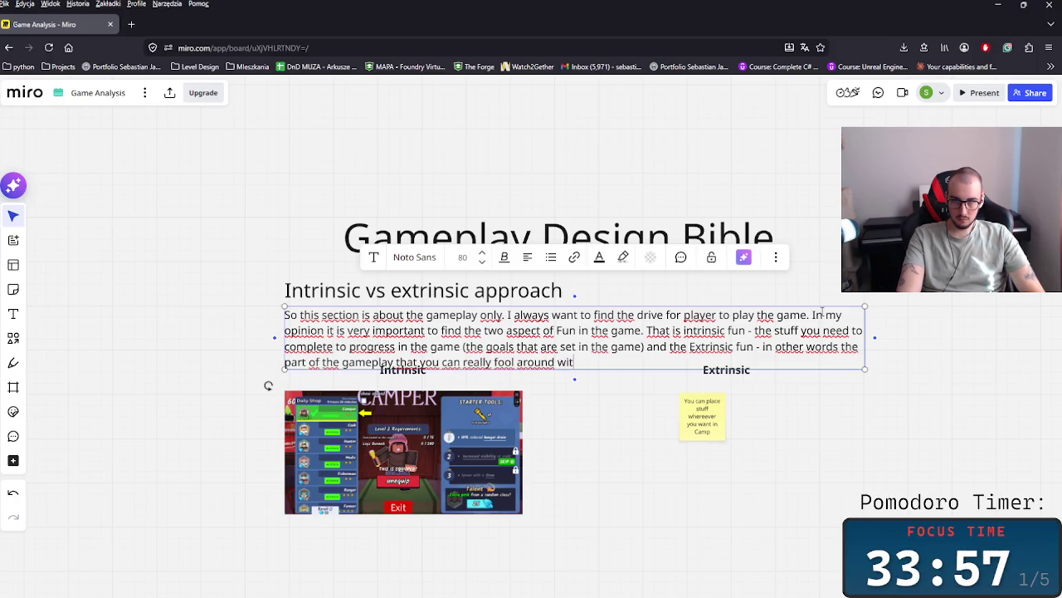
{"action": "type", "text": "h and "}
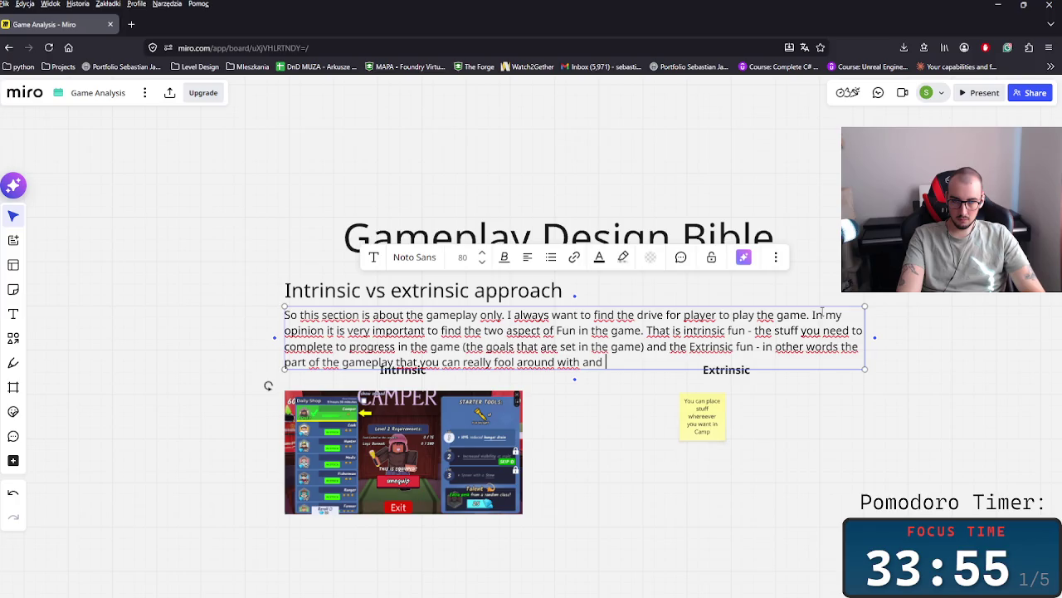
{"action": "type", "text": "ma"}
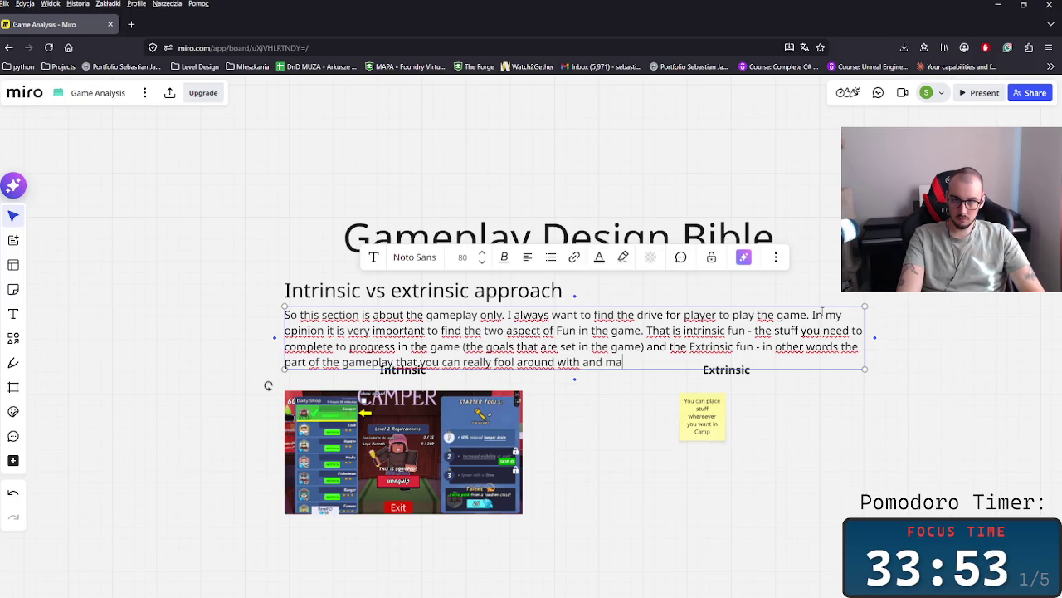
{"action": "type", "text": "ke the c"}
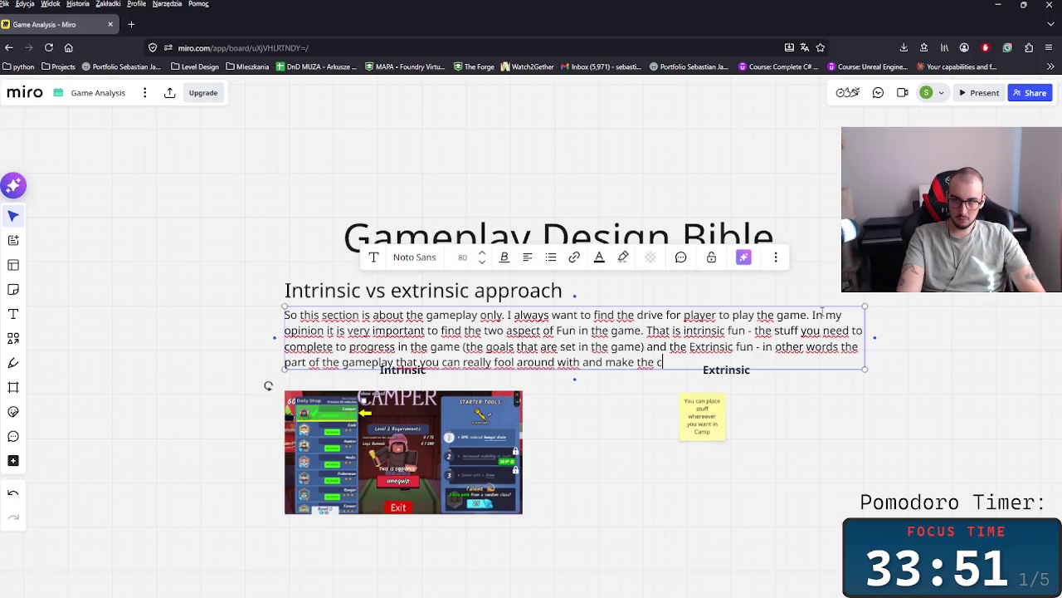
{"action": "type", "text": "re"}
{"action": "key", "text": "BackSpace"}
{"action": "type", "text": "ve"}
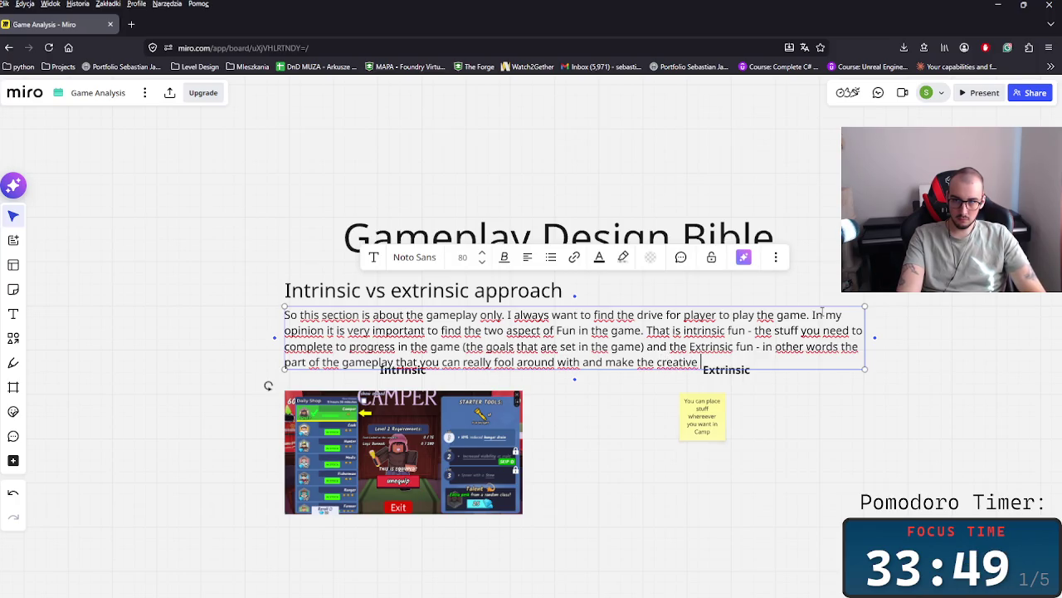
{"action": "type", "text": " desi"}
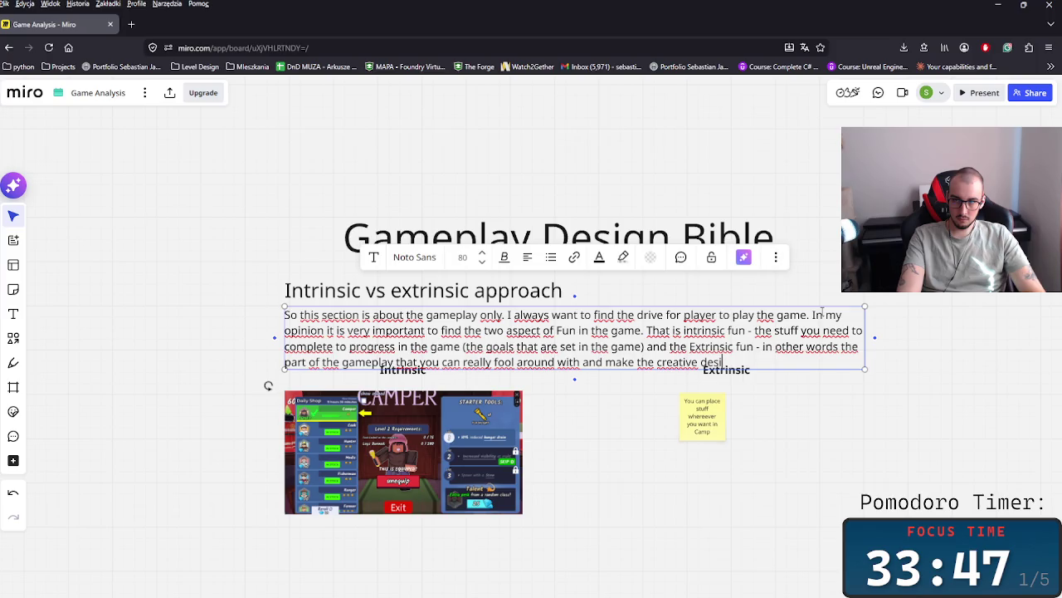
{"action": "type", "text": "s"}
{"action": "key", "text": "BackSpace"}
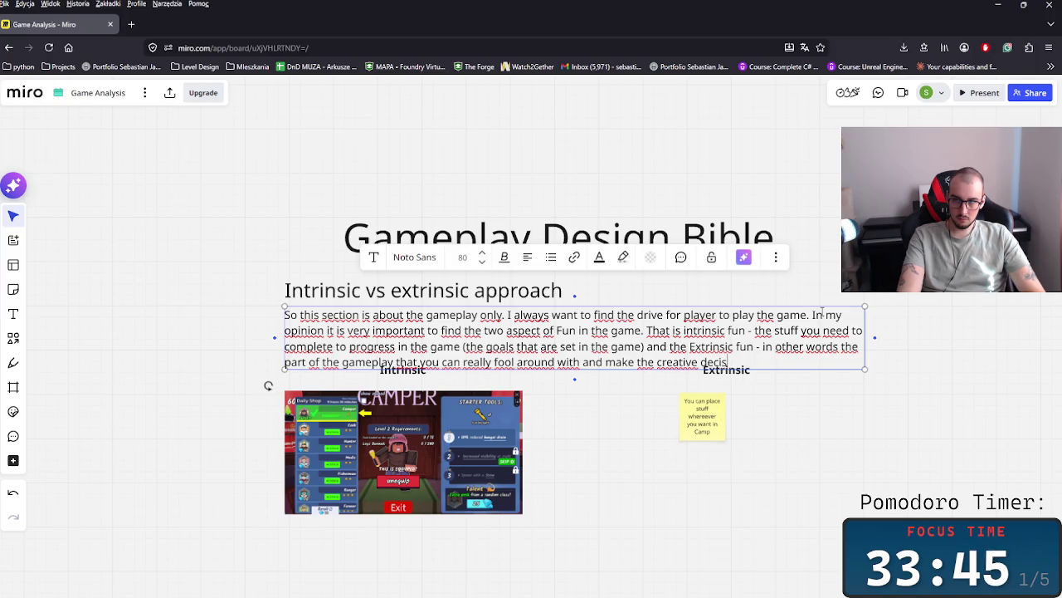
{"action": "type", "text": "ions."}
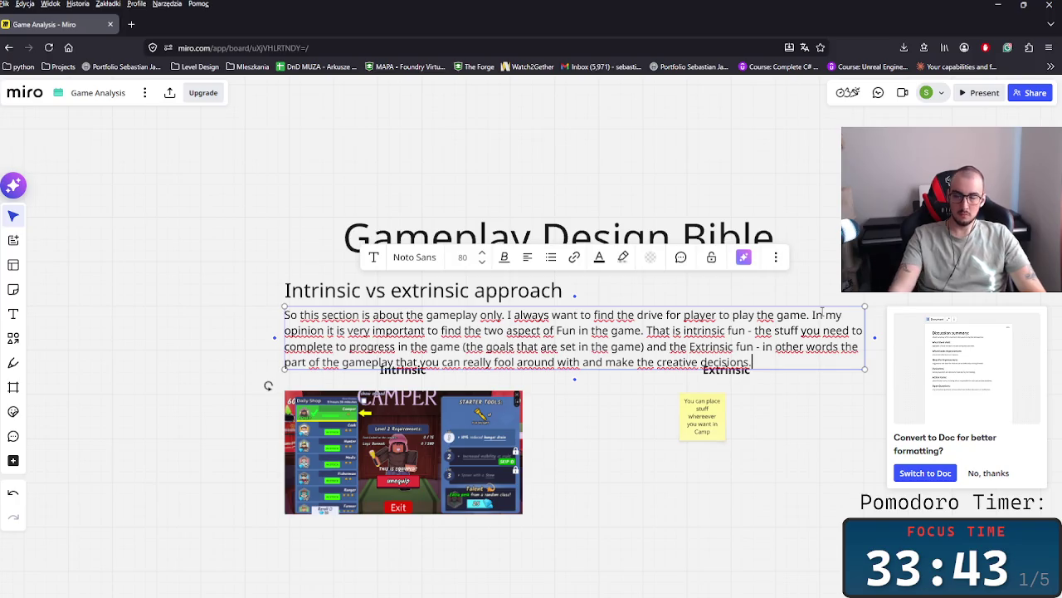
- Move the Extrinsic label with its sticky note and the Intrinsic label with its screenshot lower
{"action": "left_click", "coordinate": [745, 439]}
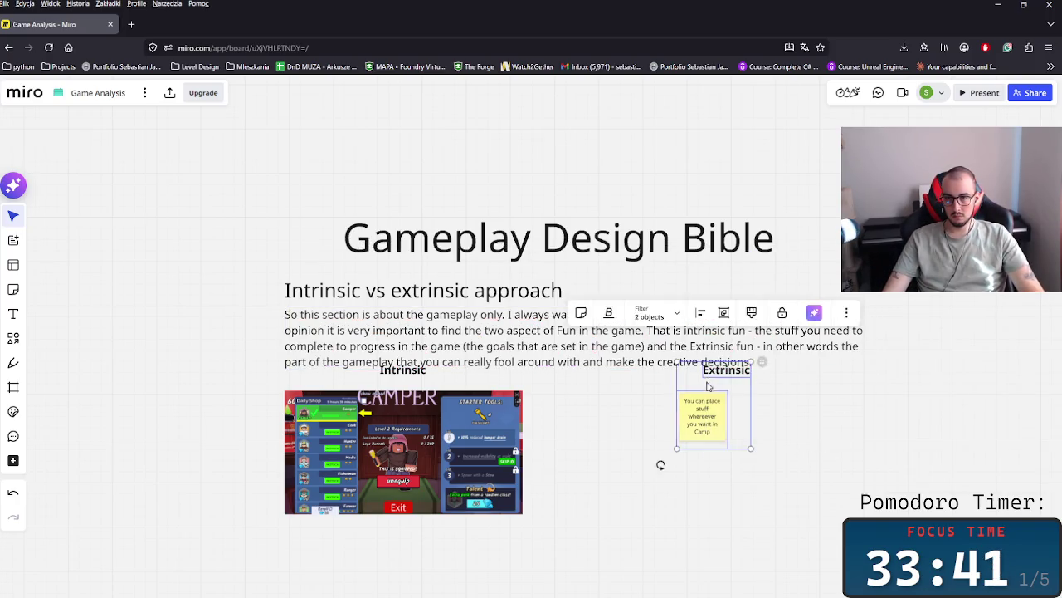
{"action": "left_click_drag", "start_coordinate": [661, 463], "coordinate": [635, 500]}
{"action": "left_click_drag", "start_coordinate": [559, 524], "coordinate": [346, 382]}
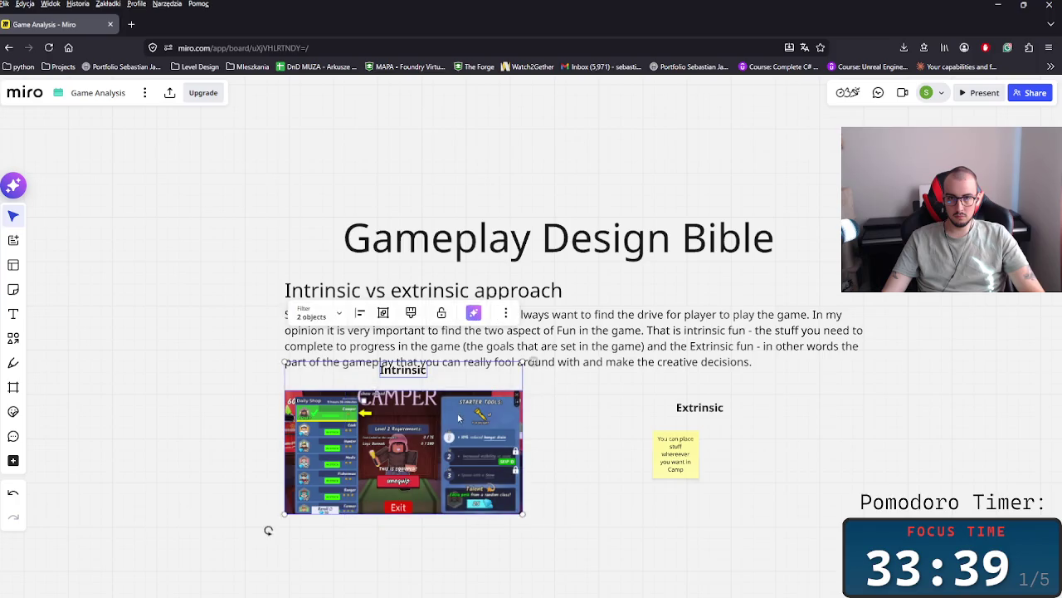
{"action": "left_click_drag", "start_coordinate": [402, 452], "coordinate": [403, 480]}
{"action": "left_click", "coordinate": [629, 456]}
{"action": "double_click", "coordinate": [704, 359]}
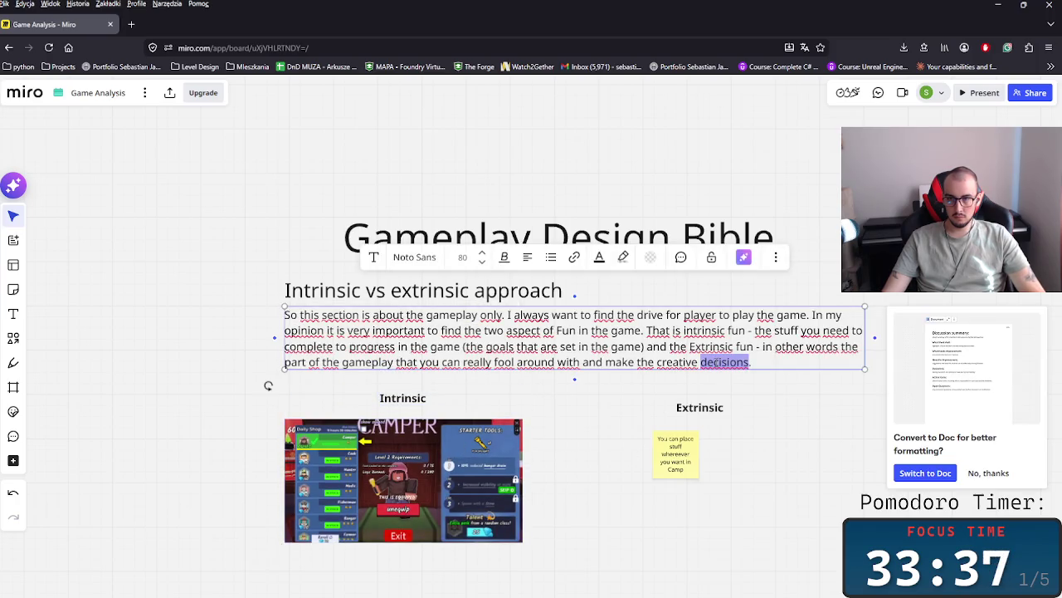
- Bold 'Extrinsic fun' and 'fool around', and delete the word 'really'
{"action": "double_click", "coordinate": [711, 346]}
{"action": "key", "text": "ctrl+b"}
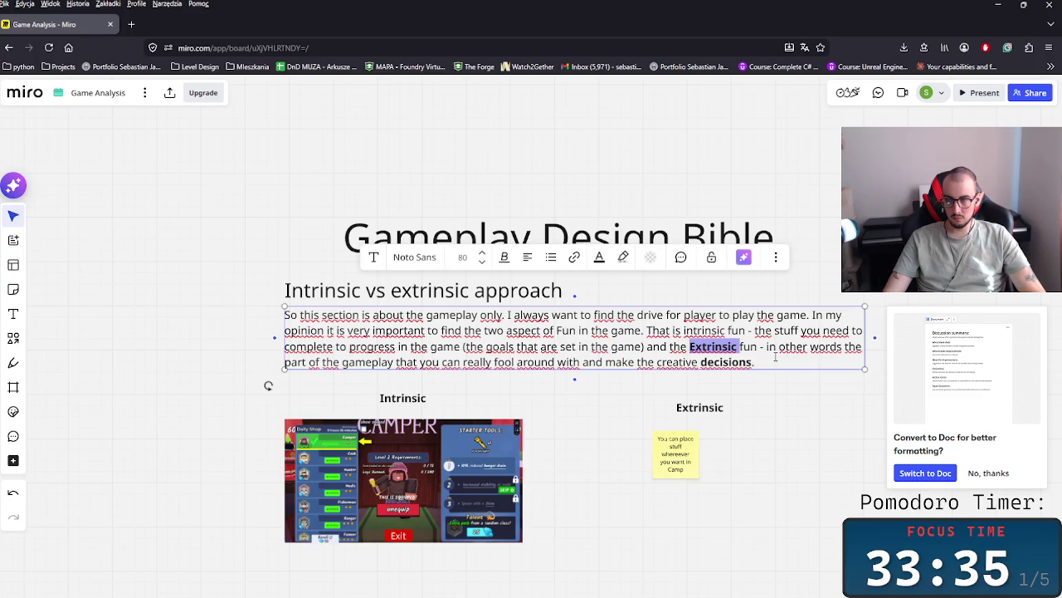
{"action": "double_click", "coordinate": [748, 346]}
{"action": "key", "text": "ctrl+b"}
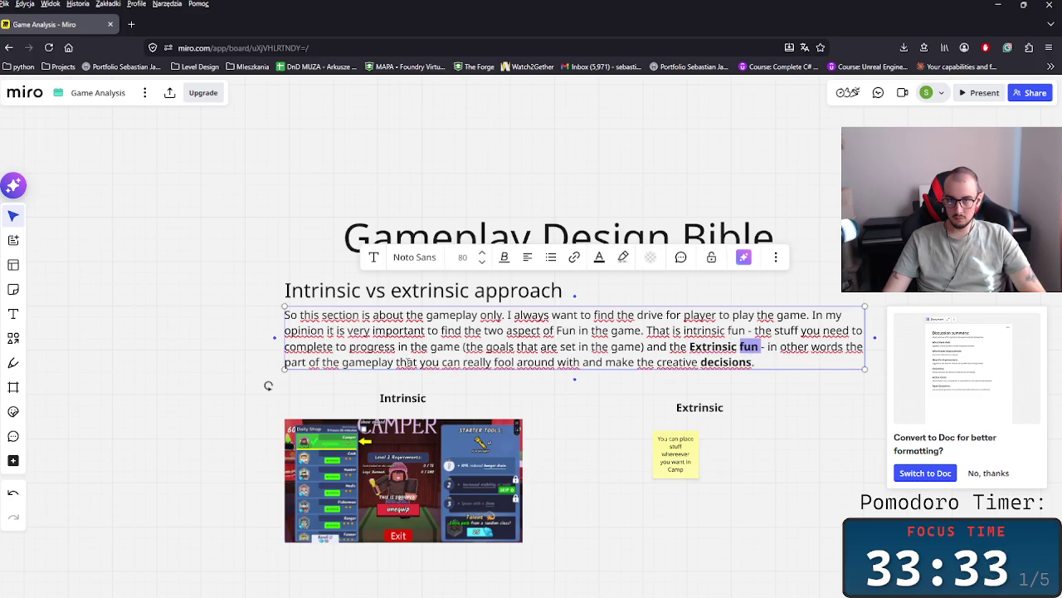
{"action": "left_click_drag", "start_coordinate": [494, 362], "coordinate": [558, 362]}
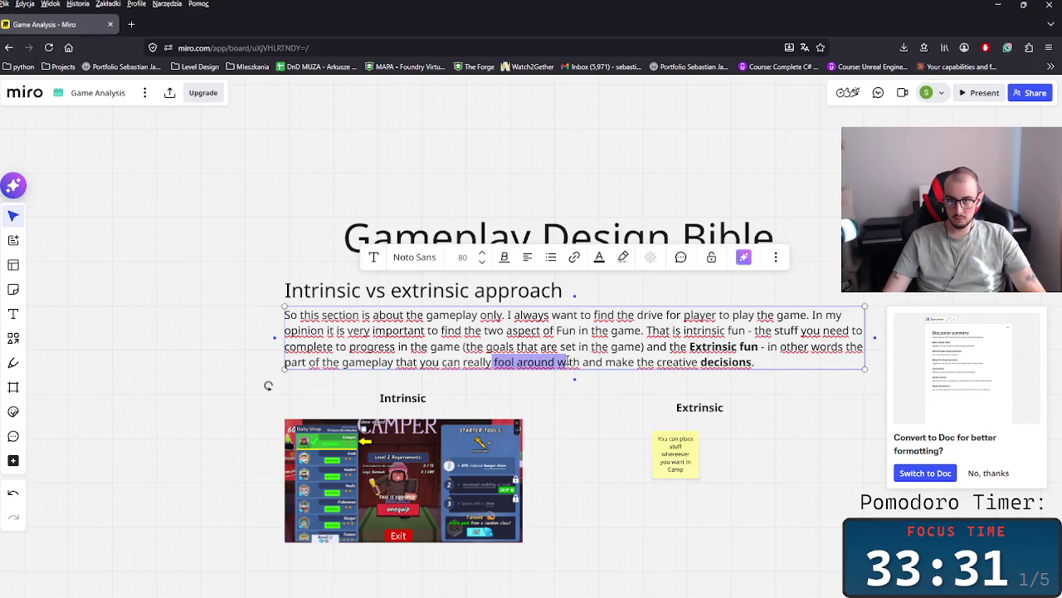
{"action": "key", "text": "ctrl+b"}
{"action": "double_click", "coordinate": [477, 363]}
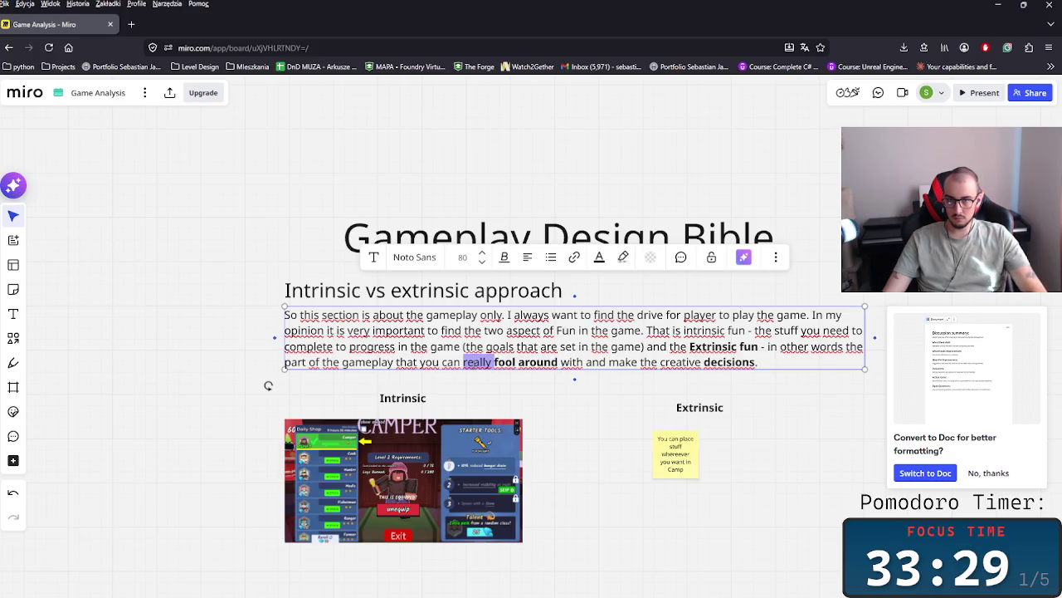
{"action": "key", "text": "BackSpace"}
{"action": "key", "text": "BackSpace"}
- Bold 'creative decisions', 'complete to progress in the game' and 'Intrinsic fun', then begin a new line
{"action": "left_click_drag", "start_coordinate": [629, 363], "coordinate": [727, 361]}
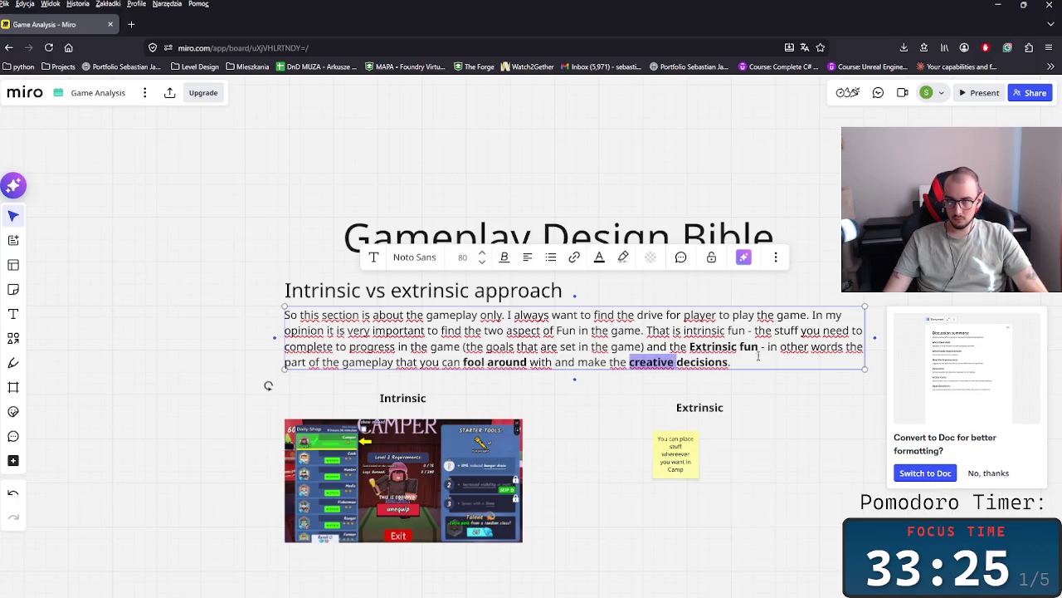
{"action": "key", "text": "ctrl+b"}
{"action": "left_click", "coordinate": [802, 329]}
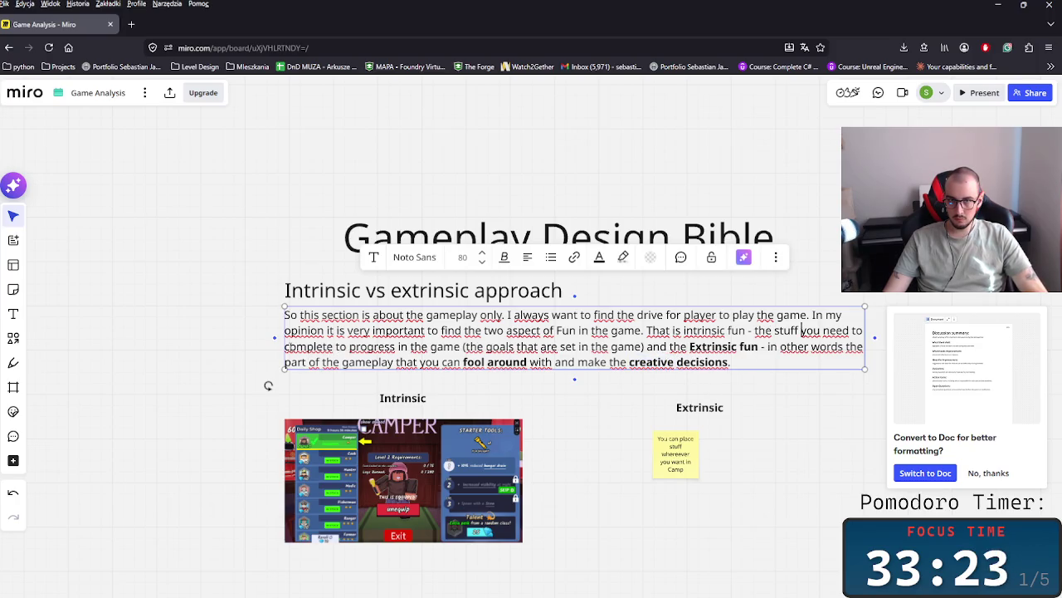
{"action": "left_click_drag", "start_coordinate": [285, 347], "coordinate": [458, 347]}
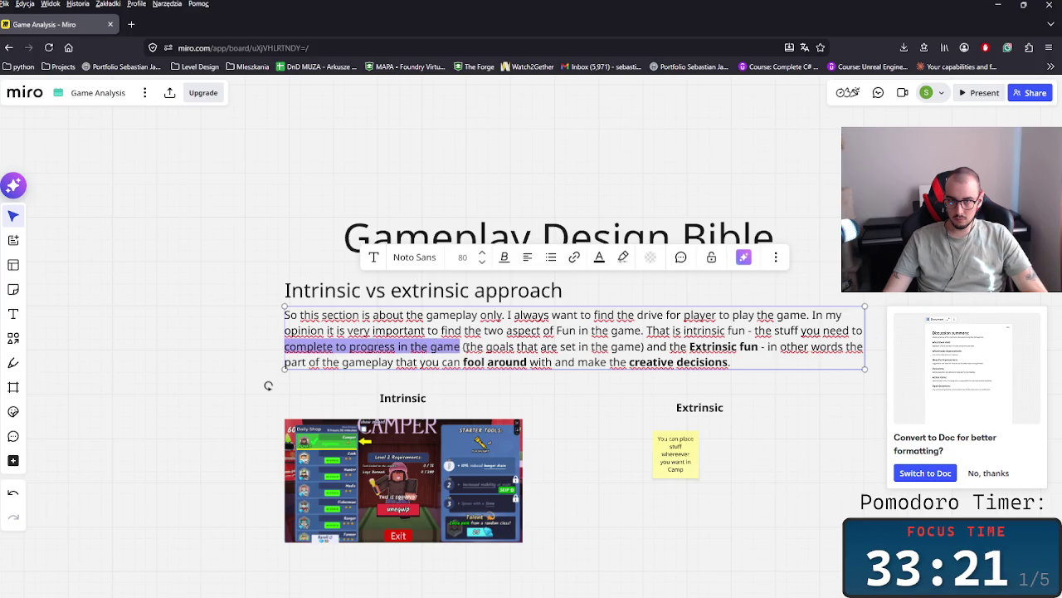
{"action": "key", "text": "ctrl+b"}
{"action": "left_click", "coordinate": [756, 396]}
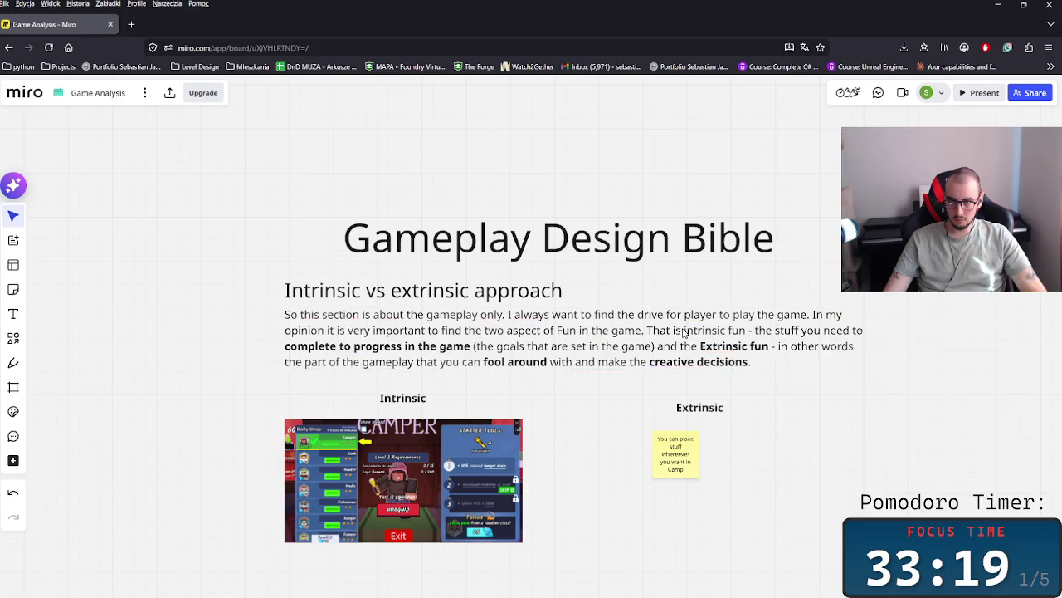
{"action": "double_click", "coordinate": [685, 332]}
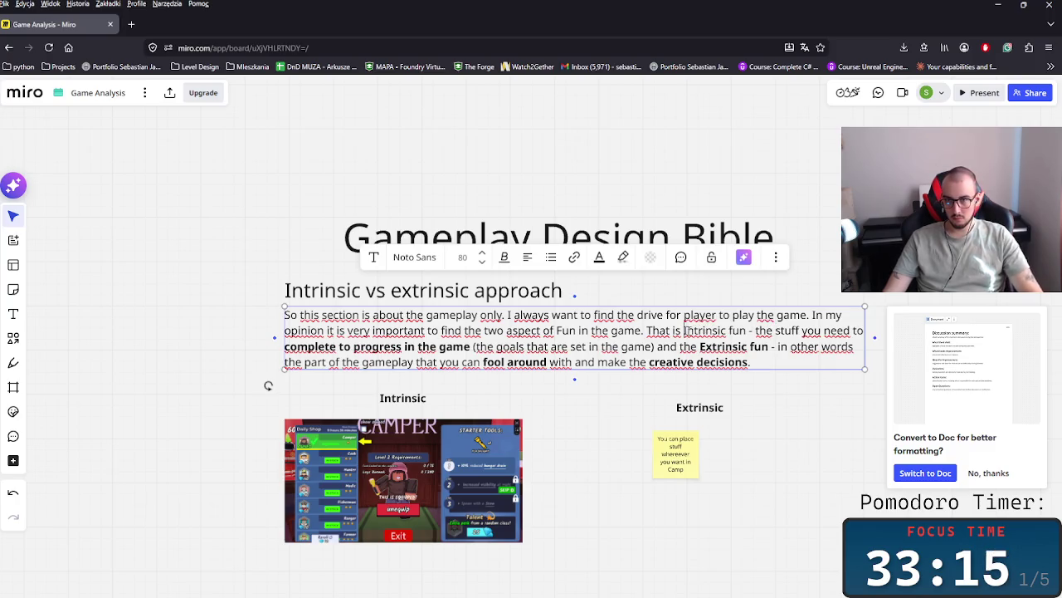
{"action": "left_click_drag", "start_coordinate": [684, 330], "coordinate": [736, 332]}
{"action": "key", "text": "ctrl+b"}
{"action": "left_click", "coordinate": [822, 374]}
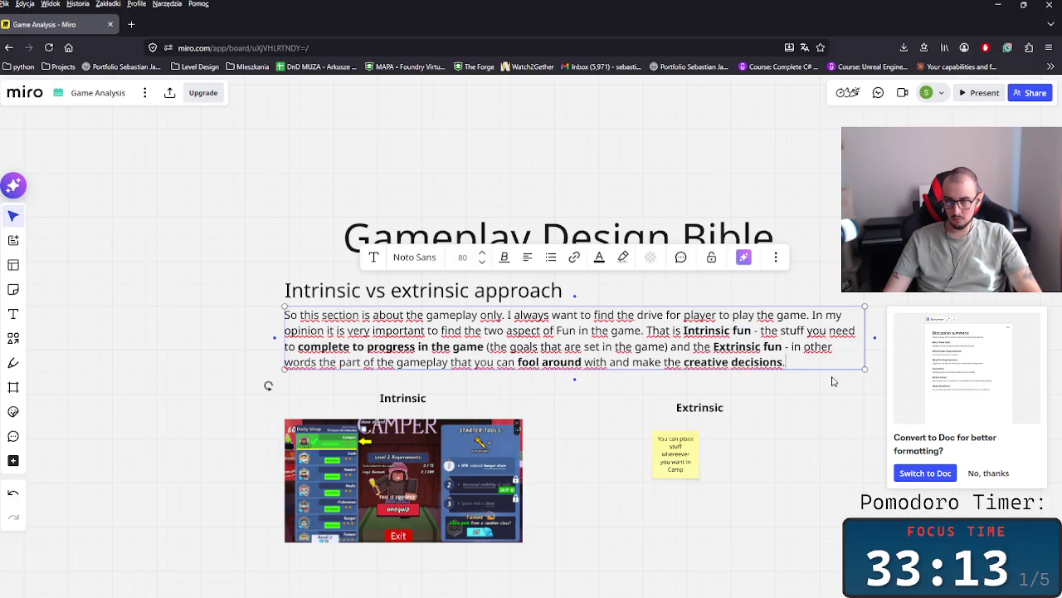
{"action": "key", "text": "Return"}
- On the new line, write that this is based on player psychology and the brain, fixing typos
{"action": "type", "text": "The"}
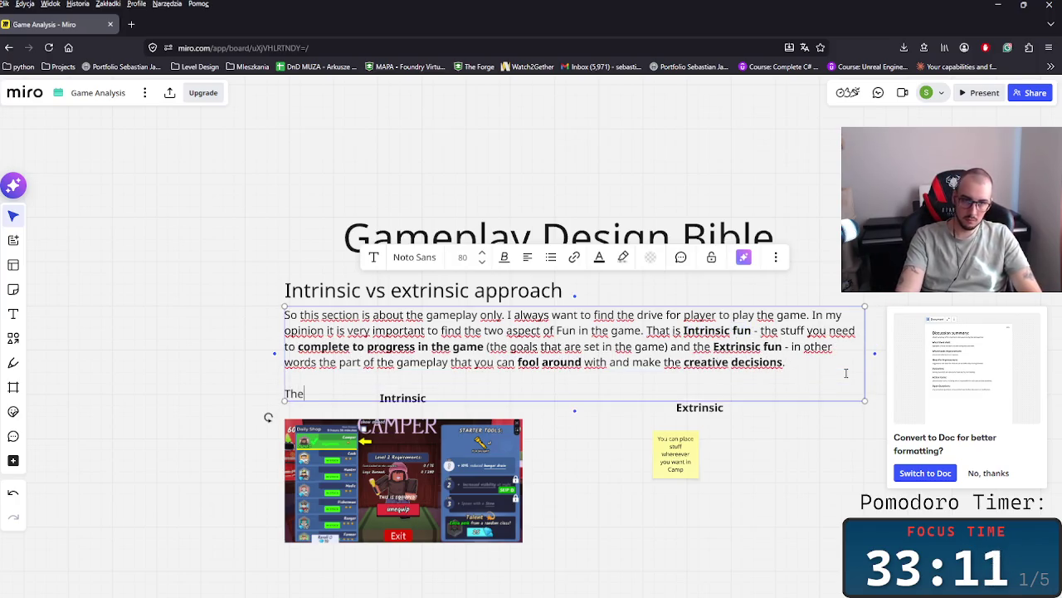
{"action": "type", "text": " ps"}
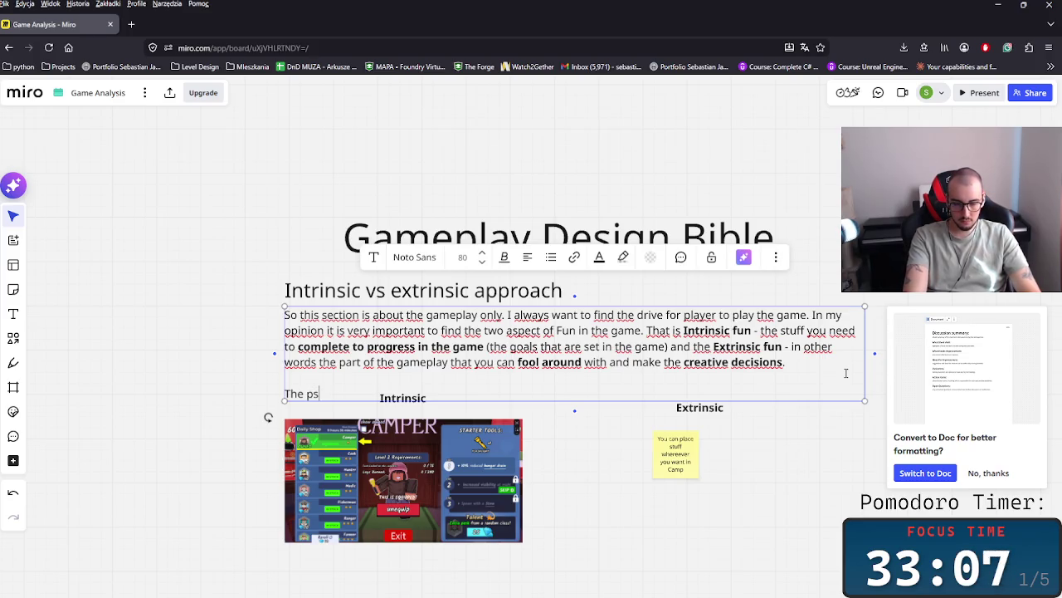
{"action": "type", "text": "ycho"}
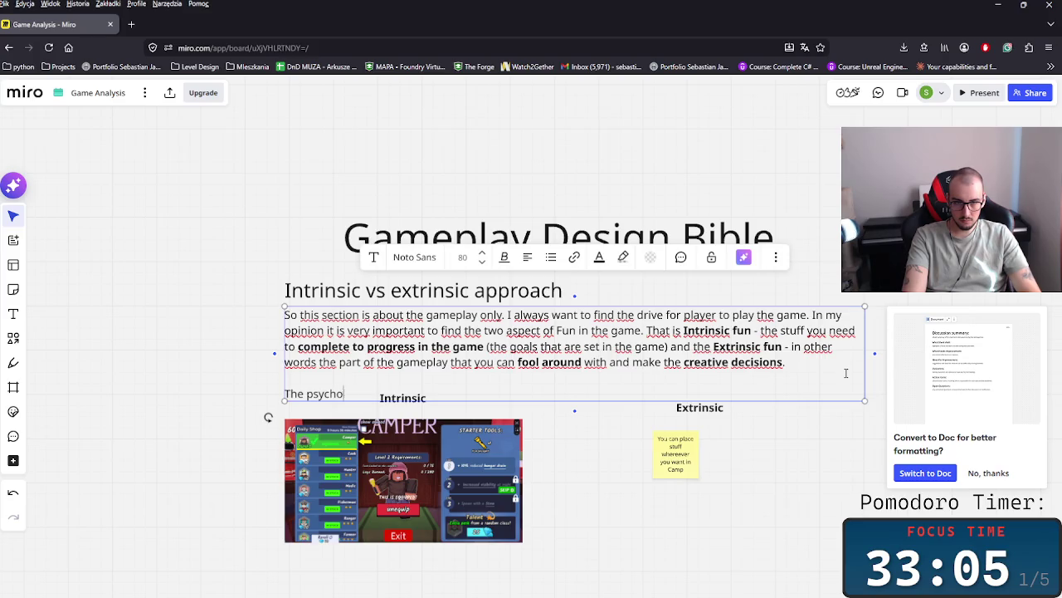
{"action": "key", "text": "BackSpace"}
{"action": "key", "text": "BackSpace"}
{"action": "key", "text": "BackSpace"}
{"action": "type", "text": "is approach is pur"}
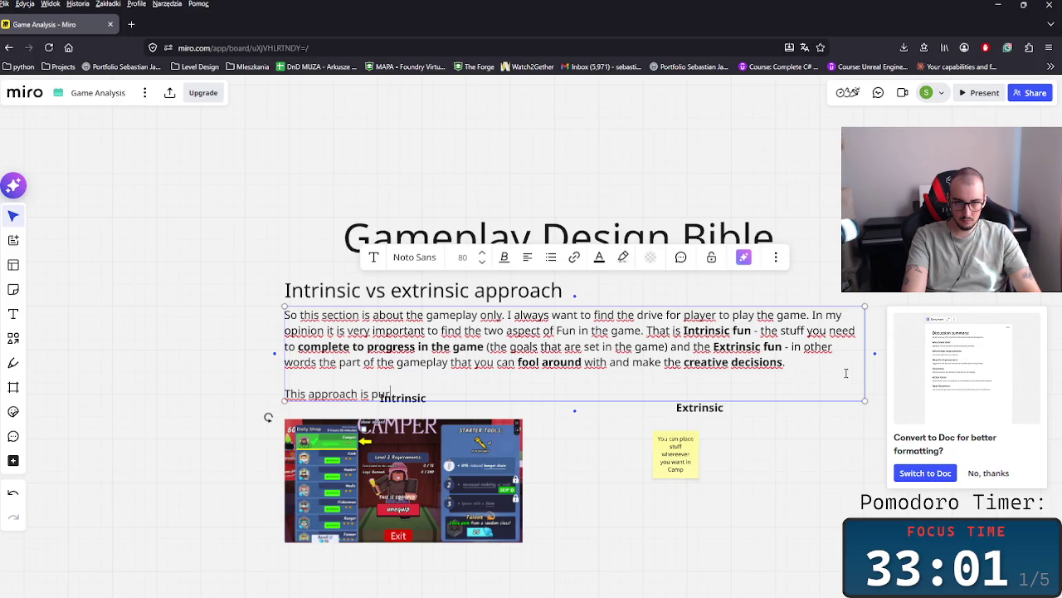
{"action": "type", "text": "ely base d o"}
{"action": "type", "text": "o"}
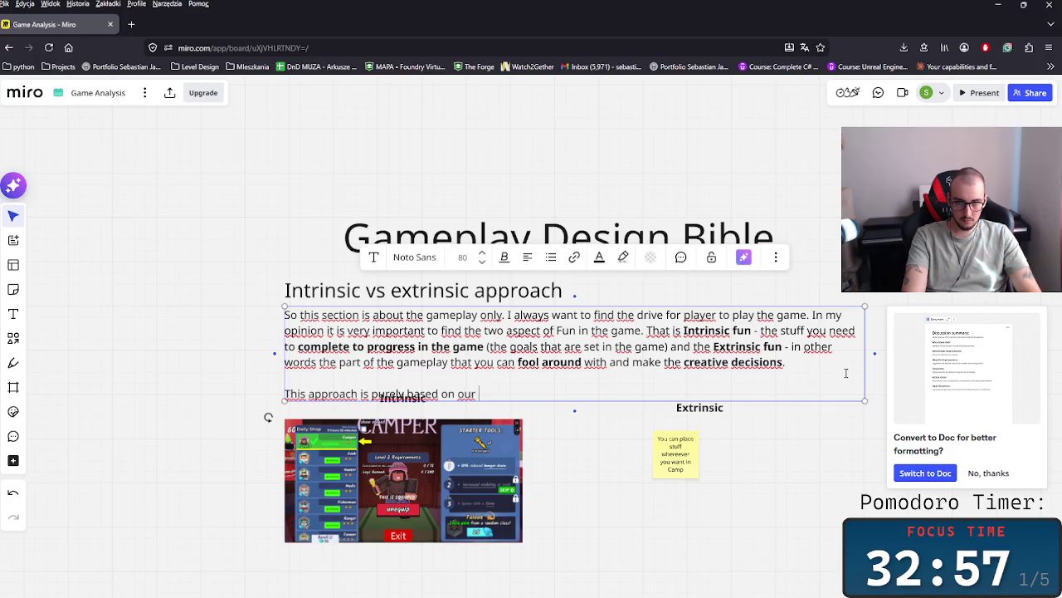
{"action": "type", "text": "ps"}
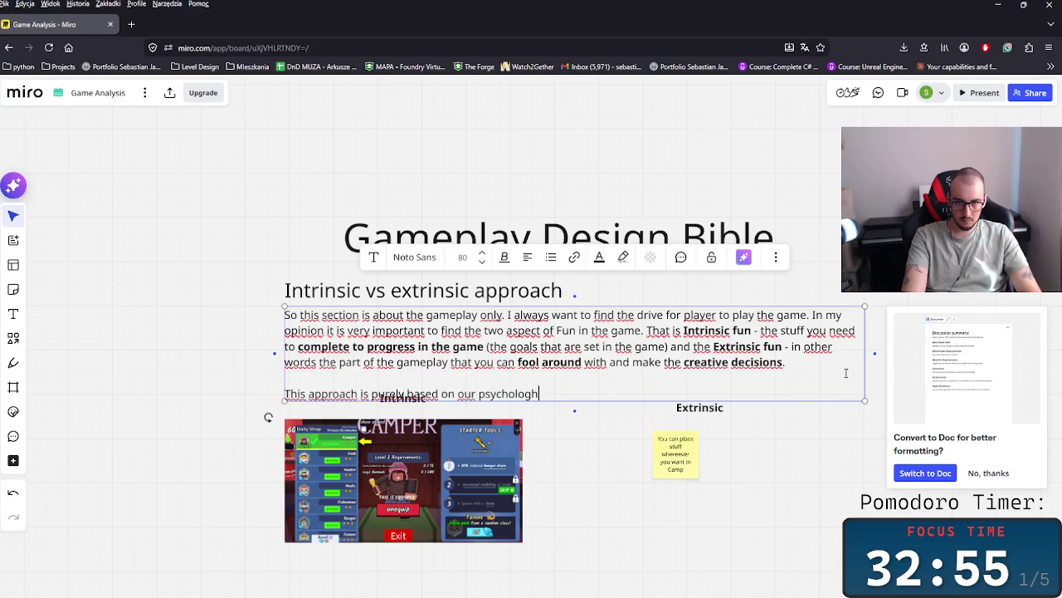
{"action": "type", "text": "y of the player an"}
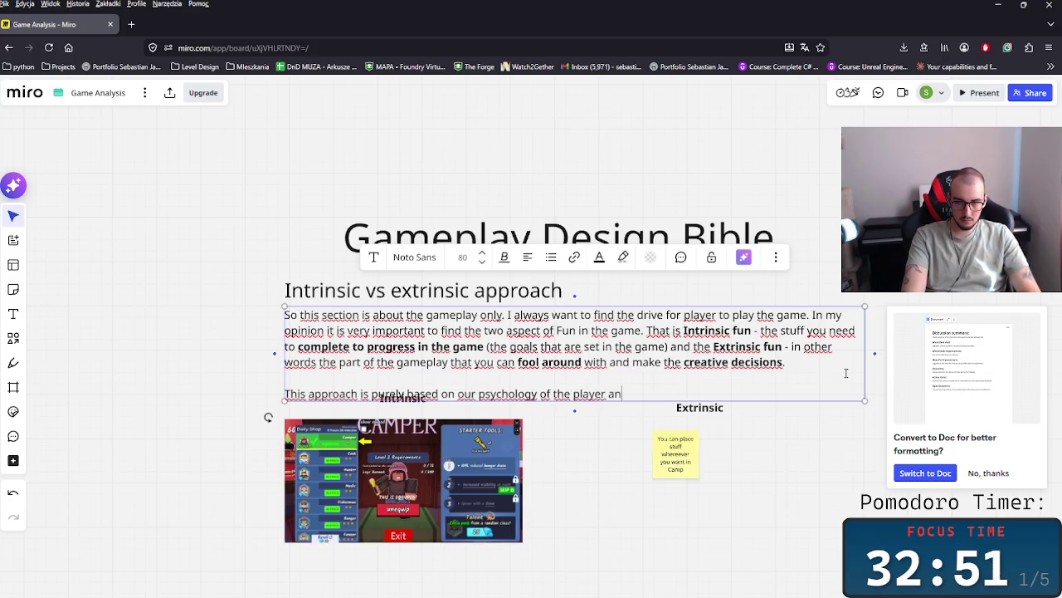
{"action": "type", "text": "d thBrin"}
{"action": "key", "text": "BackSpace"}
{"action": "key", "text": "BackSpace"}
{"action": "type", "text": "vbr"}
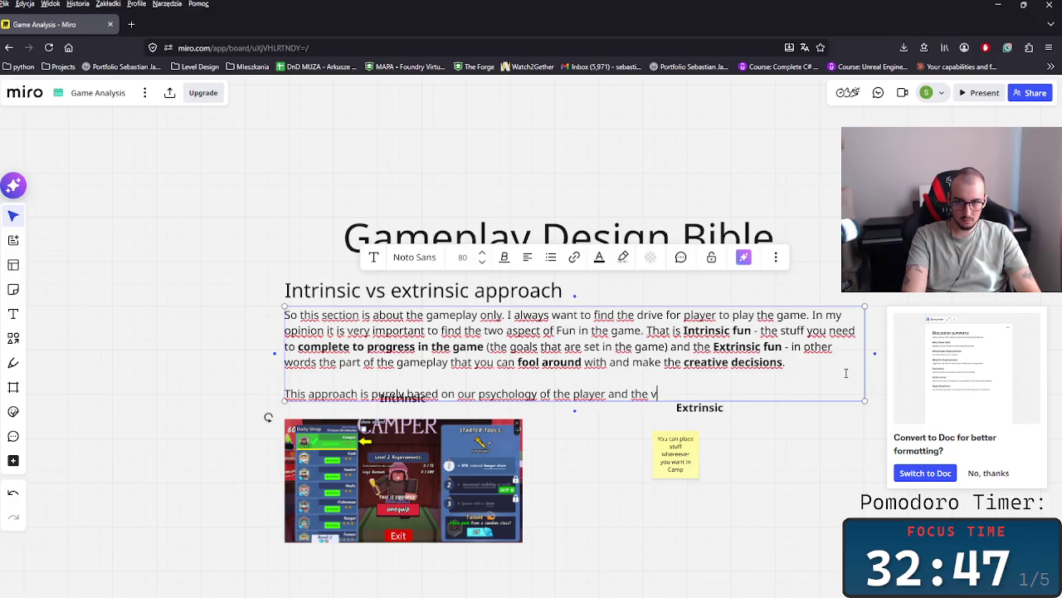
{"action": "key", "text": "BackSpace"}
{"action": "type", "text": "brain s"}
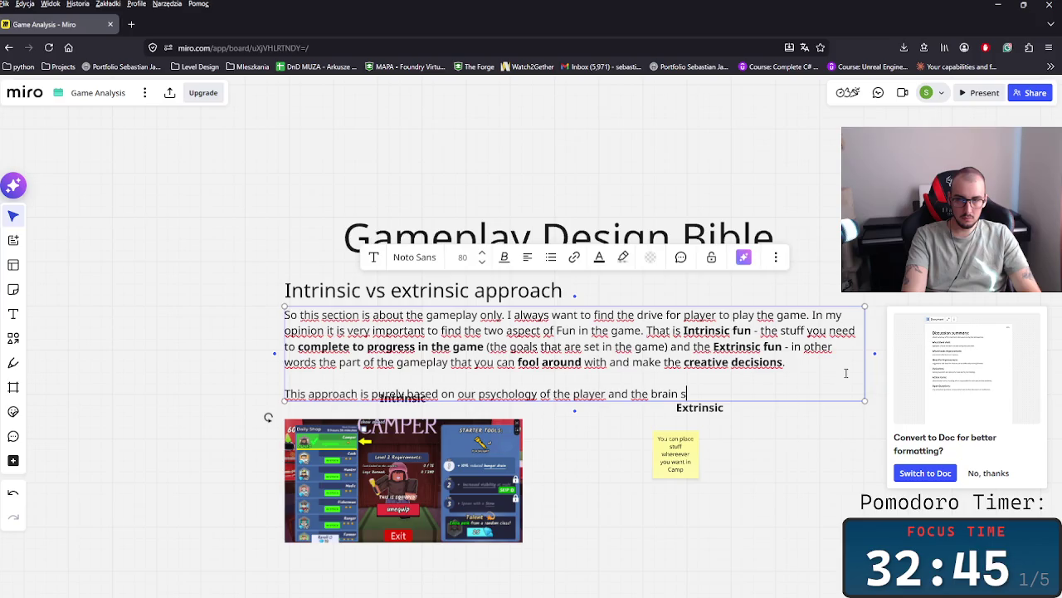
{"action": "type", "text": "ince on the game."}
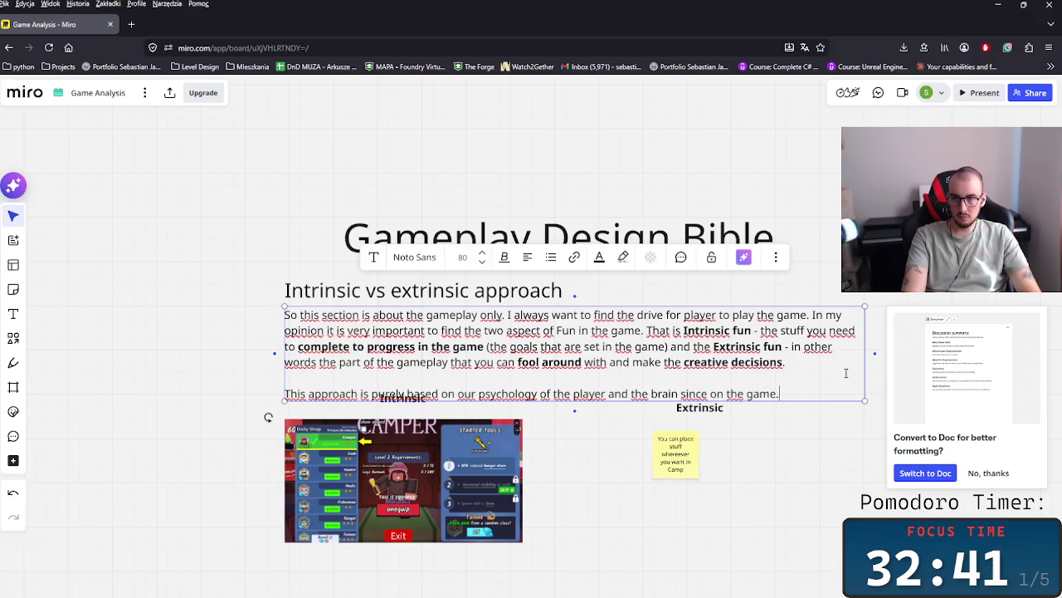
{"action": "mouse_move", "coordinate": [805, 521]}
{"action": "left_mouse_down"}
{"action": "mouse_move", "coordinate": [412, 401]}
{"action": "mouse_move", "coordinate": [455, 451]}
{"action": "left_mouse_up"}
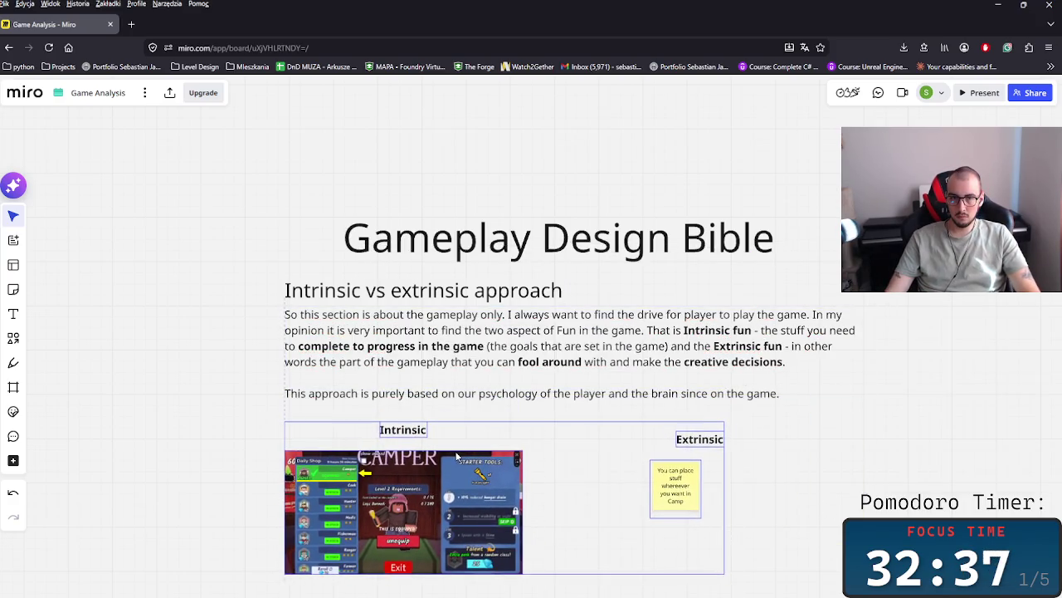
- Insert the word 'functions' after 'brain' in the new sentence
{"action": "left_click", "coordinate": [812, 486]}
{"action": "scroll", "coordinate": [835, 465], "scroll_direction": "up", "scroll_amount": 2}
{"action": "scroll", "coordinate": [772, 353], "scroll_direction": "up", "scroll_amount": 2}
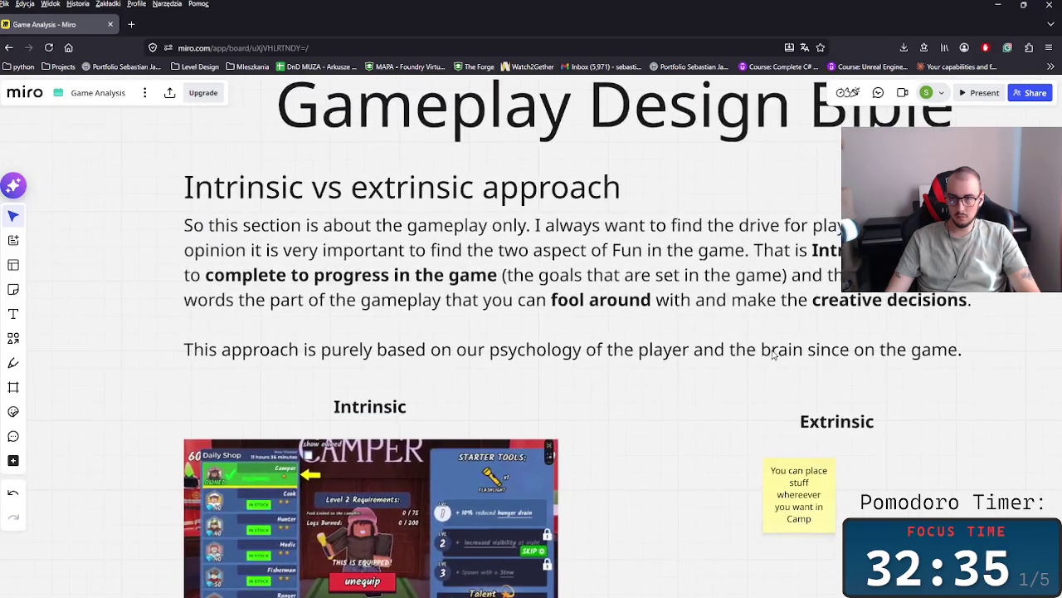
{"action": "double_click", "coordinate": [772, 351]}
{"action": "double_click", "coordinate": [788, 350]}
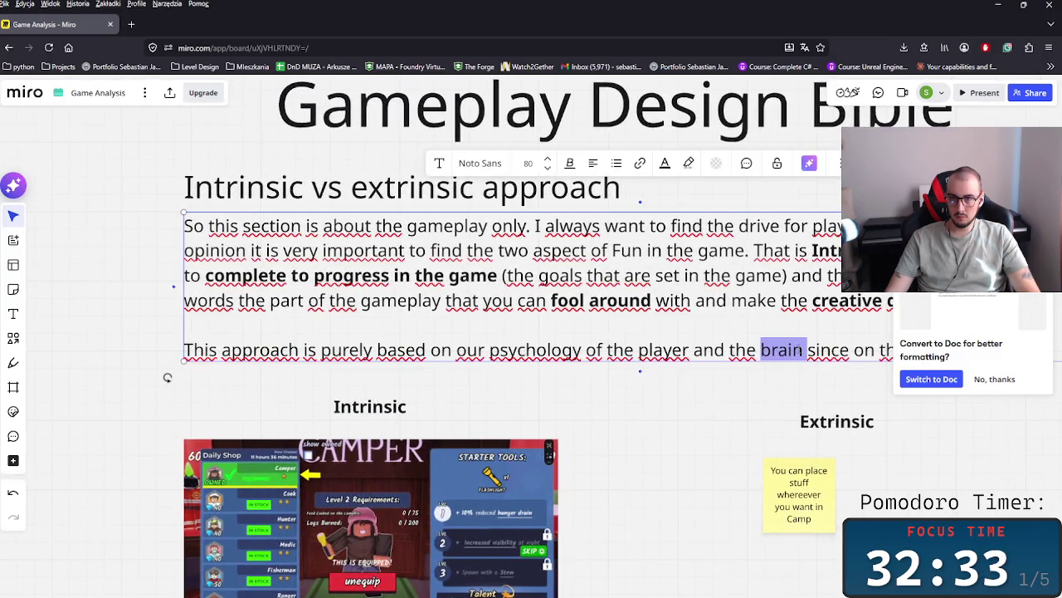
{"action": "left_click", "coordinate": [807, 350]}
{"action": "type", "text": "func"}
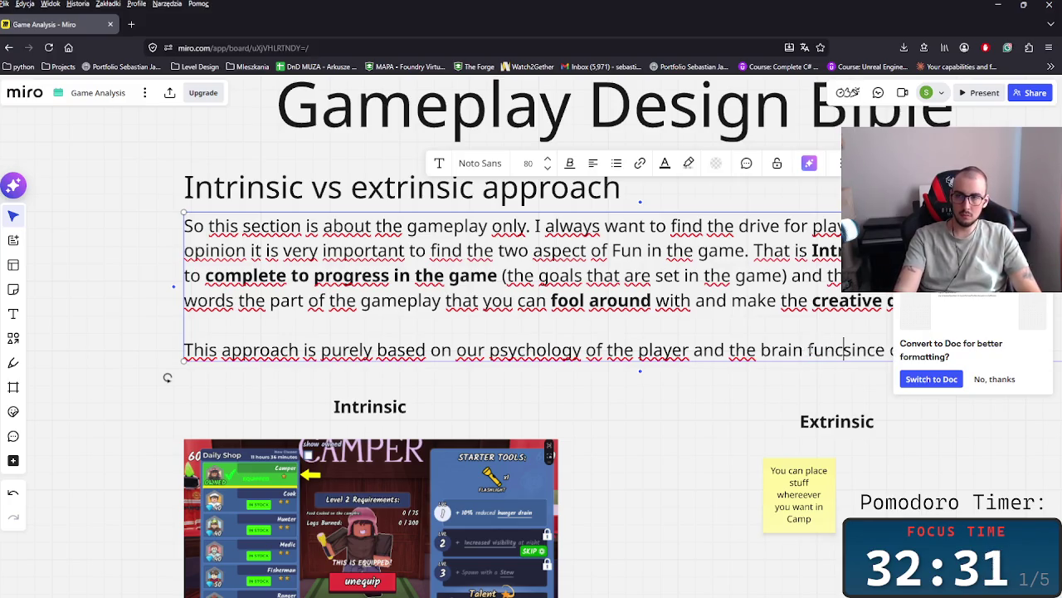
{"action": "type", "text": "tions "}
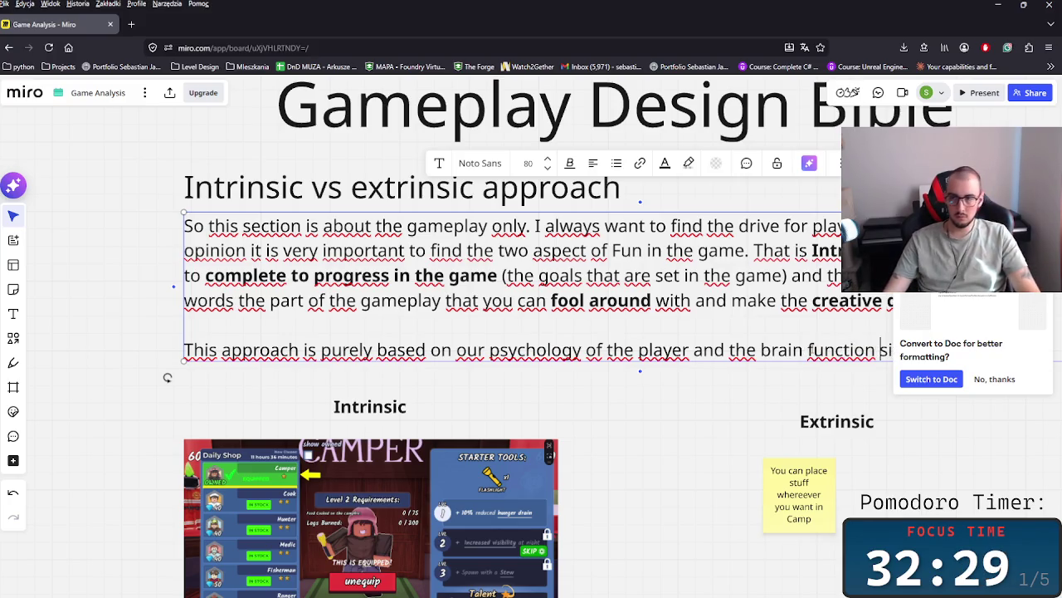
{"action": "type", "text": "s"}
{"action": "left_click_drag", "start_coordinate": [785, 399], "coordinate": [695, 399]}
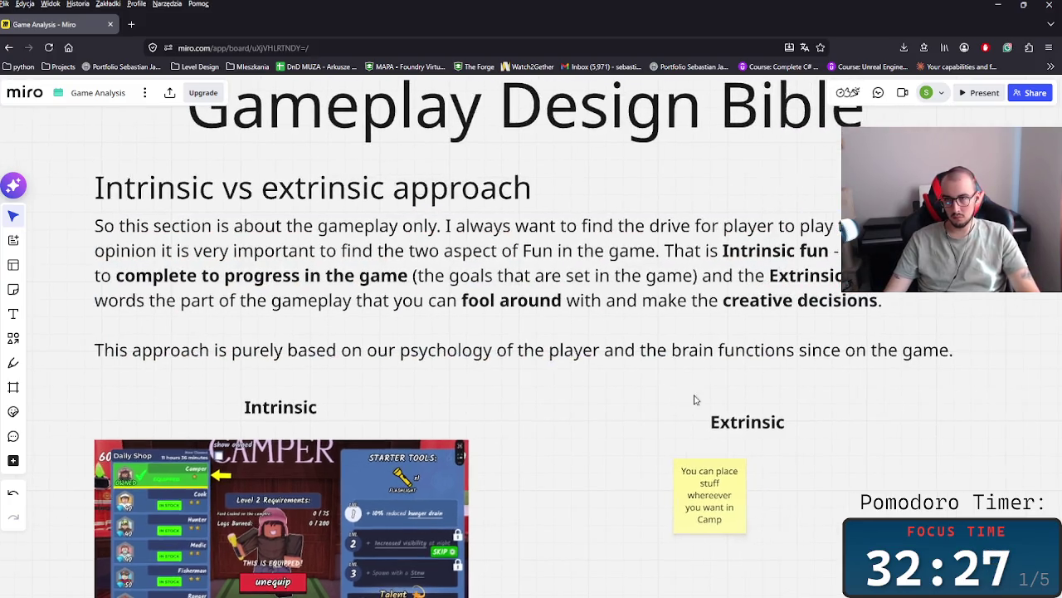
- Bold the phrase 'brain functions since' and the words 'psychology' and 'player'
{"action": "left_click", "coordinate": [672, 350]}
{"action": "left_click", "coordinate": [672, 349]}
{"action": "left_click_drag", "start_coordinate": [672, 349], "coordinate": [807, 359]}
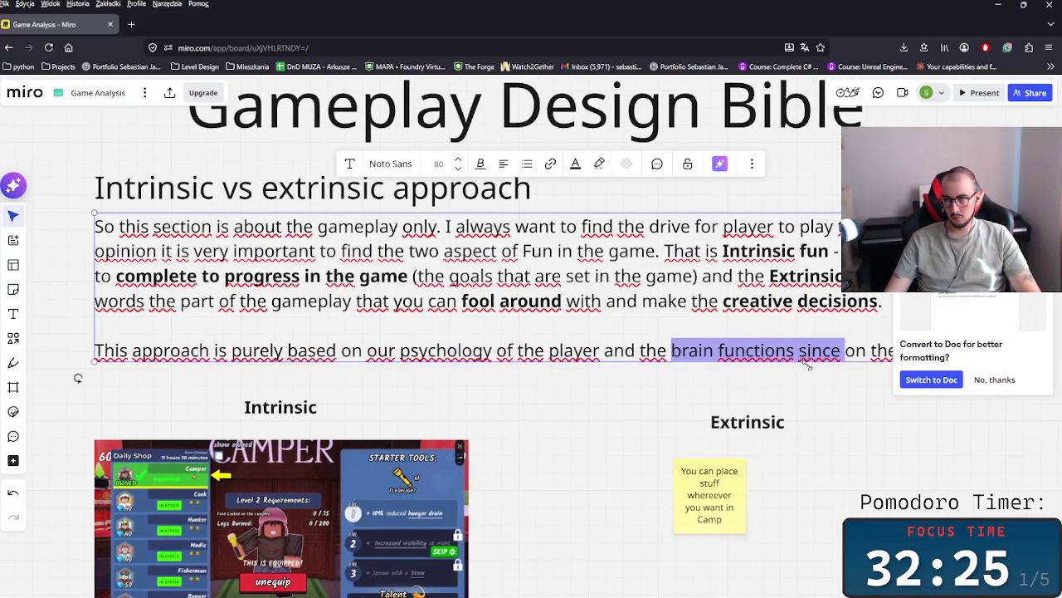
{"action": "key", "text": "ctrl+b"}
{"action": "double_click", "coordinate": [259, 349]}
{"action": "left_click", "coordinate": [367, 350]}
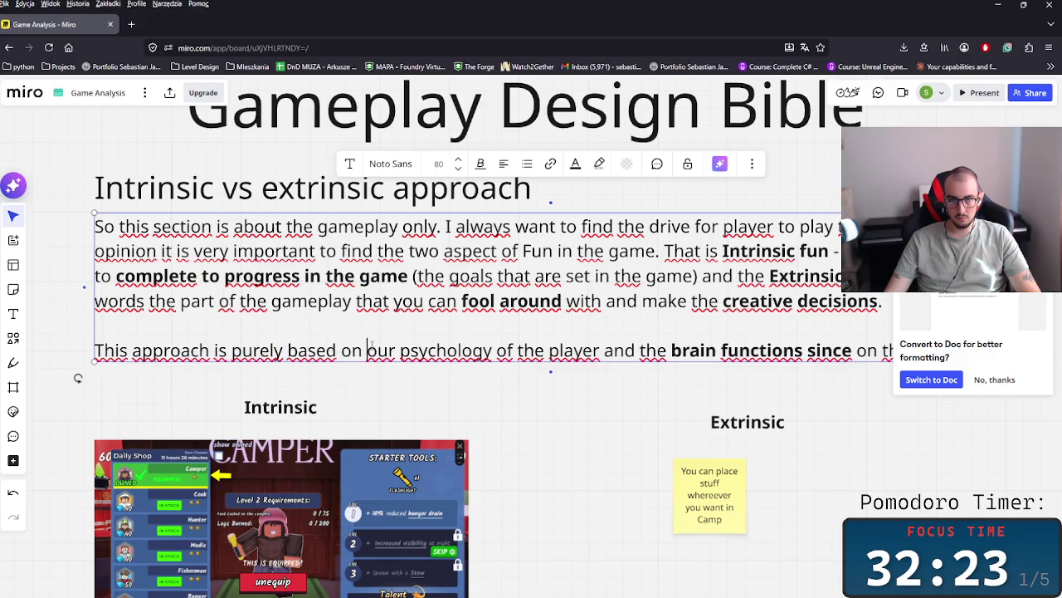
{"action": "double_click", "coordinate": [449, 349]}
{"action": "key", "text": "ctrl+b"}
{"action": "double_click", "coordinate": [581, 349]}
{"action": "key", "text": "ctrl+b"}
- Correct 'since' to 'science' so the sentence ends 'brain functions science on the game'
{"action": "left_click", "coordinate": [682, 427]}
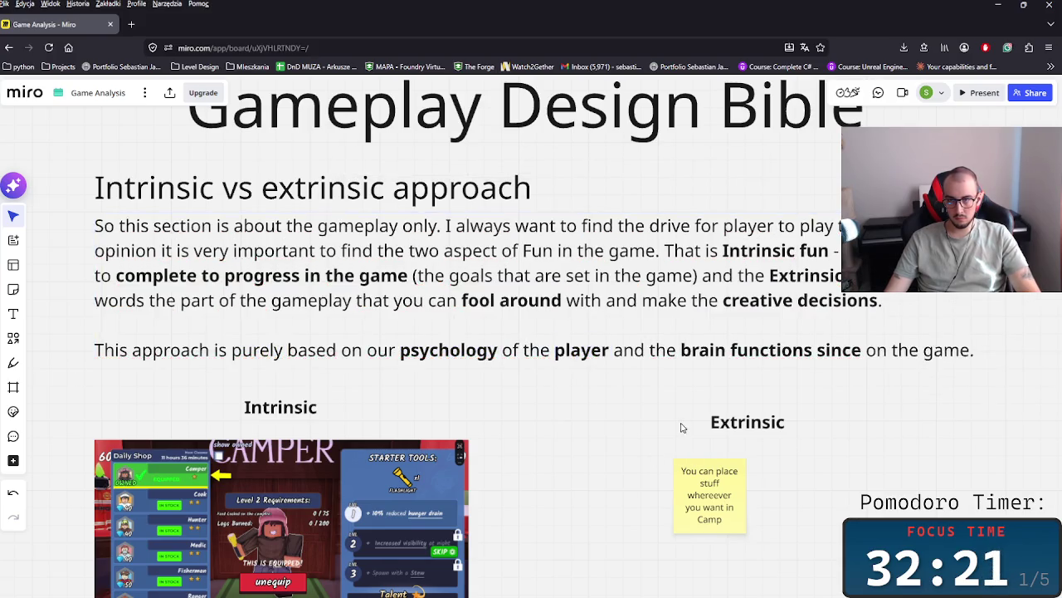
{"action": "scroll", "coordinate": [682, 427], "scroll_direction": "down", "scroll_amount": 2}
{"action": "scroll", "coordinate": [837, 423], "scroll_direction": "down", "scroll_amount": 2}
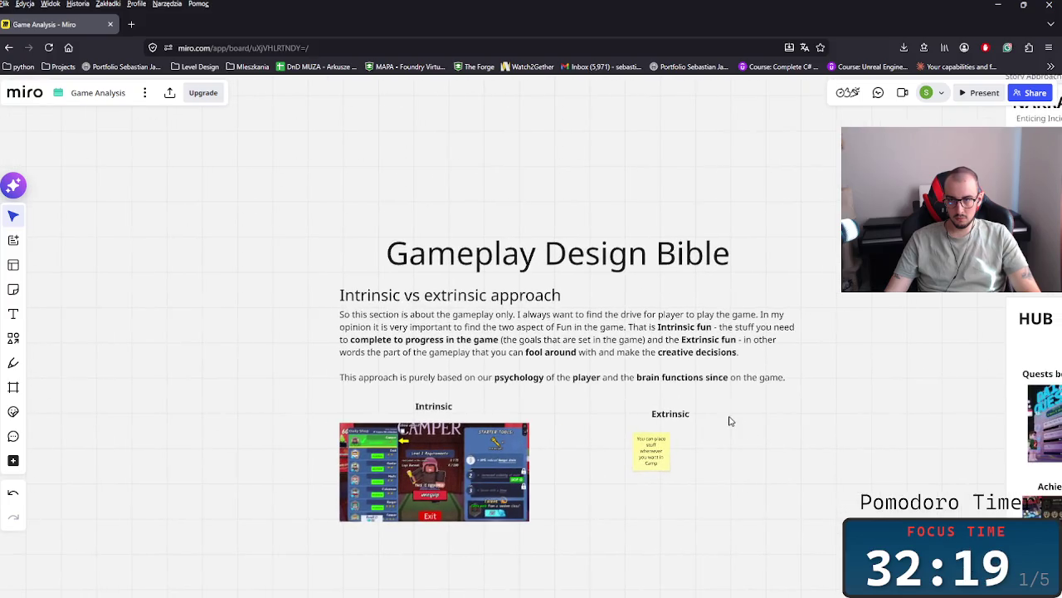
{"action": "scroll", "coordinate": [731, 405], "scroll_direction": "up", "scroll_amount": 2}
{"action": "double_click", "coordinate": [728, 367]}
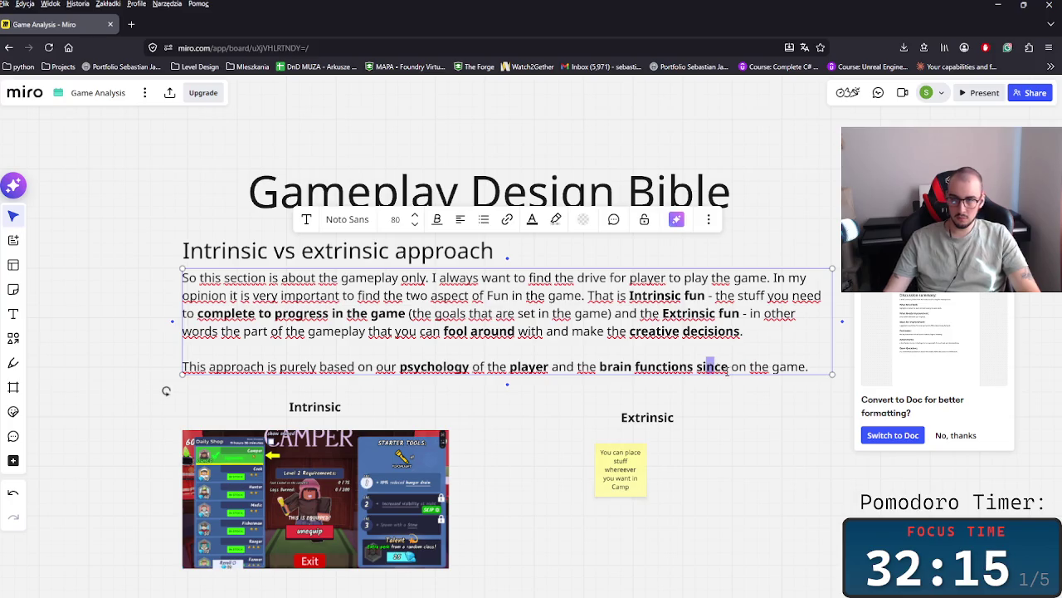
{"action": "key", "text": "BackSpace"}
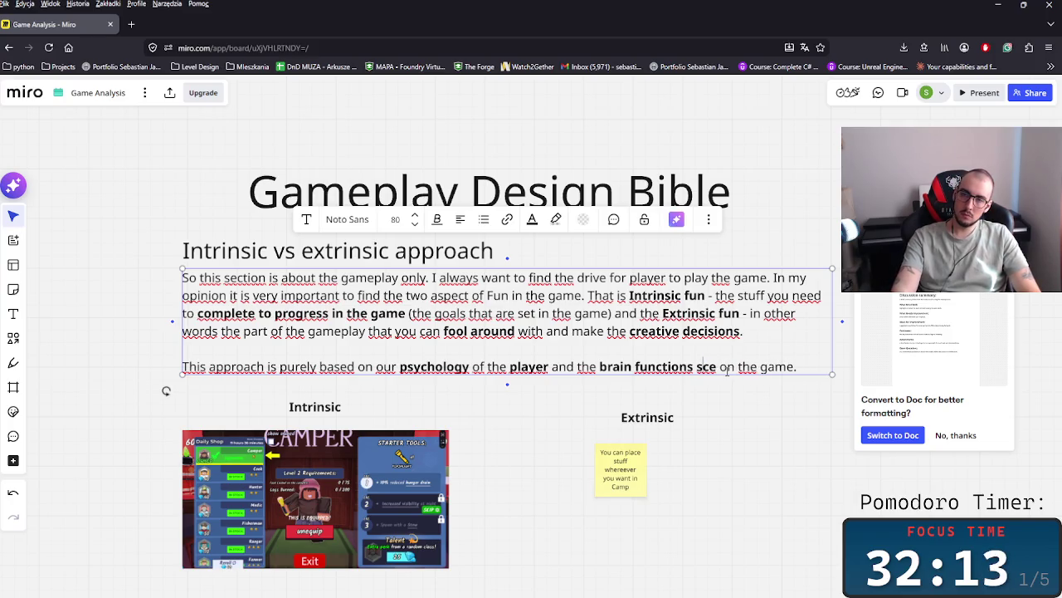
{"action": "key", "text": "BackSpace"}
{"action": "type", "text": "cien"}
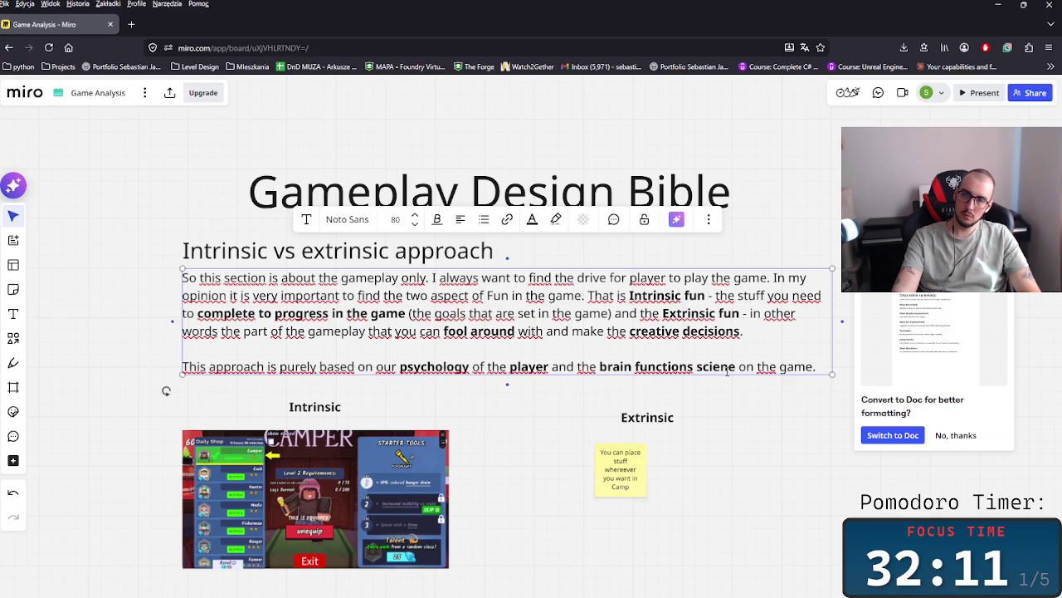
{"action": "type", "text": "ce"}
{"action": "key", "text": "BackSpace"}
{"action": "left_click", "coordinate": [750, 413]}
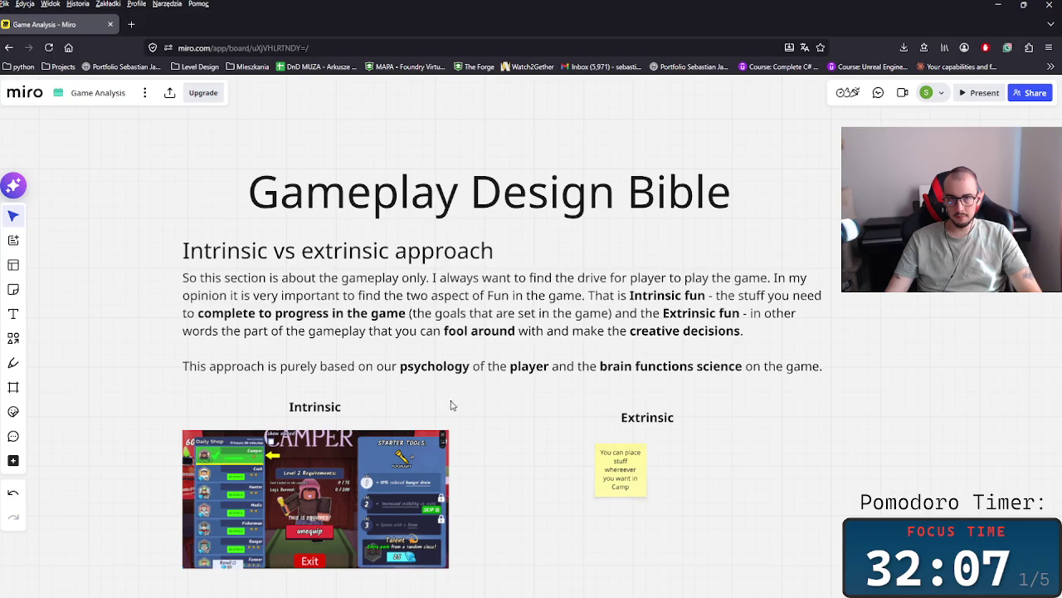
{"action": "scroll", "coordinate": [451, 402], "scroll_direction": "down", "scroll_amount": 2}
{"action": "scroll", "coordinate": [442, 348], "scroll_direction": "down", "scroll_amount": 1}
- Centre the intro text, nudge the first note left, and reword it to building your Camp however you want
{"action": "mouse_move", "coordinate": [199, 296]}
{"action": "left_mouse_down"}
{"action": "mouse_move", "coordinate": [301, 351]}
{"action": "mouse_move", "coordinate": [352, 353]}
{"action": "left_mouse_up"}
{"action": "left_click_drag", "start_coordinate": [698, 491], "coordinate": [548, 400]}
{"action": "left_click", "coordinate": [714, 481]}
{"action": "scroll", "coordinate": [635, 500], "scroll_direction": "up", "scroll_amount": 2}
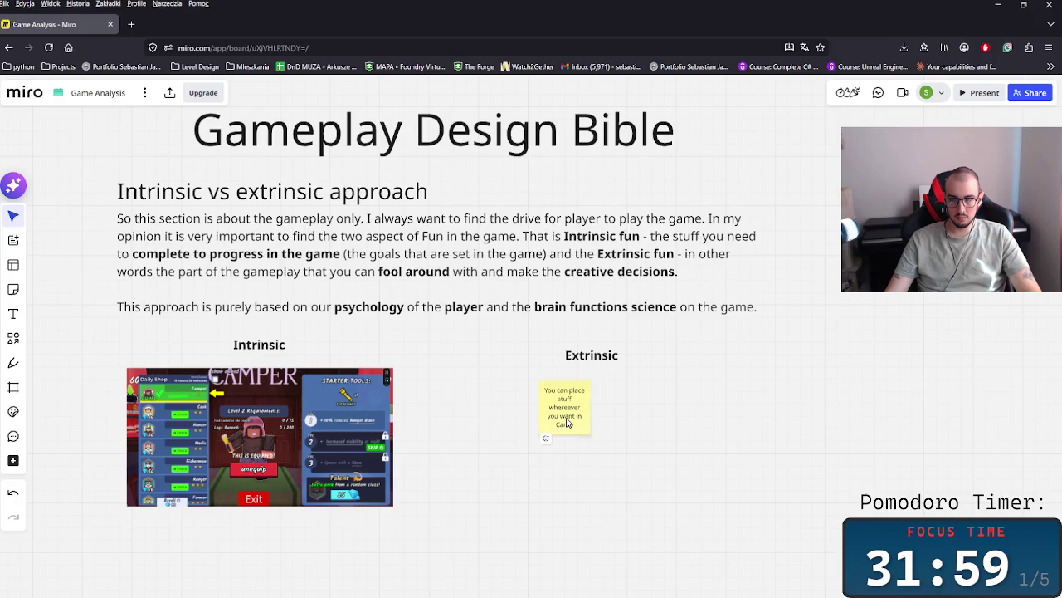
{"action": "left_click_drag", "start_coordinate": [562, 423], "coordinate": [556, 408]}
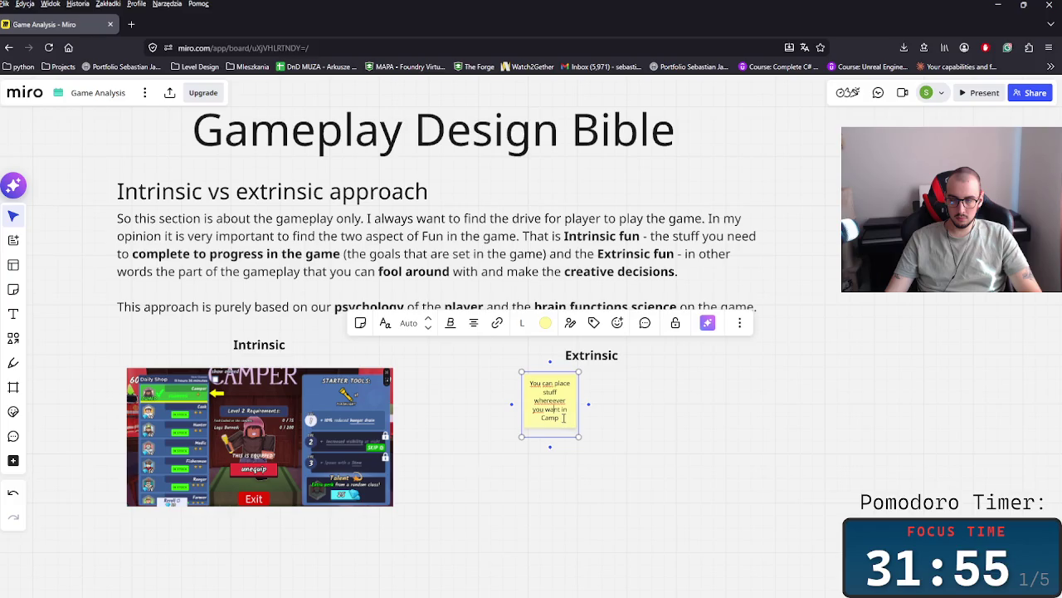
{"action": "double_click", "coordinate": [563, 383]}
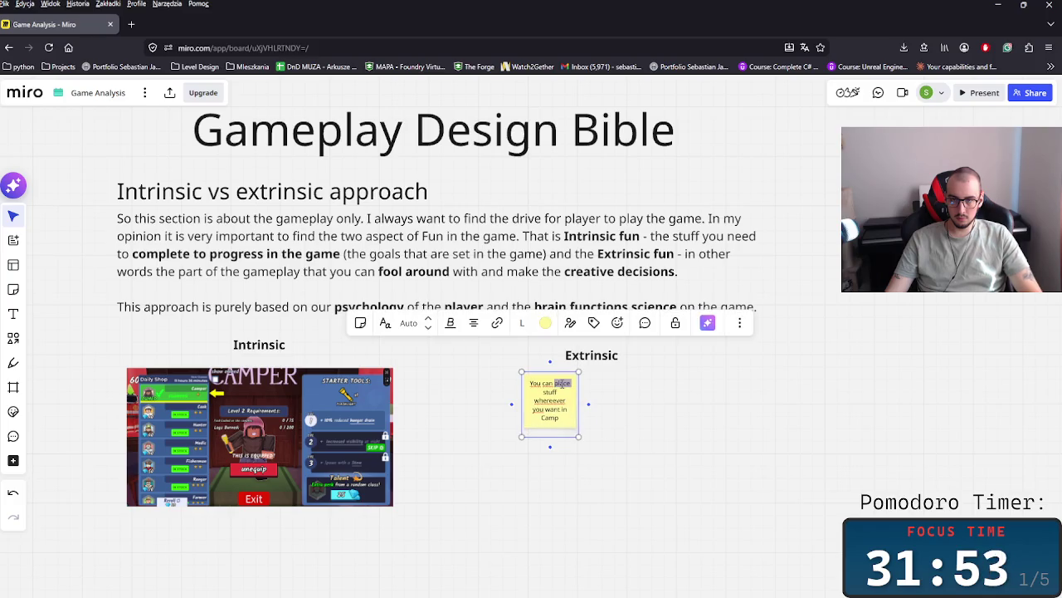
{"action": "type", "text": "build"}
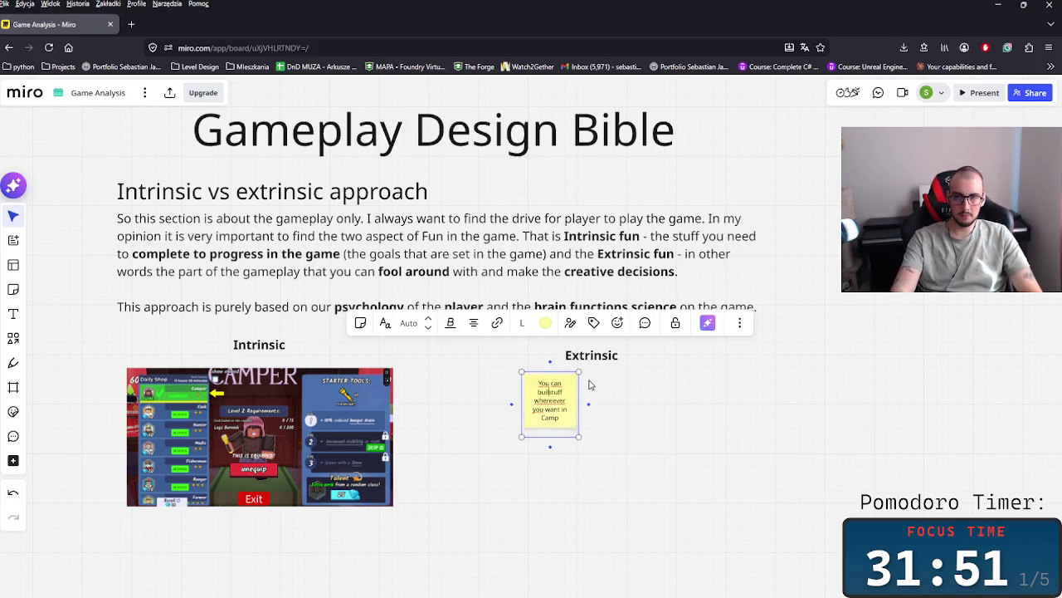
{"action": "type", "text": " your"}
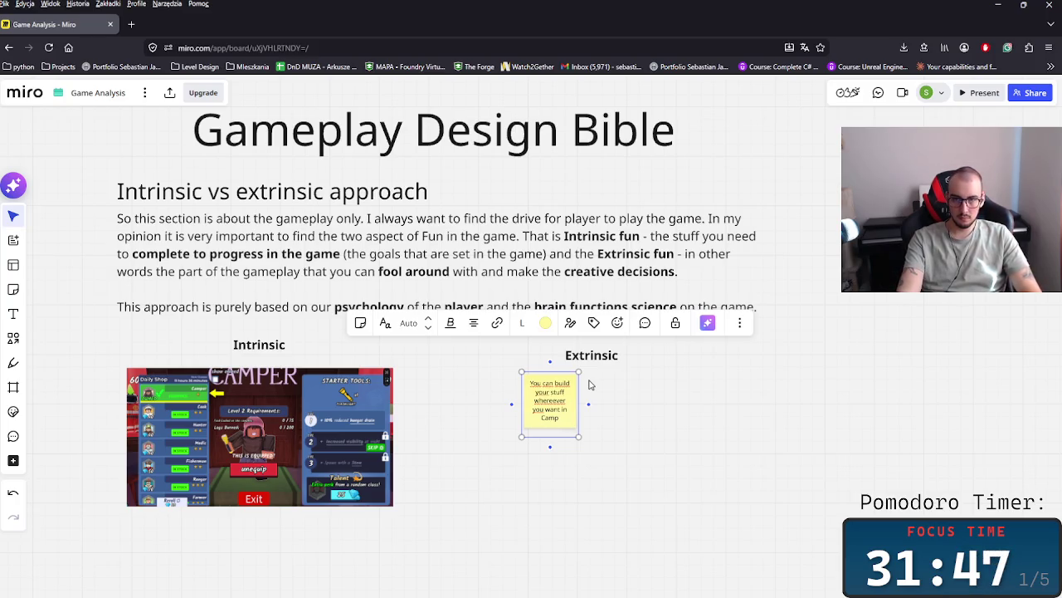
{"action": "key", "text": "ctrl+shift+Right"}
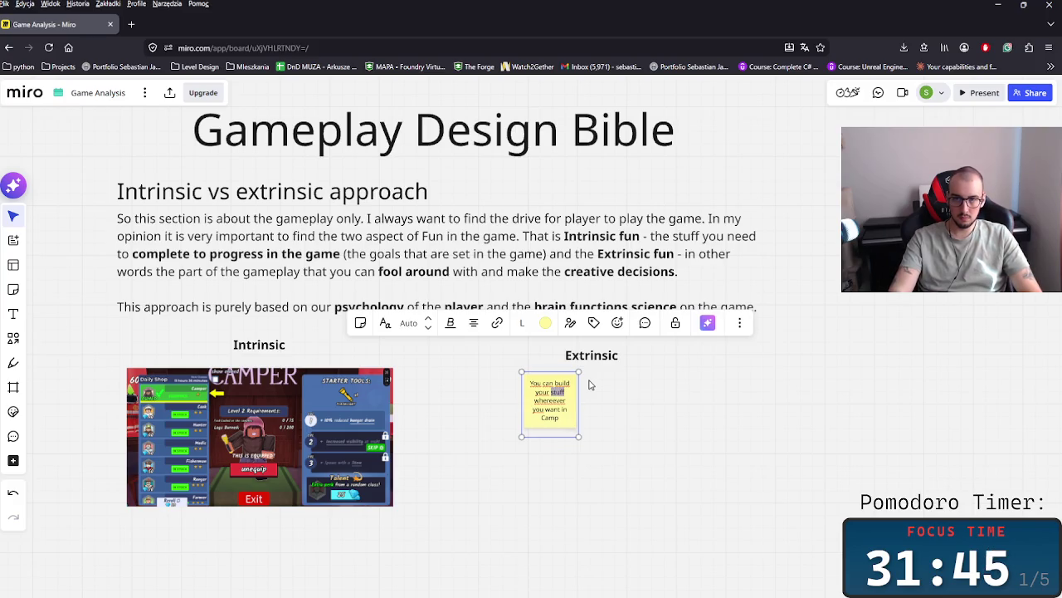
{"action": "key", "text": "ctrl+shift+Right"}
{"action": "key", "text": "ctrl+shift+Right"}
{"action": "key", "text": "ctrl+shift+Right"}
{"action": "key", "text": "ctrl+shift+Right"}
{"action": "type", "text": "Camp however"}
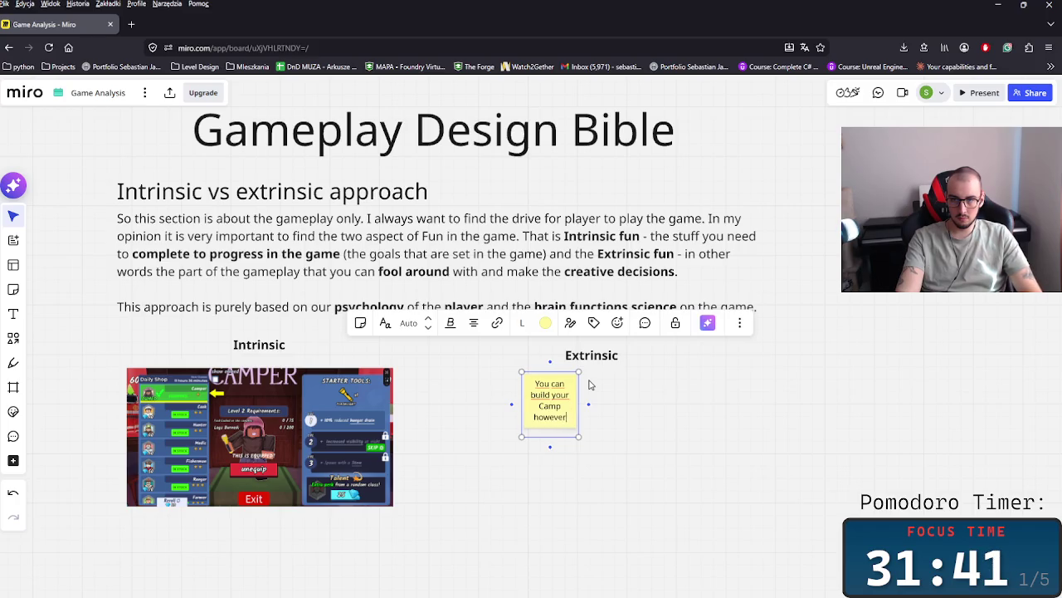
{"action": "type", "text": " you want"}
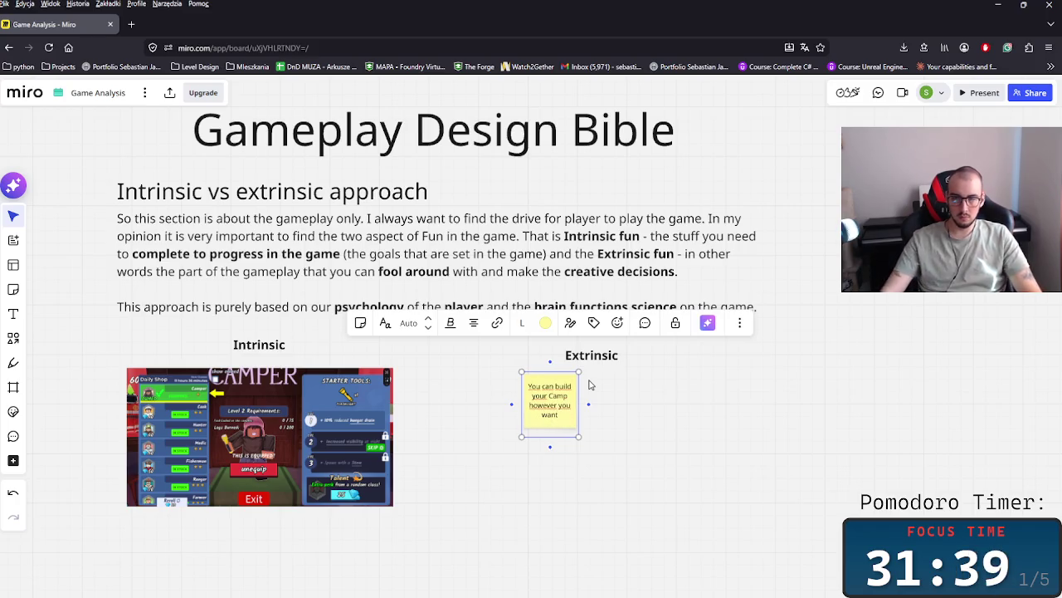
- Duplicate the note beside the original and change the copy to 'You can place trees however you want'
{"action": "key", "text": "ctrl+d"}
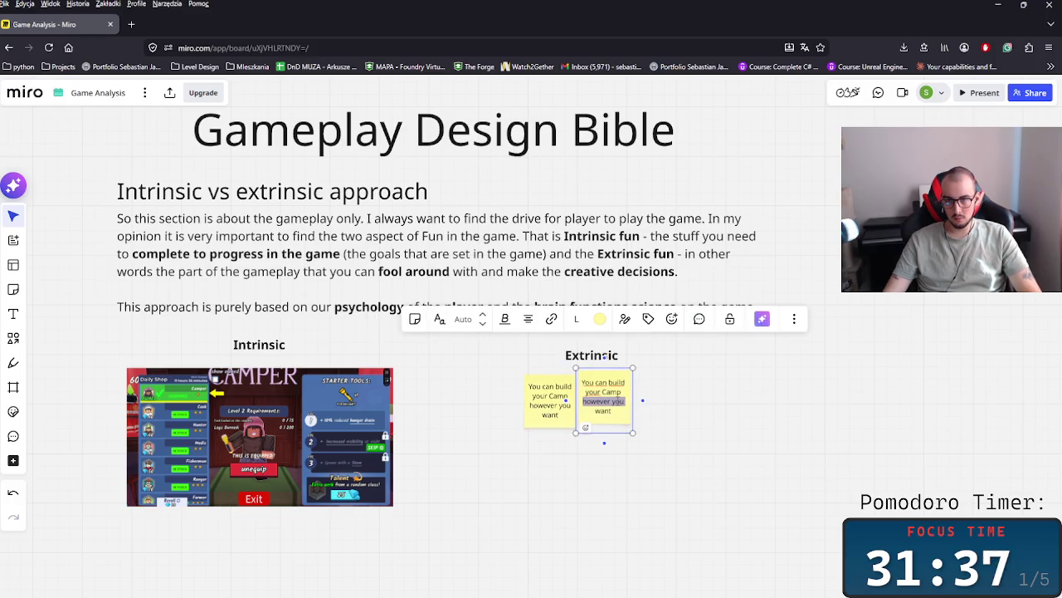
{"action": "left_click_drag", "start_coordinate": [601, 409], "coordinate": [603, 413]}
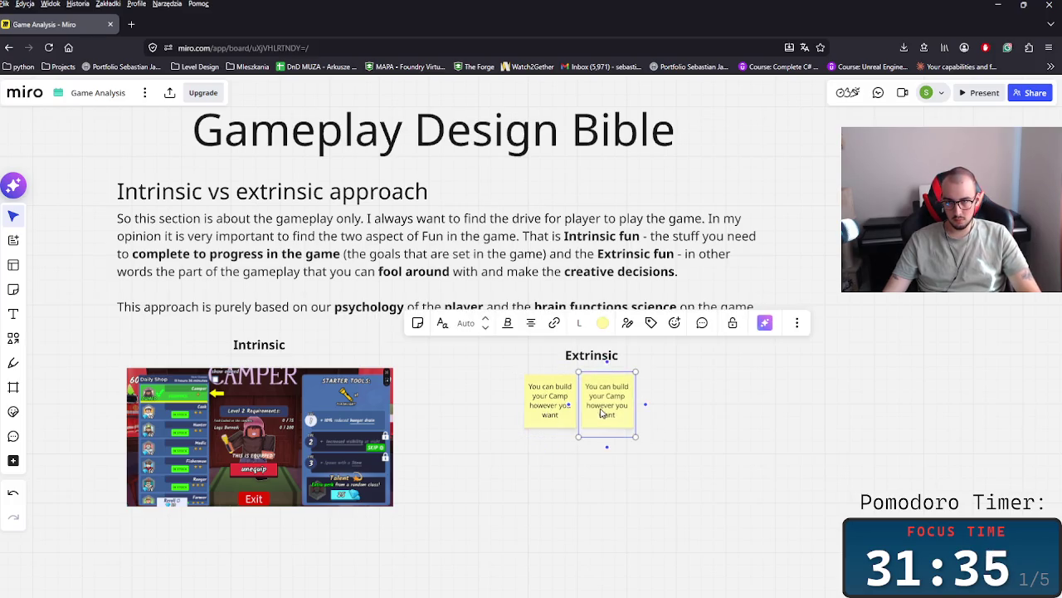
{"action": "double_click", "coordinate": [603, 413]}
{"action": "type", "text": "You can"}
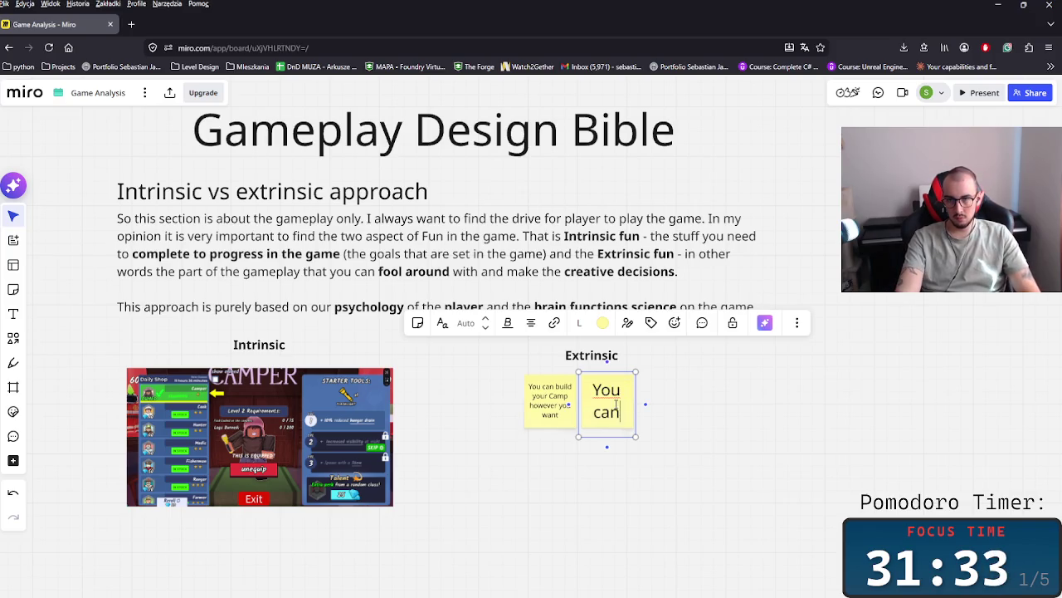
{"action": "type", "text": " place th"}
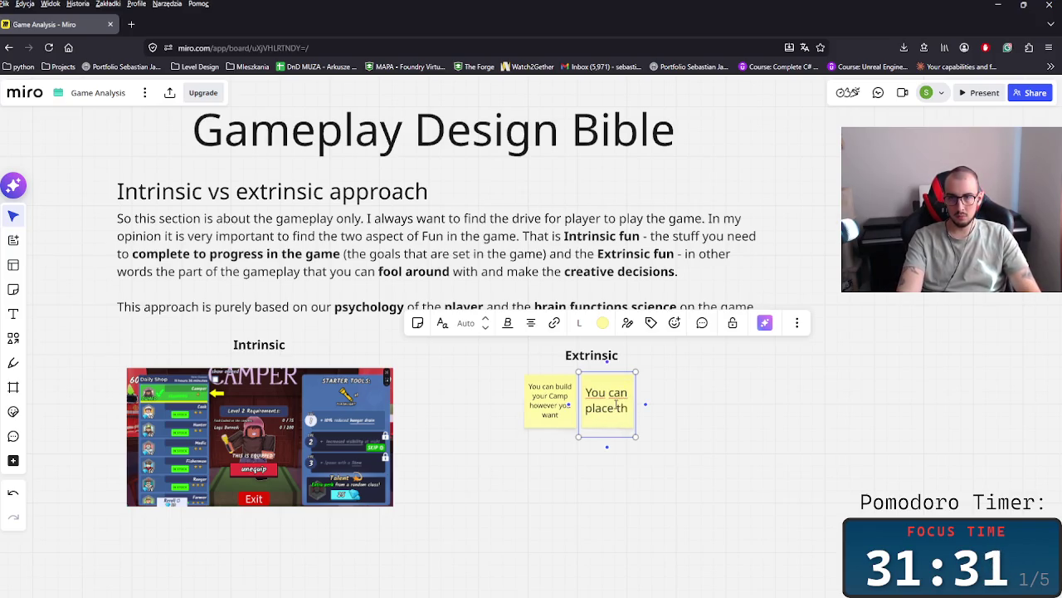
{"action": "key", "text": "BackSpace"}
{"action": "type", "text": "rees however you wa"}
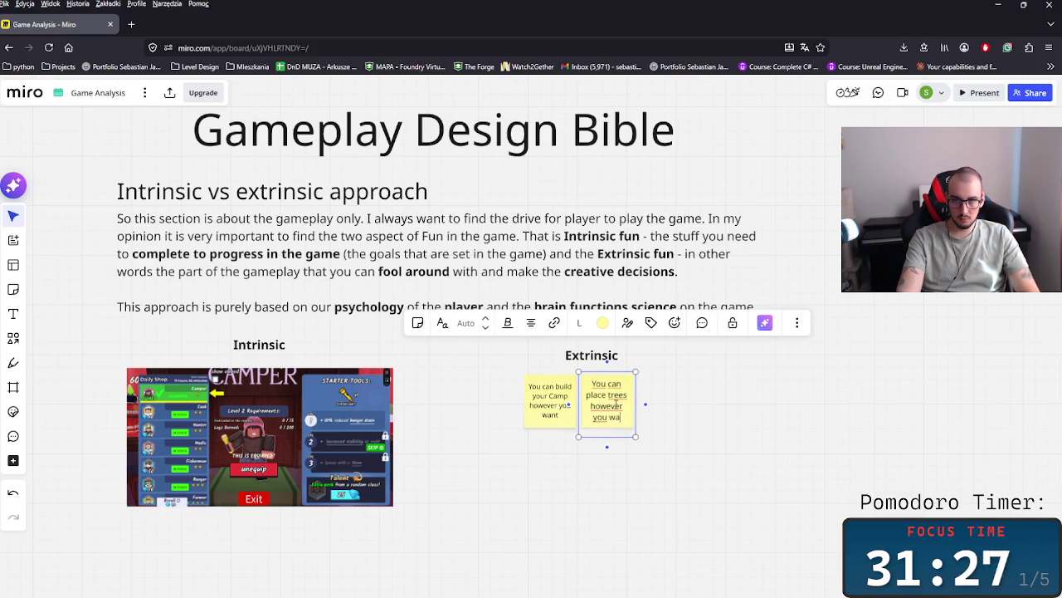
{"action": "type", "text": "nt"}
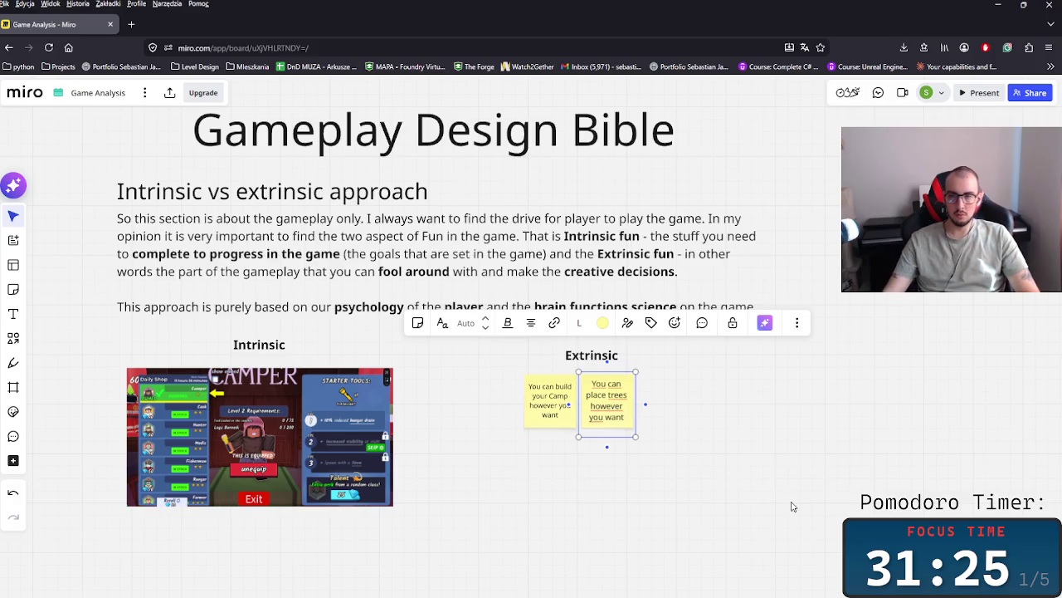
{"action": "left_click", "coordinate": [665, 439]}
- Copy the trees note to the right, recentre the Extrinsic heading, and rewrite the copy about piling items
{"action": "left_click_drag", "start_coordinate": [619, 416], "coordinate": [669, 406]}
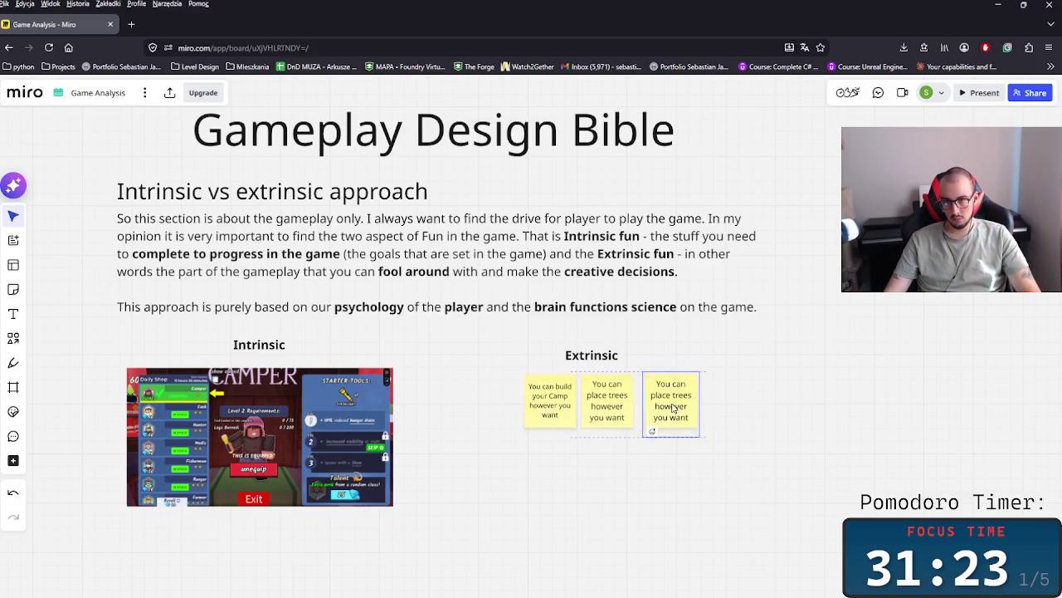
{"action": "left_click_drag", "start_coordinate": [604, 355], "coordinate": [616, 357]}
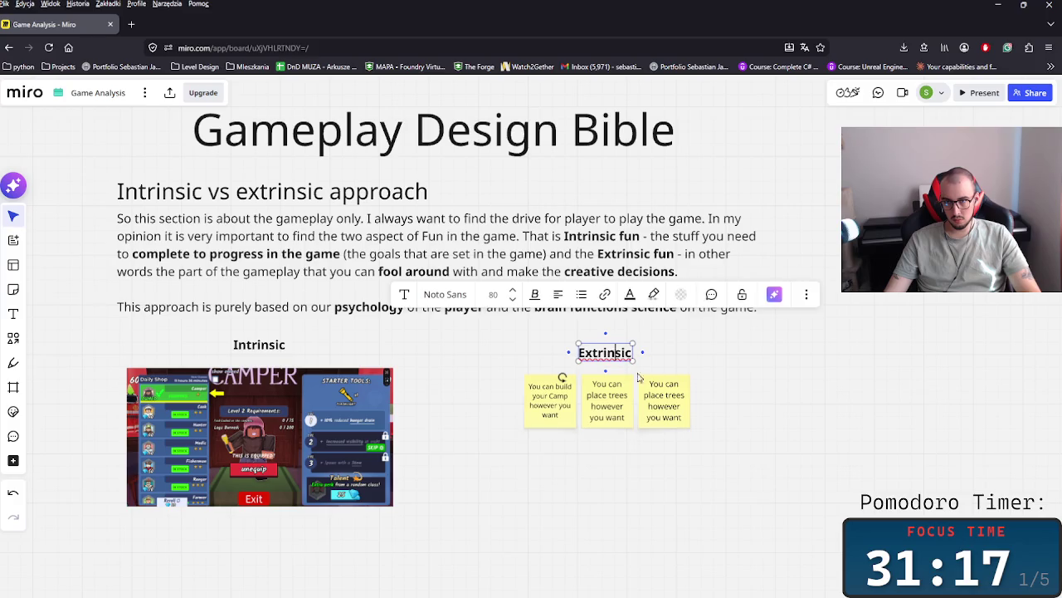
{"action": "double_click", "coordinate": [645, 430]}
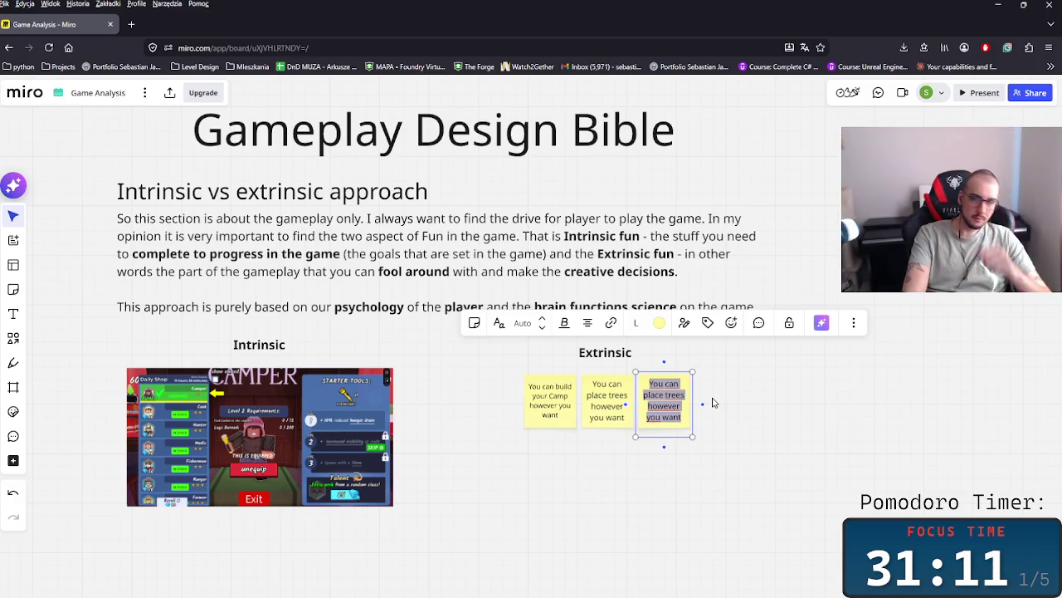
{"action": "key", "text": "BackSpace"}
{"action": "type", "text": "You ca"}
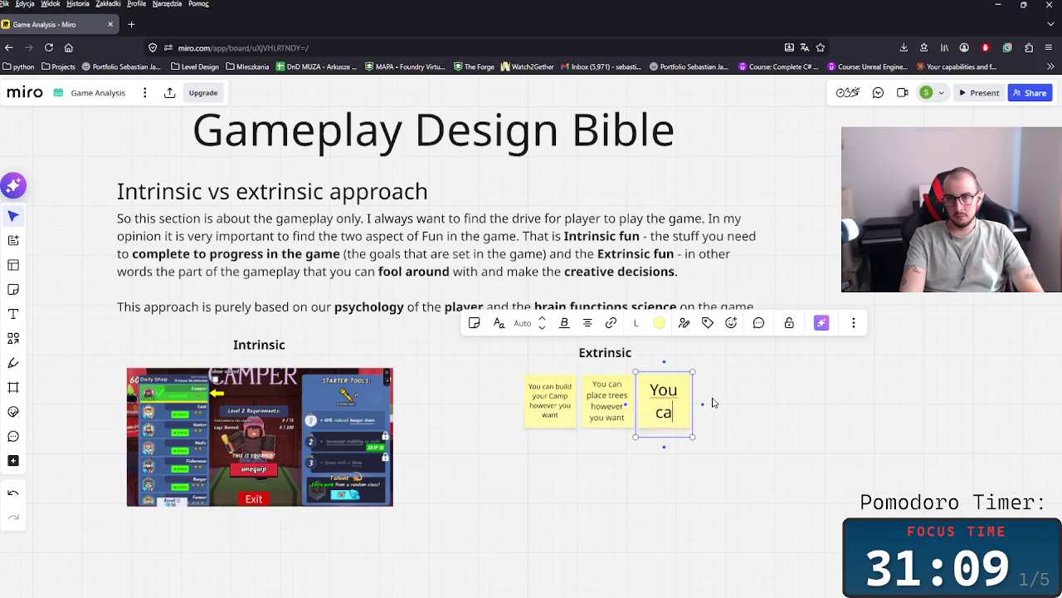
{"action": "type", "text": "n pile s"}
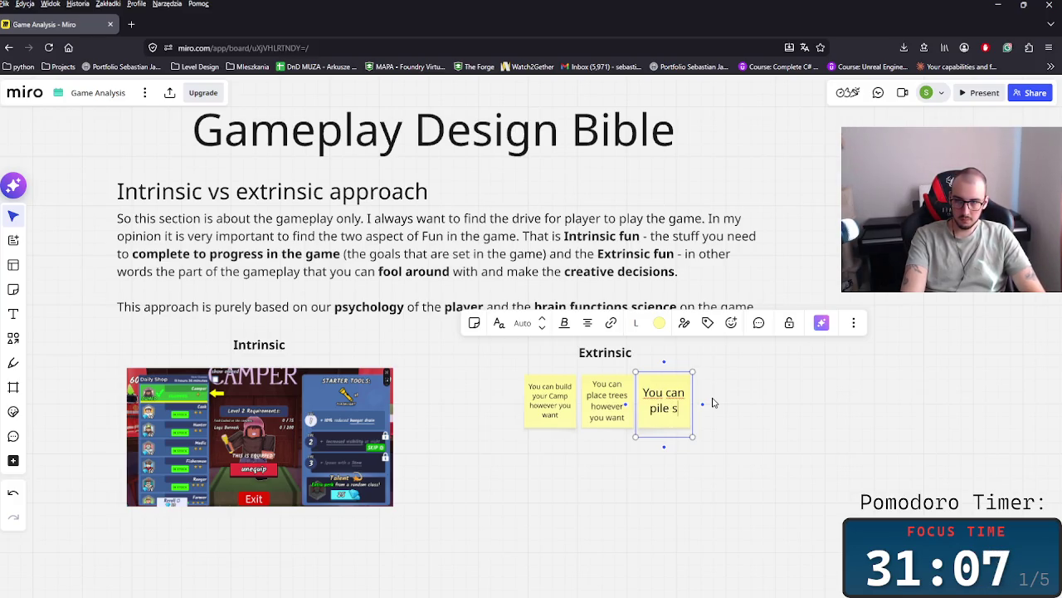
{"action": "type", "text": "tuf"}
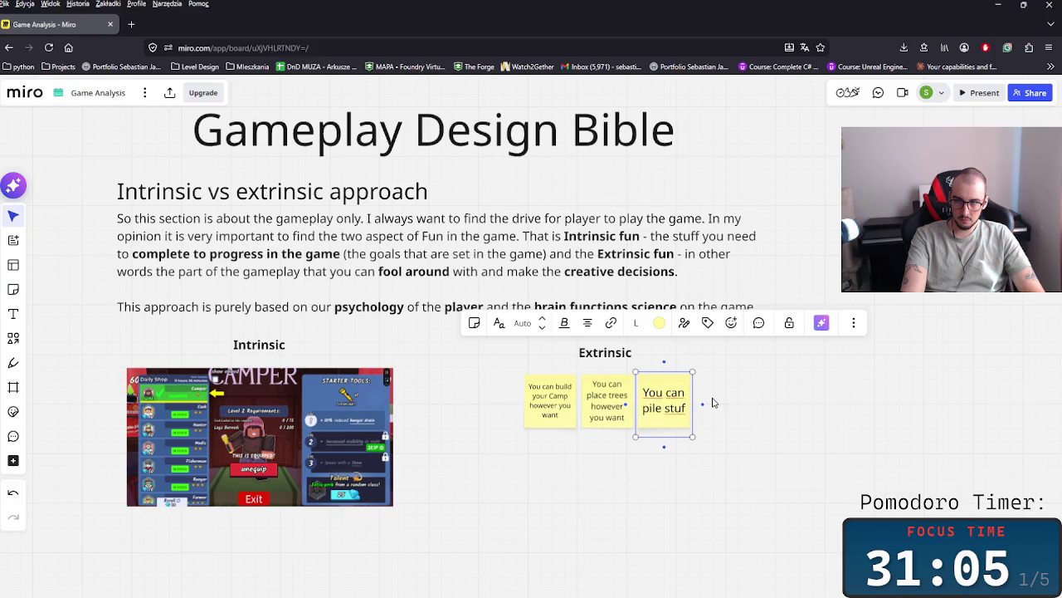
{"action": "key", "text": "BackSpace"}
{"action": "key", "text": "BackSpace"}
{"action": "key", "text": "BackSpace"}
{"action": "key", "text": "BackSpace"}
{"action": "type", "text": "items on top"}
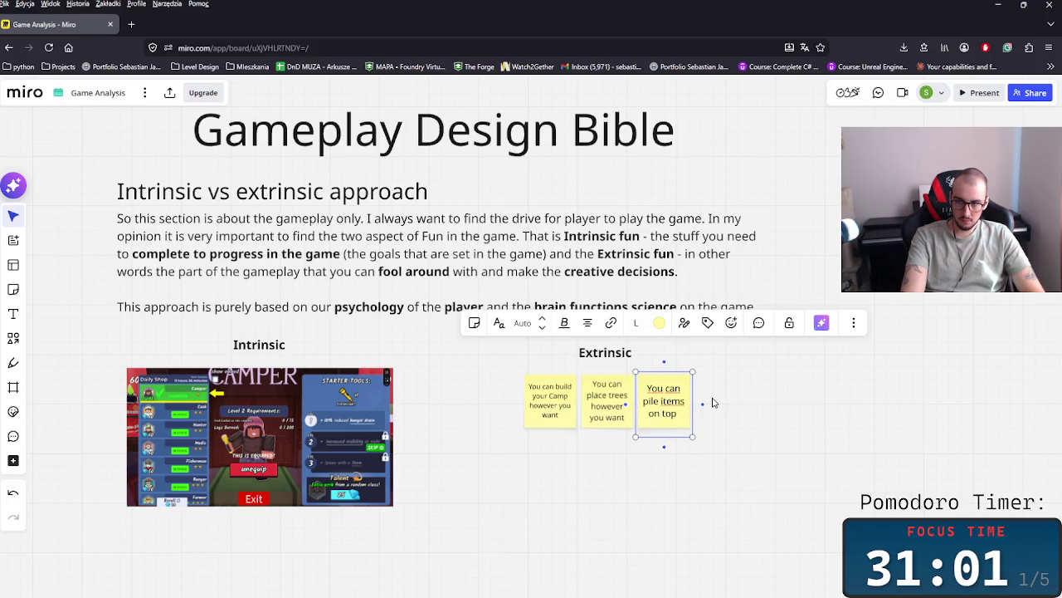
{"action": "type", "text": " of each other"}
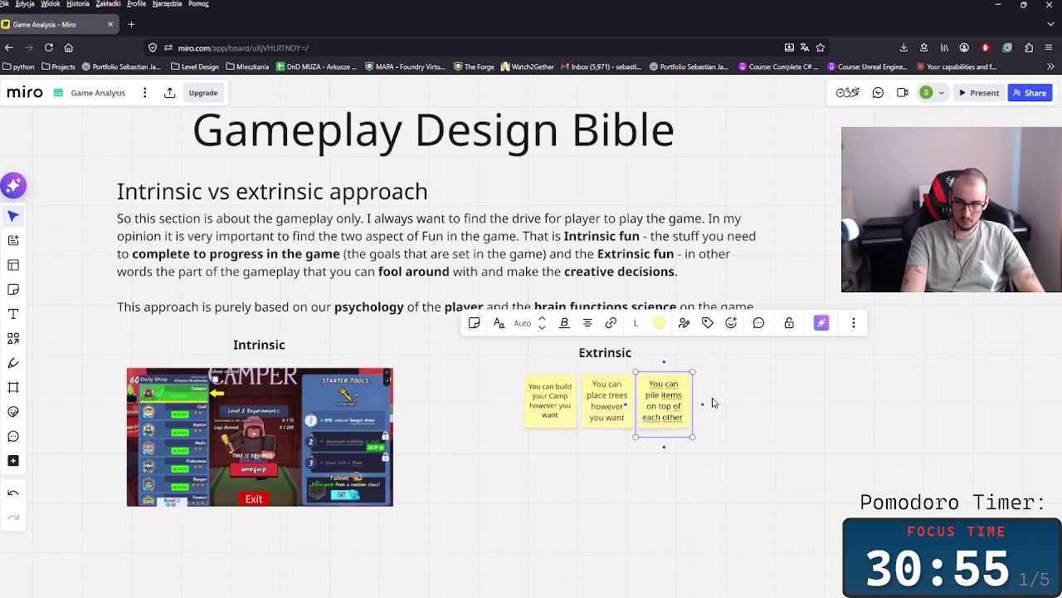
{"action": "type", "text": " with the dragging"}
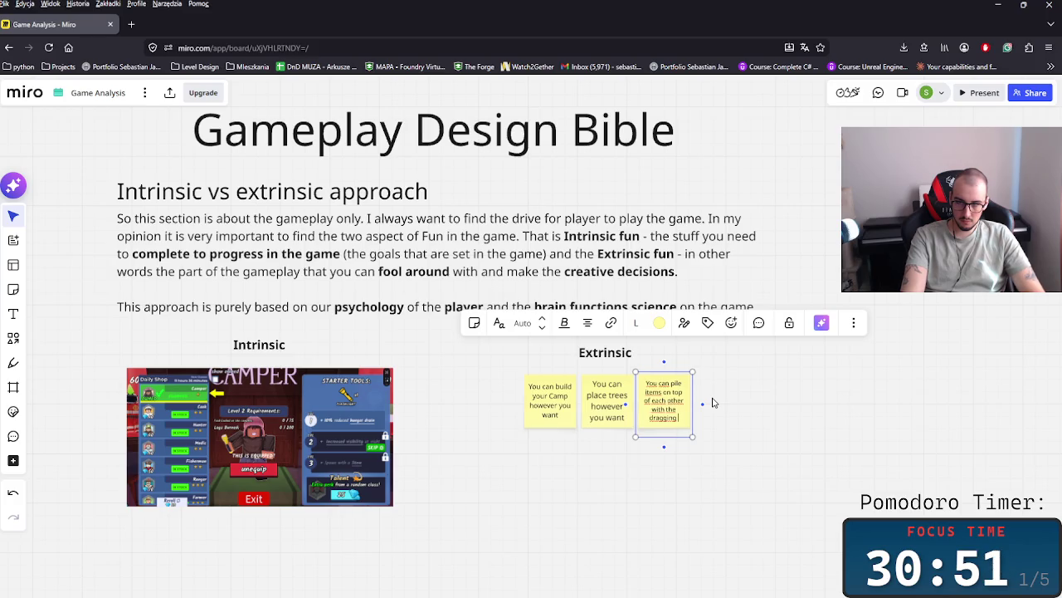
{"action": "type", "text": " b"}
{"action": "type", "text": "chanic"}
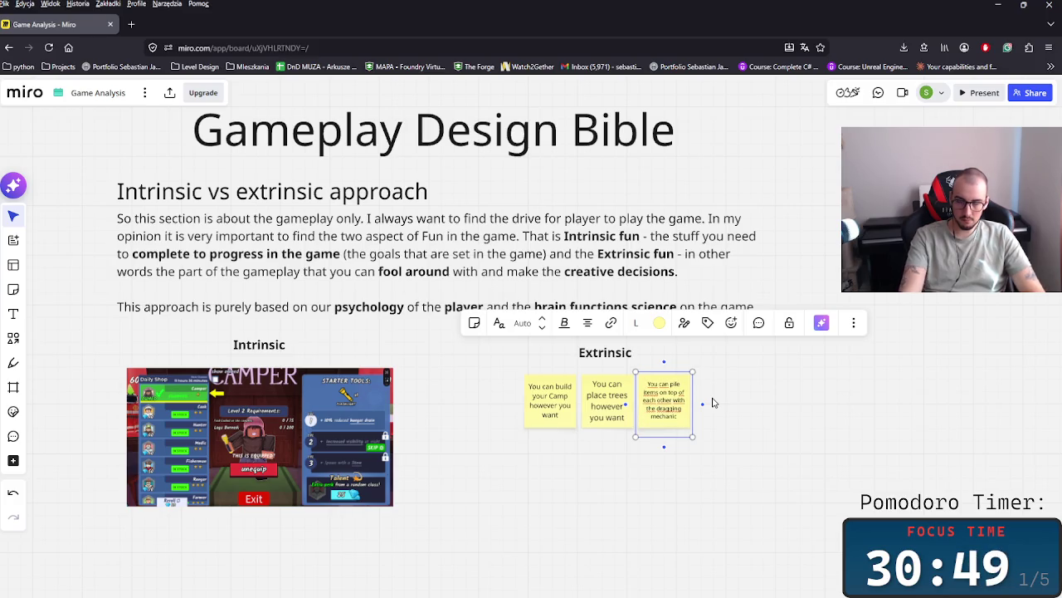
{"action": "left_click_drag", "start_coordinate": [703, 405], "coordinate": [729, 407]}
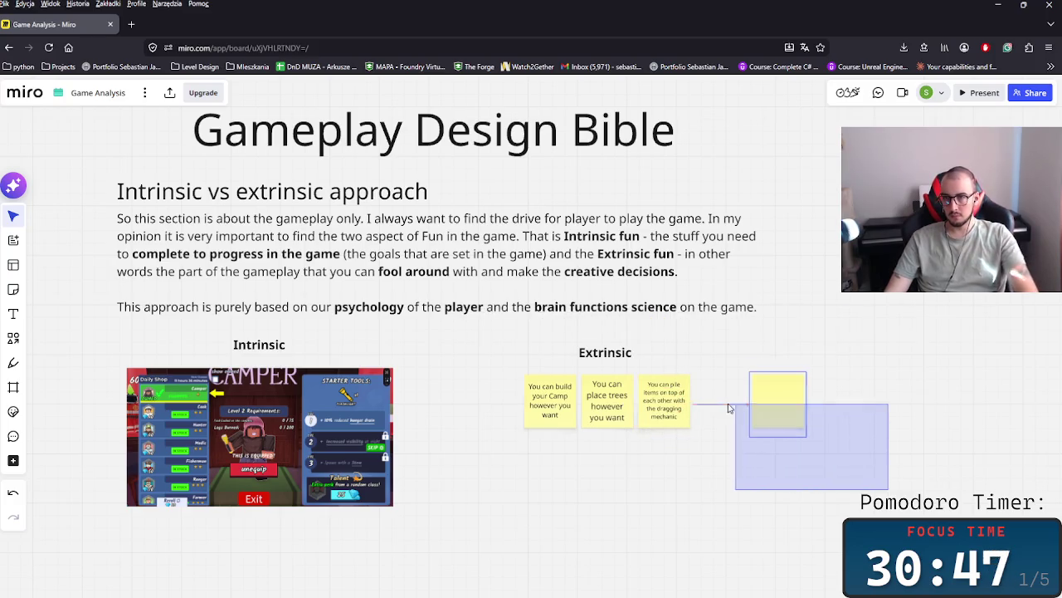
{"action": "scroll", "coordinate": [743, 473], "scroll_direction": "up", "scroll_amount": 3}
- Replace 'pile' with 'manover' in the third Extrinsic sticky note
{"action": "scroll", "coordinate": [721, 456], "scroll_direction": "up", "scroll_amount": 2}
{"action": "scroll", "coordinate": [664, 415], "scroll_direction": "up", "scroll_amount": 2}
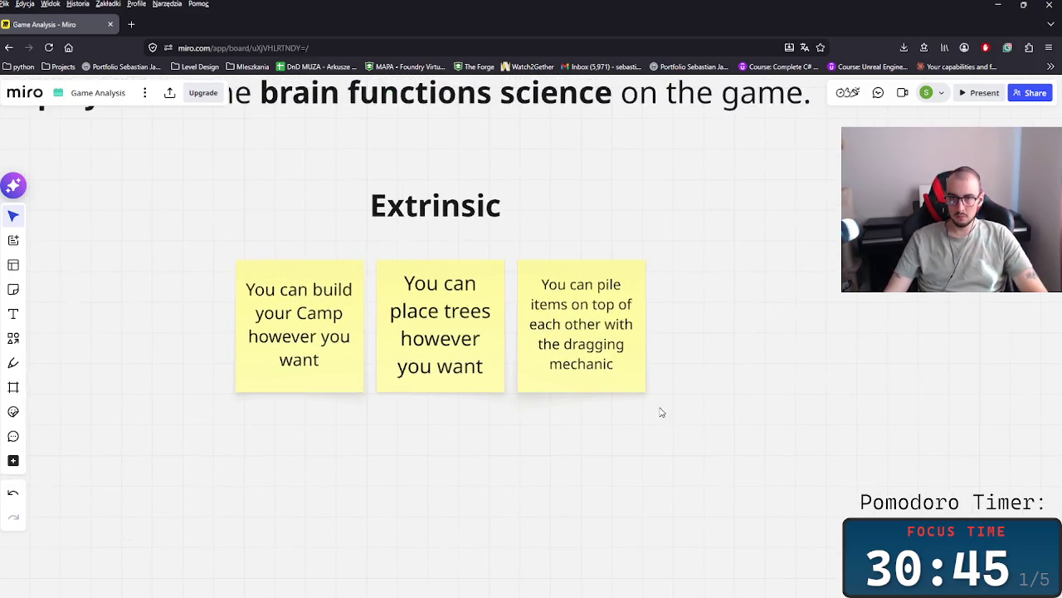
{"action": "left_click", "coordinate": [621, 335]}
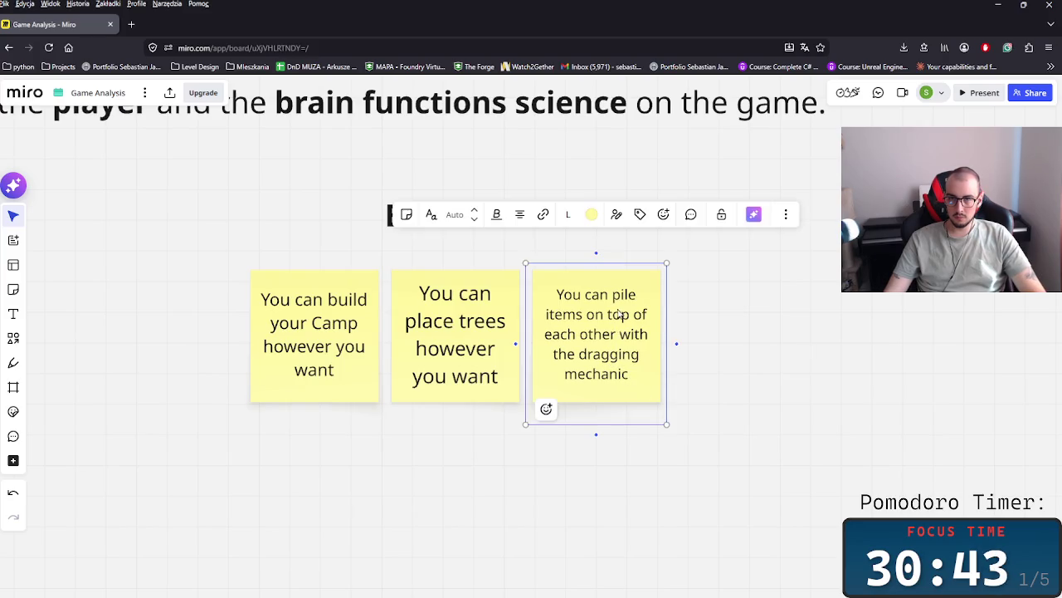
{"action": "left_click", "coordinate": [619, 314]}
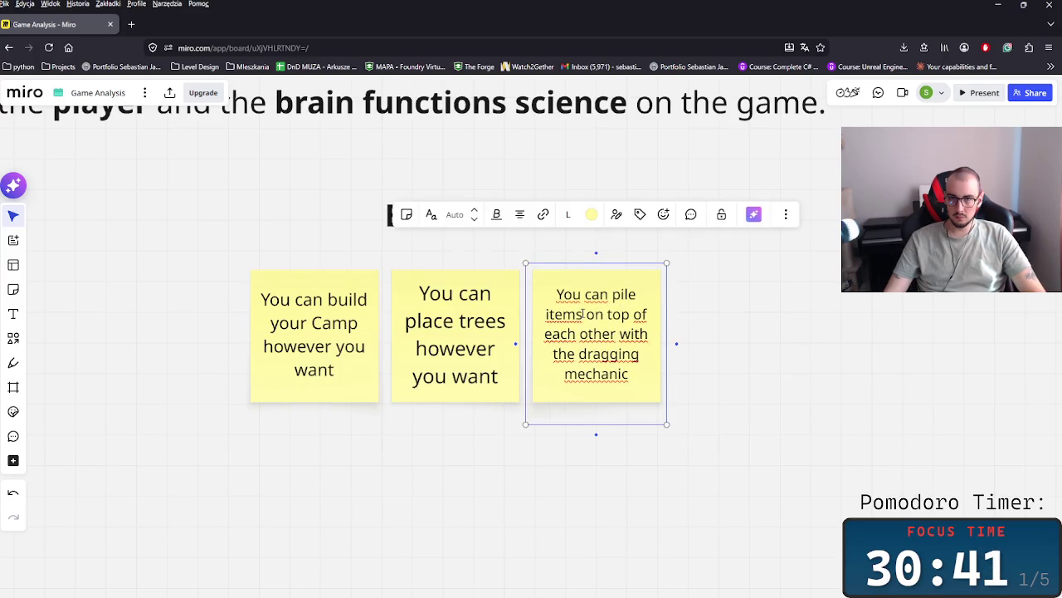
{"action": "type", "text": "ma"}
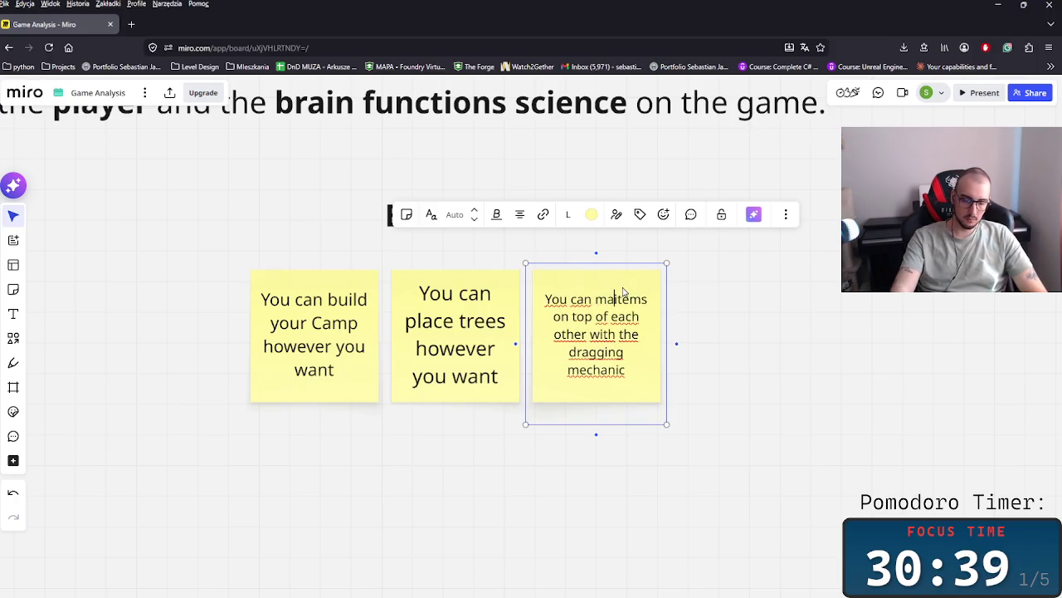
{"action": "type", "text": "nover"}
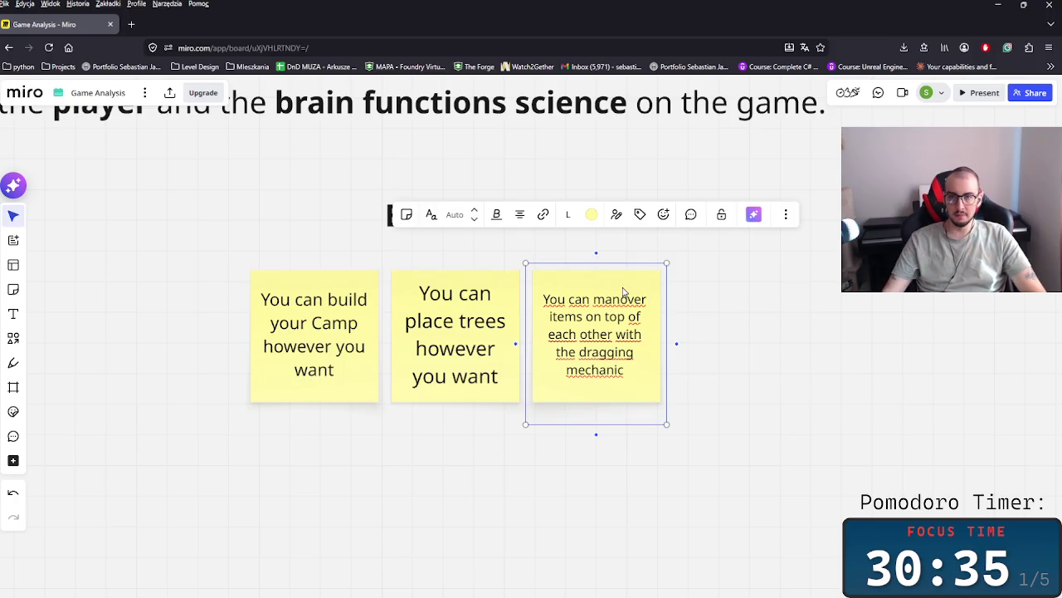
- Bold 'manover', 'items' and 'dragging mechanic' in the third sticky note
{"action": "double_click", "coordinate": [596, 299]}
{"action": "key", "text": "ctrl+b"}
{"action": "double_click", "coordinate": [565, 316]}
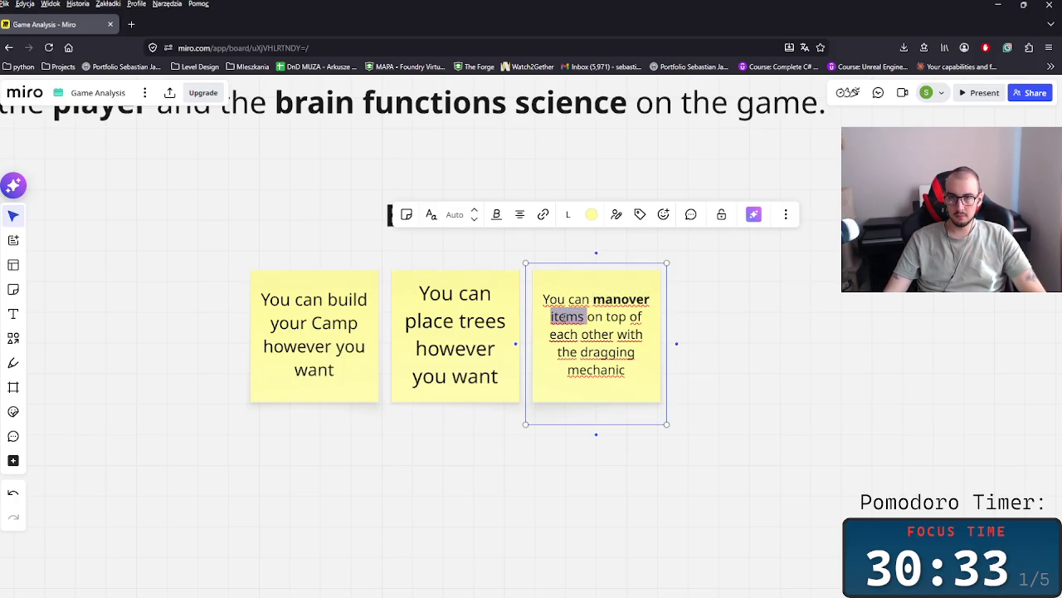
{"action": "key", "text": "ctrl+a"}
{"action": "key", "text": "ctrl+b"}
{"action": "key", "text": "ctrl+b"}
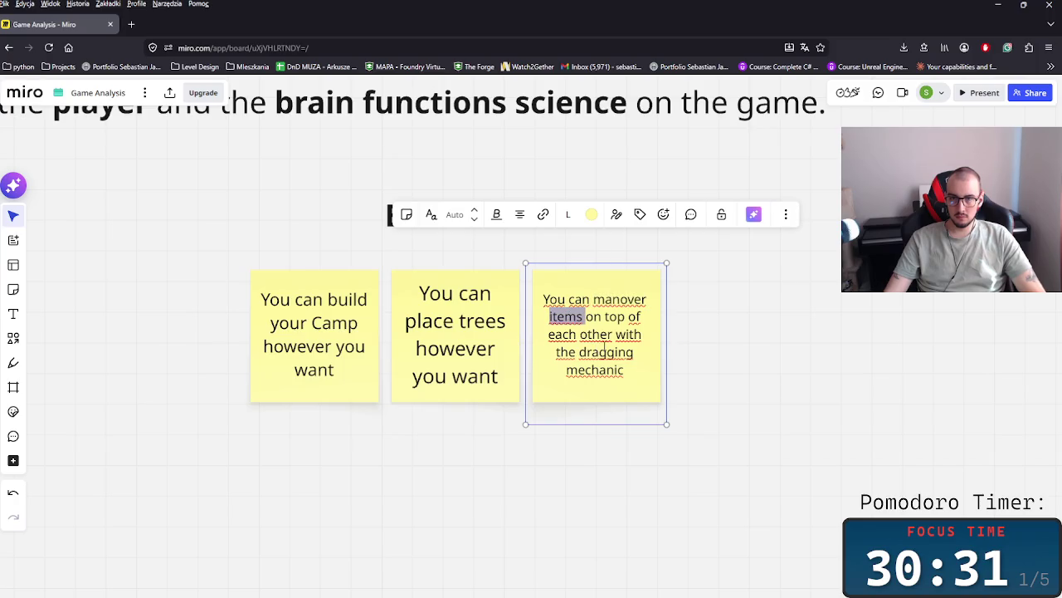
{"action": "key", "text": "ctrl+b"}
{"action": "double_click", "coordinate": [605, 353]}
{"action": "key", "text": "ctrl+b"}
{"action": "left_click", "coordinate": [599, 371]}
{"action": "key", "text": "ctrl+a"}
{"action": "left_click", "coordinate": [593, 370]}
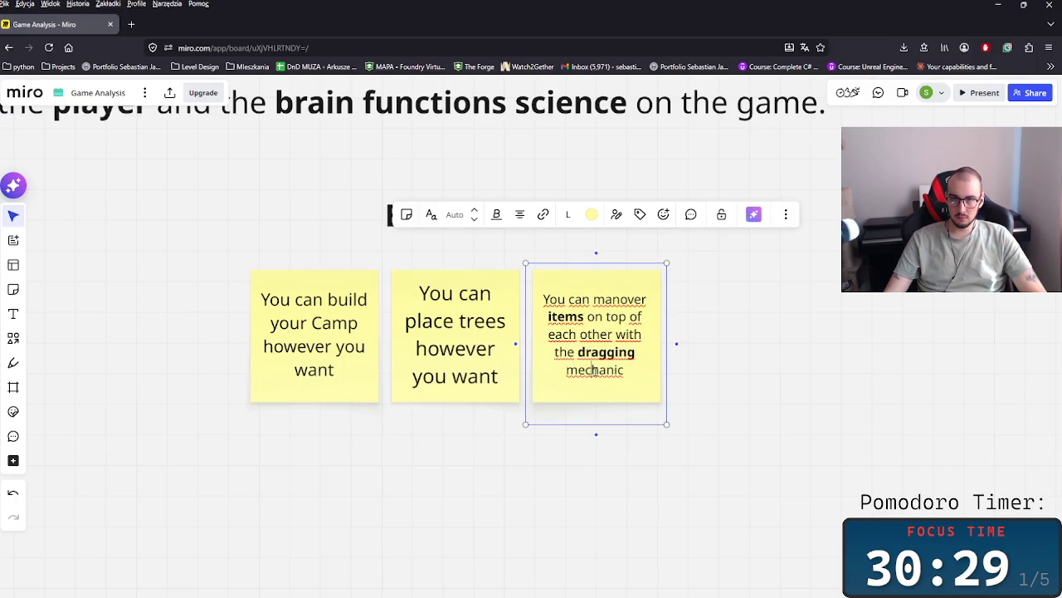
{"action": "double_click", "coordinate": [594, 370]}
{"action": "key", "text": "ctrl+b"}
{"action": "left_click", "coordinate": [405, 398]}
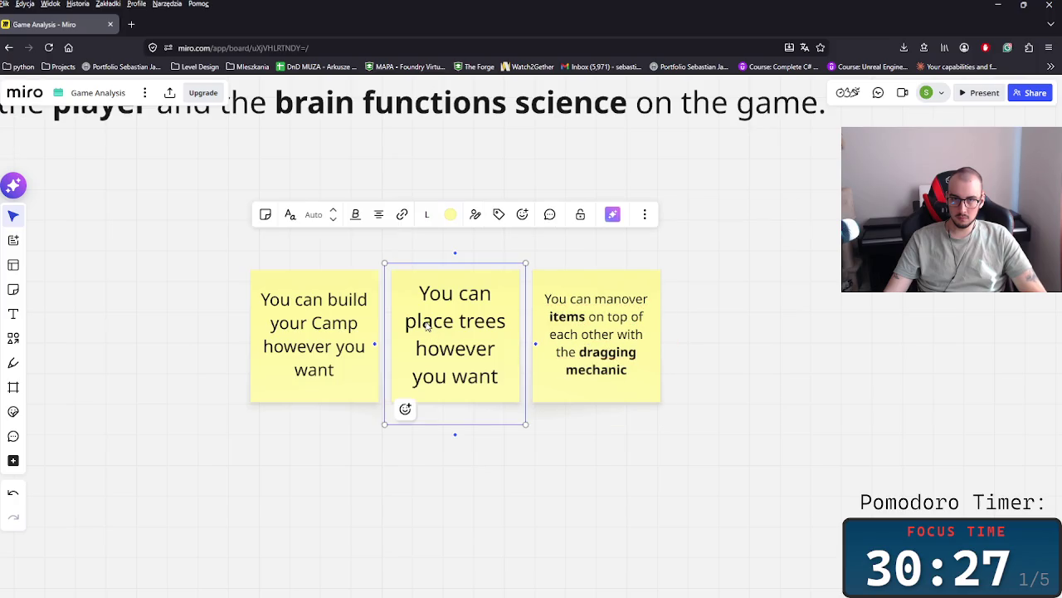
- Bold 'place trees' in the middle sticky note
{"action": "double_click", "coordinate": [455, 332]}
{"action": "double_click", "coordinate": [461, 321]}
{"action": "double_click", "coordinate": [424, 320]}
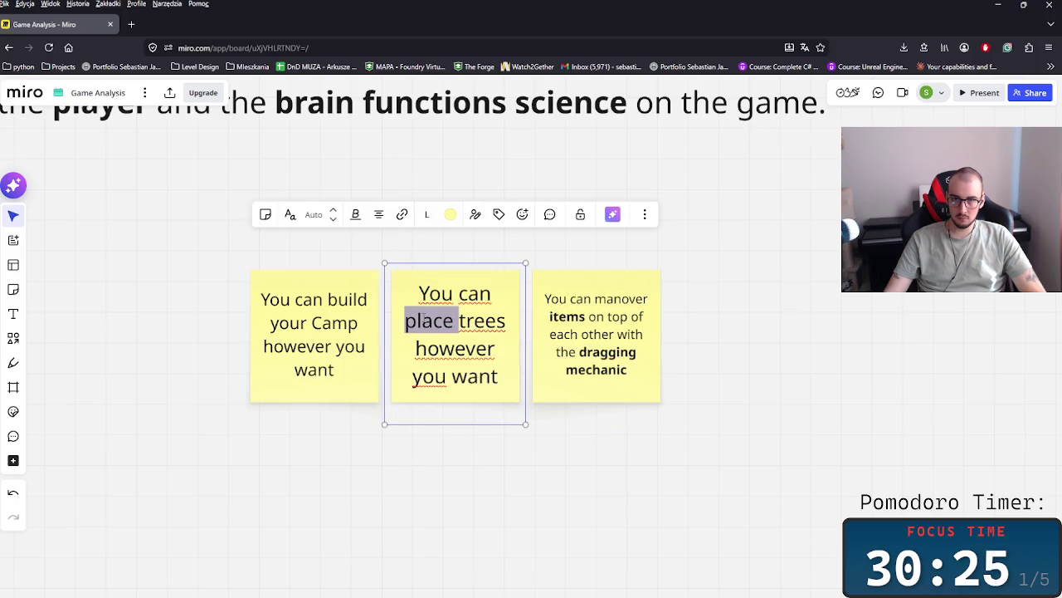
{"action": "left_click_drag", "start_coordinate": [406, 320], "coordinate": [479, 322]}
{"action": "double_click", "coordinate": [479, 323]}
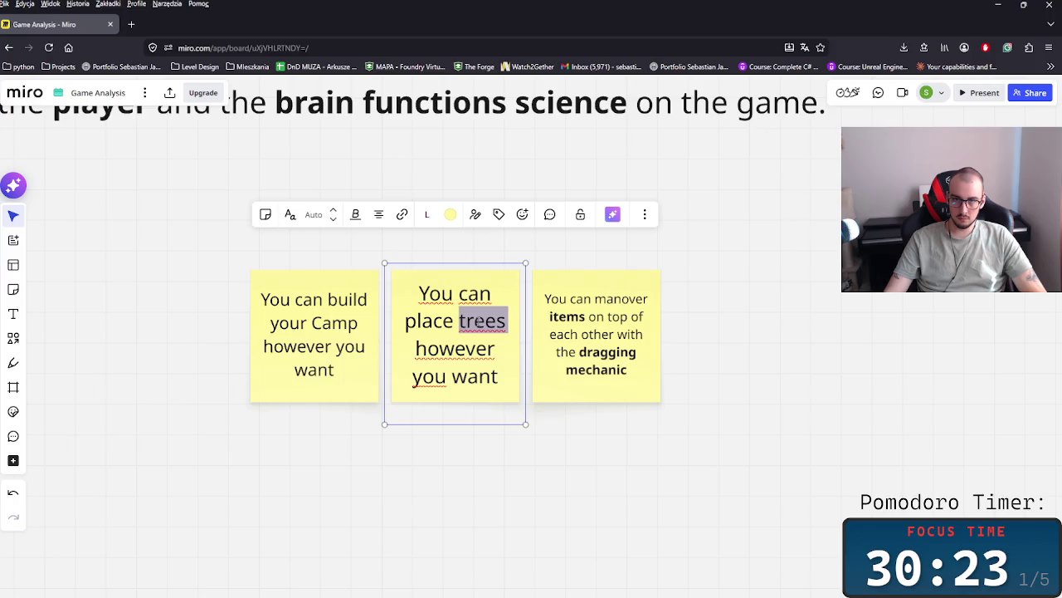
{"action": "left_click", "coordinate": [406, 320], "text": "shift"}
{"action": "key", "text": "ctrl+shift+Left"}
{"action": "key", "text": "ctrl+b"}
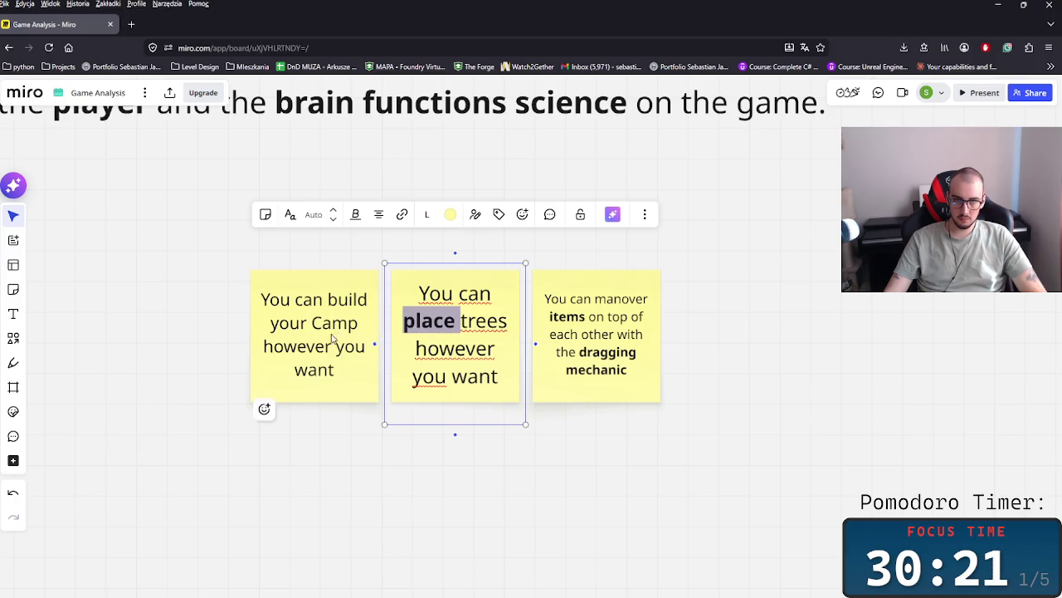
{"action": "key", "text": "Right"}
{"action": "key", "text": "Right"}
{"action": "key", "text": "shift+Right"}
{"action": "key", "text": "shift+Right"}
{"action": "double_click", "coordinate": [499, 320]}
{"action": "key", "text": "ctrl+b"}
- Bold 'build' and 'Camp' in the left sticky note
{"action": "double_click", "coordinate": [335, 328]}
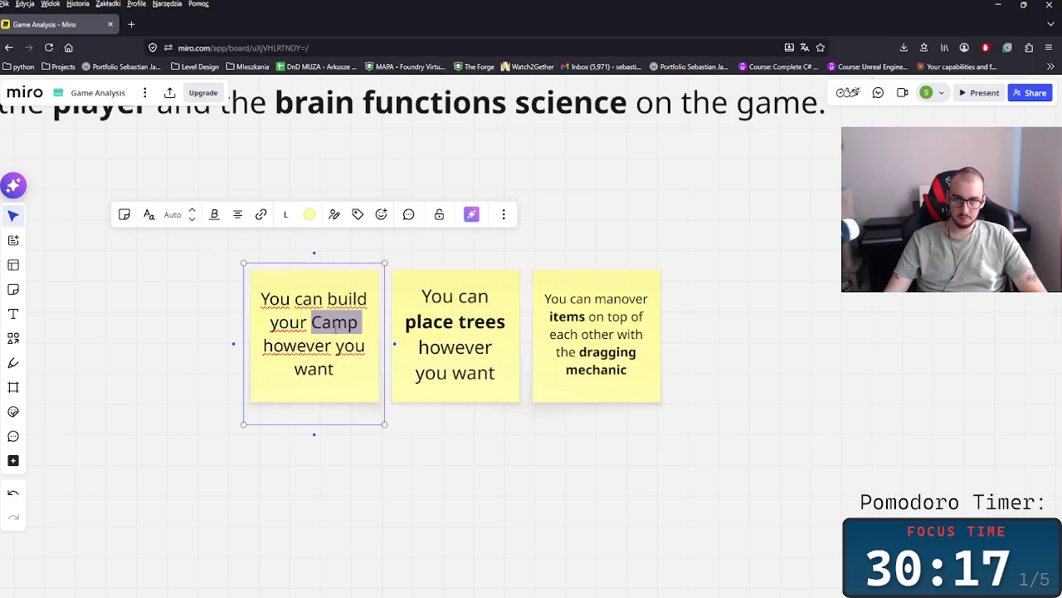
{"action": "double_click", "coordinate": [353, 298]}
{"action": "key", "text": "ctrl+b"}
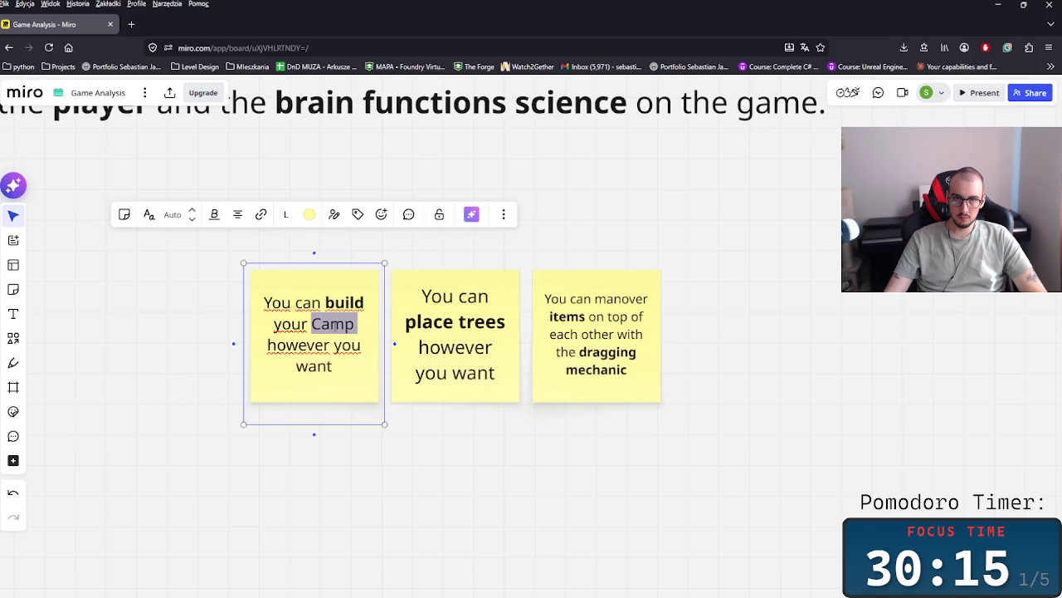
{"action": "key", "text": "ctrl+a"}
{"action": "double_click", "coordinate": [335, 328]}
{"action": "left_click", "coordinate": [443, 460]}
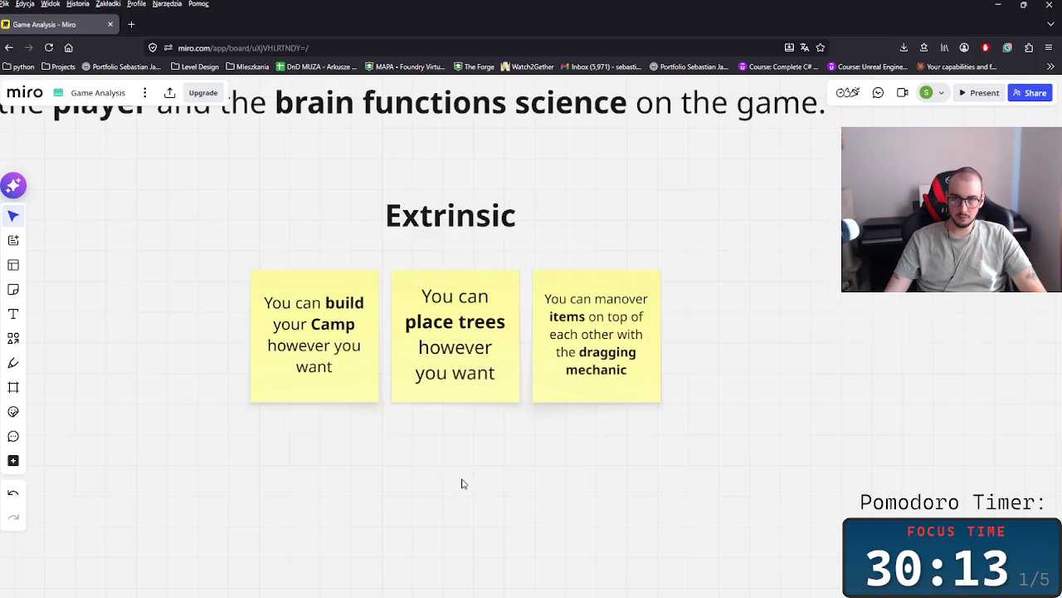
{"action": "scroll", "coordinate": [531, 488], "scroll_direction": "down", "scroll_amount": 2}
{"action": "scroll", "coordinate": [647, 481], "scroll_direction": "left", "scroll_amount": 5}
{"action": "scroll", "coordinate": [681, 473], "scroll_direction": "down", "scroll_amount": 2}
{"action": "scroll", "coordinate": [631, 469], "scroll_direction": "right", "scroll_amount": 3}
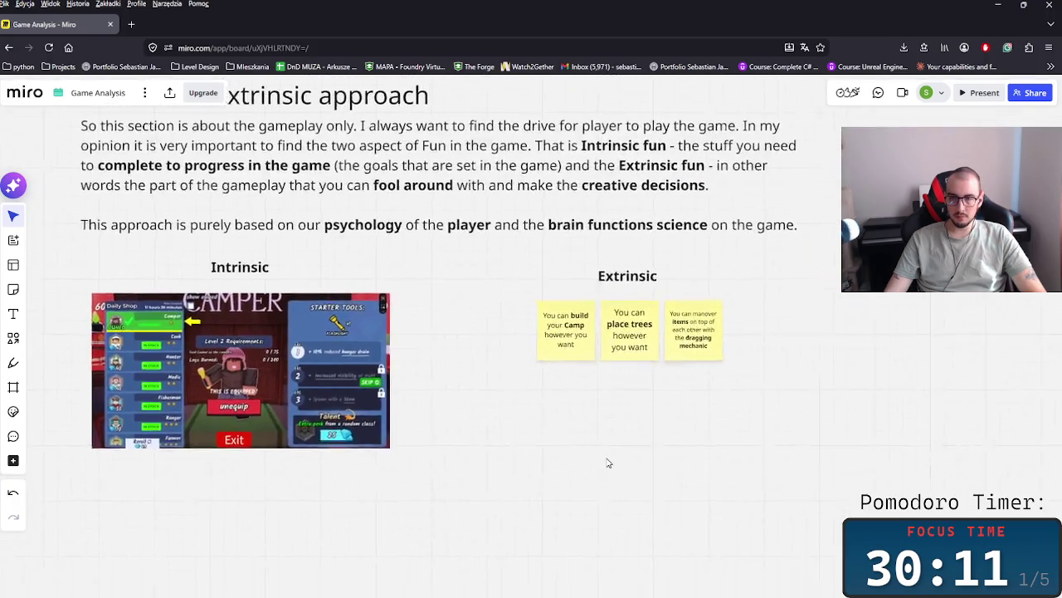
{"action": "scroll", "coordinate": [594, 459], "scroll_direction": "up", "scroll_amount": 2, "text": "ctrl"}
{"action": "scroll", "coordinate": [614, 456], "scroll_direction": "left", "scroll_amount": 2}
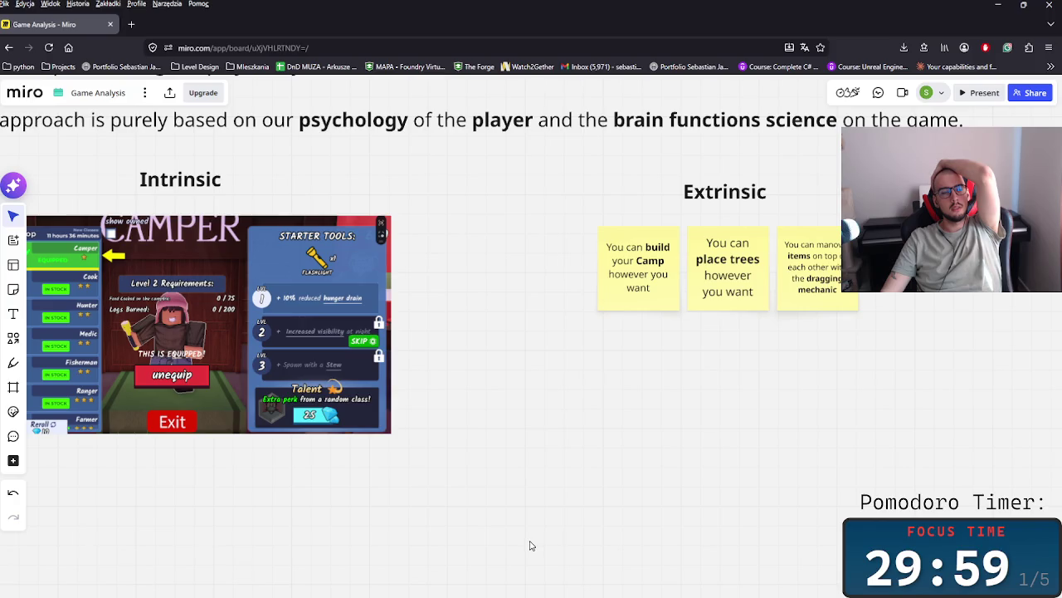
{"action": "left_click_drag", "start_coordinate": [531, 546], "coordinate": [593, 568]}
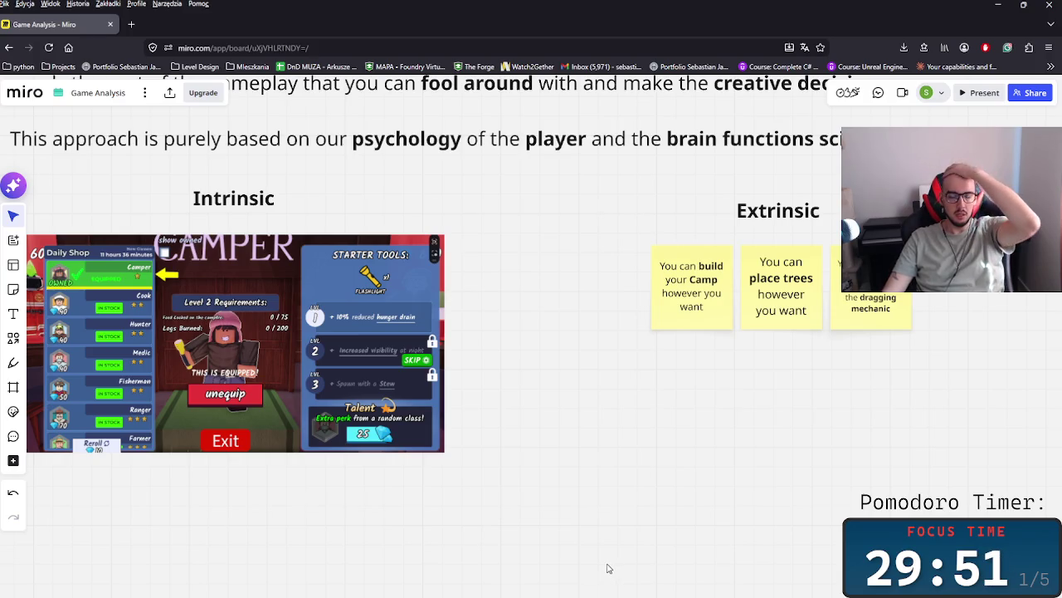
{"action": "scroll", "coordinate": [733, 453], "scroll_direction": "right", "scroll_amount": 2}
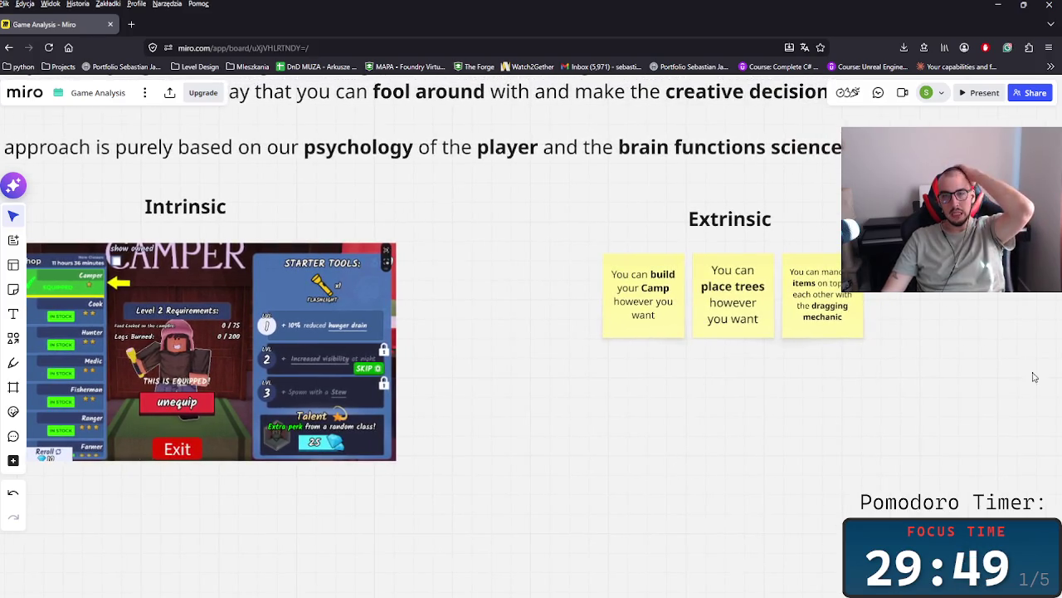
{"action": "scroll", "coordinate": [880, 398], "scroll_direction": "right", "scroll_amount": 2}
{"action": "mouse_move", "coordinate": [876, 415]}
{"action": "left_mouse_down"}
{"action": "mouse_move", "coordinate": [492, 239]}
{"action": "mouse_move", "coordinate": [820, 428]}
{"action": "left_mouse_up"}
{"action": "left_click", "coordinate": [511, 248]}
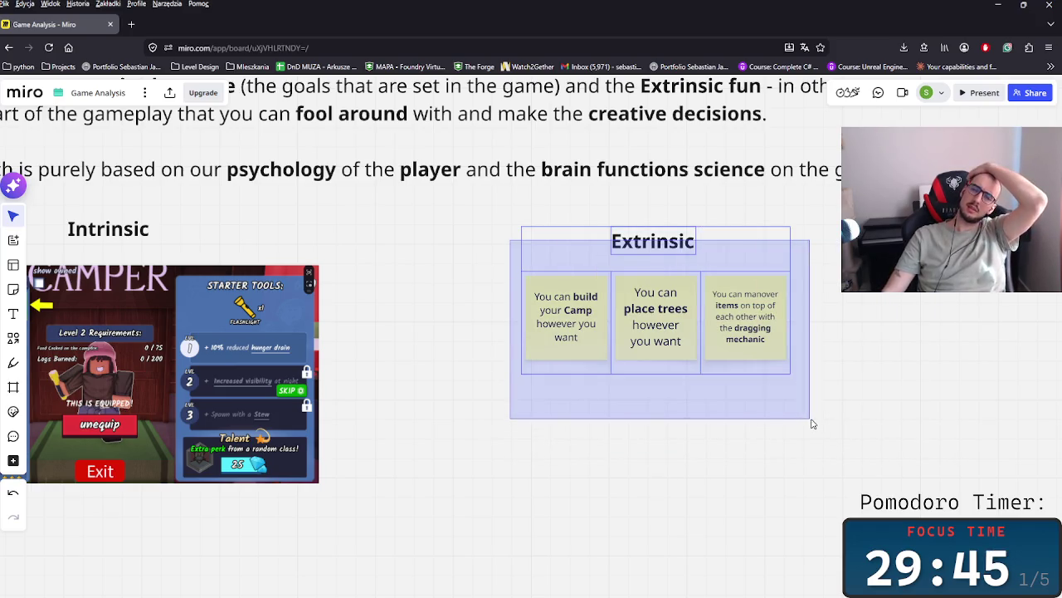
{"action": "left_click_drag", "start_coordinate": [884, 450], "coordinate": [507, 214]}
{"action": "left_click_drag", "start_coordinate": [481, 298], "coordinate": [548, 371]}
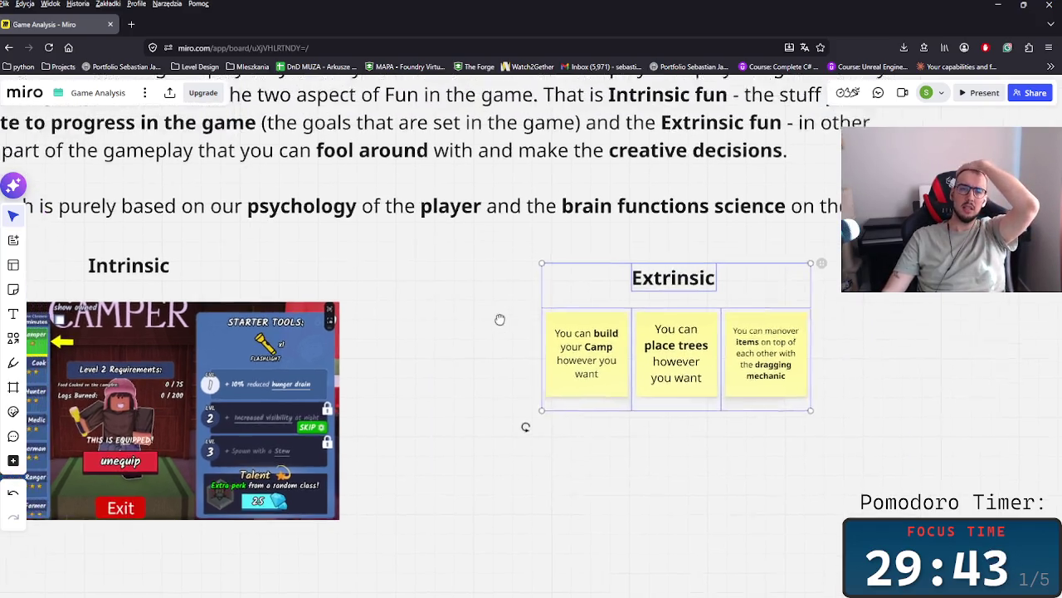
{"action": "scroll", "coordinate": [581, 456], "scroll_direction": "down", "scroll_amount": 3}
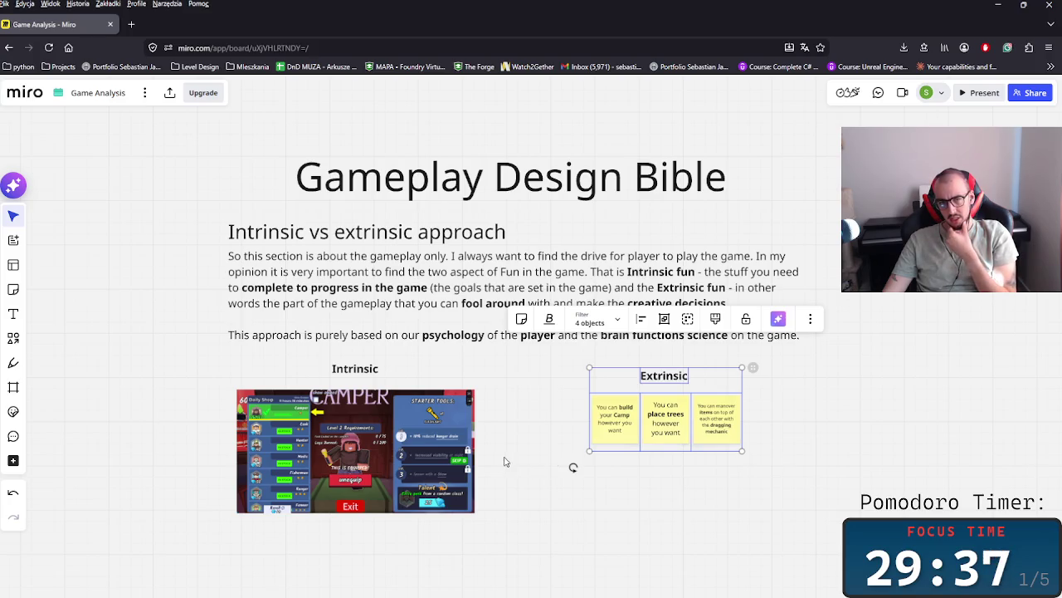
- Shrink the Intrinsic screenshot to about a third and place a shrunken quests screenshot copy beside it
{"action": "left_click", "coordinate": [463, 507]}
{"action": "left_click_drag", "start_coordinate": [475, 513], "coordinate": [349, 456]}
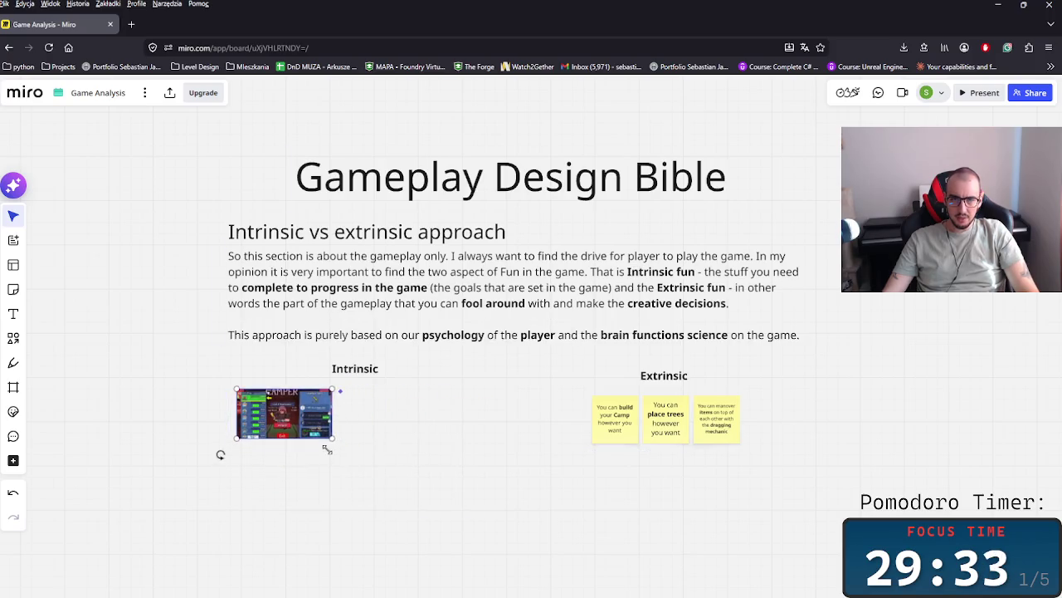
{"action": "scroll", "coordinate": [448, 490], "scroll_direction": "down", "scroll_amount": 3}
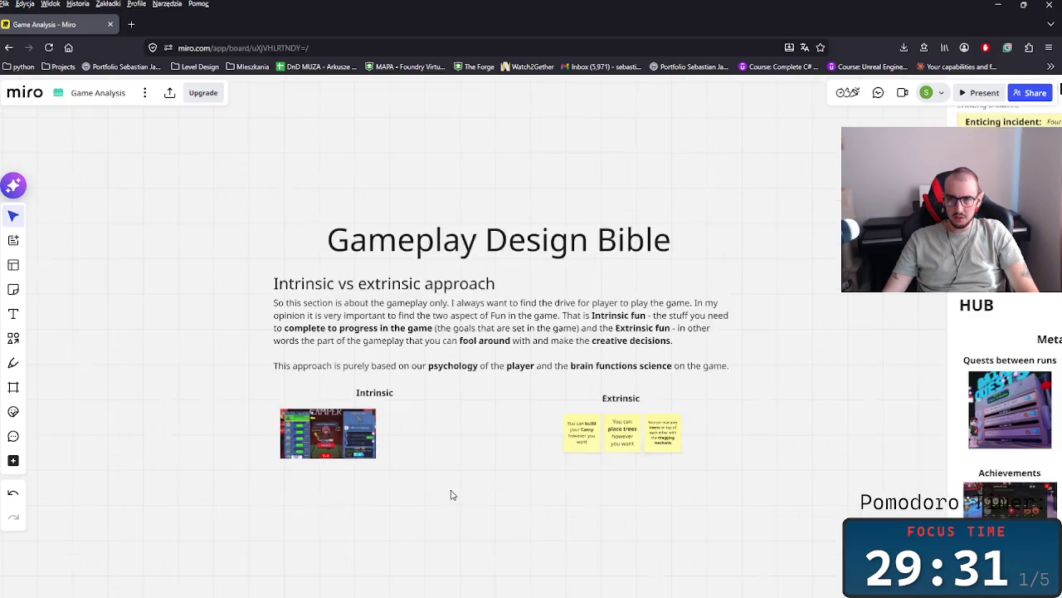
{"action": "scroll", "coordinate": [443, 493], "scroll_direction": "down", "scroll_amount": 2}
{"action": "left_click_drag", "start_coordinate": [615, 515], "coordinate": [519, 531]}
{"action": "left_click", "coordinate": [751, 448]}
{"action": "left_click_drag", "start_coordinate": [752, 448], "coordinate": [343, 477]}
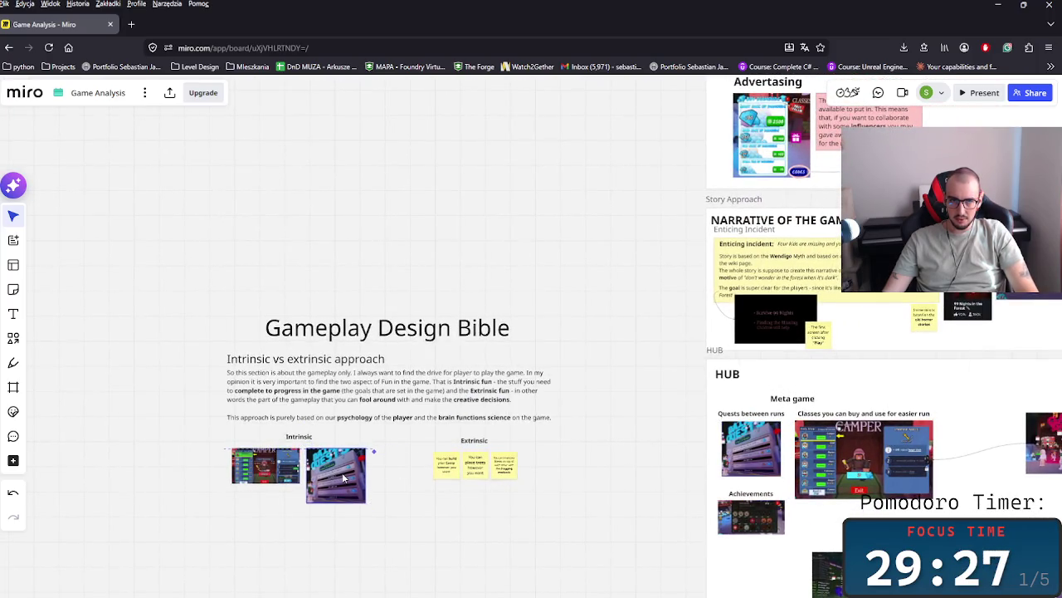
{"action": "scroll", "coordinate": [356, 497], "scroll_direction": "up", "scroll_amount": 3}
{"action": "left_click_drag", "start_coordinate": [417, 450], "coordinate": [361, 420]}
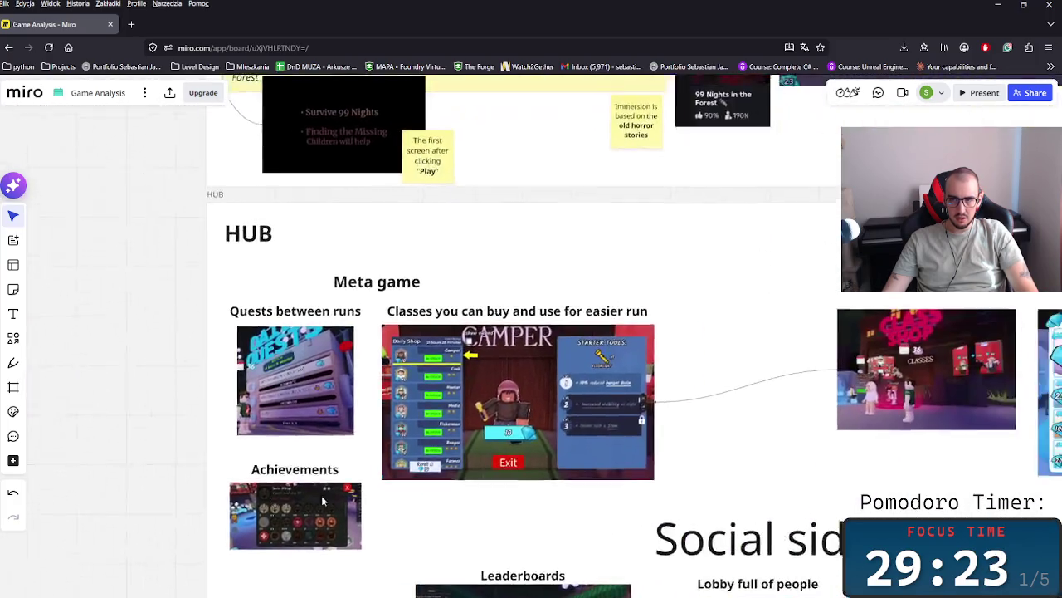
{"action": "scroll", "coordinate": [322, 499], "scroll_direction": "down", "scroll_amount": 2}
- Copy the Achievements screenshot under Intrinsic and line it up in the grid
{"action": "left_click", "coordinate": [267, 523]}
{"action": "key", "text": "ctrl+c"}
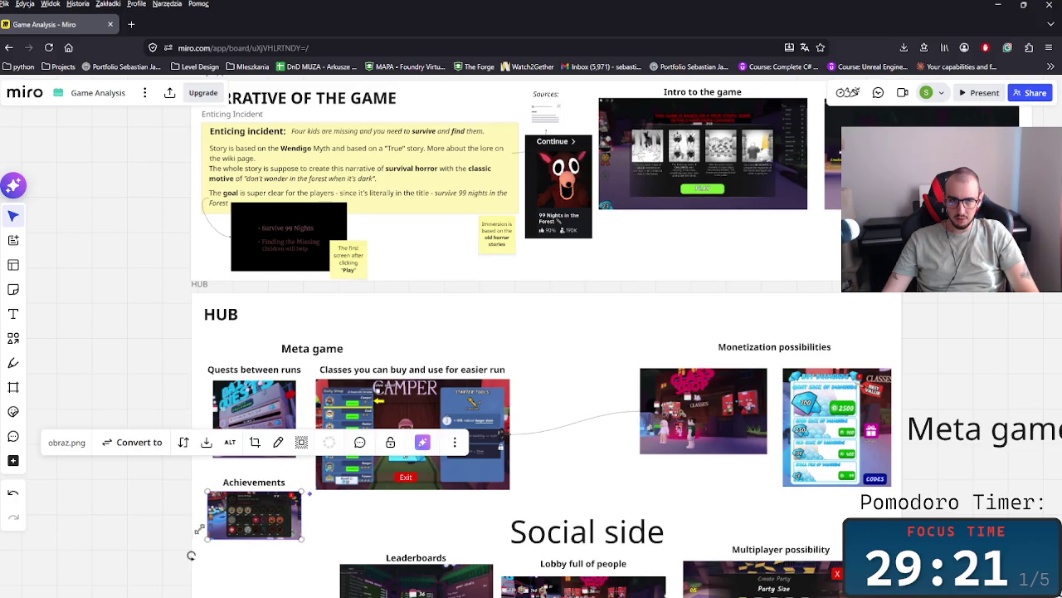
{"action": "scroll", "coordinate": [548, 509], "scroll_direction": "left", "scroll_amount": 5}
{"action": "scroll", "coordinate": [445, 543], "scroll_direction": "up", "scroll_amount": 2}
{"action": "key", "text": "ctrl+v"}
{"action": "left_click_drag", "start_coordinate": [609, 505], "coordinate": [636, 503]}
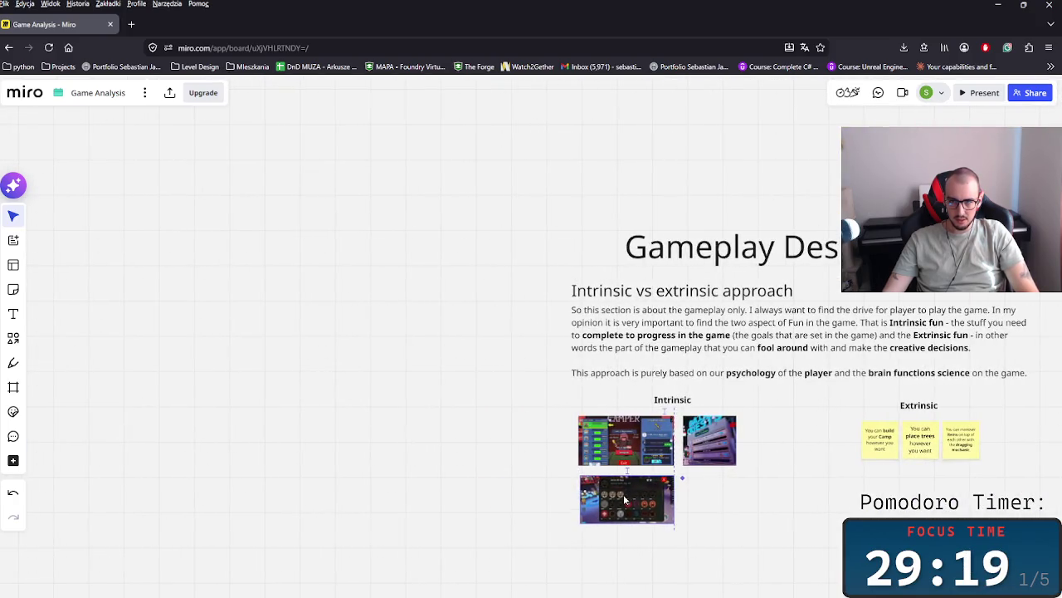
- Paste a Crafting station screenshot copy under Intrinsic, shrunk and set beside Achievements
{"action": "scroll", "coordinate": [630, 503], "scroll_direction": "down", "scroll_amount": 2}
{"action": "scroll", "coordinate": [463, 474], "scroll_direction": "right", "scroll_amount": 5}
{"action": "scroll", "coordinate": [469, 481], "scroll_direction": "right", "scroll_amount": 1}
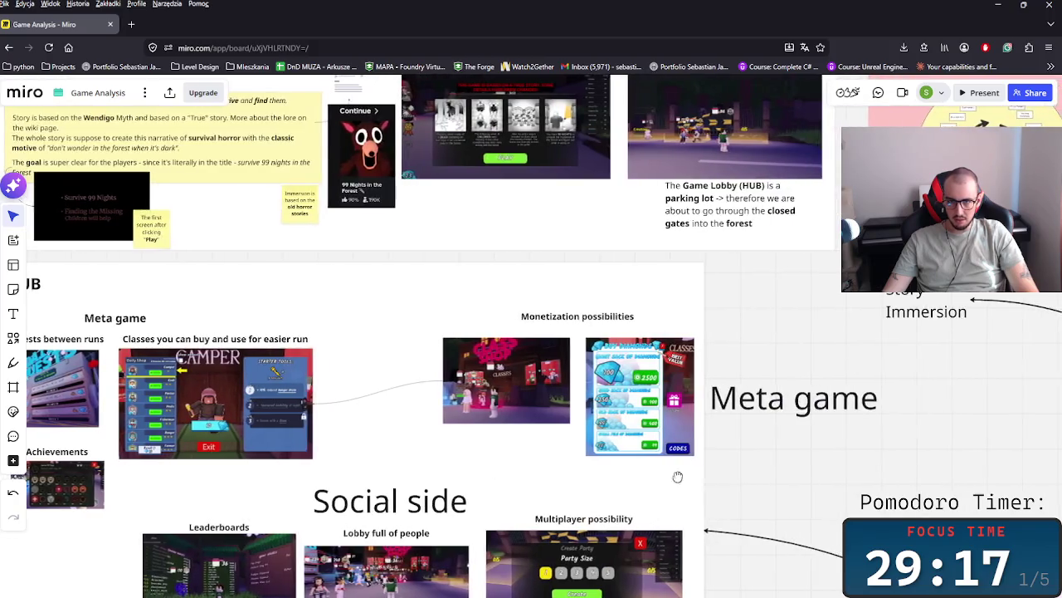
{"action": "scroll", "coordinate": [498, 489], "scroll_direction": "right", "scroll_amount": 4}
{"action": "scroll", "coordinate": [494, 521], "scroll_direction": "down", "scroll_amount": 2}
{"action": "scroll", "coordinate": [597, 473], "scroll_direction": "down", "scroll_amount": 4}
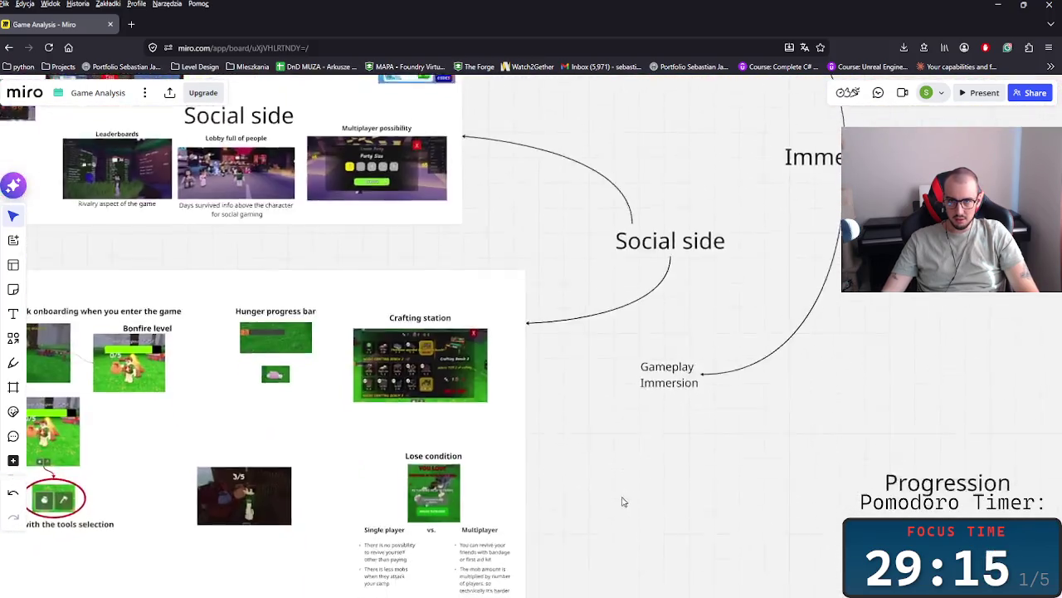
{"action": "scroll", "coordinate": [614, 489], "scroll_direction": "down", "scroll_amount": 2}
{"action": "left_click", "coordinate": [459, 232]}
{"action": "scroll", "coordinate": [589, 392], "scroll_direction": "left", "scroll_amount": 5}
{"action": "scroll", "coordinate": [591, 391], "scroll_direction": "up", "scroll_amount": 3}
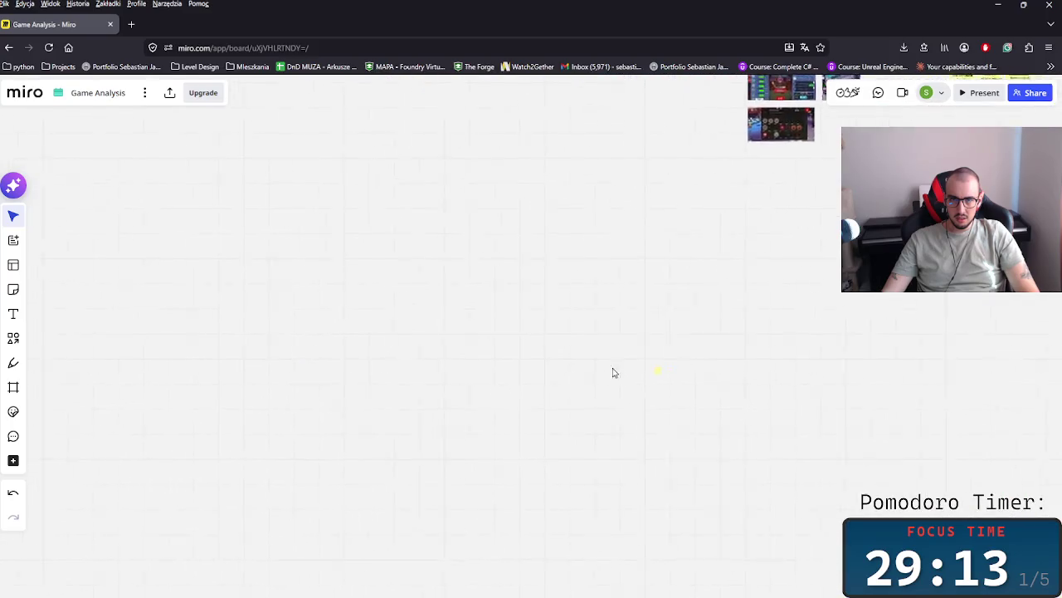
{"action": "scroll", "coordinate": [592, 373], "scroll_direction": "left", "scroll_amount": 4}
{"action": "key", "text": "ctrl+v"}
{"action": "left_click_drag", "start_coordinate": [434, 349], "coordinate": [402, 382]}
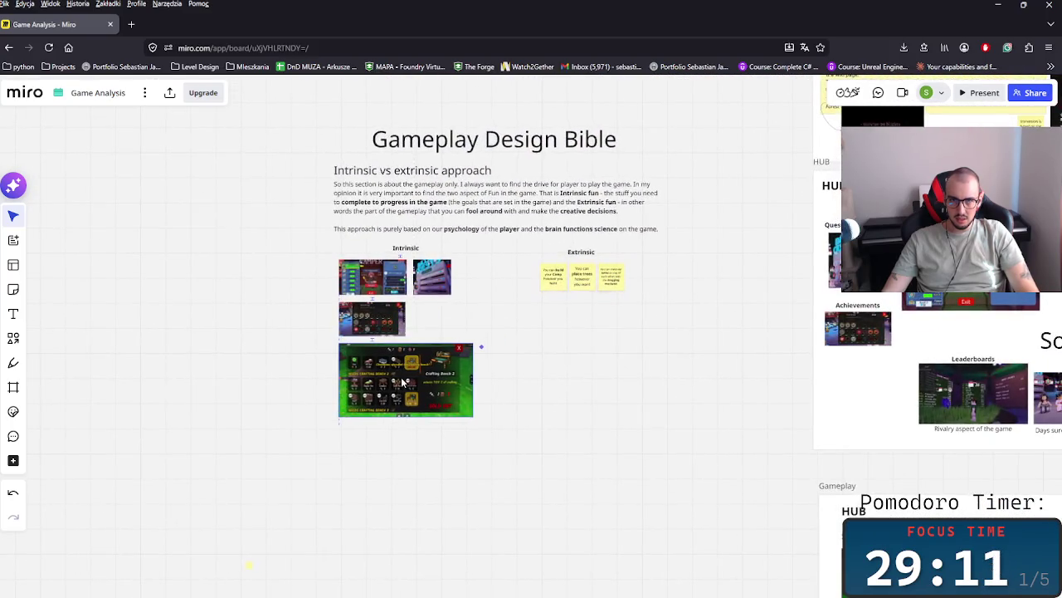
{"action": "mouse_move", "coordinate": [478, 429]}
{"action": "left_mouse_down"}
{"action": "mouse_move", "coordinate": [400, 384]}
{"action": "mouse_move", "coordinate": [435, 322]}
{"action": "left_mouse_up"}
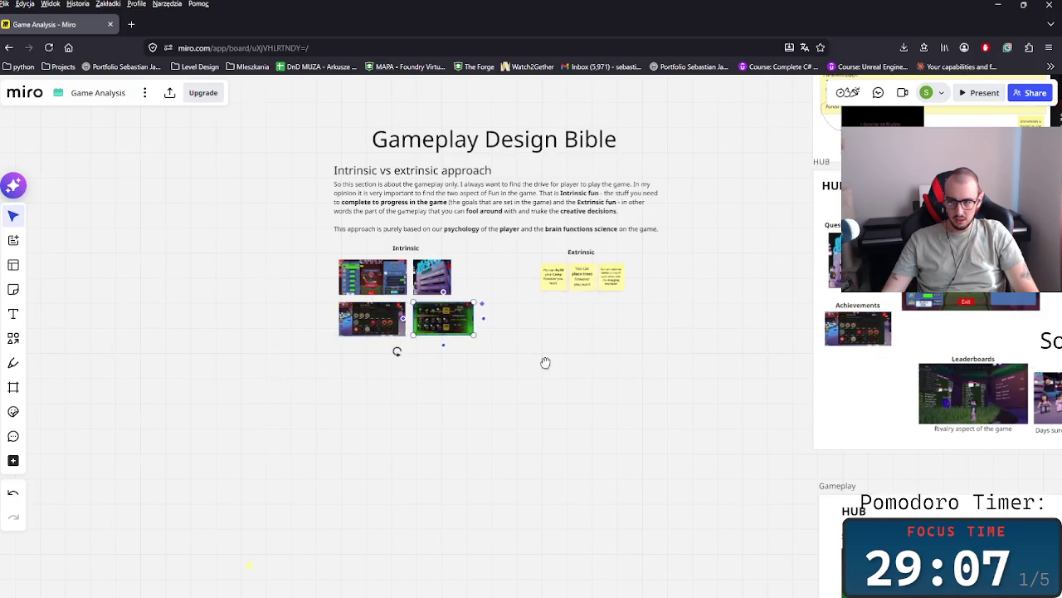
- Add the Bonfire level and 3/5 screenshot copies to the Intrinsic grid
{"action": "key", "text": "ctrl+z"}
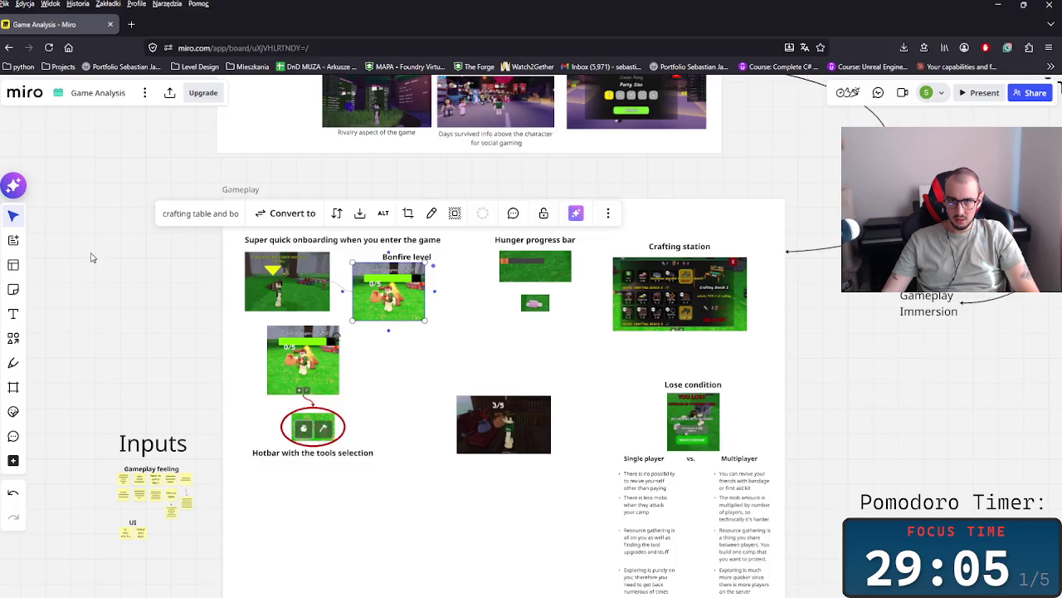
{"action": "key", "text": "ctrl+shift+z"}
{"action": "left_click_drag", "start_coordinate": [193, 430], "coordinate": [196, 428]}
{"action": "key", "text": "ctrl+z"}
{"action": "key", "text": "ctrl+z"}
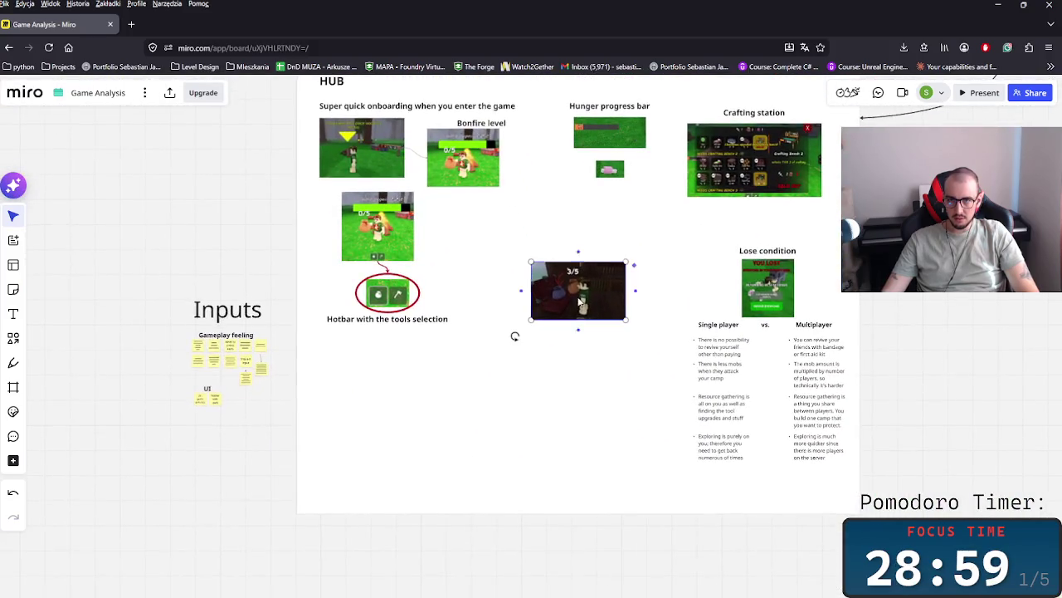
{"action": "key", "text": "ctrl+z"}
{"action": "key", "text": "ctrl+shift+z"}
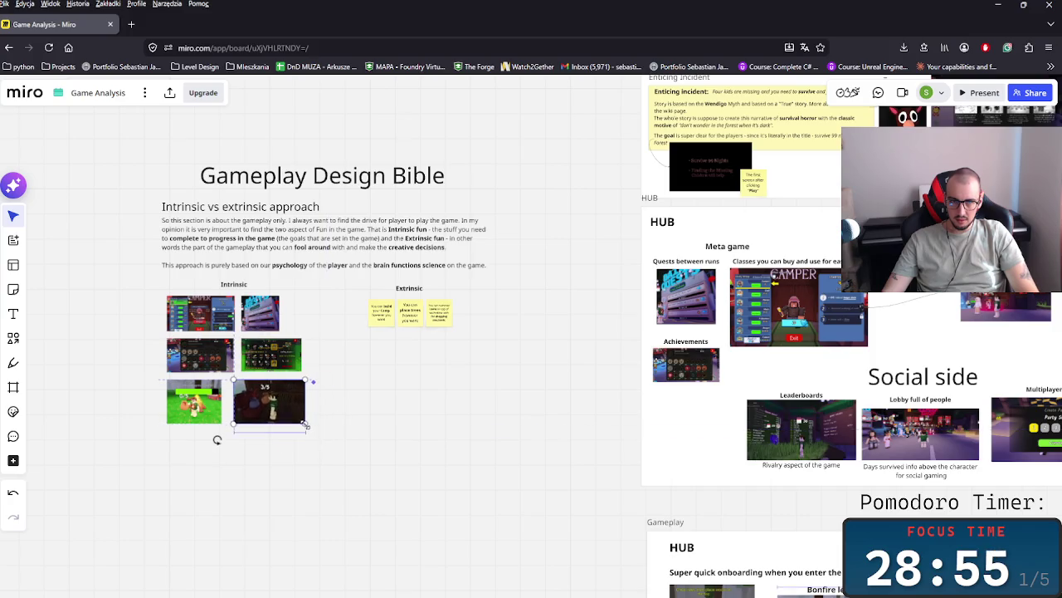
{"action": "left_click", "coordinate": [362, 451]}
- Return to the Extrinsic row and select its third sticky note
{"action": "scroll", "coordinate": [369, 452], "scroll_direction": "up", "scroll_amount": 3}
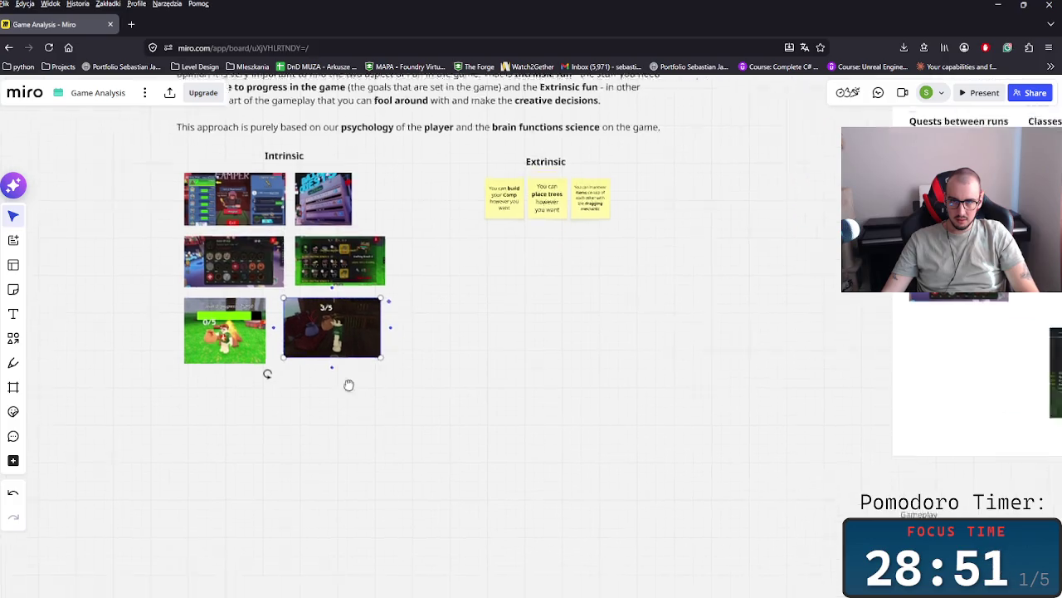
{"action": "scroll", "coordinate": [561, 481], "scroll_direction": "down", "scroll_amount": 5}
{"action": "scroll", "coordinate": [561, 482], "scroll_direction": "down", "scroll_amount": 2}
{"action": "scroll", "coordinate": [548, 417], "scroll_direction": "down", "scroll_amount": 3}
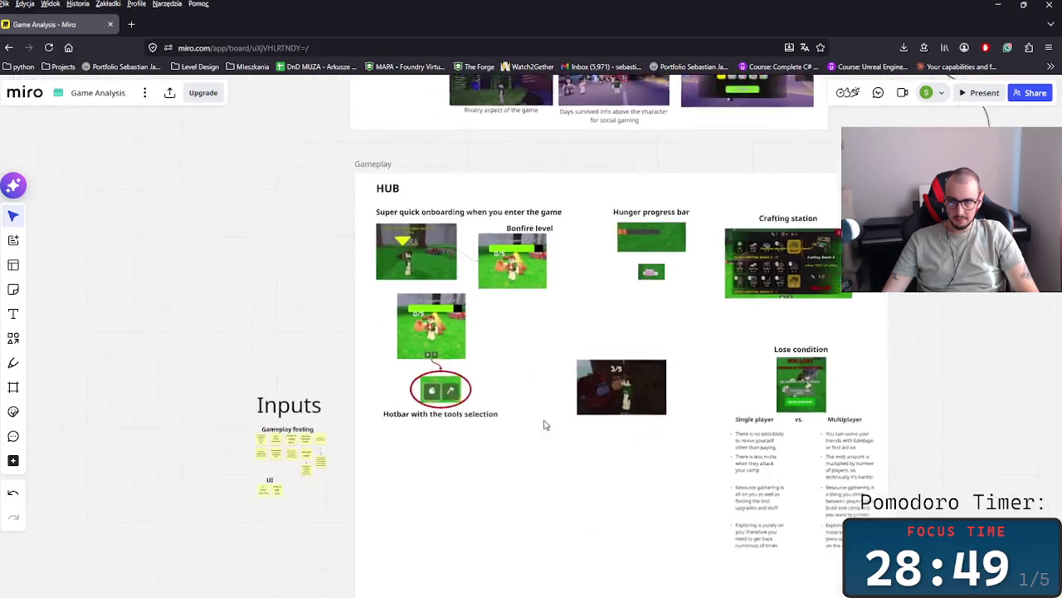
{"action": "scroll", "coordinate": [537, 498], "scroll_direction": "down", "scroll_amount": 1}
{"action": "scroll", "coordinate": [641, 459], "scroll_direction": "up", "scroll_amount": 3}
{"action": "scroll", "coordinate": [567, 474], "scroll_direction": "up", "scroll_amount": 1}
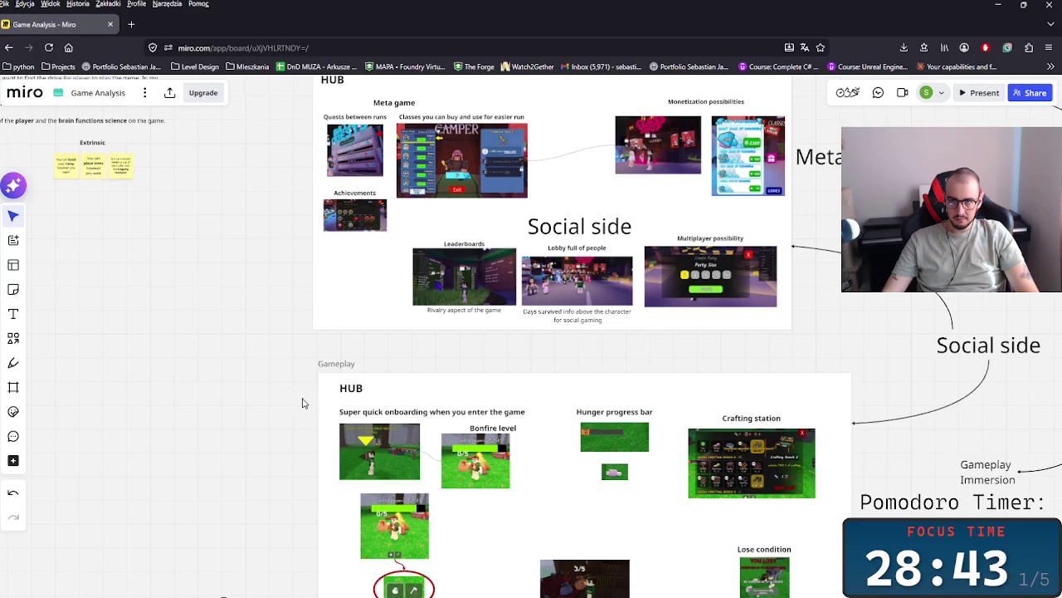
{"action": "scroll", "coordinate": [316, 407], "scroll_direction": "up", "scroll_amount": 1}
{"action": "scroll", "coordinate": [323, 409], "scroll_direction": "left", "scroll_amount": 2}
{"action": "scroll", "coordinate": [357, 440], "scroll_direction": "up", "scroll_amount": 3}
{"action": "scroll", "coordinate": [387, 515], "scroll_direction": "up", "scroll_amount": 2}
{"action": "scroll", "coordinate": [332, 448], "scroll_direction": "up", "scroll_amount": 2}
{"action": "left_click", "coordinate": [290, 328]}
- Duplicate the third note and rewrite the copy as 'The HUB is full of players to socialize'
{"action": "key", "text": "ctrl+d"}
{"action": "double_click", "coordinate": [376, 315]}
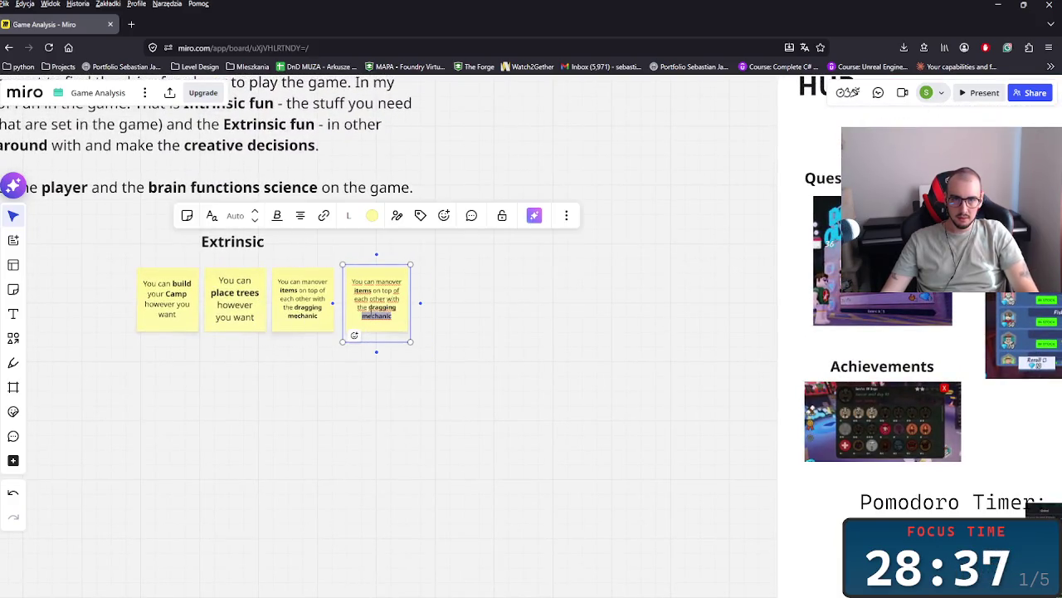
{"action": "key", "text": "ctrl+a"}
{"action": "type", "text": "Lob"}
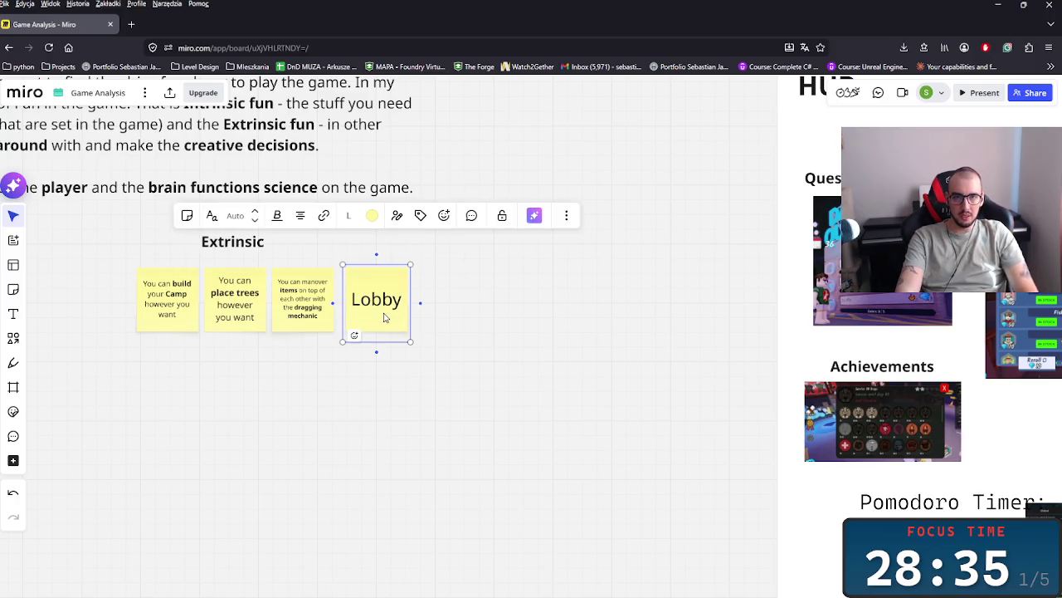
{"action": "type", "text": " is"}
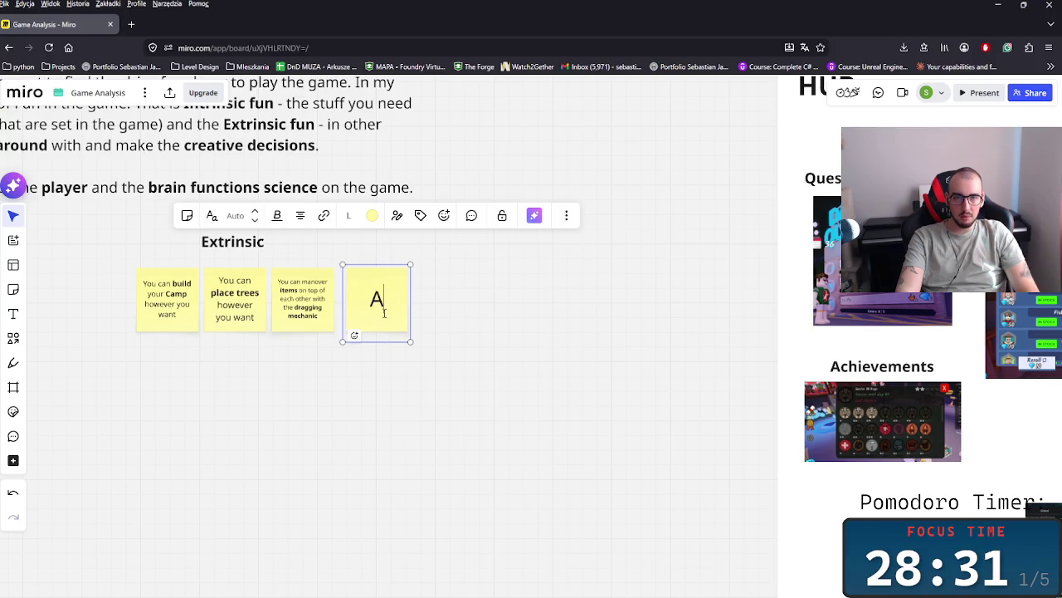
{"action": "type", "text": "UB is full of players"}
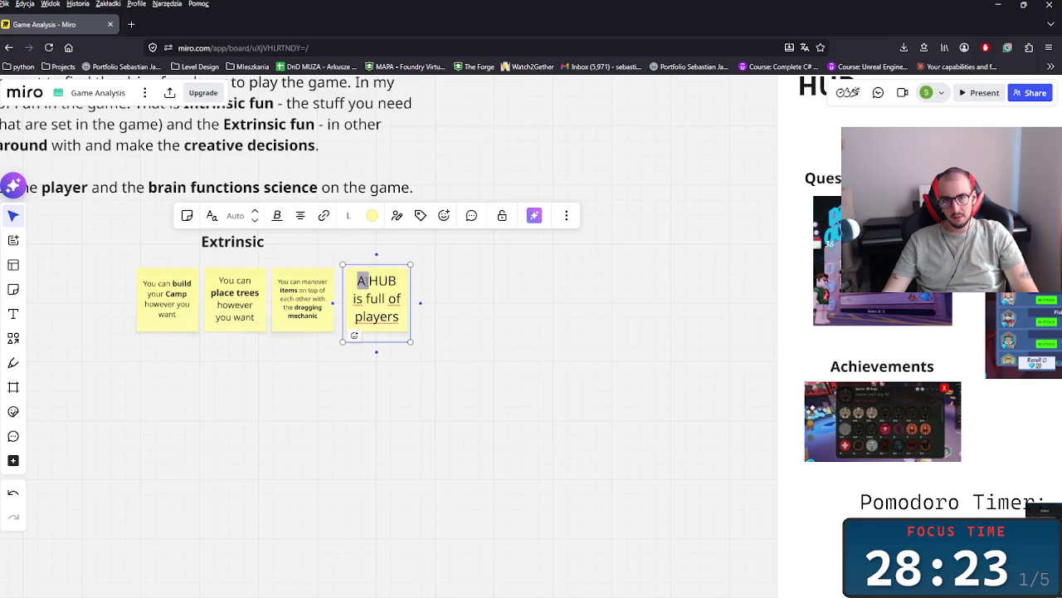
{"action": "type", "text": "The"}
{"action": "left_click", "coordinate": [538, 364]}
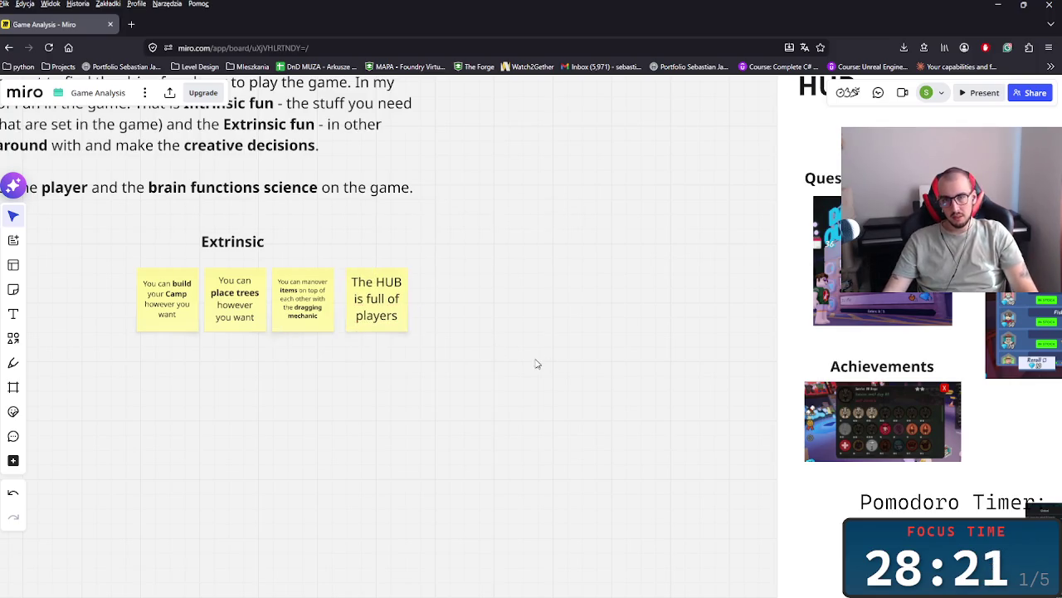
{"action": "left_click", "coordinate": [389, 290]}
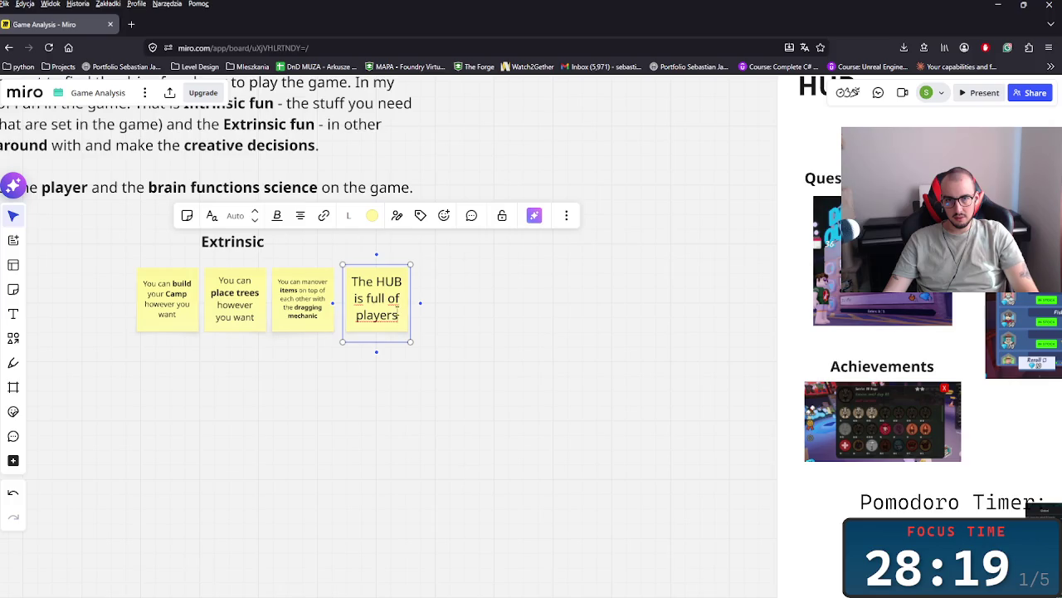
{"action": "type", "text": " to sociali"}
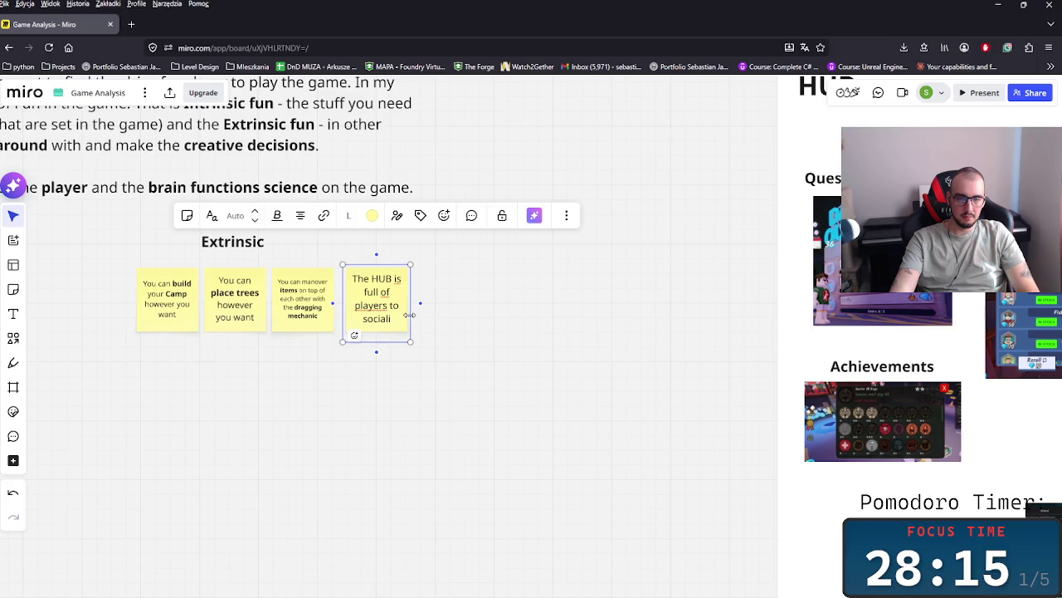
{"action": "left_click", "coordinate": [503, 324]}
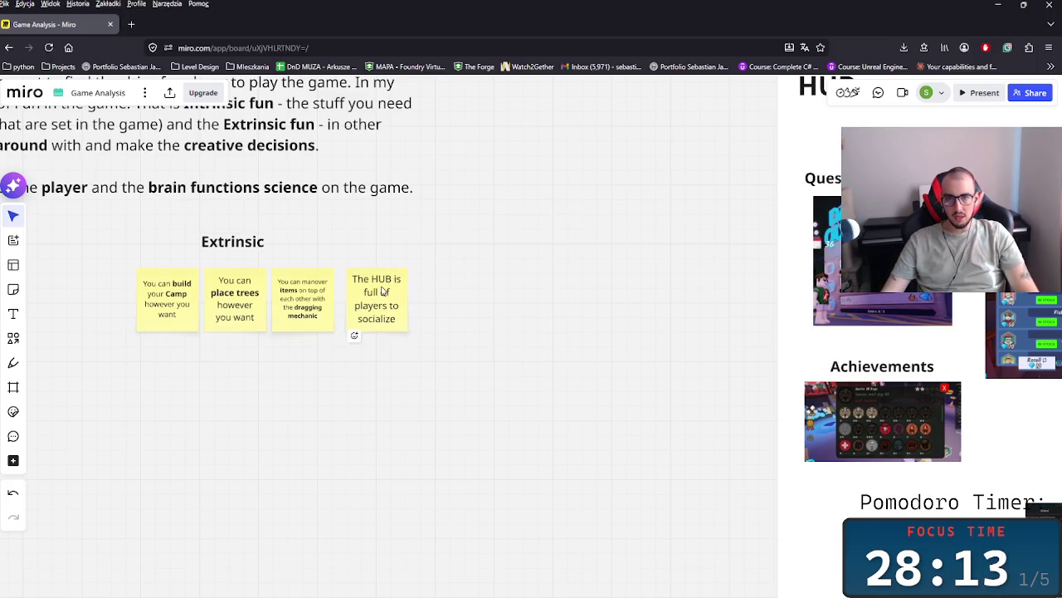
{"action": "left_click", "coordinate": [380, 279]}
{"action": "left_click", "coordinate": [562, 360]}
{"action": "scroll", "coordinate": [498, 369], "scroll_direction": "right", "scroll_amount": 10}
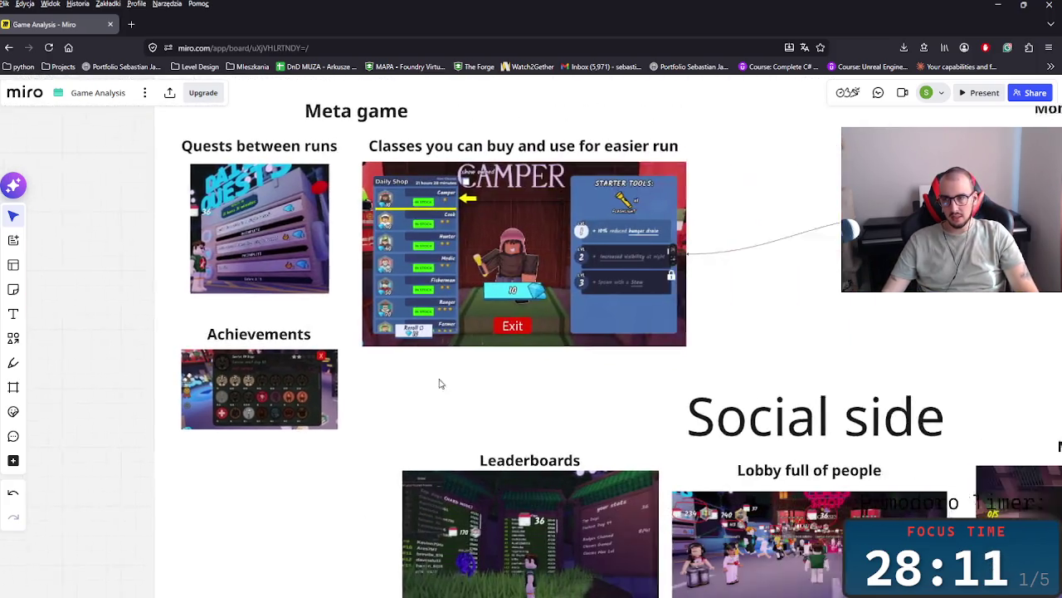
{"action": "scroll", "coordinate": [415, 380], "scroll_direction": "down", "scroll_amount": 3}
{"action": "scroll", "coordinate": [376, 381], "scroll_direction": "left", "scroll_amount": 3}
{"action": "scroll", "coordinate": [647, 465], "scroll_direction": "left", "scroll_amount": 5}
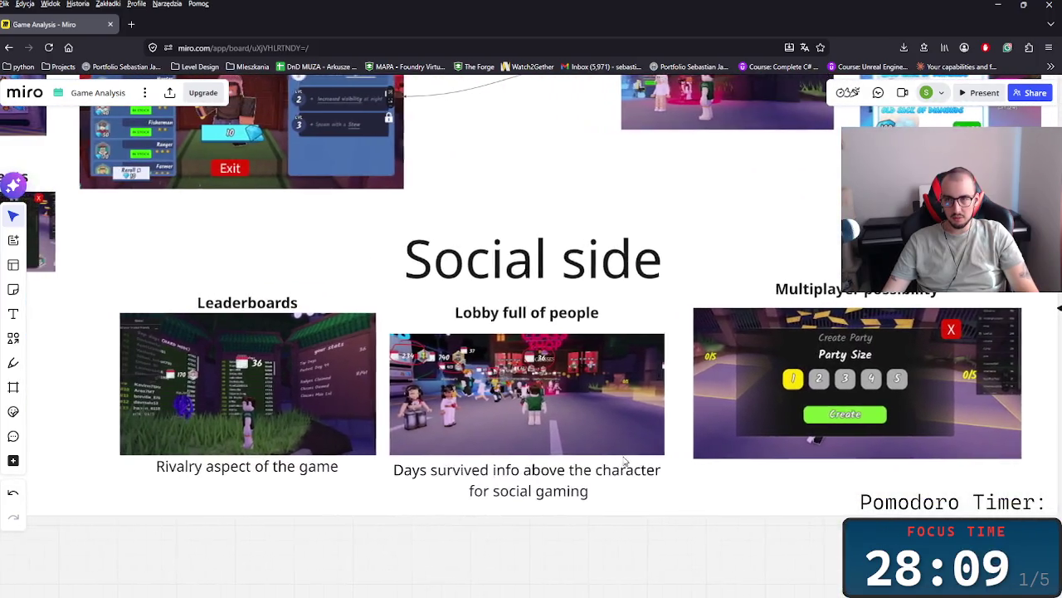
{"action": "scroll", "coordinate": [622, 477], "scroll_direction": "down", "scroll_amount": 2}
{"action": "left_click_drag", "start_coordinate": [616, 399], "coordinate": [577, 459]}
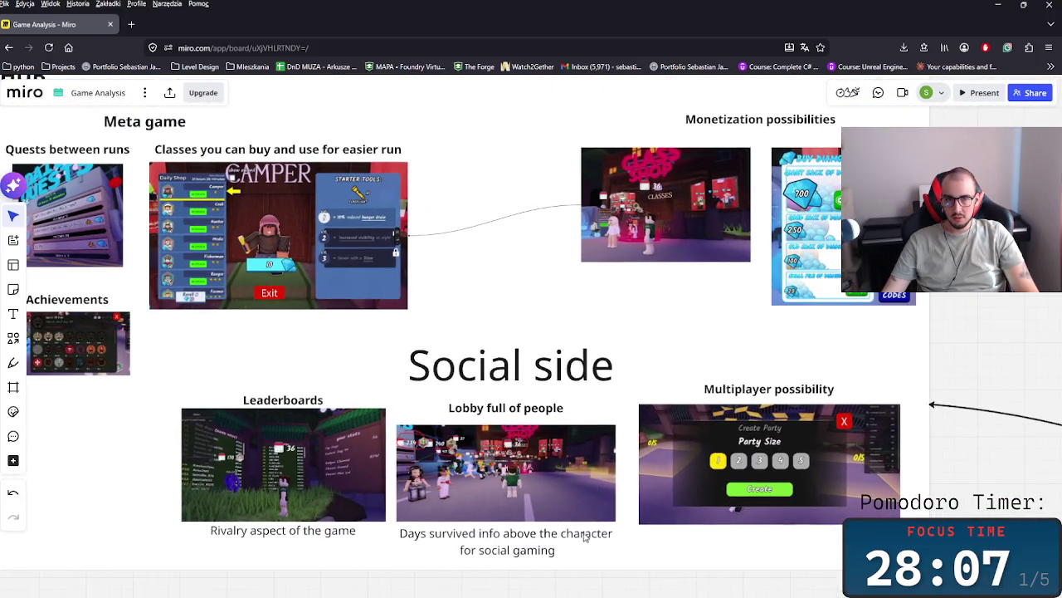
{"action": "scroll", "coordinate": [586, 540], "scroll_direction": "down", "scroll_amount": 5}
{"action": "scroll", "coordinate": [572, 482], "scroll_direction": "right", "scroll_amount": 4}
{"action": "scroll", "coordinate": [565, 434], "scroll_direction": "down", "scroll_amount": 1}
{"action": "scroll", "coordinate": [581, 406], "scroll_direction": "left", "scroll_amount": 5}
{"action": "scroll", "coordinate": [594, 382], "scroll_direction": "down", "scroll_amount": 3}
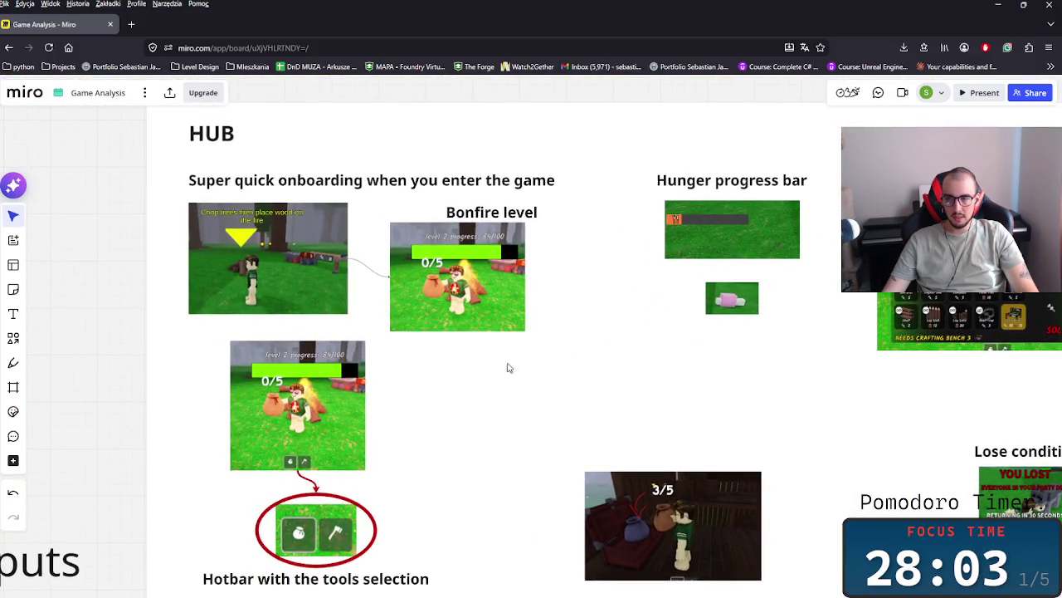
{"action": "scroll", "coordinate": [489, 390], "scroll_direction": "right", "scroll_amount": 3}
{"action": "scroll", "coordinate": [473, 403], "scroll_direction": "up", "scroll_amount": 2}
{"action": "scroll", "coordinate": [511, 432], "scroll_direction": "down", "scroll_amount": 2}
{"action": "left_click_drag", "start_coordinate": [505, 434], "coordinate": [476, 337]}
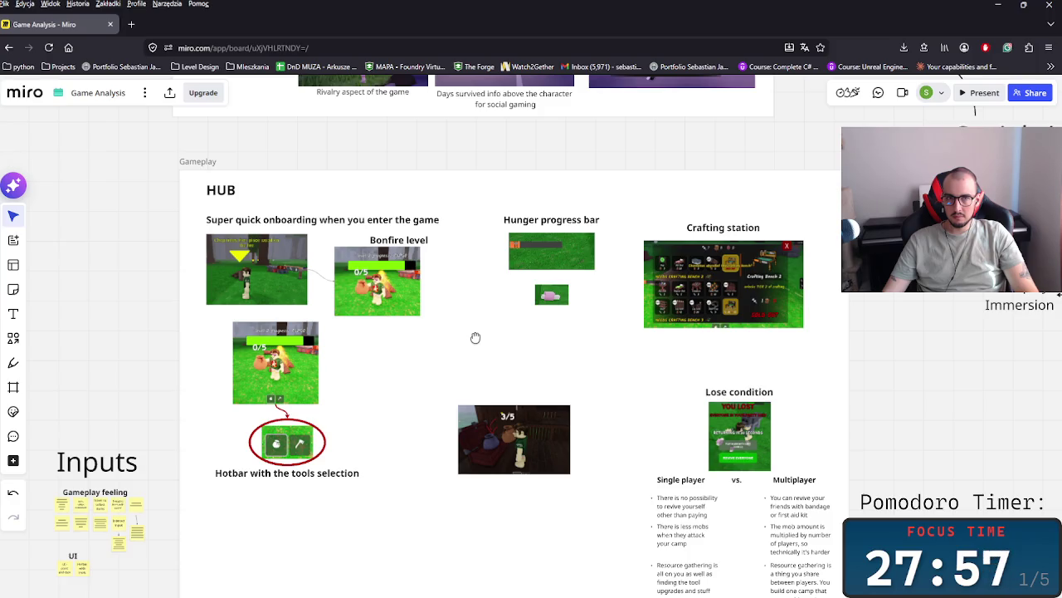
{"action": "scroll", "coordinate": [486, 438], "scroll_direction": "up", "scroll_amount": 5}
{"action": "scroll", "coordinate": [487, 438], "scroll_direction": "left", "scroll_amount": 3}
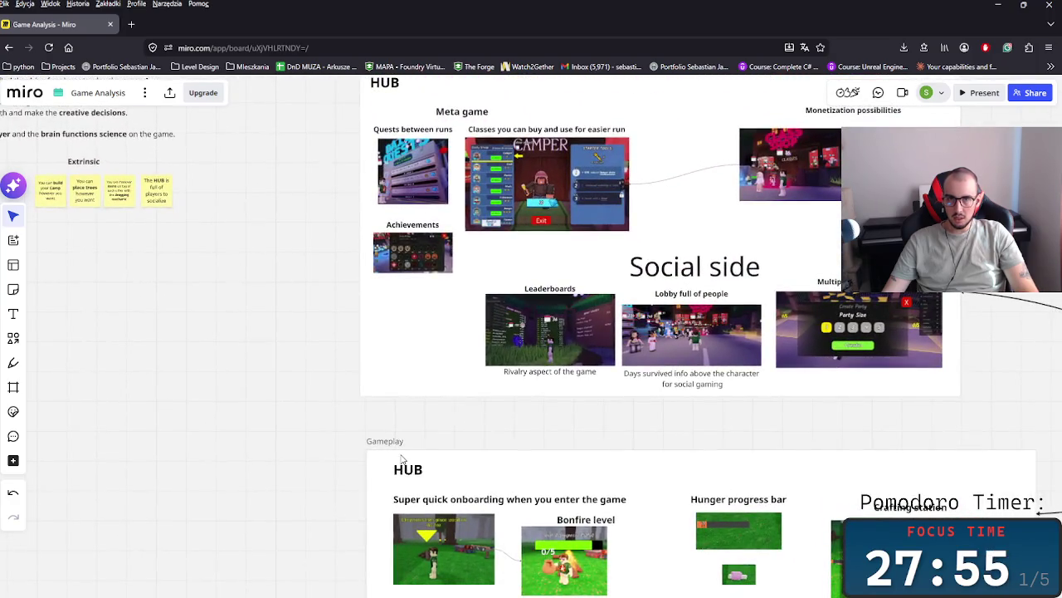
{"action": "left_click", "coordinate": [405, 466]}
- Rename the Gameplay frame's 'HUB' heading to 'Gameplay side'
{"action": "double_click", "coordinate": [408, 470]}
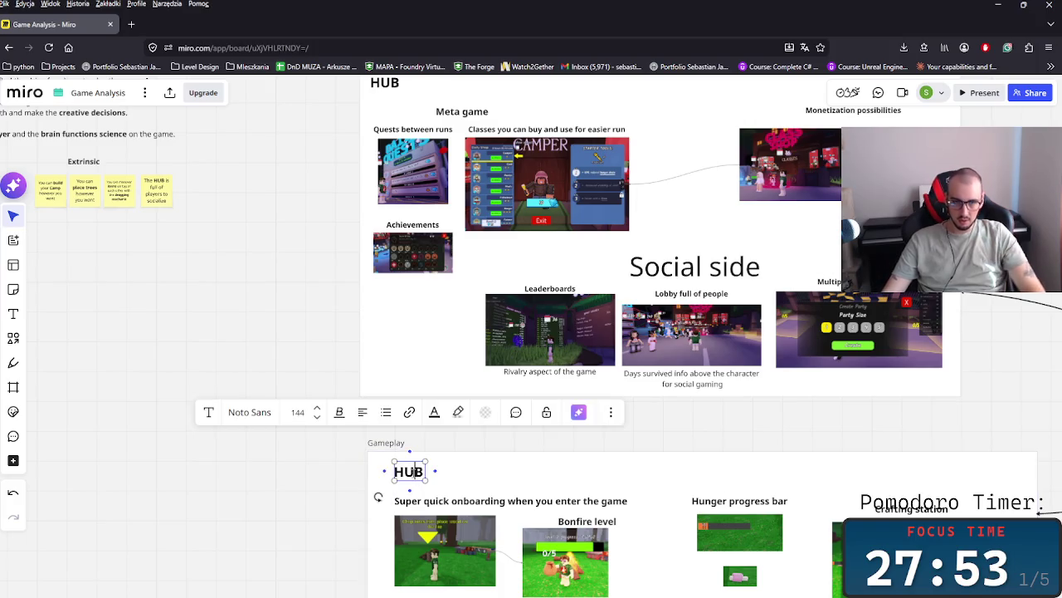
{"action": "type", "text": "GAmp"}
{"action": "key", "text": "BackSpace"}
{"action": "key", "text": "BackSpace"}
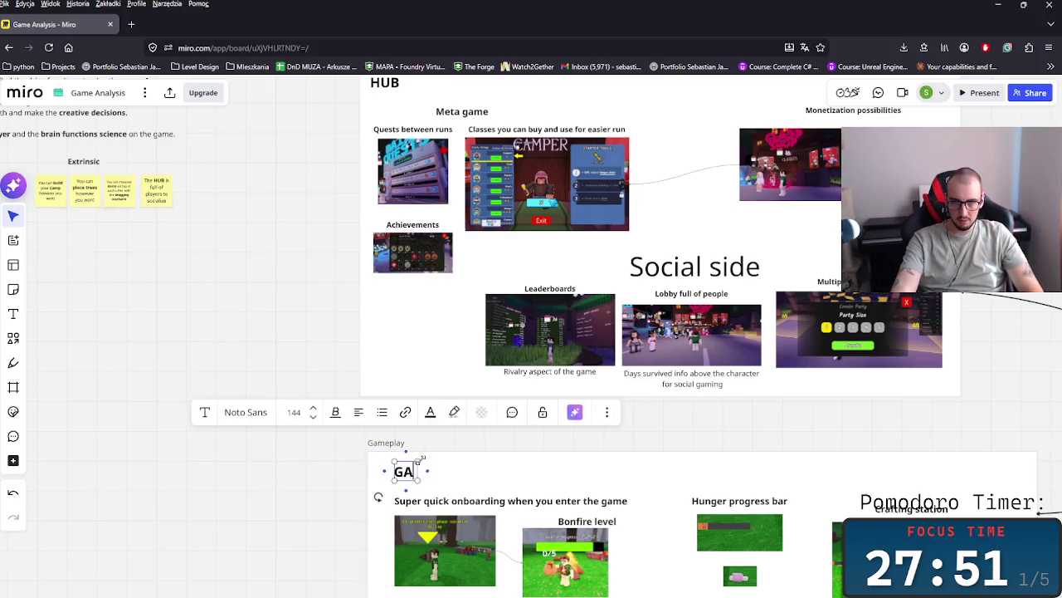
{"action": "key", "text": "BackSpace"}
{"action": "type", "text": "ameplay sicd"}
{"action": "key", "text": "BackSpace"}
{"action": "key", "text": "BackSpace"}
{"action": "type", "text": "de"}
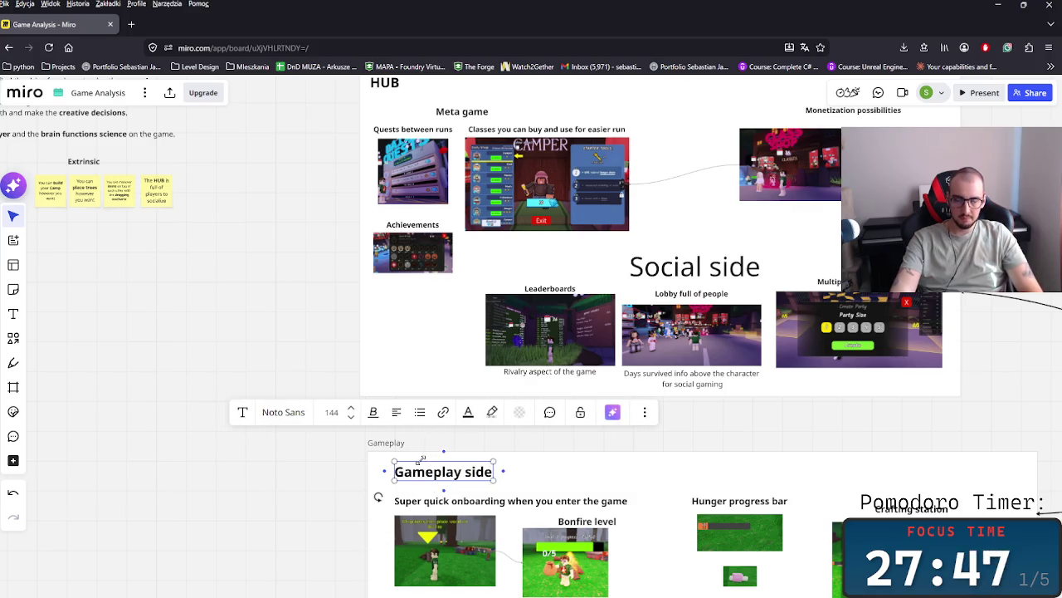
{"action": "left_click", "coordinate": [280, 481]}
- Move the whole Gameplay frame up slightly
{"action": "left_click", "coordinate": [385, 445]}
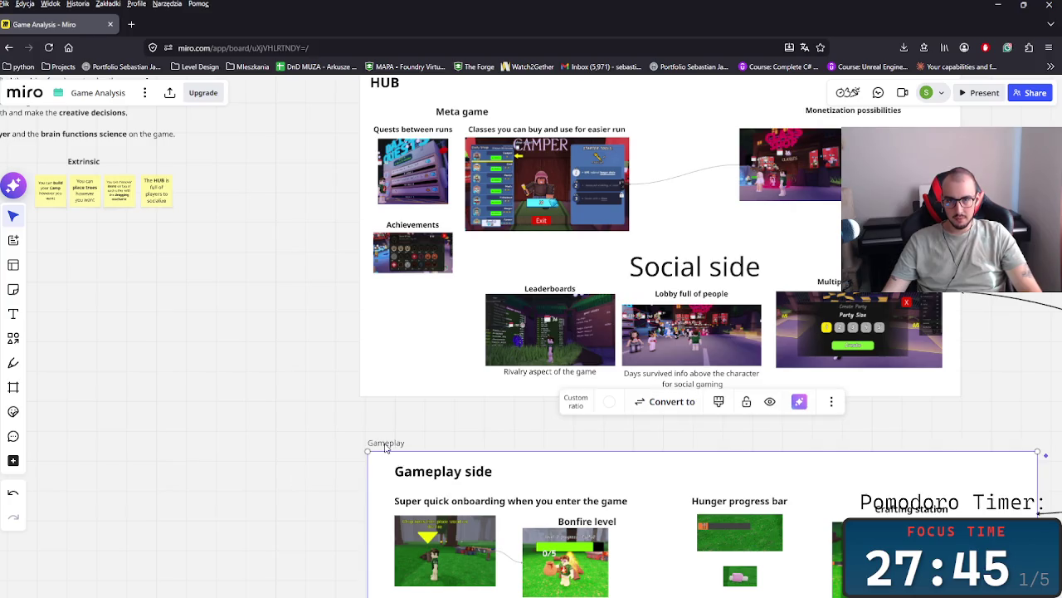
{"action": "left_click_drag", "start_coordinate": [385, 445], "coordinate": [384, 405]}
{"action": "scroll", "coordinate": [474, 429], "scroll_direction": "right", "scroll_amount": 3}
{"action": "scroll", "coordinate": [474, 430], "scroll_direction": "down", "scroll_amount": 3}
{"action": "scroll", "coordinate": [567, 374], "scroll_direction": "down", "scroll_amount": 2}
{"action": "scroll", "coordinate": [445, 405], "scroll_direction": "left", "scroll_amount": 5}
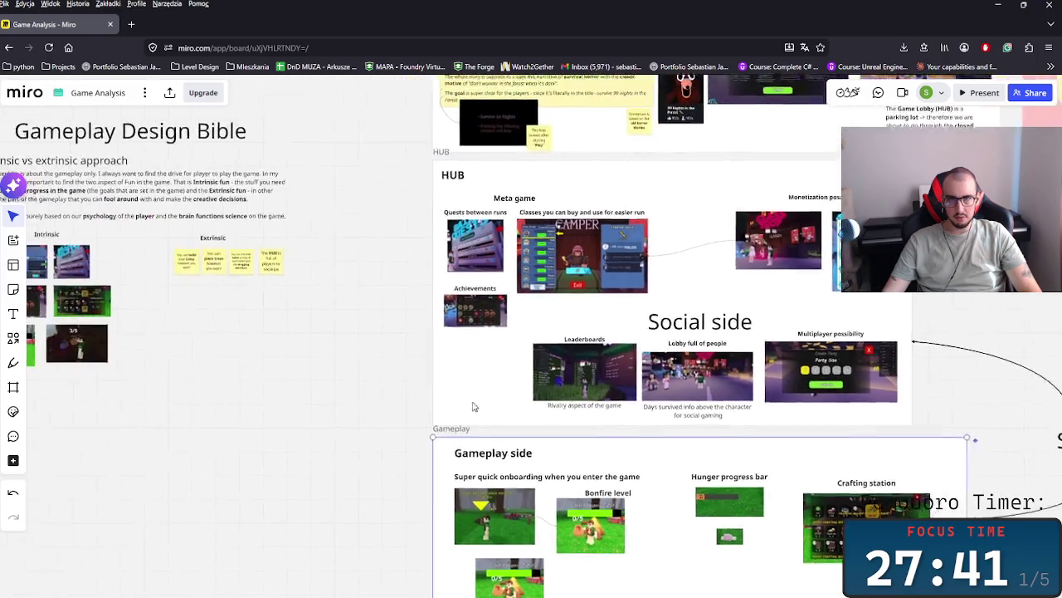
{"action": "scroll", "coordinate": [446, 405], "scroll_direction": "right", "scroll_amount": 5}
{"action": "scroll", "coordinate": [446, 405], "scroll_direction": "down", "scroll_amount": 2}
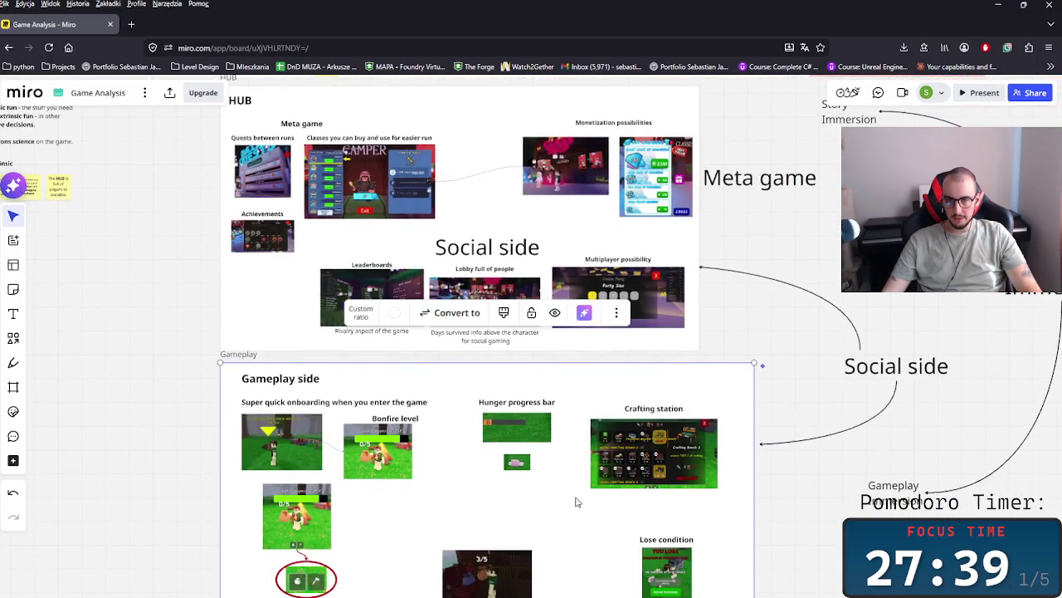
{"action": "scroll", "coordinate": [669, 370], "scroll_direction": "down", "scroll_amount": 5}
{"action": "scroll", "coordinate": [669, 370], "scroll_direction": "left", "scroll_amount": 2}
{"action": "scroll", "coordinate": [664, 356], "scroll_direction": "down", "scroll_amount": 1}
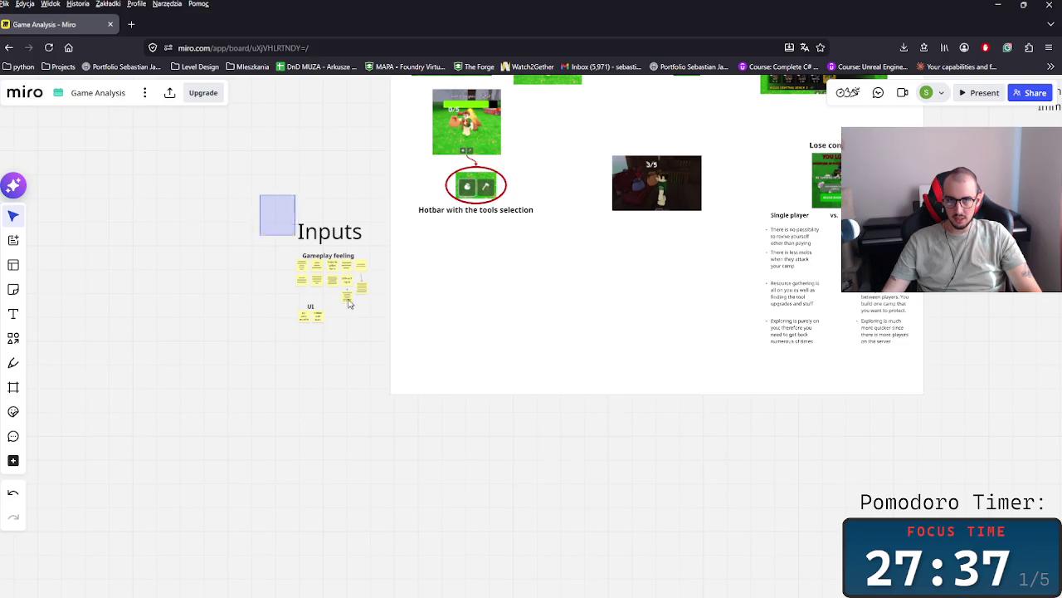
{"action": "left_click_drag", "start_coordinate": [338, 283], "coordinate": [379, 374]}
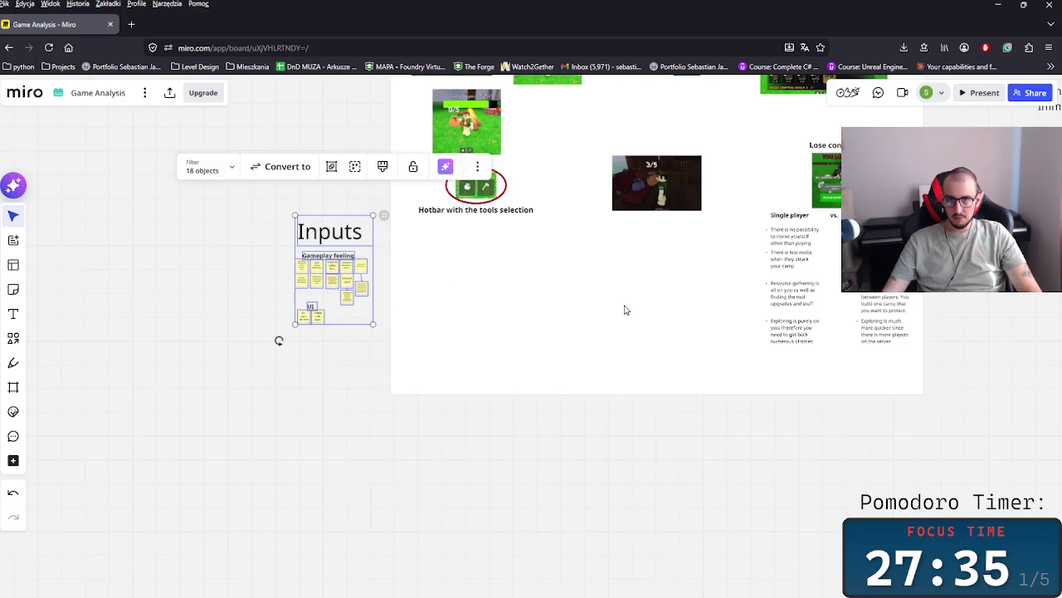
{"action": "scroll", "coordinate": [629, 309], "scroll_direction": "up", "scroll_amount": 5}
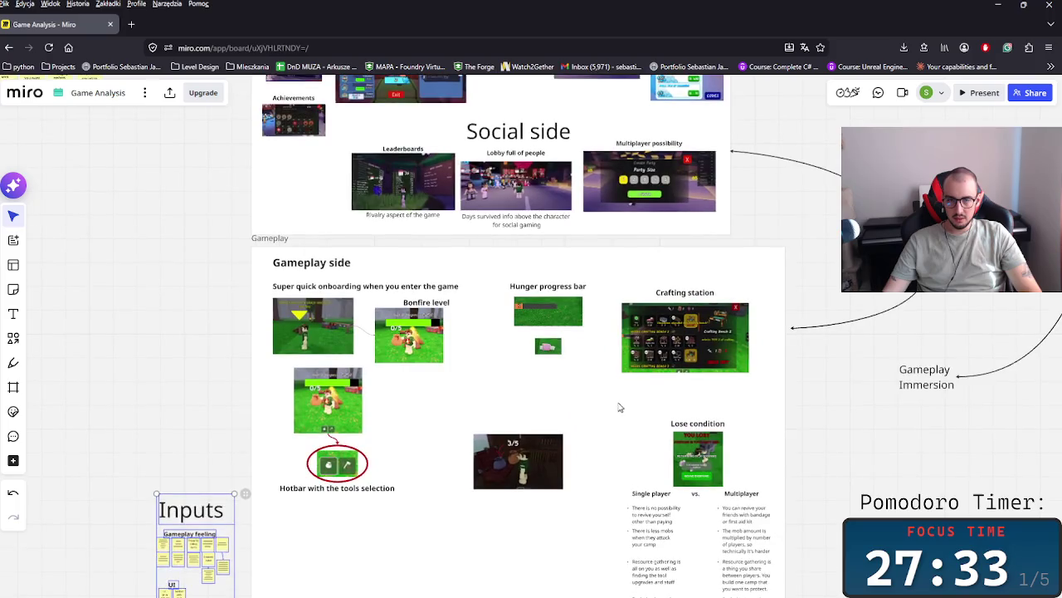
{"action": "left_click", "coordinate": [470, 399]}
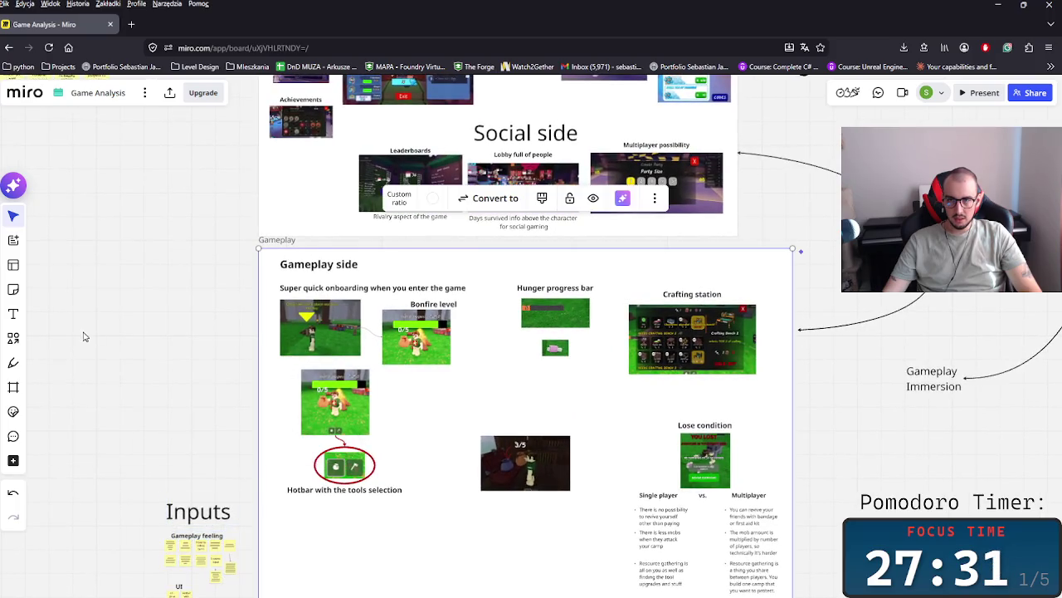
{"action": "left_click_drag", "start_coordinate": [89, 338], "coordinate": [166, 368]}
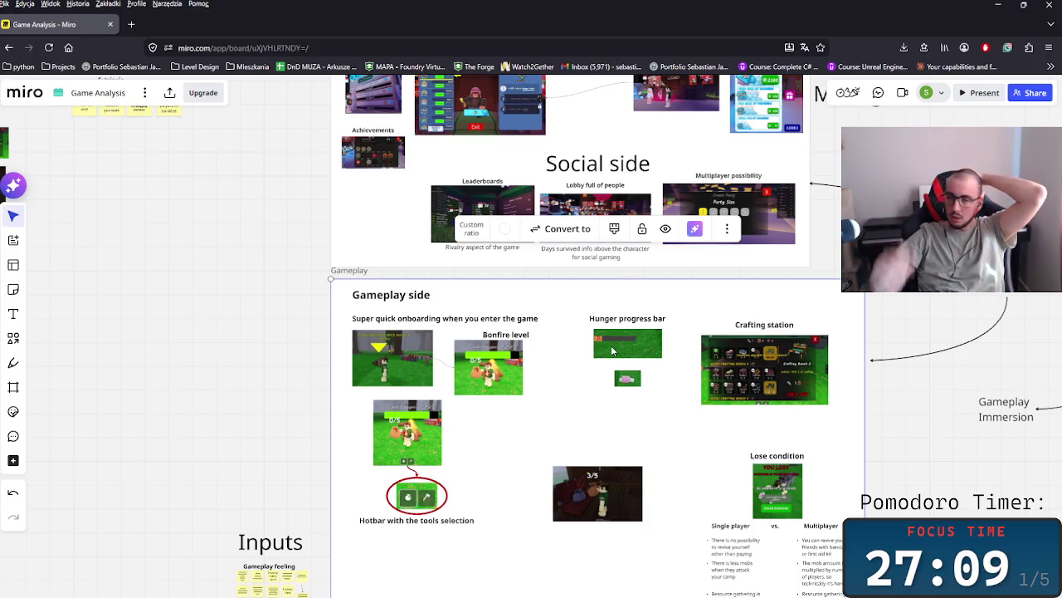
- Pan across the board to bring the Gameplay Design Bible section into view
{"action": "left_click_drag", "start_coordinate": [352, 315], "coordinate": [418, 399]}
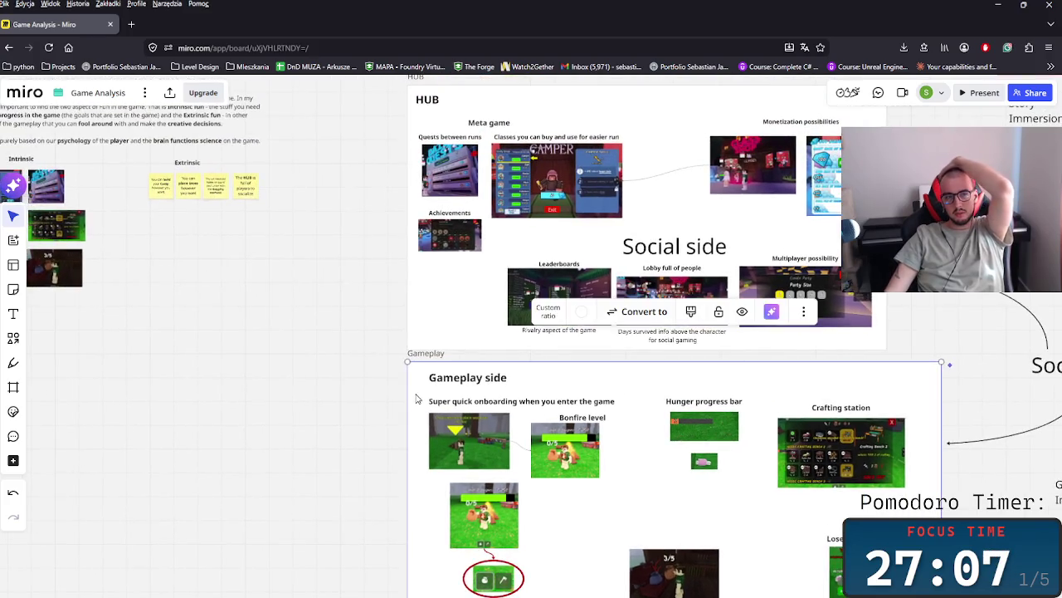
{"action": "scroll", "coordinate": [727, 445], "scroll_direction": "down", "scroll_amount": 3}
{"action": "scroll", "coordinate": [672, 390], "scroll_direction": "down", "scroll_amount": 2}
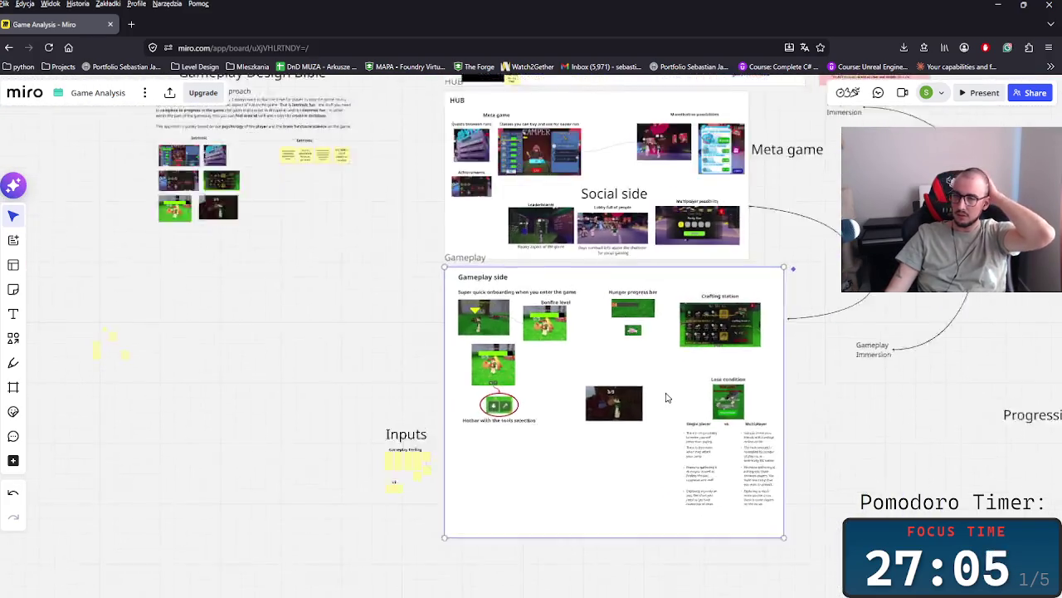
{"action": "scroll", "coordinate": [666, 399], "scroll_direction": "up", "scroll_amount": 2}
{"action": "scroll", "coordinate": [522, 387], "scroll_direction": "right", "scroll_amount": 2}
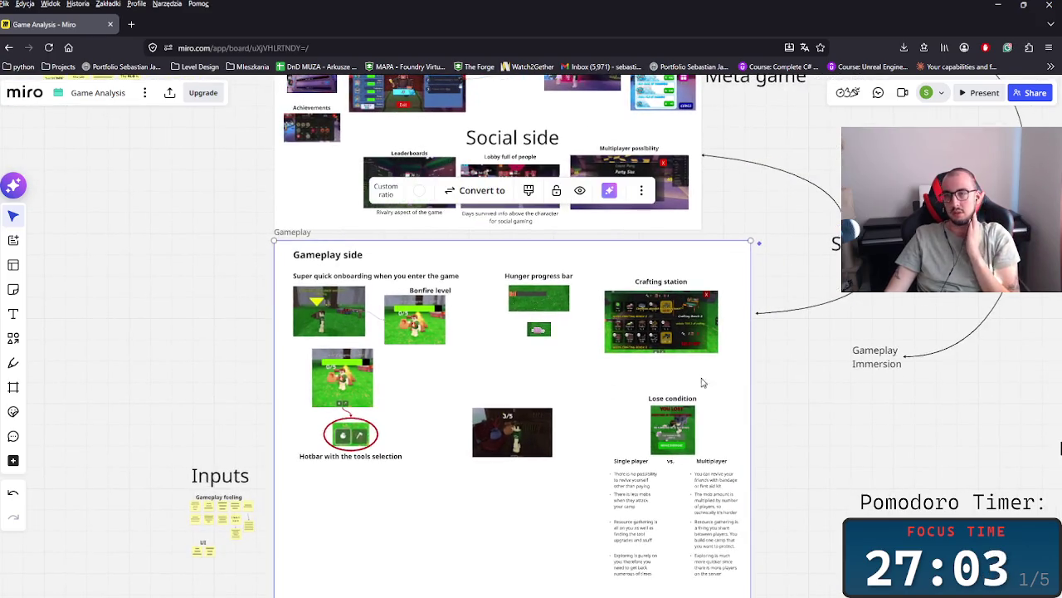
{"action": "left_click_drag", "start_coordinate": [909, 429], "coordinate": [676, 474]}
{"action": "mouse_move", "coordinate": [572, 478]}
{"action": "left_mouse_down"}
{"action": "mouse_move", "coordinate": [669, 490]}
{"action": "mouse_move", "coordinate": [761, 444]}
{"action": "mouse_move", "coordinate": [906, 455]}
{"action": "left_mouse_up"}
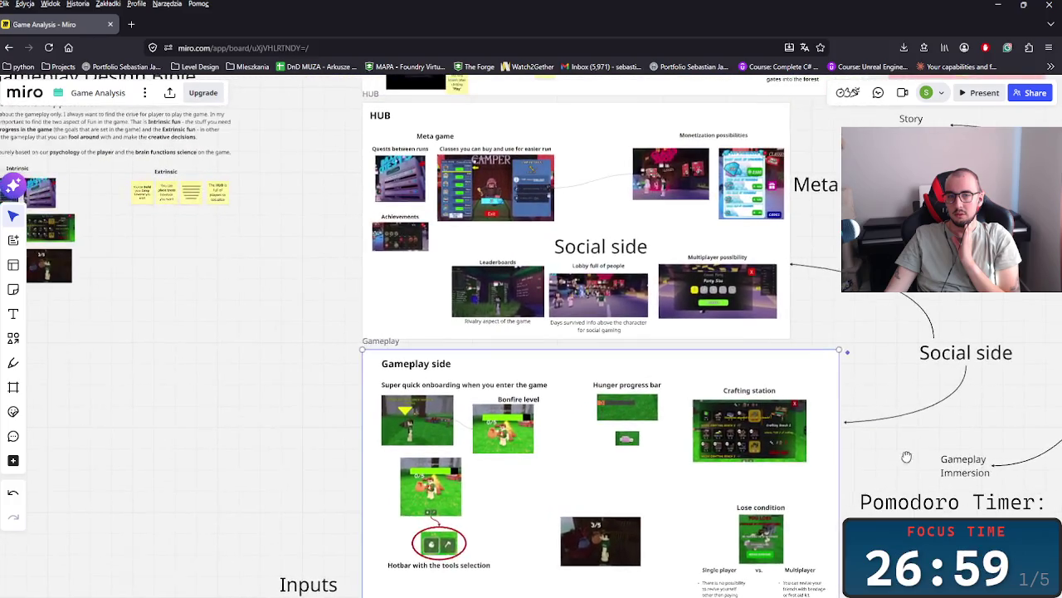
{"action": "left_click_drag", "start_coordinate": [299, 373], "coordinate": [493, 403]}
{"action": "scroll", "coordinate": [496, 403], "scroll_direction": "up", "scroll_amount": 3}
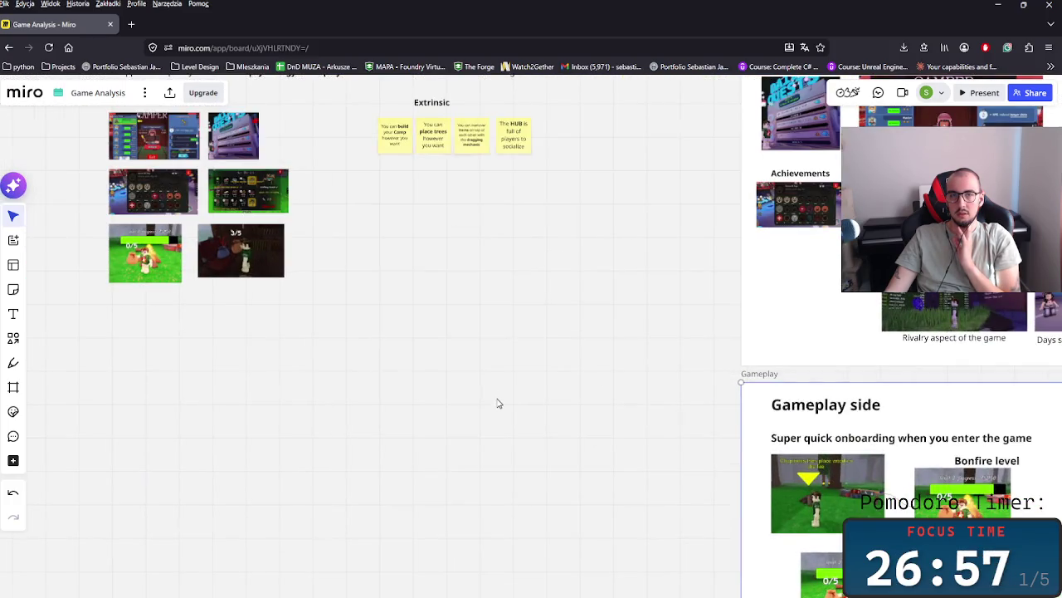
{"action": "left_click_drag", "start_coordinate": [581, 304], "coordinate": [609, 443]}
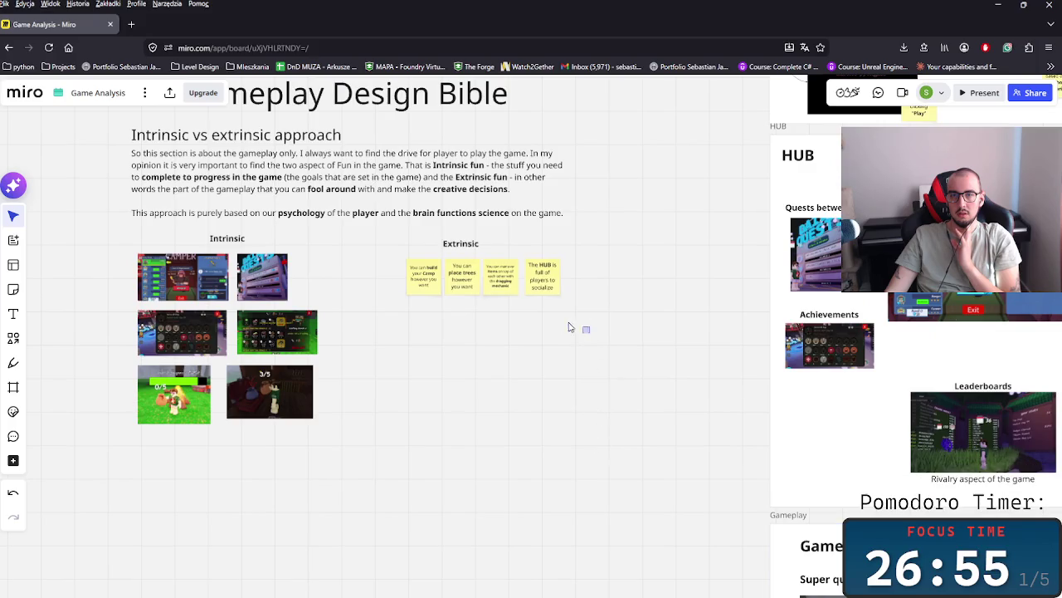
- Nudge the four Extrinsic sticky notes slightly left, then return to the Gameplay side frame
{"action": "left_click_drag", "start_coordinate": [574, 330], "coordinate": [404, 254]}
{"action": "left_click_drag", "start_coordinate": [441, 287], "coordinate": [421, 285]}
{"action": "left_click", "coordinate": [365, 312]}
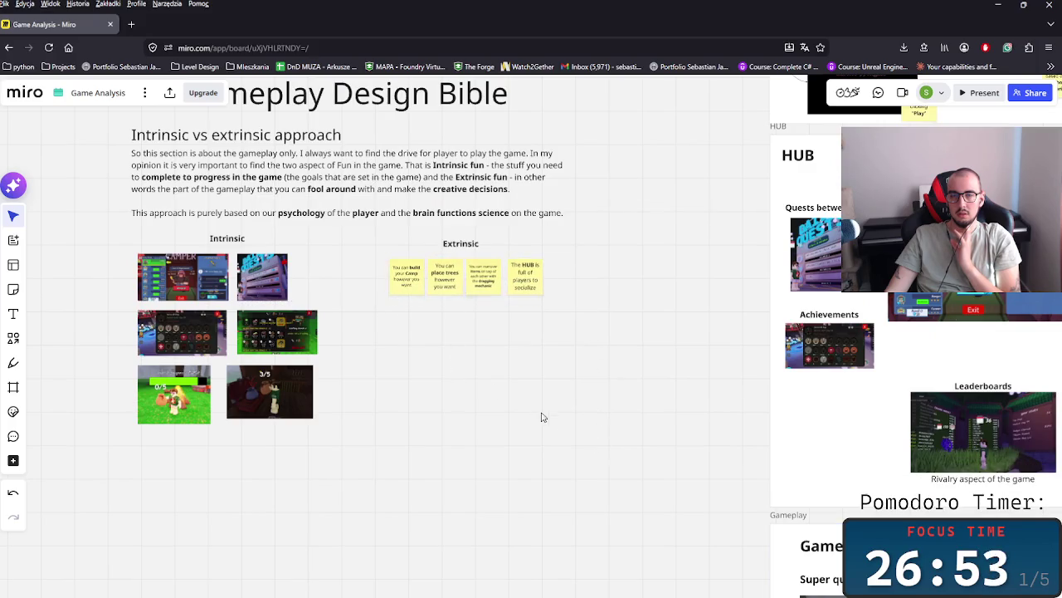
{"action": "left_click_drag", "start_coordinate": [534, 415], "coordinate": [254, 327]}
{"action": "scroll", "coordinate": [237, 396], "scroll_direction": "down", "scroll_amount": 2}
{"action": "scroll", "coordinate": [395, 367], "scroll_direction": "up", "scroll_amount": 3}
{"action": "scroll", "coordinate": [395, 367], "scroll_direction": "down", "scroll_amount": 2}
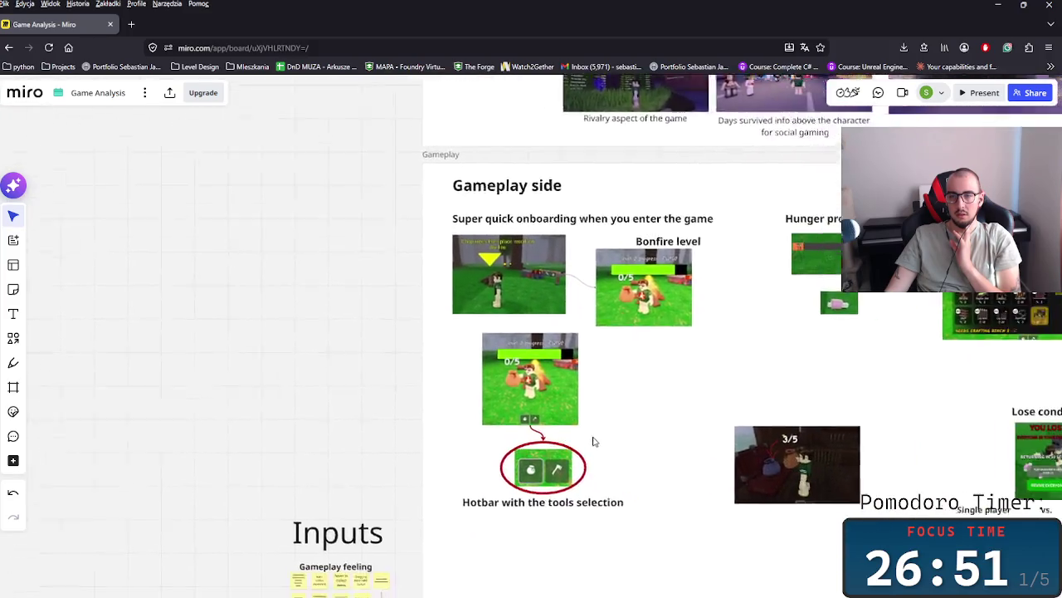
{"action": "scroll", "coordinate": [403, 435], "scroll_direction": "right", "scroll_amount": 5}
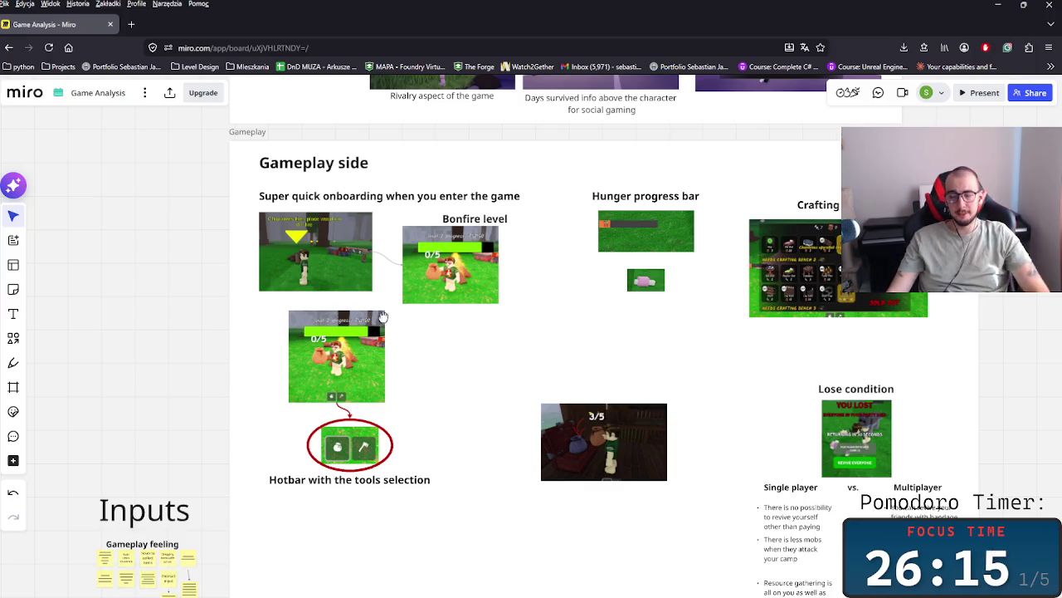
{"action": "scroll", "coordinate": [498, 373], "scroll_direction": "down", "scroll_amount": 3}
{"action": "scroll", "coordinate": [465, 448], "scroll_direction": "up", "scroll_amount": 2}
{"action": "scroll", "coordinate": [465, 465], "scroll_direction": "up", "scroll_amount": 2}
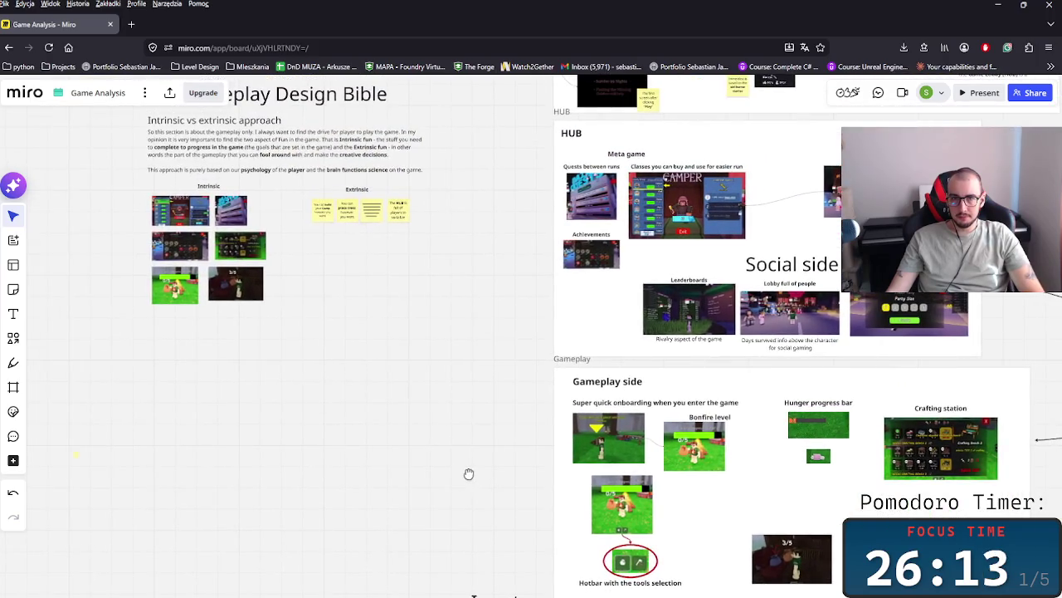
{"action": "scroll", "coordinate": [448, 390], "scroll_direction": "down", "scroll_amount": 5}
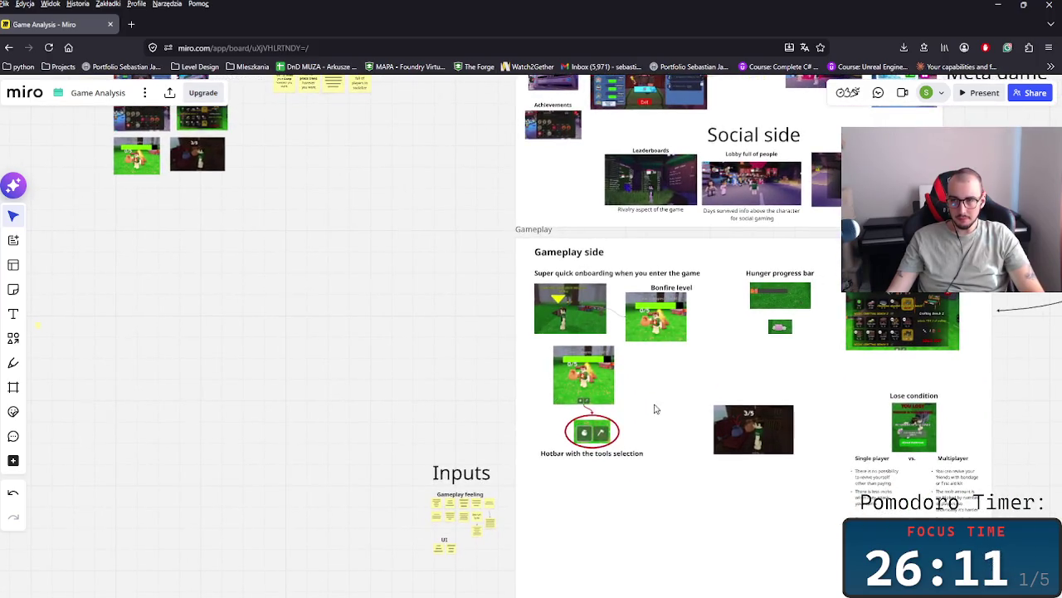
{"action": "scroll", "coordinate": [941, 357], "scroll_direction": "up", "scroll_amount": 2}
{"action": "scroll", "coordinate": [927, 361], "scroll_direction": "up", "scroll_amount": 3}
{"action": "scroll", "coordinate": [842, 368], "scroll_direction": "up", "scroll_amount": 2}
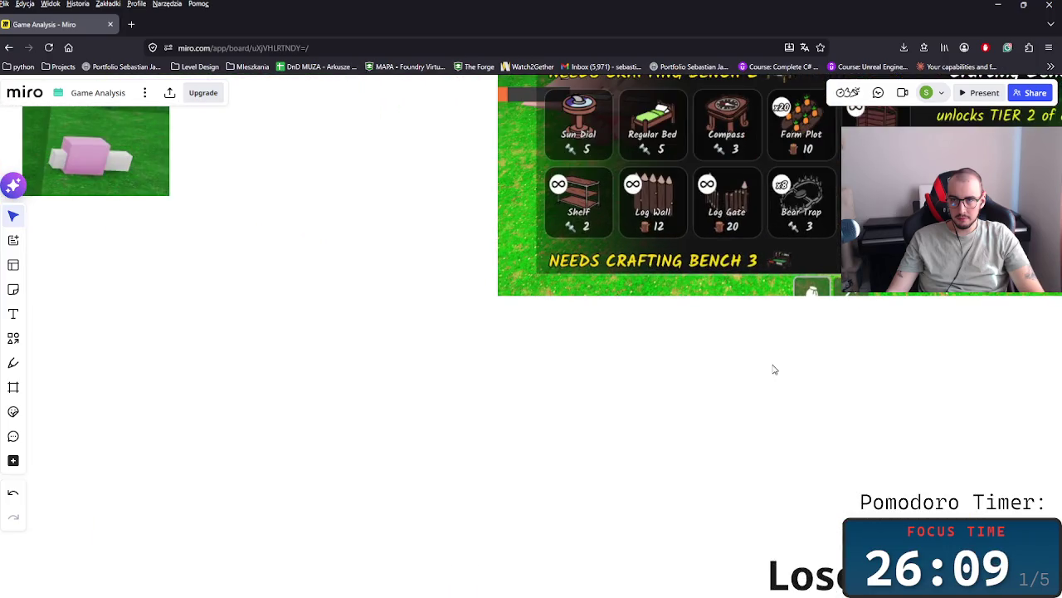
{"action": "scroll", "coordinate": [697, 386], "scroll_direction": "down", "scroll_amount": 2}
{"action": "scroll", "coordinate": [659, 392], "scroll_direction": "down", "scroll_amount": 2}
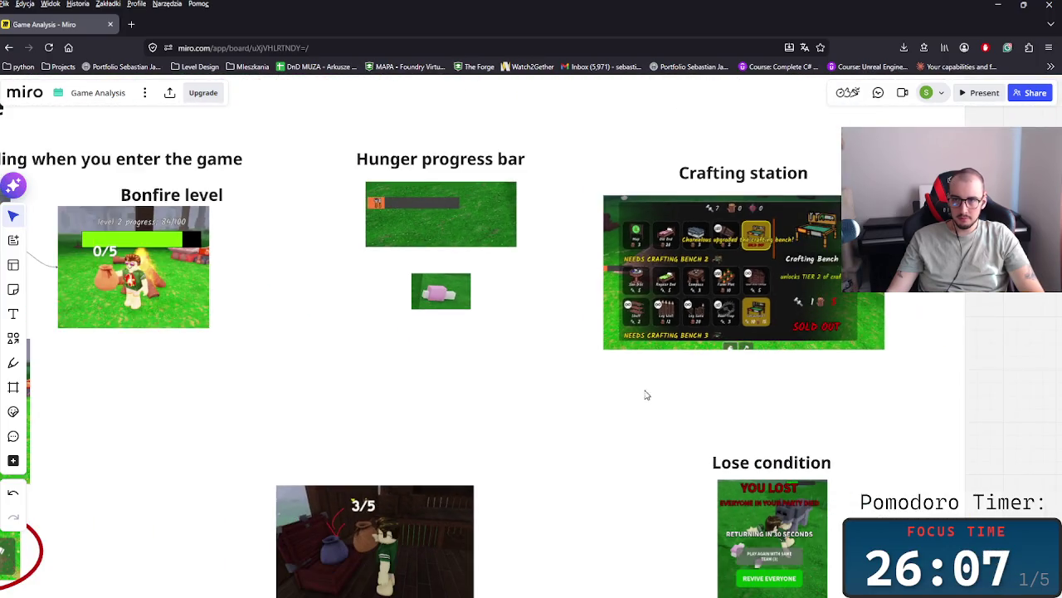
{"action": "scroll", "coordinate": [639, 393], "scroll_direction": "down", "scroll_amount": 1}
{"action": "scroll", "coordinate": [631, 397], "scroll_direction": "down", "scroll_amount": 2}
{"action": "scroll", "coordinate": [564, 387], "scroll_direction": "down", "scroll_amount": 3}
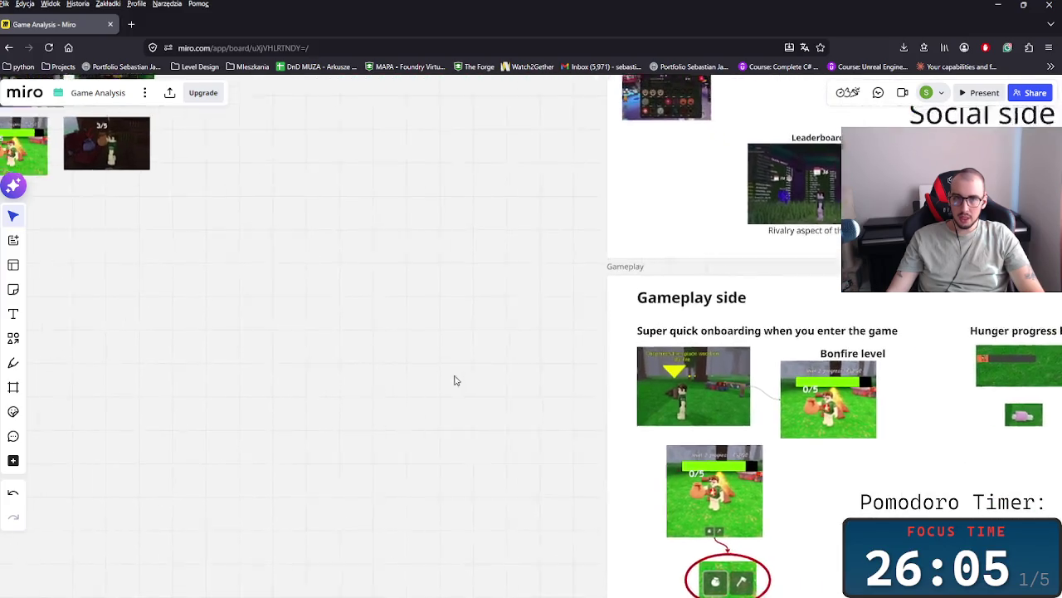
{"action": "scroll", "coordinate": [431, 465], "scroll_direction": "up", "scroll_amount": 2}
{"action": "scroll", "coordinate": [398, 432], "scroll_direction": "up", "scroll_amount": 2}
{"action": "scroll", "coordinate": [373, 407], "scroll_direction": "up", "scroll_amount": 2}
{"action": "scroll", "coordinate": [367, 452], "scroll_direction": "up", "scroll_amount": 2}
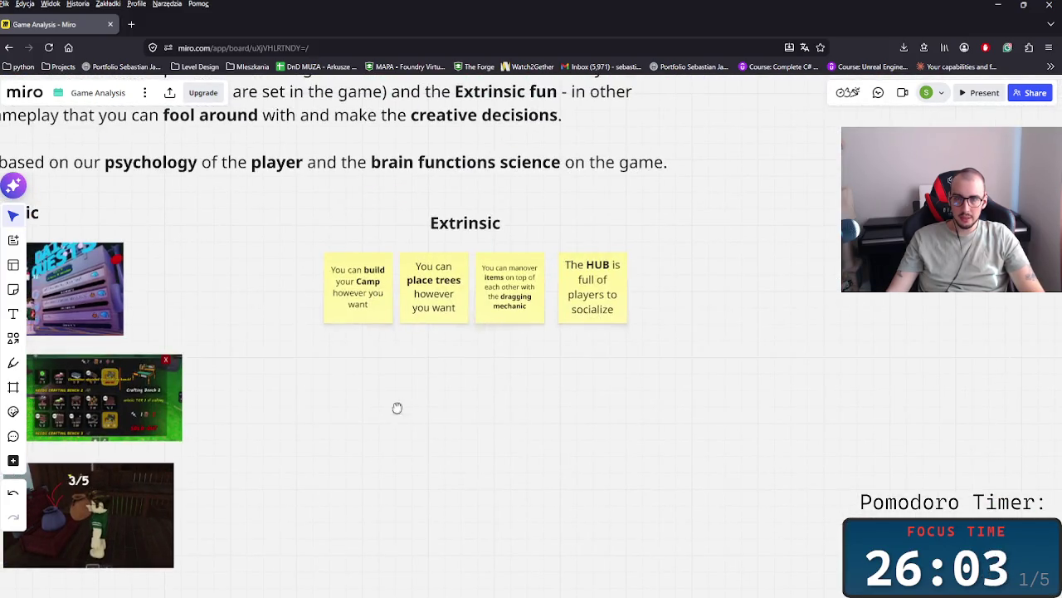
{"action": "left_click", "coordinate": [411, 356]}
- Duplicate the 'build your Camp' sticky below itself and retype it as 'The bear traps for invasions'
{"action": "left_click_drag", "start_coordinate": [411, 357], "coordinate": [401, 422]}
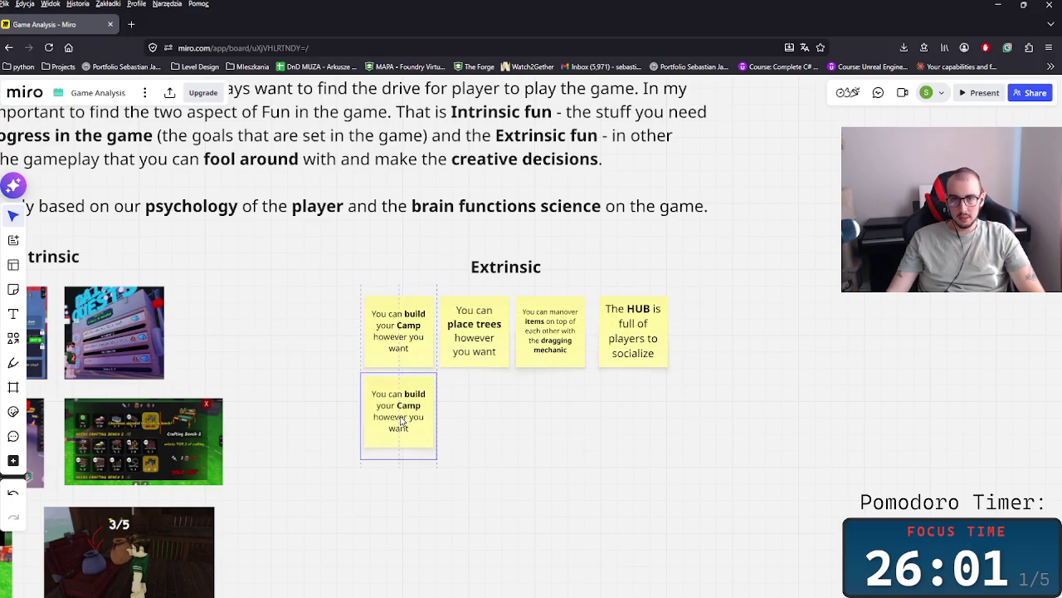
{"action": "double_click", "coordinate": [401, 422]}
{"action": "key", "text": "ctrl+a"}
{"action": "type", "text": "Therr"}
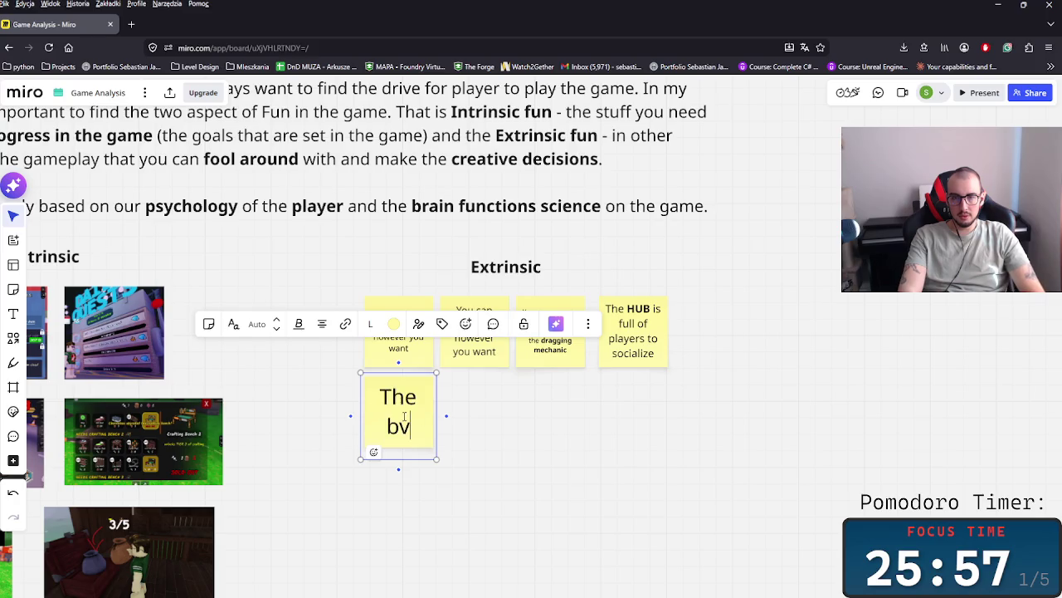
{"action": "type", "text": " traps"}
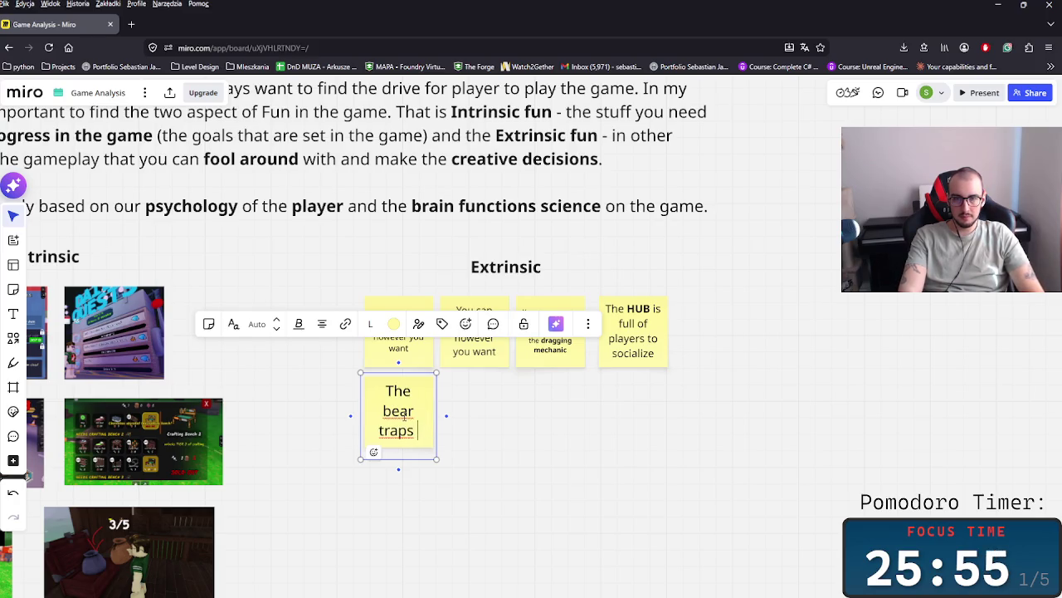
{"action": "type", "text": "r ot"}
{"action": "key", "text": "BackSpace"}
{"action": "key", "text": "BackSpace"}
{"action": "key", "text": "BackSpace"}
{"action": "type", "text": "in"}
{"action": "key", "text": "BackSpace"}
{"action": "key", "text": "BackSpace"}
{"action": "type", "text": "oin"}
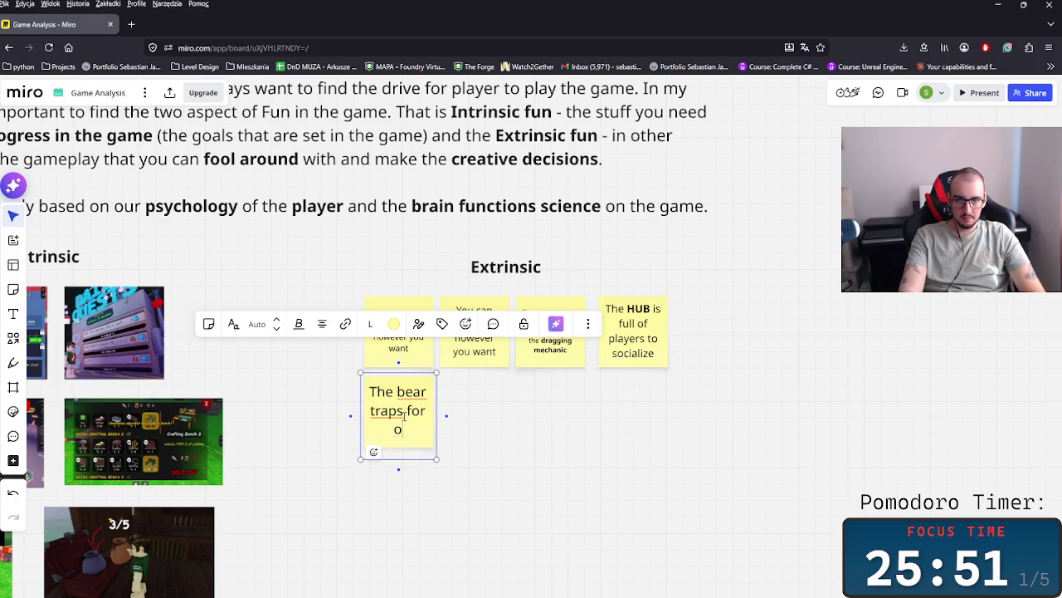
{"action": "key", "text": "BackSpace"}
{"action": "type", "text": "invasions"}
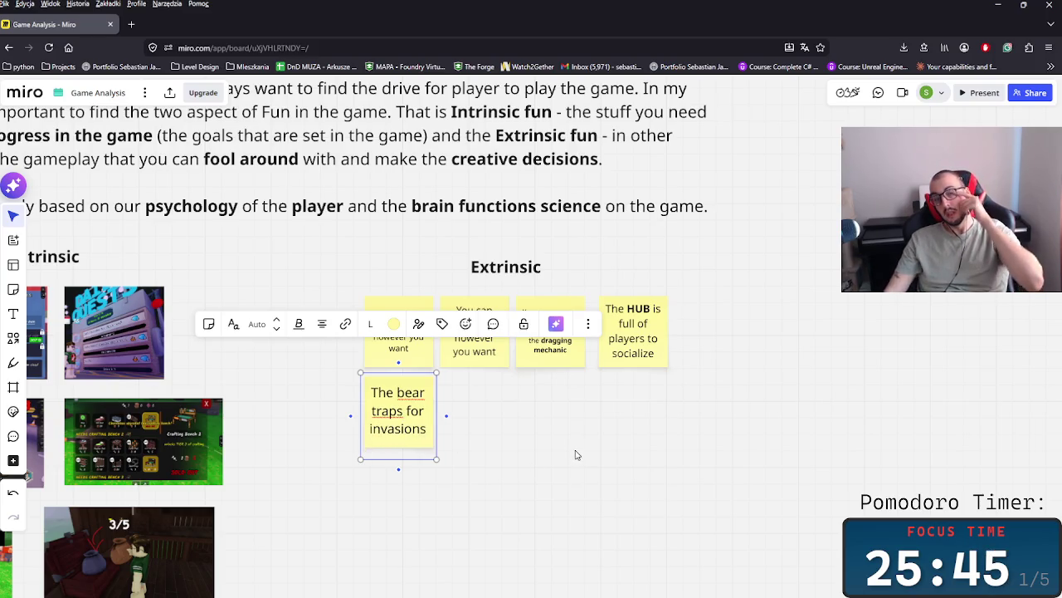
{"action": "left_click", "coordinate": [577, 455]}
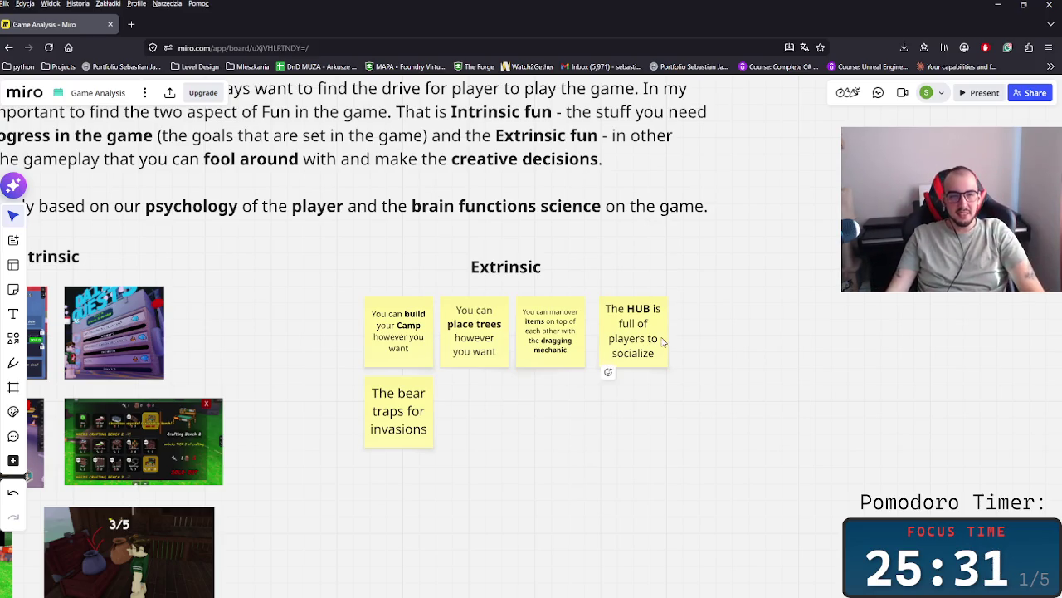
{"action": "scroll", "coordinate": [558, 415], "scroll_direction": "down", "scroll_amount": 2}
- Add a 'Clanky combat system' sticky note just beneath the Gameplay Immersion label
{"action": "scroll", "coordinate": [558, 416], "scroll_direction": "right", "scroll_amount": 5}
{"action": "scroll", "coordinate": [723, 439], "scroll_direction": "down", "scroll_amount": 5}
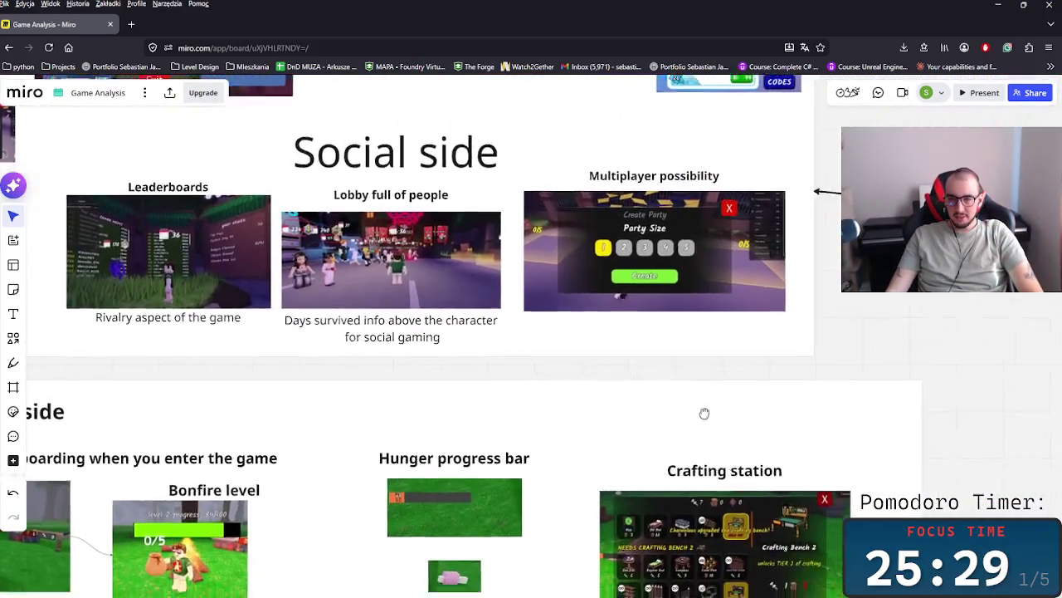
{"action": "scroll", "coordinate": [466, 373], "scroll_direction": "up", "scroll_amount": 3}
{"action": "left_click", "coordinate": [375, 347]}
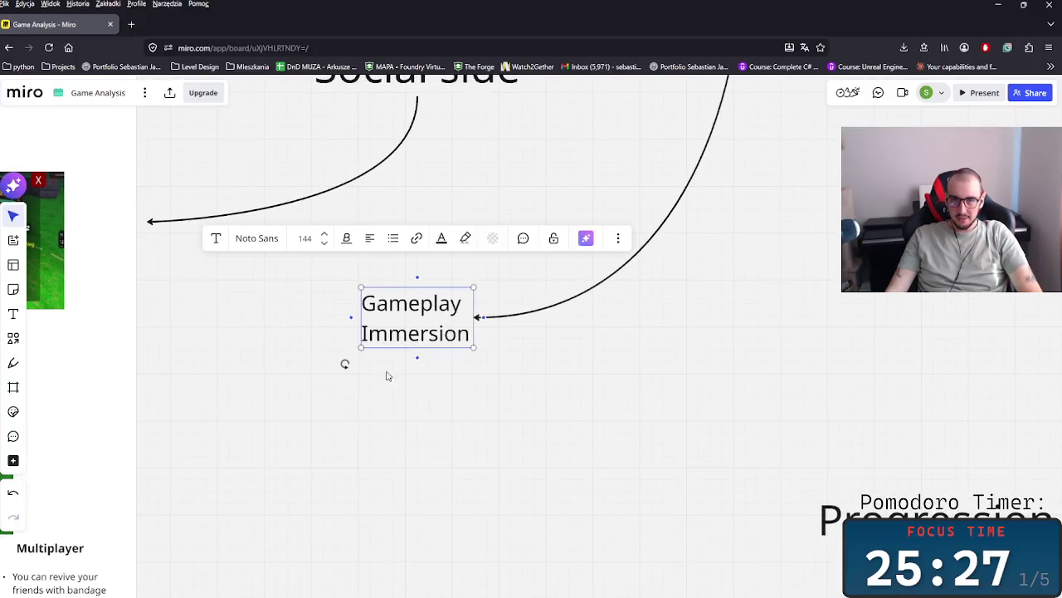
{"action": "left_click", "coordinate": [13, 290]}
{"action": "left_click", "coordinate": [374, 407]}
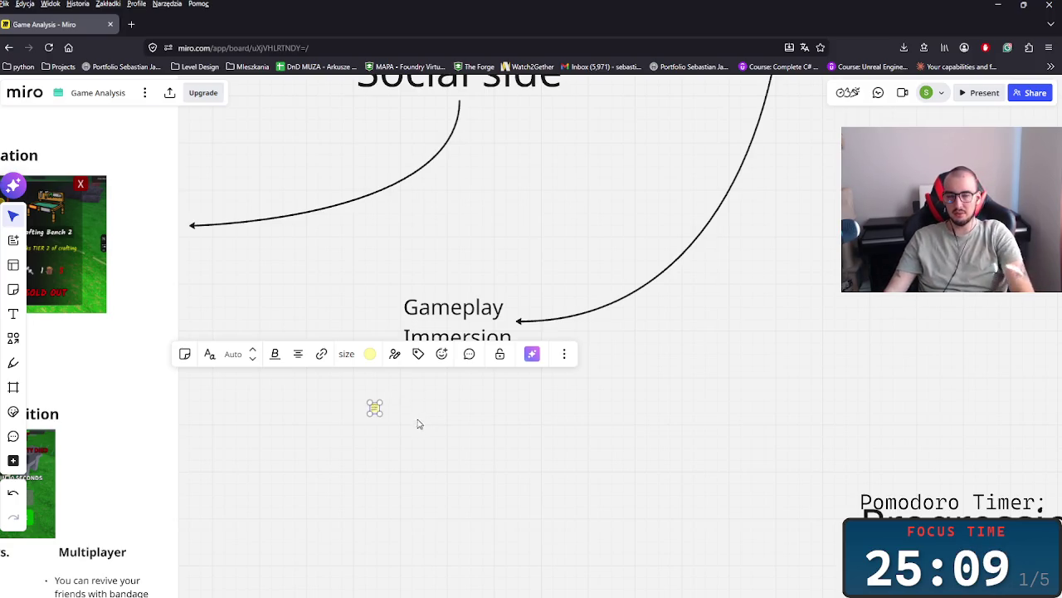
{"action": "left_click_drag", "start_coordinate": [374, 408], "coordinate": [473, 347]}
{"action": "left_click", "coordinate": [554, 400]}
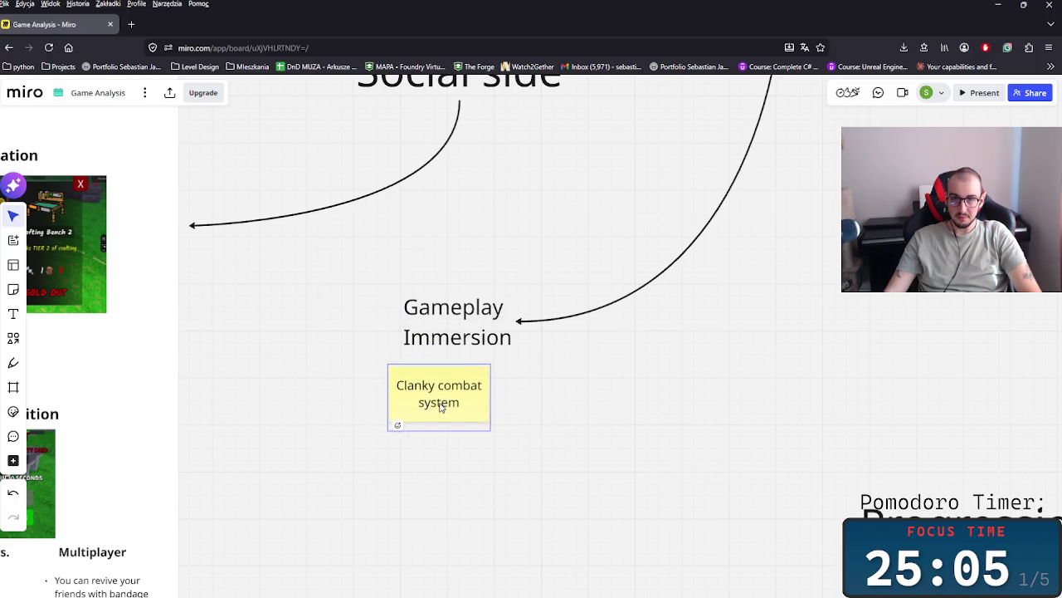
{"action": "scroll", "coordinate": [440, 406], "scroll_direction": "left", "scroll_amount": 5}
{"action": "scroll", "coordinate": [451, 421], "scroll_direction": "down", "scroll_amount": 5}
{"action": "scroll", "coordinate": [478, 452], "scroll_direction": "down", "scroll_amount": 5}
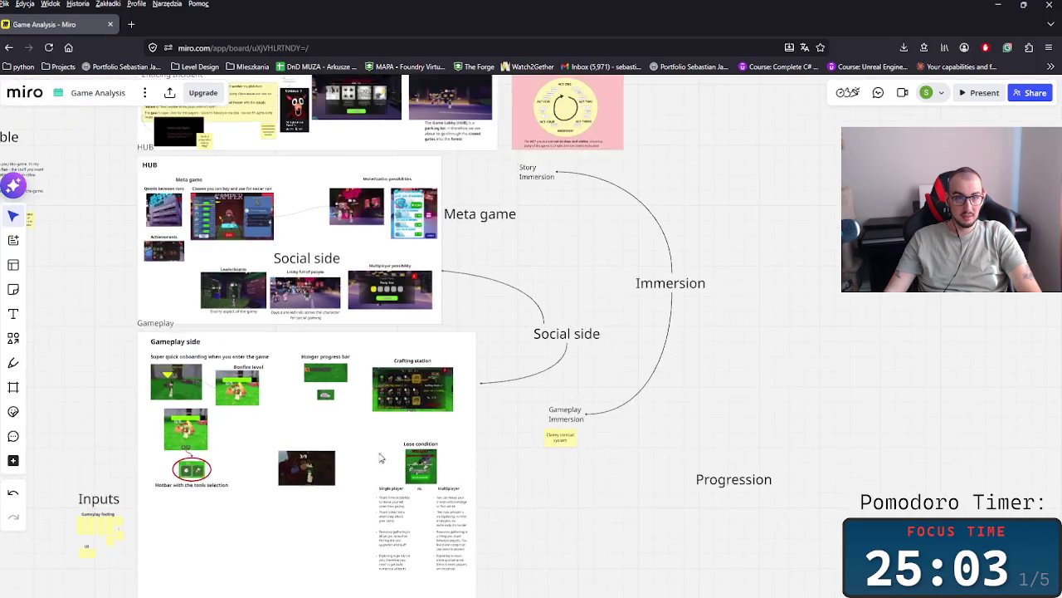
{"action": "scroll", "coordinate": [458, 456], "scroll_direction": "left", "scroll_amount": 5}
{"action": "scroll", "coordinate": [560, 475], "scroll_direction": "right", "scroll_amount": 1}
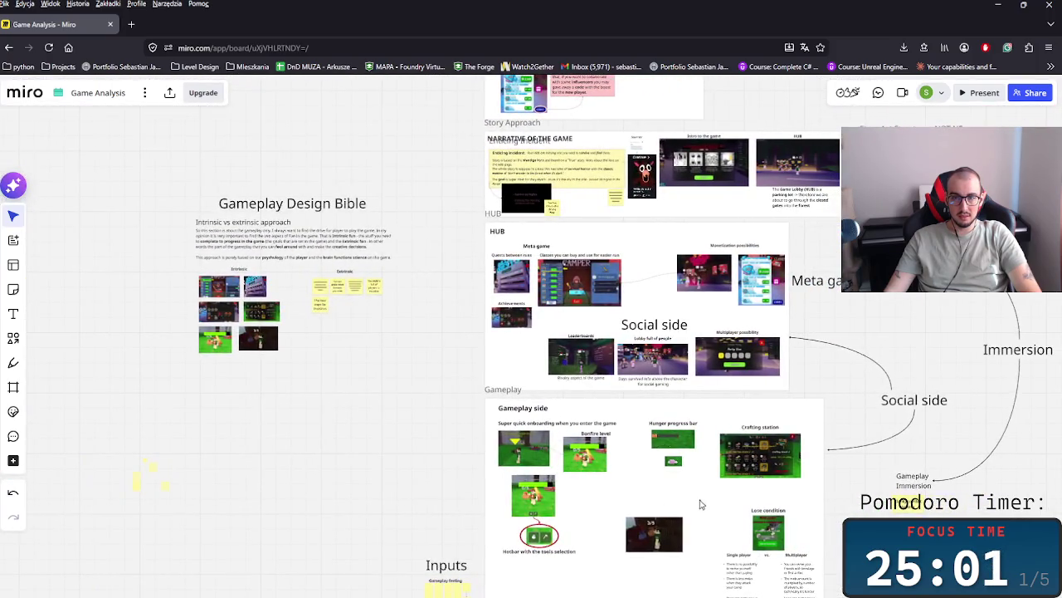
- Select the Gameplay frame's contents and move them further down
{"action": "scroll", "coordinate": [717, 502], "scroll_direction": "down", "scroll_amount": 1}
{"action": "scroll", "coordinate": [689, 485], "scroll_direction": "down", "scroll_amount": 1}
{"action": "scroll", "coordinate": [631, 478], "scroll_direction": "down", "scroll_amount": 1}
{"action": "scroll", "coordinate": [558, 471], "scroll_direction": "down", "scroll_amount": 1}
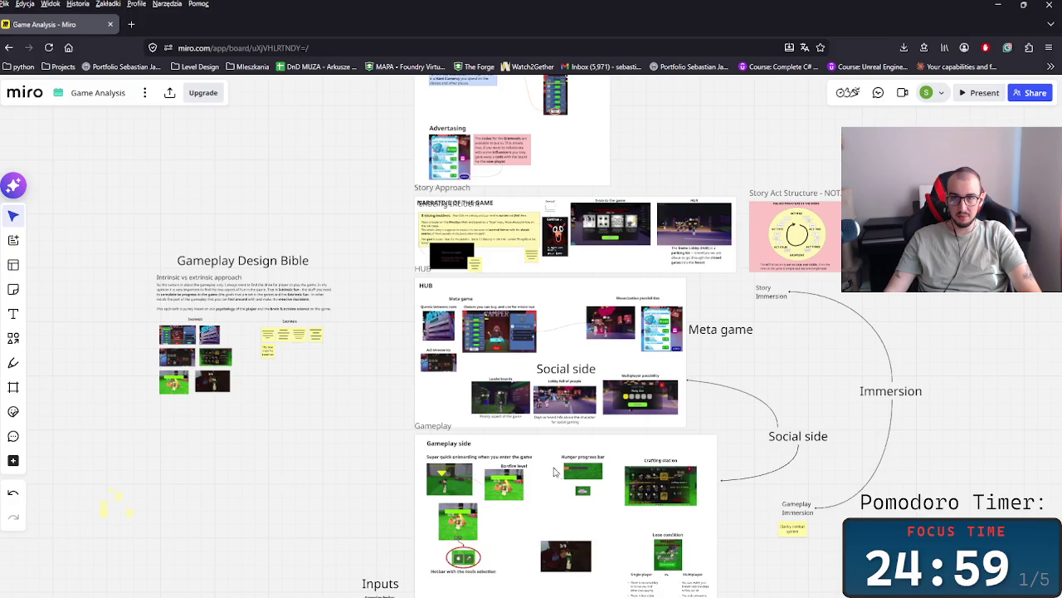
{"action": "scroll", "coordinate": [507, 433], "scroll_direction": "down", "scroll_amount": 2}
{"action": "scroll", "coordinate": [532, 315], "scroll_direction": "down", "scroll_amount": 3}
{"action": "mouse_move", "coordinate": [262, 231]}
{"action": "left_mouse_down"}
{"action": "mouse_move", "coordinate": [658, 517]}
{"action": "mouse_move", "coordinate": [722, 523]}
{"action": "mouse_move", "coordinate": [232, 225]}
{"action": "left_mouse_up"}
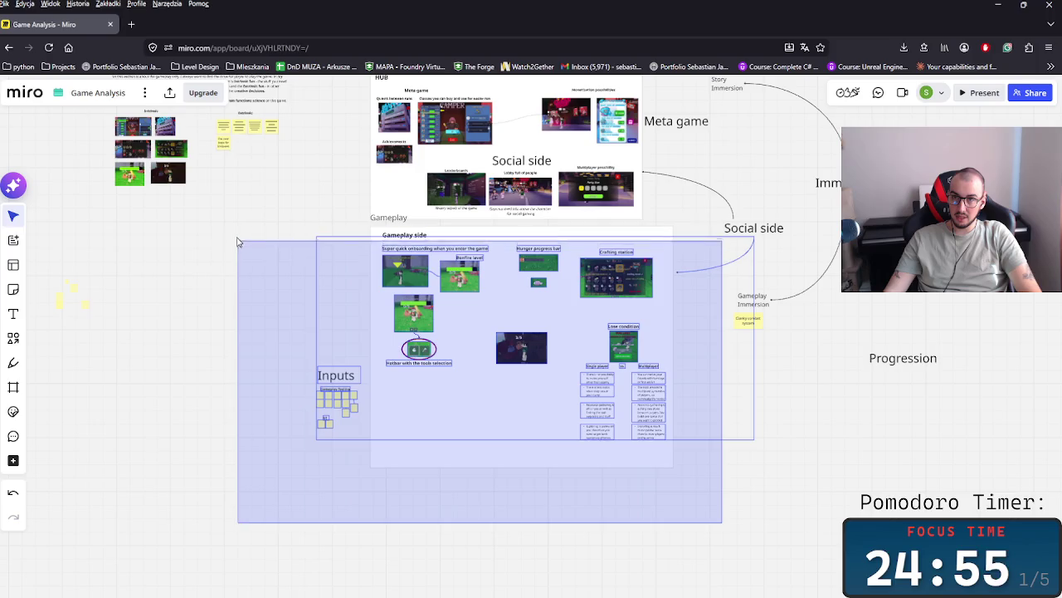
{"action": "left_click_drag", "start_coordinate": [550, 270], "coordinate": [545, 395]}
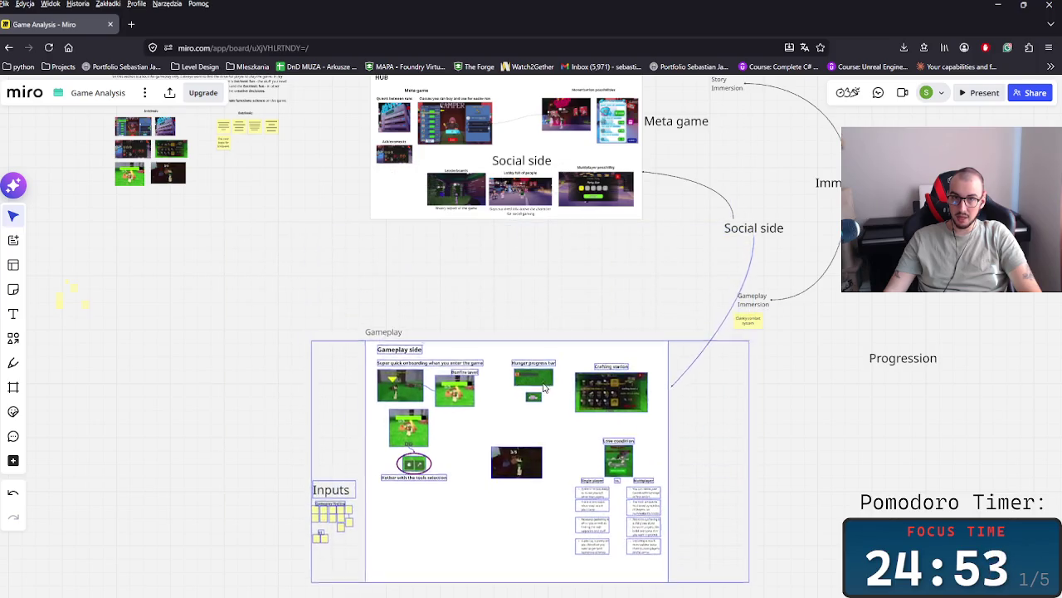
- Reposition the Gameplay Design Bible group below the Gameplay frame
{"action": "scroll", "coordinate": [406, 349], "scroll_direction": "up", "scroll_amount": 2}
{"action": "scroll", "coordinate": [241, 313], "scroll_direction": "up", "scroll_amount": 2}
{"action": "scroll", "coordinate": [246, 306], "scroll_direction": "left", "scroll_amount": 2}
{"action": "left_click_drag", "start_coordinate": [318, 327], "coordinate": [199, 181]}
{"action": "left_click_drag", "start_coordinate": [267, 209], "coordinate": [283, 394]}
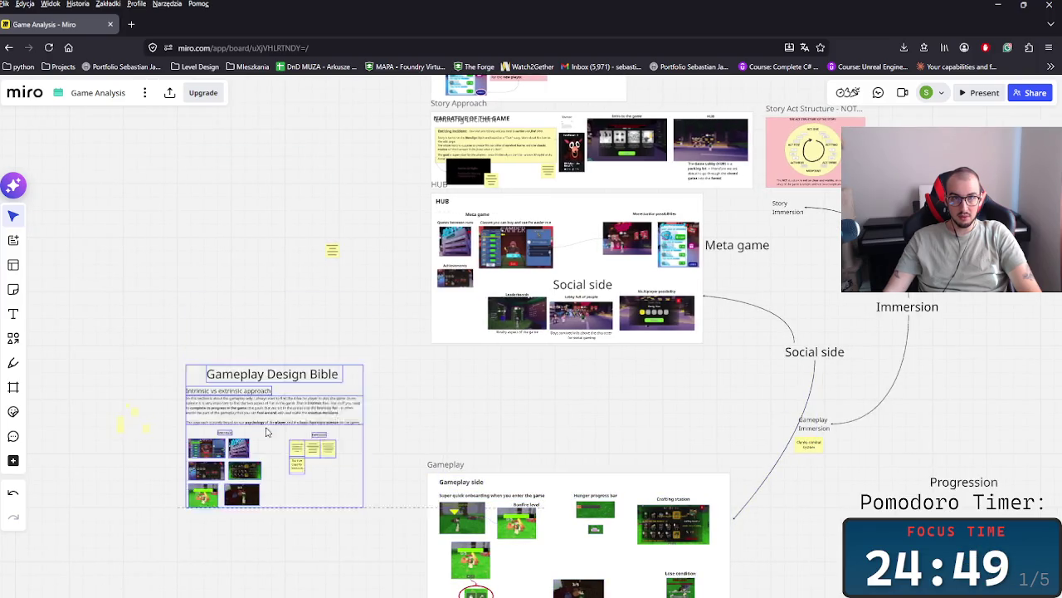
{"action": "scroll", "coordinate": [284, 393], "scroll_direction": "down", "scroll_amount": 2}
{"action": "key", "text": "ctrl+z"}
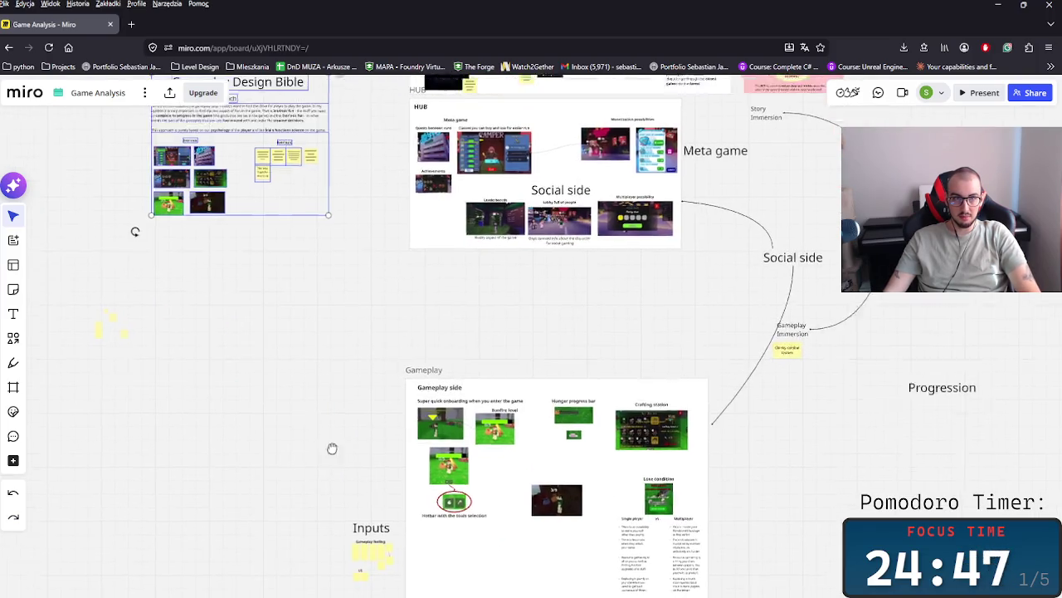
{"action": "scroll", "coordinate": [316, 429], "scroll_direction": "up", "scroll_amount": 2}
{"action": "scroll", "coordinate": [315, 429], "scroll_direction": "left", "scroll_amount": 2}
{"action": "left_click_drag", "start_coordinate": [174, 123], "coordinate": [415, 322]}
{"action": "left_click_drag", "start_coordinate": [316, 286], "coordinate": [316, 443]}
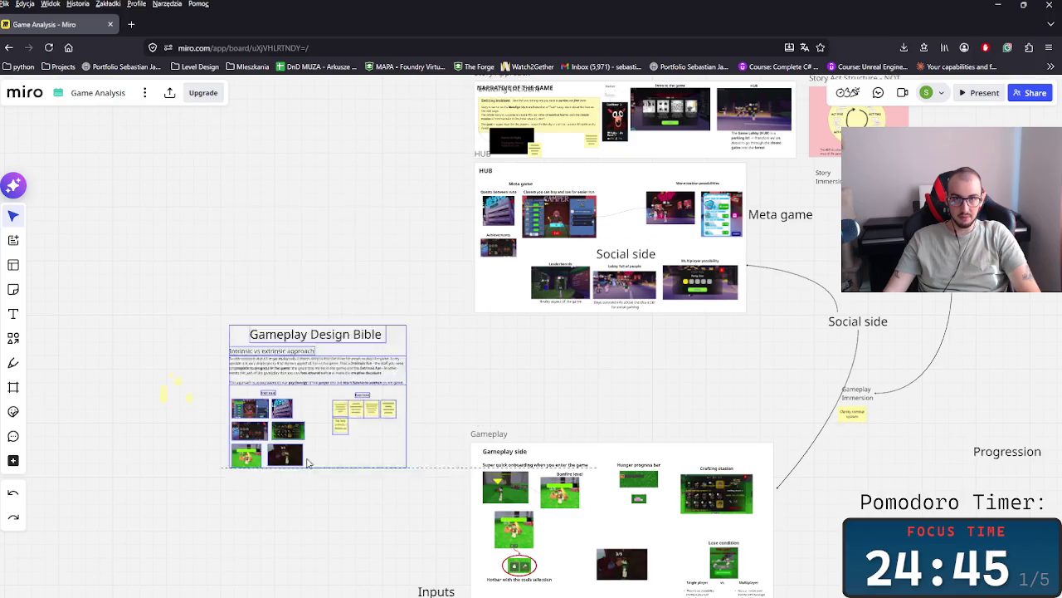
{"action": "scroll", "coordinate": [229, 230], "scroll_direction": "down", "scroll_amount": 3}
{"action": "scroll", "coordinate": [332, 268], "scroll_direction": "up", "scroll_amount": 3}
{"action": "key", "text": "ctrl+shift+z"}
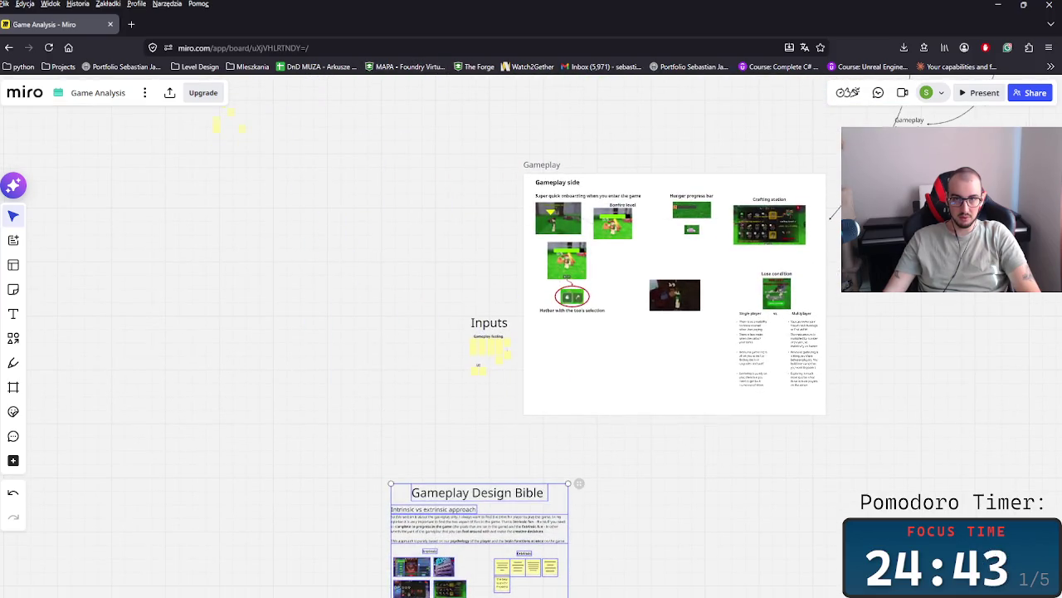
{"action": "scroll", "coordinate": [315, 323], "scroll_direction": "up", "scroll_amount": 5}
{"action": "scroll", "coordinate": [315, 323], "scroll_direction": "left", "scroll_amount": 3}
{"action": "scroll", "coordinate": [365, 365], "scroll_direction": "up", "scroll_amount": 5}
{"action": "scroll", "coordinate": [366, 365], "scroll_direction": "left", "scroll_amount": 5}
{"action": "left_click_drag", "start_coordinate": [222, 227], "coordinate": [397, 397]}
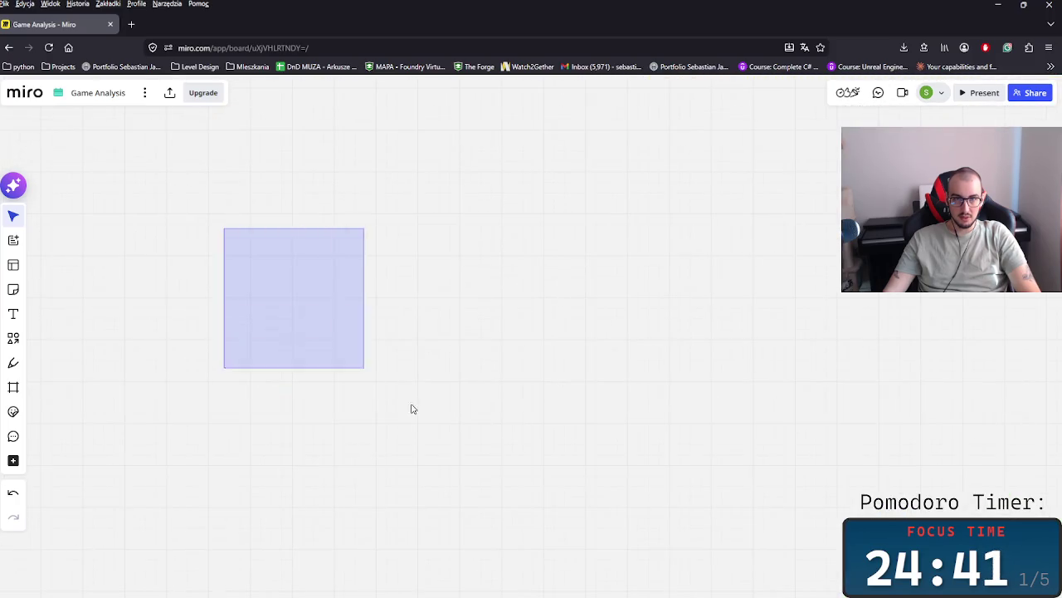
- Move the Inputs group into the Gameplay frame beside the hotbar
{"action": "scroll", "coordinate": [323, 406], "scroll_direction": "down", "scroll_amount": 3}
{"action": "scroll", "coordinate": [323, 406], "scroll_direction": "right", "scroll_amount": 3}
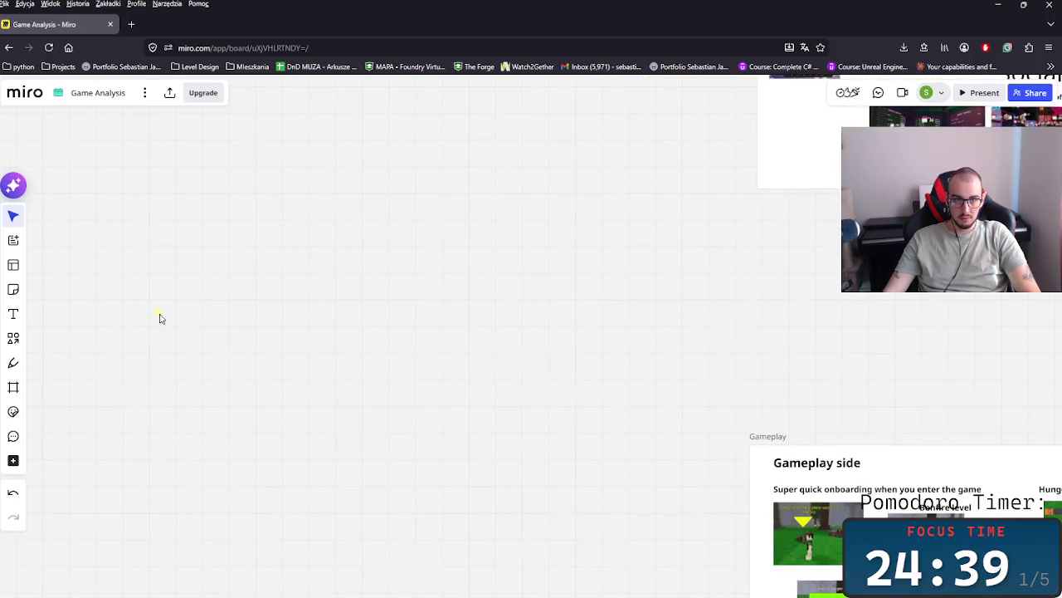
{"action": "scroll", "coordinate": [177, 323], "scroll_direction": "down", "scroll_amount": 2}
{"action": "scroll", "coordinate": [176, 323], "scroll_direction": "right", "scroll_amount": 3}
{"action": "scroll", "coordinate": [368, 399], "scroll_direction": "down", "scroll_amount": 5}
{"action": "scroll", "coordinate": [368, 398], "scroll_direction": "right", "scroll_amount": 5}
{"action": "scroll", "coordinate": [261, 373], "scroll_direction": "down", "scroll_amount": 3}
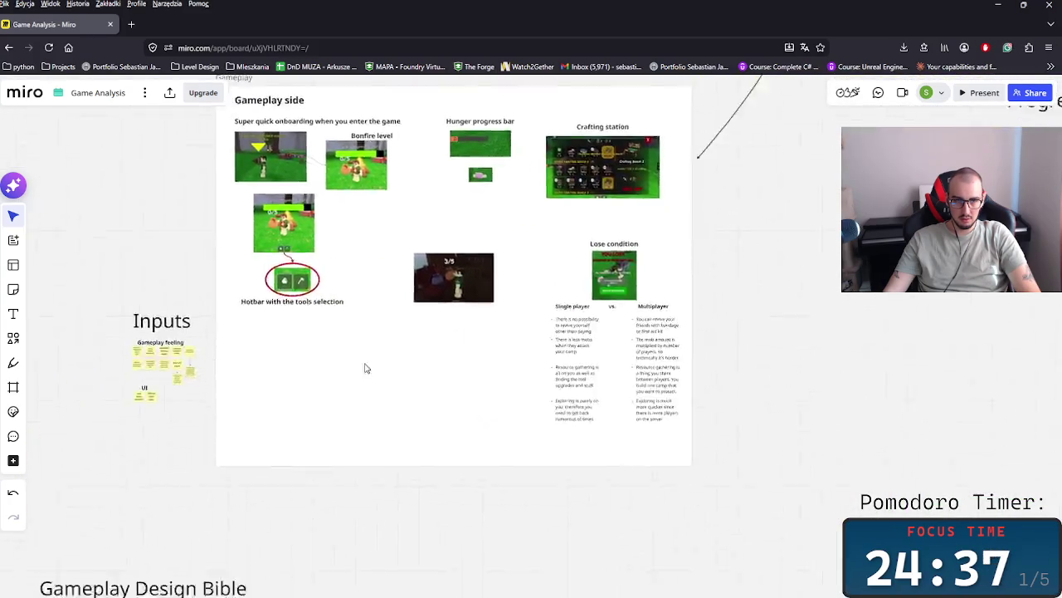
{"action": "scroll", "coordinate": [361, 368], "scroll_direction": "left", "scroll_amount": 4}
{"action": "left_click_drag", "start_coordinate": [287, 226], "coordinate": [431, 380]}
{"action": "left_click_drag", "start_coordinate": [390, 303], "coordinate": [710, 337]}
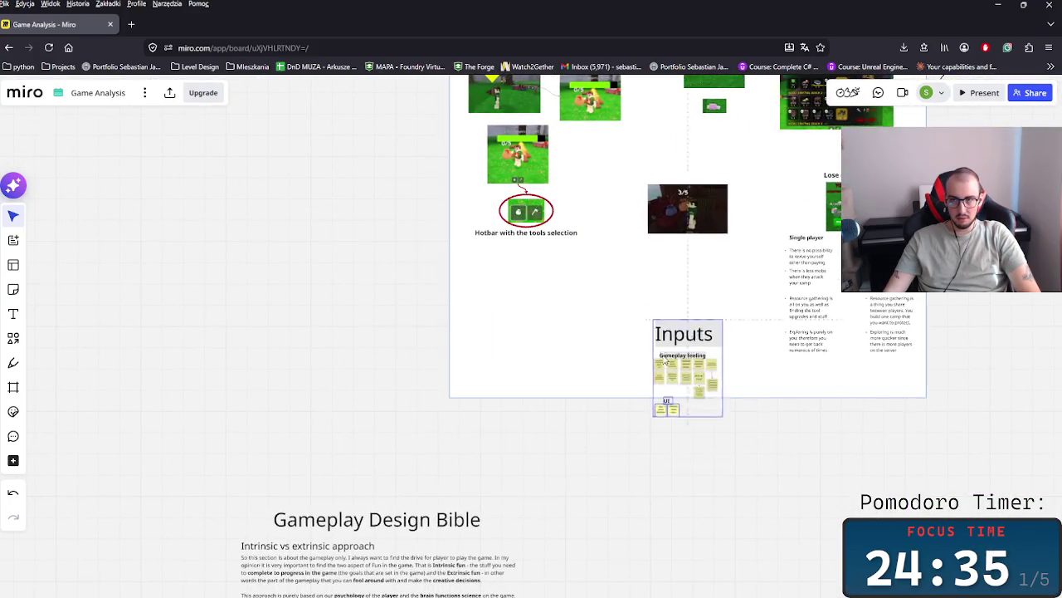
- Review the Immersion diagram and select the Social side label
{"action": "scroll", "coordinate": [886, 357], "scroll_direction": "down", "scroll_amount": 5}
{"action": "scroll", "coordinate": [688, 436], "scroll_direction": "up", "scroll_amount": 5}
{"action": "scroll", "coordinate": [749, 484], "scroll_direction": "up", "scroll_amount": 5}
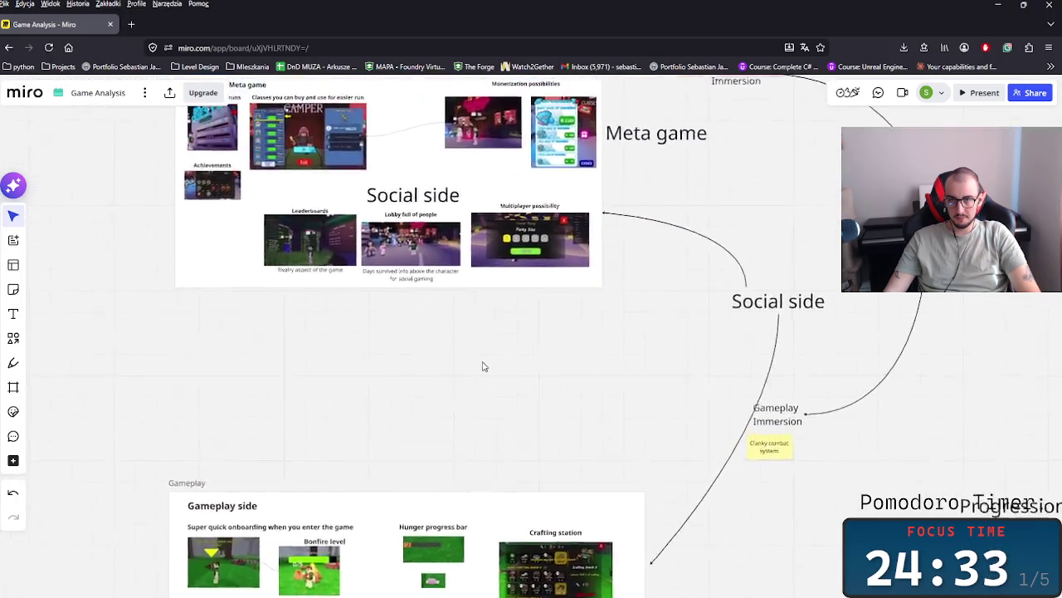
{"action": "scroll", "coordinate": [484, 365], "scroll_direction": "down", "scroll_amount": 2}
{"action": "scroll", "coordinate": [550, 446], "scroll_direction": "up", "scroll_amount": 2}
{"action": "scroll", "coordinate": [565, 440], "scroll_direction": "up", "scroll_amount": 3}
{"action": "scroll", "coordinate": [657, 450], "scroll_direction": "up", "scroll_amount": 2}
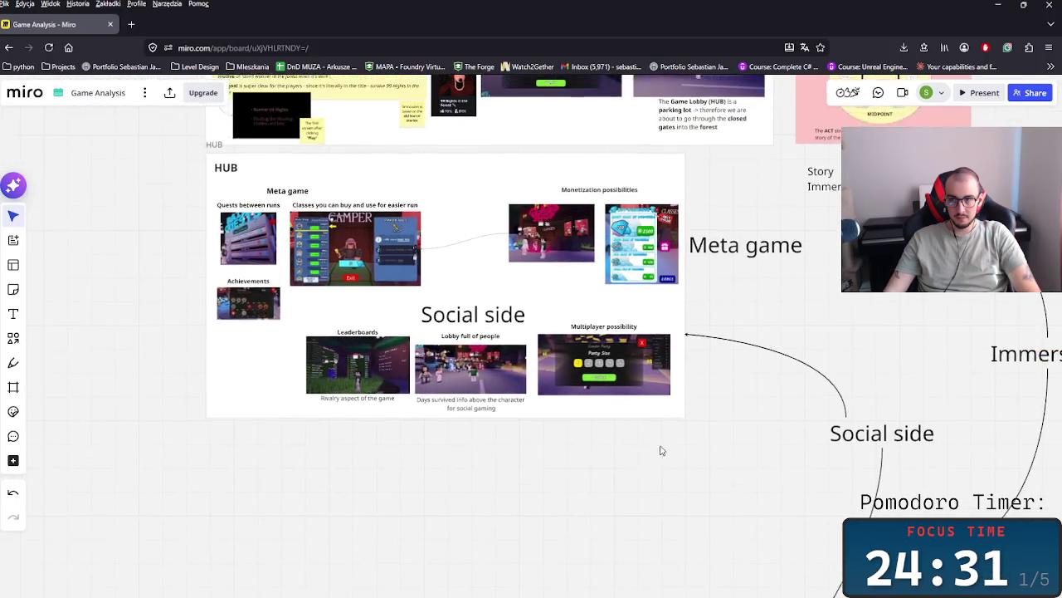
{"action": "scroll", "coordinate": [716, 503], "scroll_direction": "down", "scroll_amount": 1}
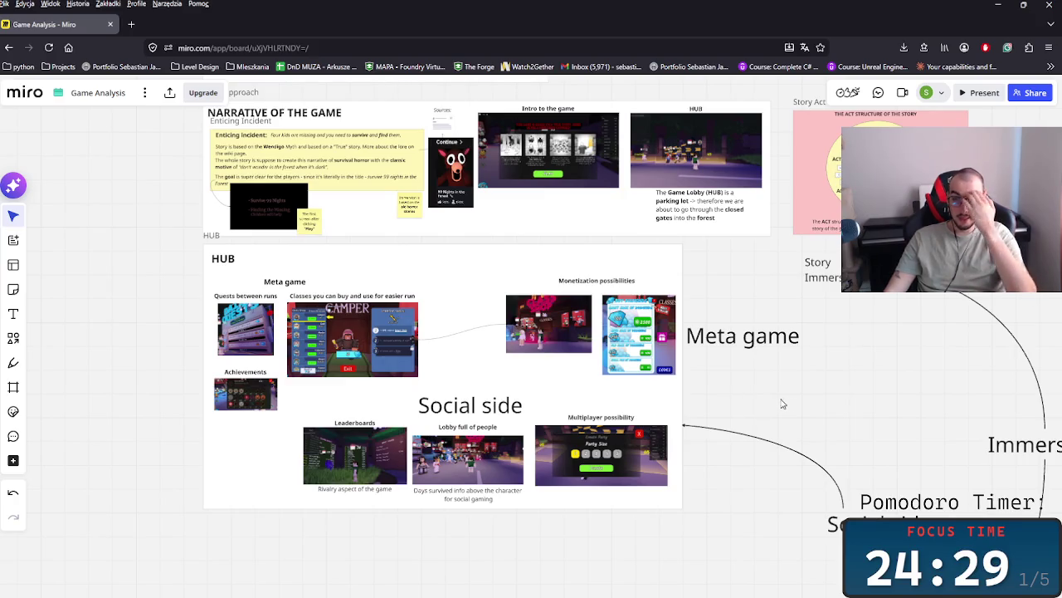
{"action": "scroll", "coordinate": [581, 423], "scroll_direction": "down", "scroll_amount": 3}
{"action": "scroll", "coordinate": [546, 437], "scroll_direction": "down", "scroll_amount": 2}
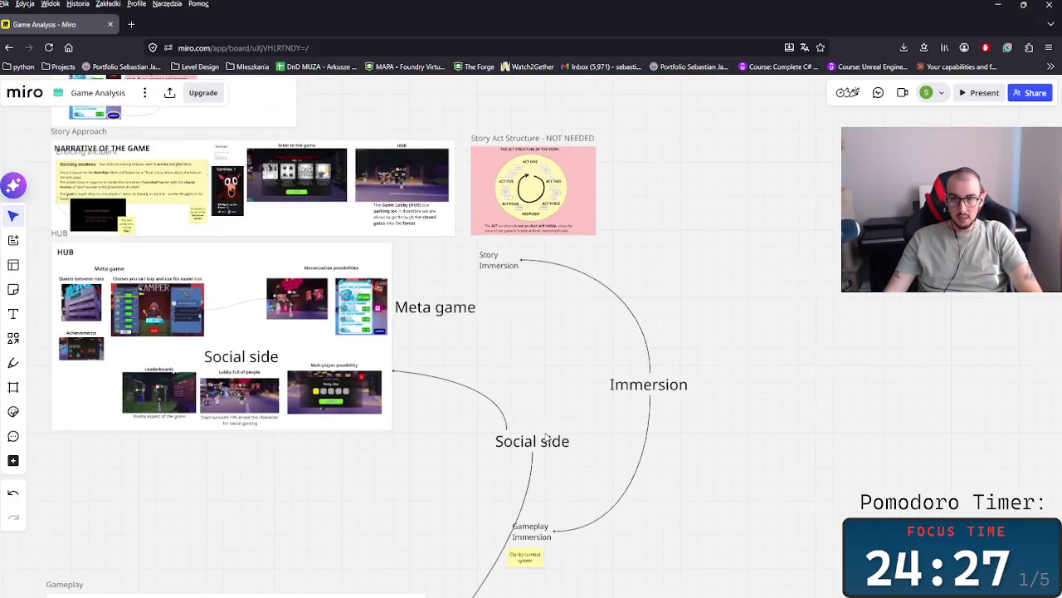
{"action": "scroll", "coordinate": [546, 438], "scroll_direction": "down", "scroll_amount": 2}
{"action": "left_click", "coordinate": [546, 437]}
- Move Social side up and place a copy of Meta game beside it
{"action": "left_click_drag", "start_coordinate": [546, 437], "coordinate": [614, 173]}
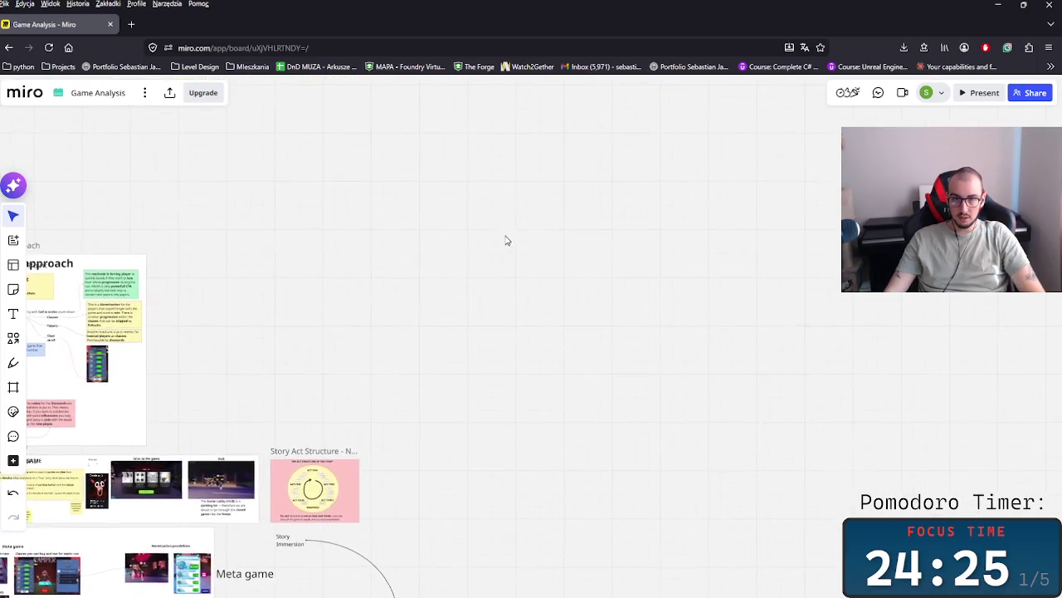
{"action": "left_click", "coordinate": [354, 511]}
{"action": "key", "text": "ctrl+c"}
{"action": "key", "text": "ctrl+v"}
{"action": "left_click_drag", "start_coordinate": [752, 194], "coordinate": [704, 183]}
- Add copies of the Immersion and Progression labels, aligned with the other headings
{"action": "scroll", "coordinate": [484, 330], "scroll_direction": "down", "scroll_amount": 3}
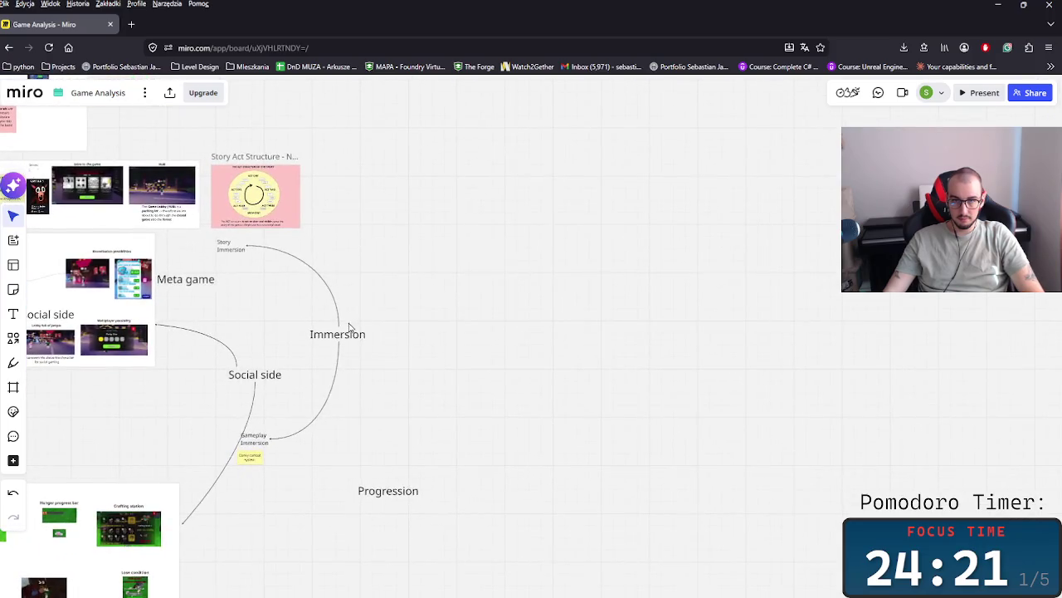
{"action": "left_click", "coordinate": [341, 333]}
{"action": "scroll", "coordinate": [602, 444], "scroll_direction": "up", "scroll_amount": 3}
{"action": "key", "text": "ctrl+c"}
{"action": "scroll", "coordinate": [459, 290], "scroll_direction": "up", "scroll_amount": 3}
{"action": "key", "text": "ctrl+v"}
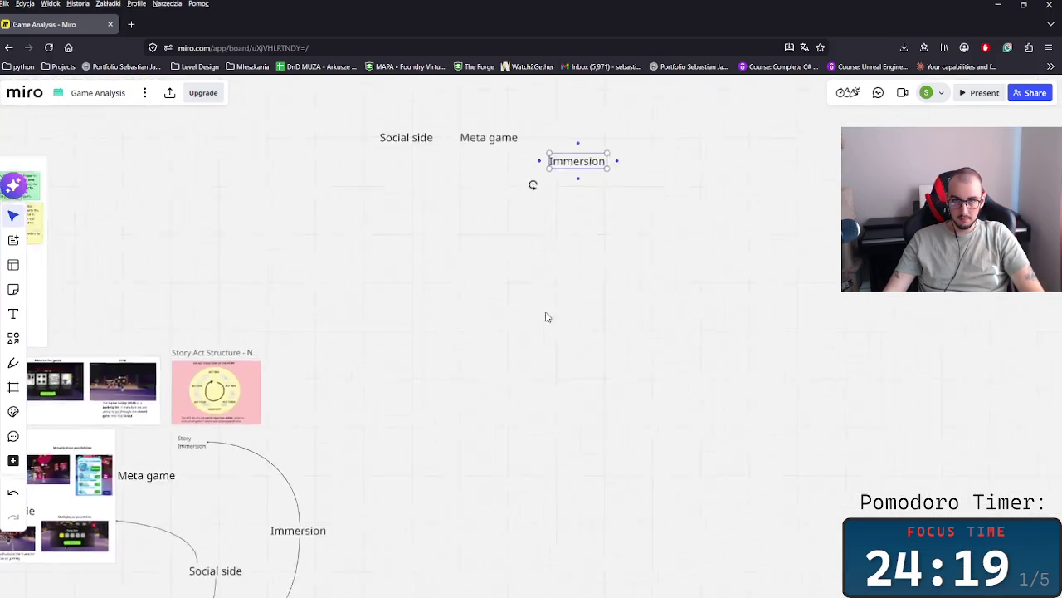
{"action": "scroll", "coordinate": [545, 306], "scroll_direction": "down", "scroll_amount": 5}
{"action": "left_click", "coordinate": [503, 446]}
{"action": "key", "text": "ctrl+c"}
{"action": "scroll", "coordinate": [648, 515], "scroll_direction": "up", "scroll_amount": 6}
{"action": "key", "text": "ctrl+v"}
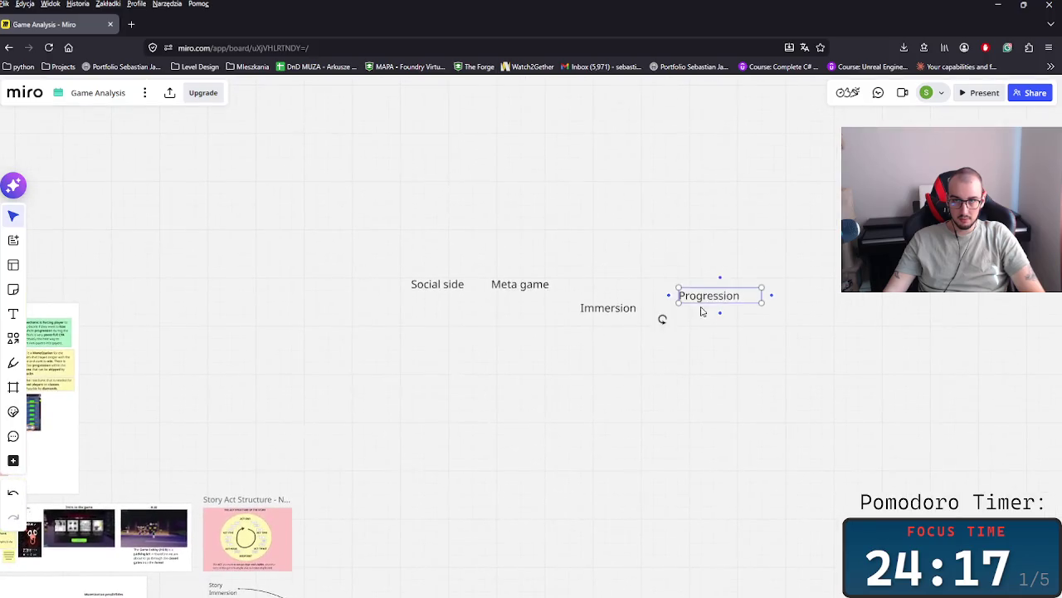
{"action": "left_click_drag", "start_coordinate": [610, 309], "coordinate": [611, 288]}
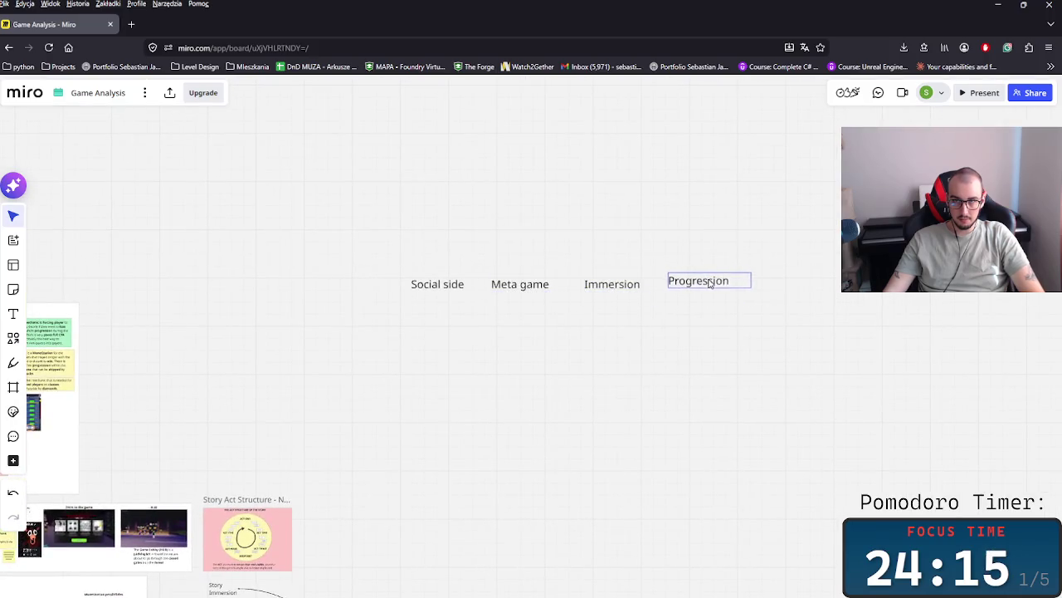
{"action": "left_click_drag", "start_coordinate": [711, 283], "coordinate": [713, 287]}
- Reduce the font size of all four heading labels to 144
{"action": "scroll", "coordinate": [559, 358], "scroll_direction": "left", "scroll_amount": 3}
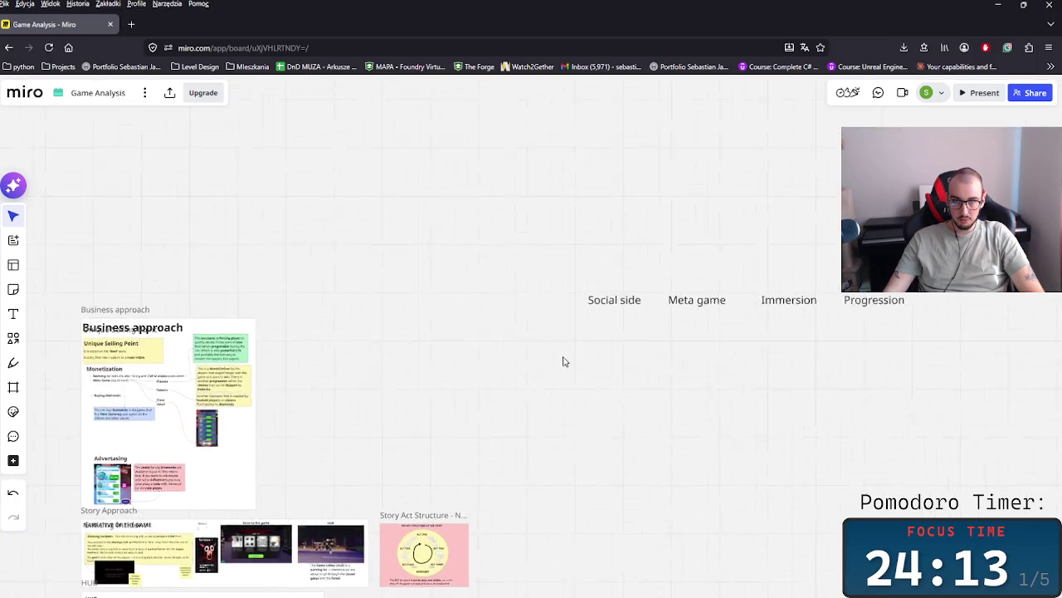
{"action": "scroll", "coordinate": [635, 406], "scroll_direction": "up", "scroll_amount": 3}
{"action": "scroll", "coordinate": [654, 359], "scroll_direction": "up", "scroll_amount": 5}
{"action": "scroll", "coordinate": [654, 359], "scroll_direction": "left", "scroll_amount": 3}
{"action": "scroll", "coordinate": [654, 359], "scroll_direction": "down", "scroll_amount": 2}
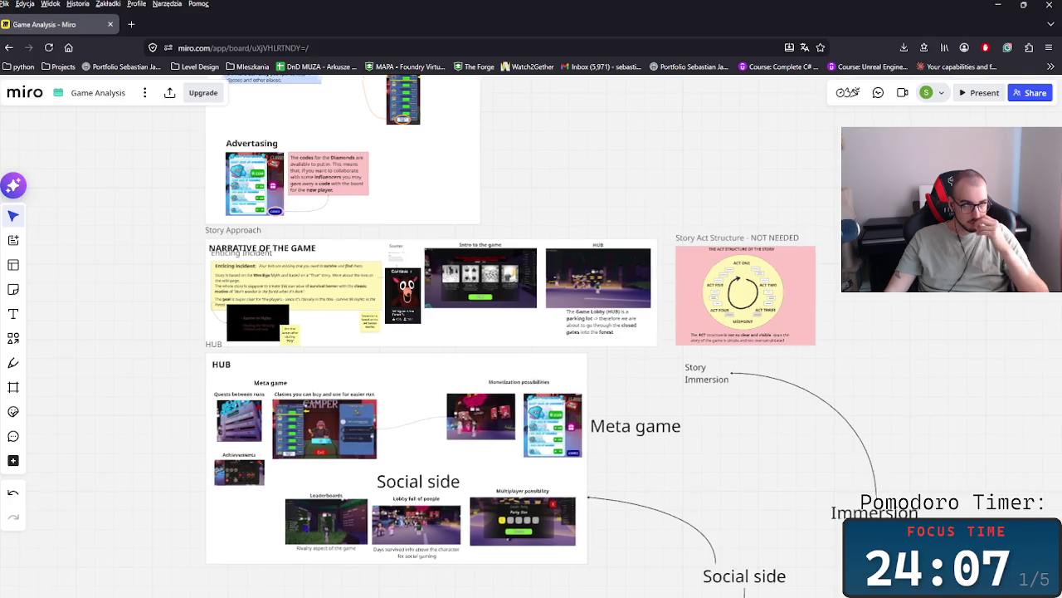
{"action": "left_click_drag", "start_coordinate": [874, 315], "coordinate": [486, 427]}
{"action": "scroll", "coordinate": [545, 407], "scroll_direction": "up", "scroll_amount": 5}
{"action": "scroll", "coordinate": [467, 240], "scroll_direction": "up", "scroll_amount": 2}
{"action": "scroll", "coordinate": [467, 240], "scroll_direction": "up", "scroll_amount": 3}
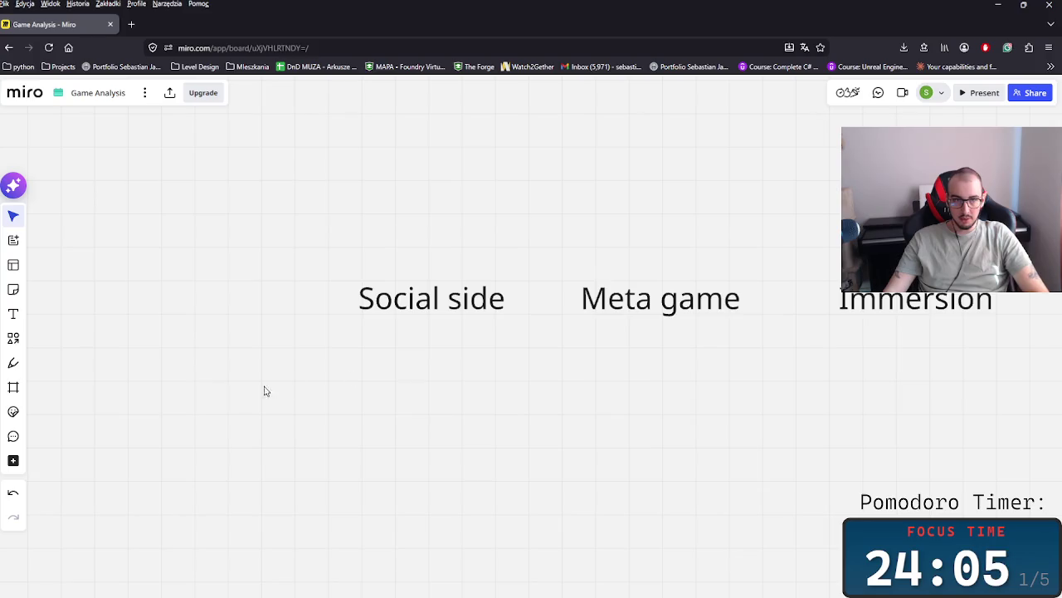
{"action": "scroll", "coordinate": [112, 403], "scroll_direction": "up", "scroll_amount": 1}
{"action": "scroll", "coordinate": [111, 404], "scroll_direction": "up", "scroll_amount": 3}
{"action": "scroll", "coordinate": [633, 282], "scroll_direction": "right", "scroll_amount": 3}
{"action": "scroll", "coordinate": [407, 351], "scroll_direction": "down", "scroll_amount": 2}
{"action": "scroll", "coordinate": [407, 351], "scroll_direction": "right", "scroll_amount": 3}
{"action": "left_click_drag", "start_coordinate": [100, 133], "coordinate": [384, 312]}
{"action": "scroll", "coordinate": [374, 299], "scroll_direction": "down", "scroll_amount": 2}
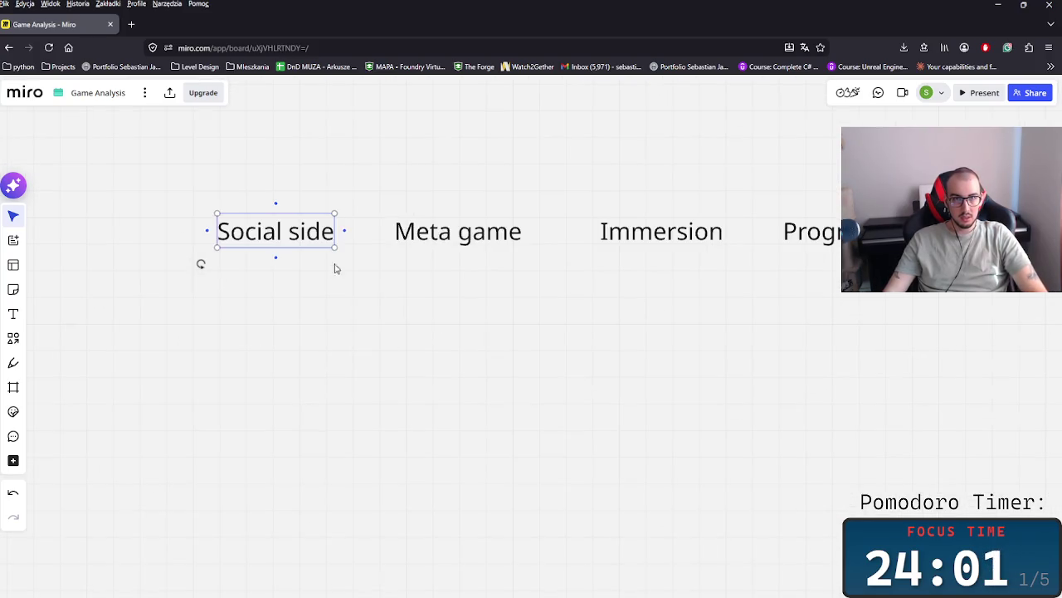
{"action": "left_click_drag", "start_coordinate": [954, 300], "coordinate": [194, 193]}
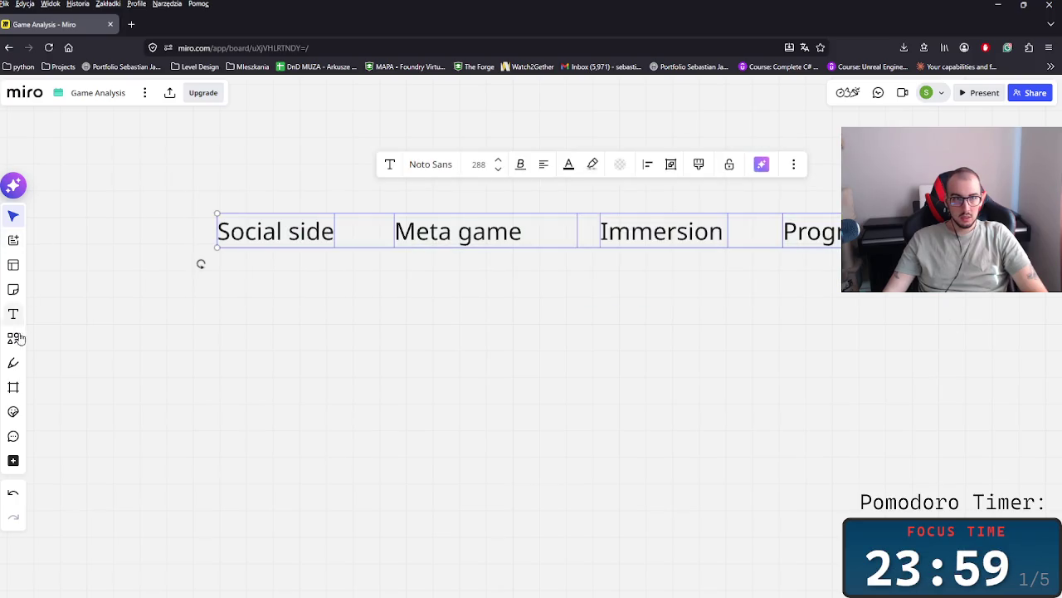
{"action": "left_click", "coordinate": [501, 172]}
- Pull Meta game, Immersion and Progression closer together next to Social side
{"action": "left_click", "coordinate": [371, 306]}
{"action": "mouse_move", "coordinate": [855, 284]}
{"action": "left_mouse_down"}
{"action": "mouse_move", "coordinate": [446, 221]}
{"action": "mouse_move", "coordinate": [355, 221]}
{"action": "left_mouse_up"}
{"action": "left_click_drag", "start_coordinate": [790, 280], "coordinate": [409, 226]}
{"action": "left_click_drag", "start_coordinate": [770, 310], "coordinate": [479, 216]}
{"action": "scroll", "coordinate": [680, 291], "scroll_direction": "left", "scroll_amount": 3}
{"action": "left_click_drag", "start_coordinate": [802, 308], "coordinate": [457, 221]}
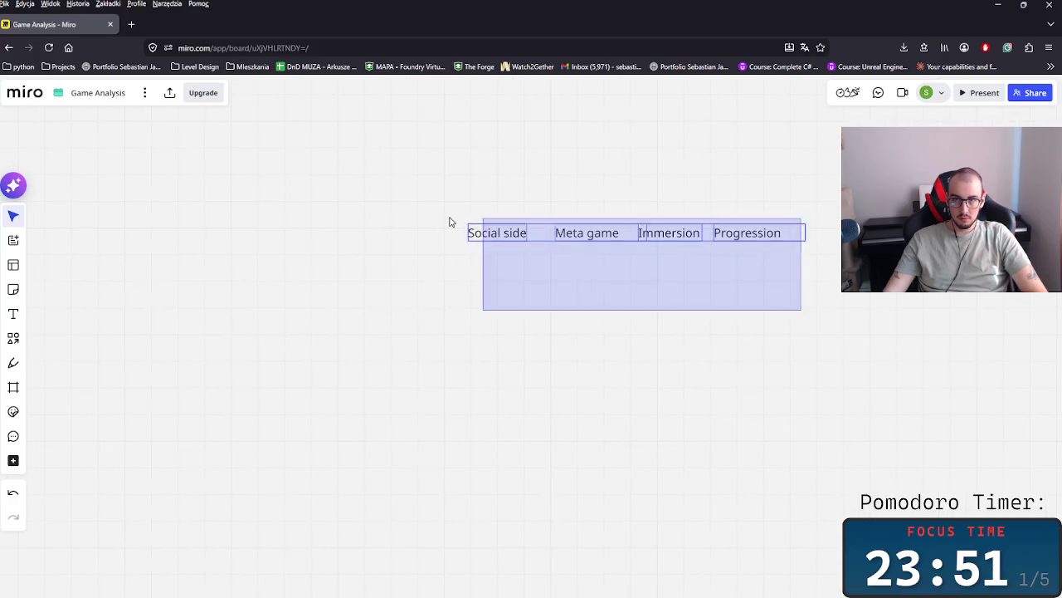
{"action": "left_click", "coordinate": [533, 337]}
{"action": "left_click_drag", "start_coordinate": [708, 272], "coordinate": [451, 256]}
{"action": "left_click", "coordinate": [872, 297]}
{"action": "mouse_move", "coordinate": [896, 305]}
{"action": "left_mouse_down"}
{"action": "mouse_move", "coordinate": [538, 249]}
{"action": "mouse_move", "coordinate": [581, 240]}
{"action": "left_mouse_up"}
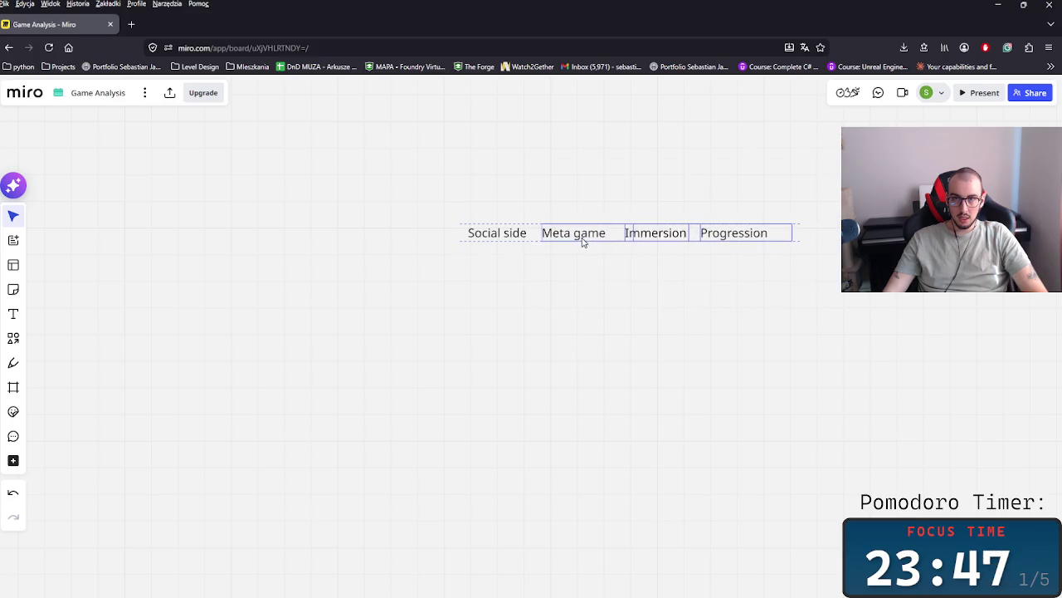
- Move the whole heading row down to sit just above the Gameplay side frame
{"action": "left_click_drag", "start_coordinate": [258, 190], "coordinate": [871, 344]}
{"action": "scroll", "coordinate": [705, 415], "scroll_direction": "down", "scroll_amount": 3}
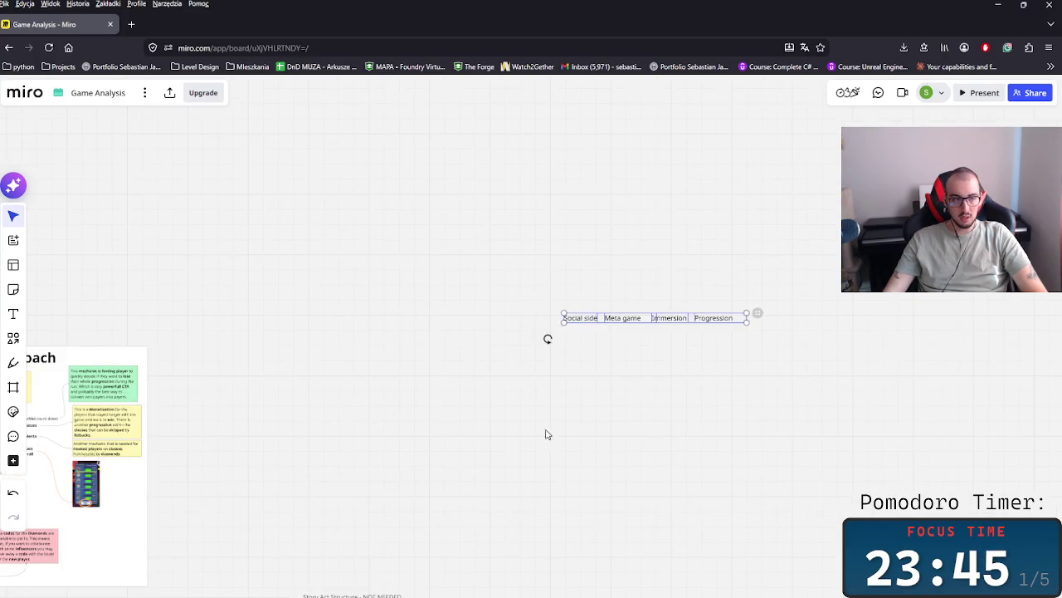
{"action": "scroll", "coordinate": [600, 374], "scroll_direction": "down", "scroll_amount": 4}
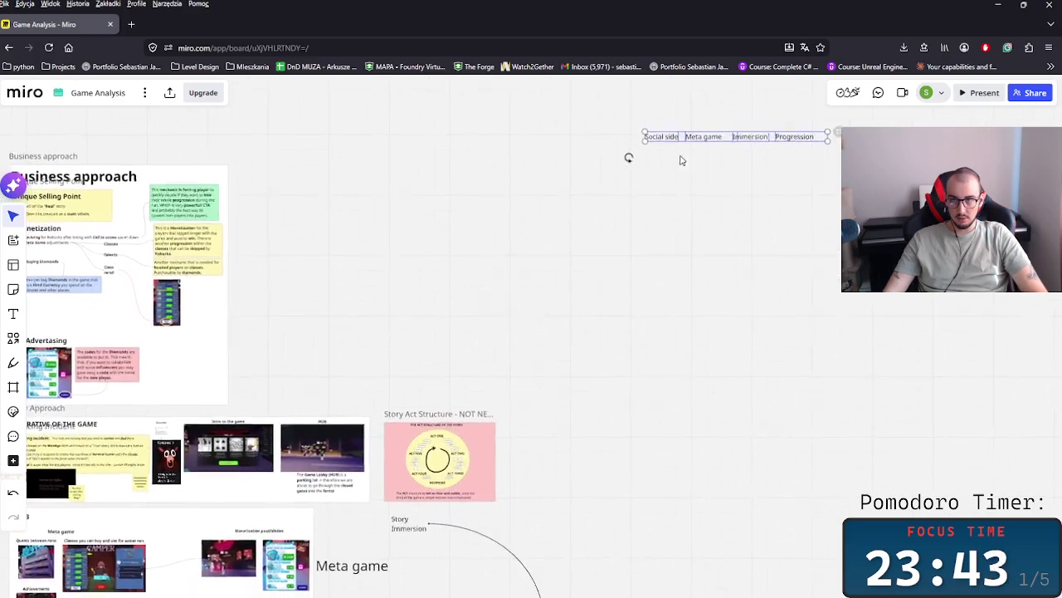
{"action": "scroll", "coordinate": [685, 287], "scroll_direction": "down", "scroll_amount": 4}
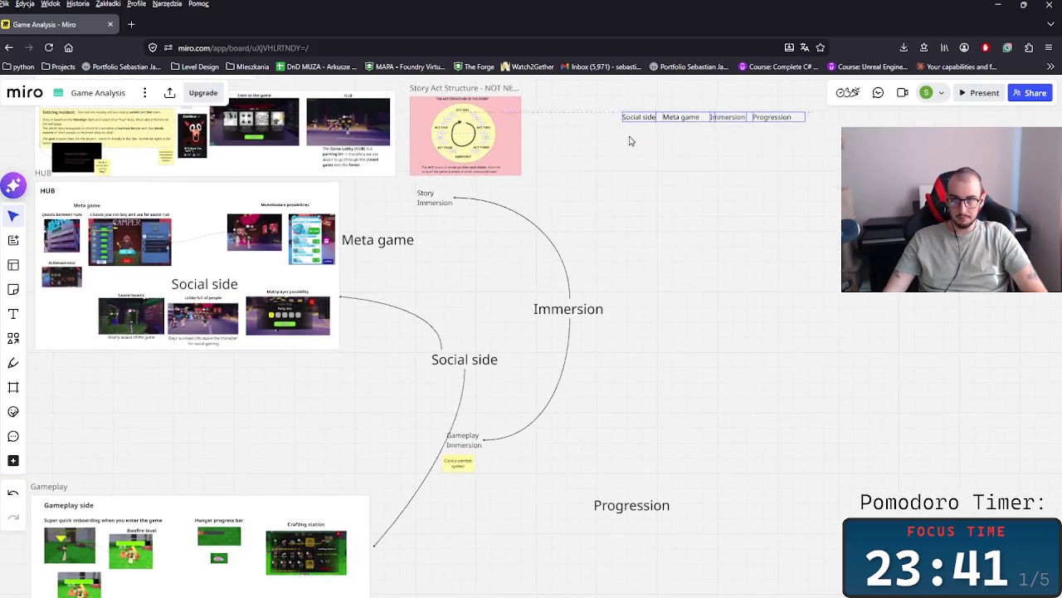
{"action": "left_click_drag", "start_coordinate": [664, 117], "coordinate": [83, 391]}
{"action": "scroll", "coordinate": [249, 386], "scroll_direction": "left", "scroll_amount": 5}
{"action": "scroll", "coordinate": [415, 382], "scroll_direction": "up", "scroll_amount": 3}
{"action": "scroll", "coordinate": [516, 406], "scroll_direction": "down", "scroll_amount": 3}
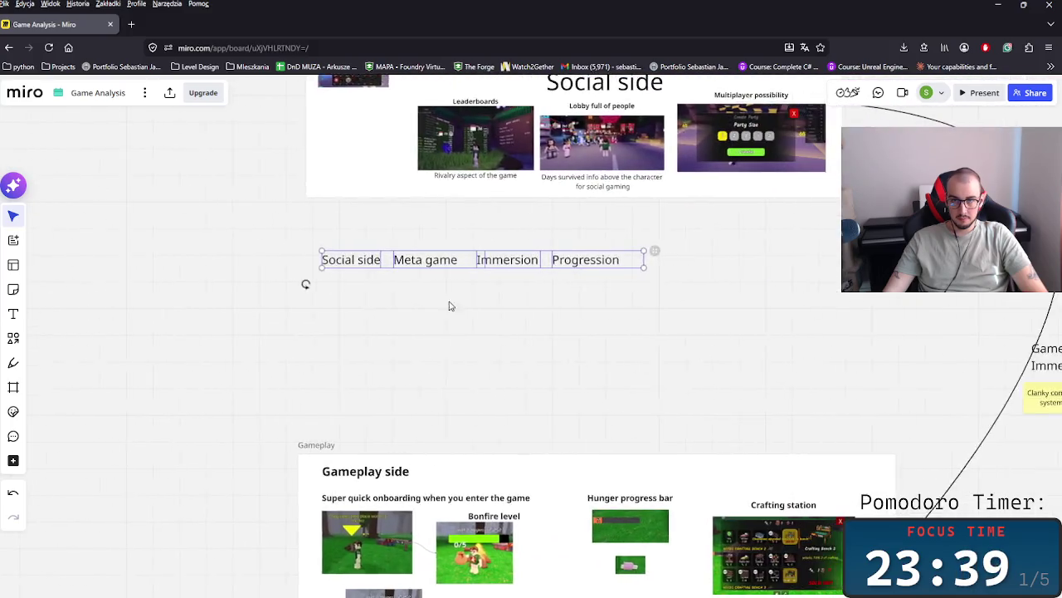
{"action": "left_click_drag", "start_coordinate": [332, 253], "coordinate": [170, 391]}
{"action": "scroll", "coordinate": [171, 390], "scroll_direction": "down", "scroll_amount": 3}
{"action": "scroll", "coordinate": [159, 136], "scroll_direction": "down", "scroll_amount": 3}
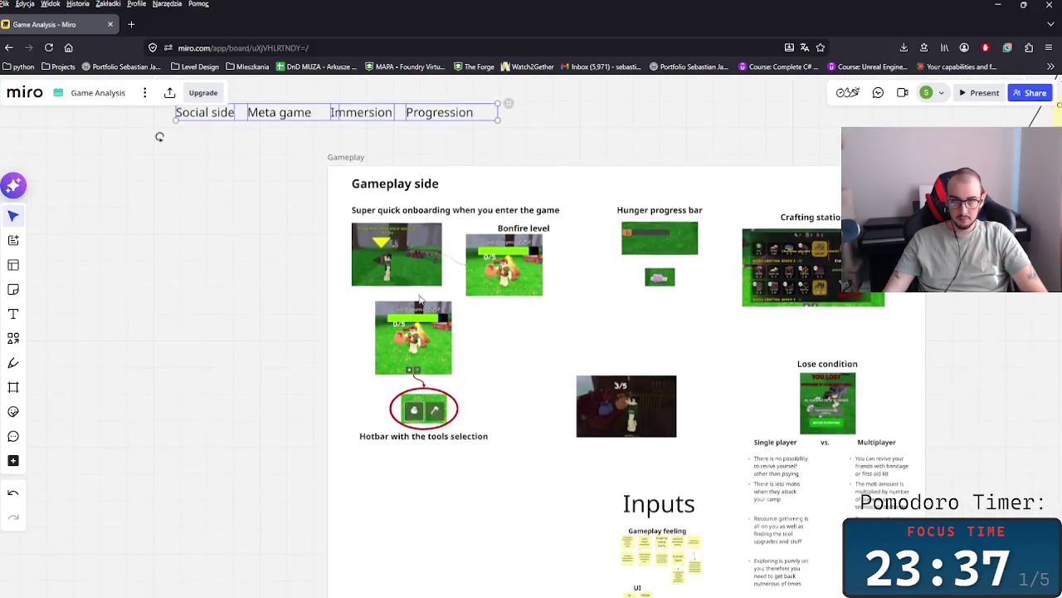
{"action": "scroll", "coordinate": [230, 190], "scroll_direction": "down", "scroll_amount": 3}
{"action": "scroll", "coordinate": [240, 321], "scroll_direction": "up", "scroll_amount": 3}
{"action": "left_click_drag", "start_coordinate": [166, 296], "coordinate": [153, 291]}
{"action": "key", "text": "ctrl+z"}
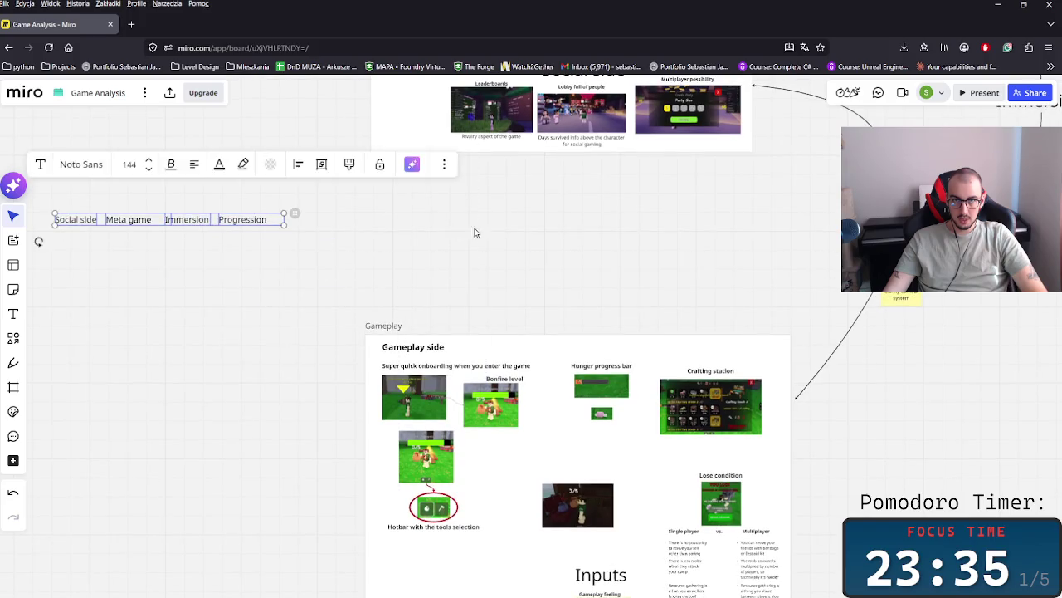
- Raise the heading row slightly so it clears the Gameplay side frame
{"action": "left_click_drag", "start_coordinate": [361, 271], "coordinate": [531, 401]}
{"action": "left_click_drag", "start_coordinate": [349, 358], "coordinate": [378, 249]}
{"action": "scroll", "coordinate": [301, 287], "scroll_direction": "up", "scroll_amount": 3}
{"action": "scroll", "coordinate": [241, 294], "scroll_direction": "up", "scroll_amount": 2}
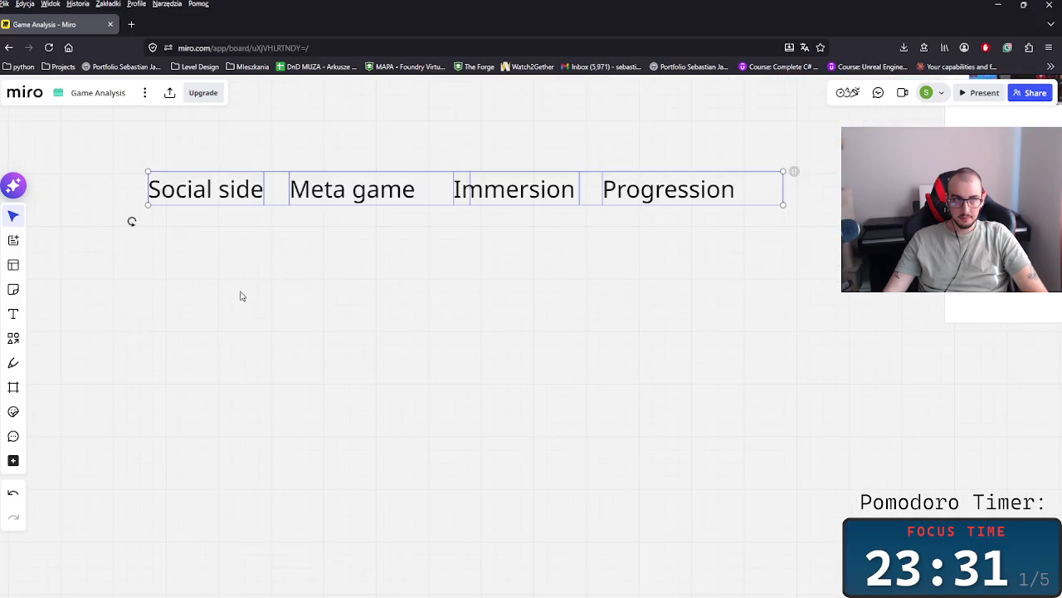
{"action": "scroll", "coordinate": [334, 377], "scroll_direction": "left", "scroll_amount": 3}
{"action": "scroll", "coordinate": [334, 377], "scroll_direction": "up", "scroll_amount": 2}
{"action": "key", "text": "f"}
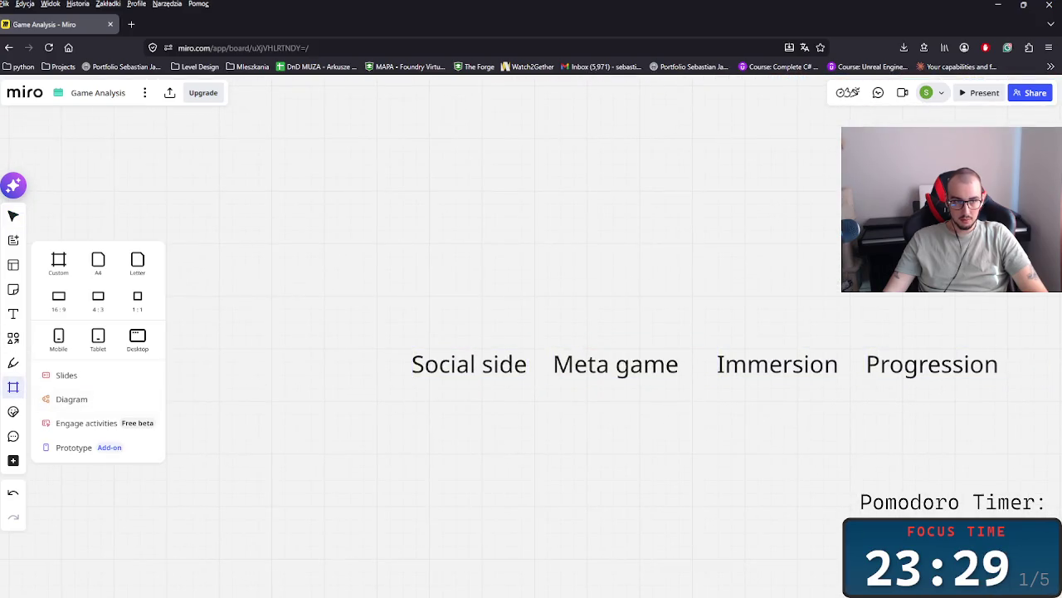
{"action": "left_click", "coordinate": [13, 338]}
- Draw a rectangle beneath Social side and fill it light blue
{"action": "left_click", "coordinate": [67, 325]}
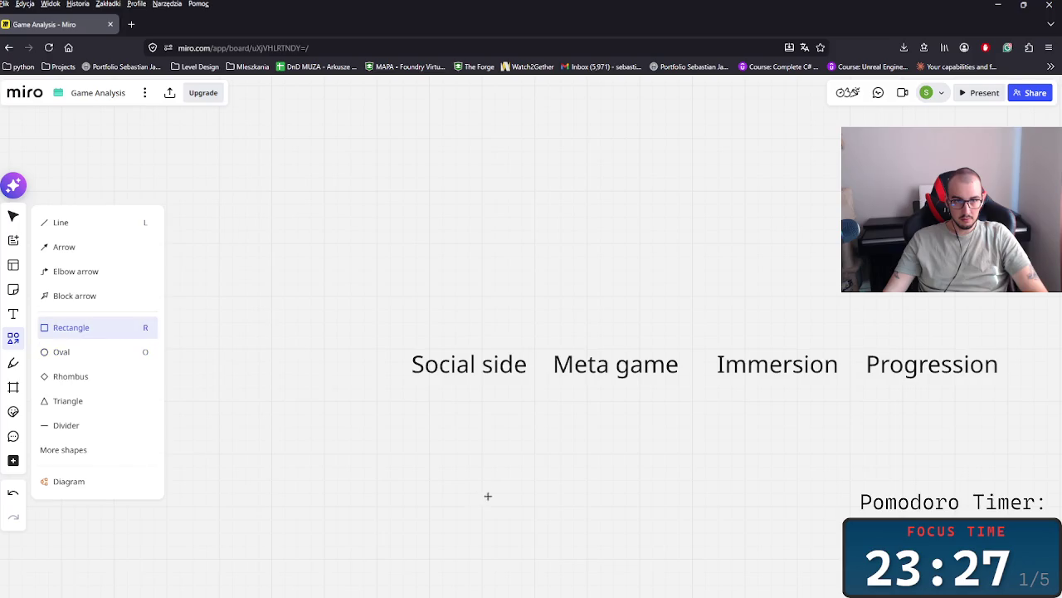
{"action": "left_click_drag", "start_coordinate": [416, 392], "coordinate": [476, 416]}
{"action": "scroll", "coordinate": [470, 450], "scroll_direction": "up", "scroll_amount": 2}
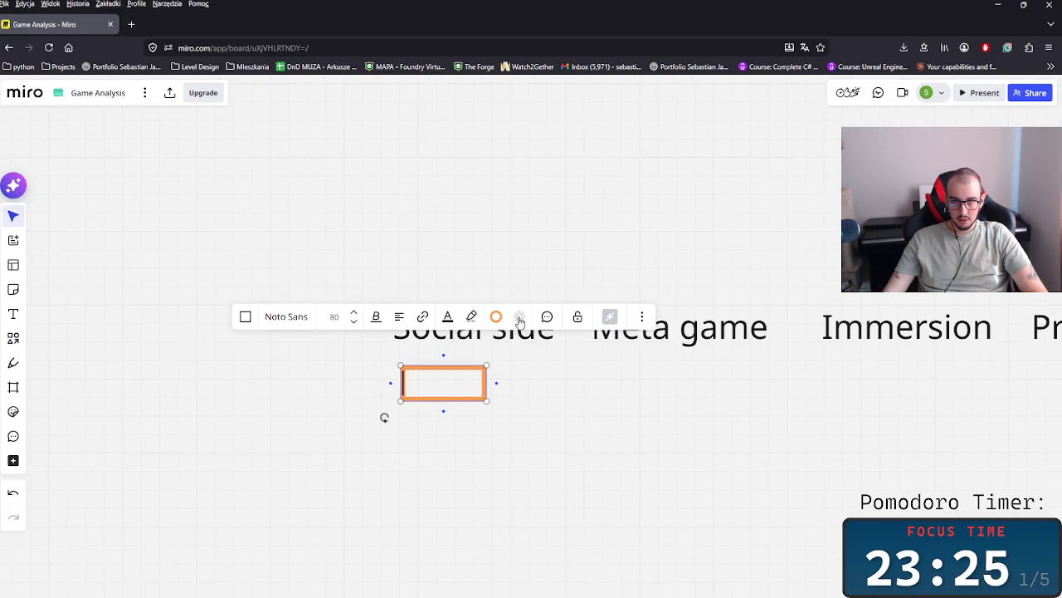
{"action": "left_click", "coordinate": [501, 318]}
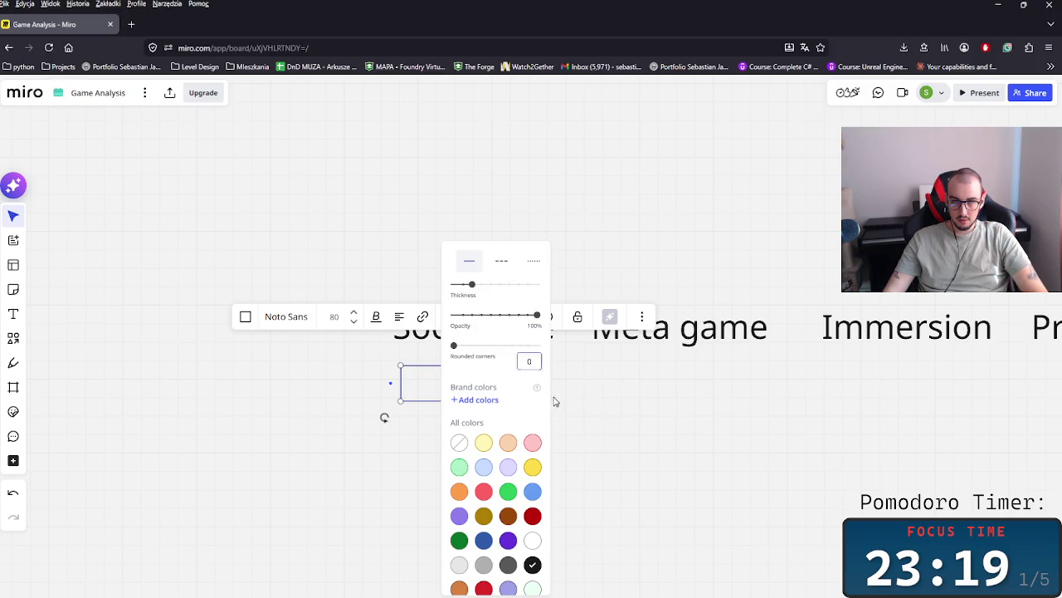
{"action": "left_click", "coordinate": [583, 284]}
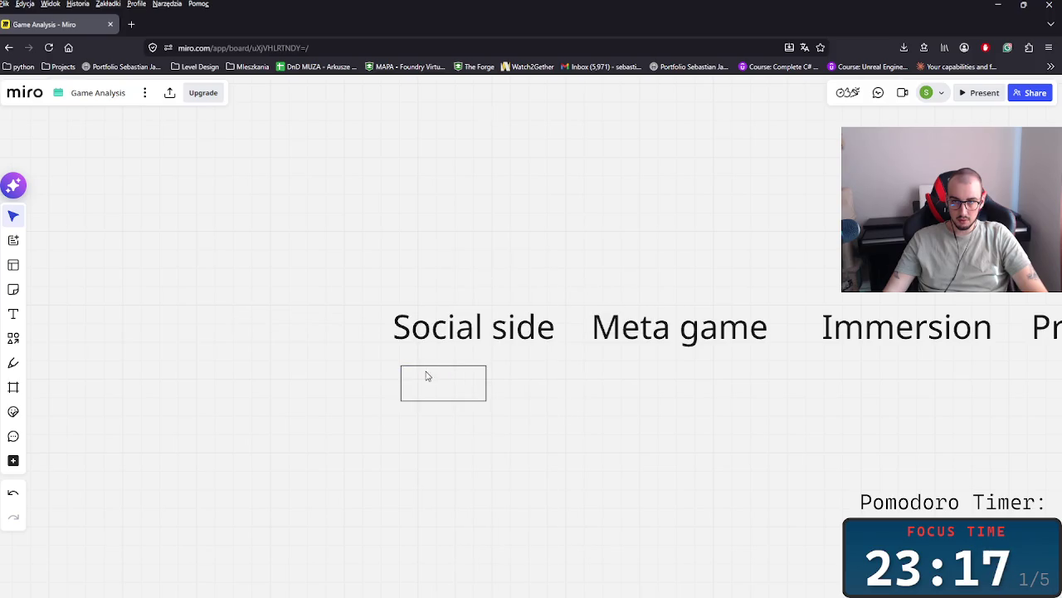
{"action": "left_click", "coordinate": [451, 377]}
{"action": "left_click", "coordinate": [519, 317]}
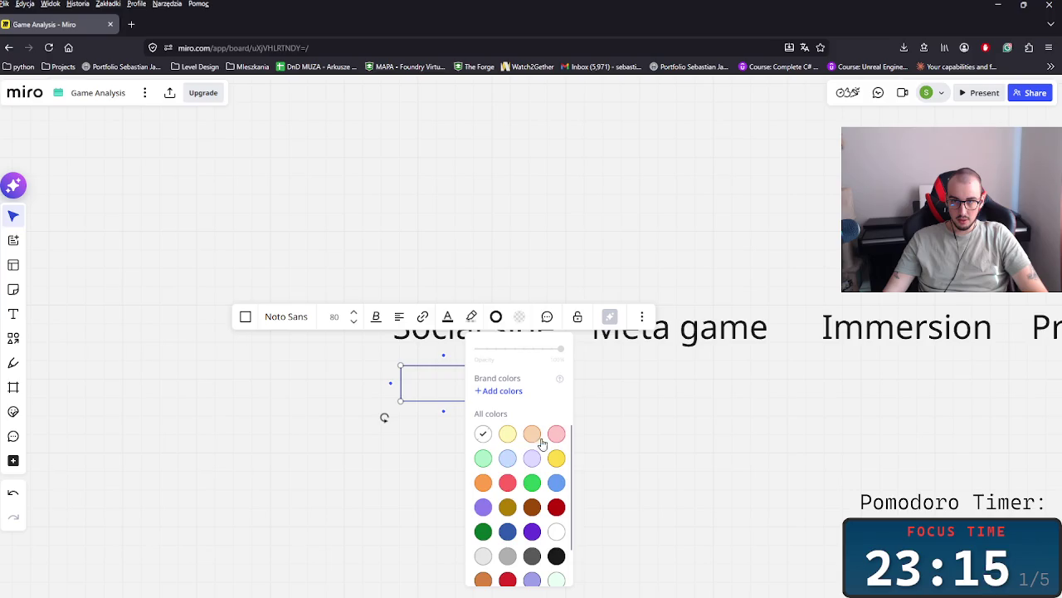
{"action": "left_click", "coordinate": [509, 459]}
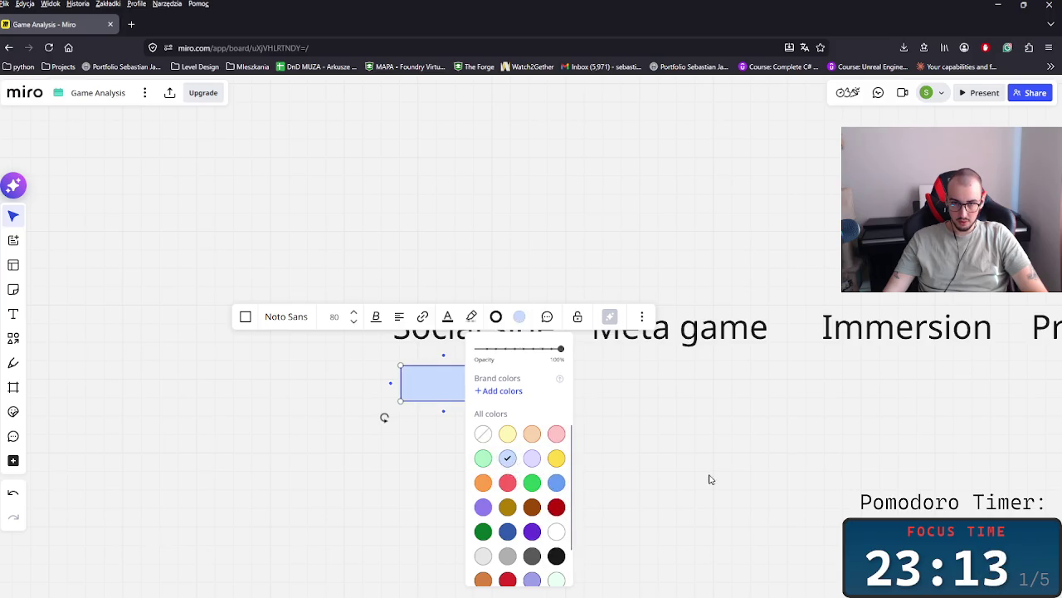
- Duplicate the light blue box under Meta game and fill the copy light green
{"action": "scroll", "coordinate": [481, 429], "scroll_direction": "up", "scroll_amount": 2}
{"action": "scroll", "coordinate": [399, 360], "scroll_direction": "up", "scroll_amount": 1}
{"action": "key", "text": "ctrl+v"}
{"action": "left_click_drag", "start_coordinate": [669, 373], "coordinate": [680, 368]}
{"action": "left_click", "coordinate": [761, 292]}
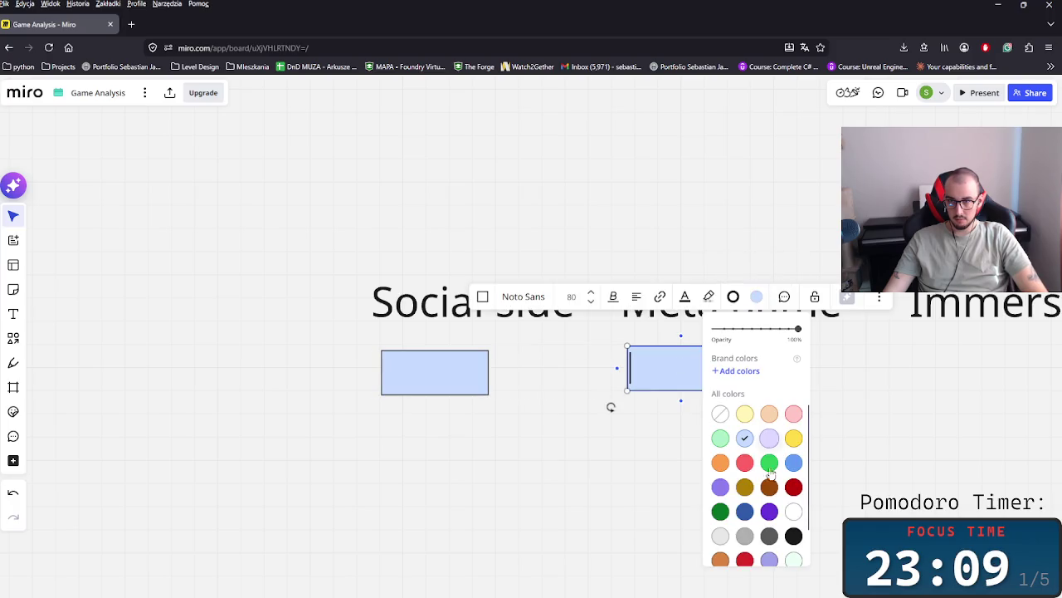
{"action": "scroll", "coordinate": [722, 552], "scroll_direction": "down", "scroll_amount": 1}
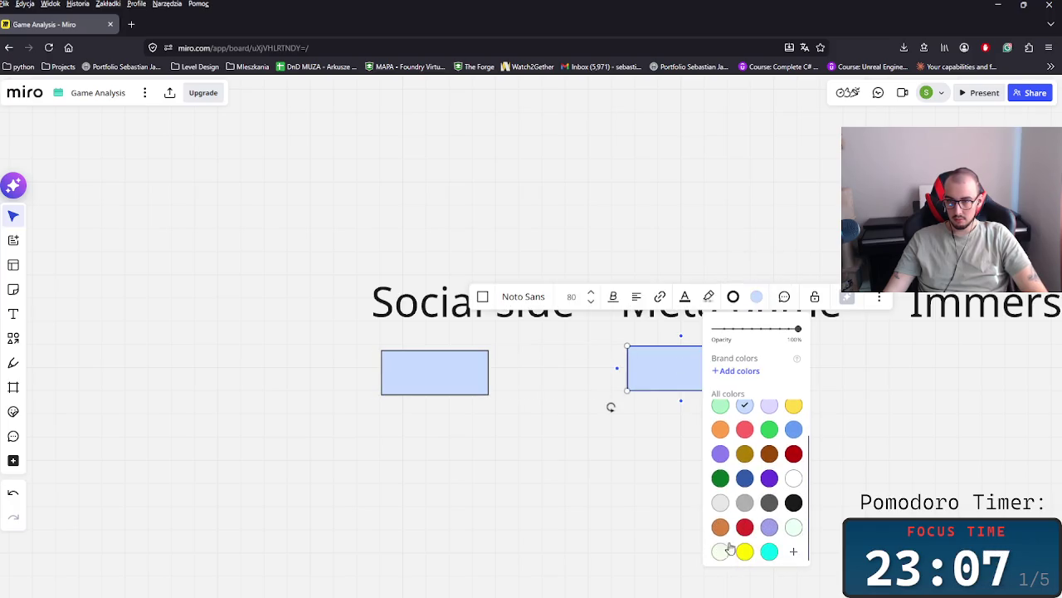
{"action": "left_click", "coordinate": [720, 411]}
{"action": "scroll", "coordinate": [764, 394], "scroll_direction": "right", "scroll_amount": 1}
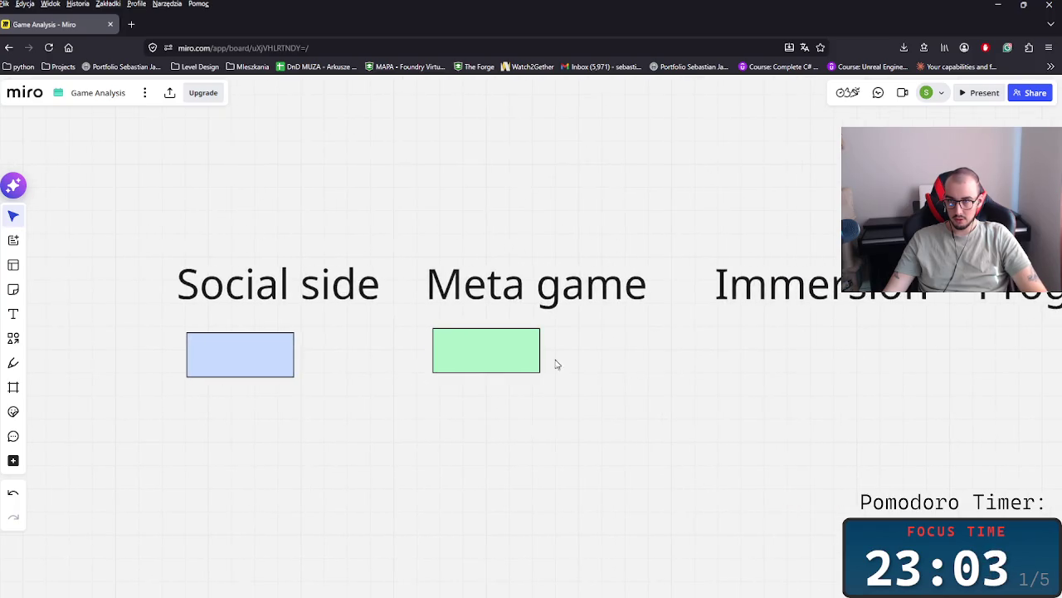